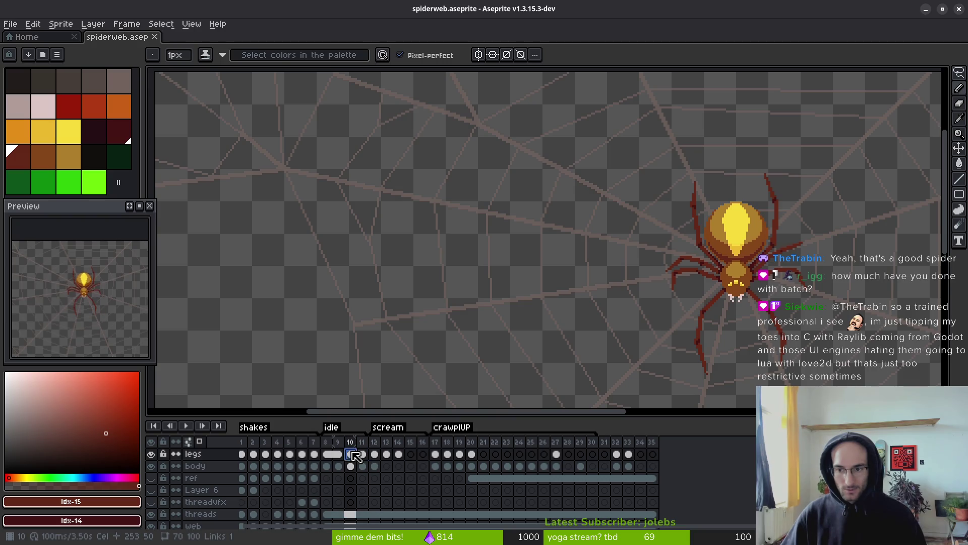
Lasso-select and copy the spider's upper-right leg on frame 10.
key(shift+w)
scroll(659, 244, up, 3)
scroll(659, 244, up, 2)
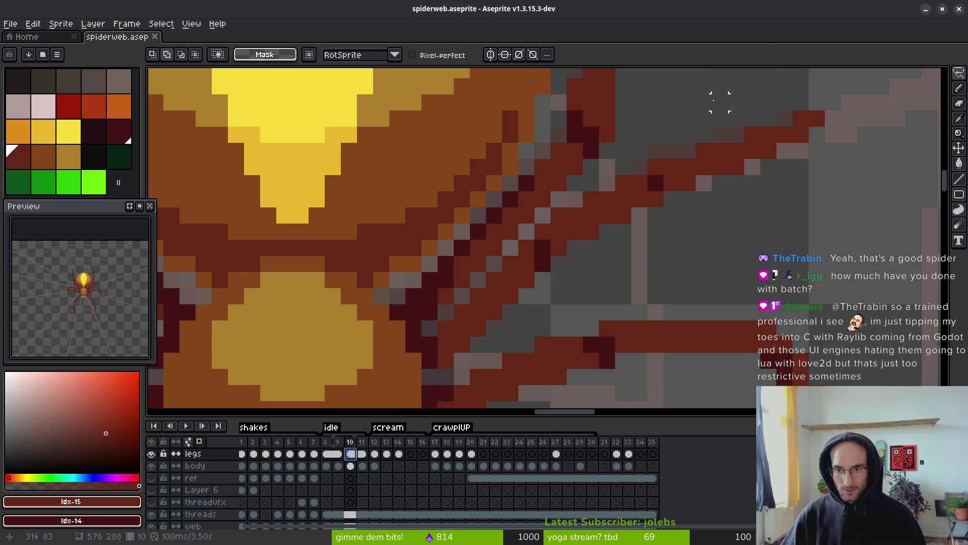
drag(703, 102, 576, 200)
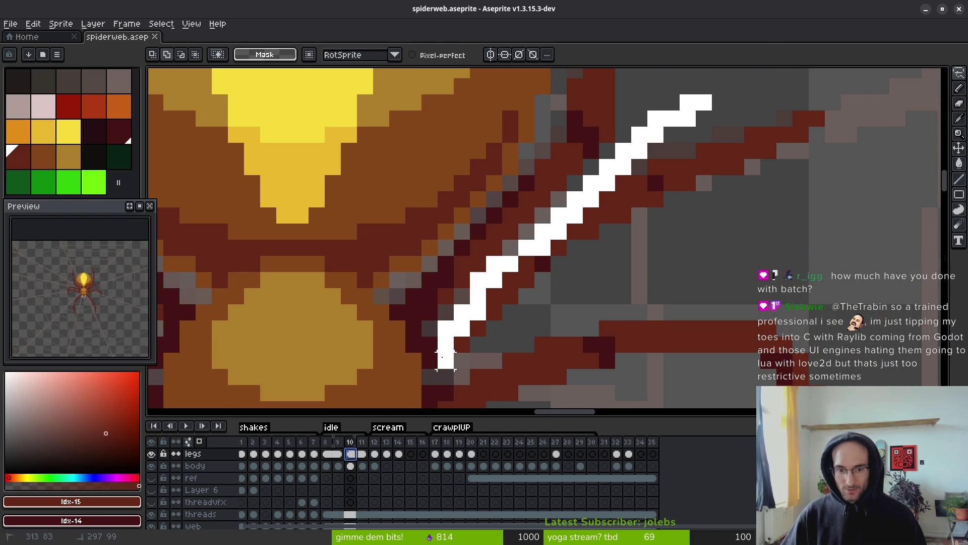
mouse_move(639, 247)
mouse_down()
mouse_move(887, 126)
mouse_move(771, 215)
mouse_up()
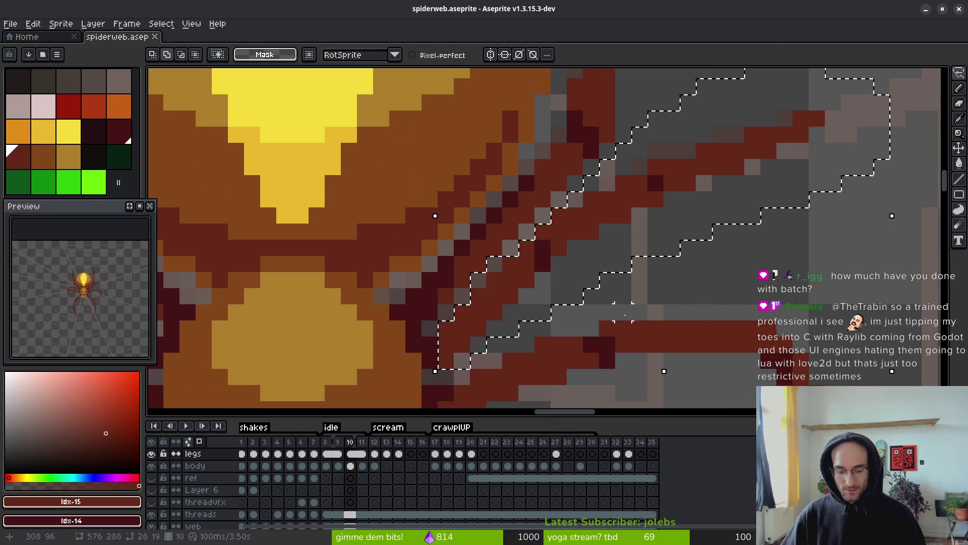
On frame 12, delete the old upper-right leg, paste frame 10's leg, and save.
click(375, 455)
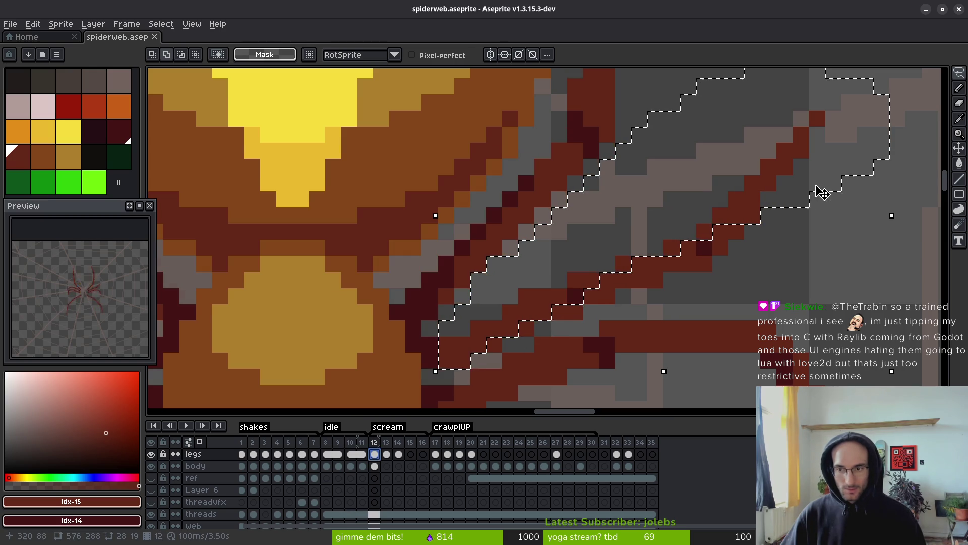
drag(832, 216, 639, 296)
mouse_move(551, 330)
mouse_down()
mouse_move(486, 343)
mouse_move(816, 190)
mouse_move(811, 210)
mouse_up()
key(Delete)
key(ctrl+z)
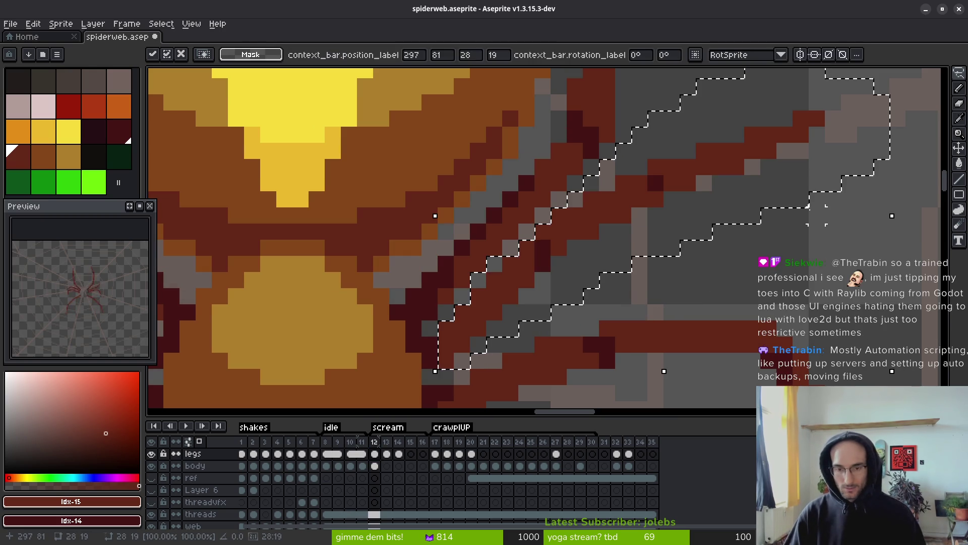
key(ctrl+d)
key(ctrl+s)
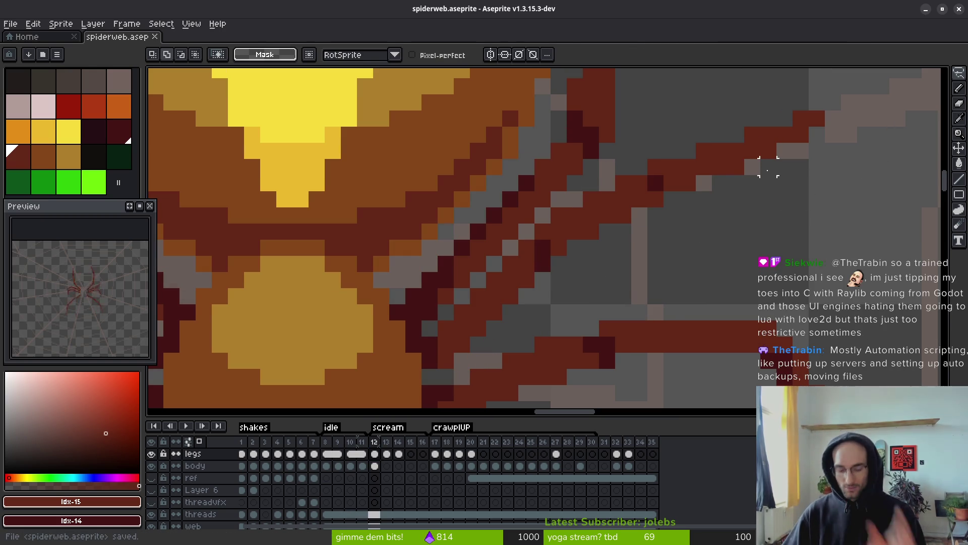
Paste frame 10's leg over the upper-right leg on frame 13.
key(Right)
key(Left)
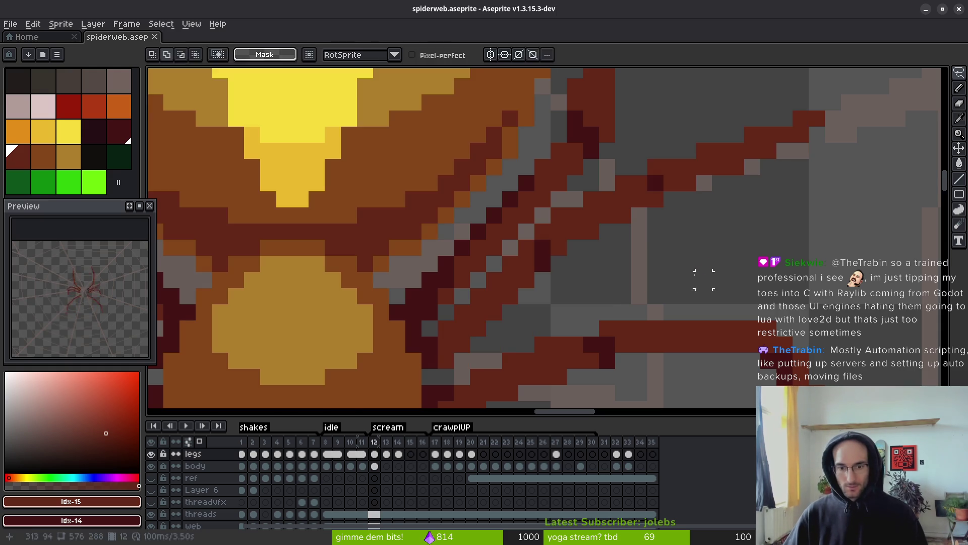
key(Right)
drag(784, 85, 510, 282)
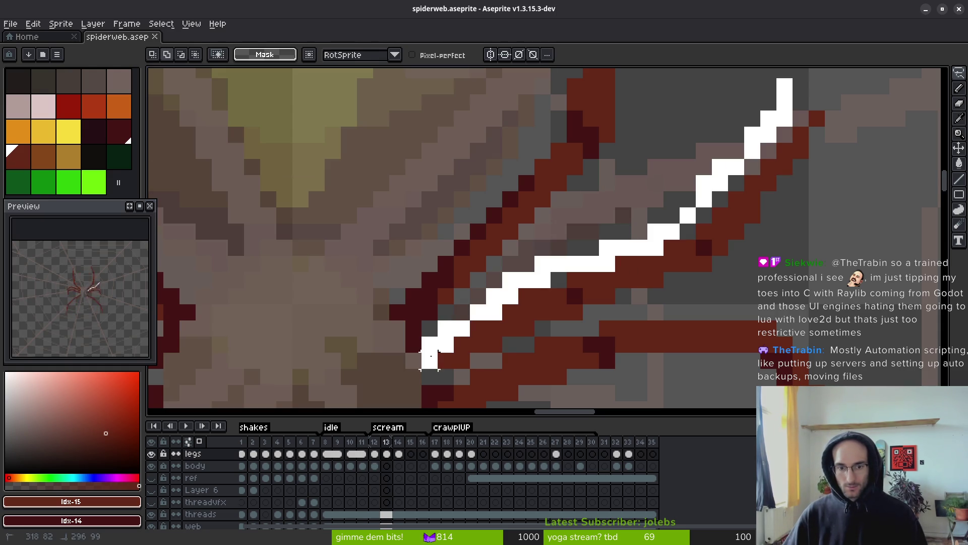
mouse_move(511, 344)
mouse_down()
mouse_move(837, 144)
mouse_move(776, 113)
mouse_up()
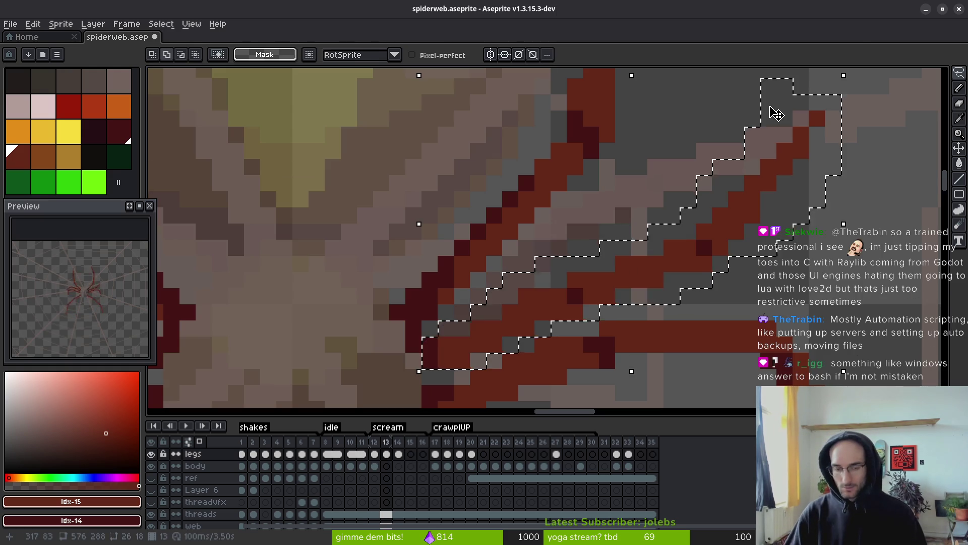
key(ctrl+z)
key(ctrl+z)
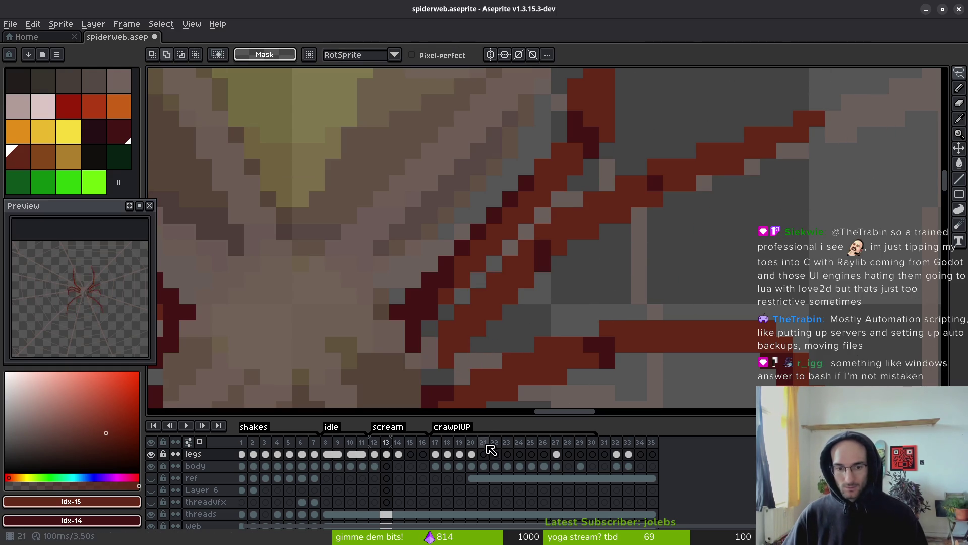
key(Right)
scroll(562, 345, down, 6)
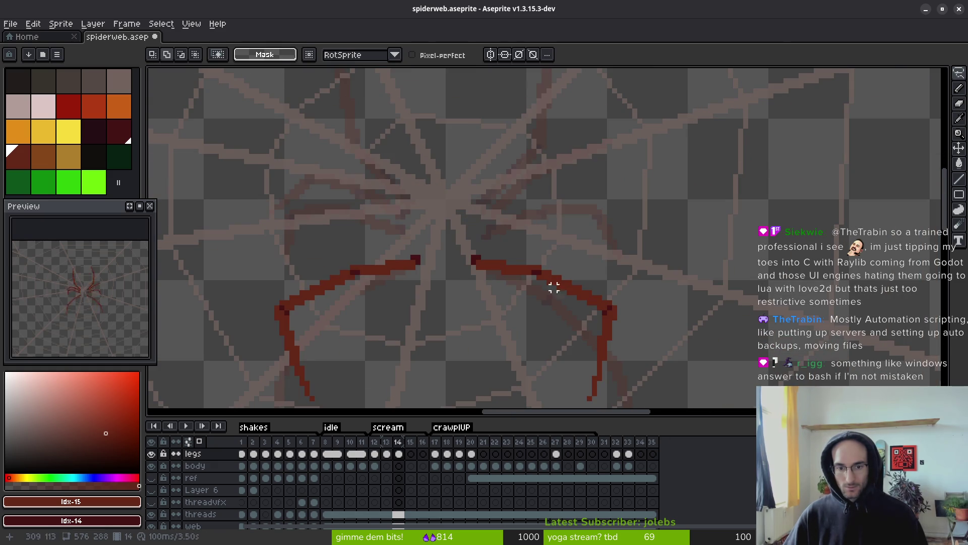
key(Left)
scroll(554, 287, up, 1)
Compare the leg poses by stepping between frames 12, 13, 10 and 17.
key(b)
scroll(459, 231, up, 4)
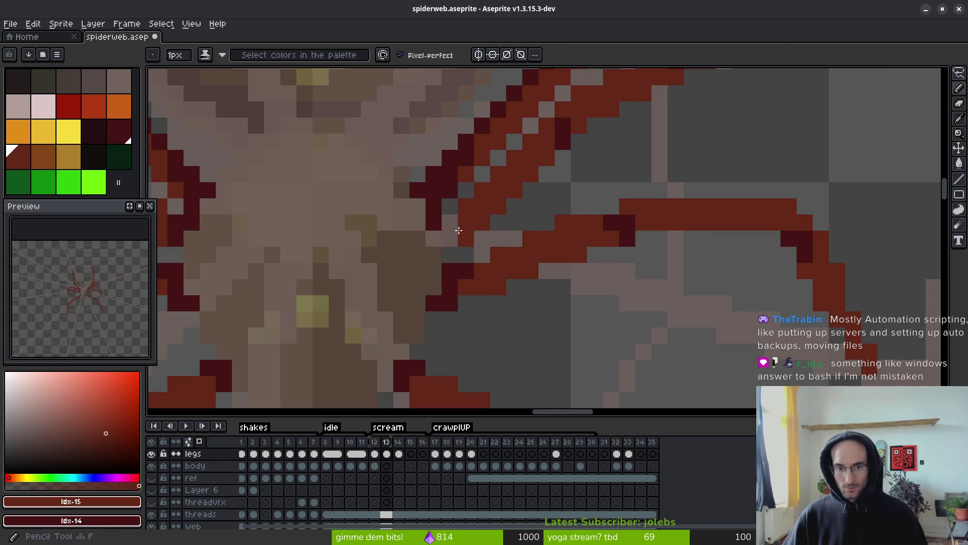
key(Left)
key(Right)
key(Left)
scroll(555, 277, down, 4)
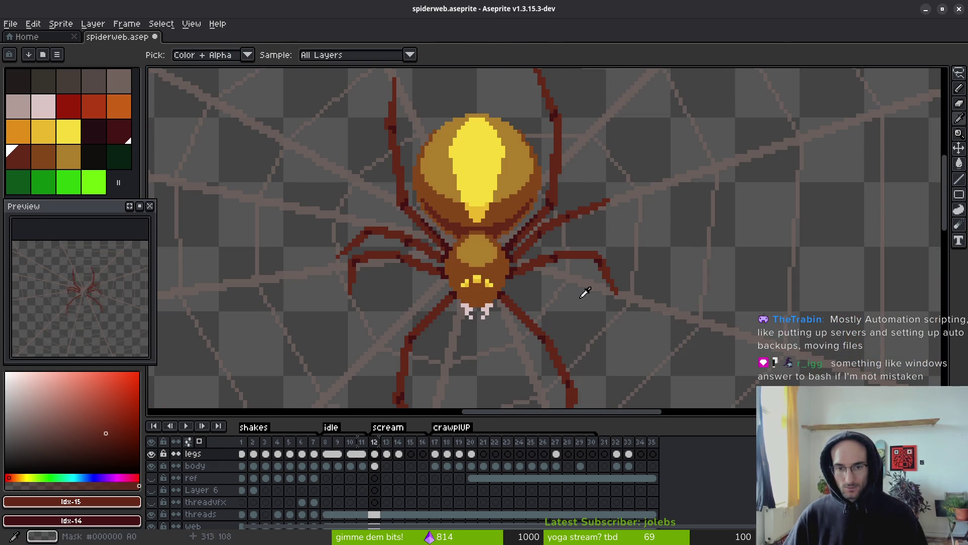
key(Right)
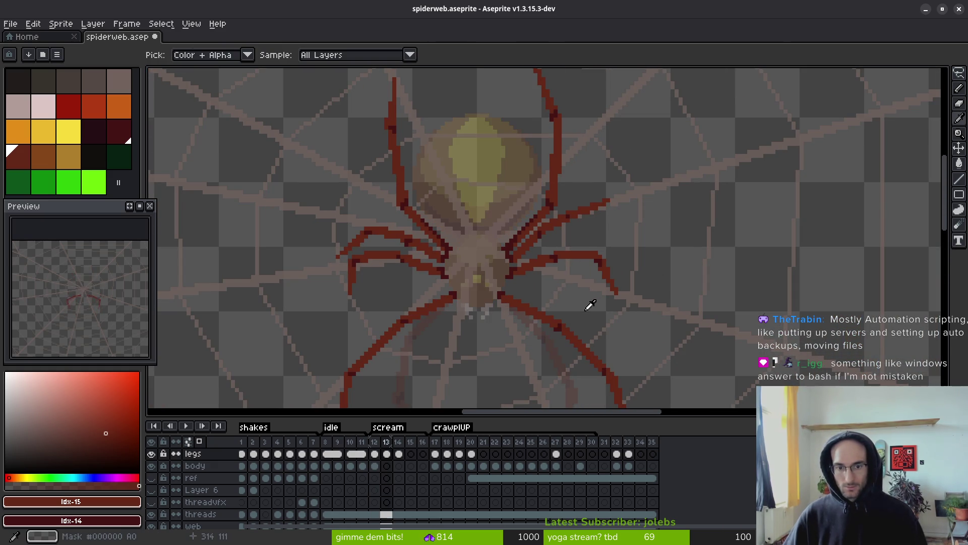
key(Left)
key(Left)
key(Left)
key(Right)
key(Right)
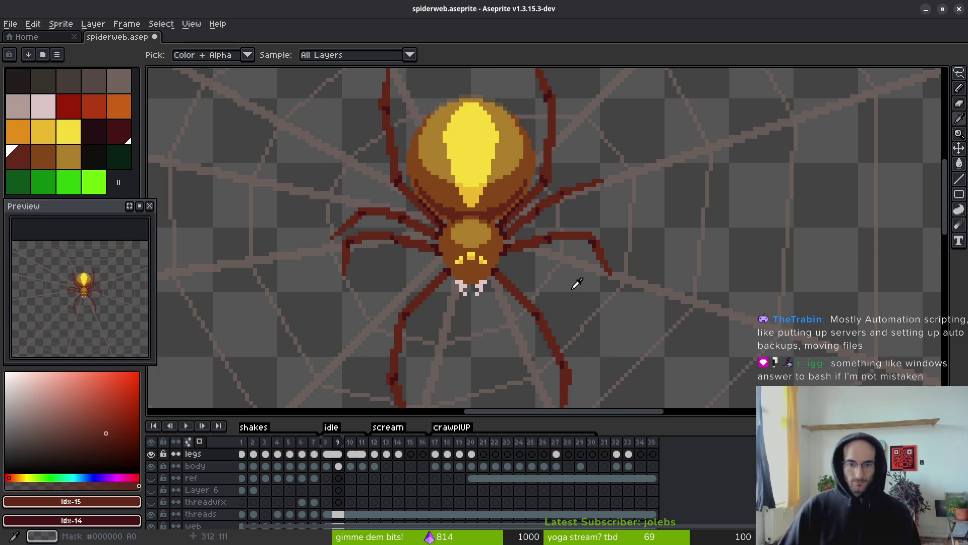
key(Right)
key(Right)
key(Right)
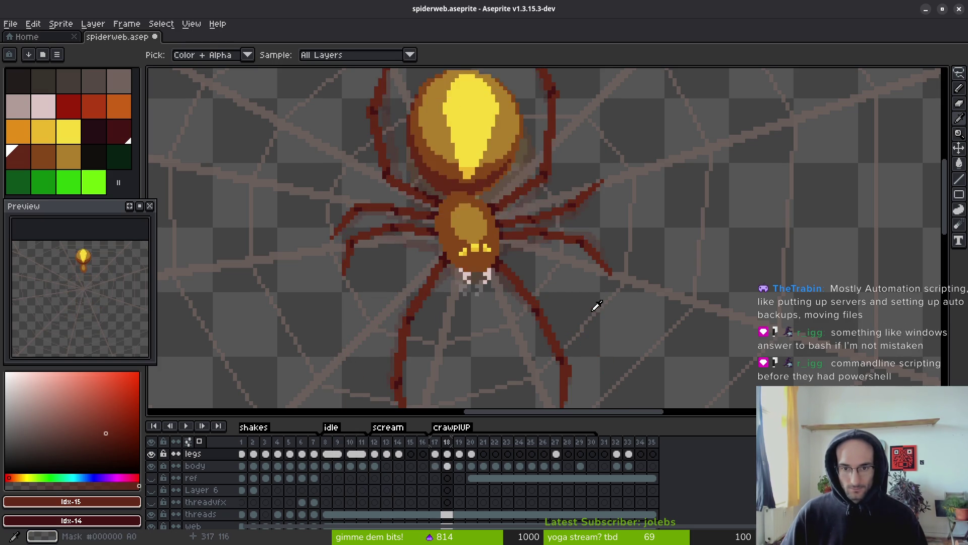
Select frame 8 of the legs layer and zoom in.
key(b)
scroll(580, 282, up, 2)
click(327, 453)
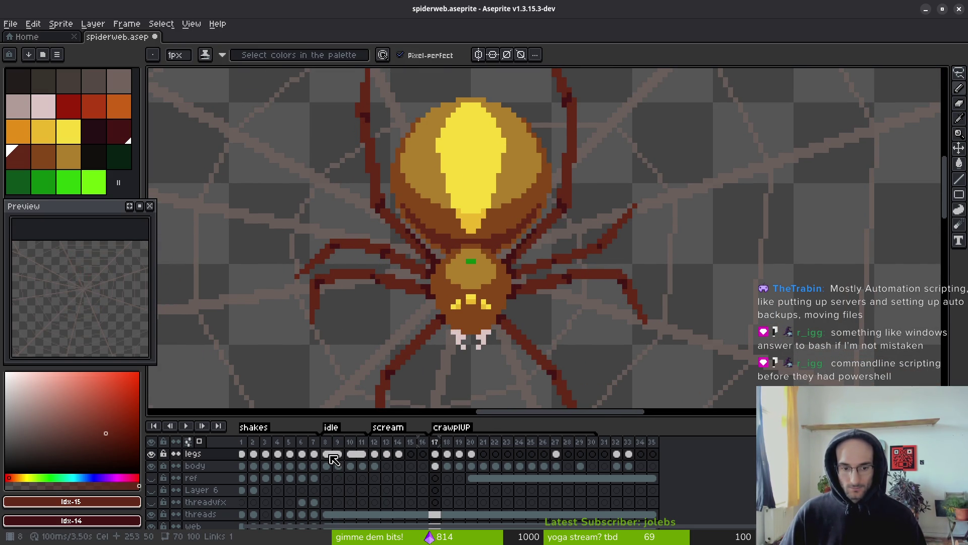
scroll(582, 233, up, 2)
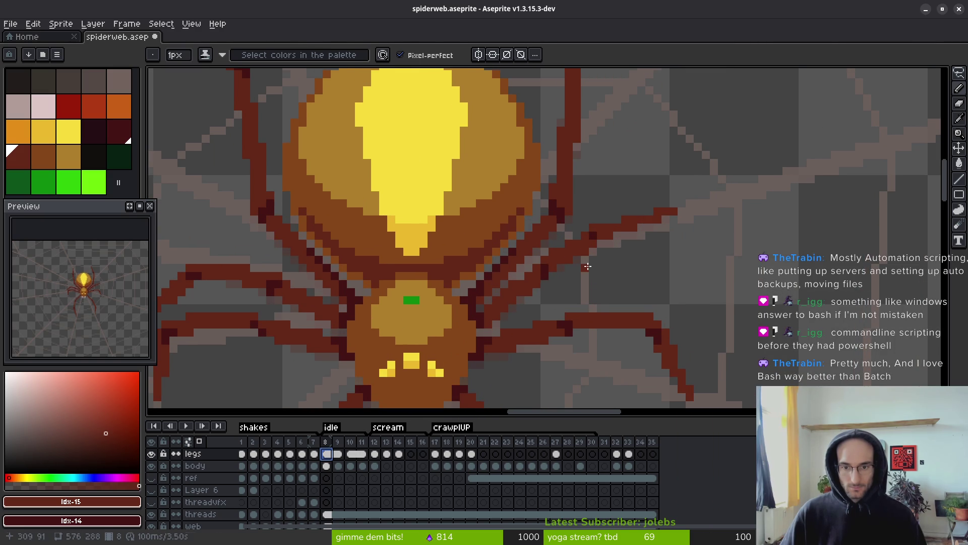
Copy frame 8's upper-right leg and move to frame 17.
key(q)
mouse_move(605, 210)
mouse_down()
mouse_move(485, 301)
mouse_move(646, 256)
mouse_up()
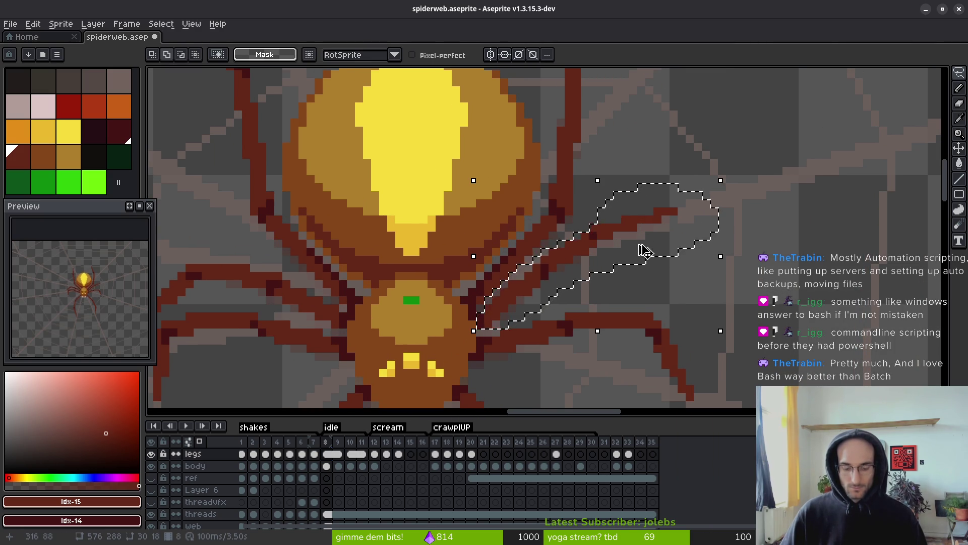
click(459, 455)
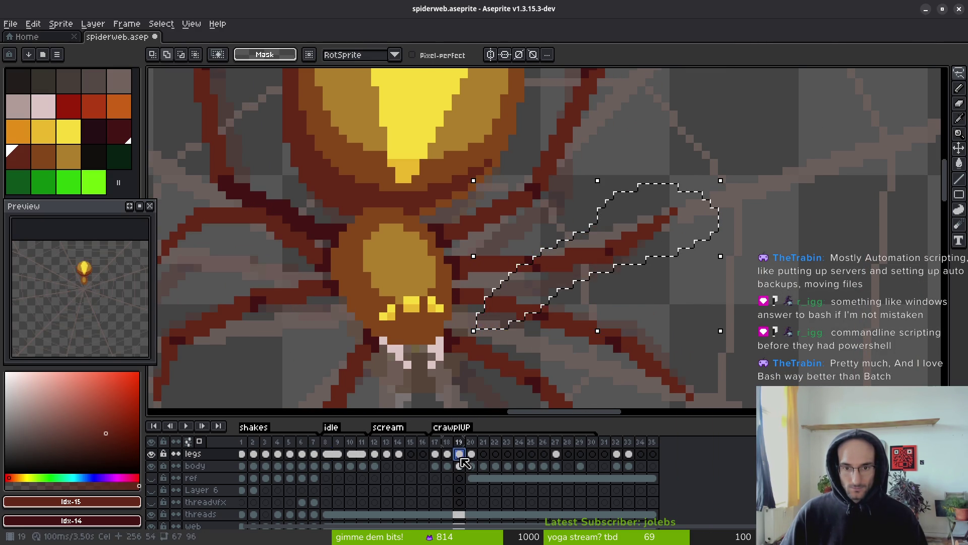
key(ctrl+d)
key(Right)
scroll(567, 283, down, 2)
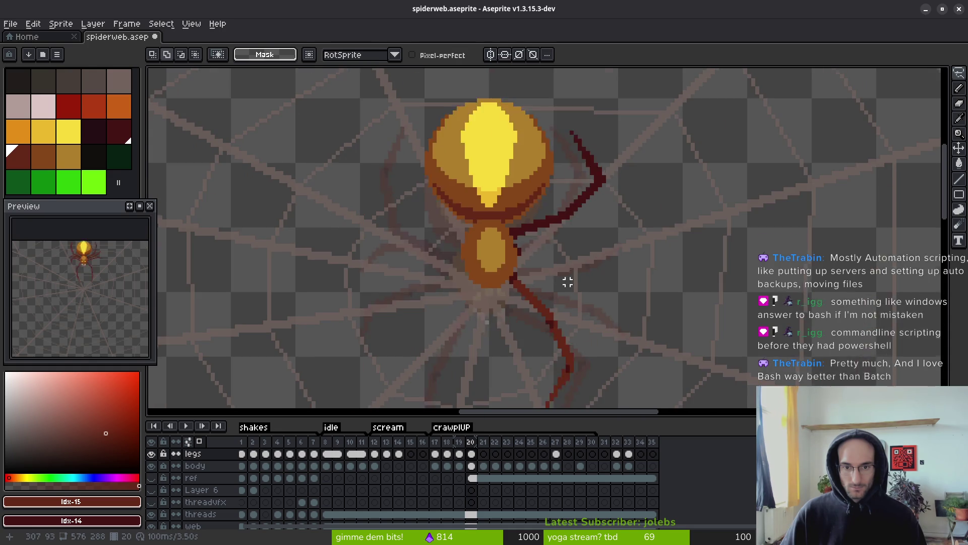
key(Left)
key(Left)
key(i)
key(Left)
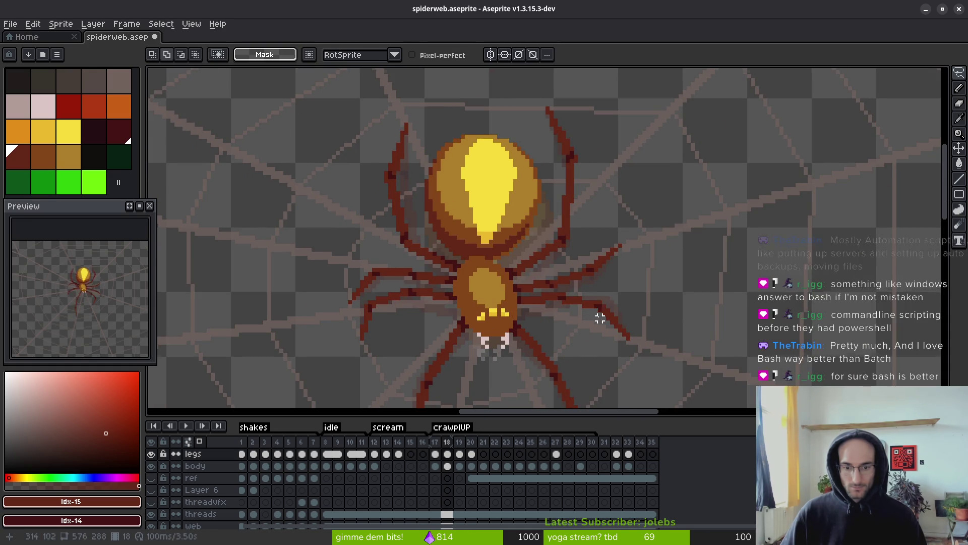
scroll(613, 277, down, 2)
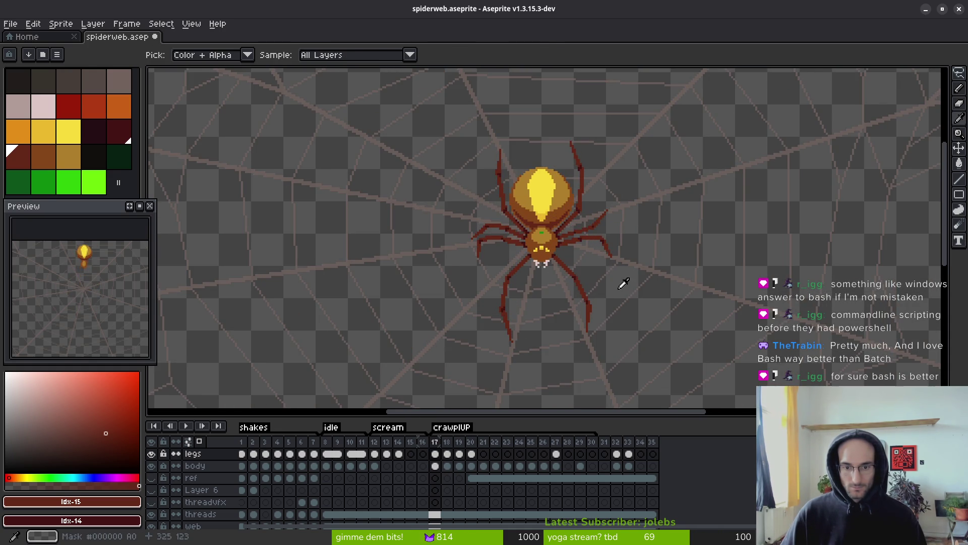
Select frame 17's old upper-right leg and paste frame 8's leg over it.
key(m)
scroll(620, 278, up, 4)
scroll(612, 214, up, 2)
mouse_move(637, 136)
mouse_down()
mouse_move(579, 202)
mouse_move(426, 303)
mouse_move(521, 282)
mouse_move(626, 144)
mouse_up()
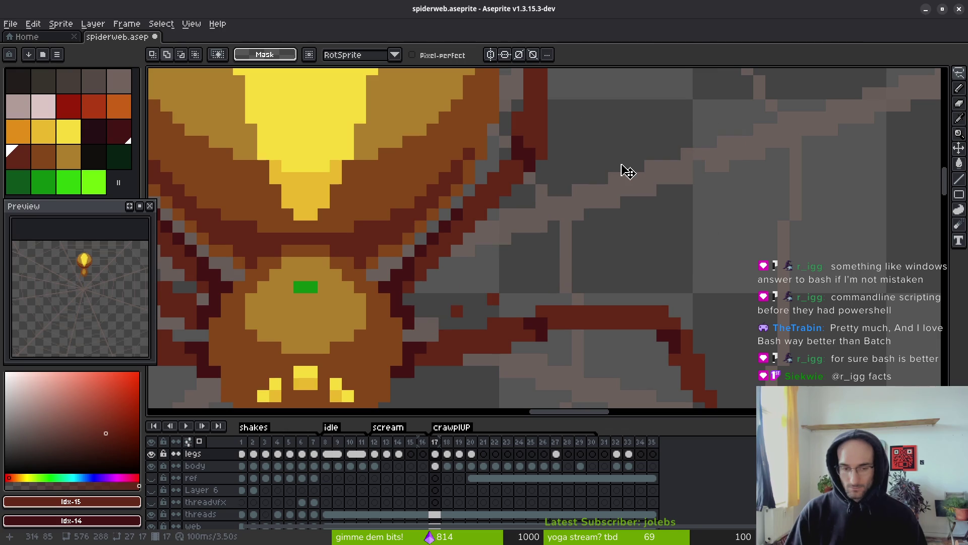
key(ctrl+t)
key(ctrl+d)
Compare frames 17 and 18, then erase the old upper-right leg on frame 18.
key(i)
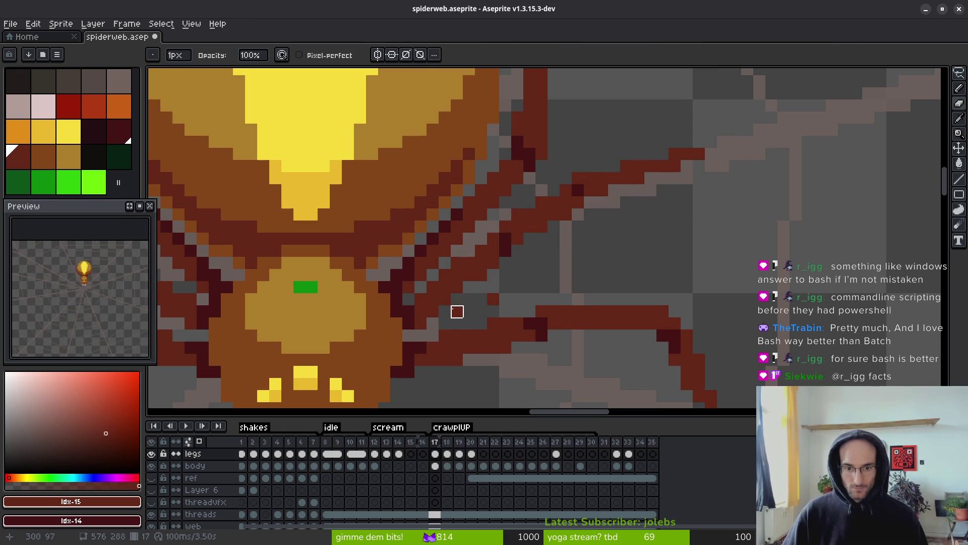
key(Right)
key(Left)
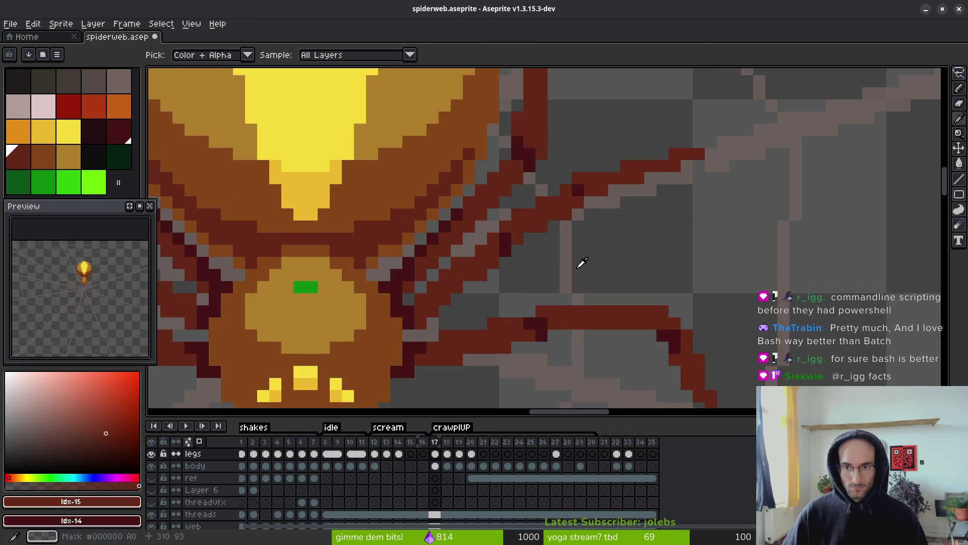
key(Right)
key(Left)
key(Right)
key(b)
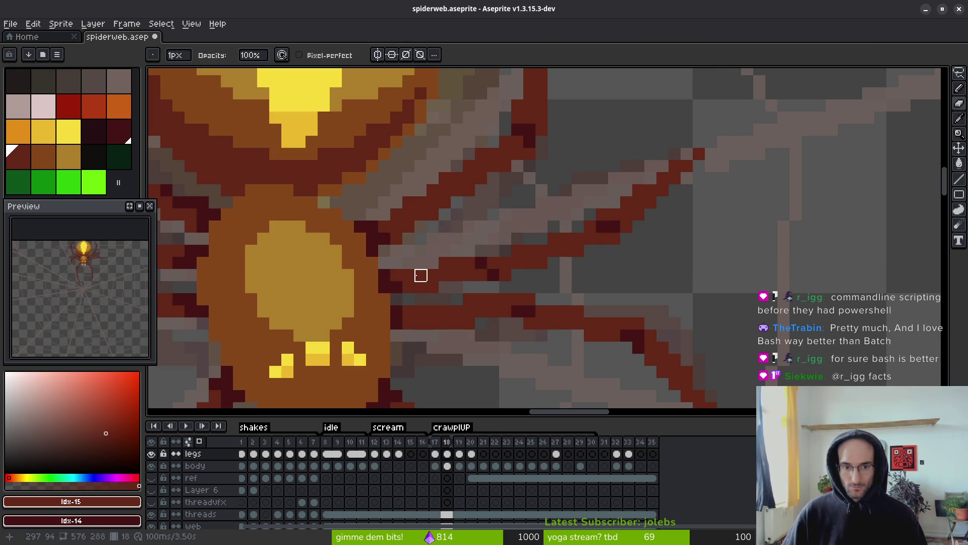
scroll(421, 276, up, 1)
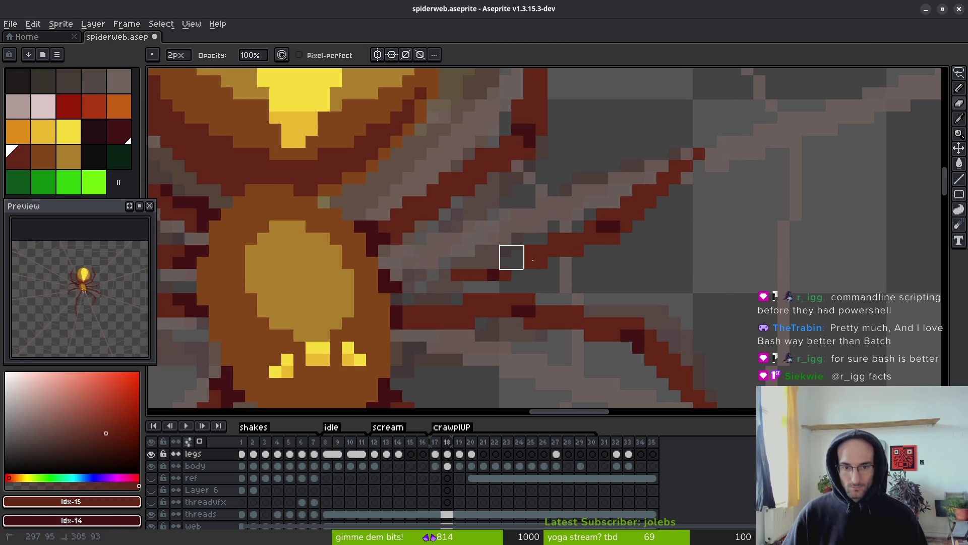
mouse_move(512, 257)
mouse_down()
mouse_move(656, 194)
mouse_move(449, 281)
mouse_up()
Draw a straight dark-red diagonal for the new leg along the web strand.
key(e)
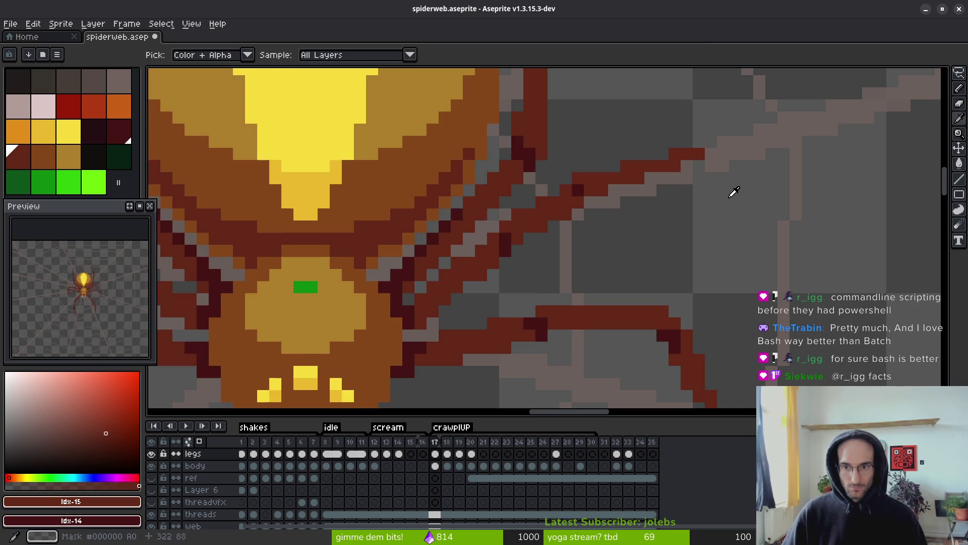
mouse_move(696, 152)
mouse_down()
mouse_move(576, 171)
mouse_move(513, 210)
mouse_move(463, 222)
mouse_move(425, 251)
mouse_up()
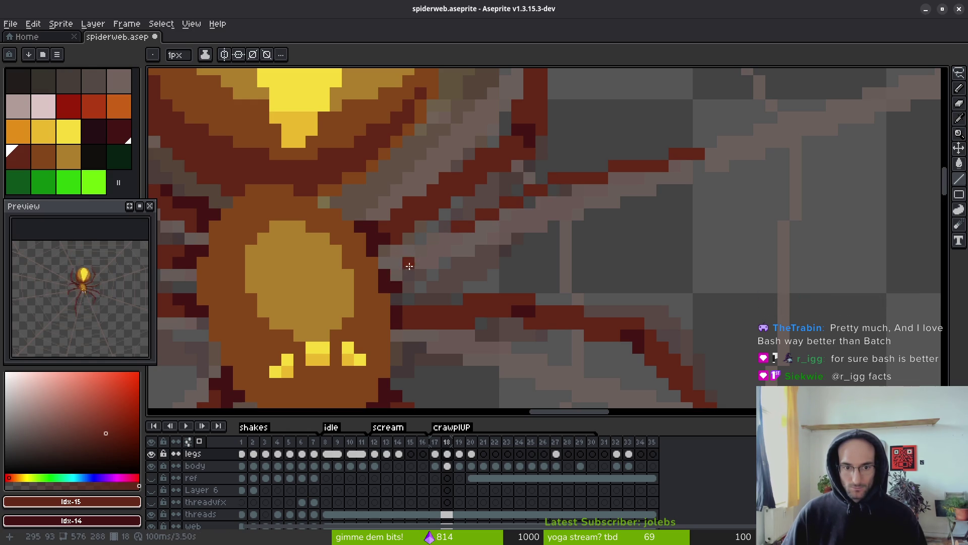
key(i)
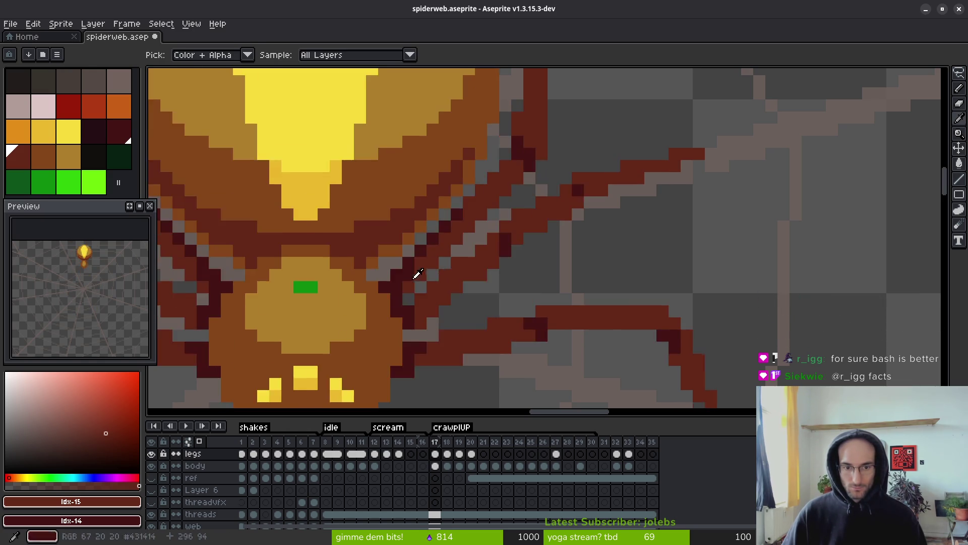
key(b)
Add pixels extending the leg up-right and fill gaps near its far end.
click(396, 262)
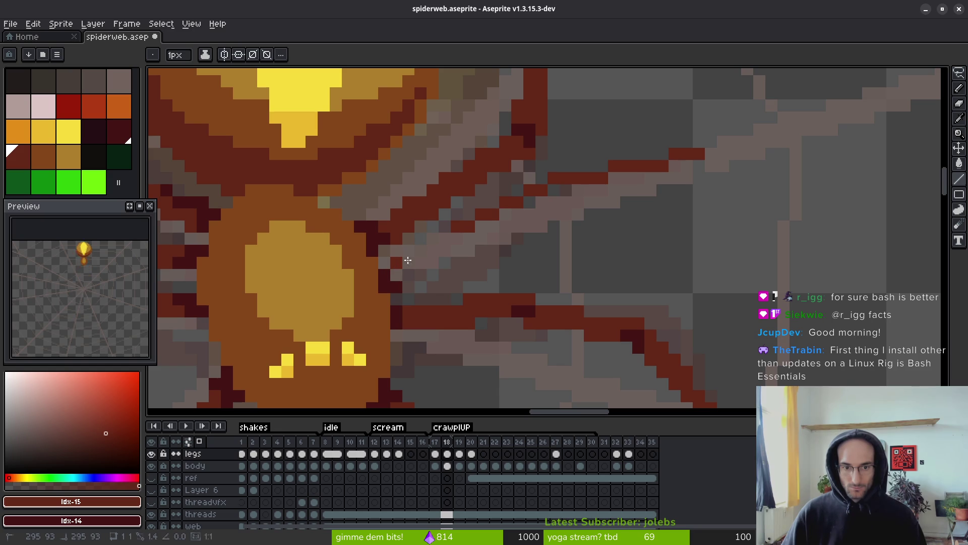
shift+click(441, 238)
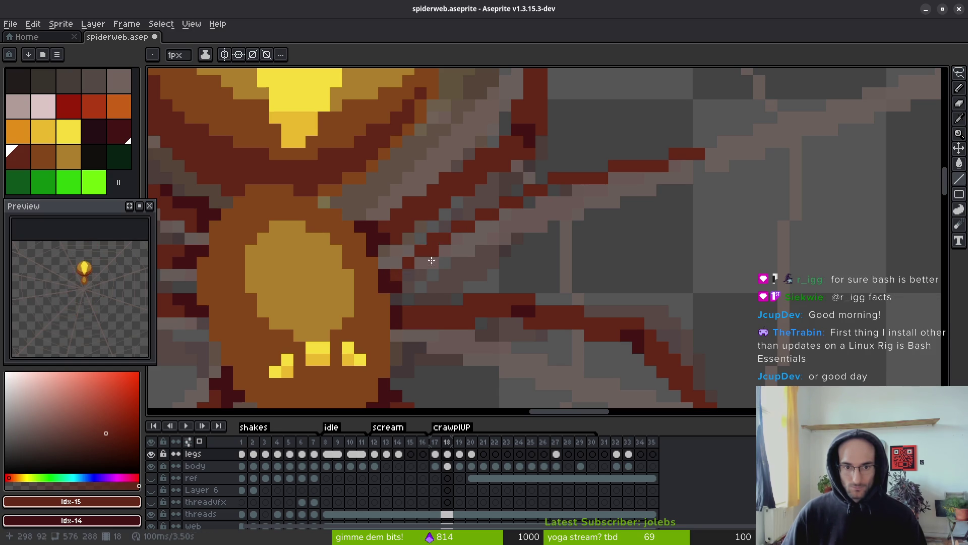
drag(409, 281, 430, 254)
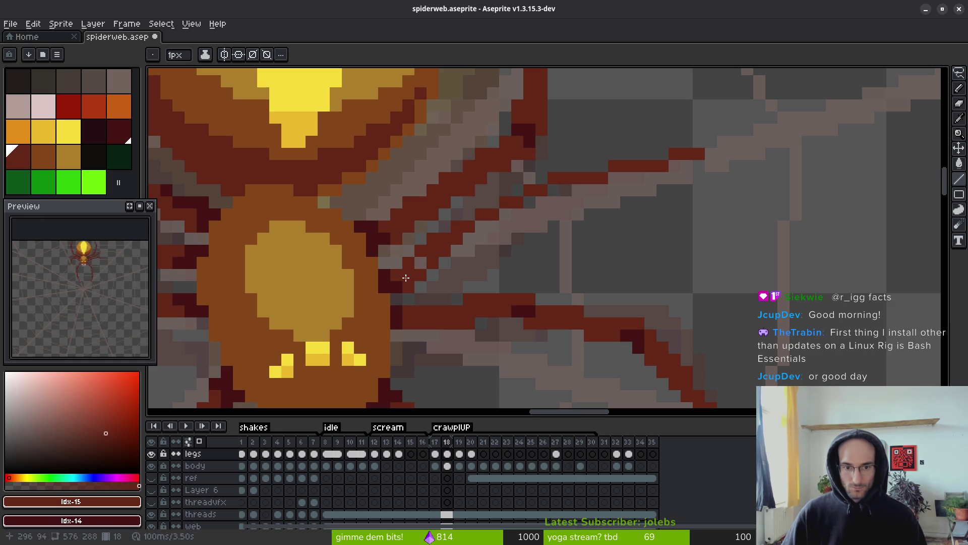
shift+click(543, 202)
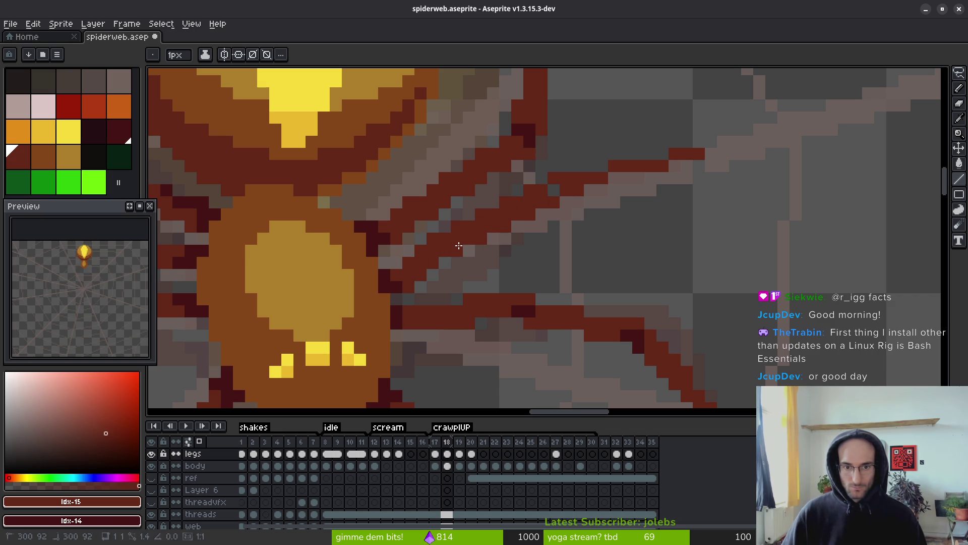
click(553, 190)
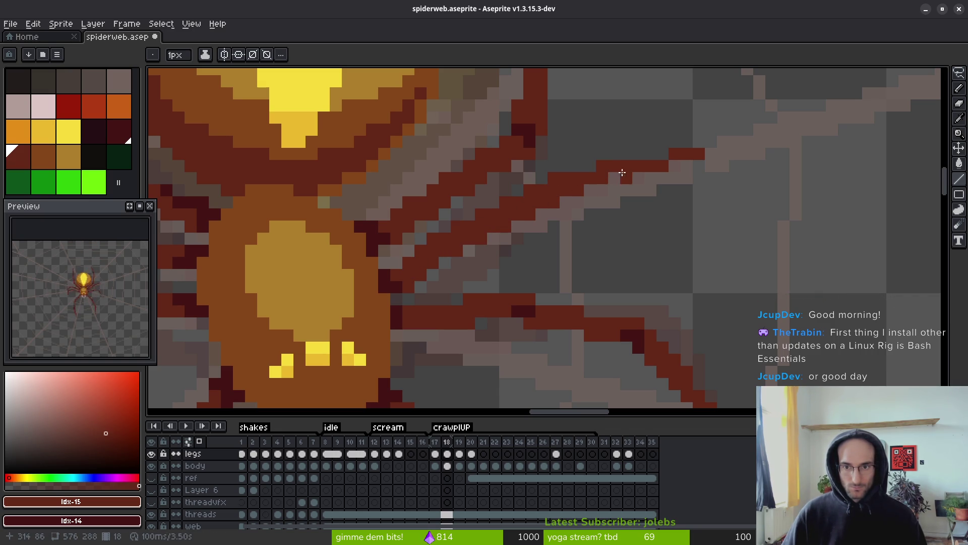
shift+click(675, 163)
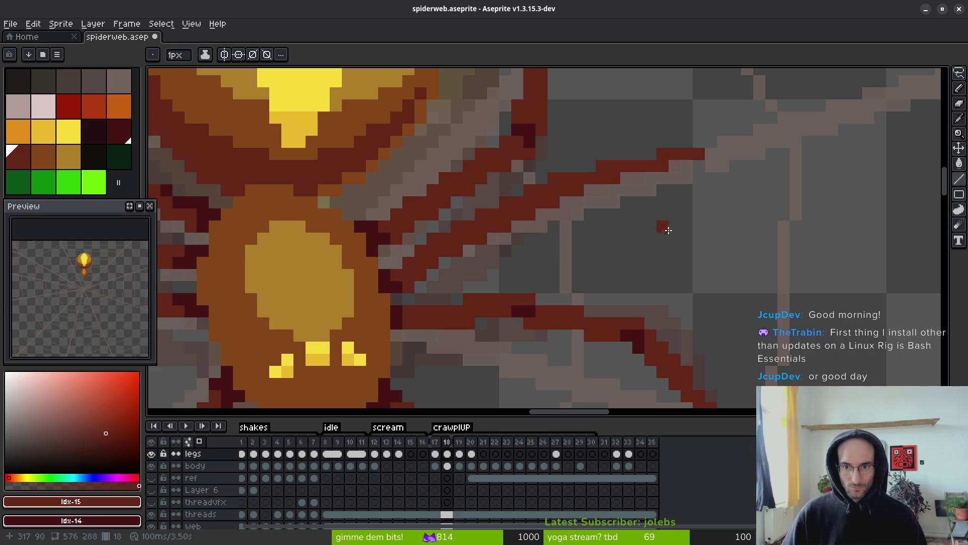
scroll(668, 230, down, 3)
key(alt)
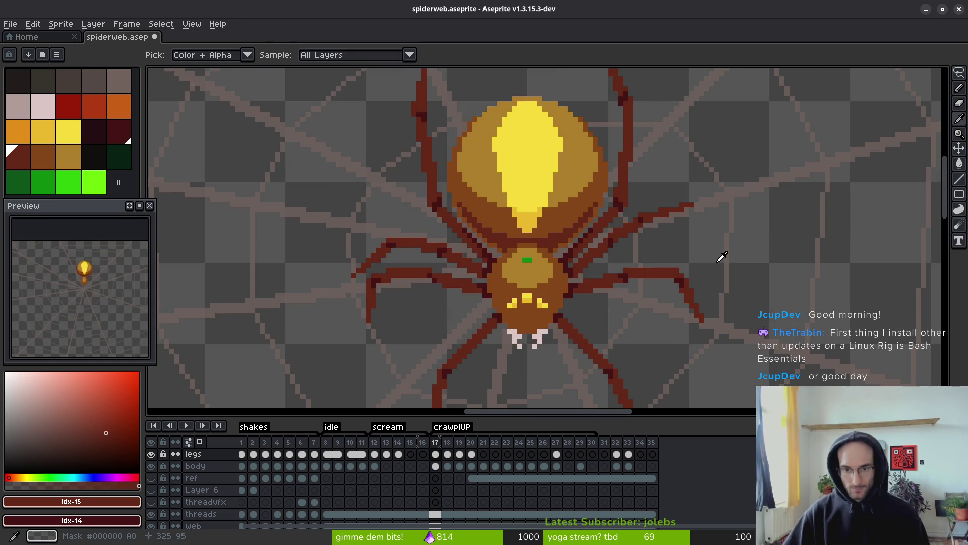
Darken and shift the dark leg pixels to smooth the right leg's stroke.
scroll(656, 250, up, 4)
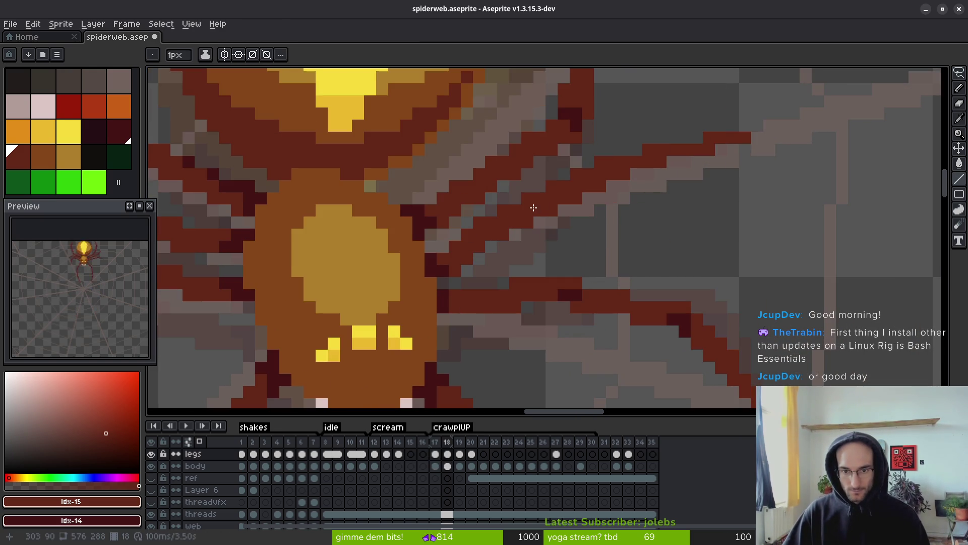
click(600, 173)
scroll(635, 184, down, 3)
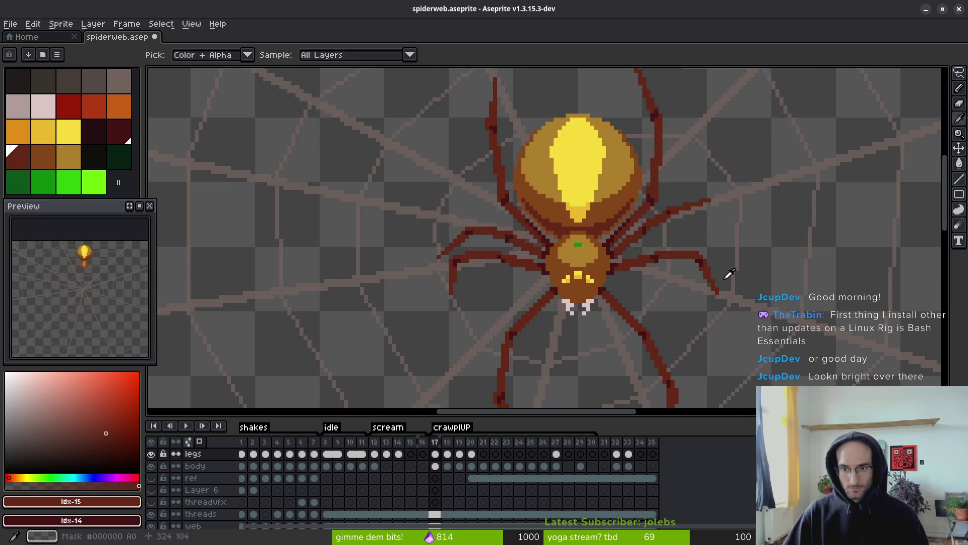
scroll(698, 207, up, 1)
scroll(698, 207, up, 2)
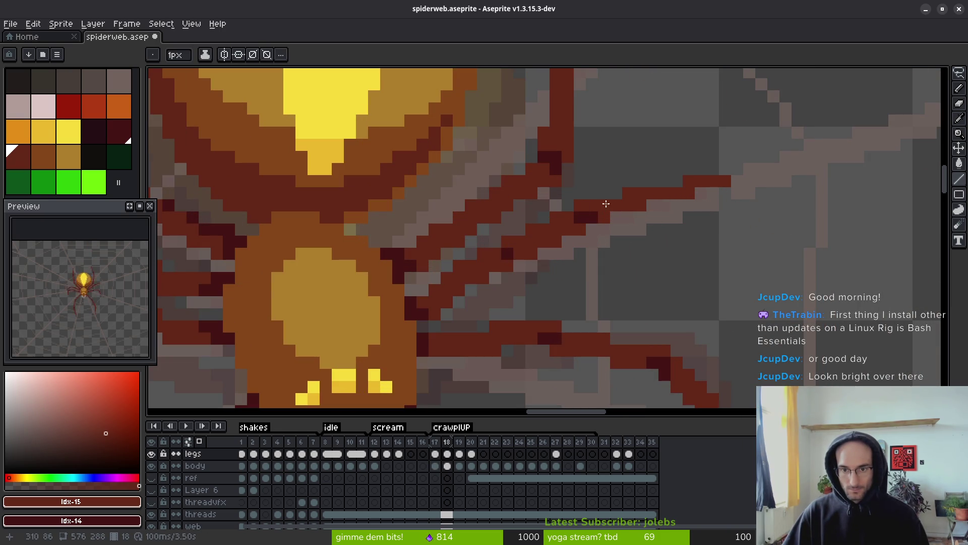
drag(604, 217, 580, 204)
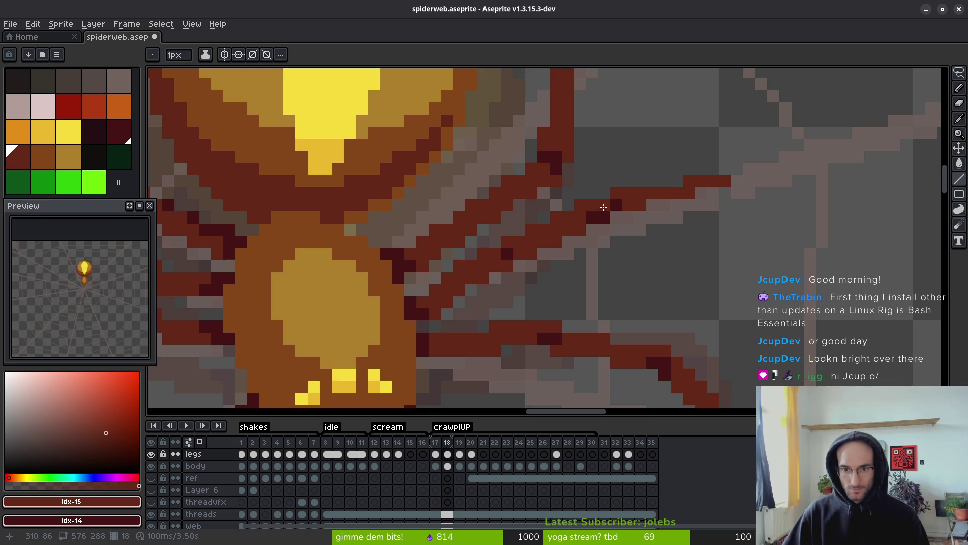
drag(604, 208, 592, 217)
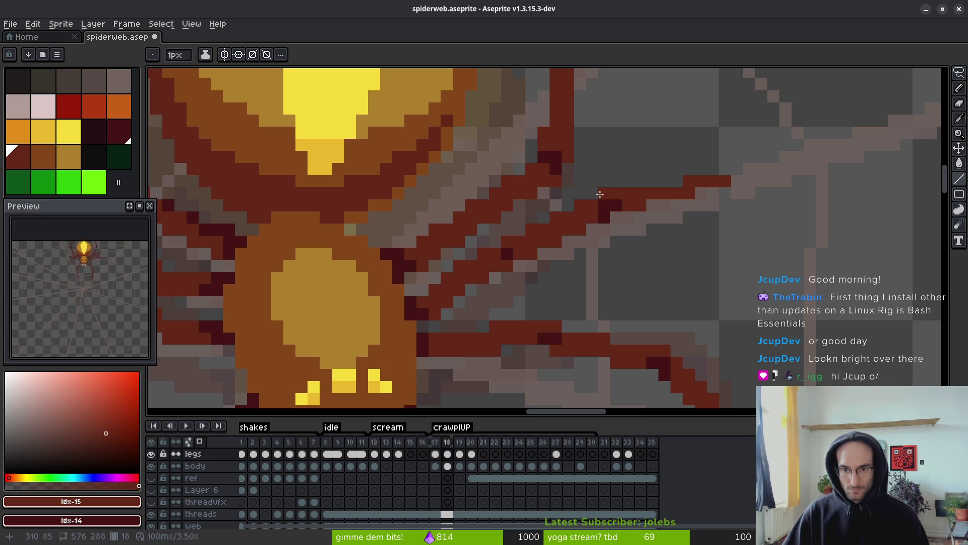
scroll(643, 215, down, 2)
scroll(666, 221, up, 2)
scroll(679, 249, down, 2)
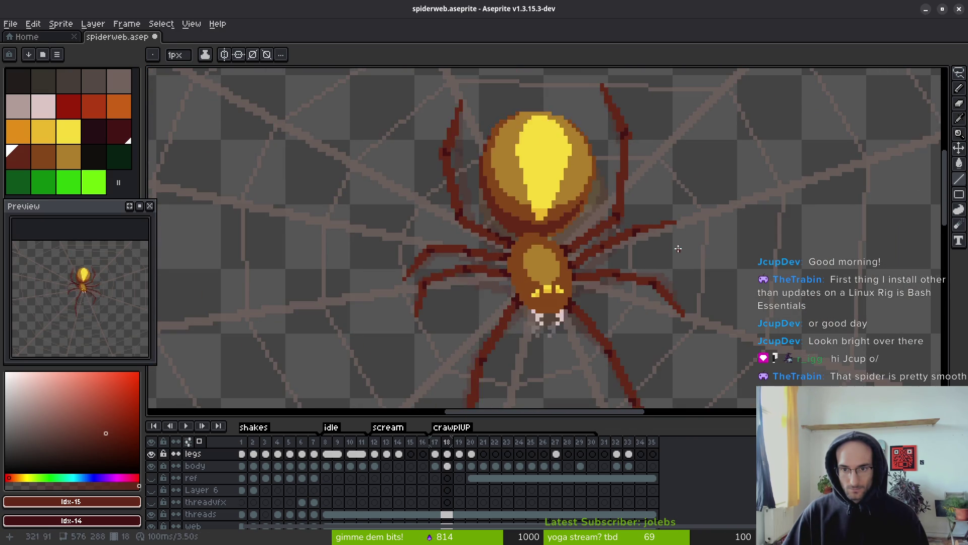
Sample the leg colour and darken a few more pixels on the right leg.
key(i)
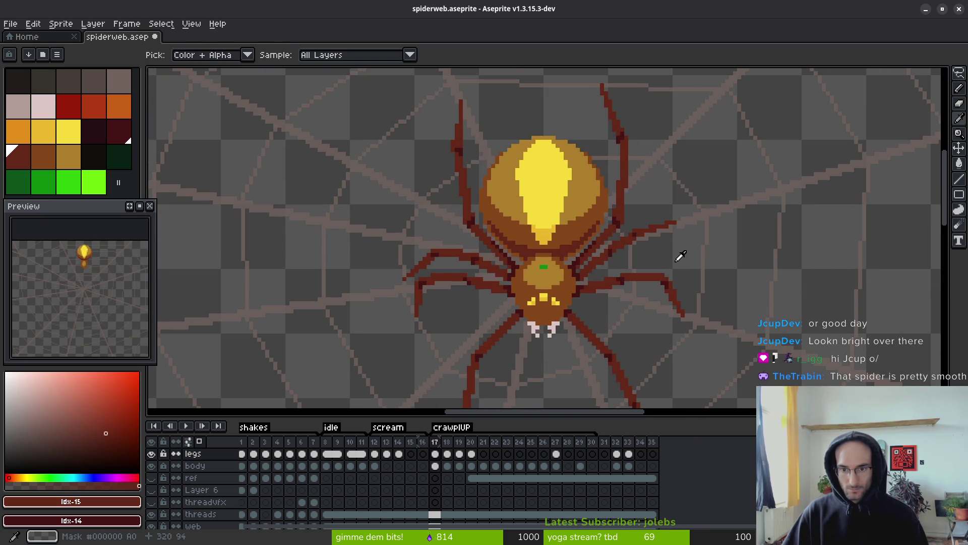
key(b)
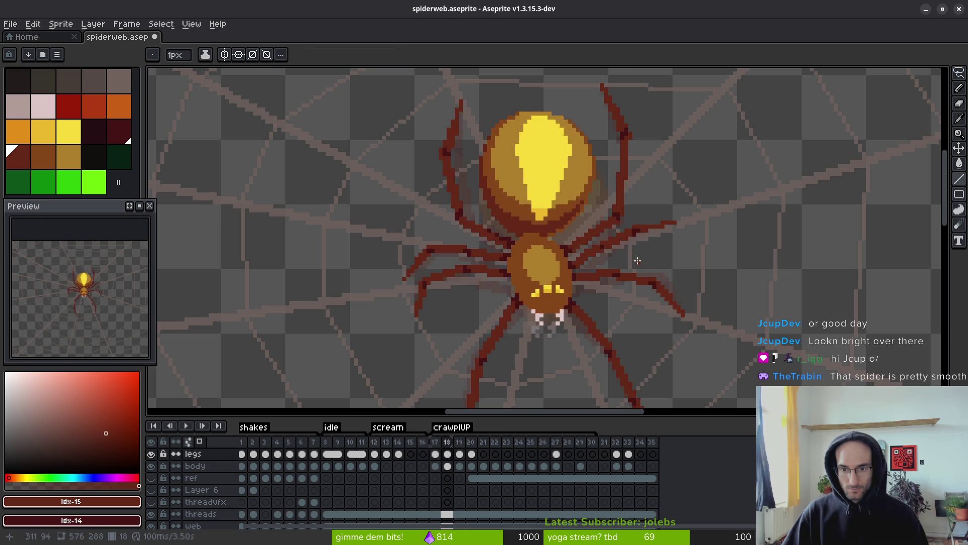
scroll(637, 261, up, 3)
click(570, 215)
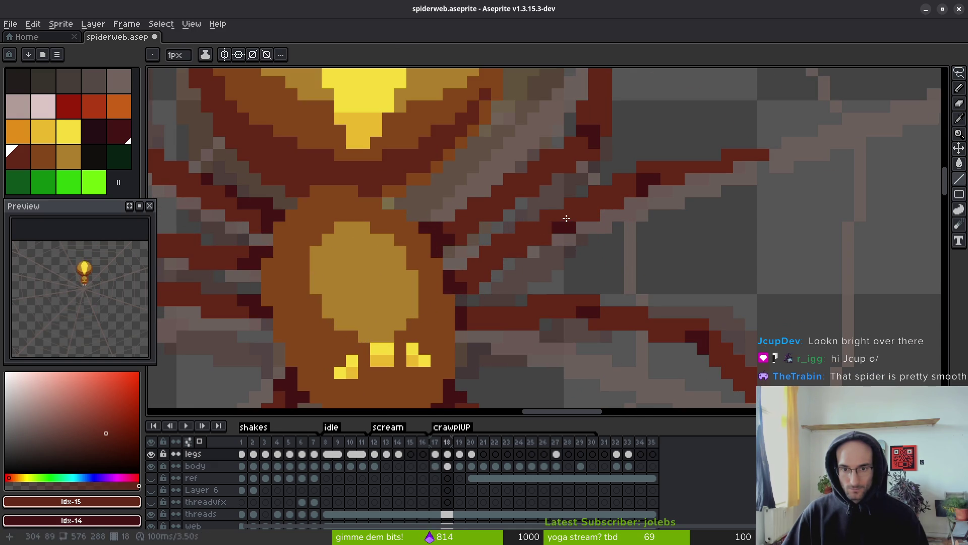
click(560, 240)
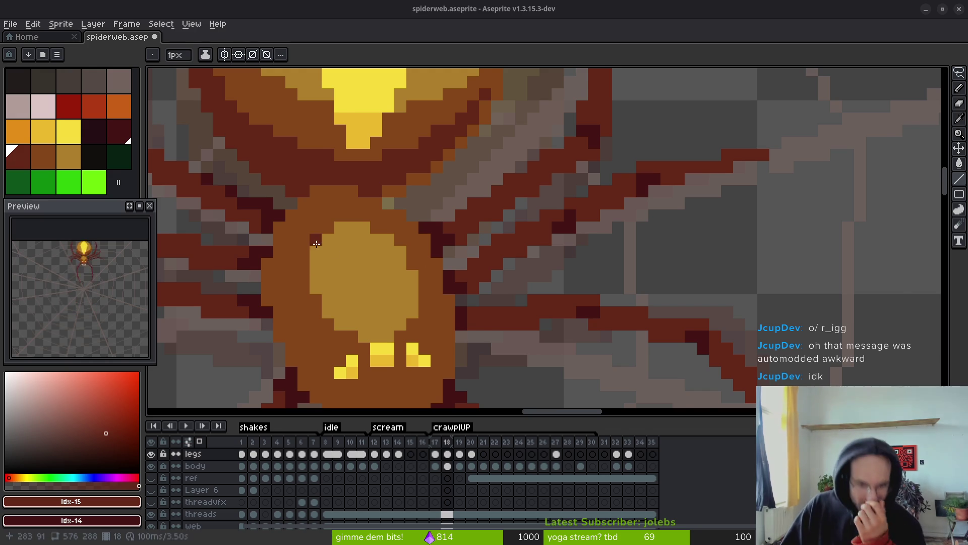
Sample the leg's dark red #632718 from the canvas.
scroll(406, 282, down, 2)
scroll(475, 323, down, 1)
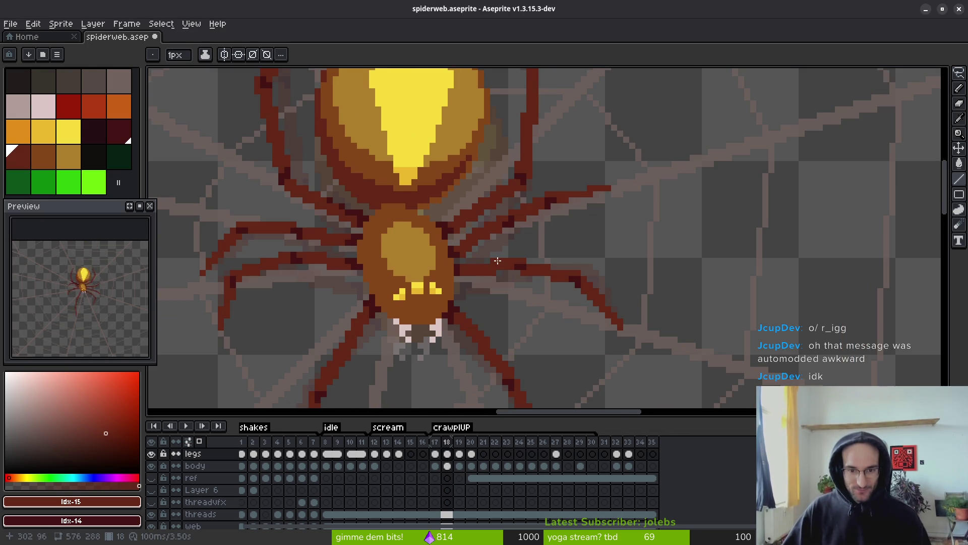
scroll(497, 260, up, 1)
scroll(525, 296, down, 1)
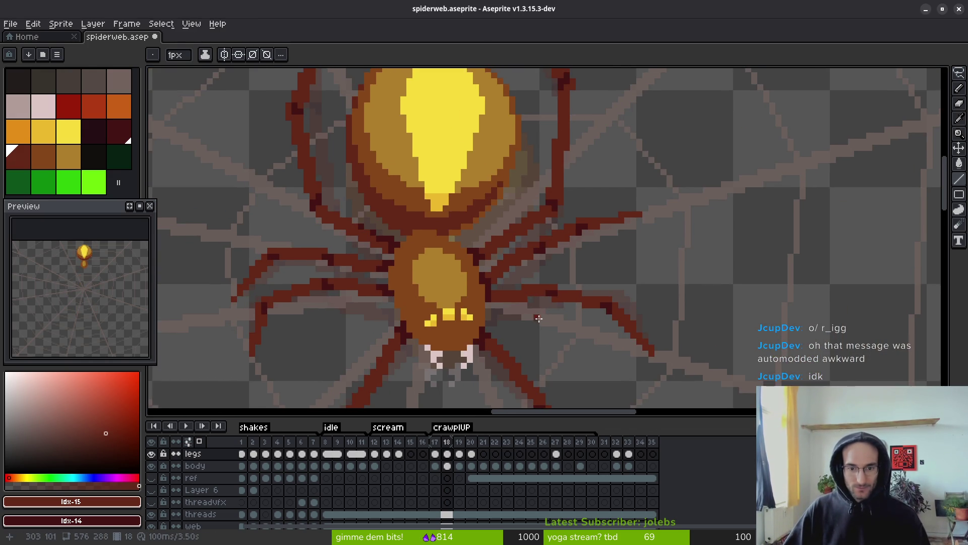
scroll(538, 318, down, 1)
key(i)
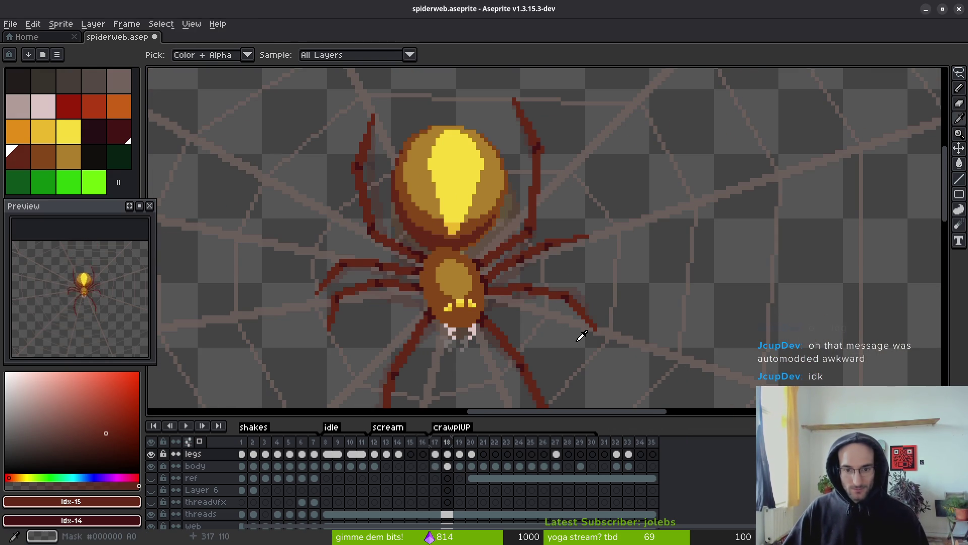
click(536, 283)
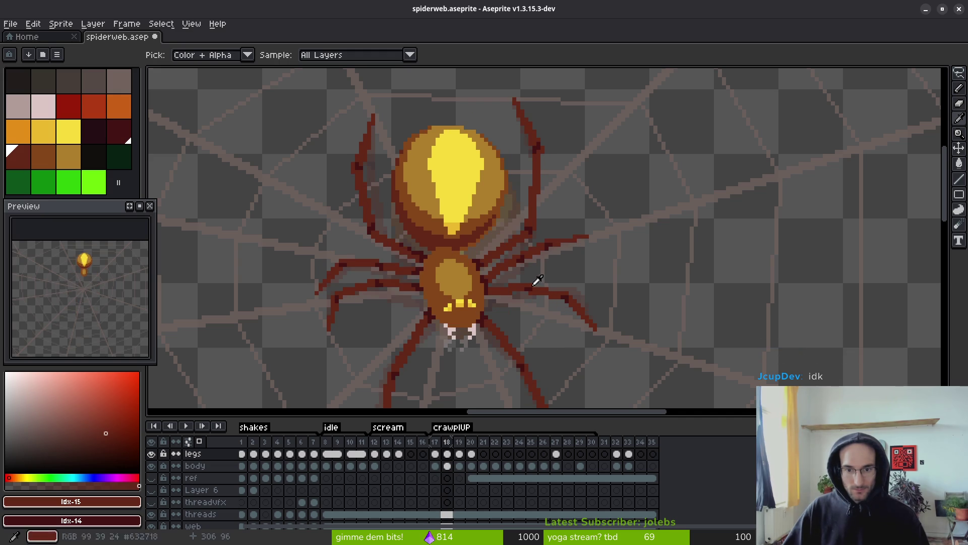
On frame 19, erase the old legs to the right of the body.
key(period)
key(b)
scroll(504, 272, up, 1)
scroll(454, 260, up, 1)
key(e)
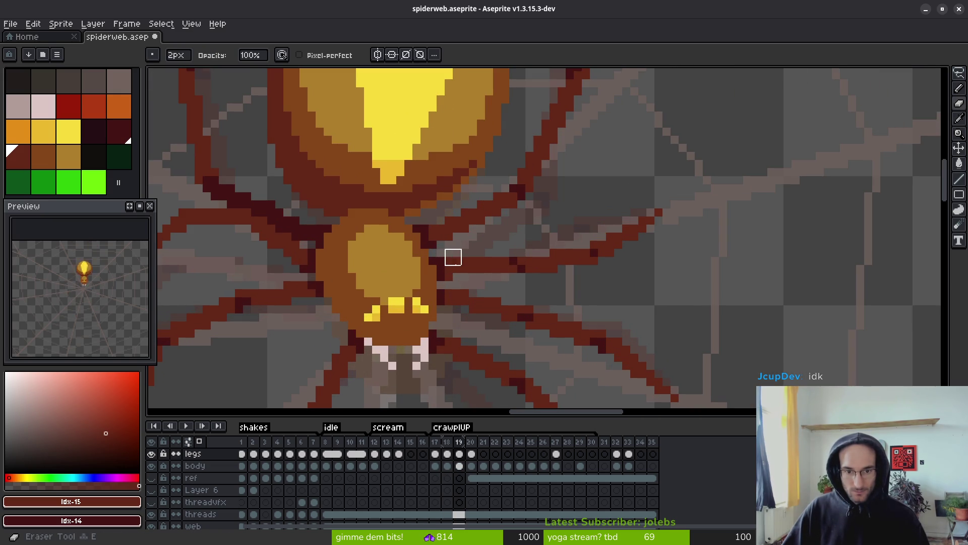
mouse_move(453, 257)
mouse_down()
mouse_move(588, 255)
mouse_move(509, 264)
mouse_up()
Draw new dark-red leg lines stretching right along the web strands.
key(l)
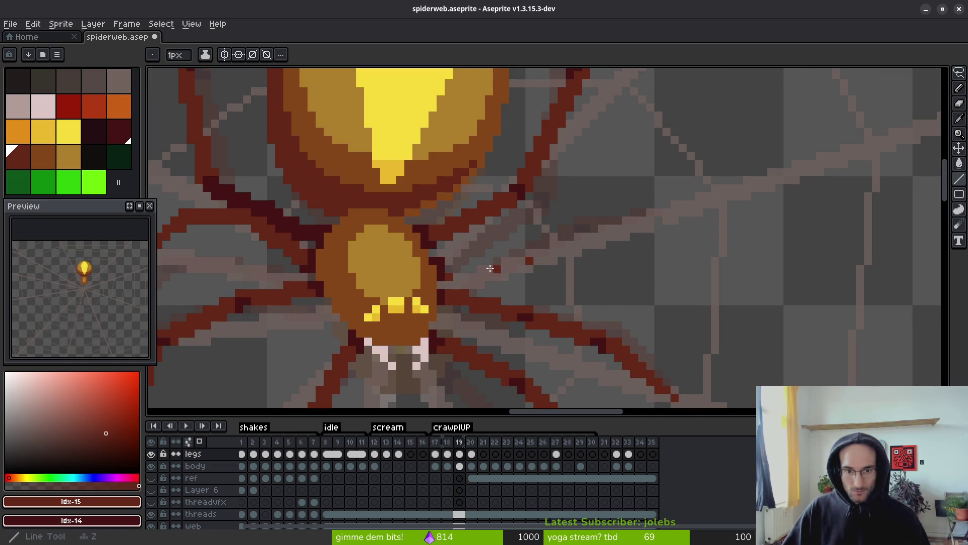
scroll(490, 268, up, 1)
mouse_move(446, 258)
mouse_down()
mouse_move(549, 224)
mouse_move(506, 237)
mouse_move(523, 230)
mouse_up()
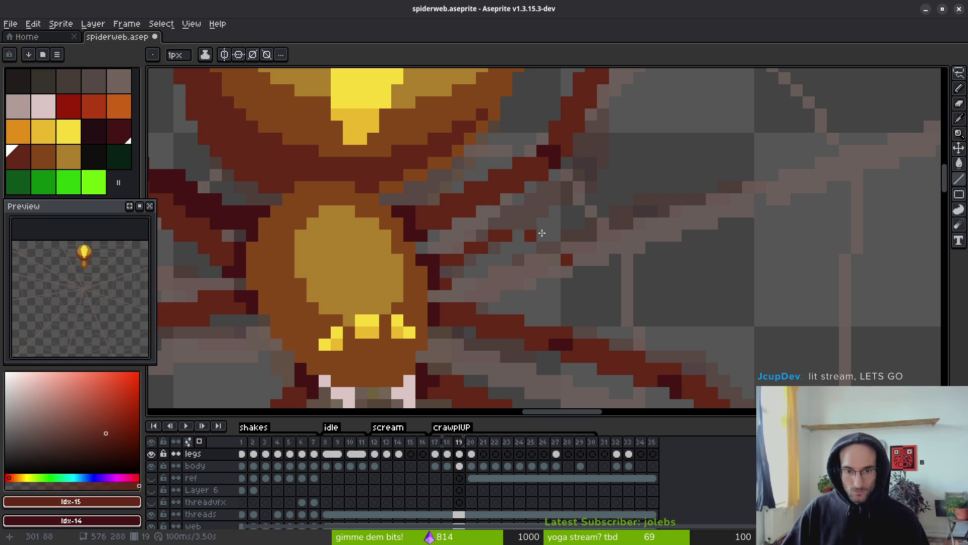
key(ctrl+z)
click(519, 224)
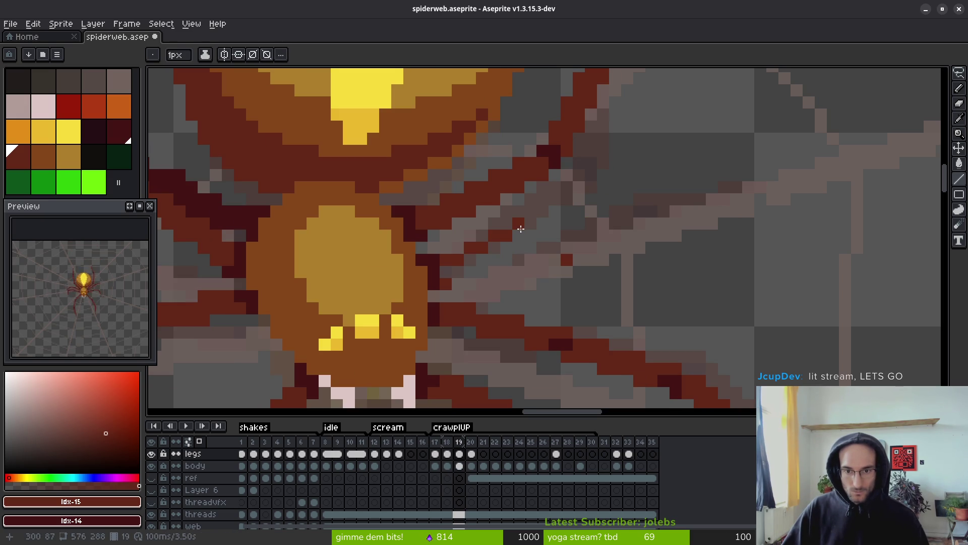
drag(520, 229, 646, 191)
click(650, 198)
drag(704, 200, 641, 201)
Resample the leg colour and return to the Pencil, zoomed in.
scroll(706, 255, down, 4)
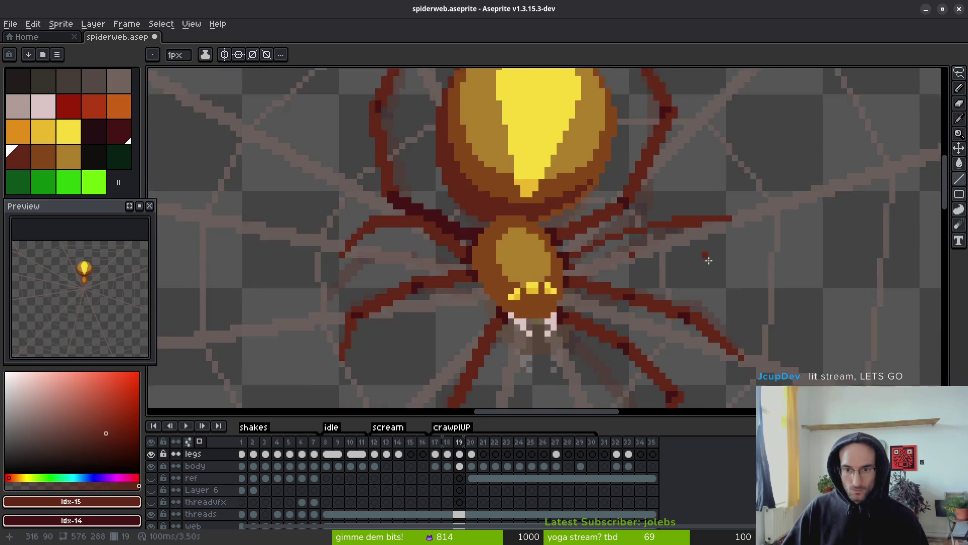
key(i)
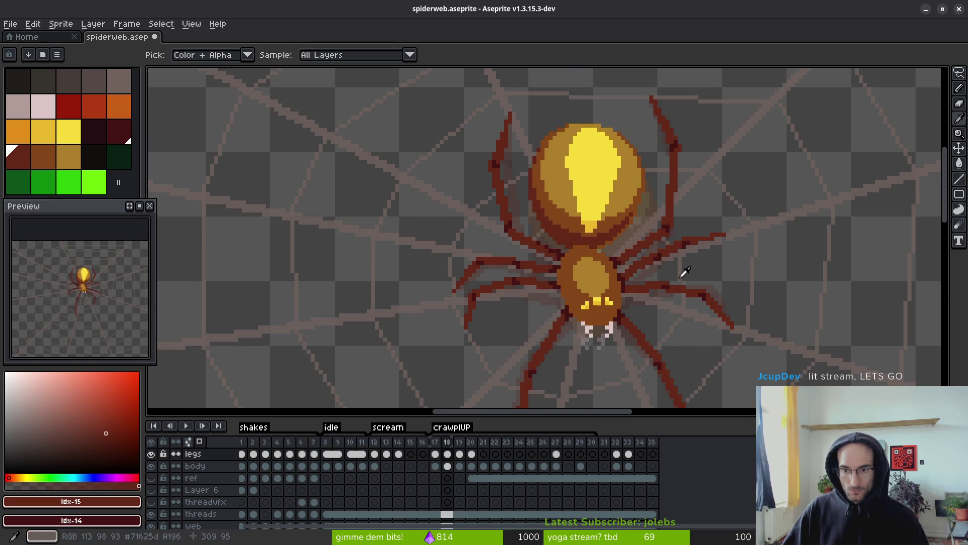
key(b)
scroll(660, 251, up, 2)
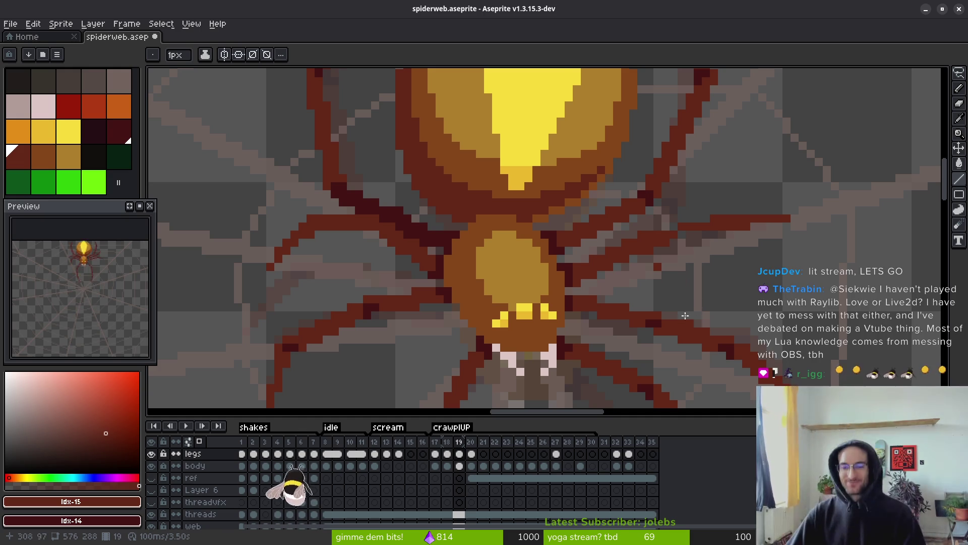
scroll(649, 209, up, 2)
Zoom in on the spider's legs on crawl frame 18 to find the stray pixels.
key(e)
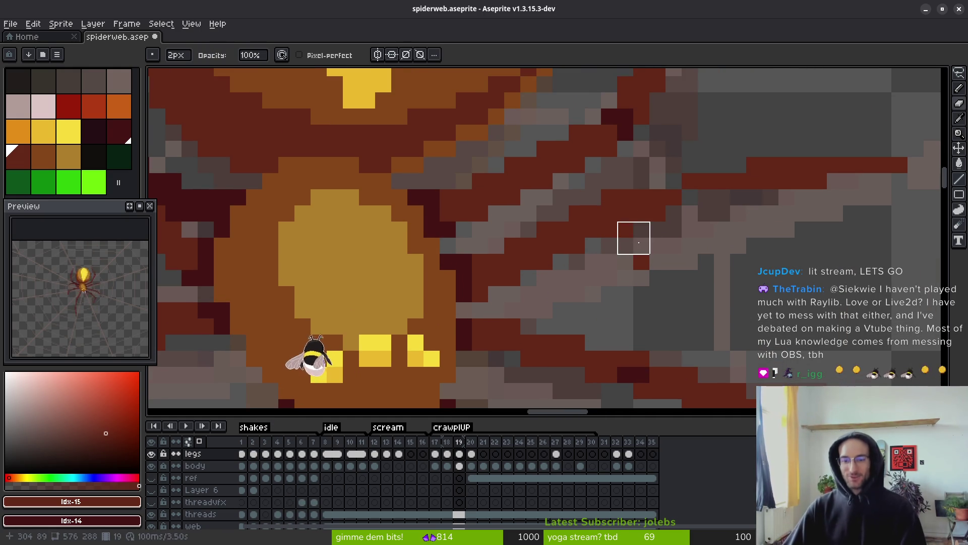
key(z)
drag(696, 242, 671, 249)
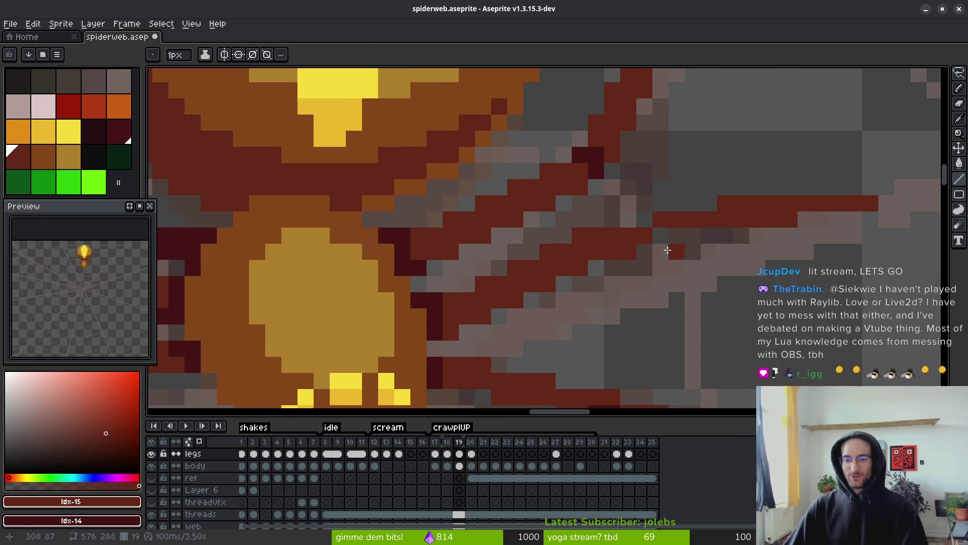
scroll(684, 233, down, 4)
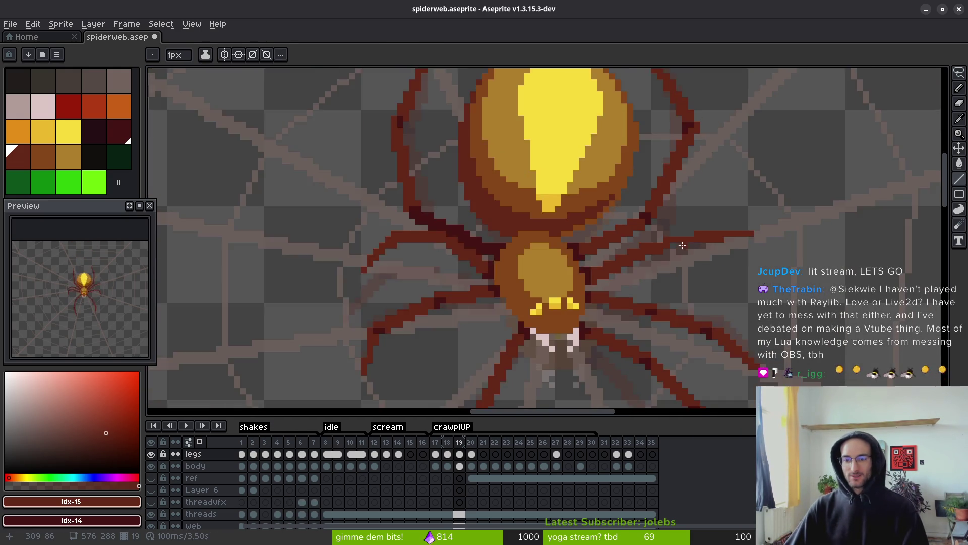
scroll(683, 247, up, 3)
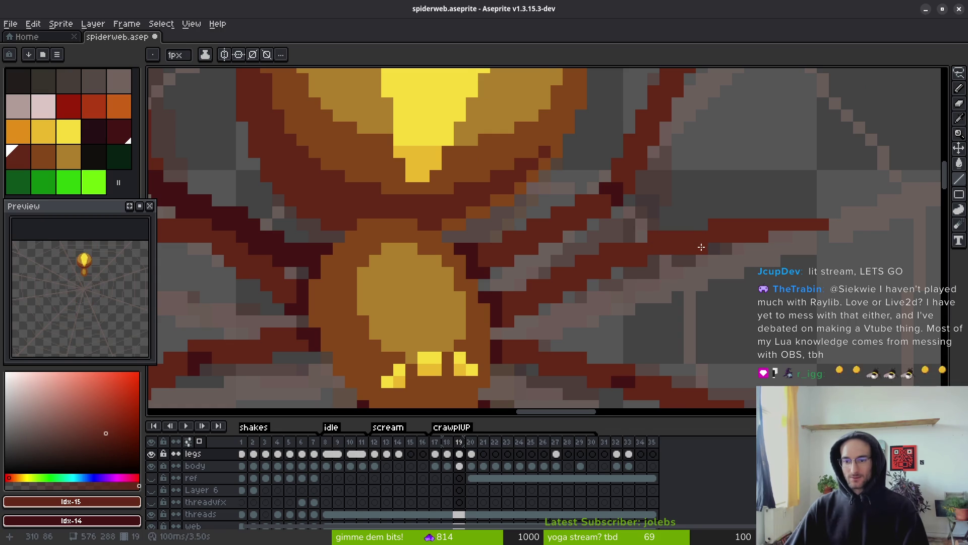
scroll(667, 271, down, 1)
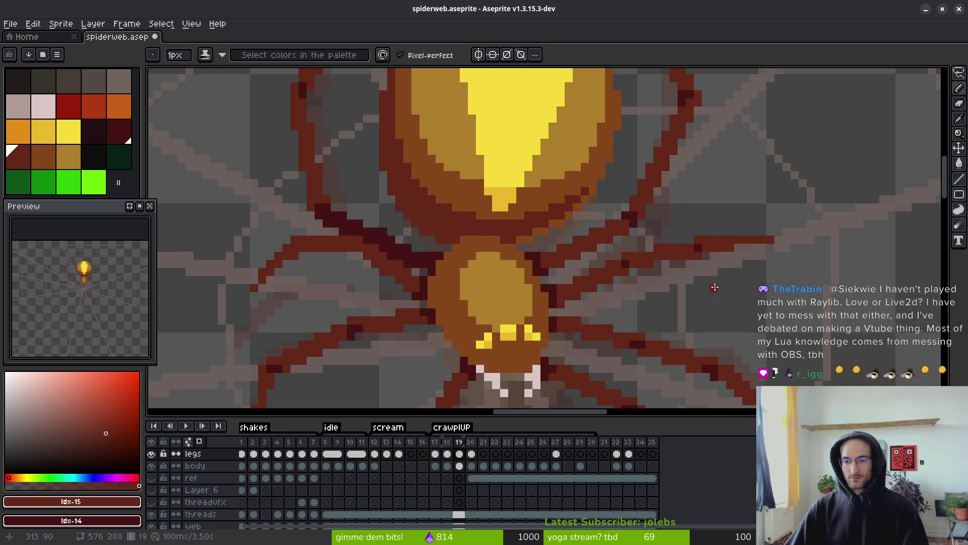
scroll(710, 288, down, 1)
scroll(709, 291, up, 4)
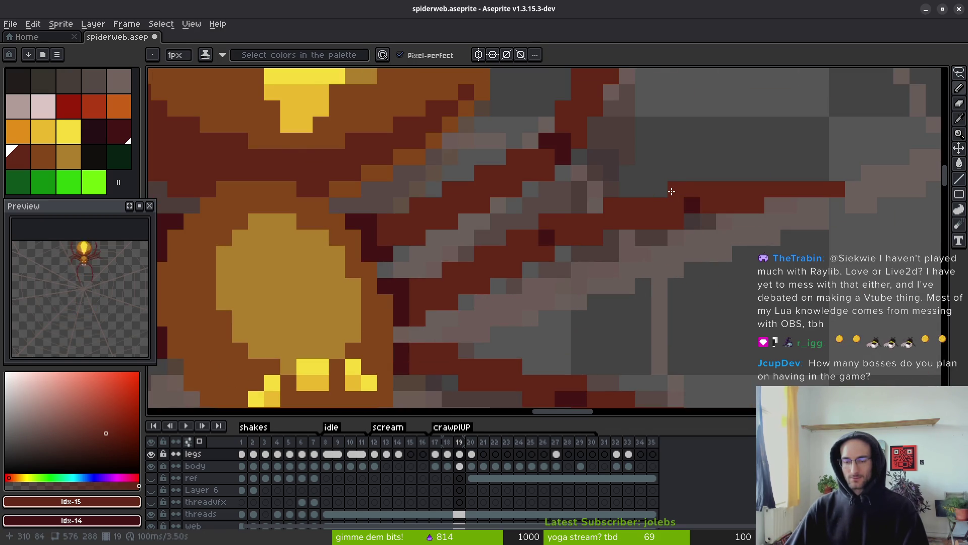
scroll(719, 299, down, 4)
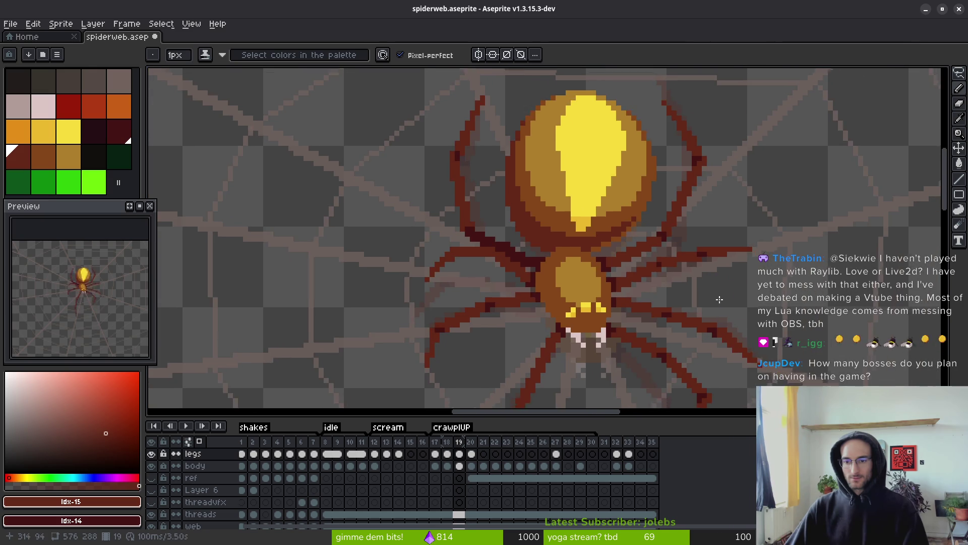
scroll(719, 300, down, 1)
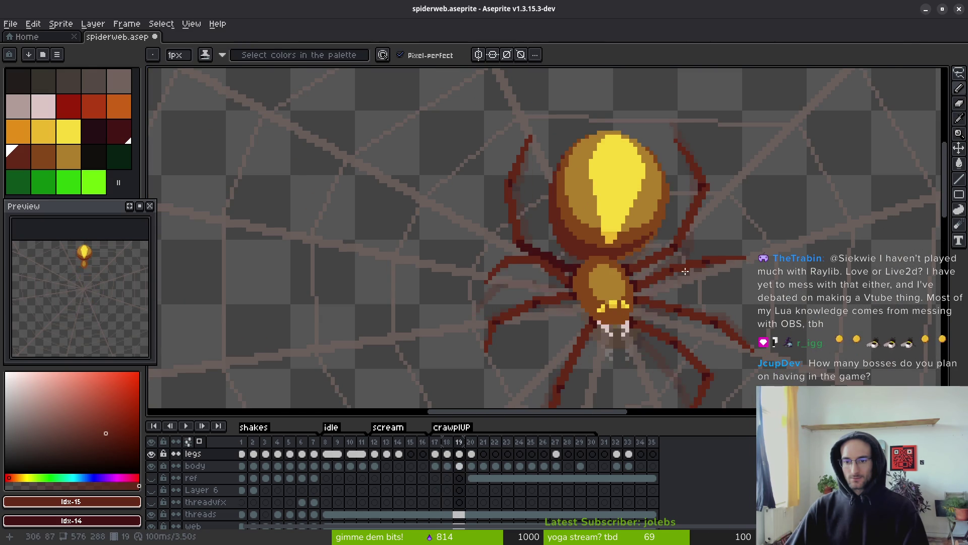
scroll(685, 271, up, 2)
scroll(728, 297, down, 2)
key(Return)
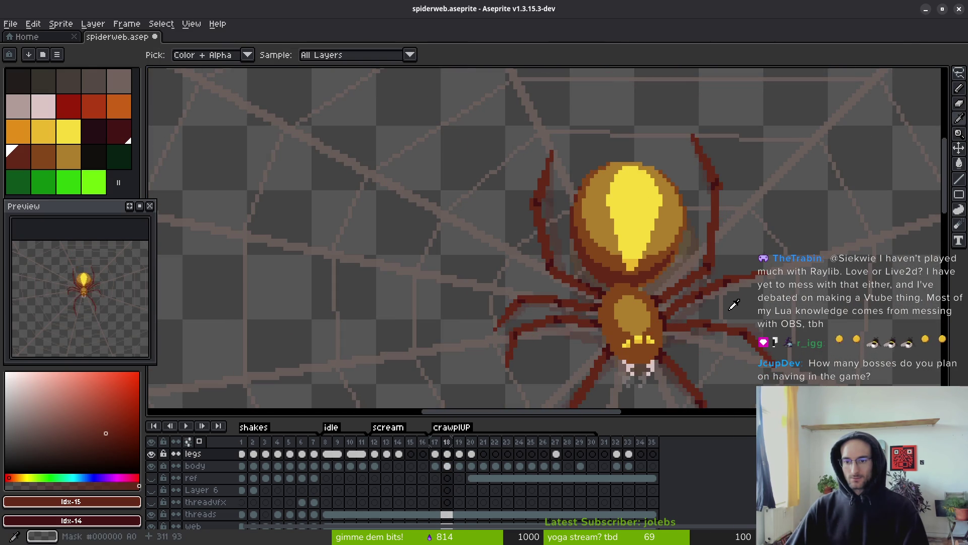
key(b)
scroll(689, 306, up, 3)
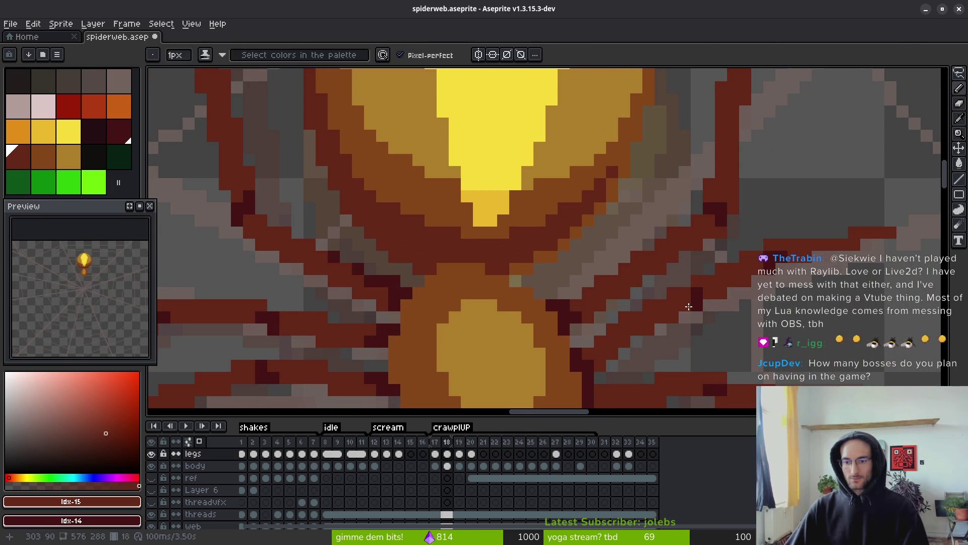
scroll(687, 306, down, 3)
key(alt)
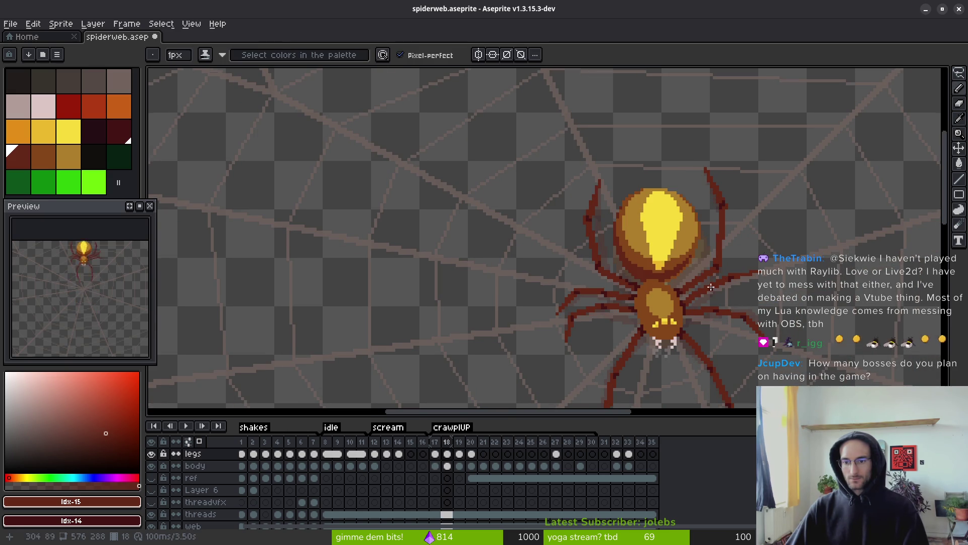
scroll(705, 302, up, 3)
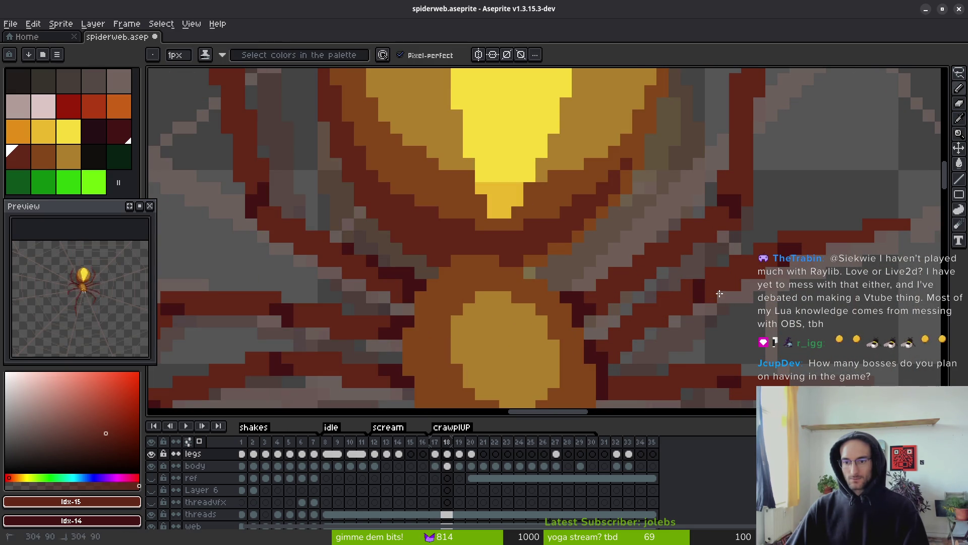
scroll(704, 285, down, 2)
scroll(703, 288, up, 3)
Erase the stray leg pixels to the right of the spider's body.
key(e)
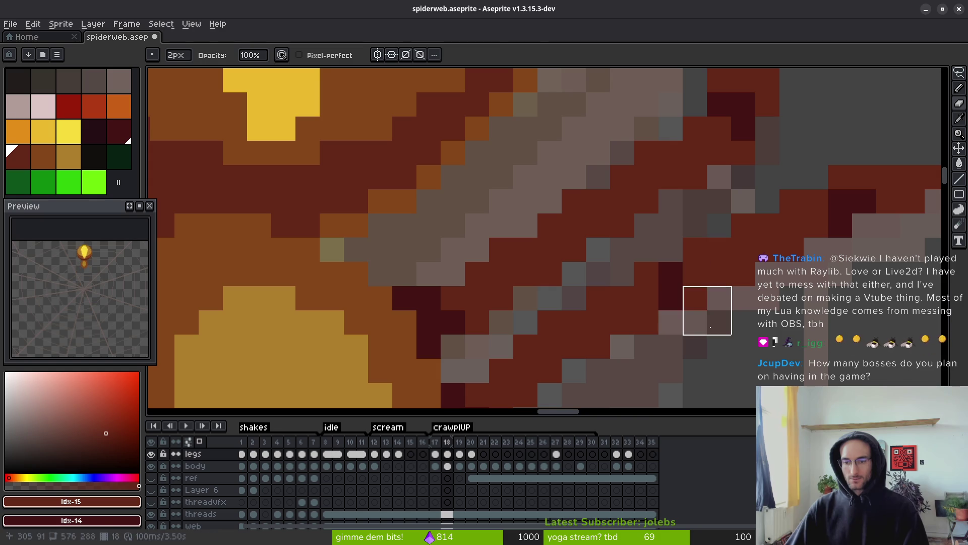
mouse_move(696, 289)
mouse_down()
mouse_move(706, 272)
mouse_move(756, 272)
mouse_up()
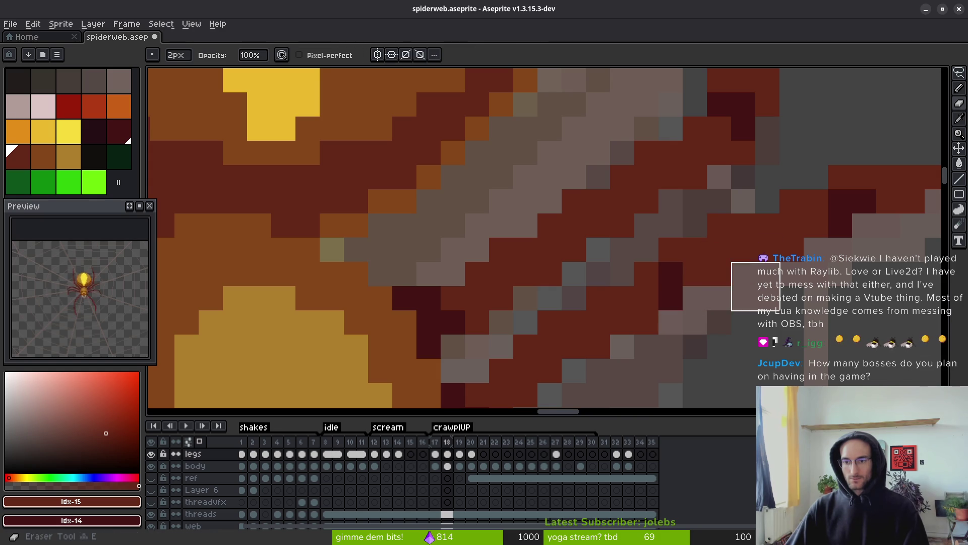
scroll(756, 262, down, 4)
Step back to crawl frame 17 and play the animation to review the crawl.
key(comma)
key(alt)
scroll(706, 282, right, 5)
scroll(706, 283, down, 2)
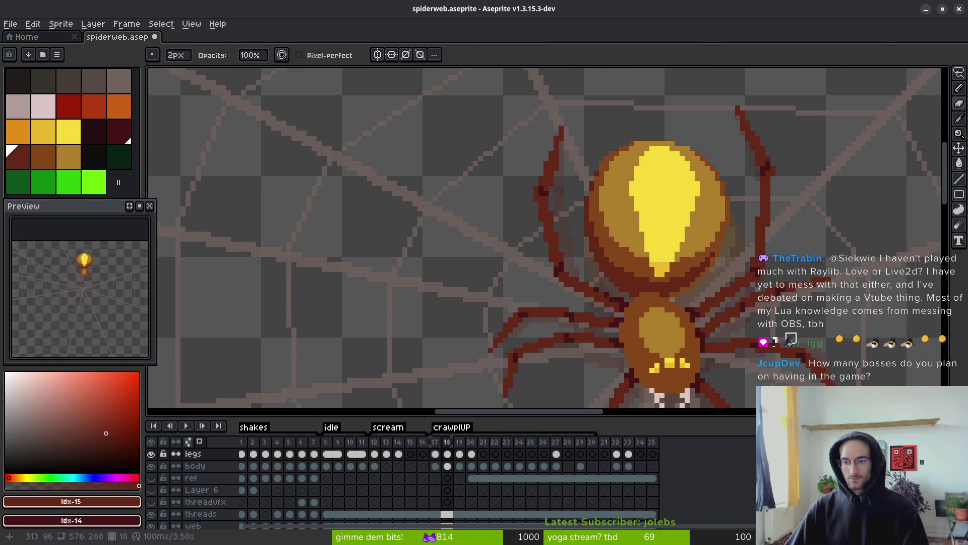
key(Return)
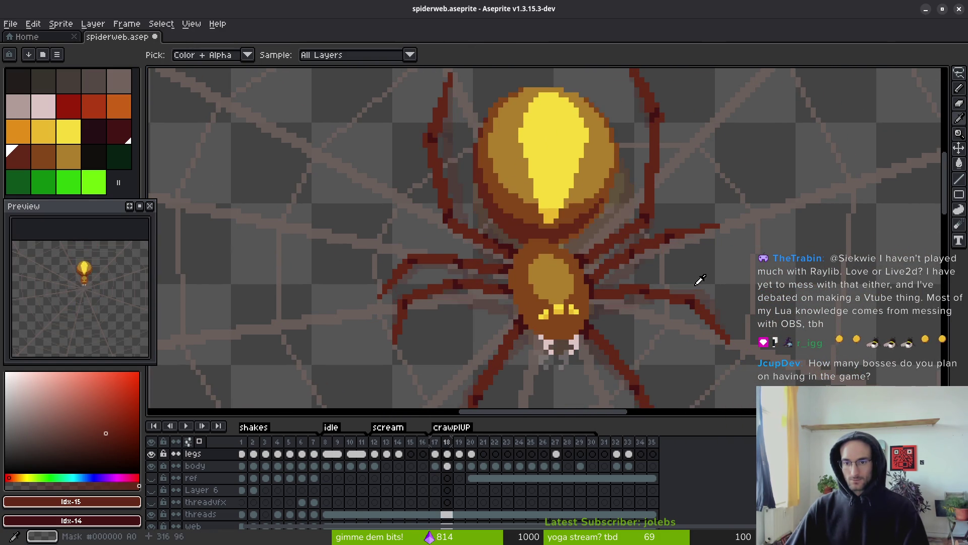
scroll(701, 277, up, 4)
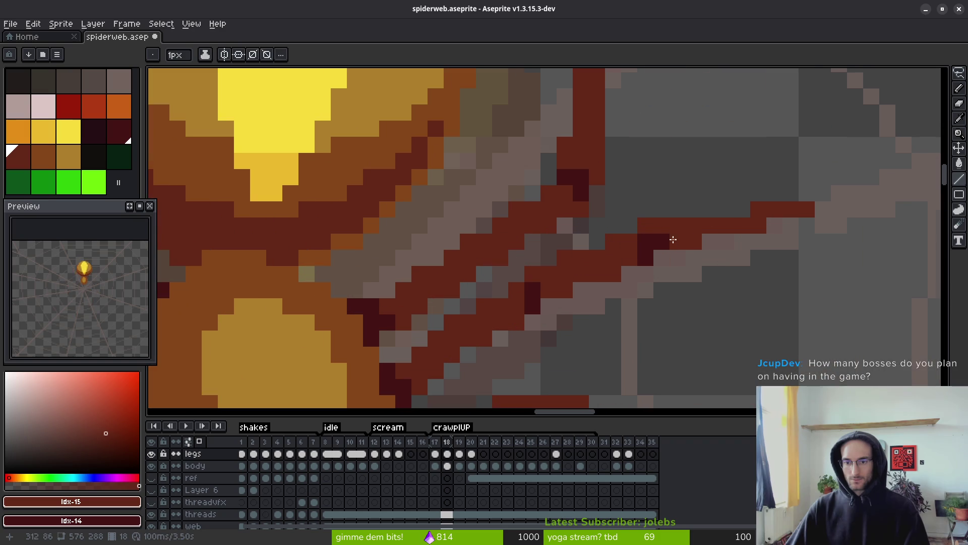
scroll(655, 260, down, 3)
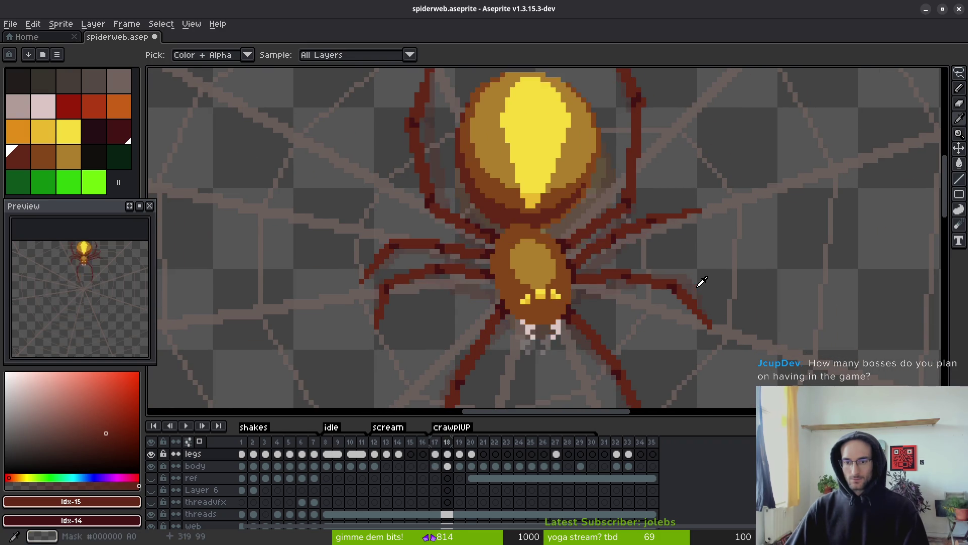
scroll(610, 225, up, 3)
scroll(610, 225, down, 3)
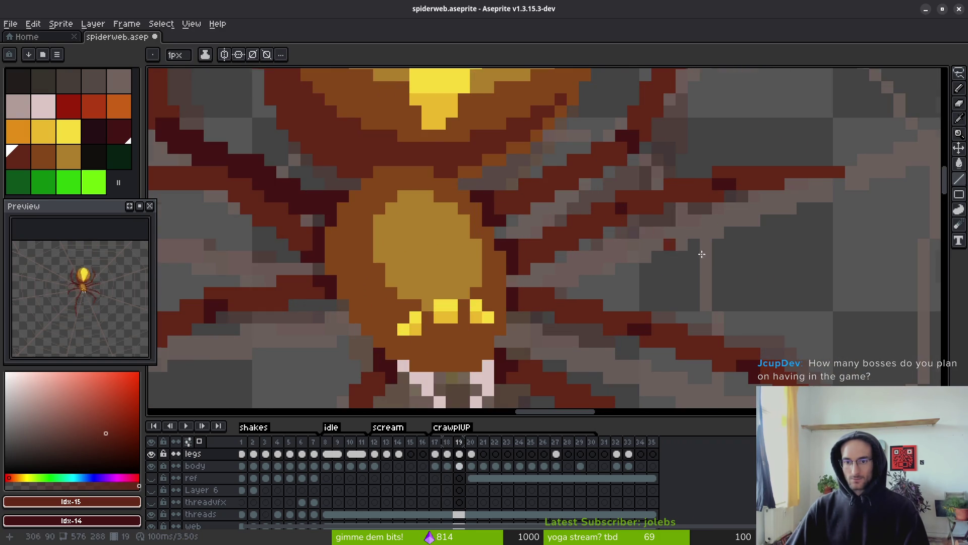
key(i)
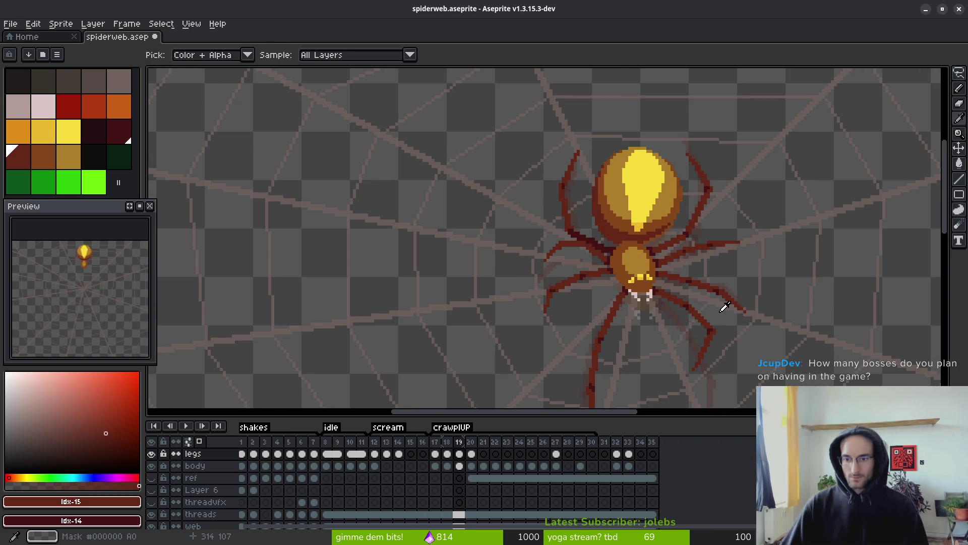
key(b)
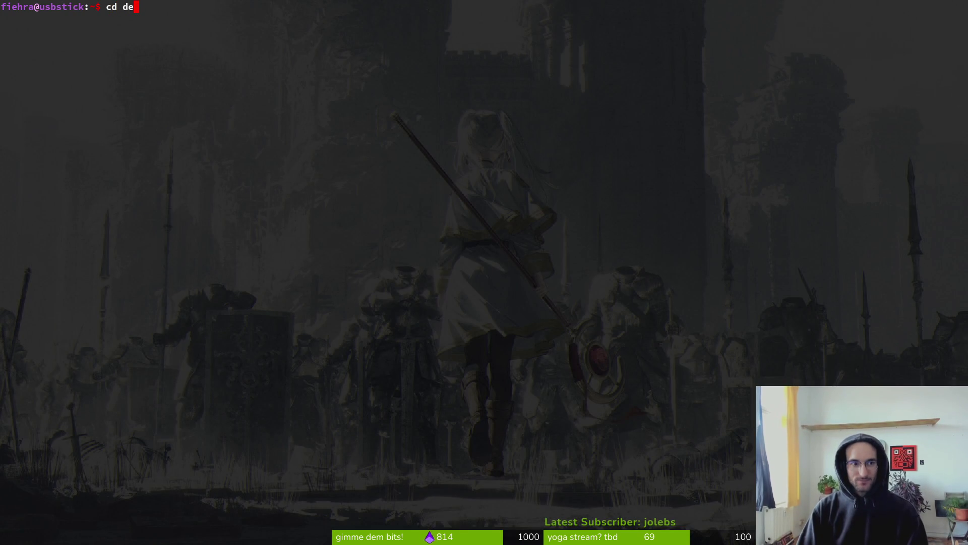
Change into the dev/pollinate-or-die/ project folder using Tab completion.
key(Tab)
key(Return)
Launch Neovim with 'nvim .' and open README.md from the file finder.
text(nvim .)
key(Return)
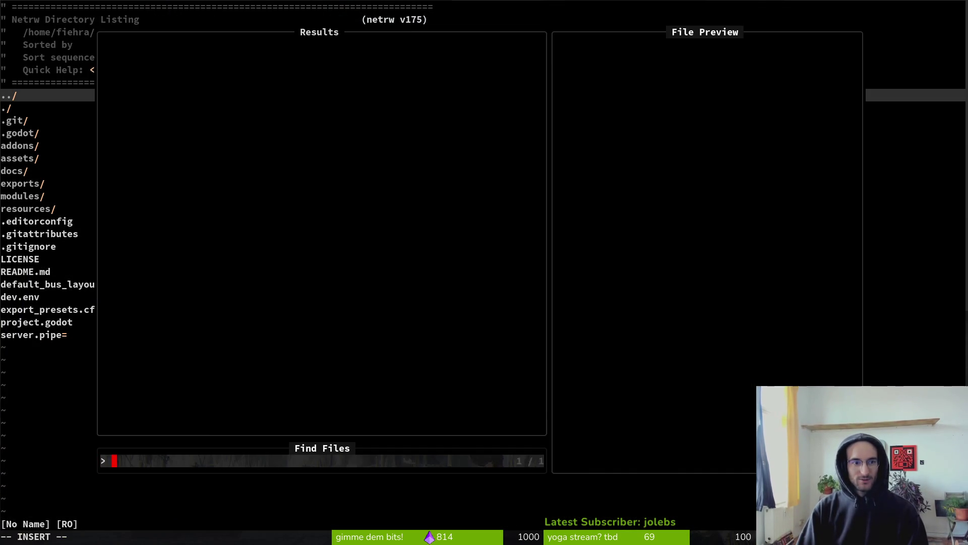
text(read)
key(Return)
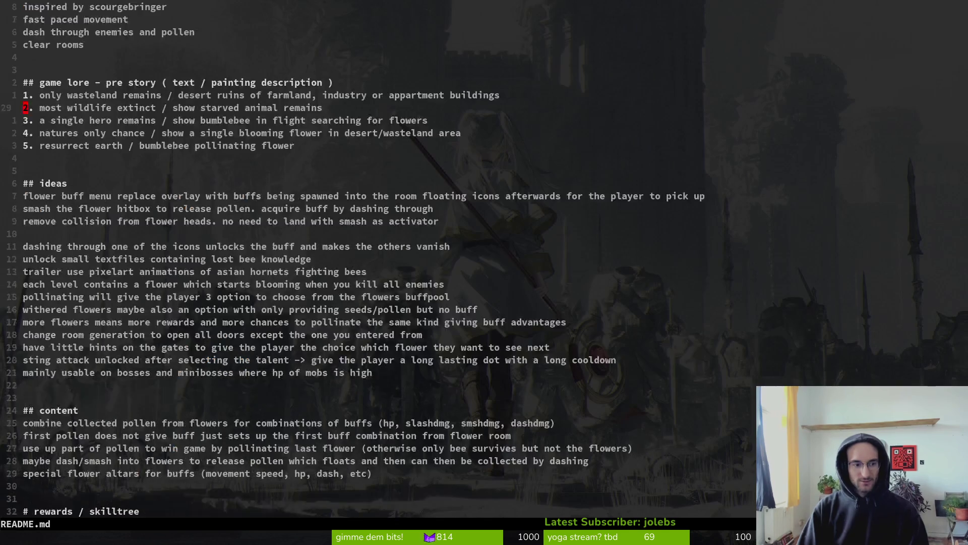
Move the ghost moth line above dragonfly in the bosses list.
key(j)
key(j)
key(j)
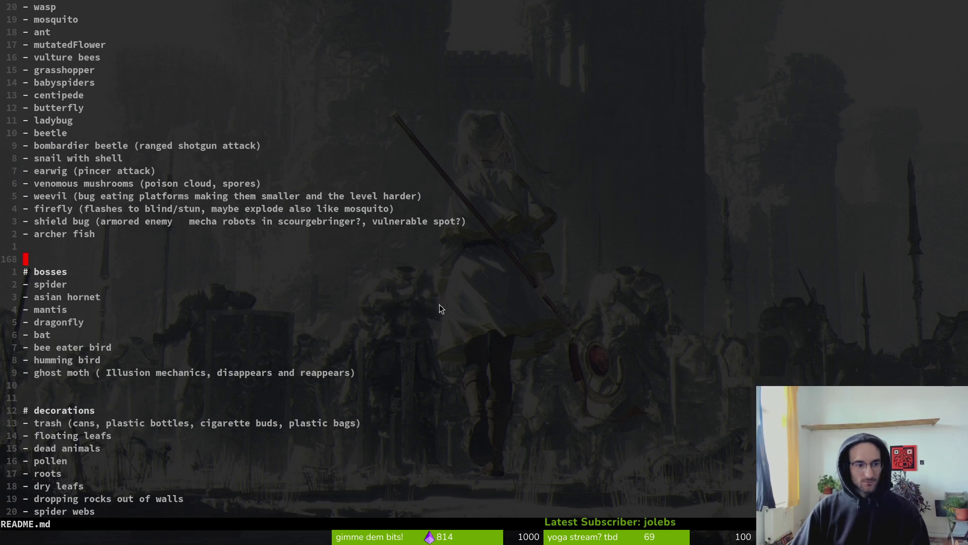
click(60, 375)
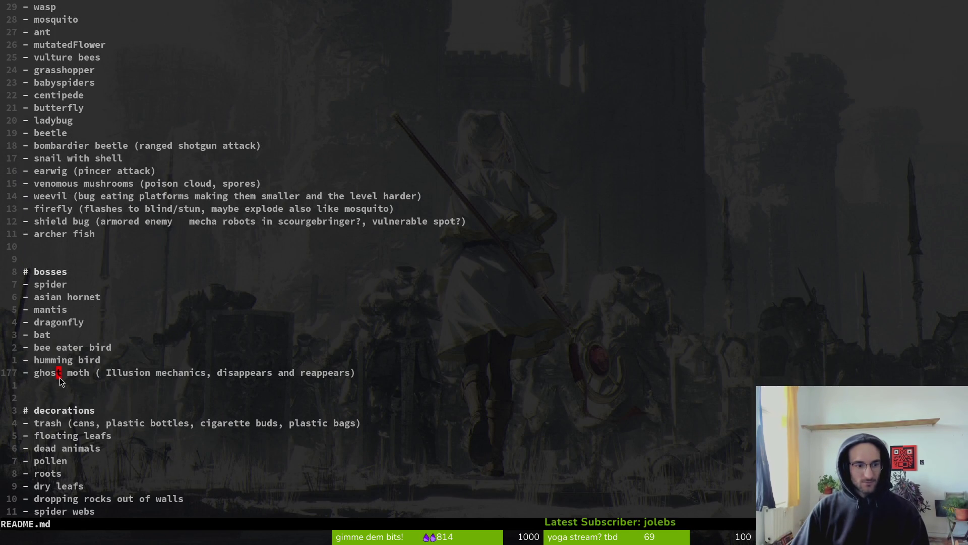
key(shift+v)
key(shift+k)
key(shift+k)
key(shift+k)
key(Escape)
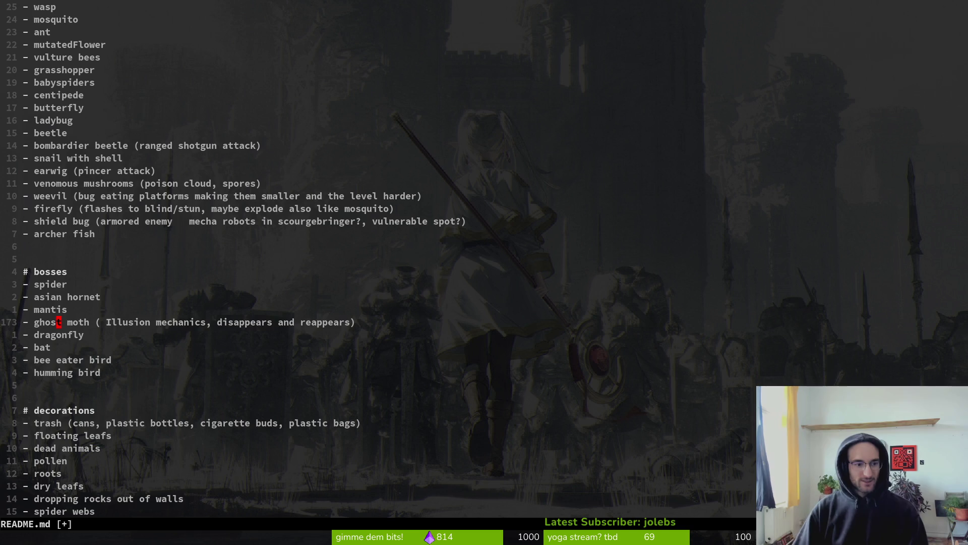
Place the asian hornet line below ghost moth and save with :w.
key(shift+v)
key(k)
key(k)
key(k)
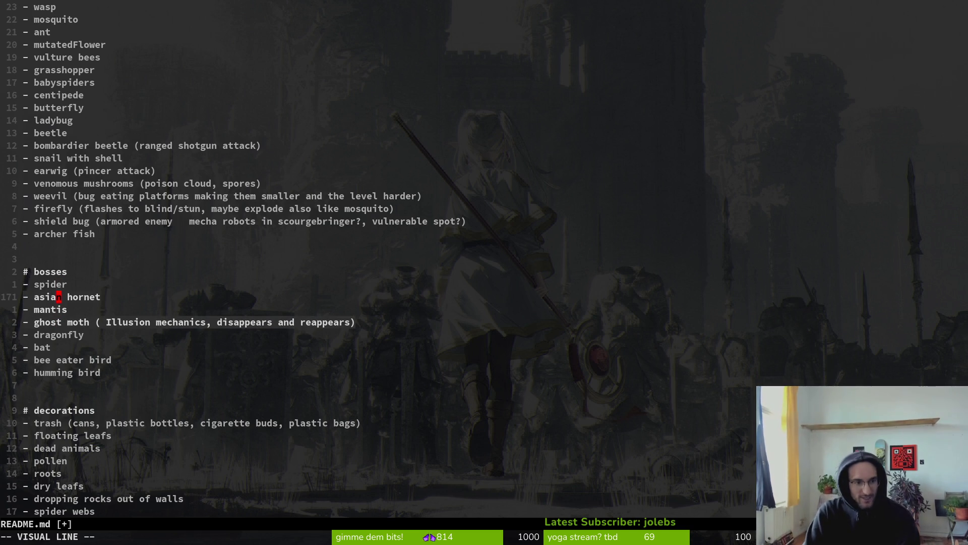
key(Escape)
key(d)
key(d)
key(p)
Put the spider line back above mantis at the top of the bosses list.
key(d)
key(d)
text(p:w)
key(Return)
key(k)
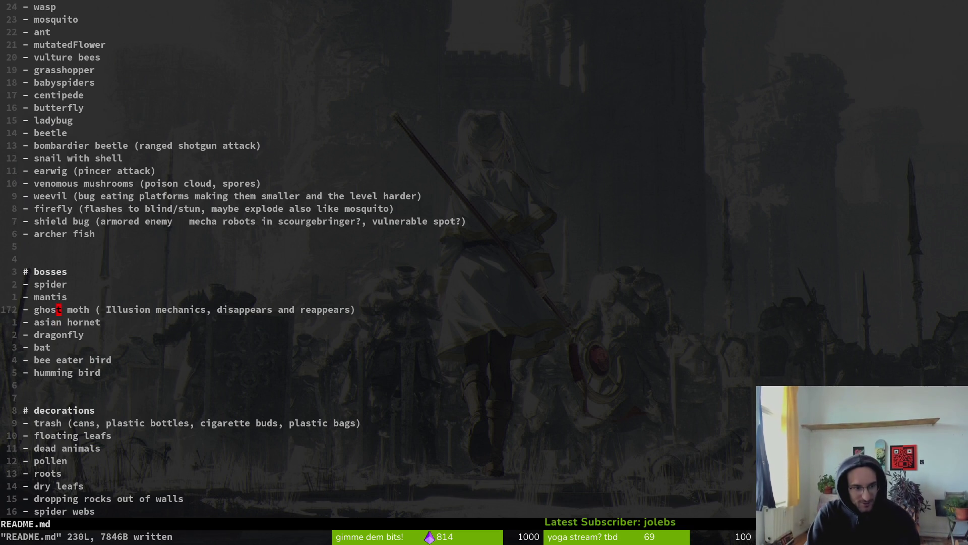
key(shift+v)
key(d)
key(p)
key(d)
key(d)
key(k)
key(P)
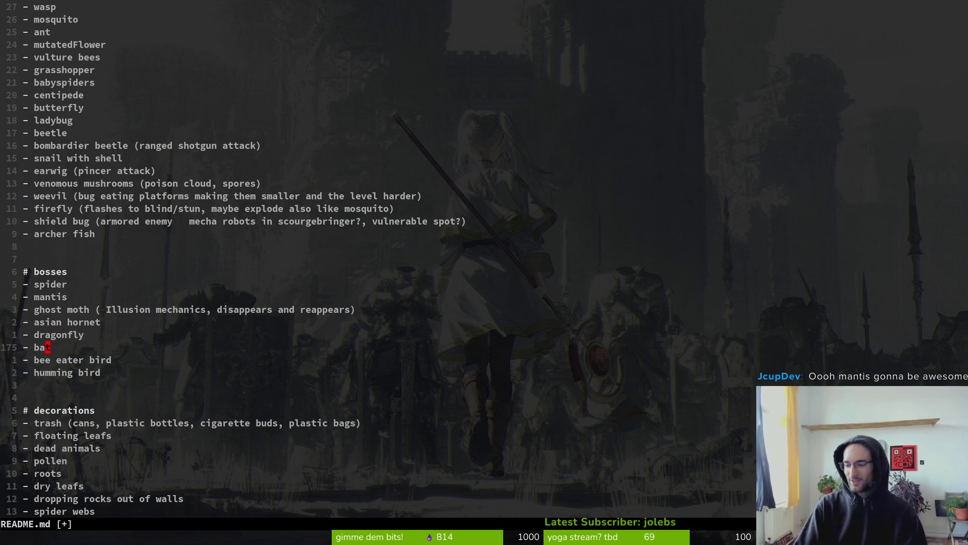
Save README.md with :w, then save and quit Neovim with :wq.
text(:w)
key(Return)
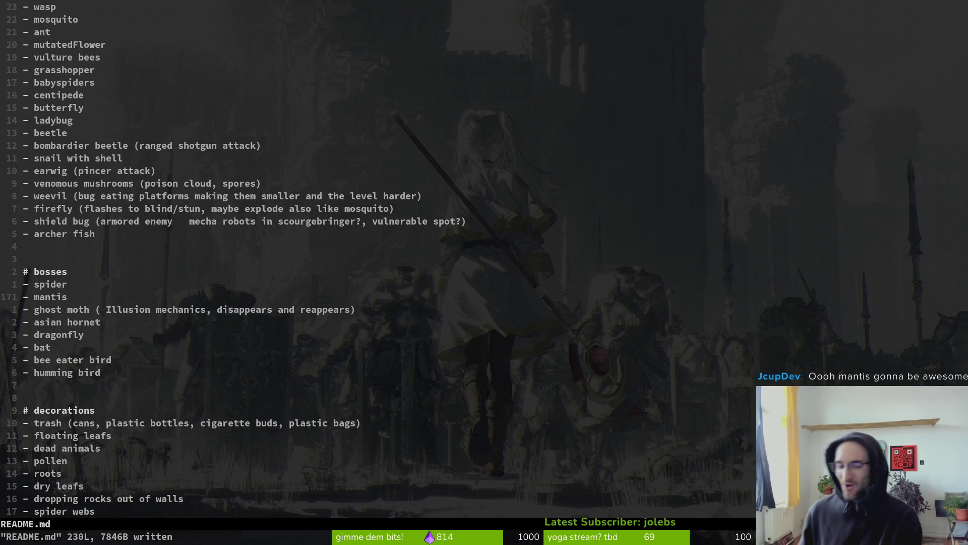
text(:wq)
key(Return)
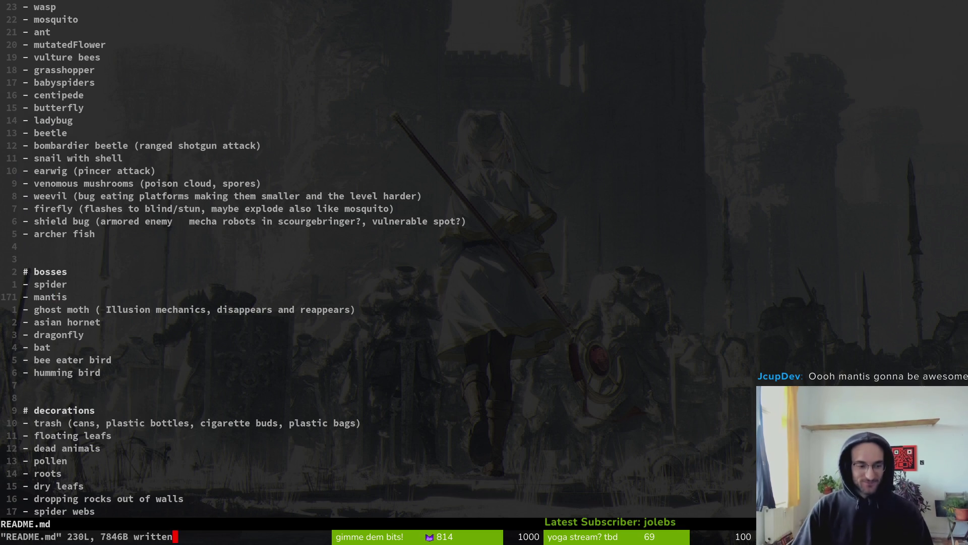
key(alt+Tab)
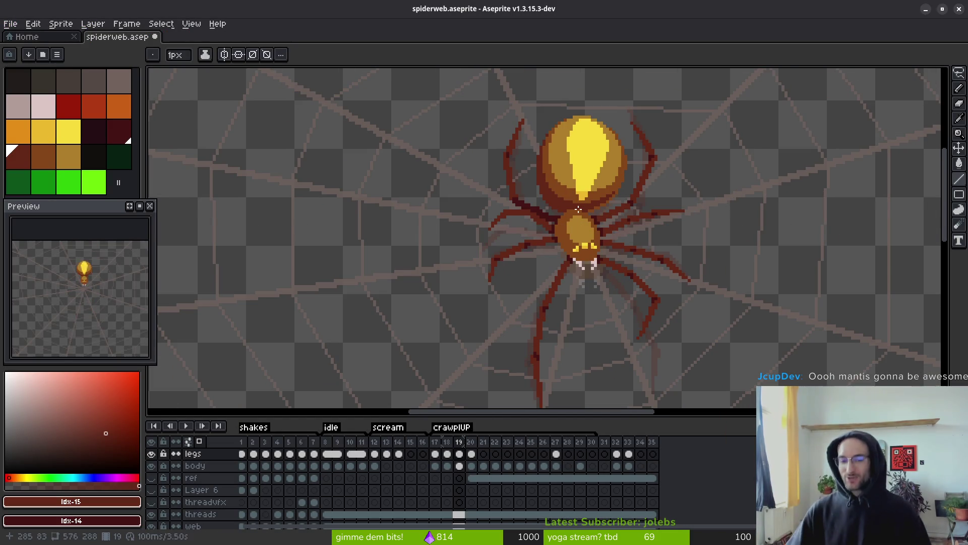
scroll(577, 244, down, 2)
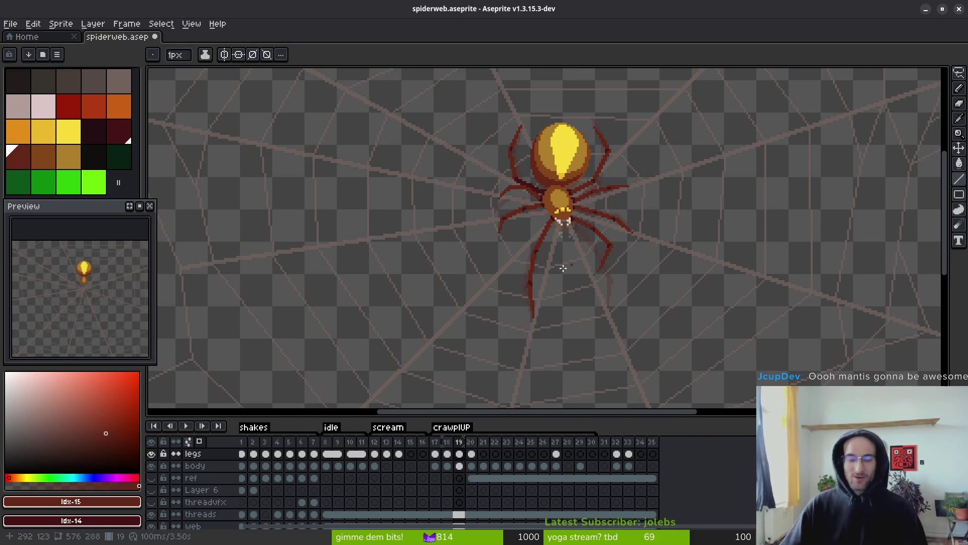
key(alt)
key(Right)
key(Left)
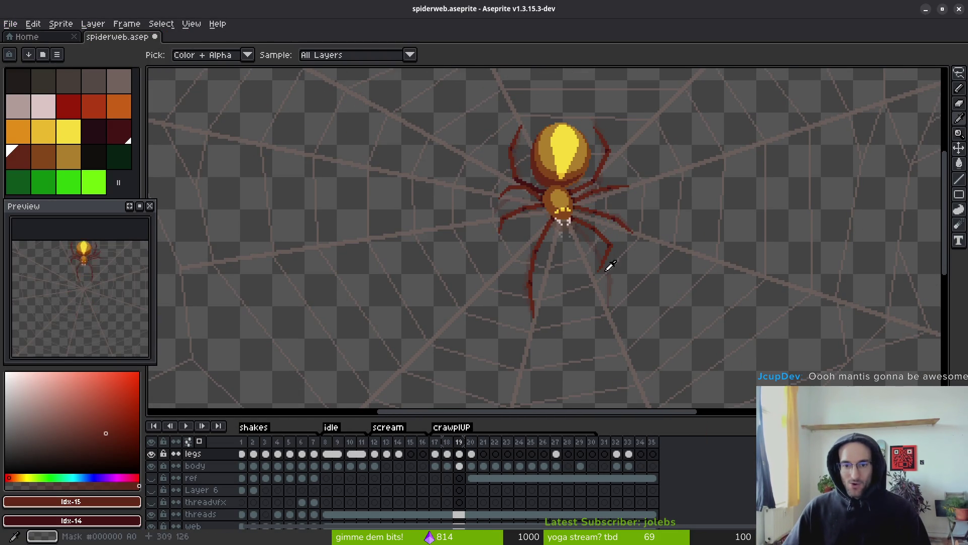
key(Right)
key(Left)
key(Right)
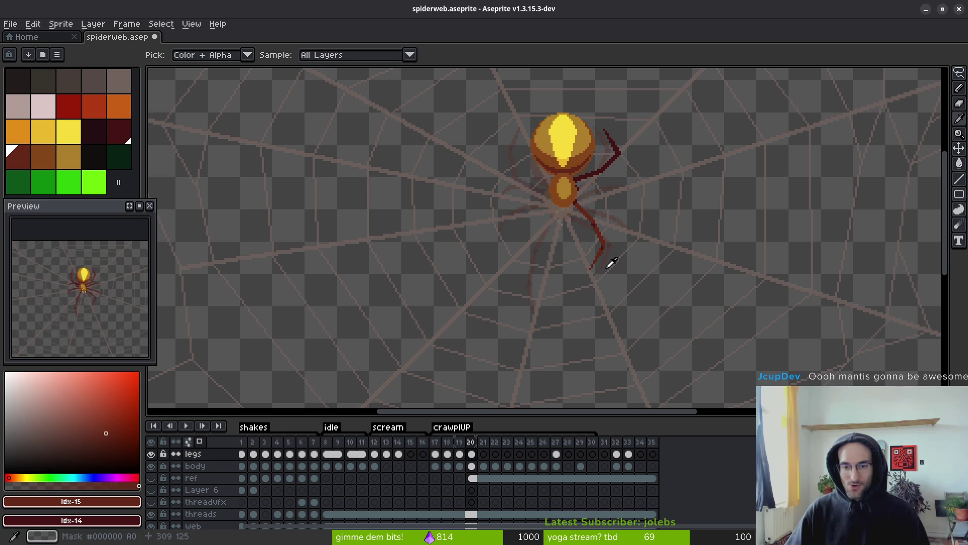
key(Left)
key(Right)
key(Left)
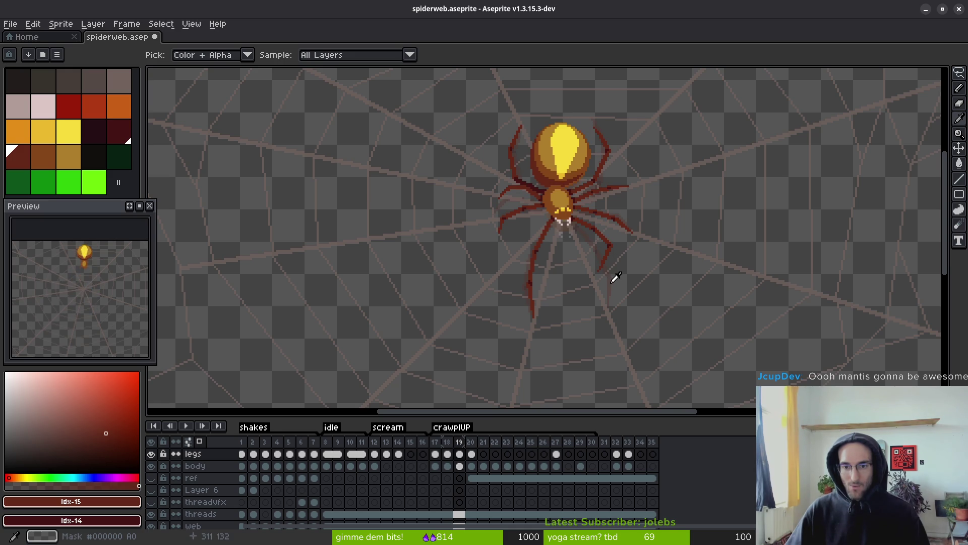
key(Right)
key(Left)
key(Left)
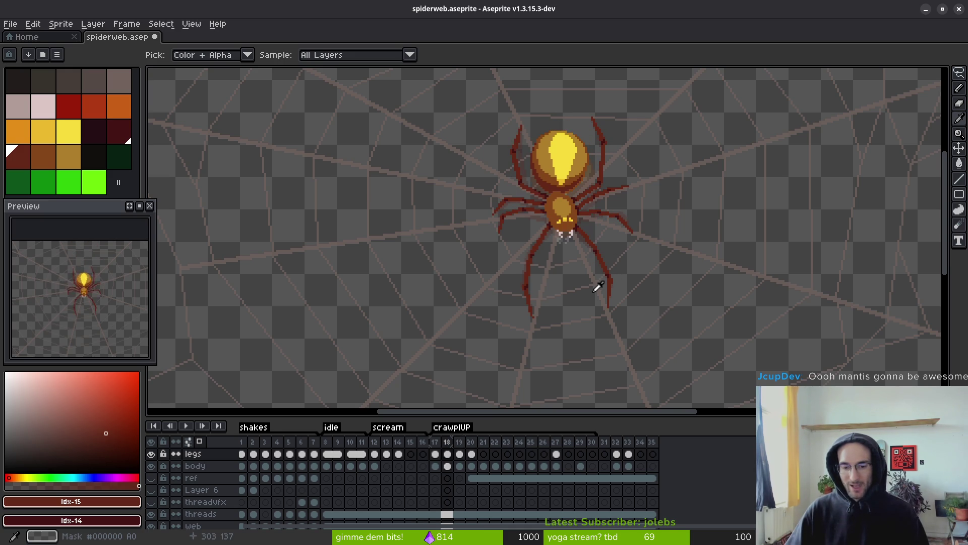
key(Right)
key(Right)
key(Left)
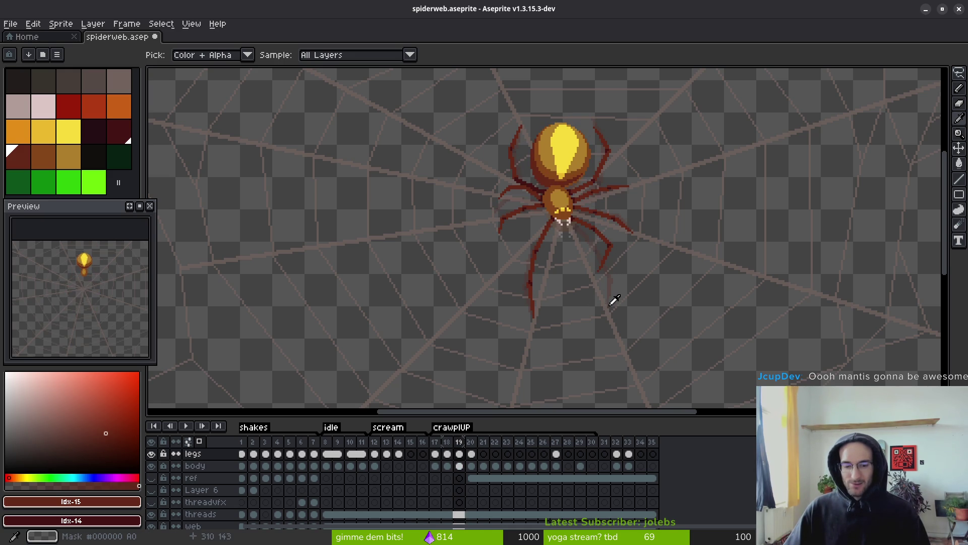
key(Right)
key(Left)
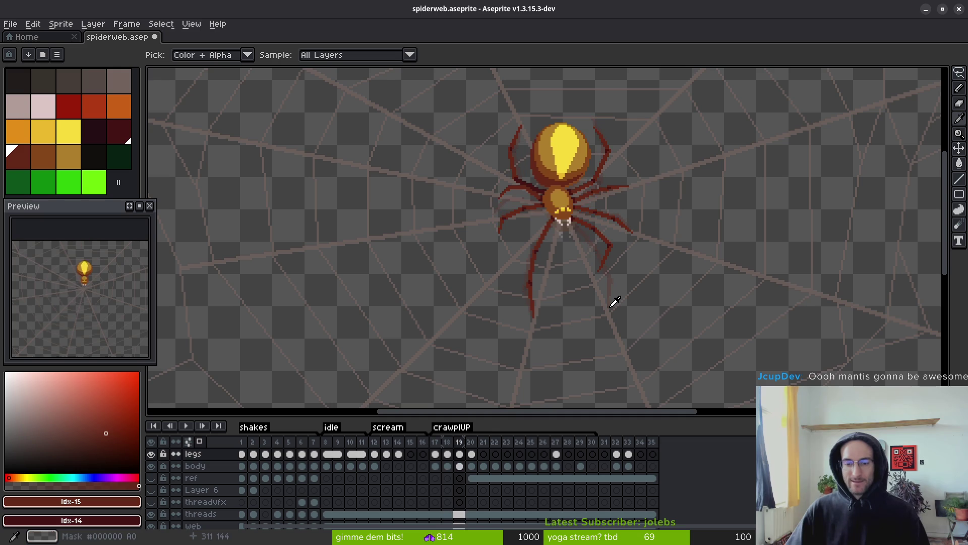
key(Right)
key(Left)
key(Right)
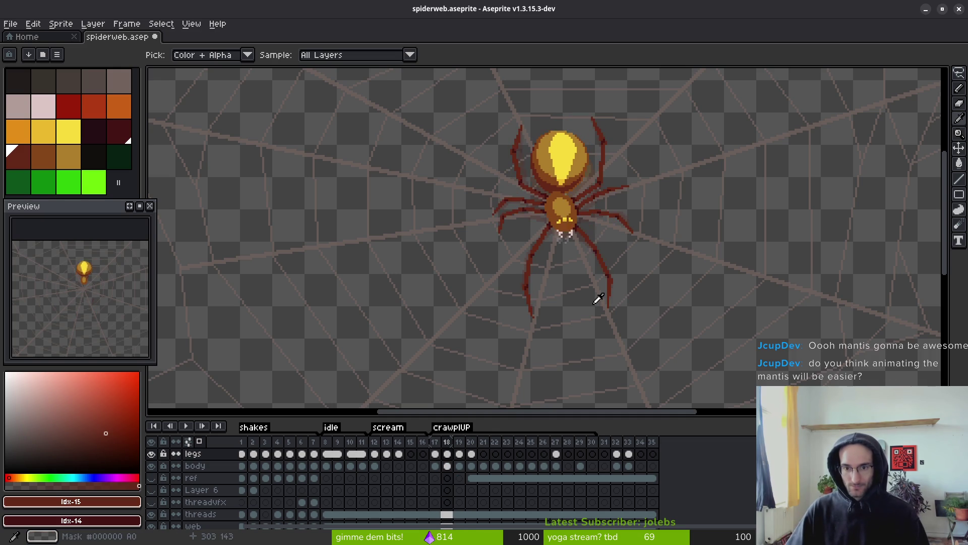
key(Left)
scroll(593, 275, up, 2)
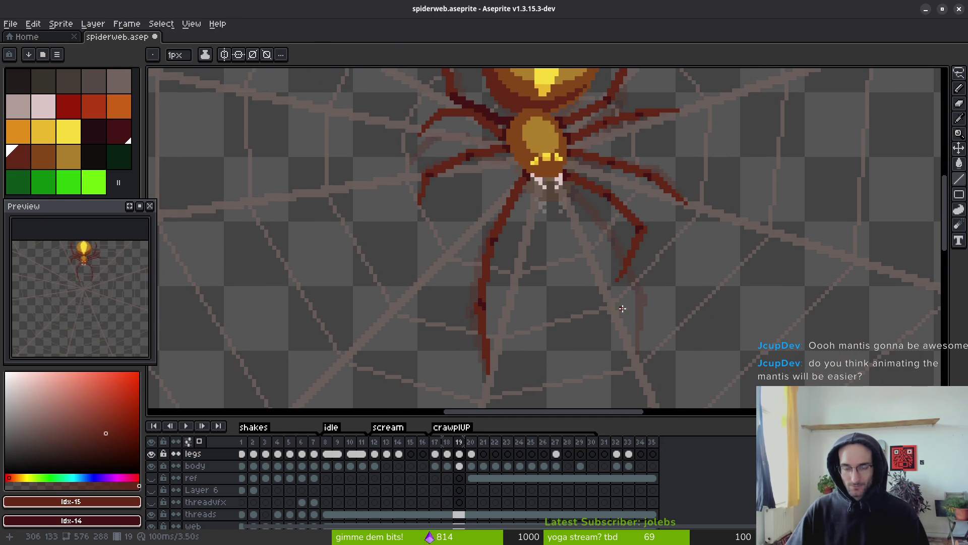
key(Left)
key(Right)
key(Right)
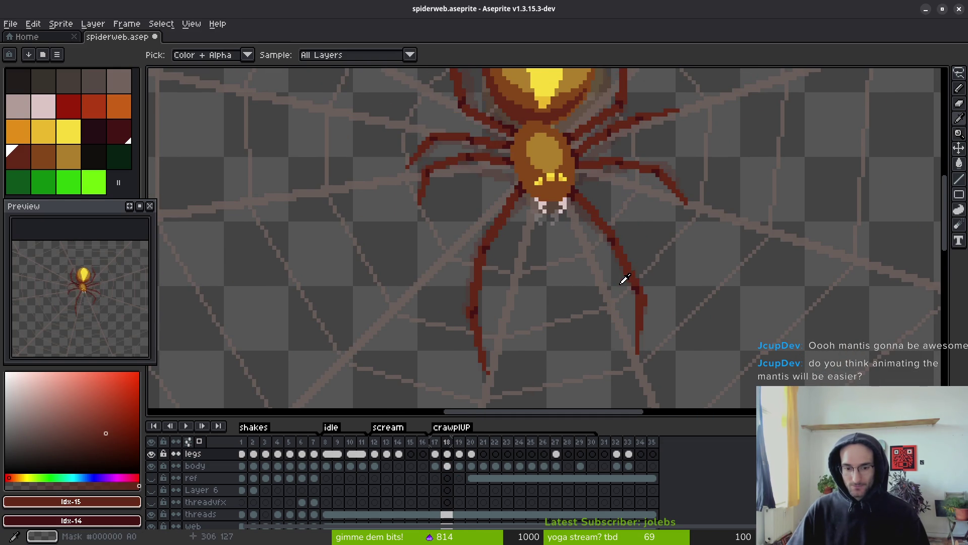
key(Left)
key(Right)
key(Left)
key(b)
scroll(608, 234, up, 1)
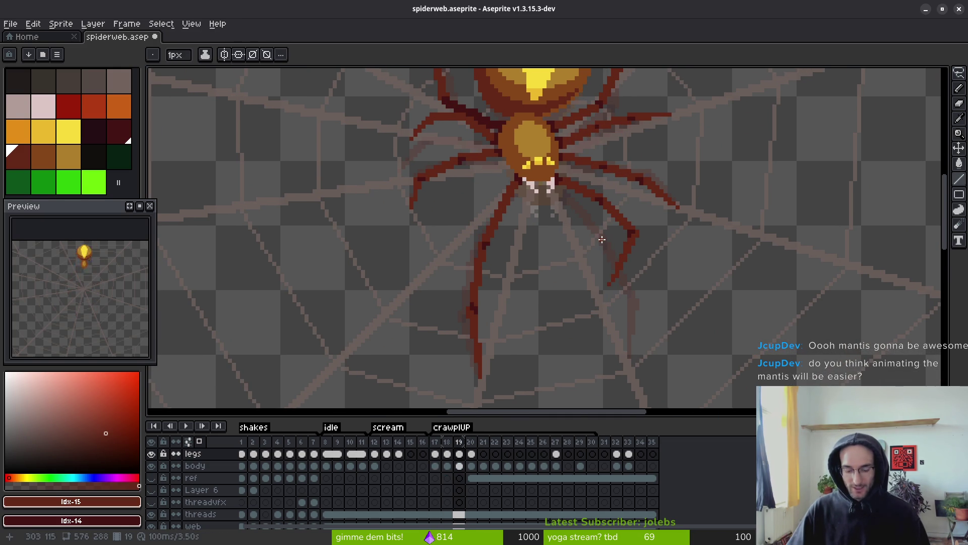
key(q)
Lasso one spider leg on frame 18 and nudge it slightly left.
scroll(564, 172, up, 2)
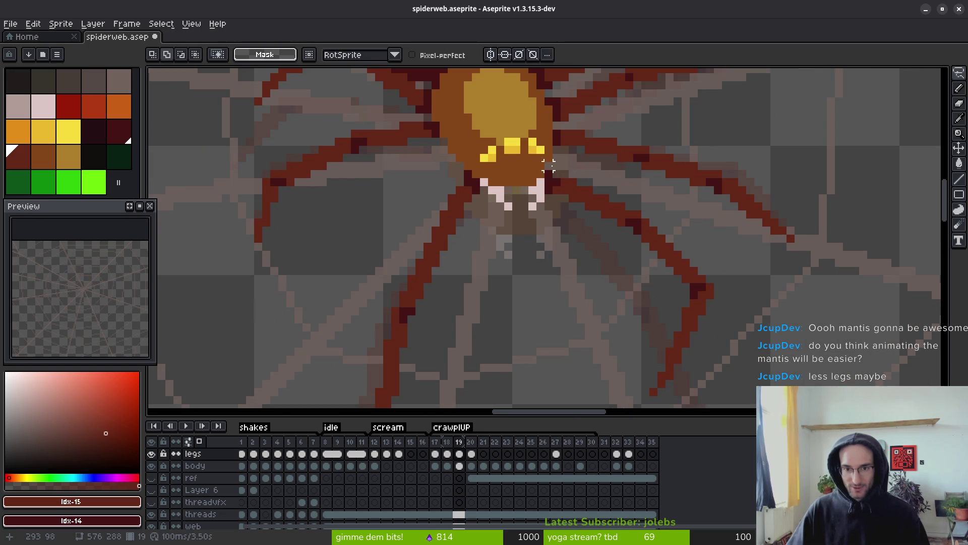
mouse_move(547, 164)
mouse_down()
mouse_move(621, 357)
mouse_move(713, 277)
mouse_move(552, 162)
mouse_move(585, 340)
mouse_move(596, 199)
mouse_move(560, 173)
mouse_move(603, 212)
mouse_up()
scroll(612, 254, down, 1)
scroll(612, 253, down, 1)
key(ctrl+d)
key(comma)
key(e)
Paint a dark maroon pixel at the right edge of the spider's body.
scroll(550, 179, up, 5)
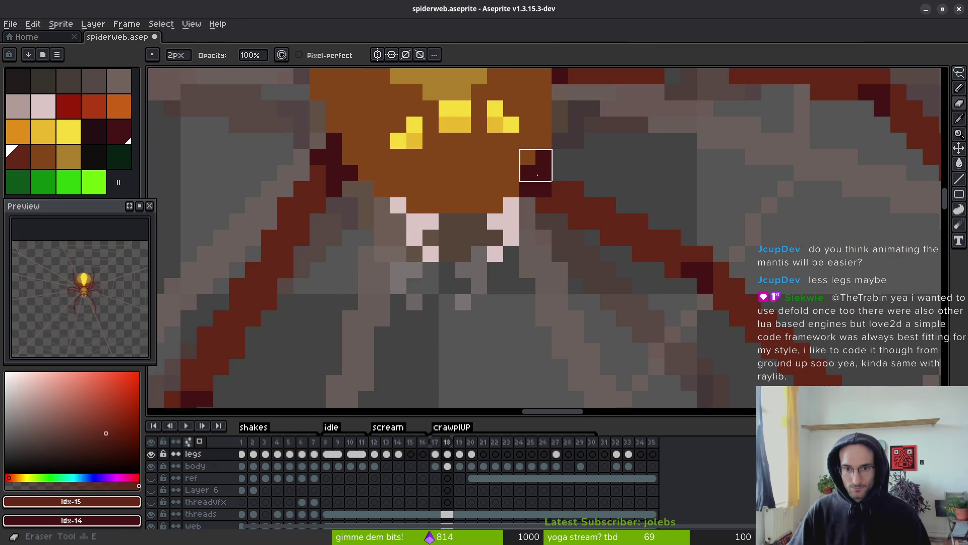
key(f)
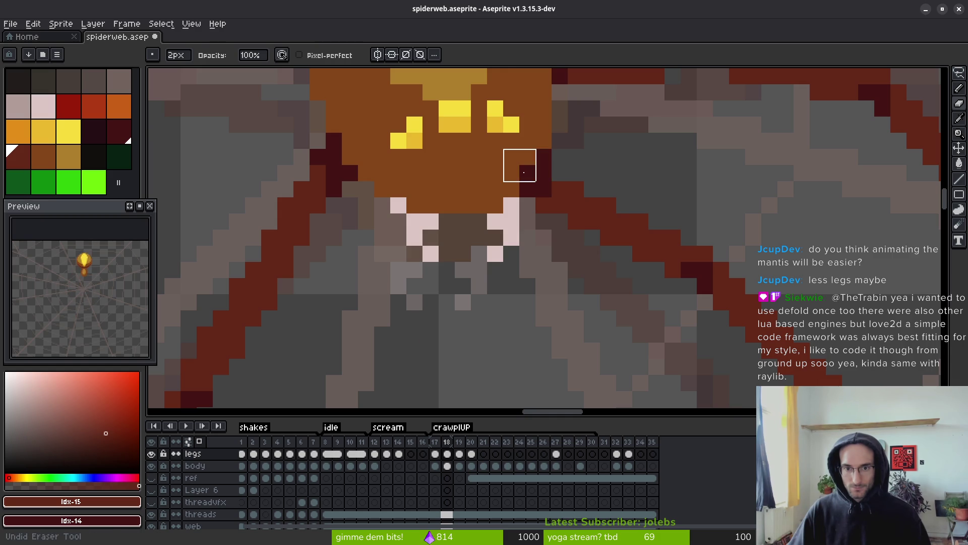
click(543, 165)
scroll(560, 174, down, 5)
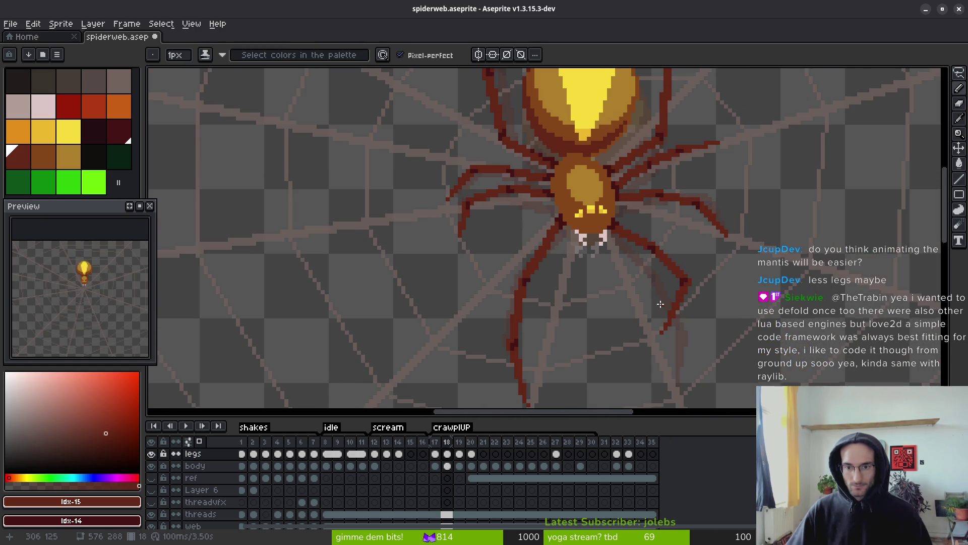
key(i)
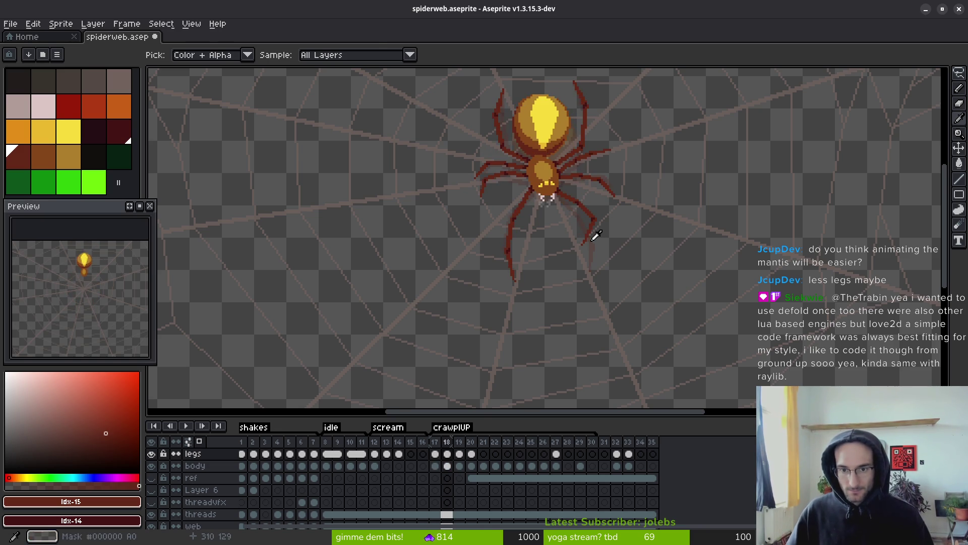
scroll(596, 236, up, 2)
key(b)
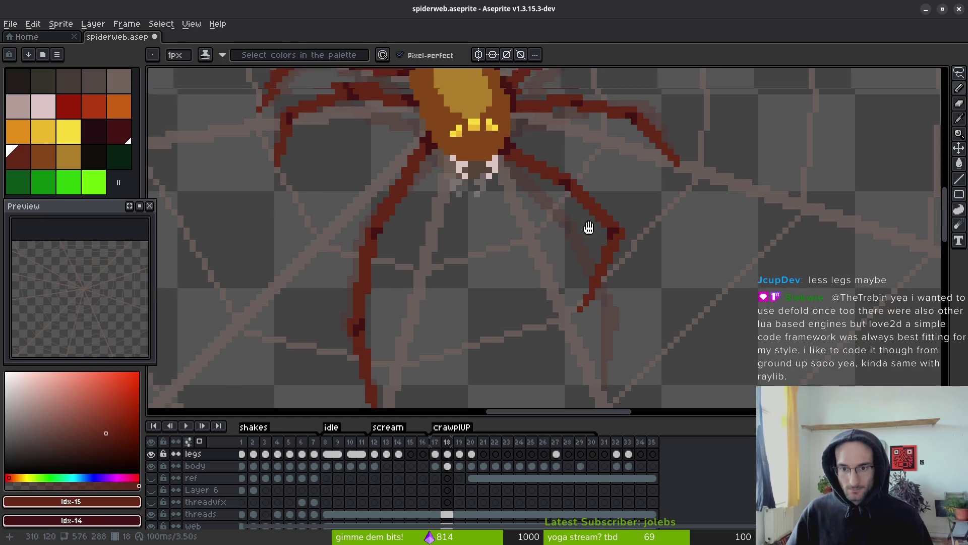
key(q)
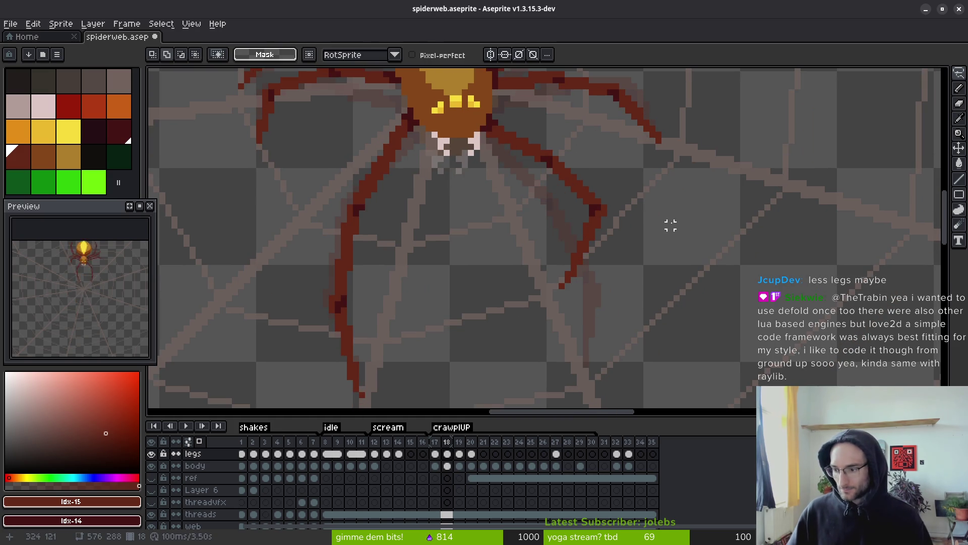
scroll(671, 226, down, 2)
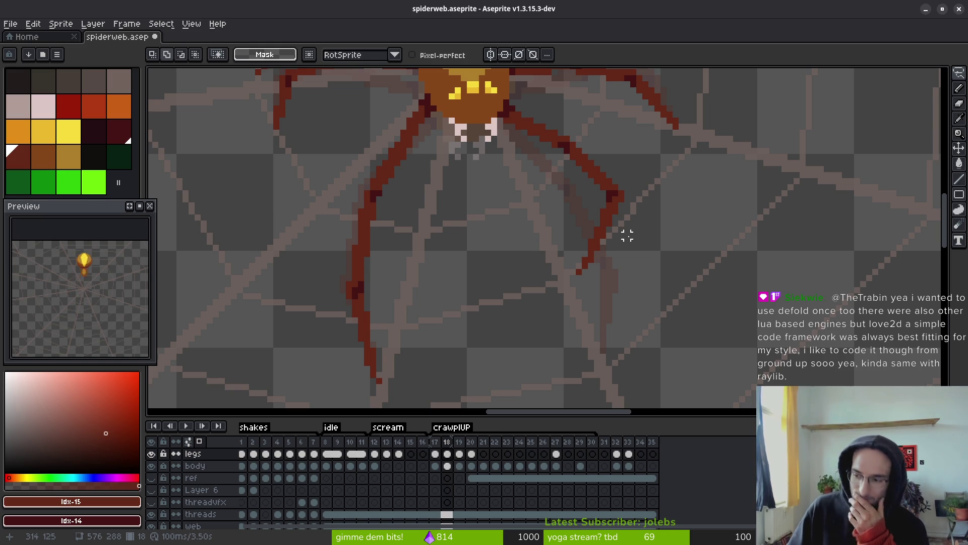
scroll(627, 235, down, 8)
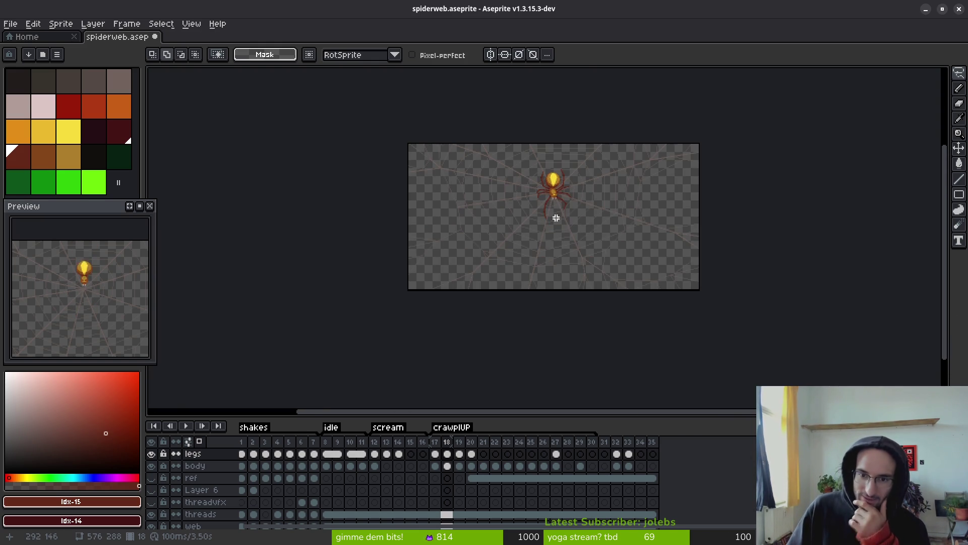
scroll(623, 218, right, 2)
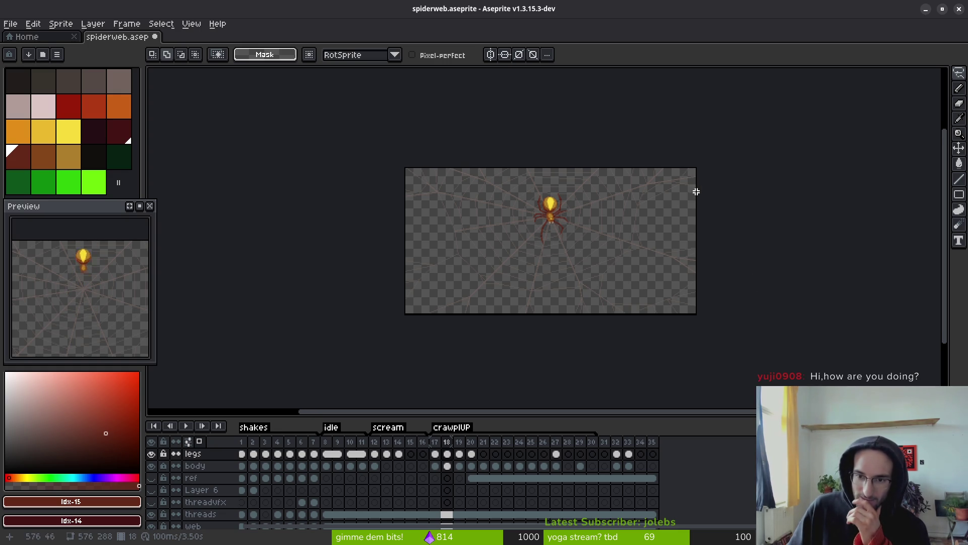
scroll(651, 225, up, 1)
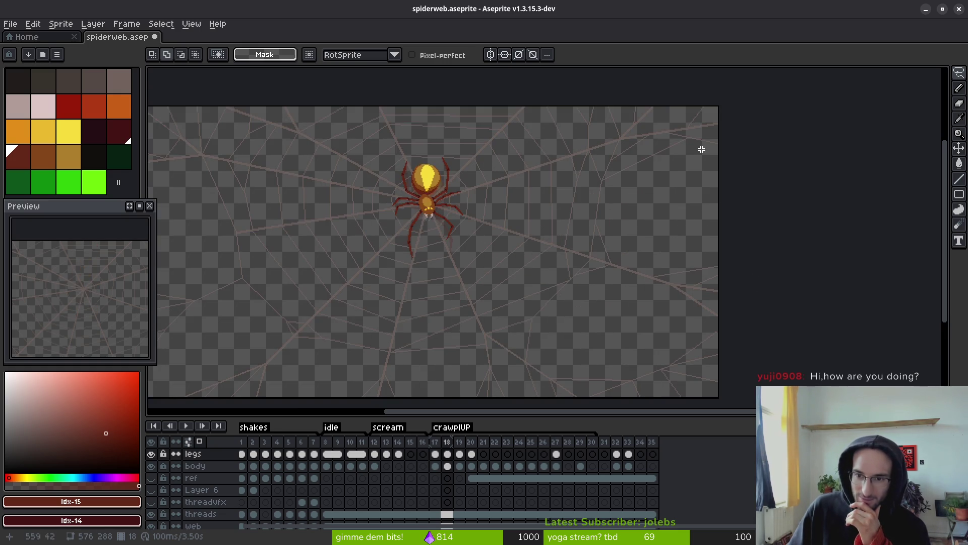
scroll(696, 174, down, 1)
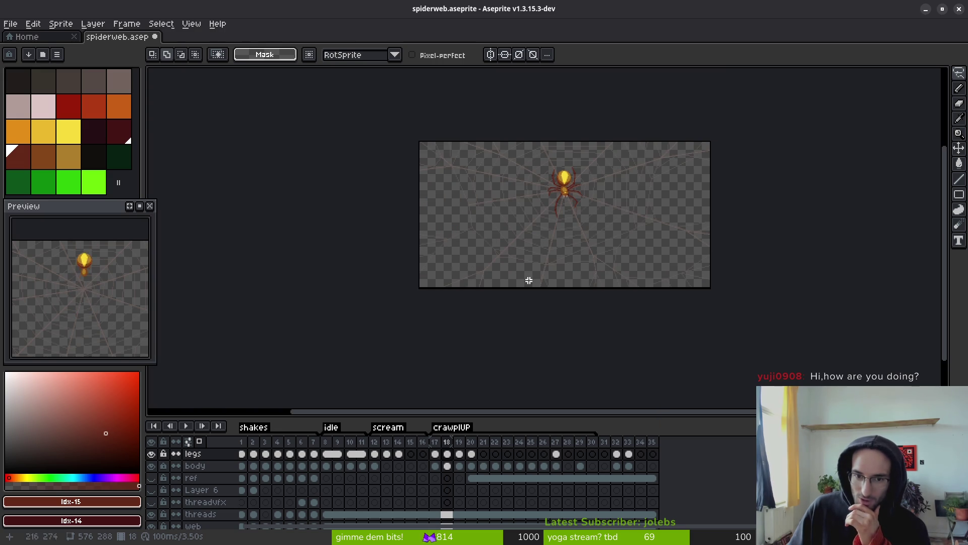
drag(655, 264, 644, 244)
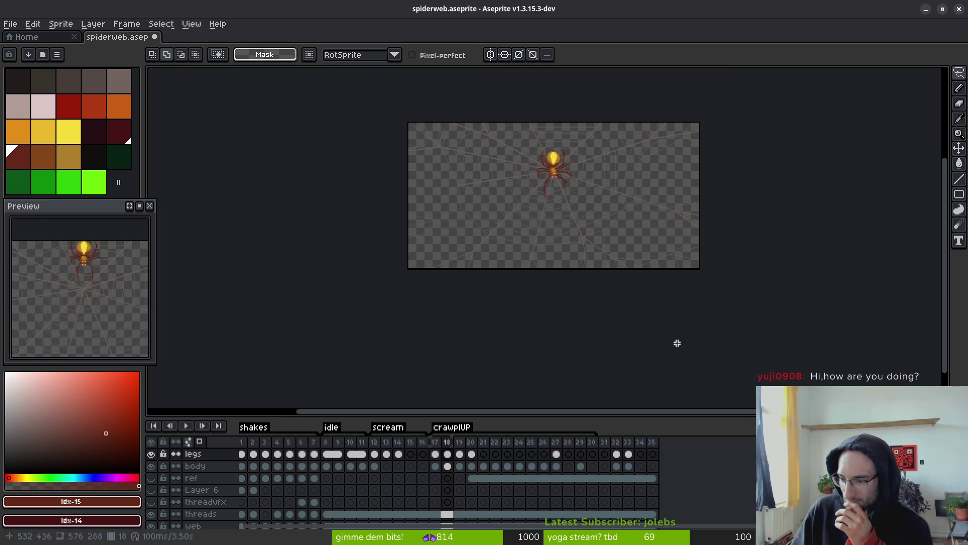
scroll(564, 249, down, 1)
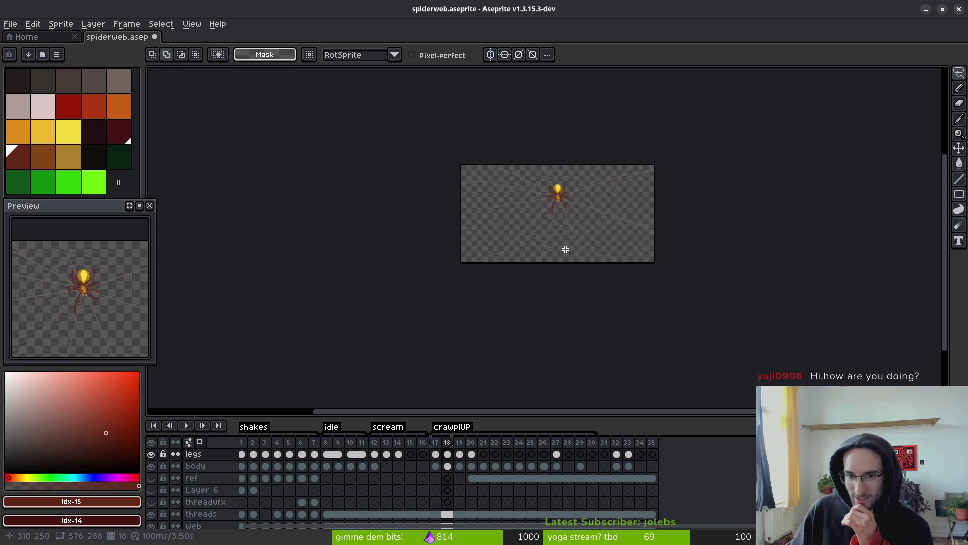
scroll(579, 232, up, 2)
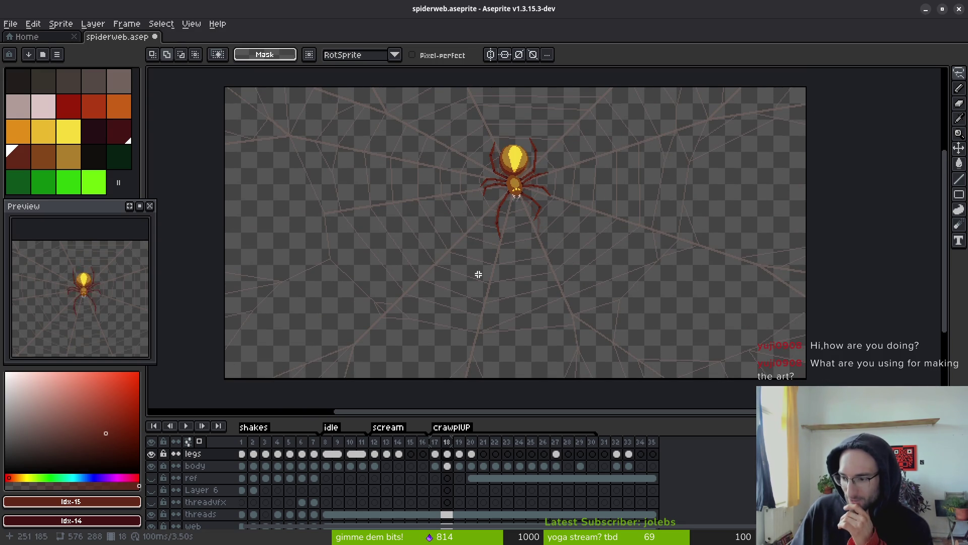
scroll(533, 314, up, 1)
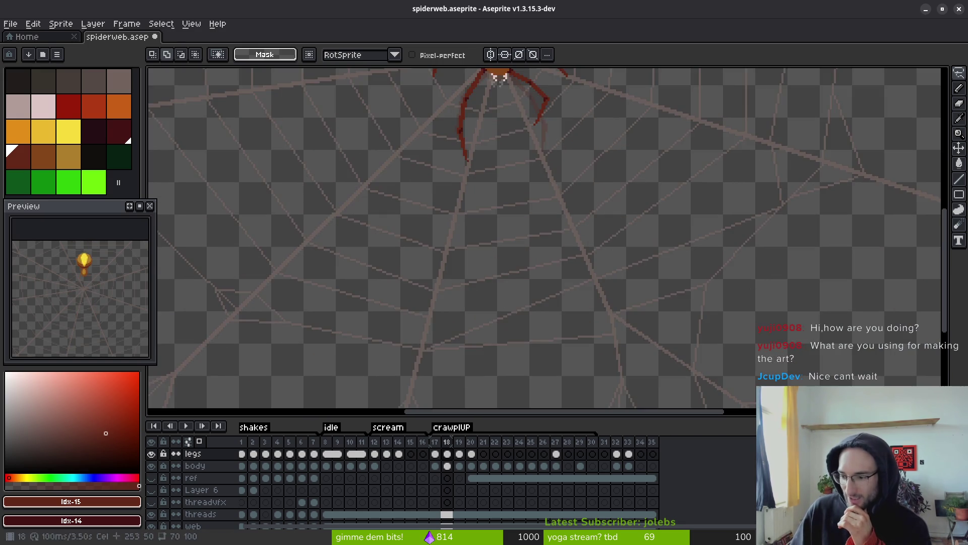
scroll(565, 338, down, 2)
scroll(579, 273, up, 1)
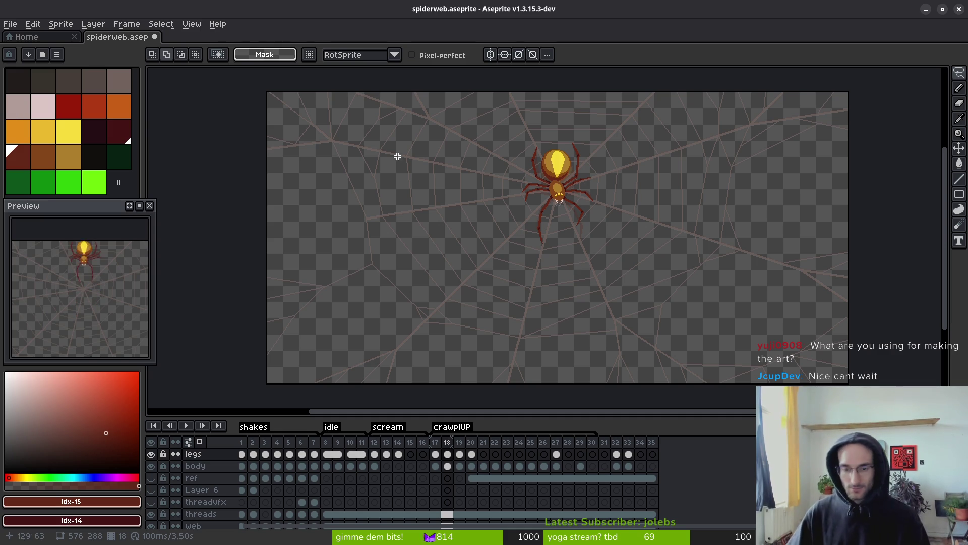
Flip between frames 17, 18 and 19 to compare the spider's leg poses.
key(i)
key(Left)
key(Right)
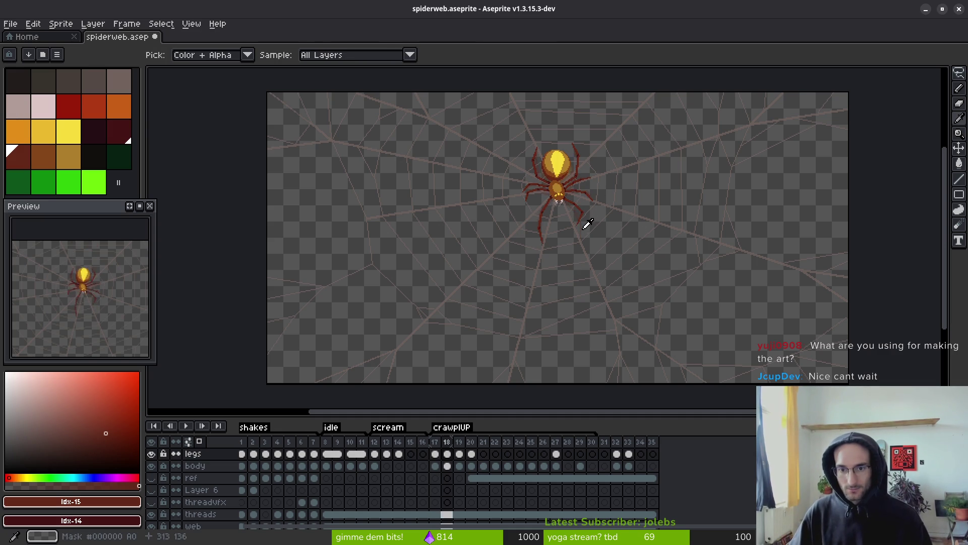
key(Right)
key(Left)
scroll(586, 226, up, 4)
key(Right)
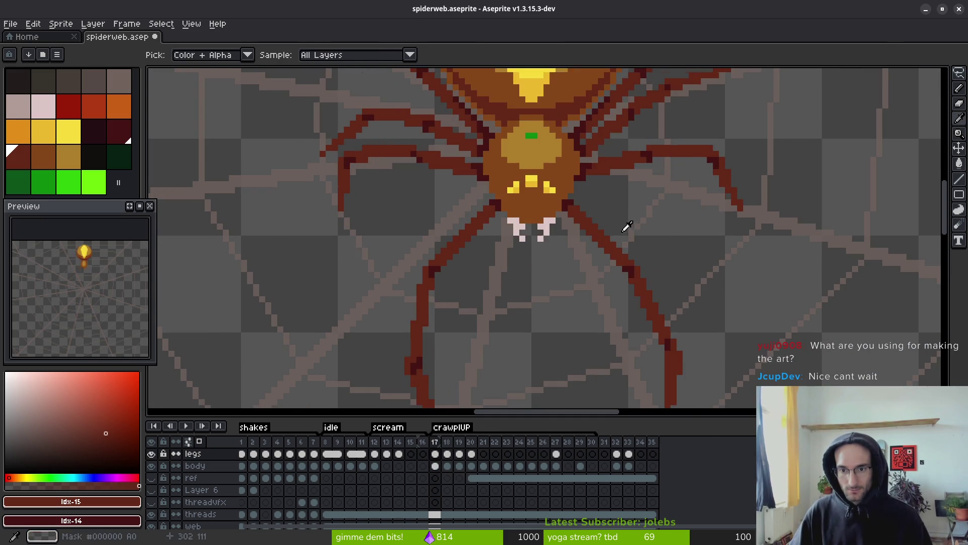
key(Left)
key(Left)
scroll(624, 201, up, 2)
scroll(580, 166, down, 1)
key(Right)
key(Left)
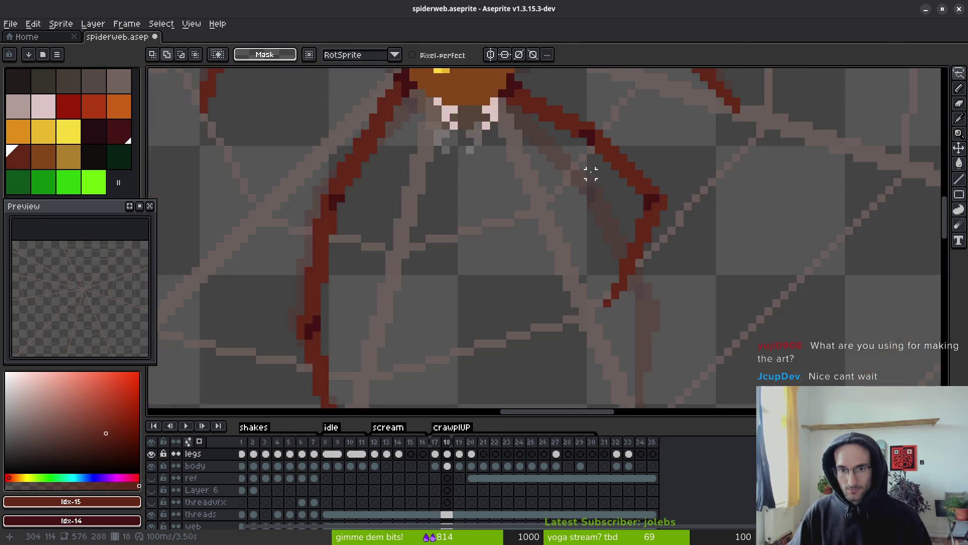
key(Right)
key(m)
key(Left)
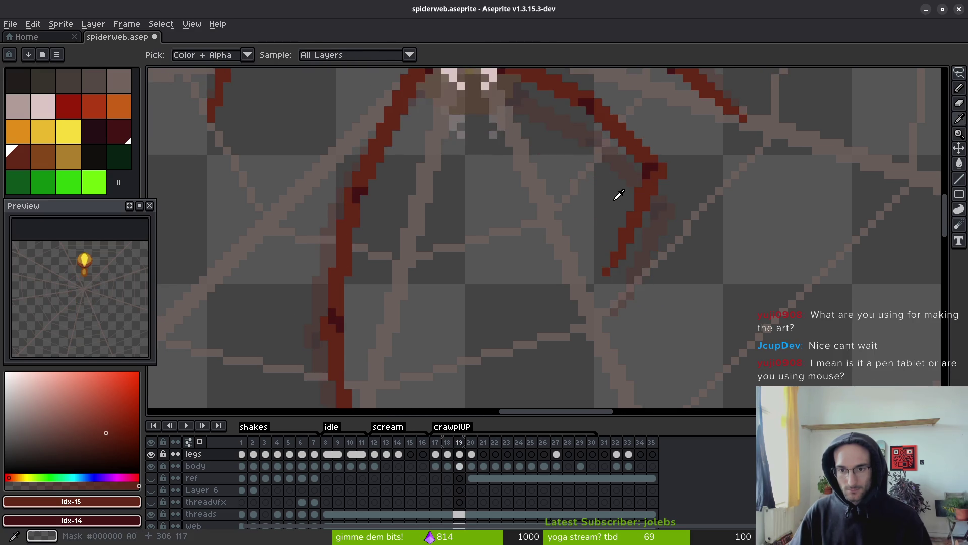
key(Right)
Sketch a trial right leg on frame 18 and shift it, then undo the attempt.
key(b)
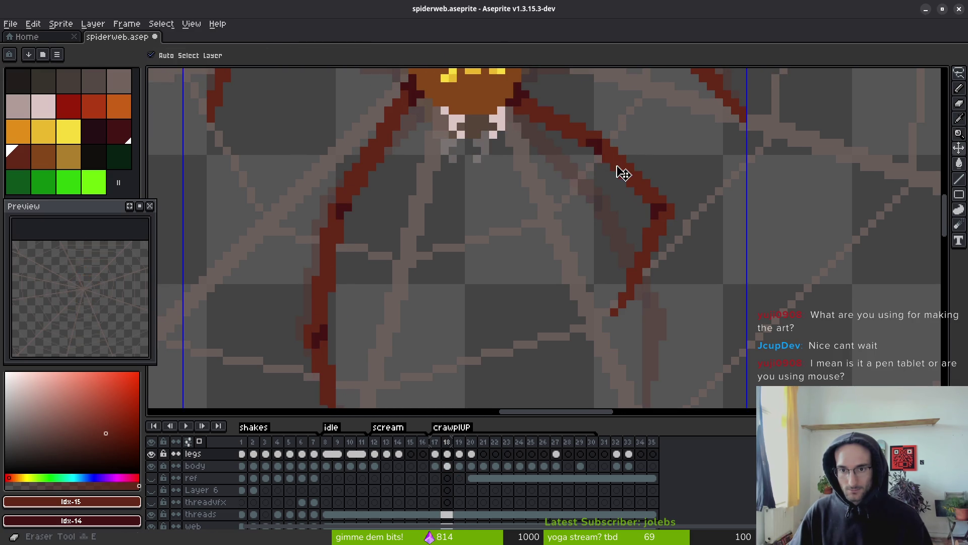
mouse_move(602, 139)
mouse_down()
mouse_move(528, 101)
mouse_move(586, 131)
mouse_move(529, 113)
mouse_move(602, 131)
mouse_move(740, 319)
mouse_move(626, 118)
mouse_up()
key(q)
drag(593, 149, 633, 190)
scroll(606, 167, up, 2)
key(b)
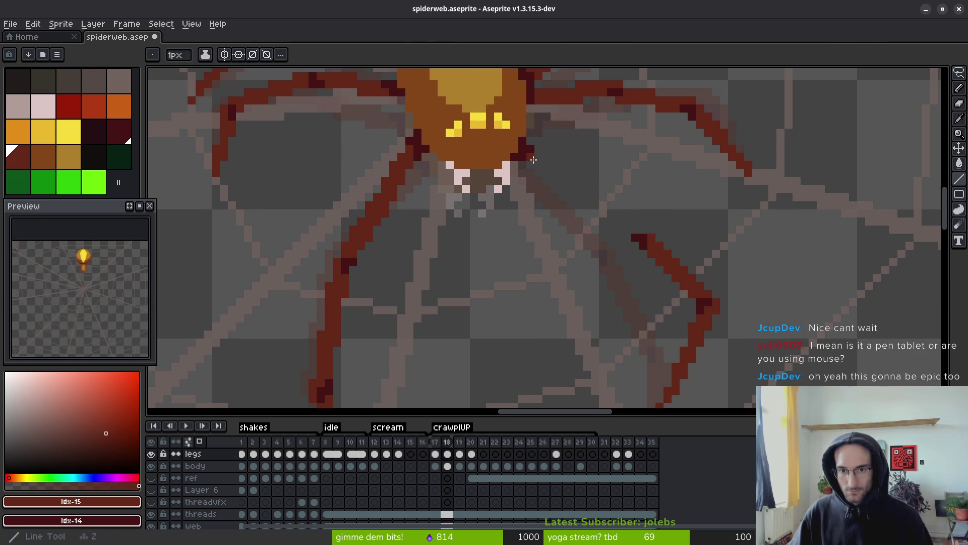
drag(528, 154, 601, 204)
key(ctrl+z)
key(ctrl+z)
key(ctrl+z)
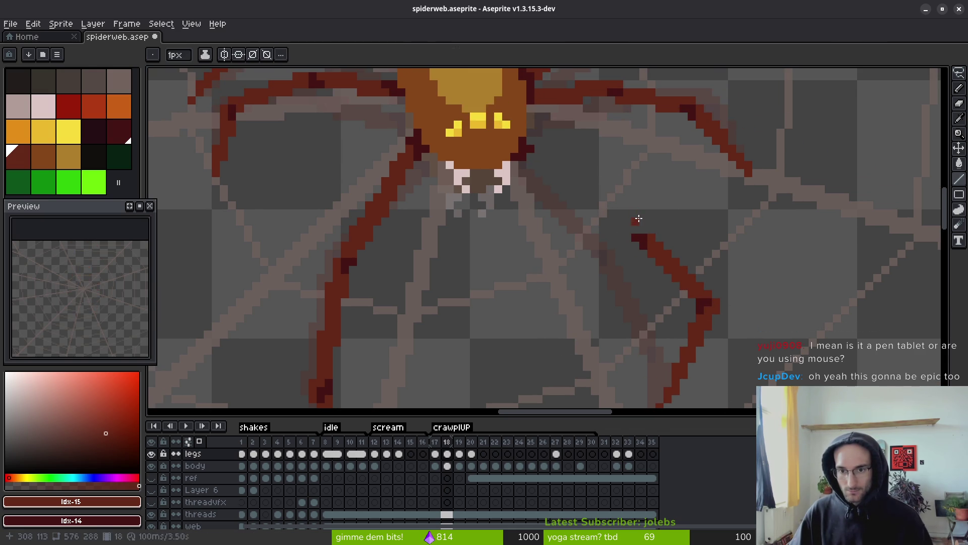
Shift the right leg's lower segment down-right and draw a straight upper leg from the body.
drag(604, 189, 587, 196)
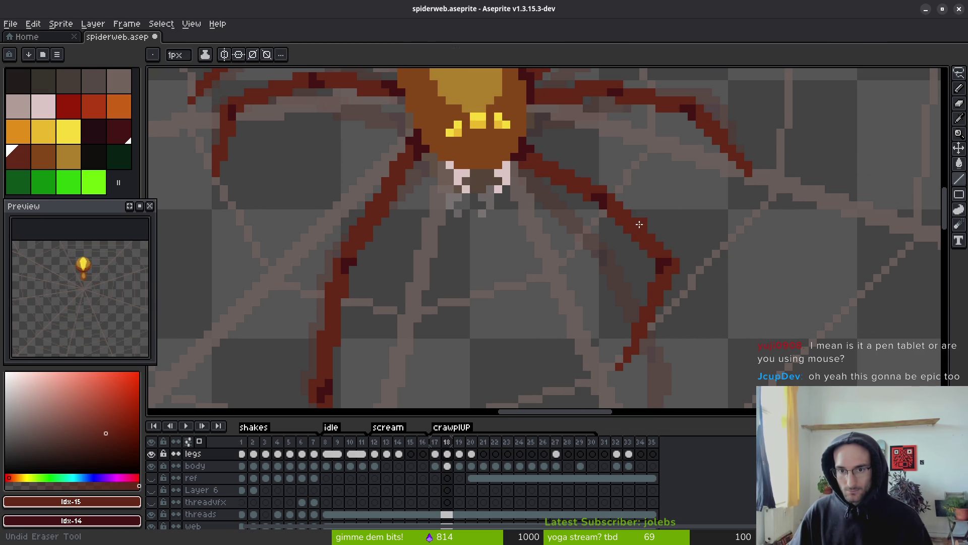
key(ctrl+shift+d)
drag(632, 227, 673, 268)
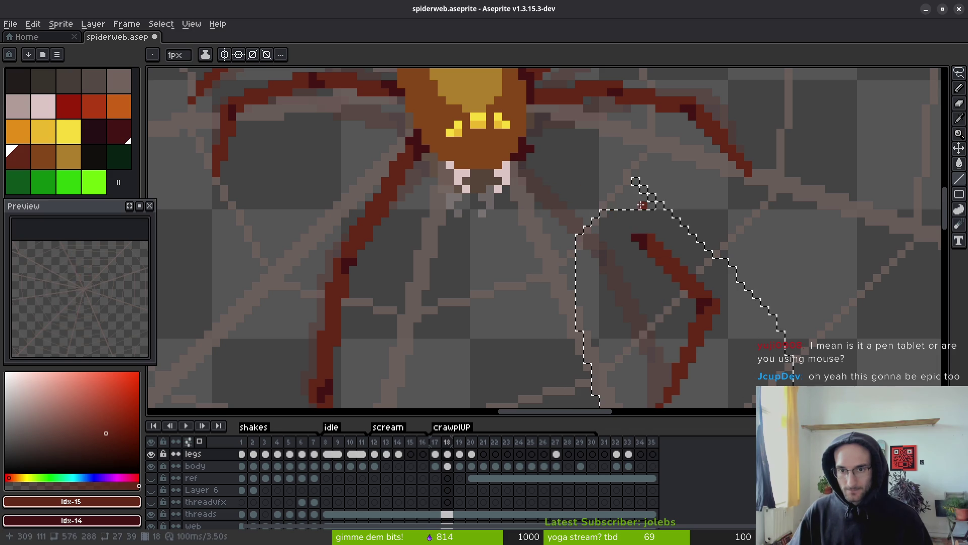
key(ctrl+d)
mouse_move(539, 157)
mouse_down()
mouse_move(616, 210)
mouse_move(598, 194)
mouse_move(602, 176)
mouse_move(620, 201)
mouse_up()
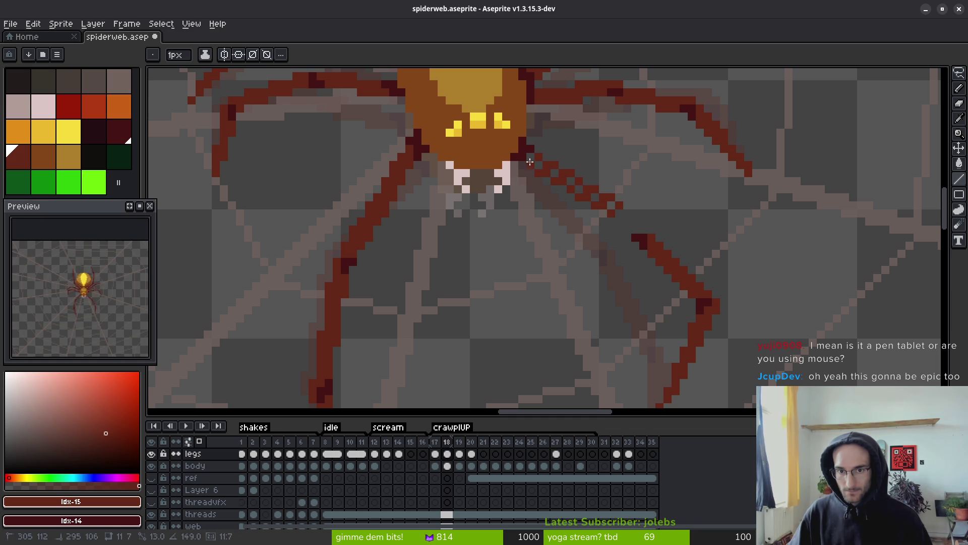
drag(532, 156, 610, 207)
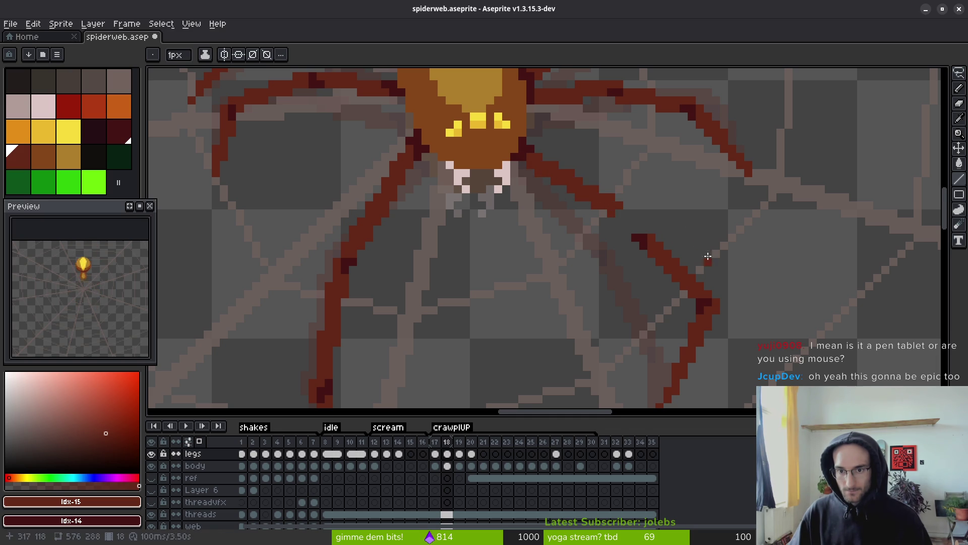
Lasso the lower leg segment and rotate it to a new angle.
scroll(611, 207, down, 3)
key(q)
mouse_move(648, 132)
mouse_down()
mouse_move(614, 139)
mouse_move(725, 160)
mouse_move(726, 171)
mouse_up()
mouse_move(739, 126)
mouse_down()
mouse_move(600, 162)
mouse_move(587, 151)
mouse_up()
click(604, 198)
Step to frame 19 and pan to bring the whole spider into view.
scroll(604, 197, down, 3)
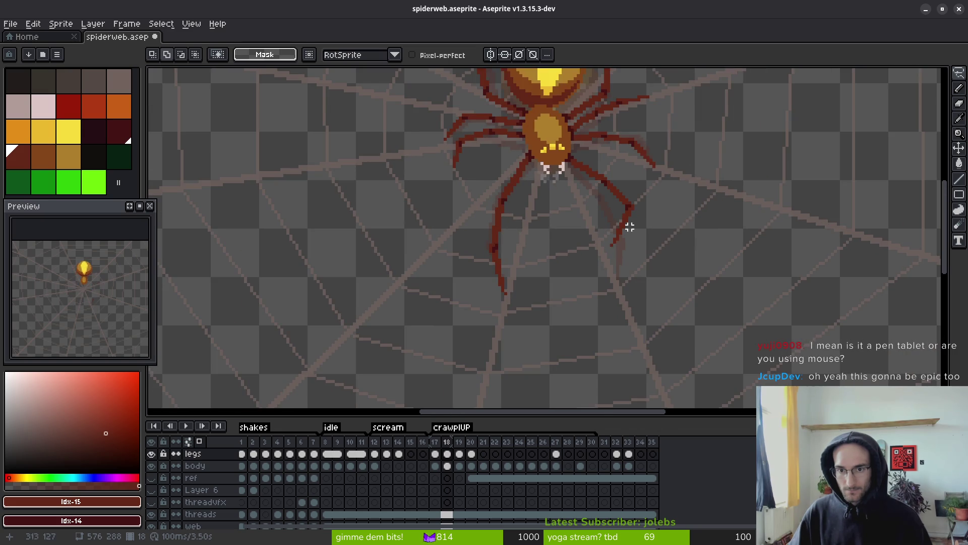
key(i)
key(Right)
key(Left)
key(Right)
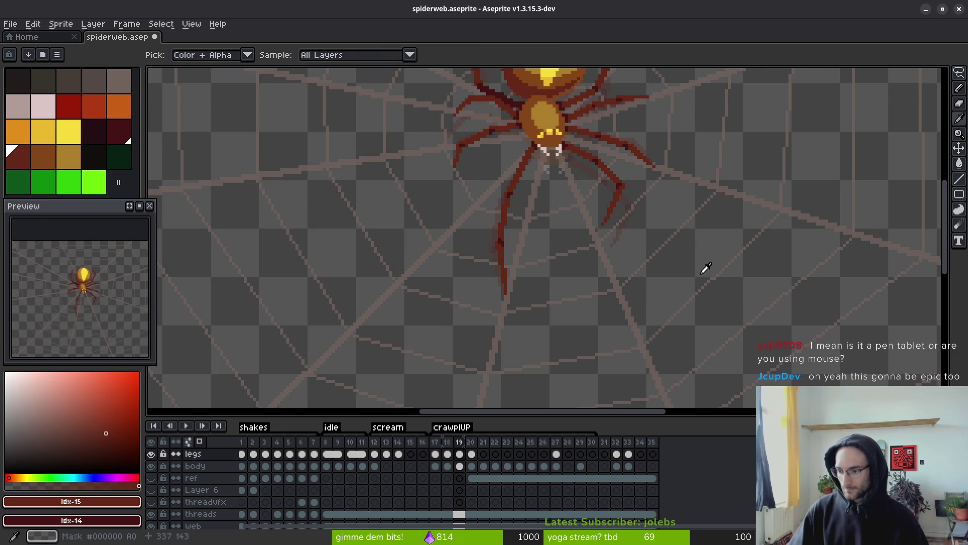
key(q)
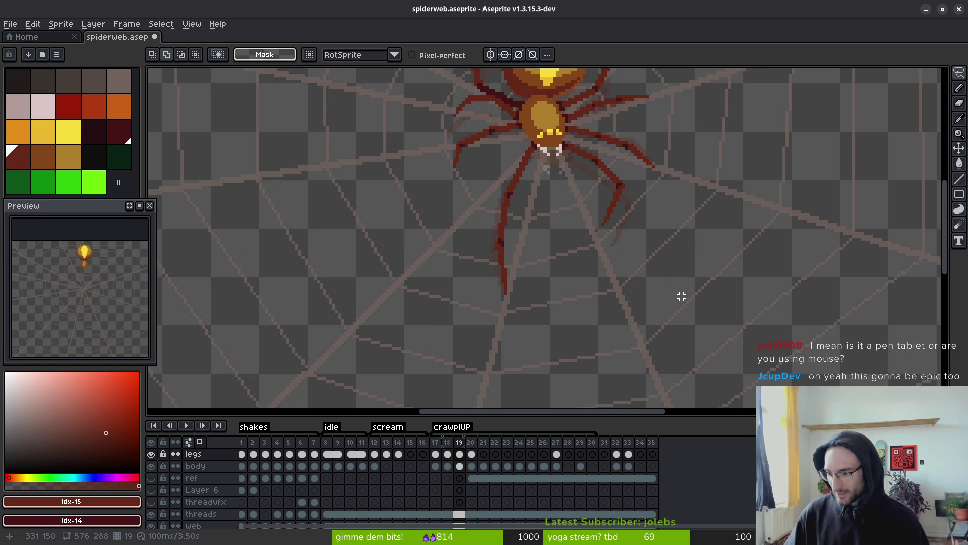
scroll(644, 257, down, 1)
drag(580, 242, 599, 264)
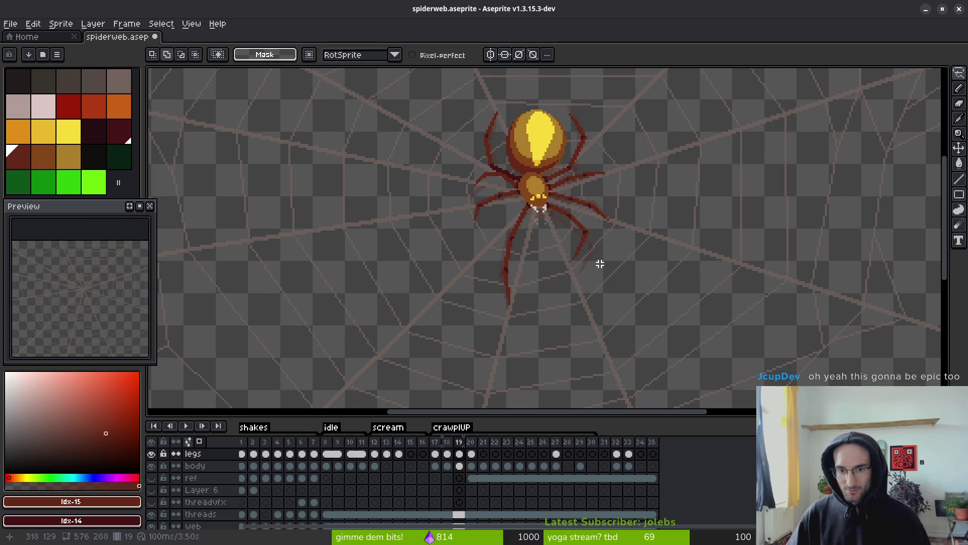
Flip between frames 18, 19 and 20 to compare the legs.
key(i)
key(Left)
key(Right)
key(Left)
key(Right)
key(q)
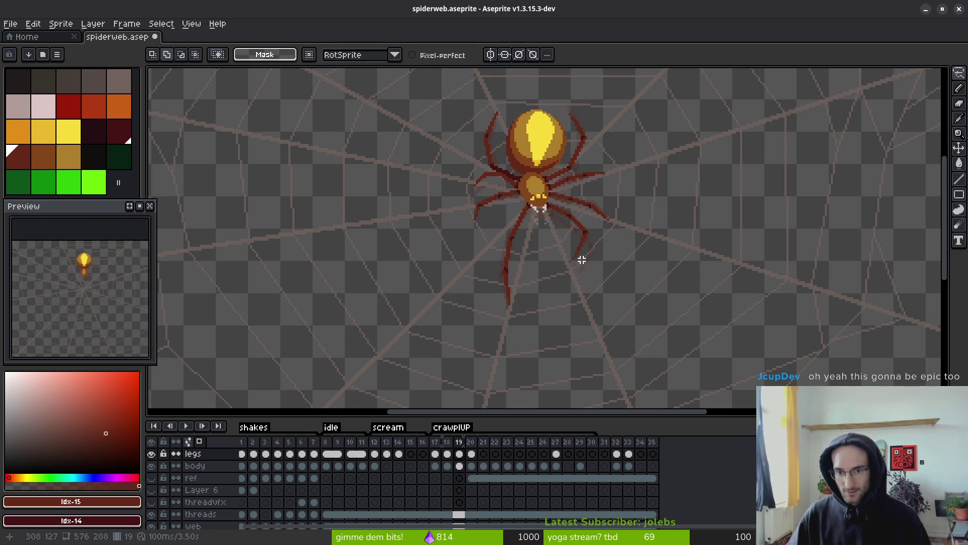
key(Left)
key(Right)
key(Left)
key(Right)
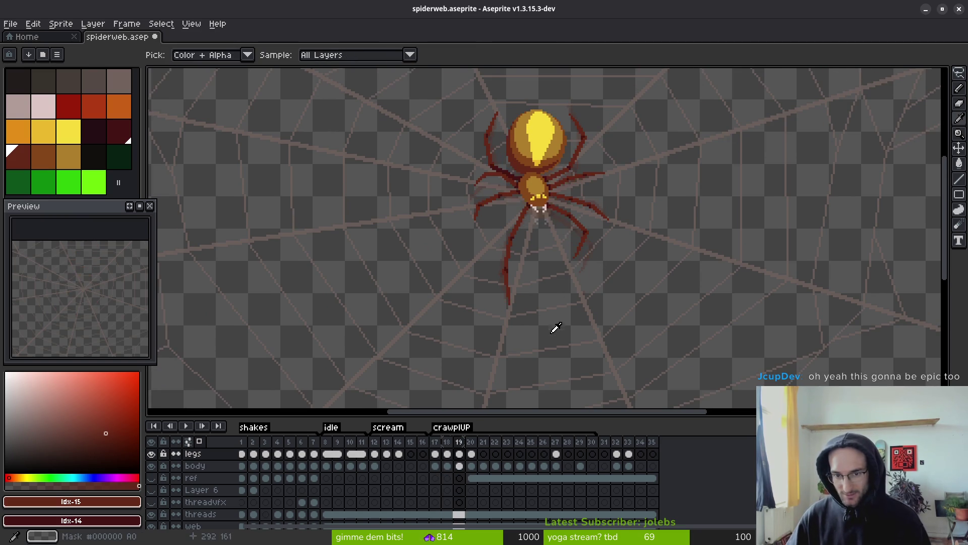
scroll(583, 250, up, 2)
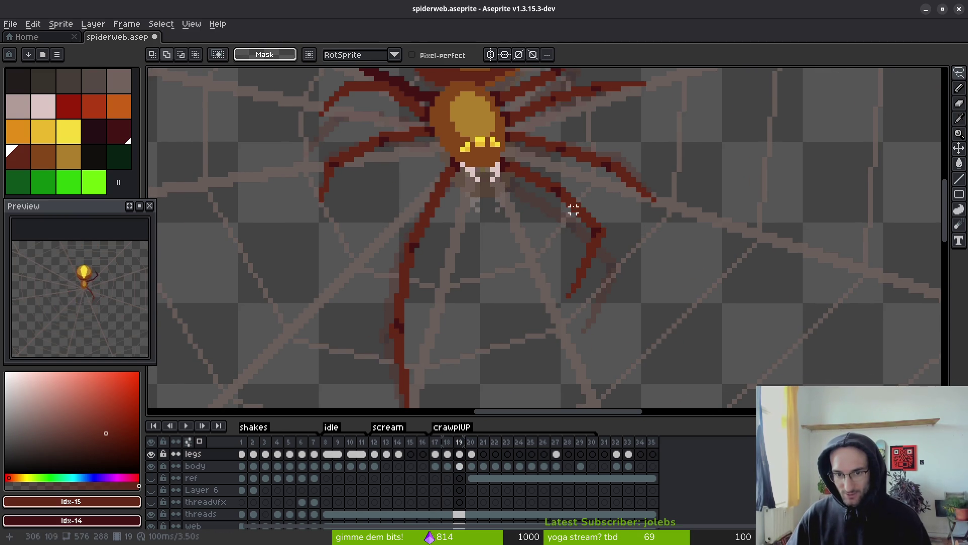
scroll(575, 196, up, 1)
key(i)
key(Left)
key(Right)
key(Left)
key(Right)
key(Left)
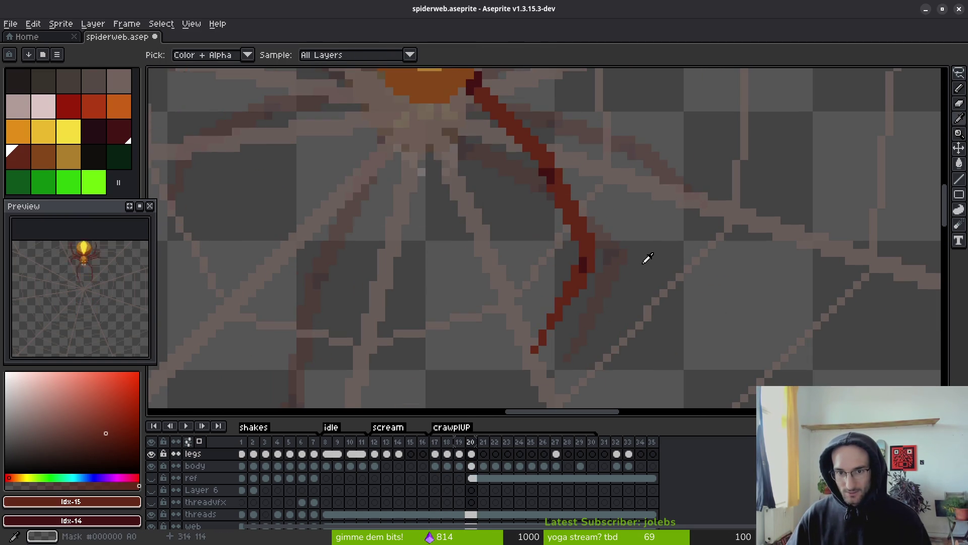
key(m)
key(Right)
key(Right)
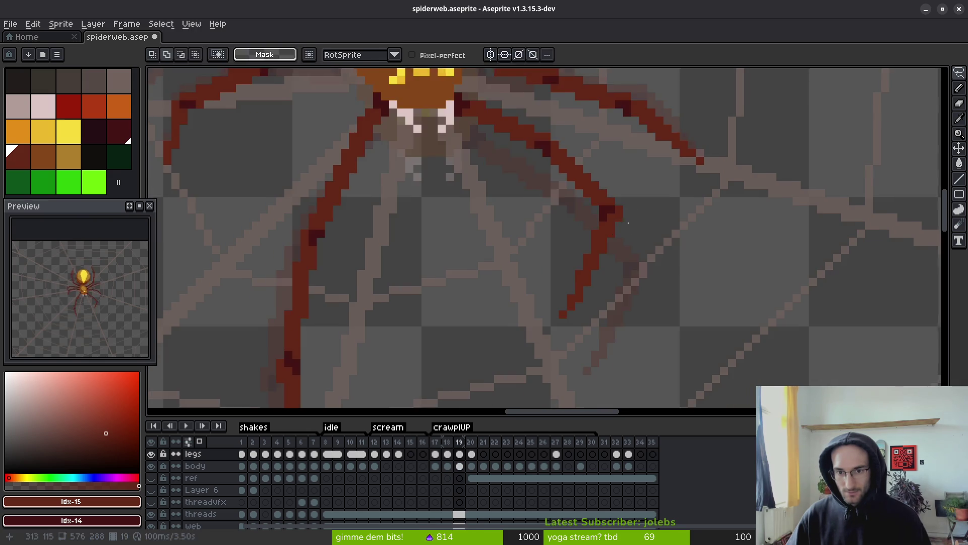
Lasso the right leg on frame 20, then cancel the selection without changes.
scroll(634, 223, up, 1)
scroll(634, 293, down, 1)
key(i)
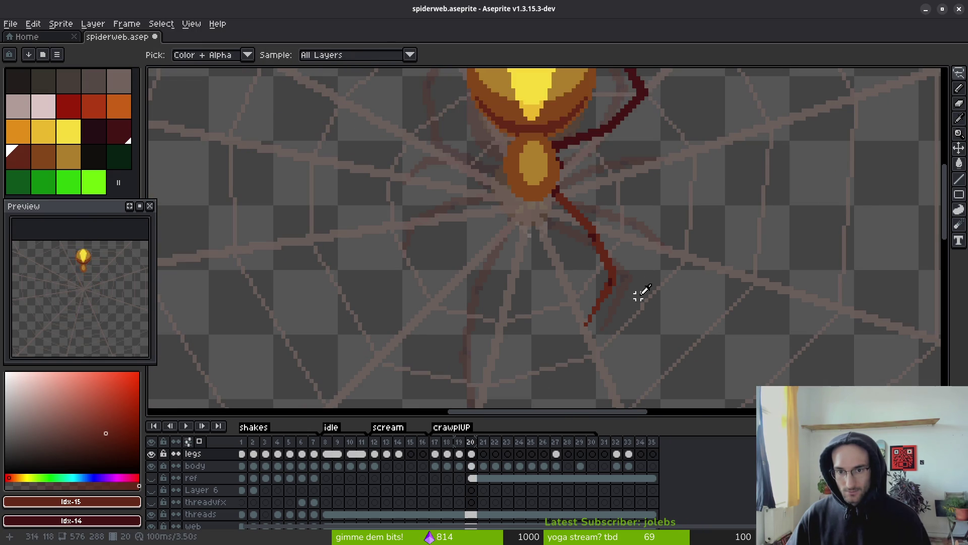
key(Left)
key(Right)
key(Left)
key(Right)
key(m)
scroll(625, 275, up, 2)
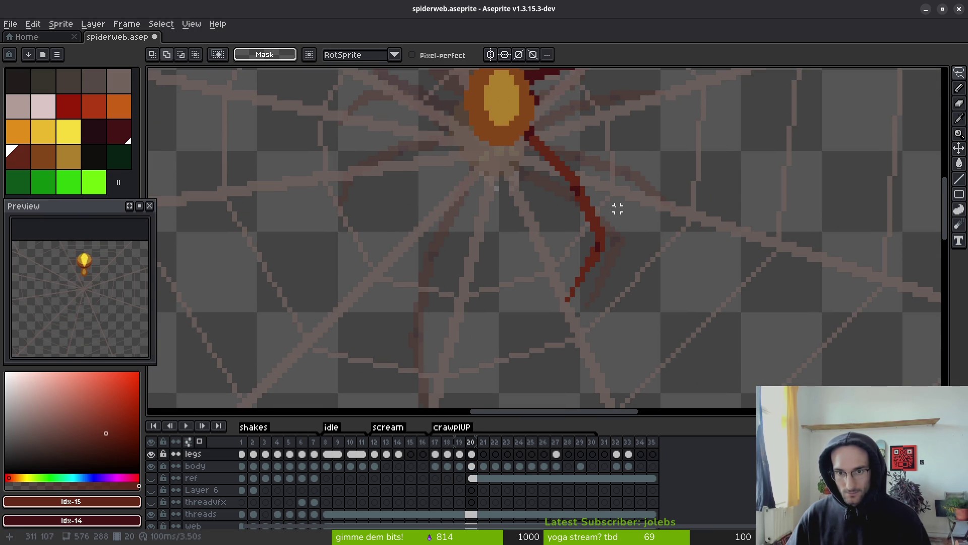
key(q)
scroll(588, 180, up, 1)
mouse_move(578, 173)
mouse_down()
mouse_move(510, 197)
mouse_move(670, 295)
mouse_move(573, 167)
mouse_up()
click(567, 173)
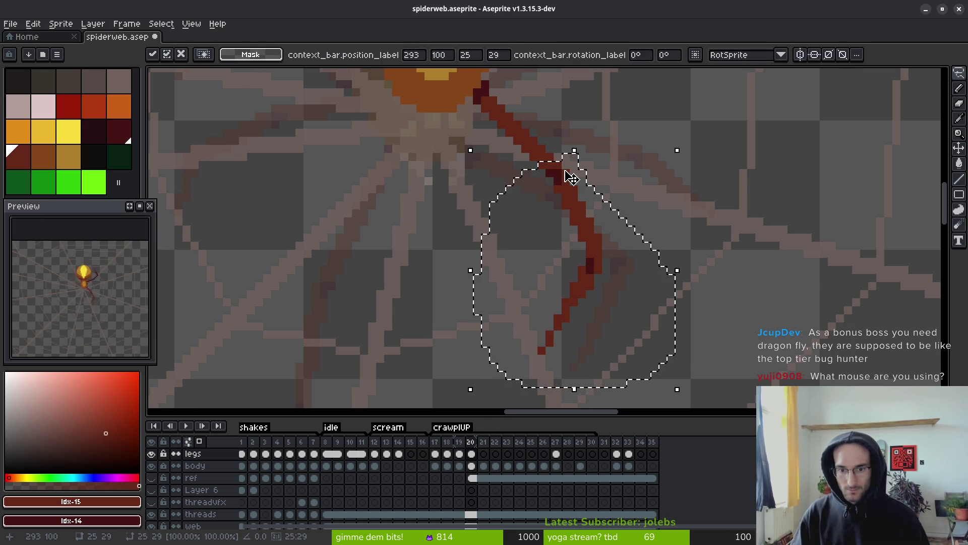
key(ctrl+d)
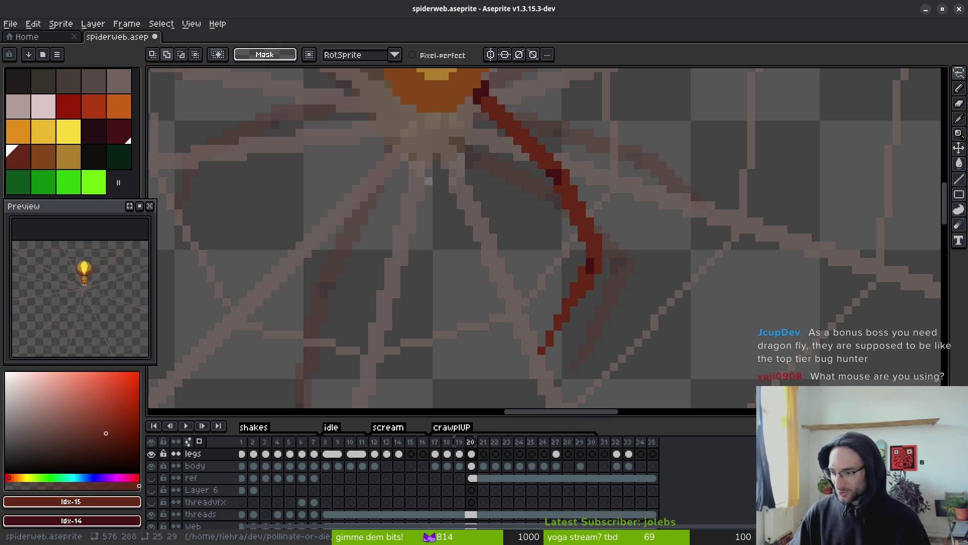
scroll(544, 217, right, 2)
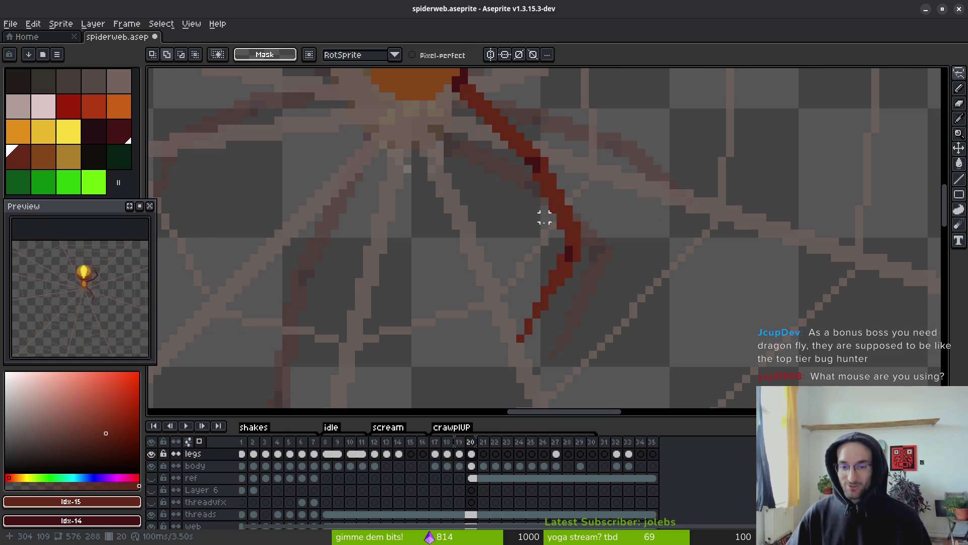
key(b)
scroll(590, 291, left, 2)
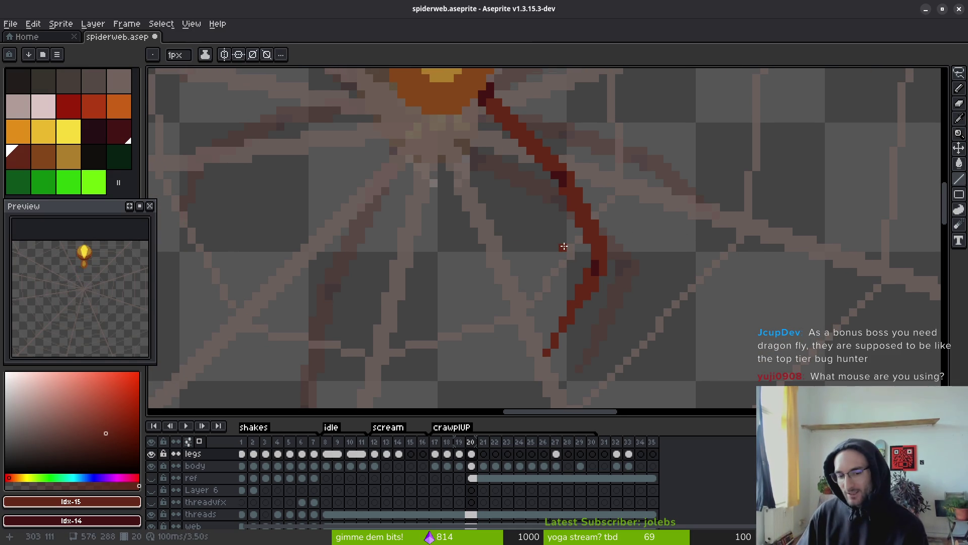
scroll(563, 246, down, 2)
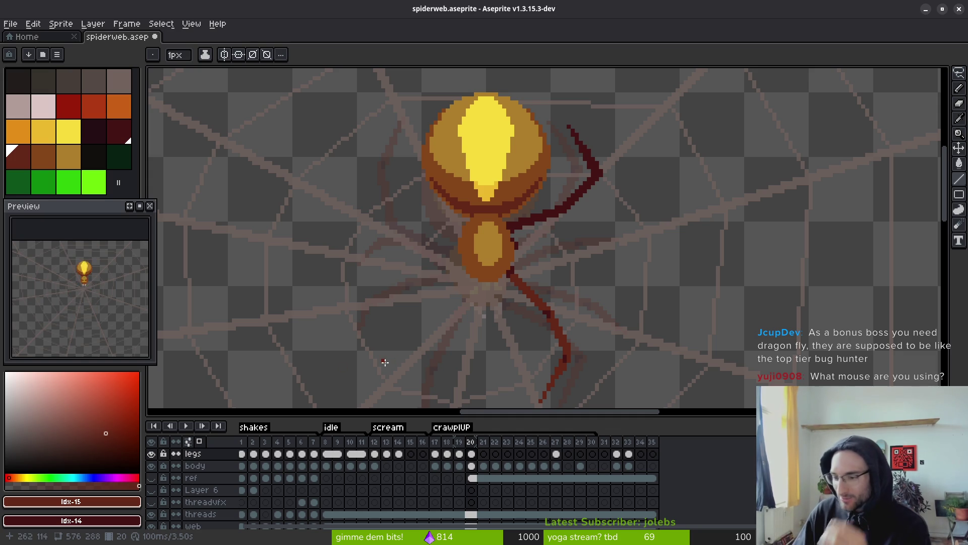
scroll(581, 243, down, 1)
scroll(585, 252, down, 1)
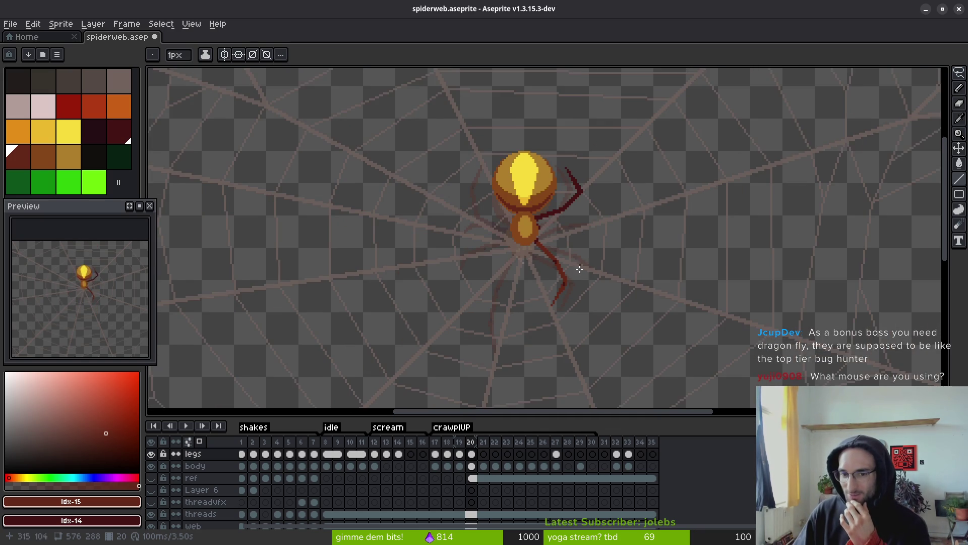
scroll(585, 252, up, 1)
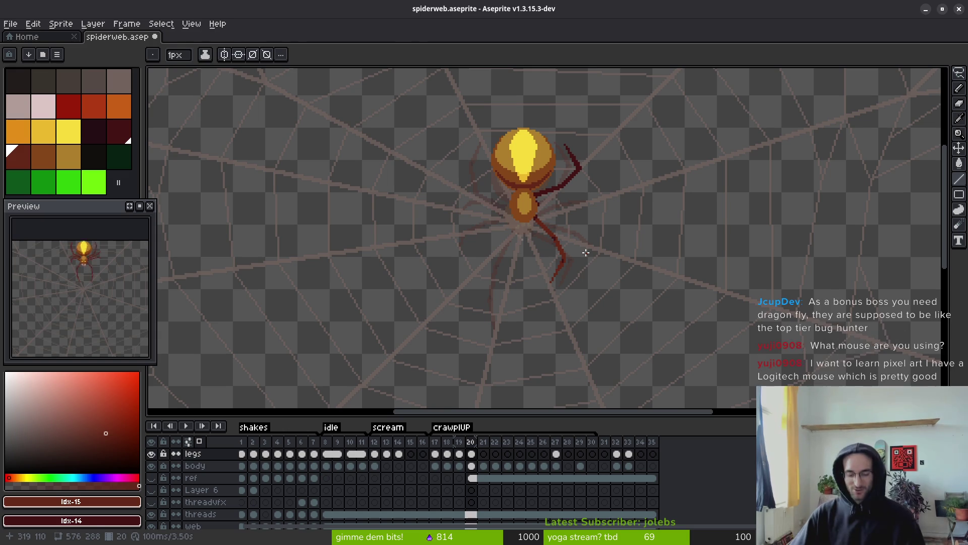
key(alt)
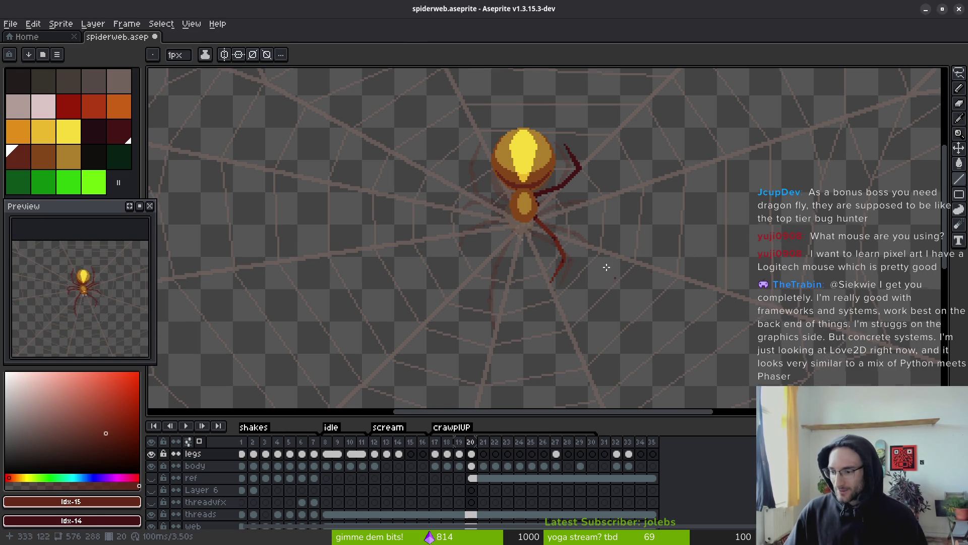
scroll(605, 252, down, 2)
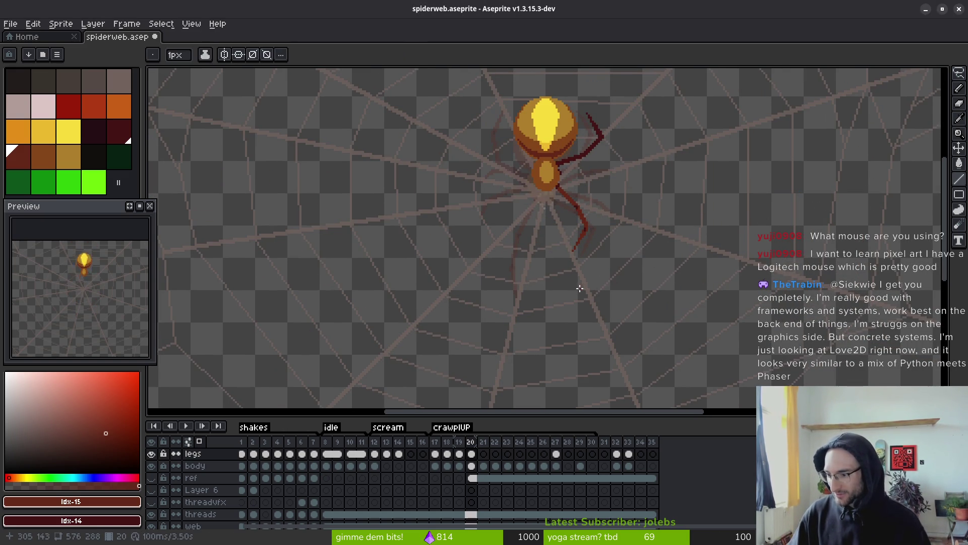
scroll(580, 284, up, 5)
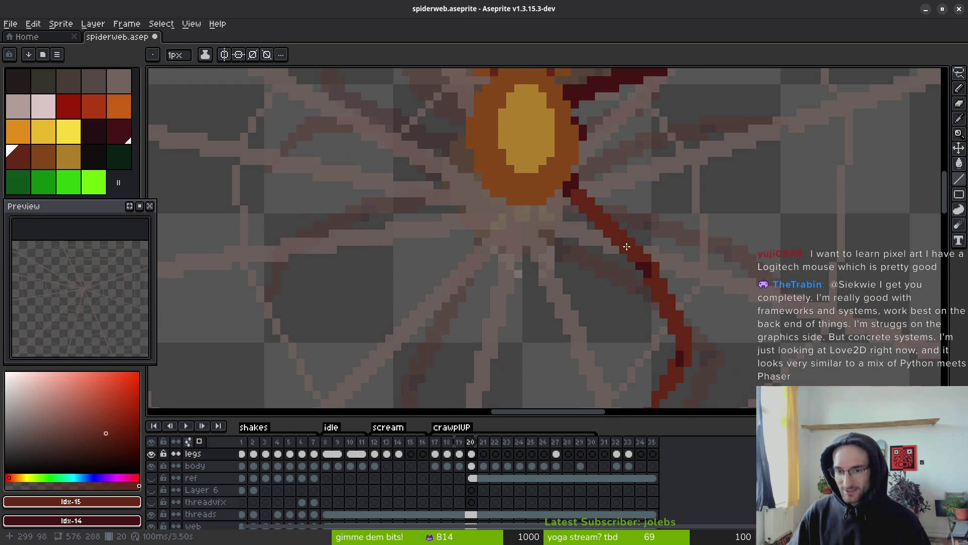
key(Left)
key(Right)
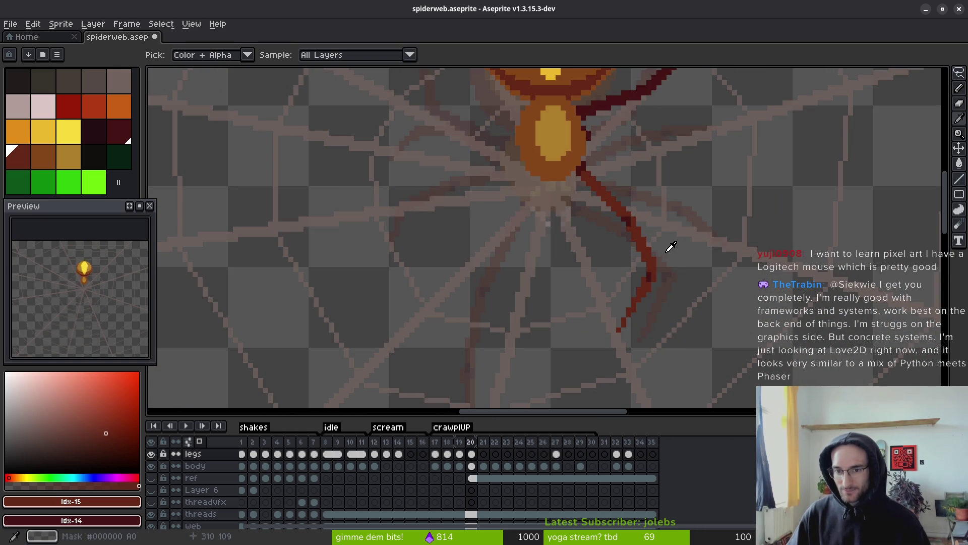
key(Right)
key(Left)
key(Right)
key(Left)
key(Right)
key(Left)
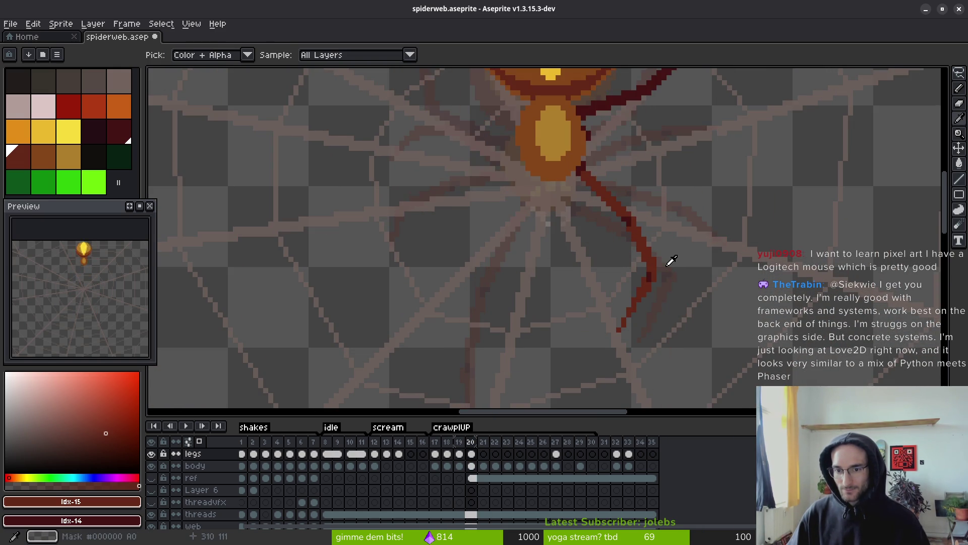
scroll(676, 282, down, 1)
key(b)
key(i)
key(Left)
key(Right)
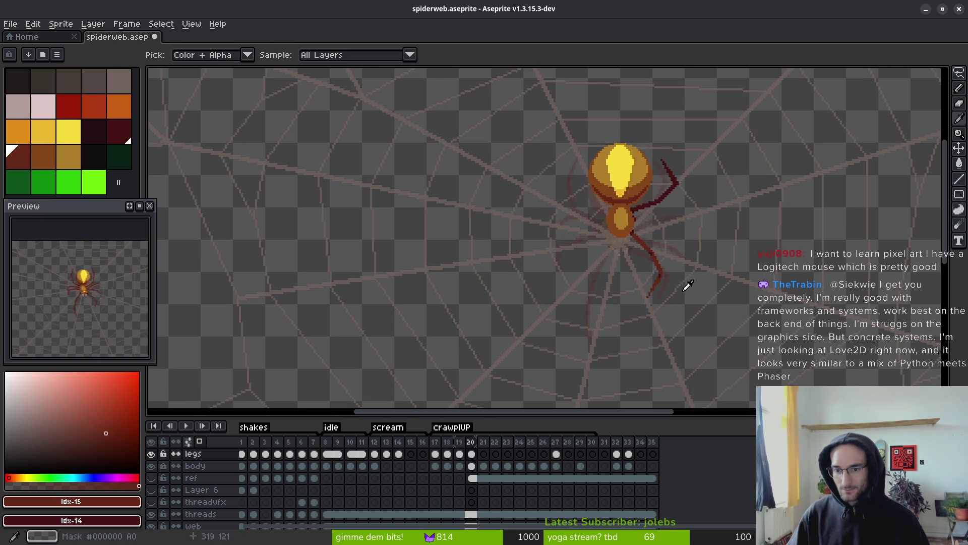
key(Left)
key(Right)
key(Left)
key(Right)
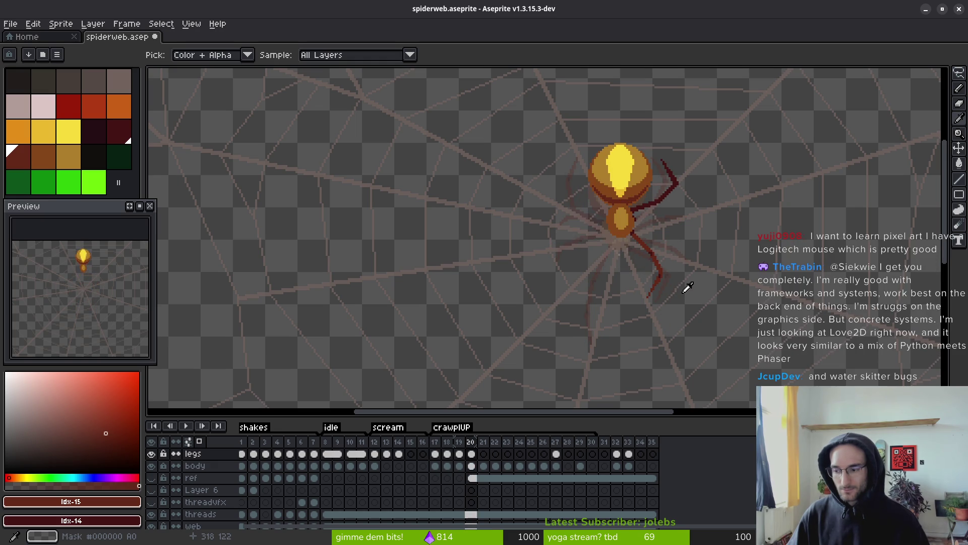
key(Left)
key(Left)
key(b)
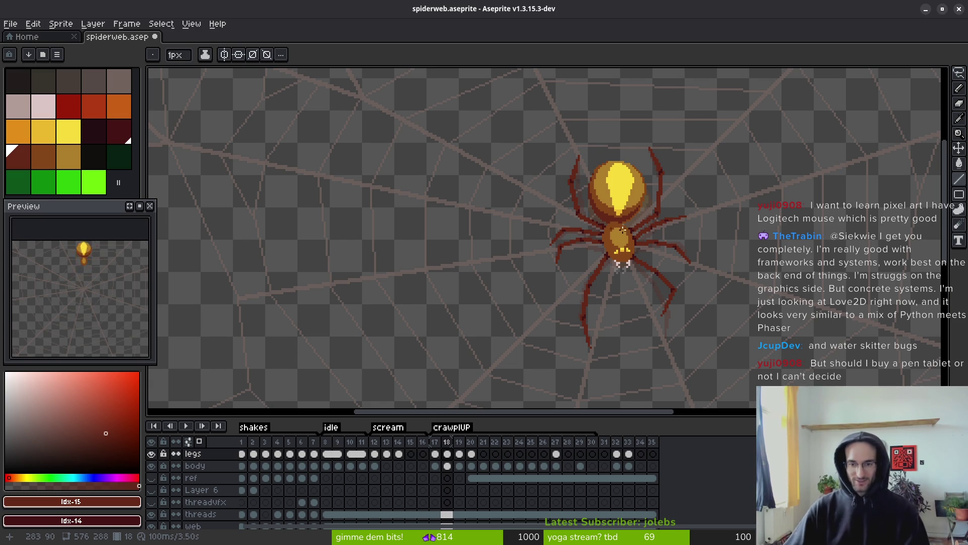
key(comma)
key(i)
key(period)
key(period)
key(period)
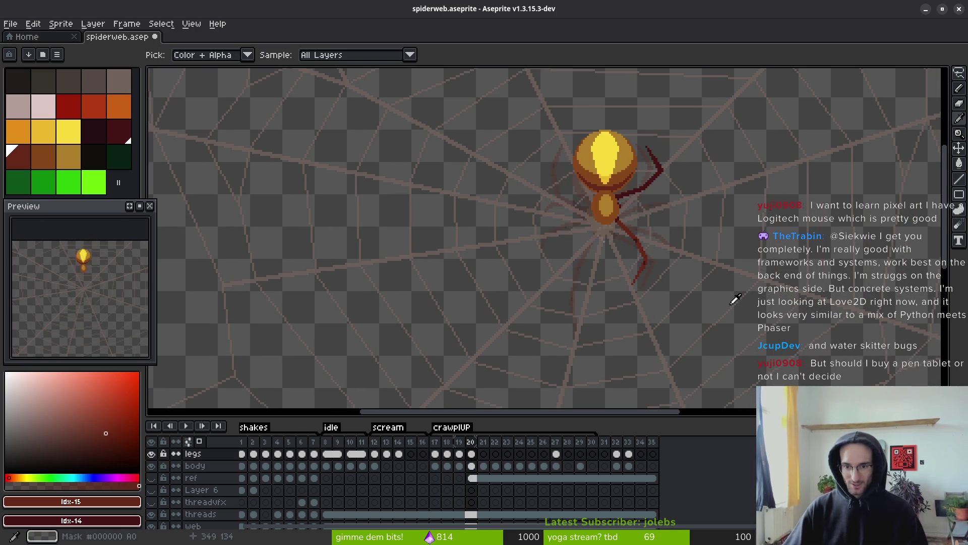
key(b)
drag(656, 286, 649, 283)
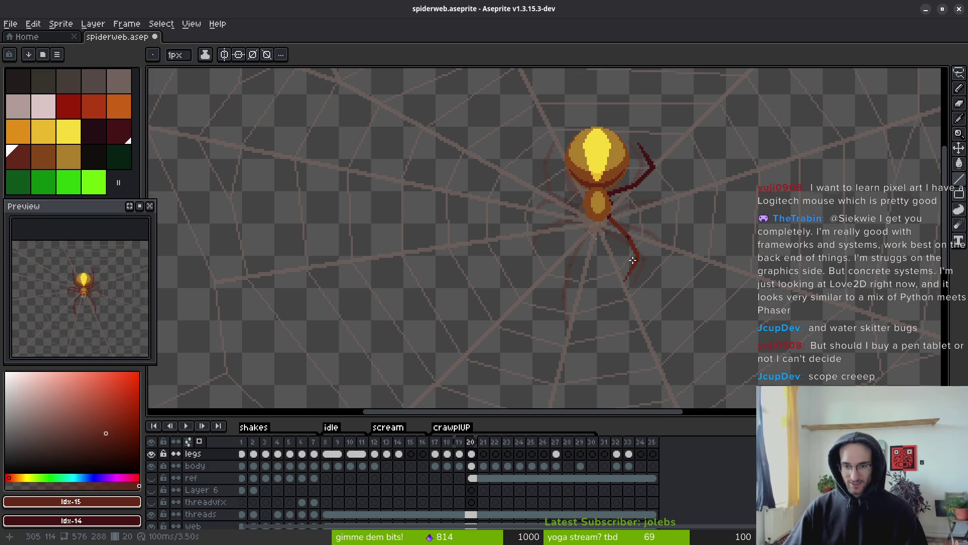
scroll(636, 258, up, 3)
key(comma)
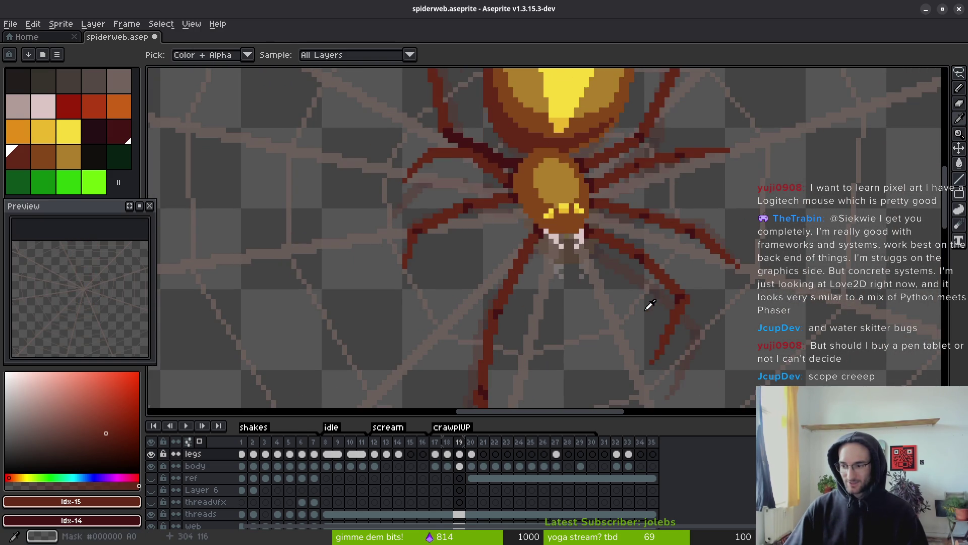
key(comma)
scroll(671, 262, down, 1)
scroll(658, 272, up, 2)
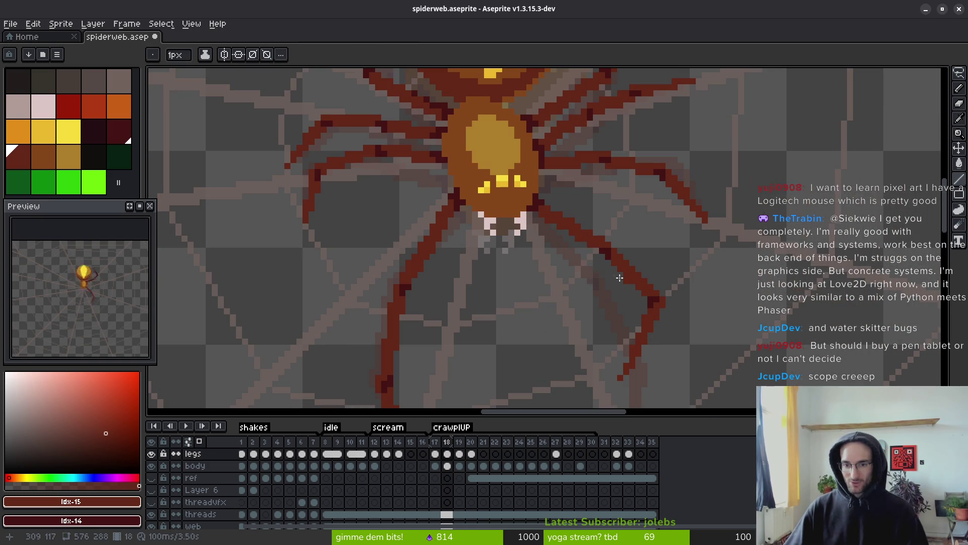
key(period)
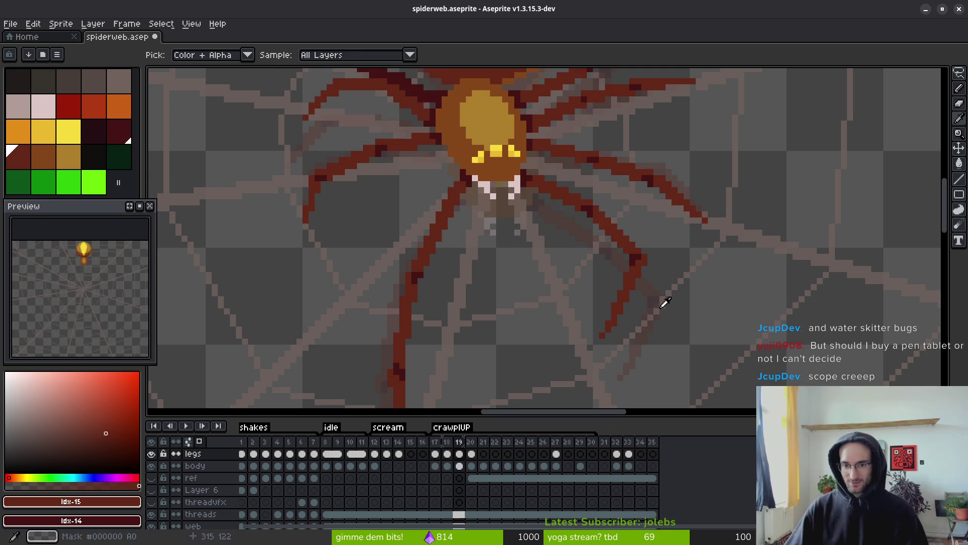
key(b)
scroll(650, 287, down, 1)
drag(647, 295, 678, 327)
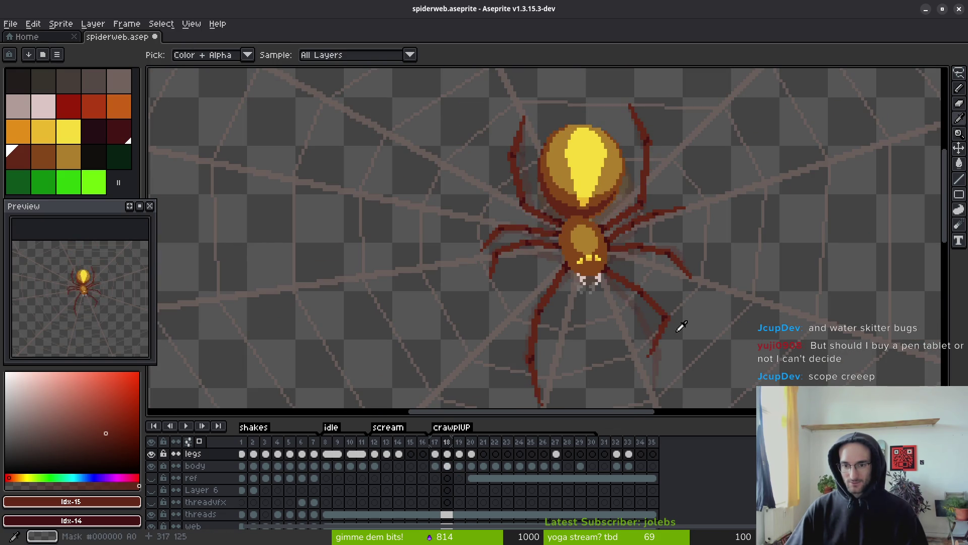
key(comma)
key(comma)
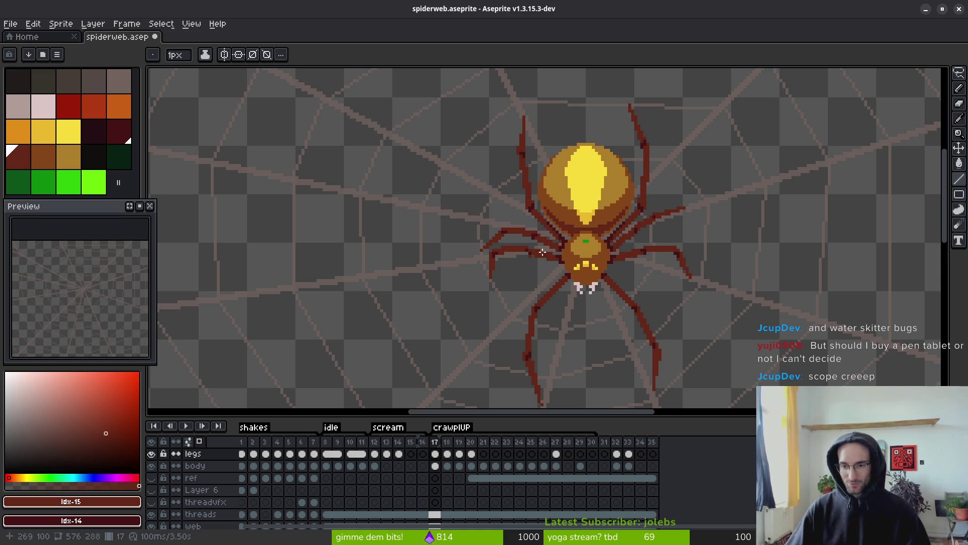
scroll(716, 257, right, 2)
scroll(716, 257, down, 1)
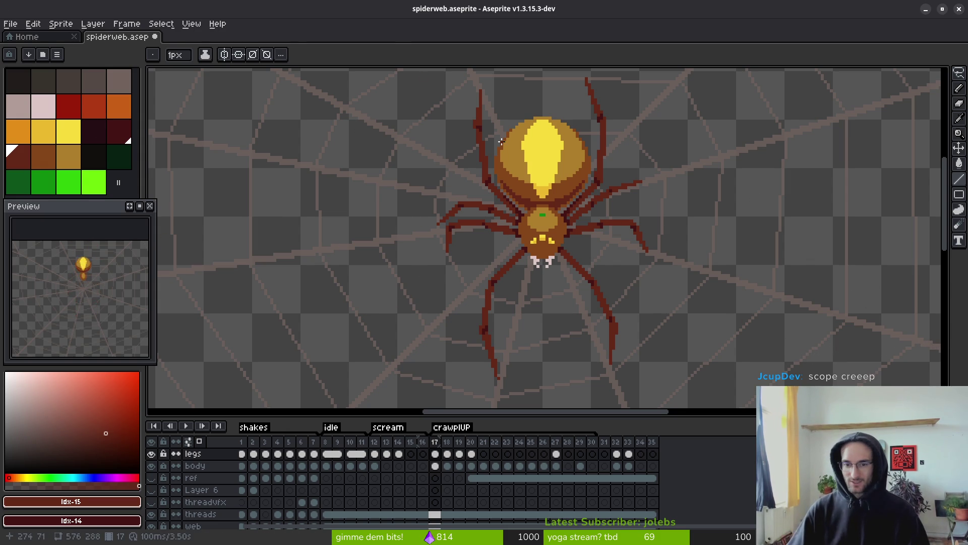
key(Left)
key(i)
key(Right)
key(Right)
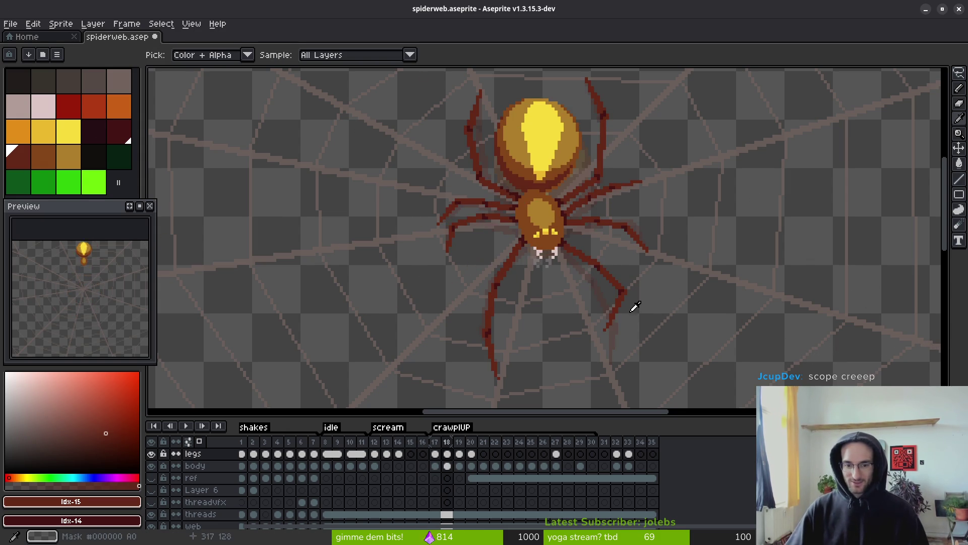
key(Right)
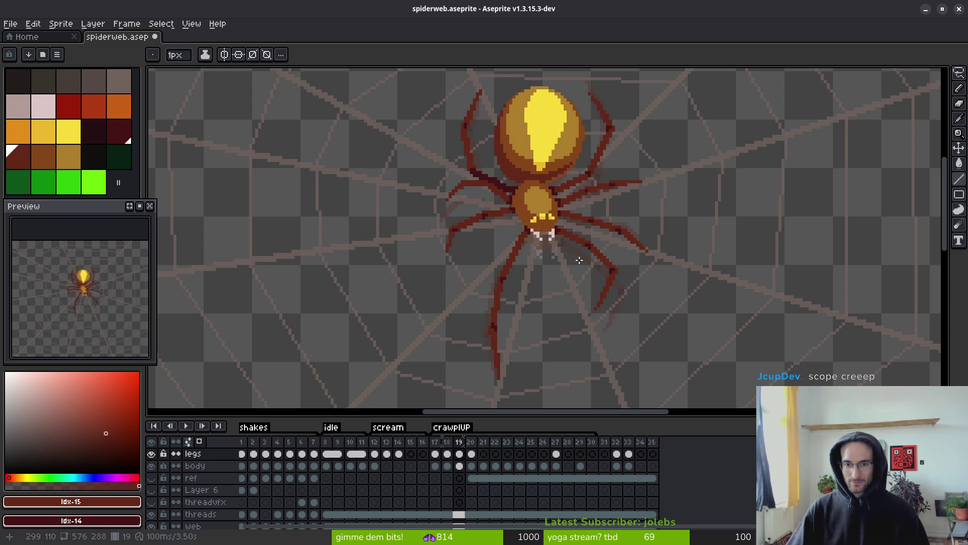
scroll(691, 310, down, 2)
key(Left)
key(Right)
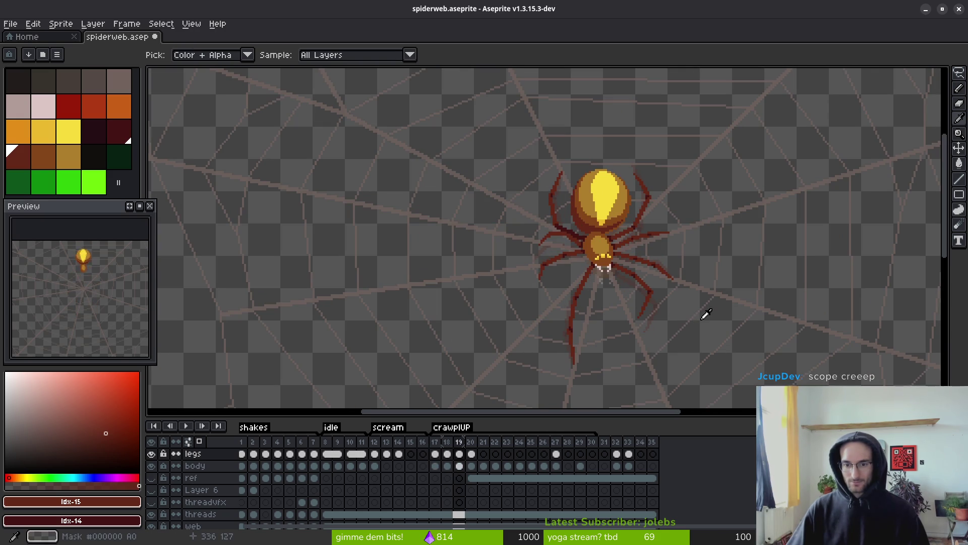
key(Right)
key(Left)
key(Right)
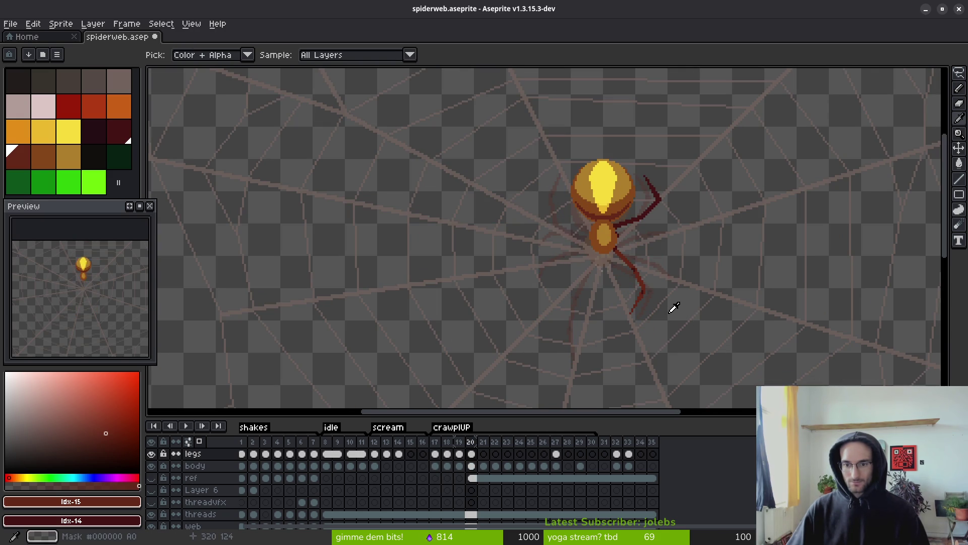
key(Left)
scroll(656, 302, up, 3)
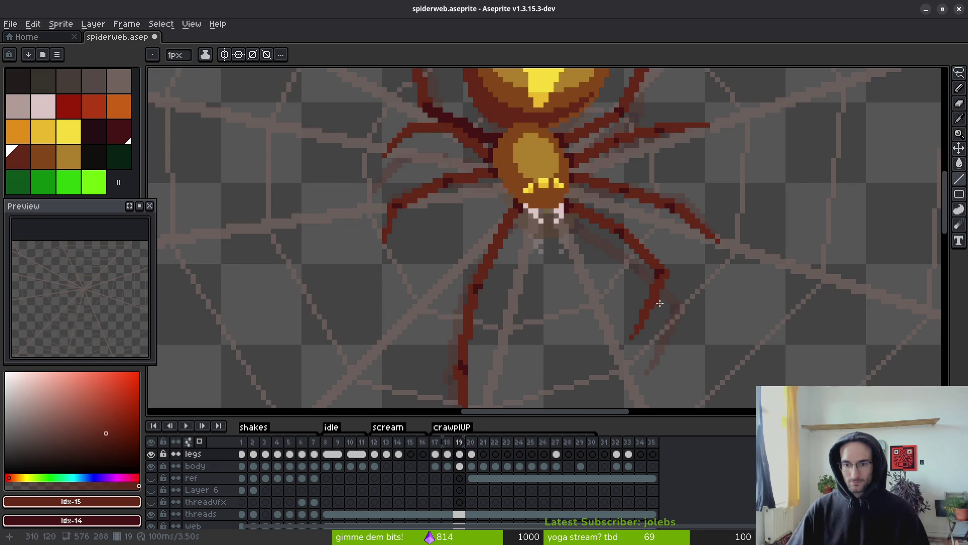
key(Left)
key(Right)
key(Left)
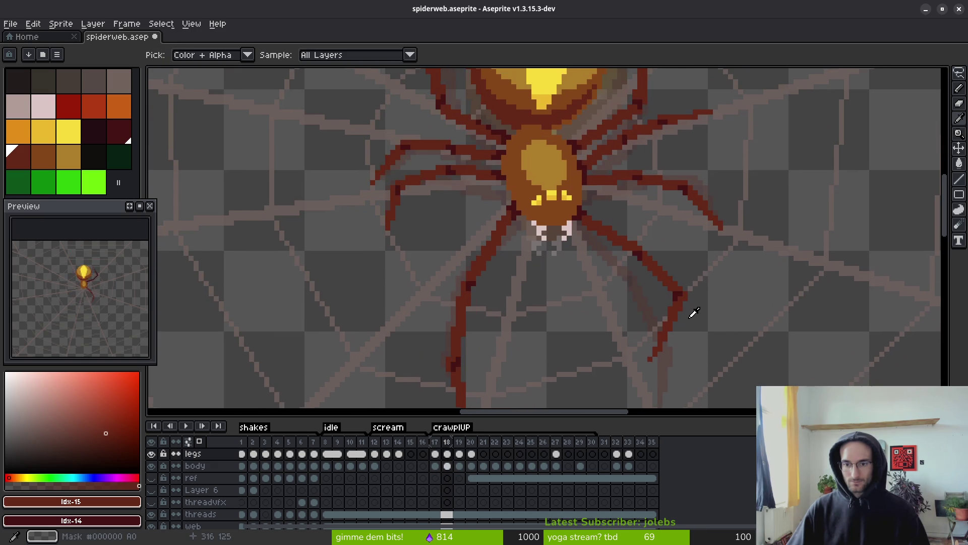
key(b)
scroll(655, 252, up, 2)
Return to frame 19 and erase the upper part of the lower-right leg.
key(Right)
scroll(584, 177, up, 1)
drag(584, 178, 595, 207)
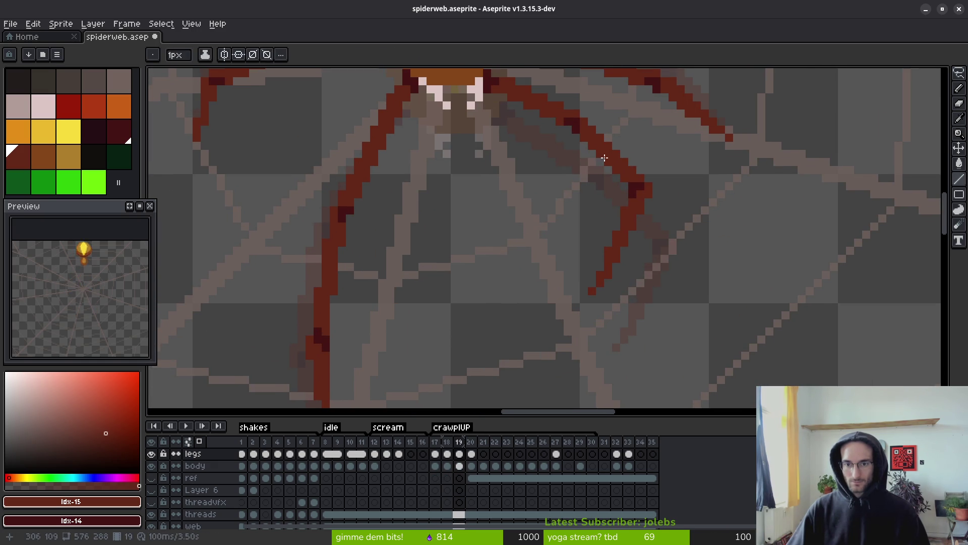
key(e)
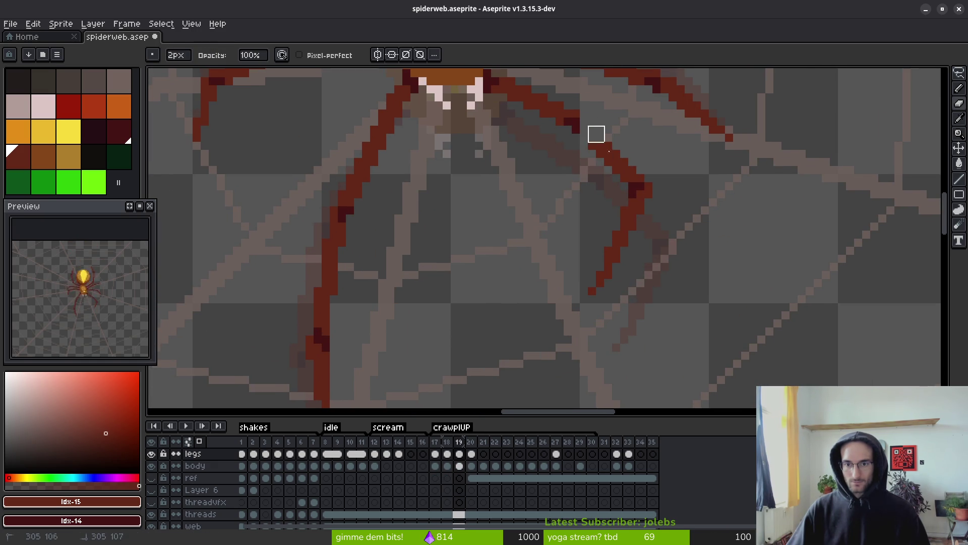
drag(597, 133, 643, 191)
drag(685, 255, 691, 212)
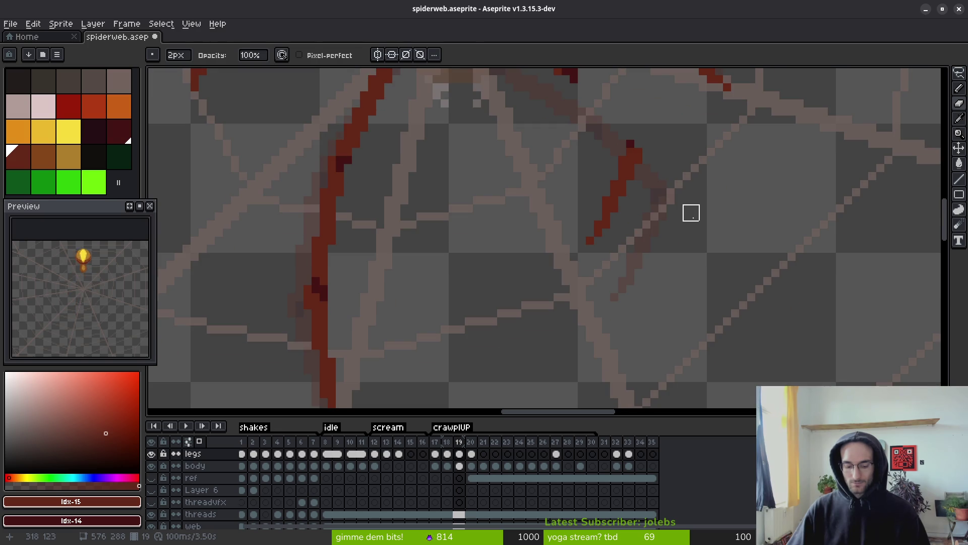
Erase the remaining red lower-leg stroke.
key(m)
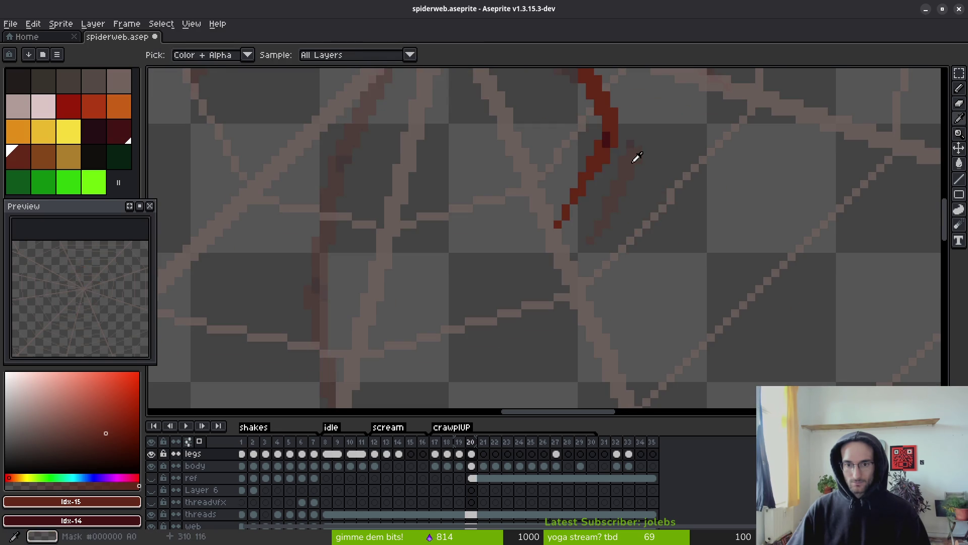
mouse_move(655, 154)
mouse_down()
mouse_move(603, 182)
mouse_move(557, 310)
mouse_up()
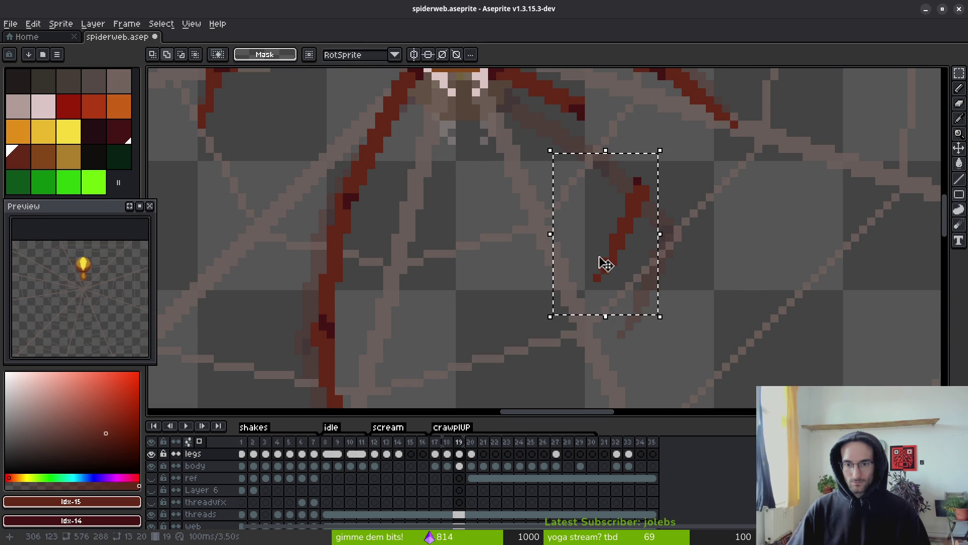
click(645, 237)
key(e)
drag(649, 200, 595, 296)
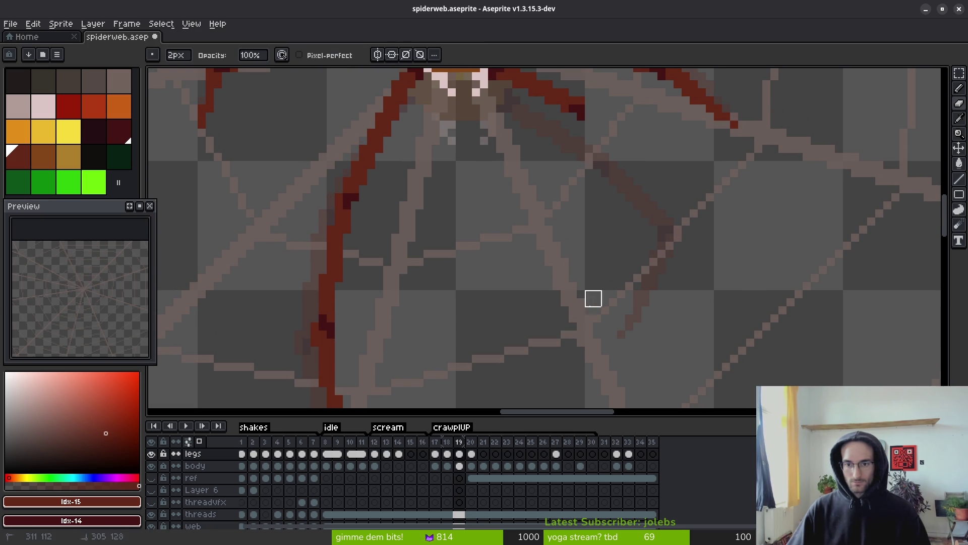
key(b)
Check frame 20's leg pose, sample a canvas colour, and come back to frame 19.
scroll(603, 231, up, 2)
scroll(664, 234, down, 2)
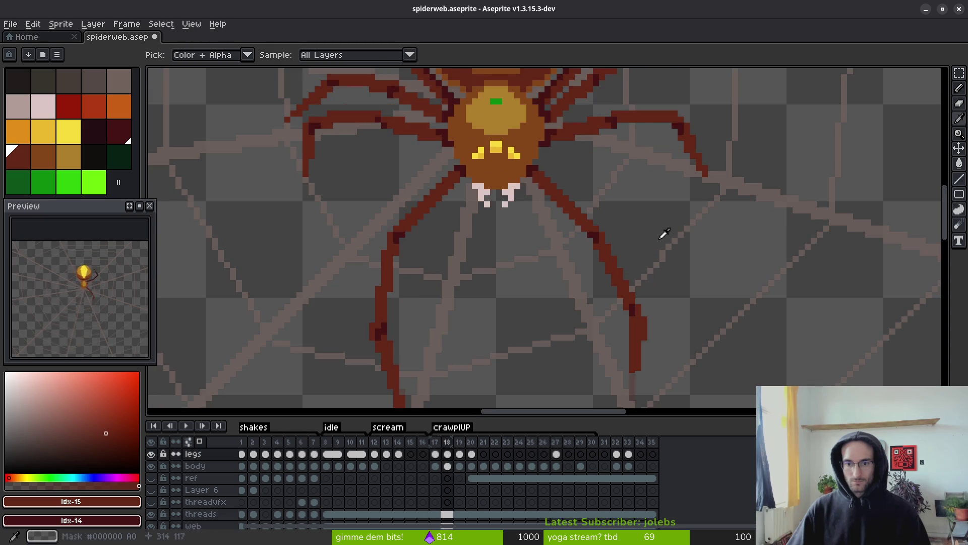
key(period)
alt+click(659, 244)
scroll(670, 247, up, 2)
scroll(655, 248, down, 2)
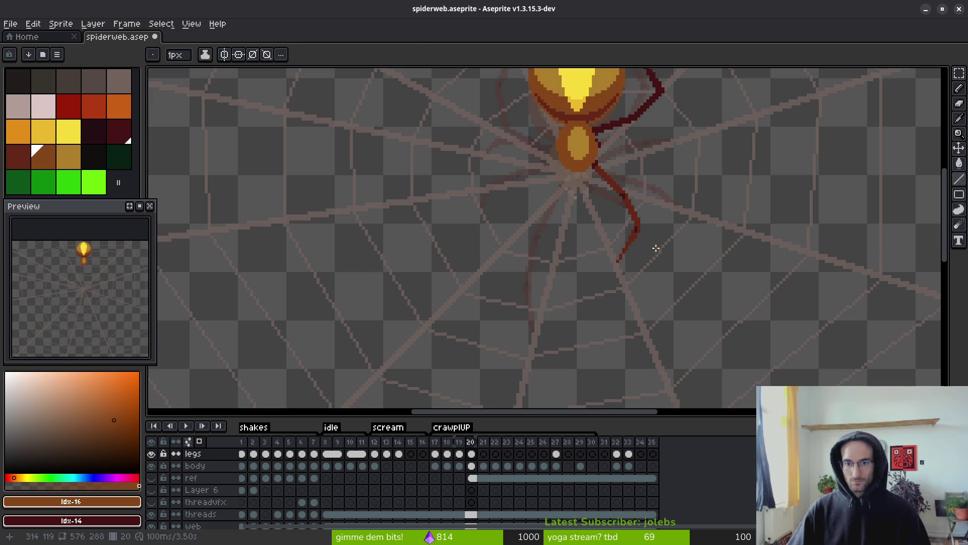
scroll(635, 267, up, 2)
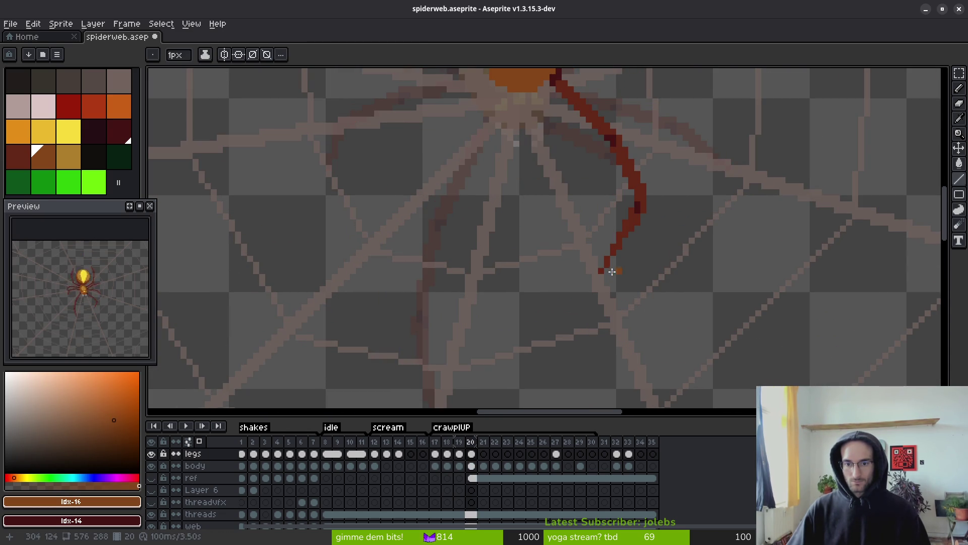
key(comma)
key(comma)
key(period)
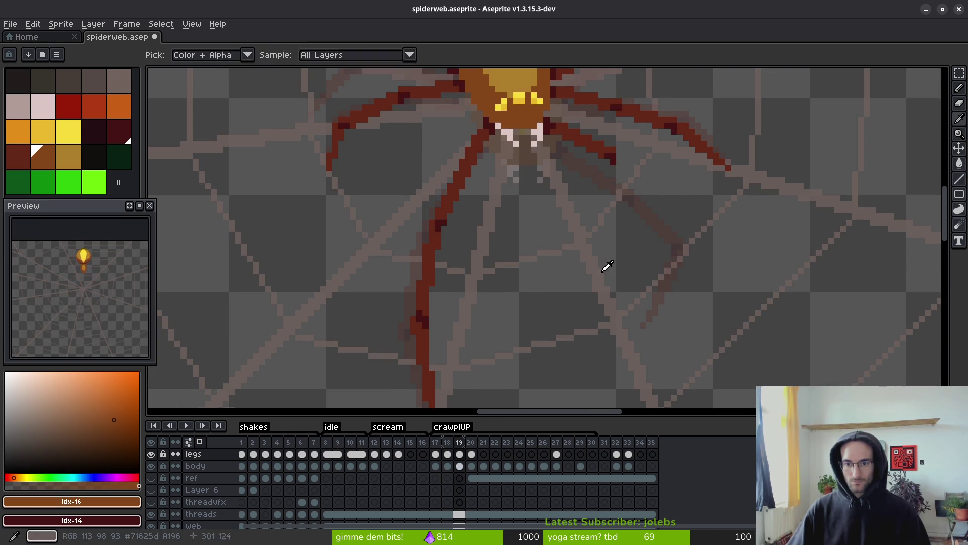
Draw a new diagonal dark-red leg line reaching up toward the body.
drag(602, 271, 627, 252)
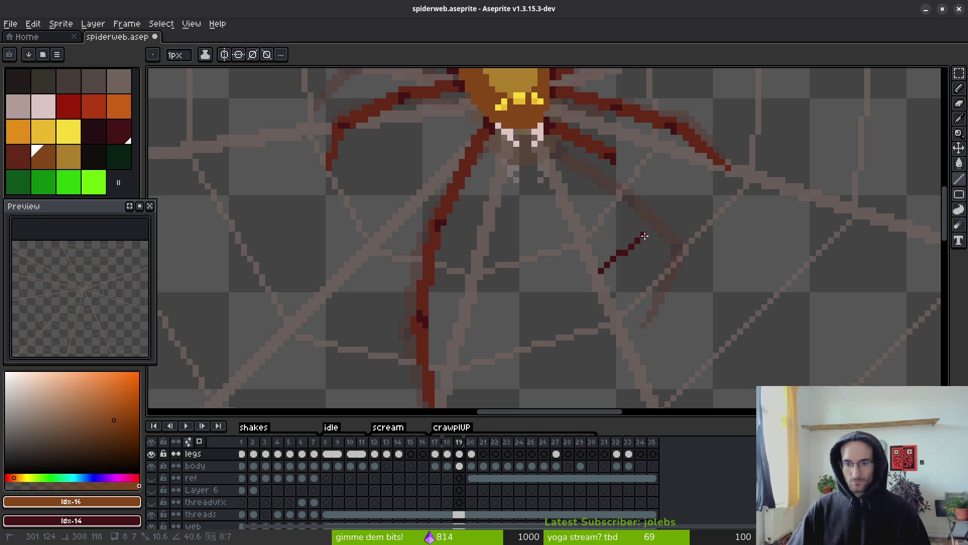
alt+click(607, 146)
scroll(628, 242, up, 2)
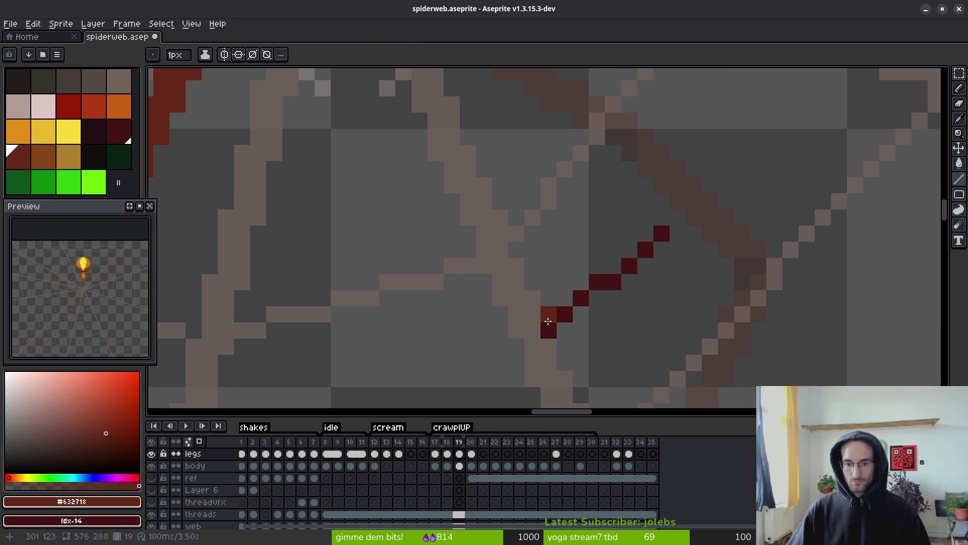
key(ctrl+z)
mouse_move(548, 322)
mouse_down()
mouse_move(607, 280)
mouse_move(675, 204)
mouse_up()
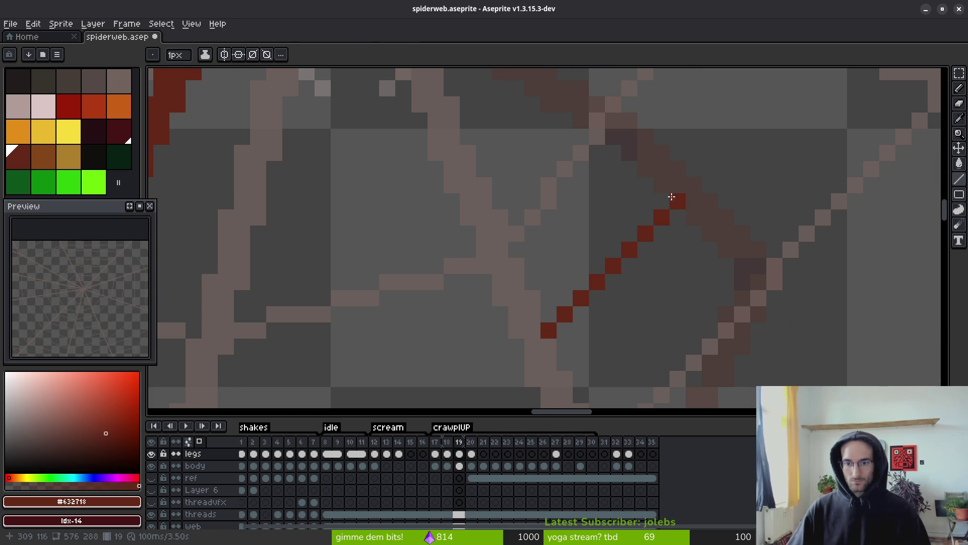
scroll(667, 270, down, 3)
scroll(660, 253, up, 3)
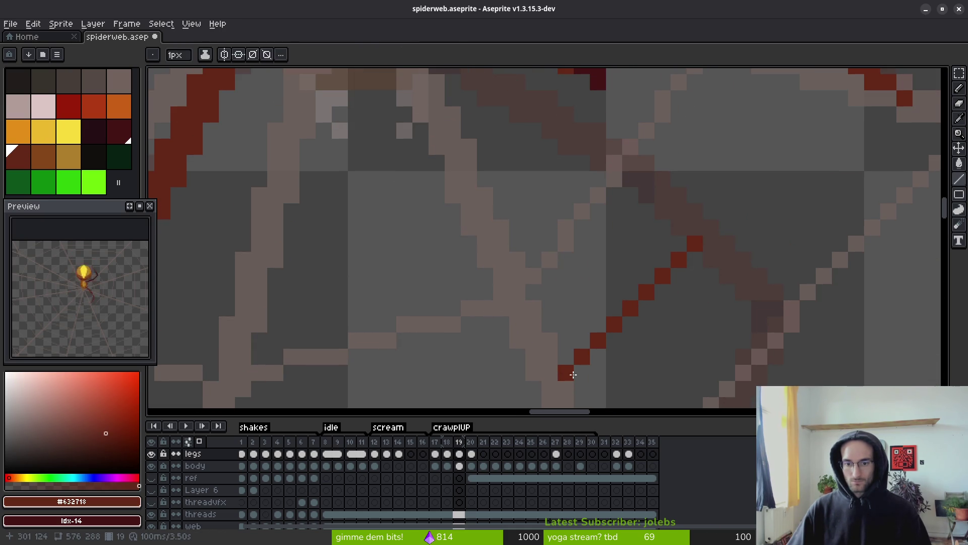
drag(566, 372, 691, 212)
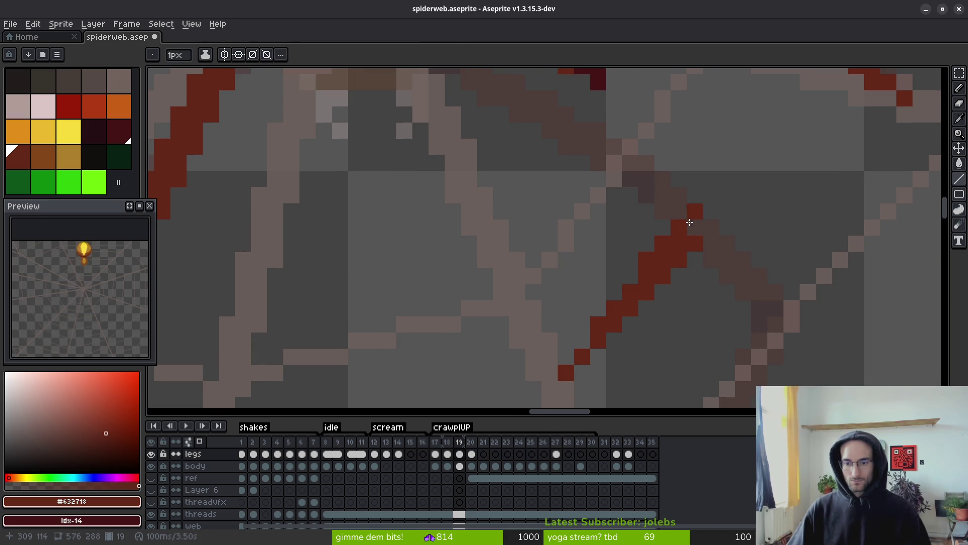
scroll(655, 232, down, 3)
scroll(644, 232, up, 1)
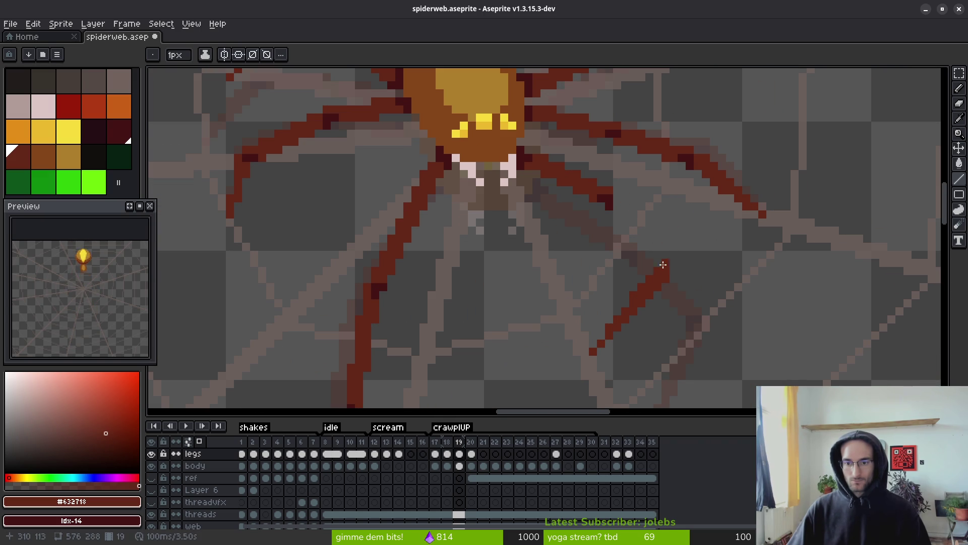
Add a straight upper segment to the lower-right leg, forming a sharp knee bend.
mouse_move(658, 263)
mouse_down()
mouse_move(631, 218)
mouse_move(644, 260)
mouse_move(618, 203)
mouse_up()
scroll(686, 282, down, 1)
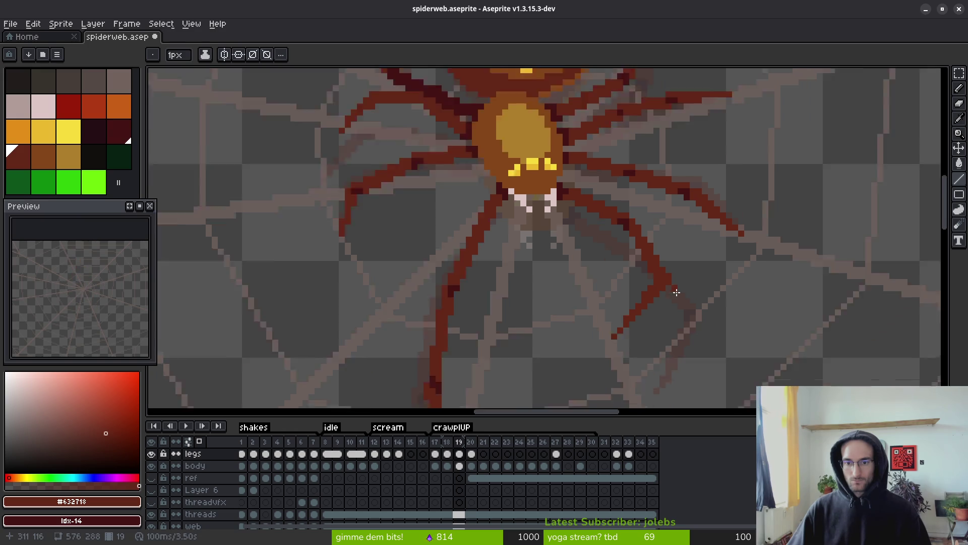
scroll(628, 254, up, 3)
key(b)
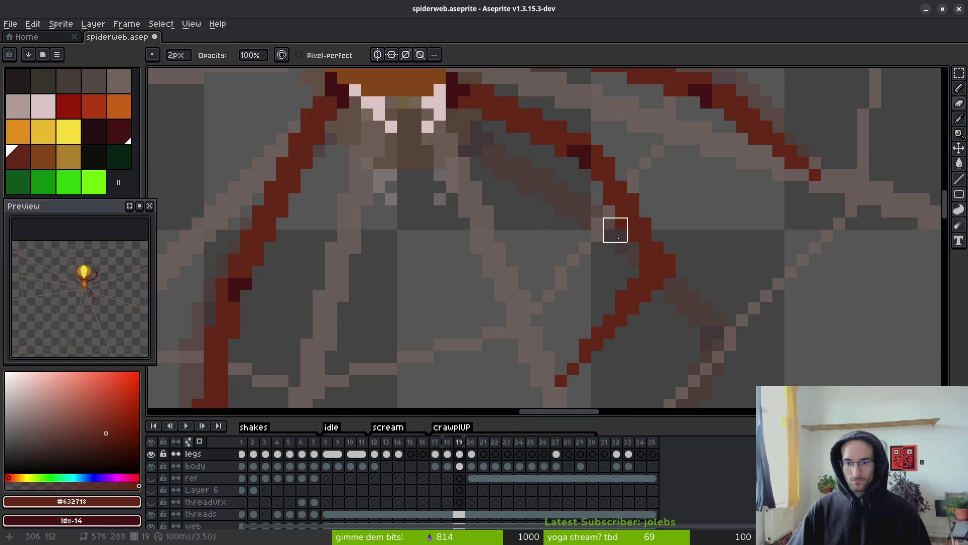
key(b)
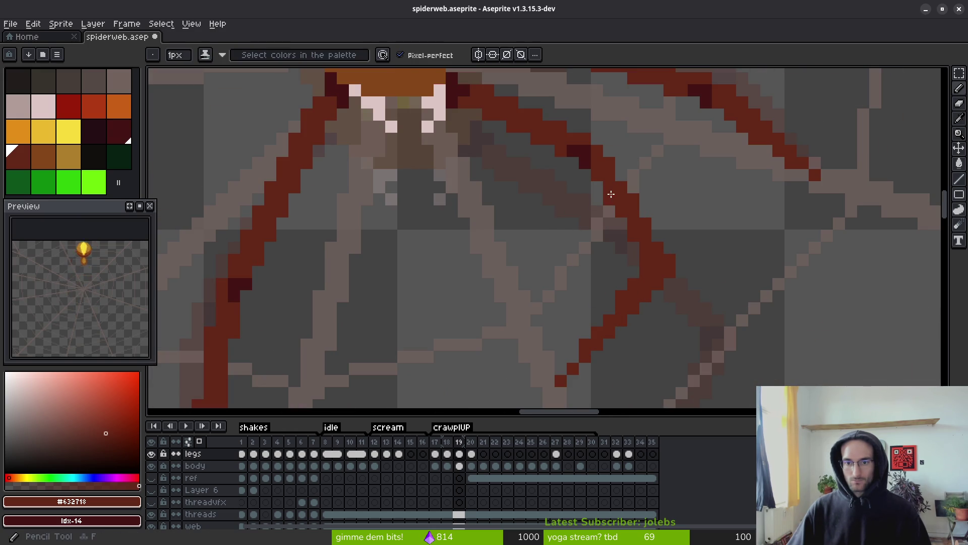
scroll(623, 186, down, 4)
Play the spider animation to check the legs.
key(i)
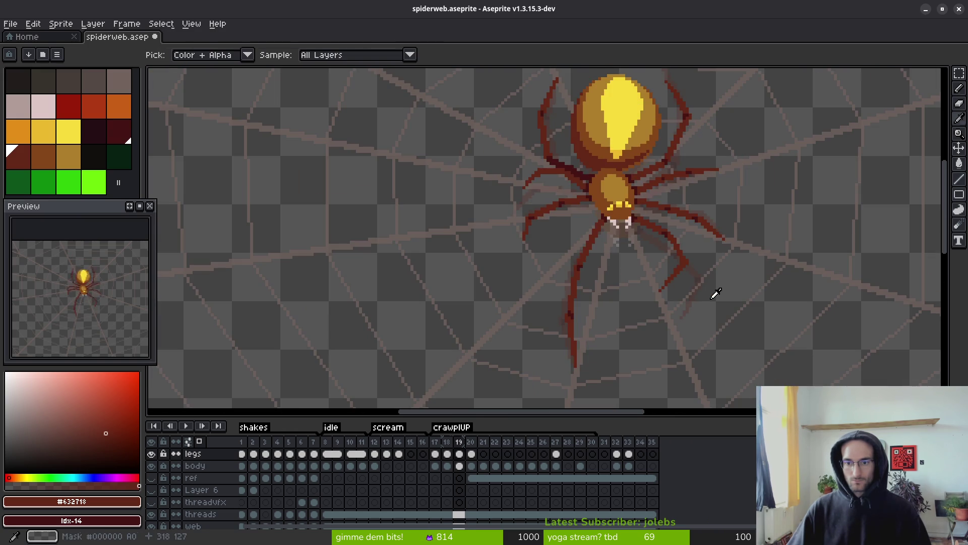
key(Return)
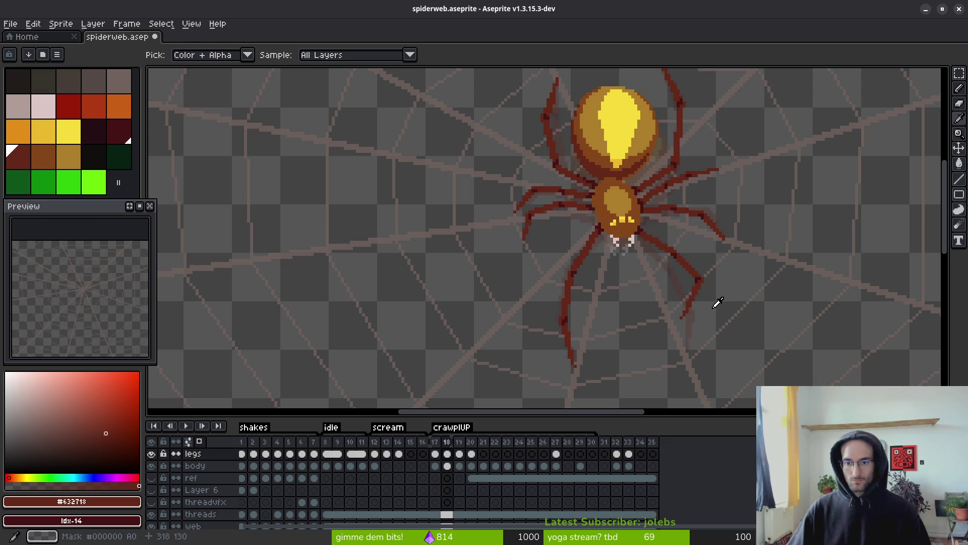
key(b)
scroll(673, 237, up, 3)
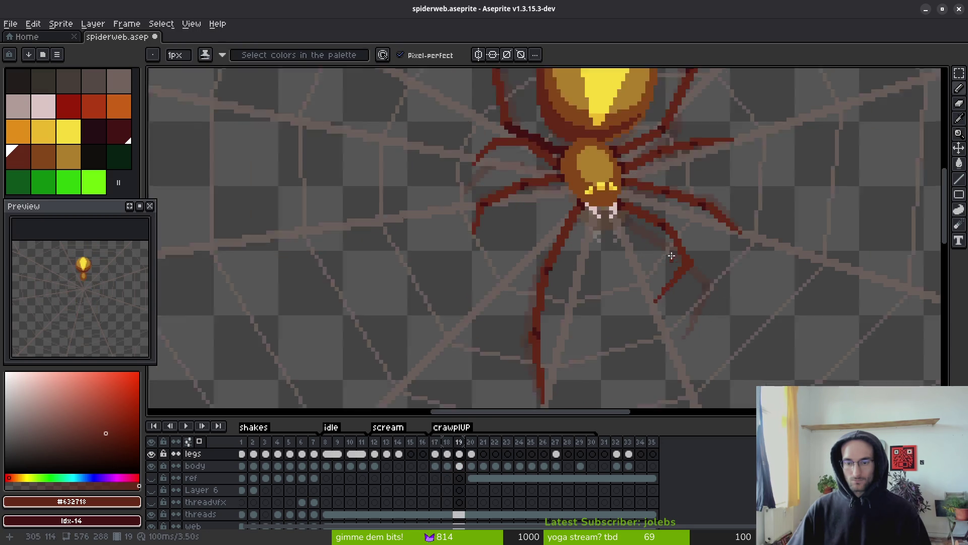
scroll(674, 219, up, 1)
Draw straight red strokes up the lower-right leg on frame 19.
key(e)
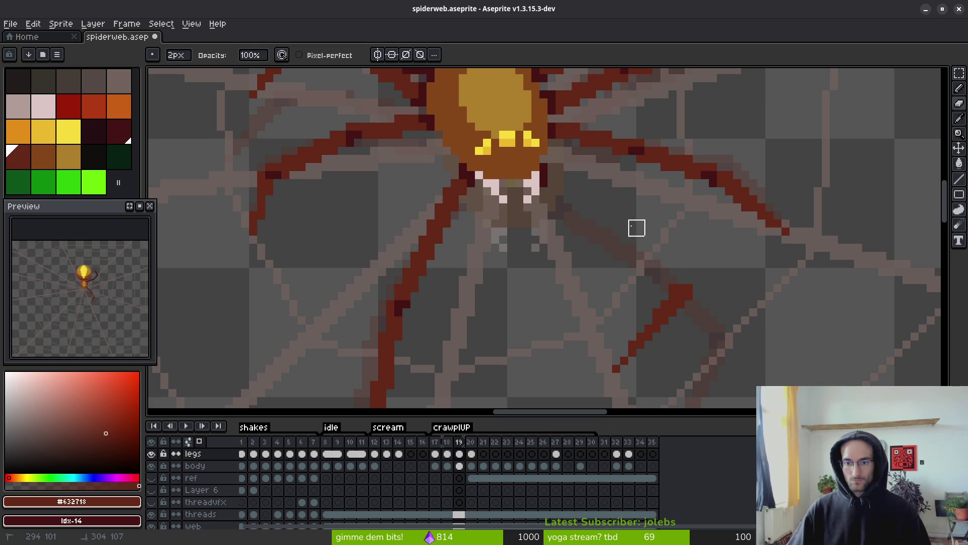
key(l)
drag(675, 278, 656, 221)
drag(689, 275, 663, 204)
drag(680, 271, 658, 209)
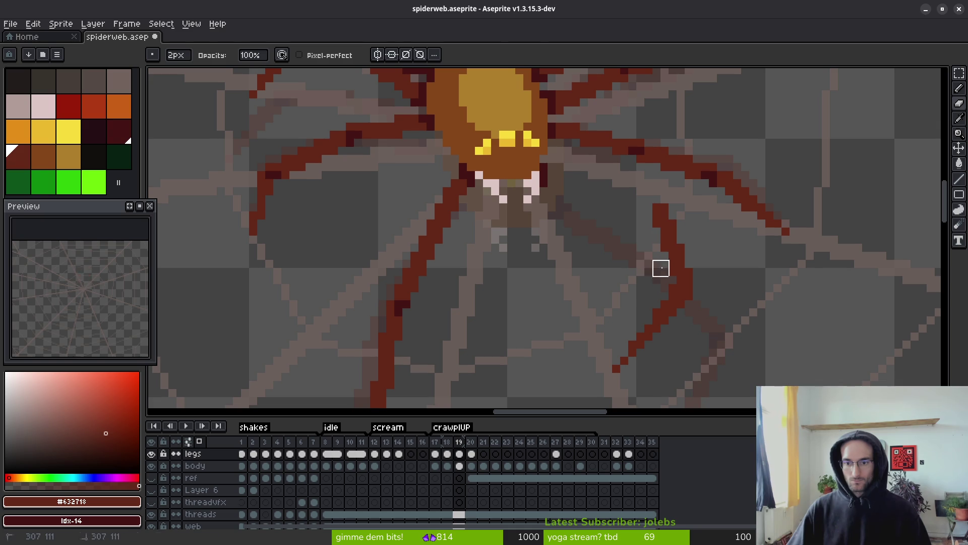
Erase the old upper leg and redraw the stroke upward in red.
key(f)
key(e)
scroll(568, 263, up, 3)
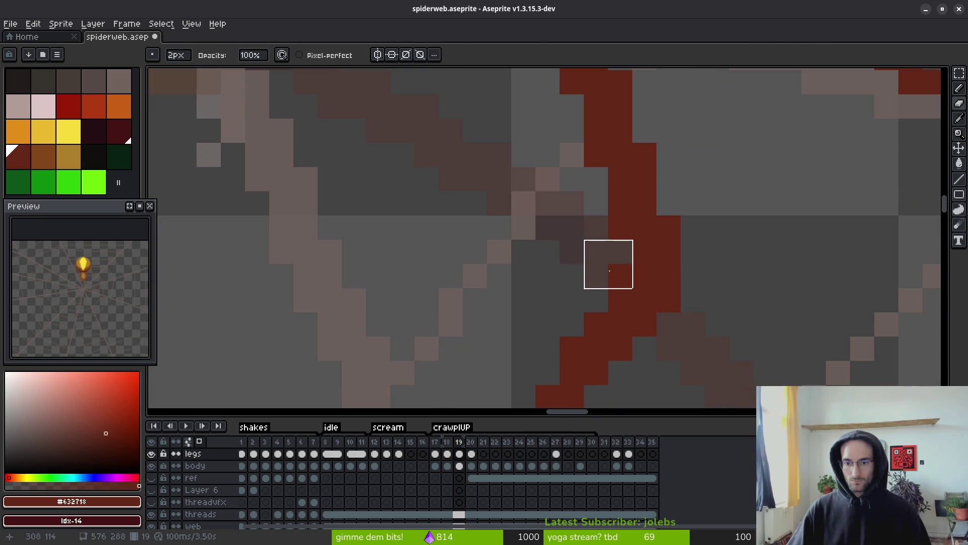
mouse_move(604, 249)
mouse_down()
mouse_move(610, 237)
mouse_move(565, 126)
mouse_move(570, 116)
mouse_up()
key(f)
scroll(654, 296, down, 1)
drag(655, 296, 610, 183)
scroll(592, 259, down, 1)
scroll(596, 207, up, 2)
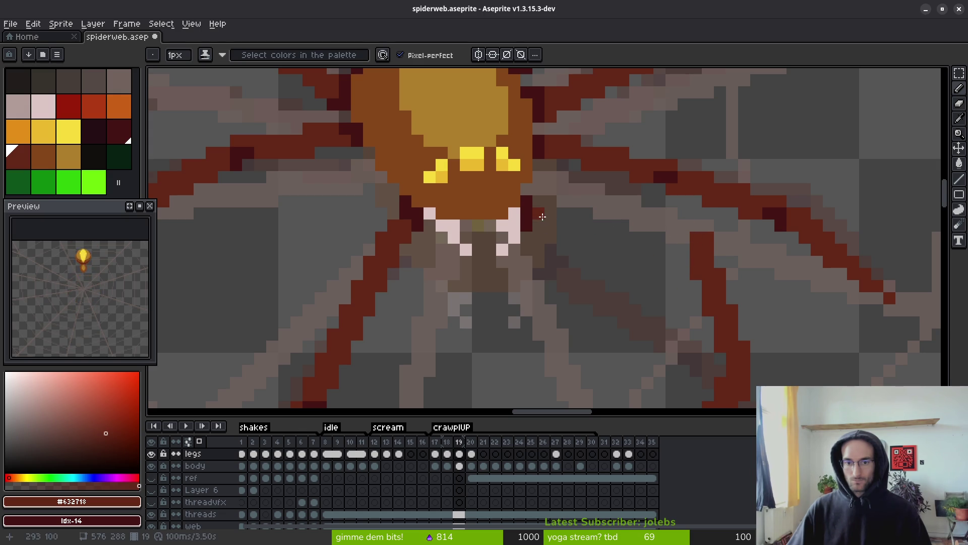
Draw a straight line from the body edge to the leg's knee.
key(e)
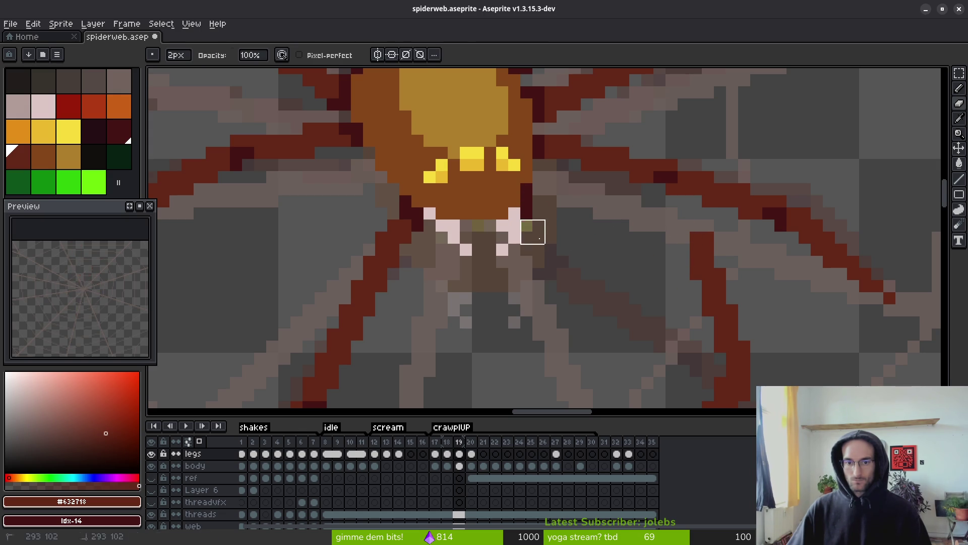
key(l)
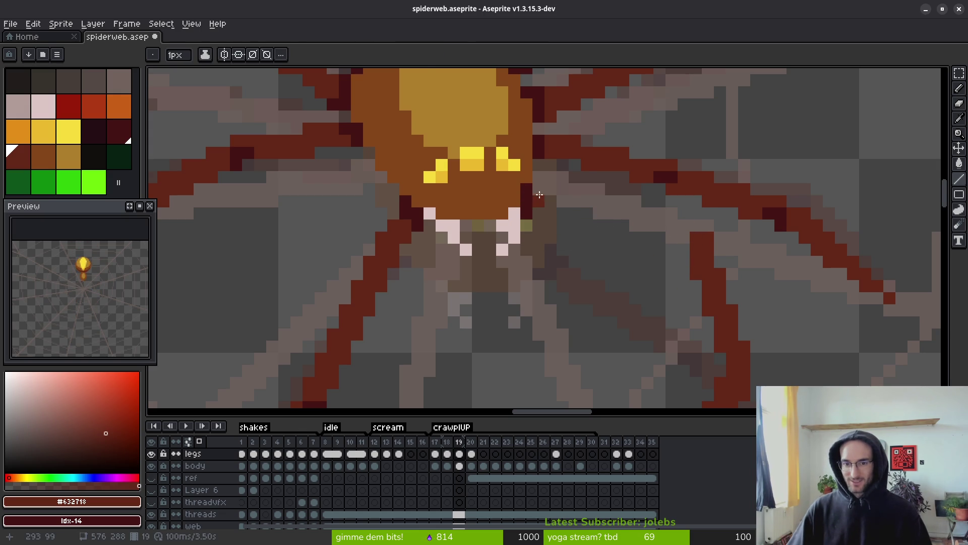
mouse_move(544, 192)
mouse_down()
mouse_move(684, 227)
mouse_move(551, 218)
mouse_move(651, 225)
mouse_move(649, 239)
mouse_up()
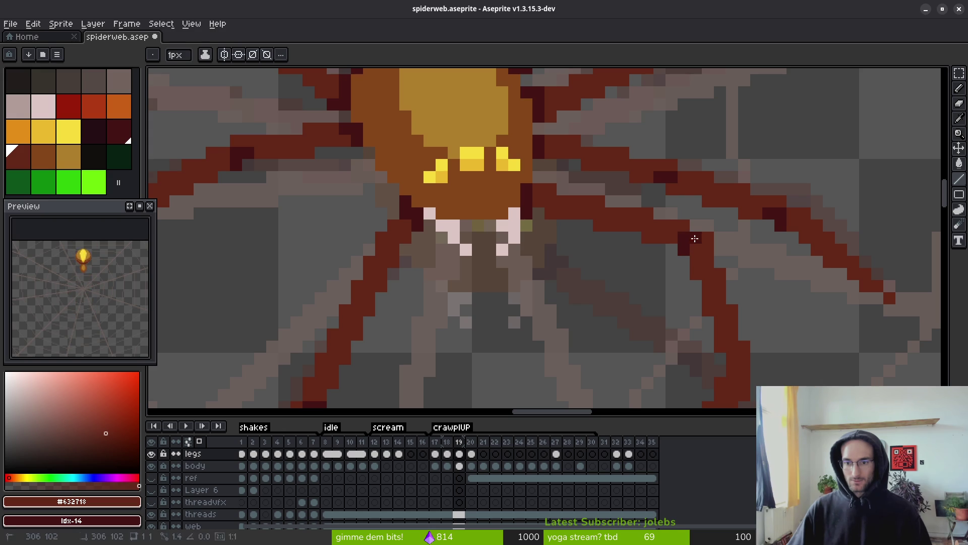
Step forward to frame 20 to inspect the spider's leg pose.
scroll(696, 236, down, 2)
scroll(699, 229, up, 2)
key(e)
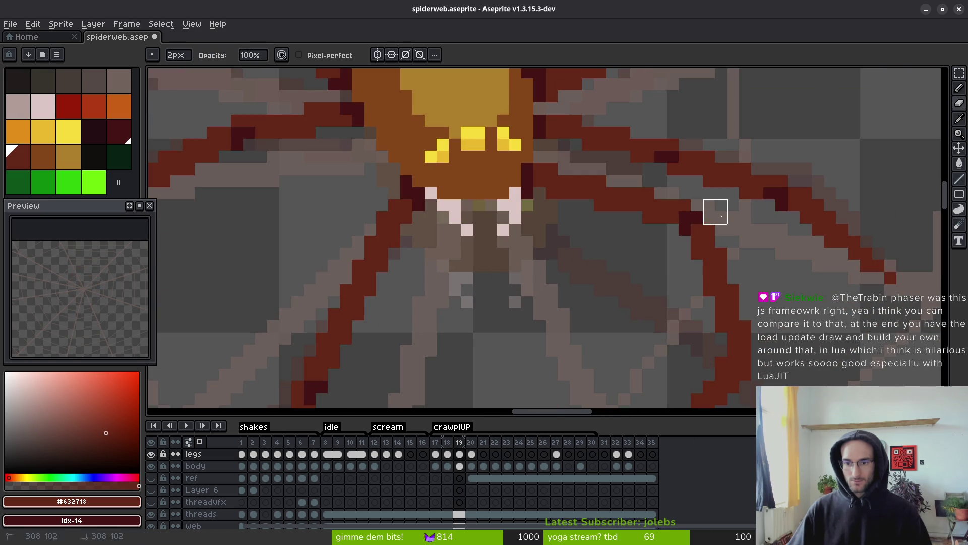
key(b)
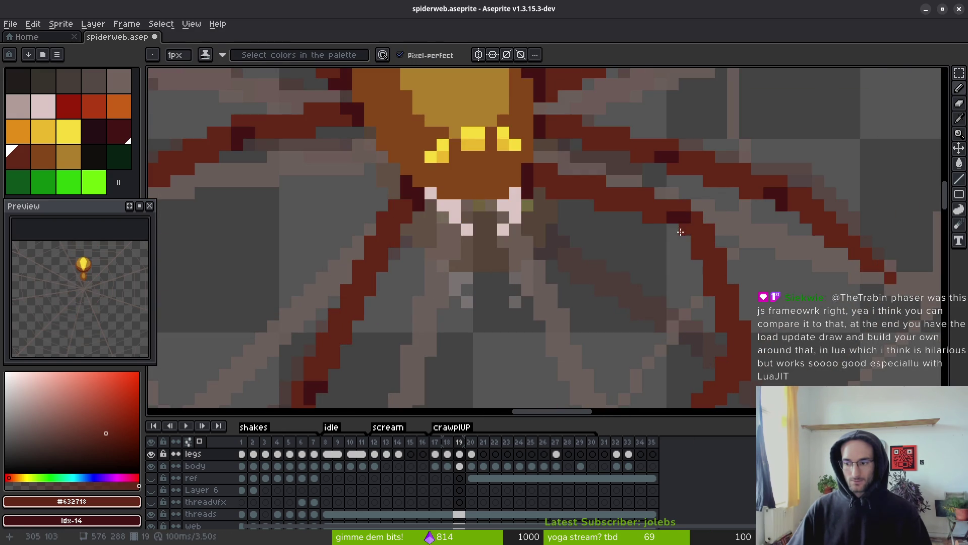
scroll(686, 289, down, 3)
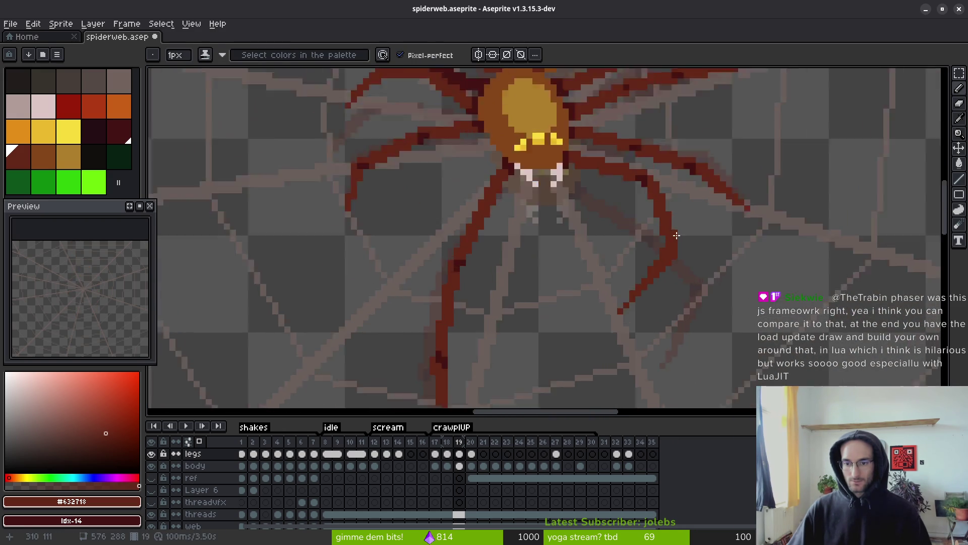
scroll(657, 280, up, 3)
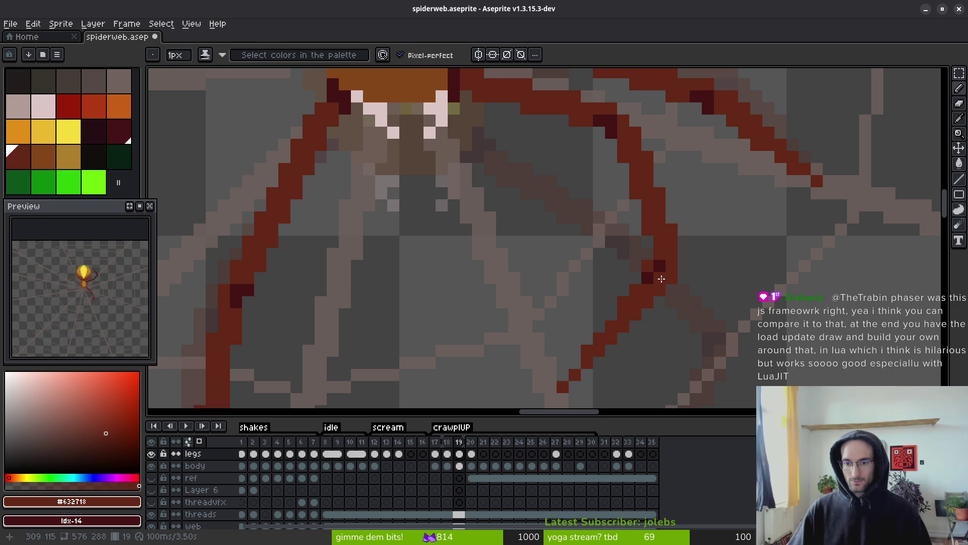
scroll(557, 237, down, 2)
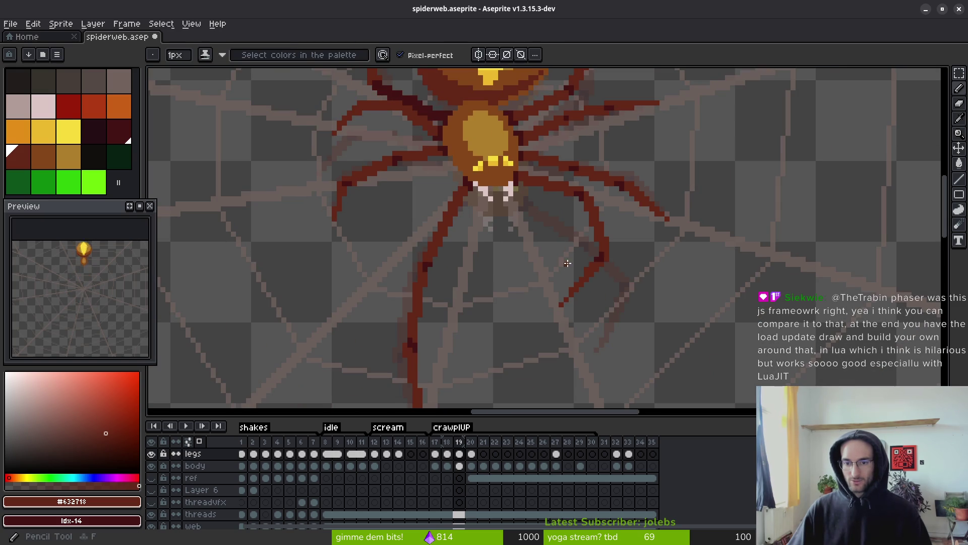
scroll(564, 255, down, 2)
key(period)
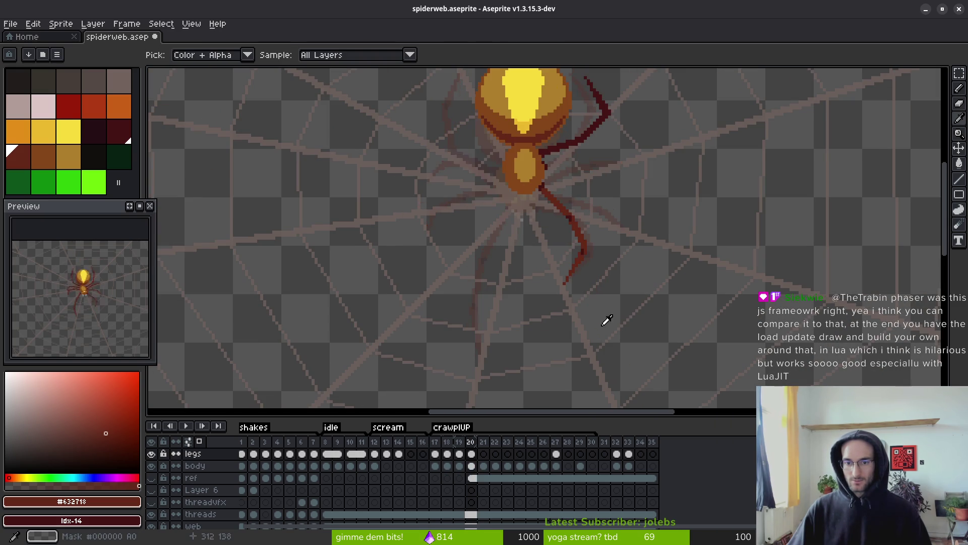
key(b)
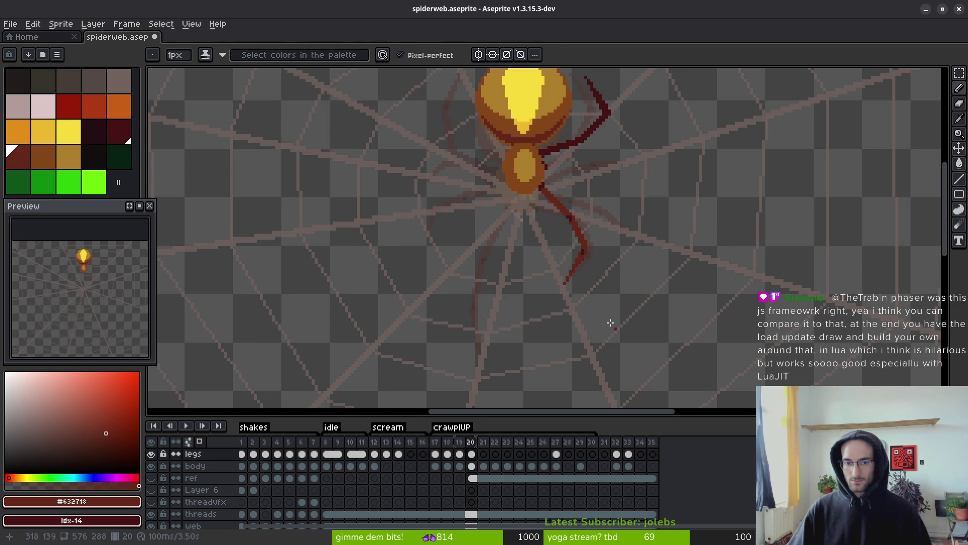
Flip between frames 16 and 19 to compare the legs, settling on frame 18.
scroll(610, 293, down, 3)
key(comma)
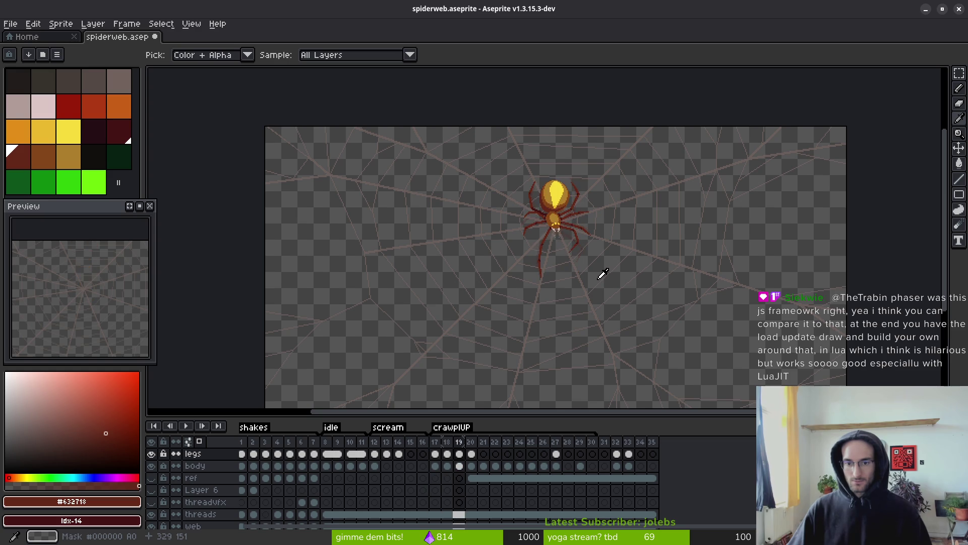
key(comma)
key(comma)
key(period)
key(period)
key(comma)
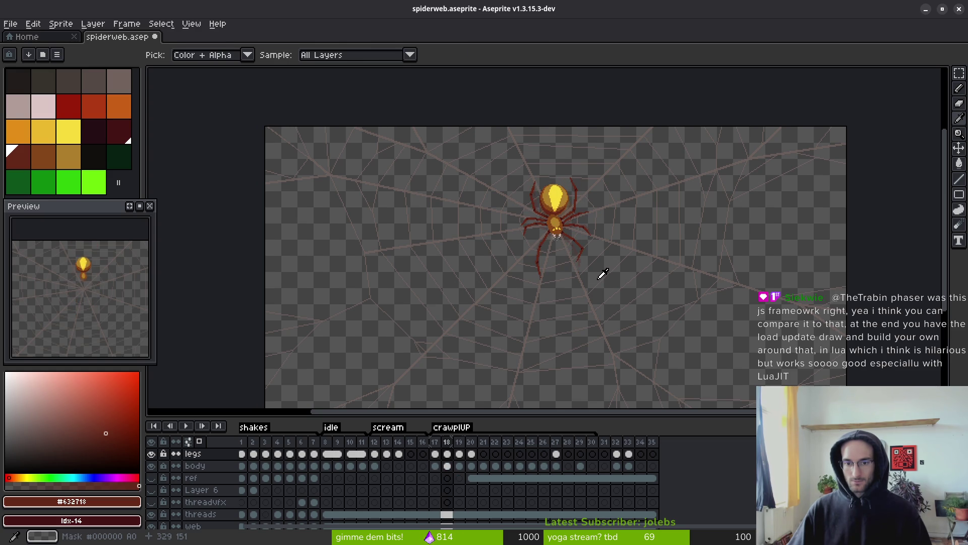
scroll(580, 255, up, 4)
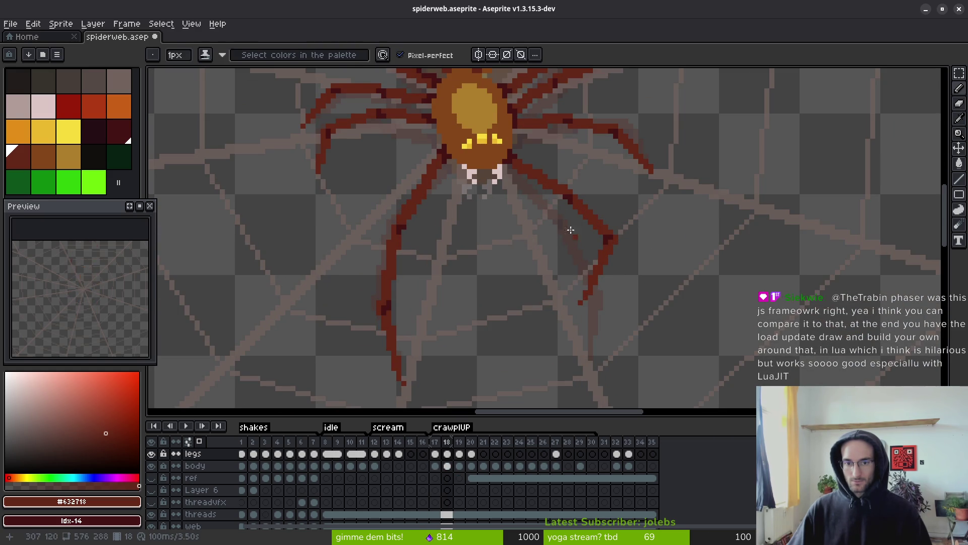
key(comma)
key(comma)
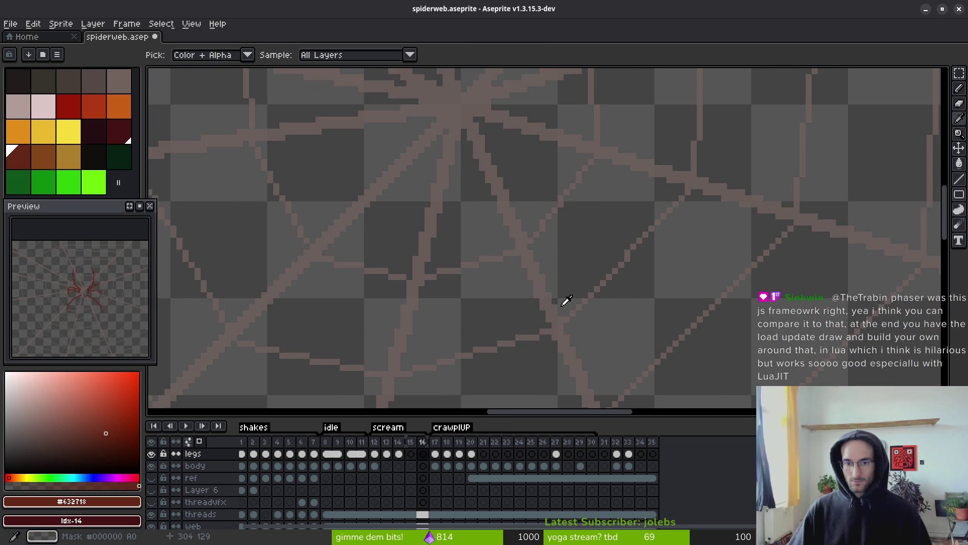
key(period)
key(period)
scroll(566, 301, up, 2)
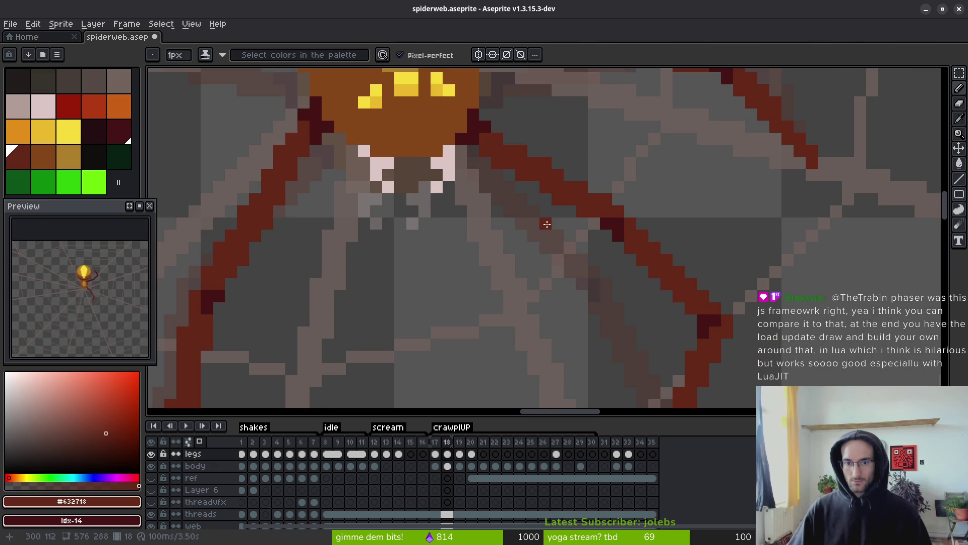
Move the lower-right leg area, commit it, and add dark-red pixels along the leg edge.
key(m)
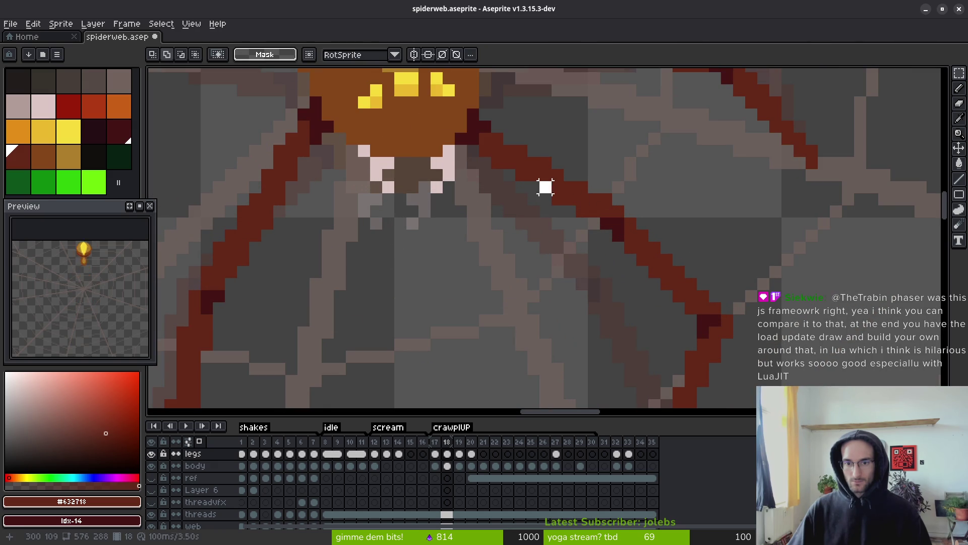
mouse_move(545, 187)
mouse_down()
mouse_move(731, 324)
mouse_move(734, 396)
mouse_move(745, 408)
mouse_up()
scroll(731, 325, down, 2)
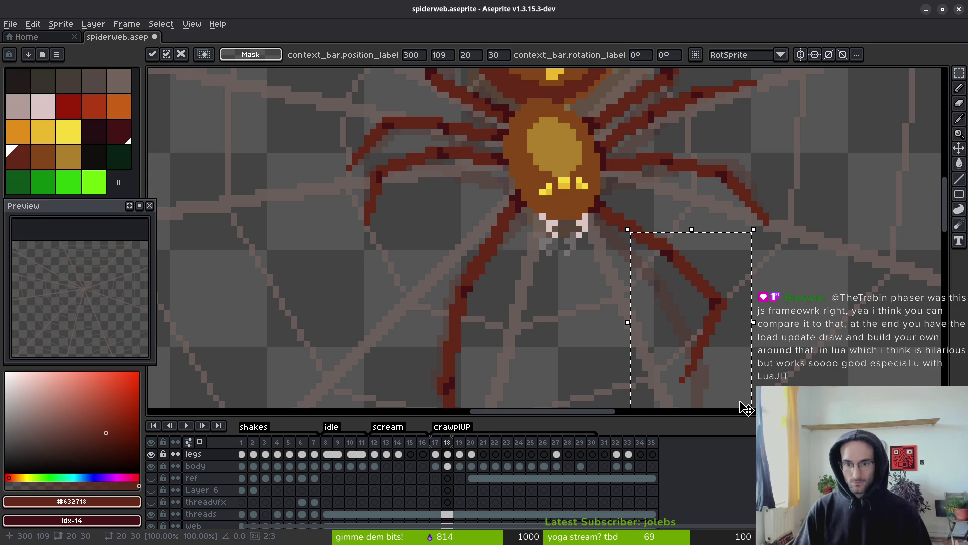
key(Return)
scroll(624, 291, up, 3)
key(b)
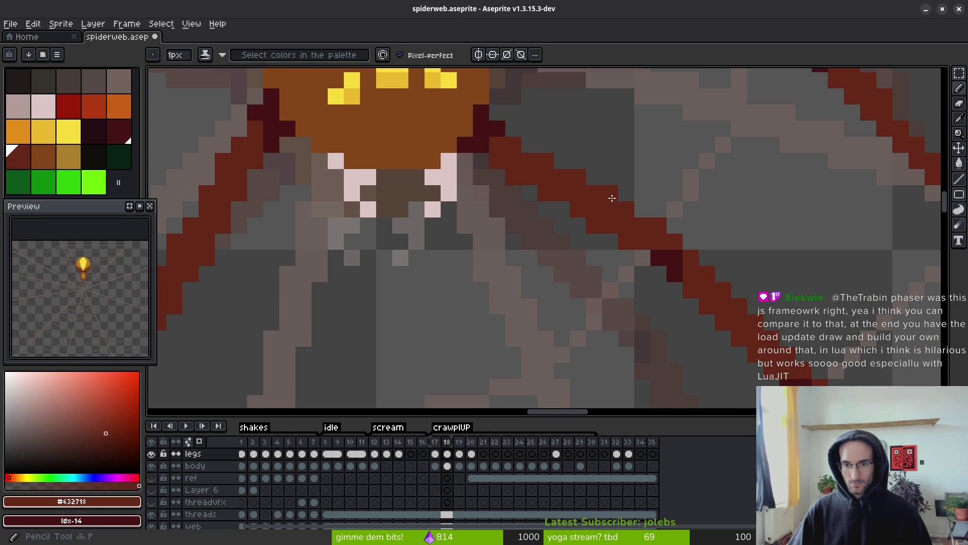
drag(613, 198, 674, 225)
Touch up the leg with the eraser and save spiderweb.aseprite.
key(e)
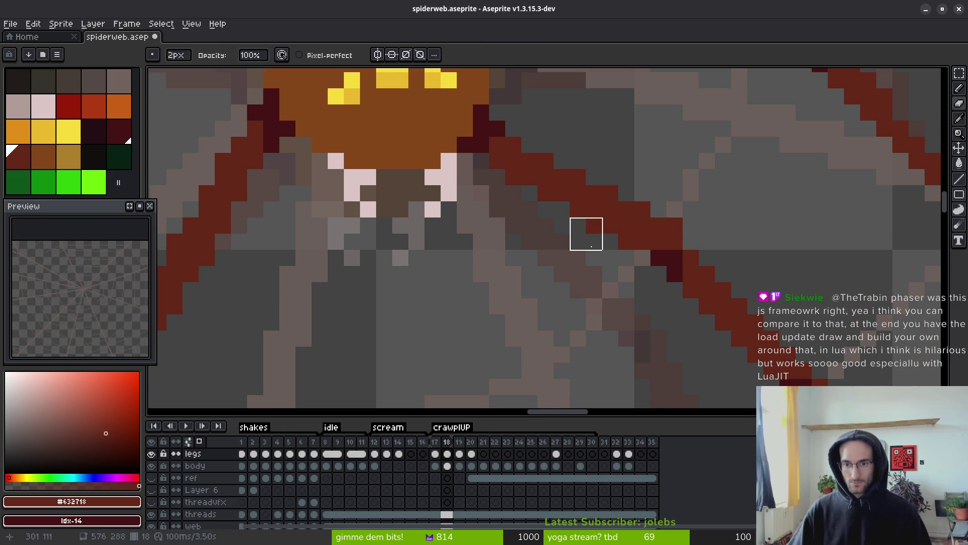
mouse_move(625, 260)
mouse_down()
mouse_move(625, 251)
mouse_move(655, 274)
mouse_move(522, 163)
mouse_move(658, 312)
mouse_up()
key(m)
scroll(506, 99, down, 2)
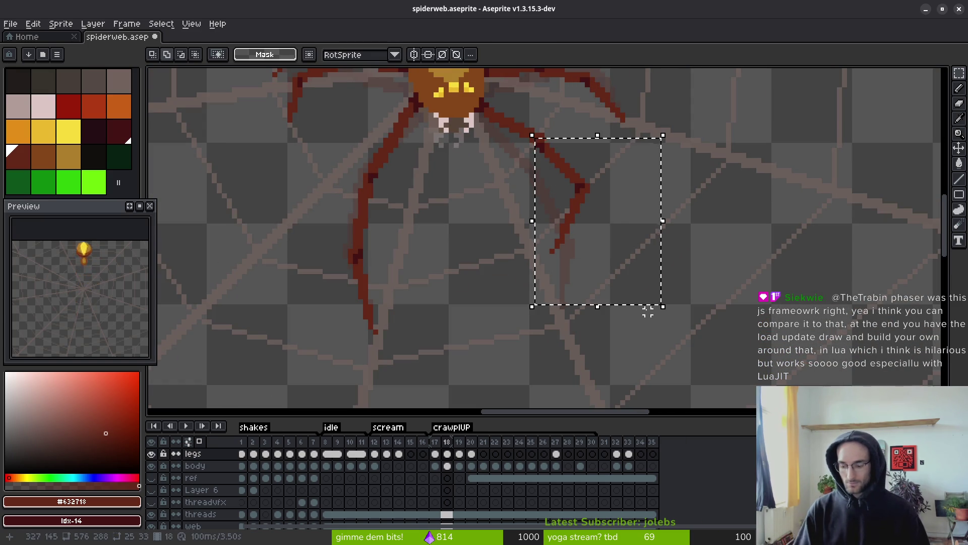
key(ctrl+s)
Marquee an area around the spider's leg, then clear the selection.
scroll(611, 201, up, 3)
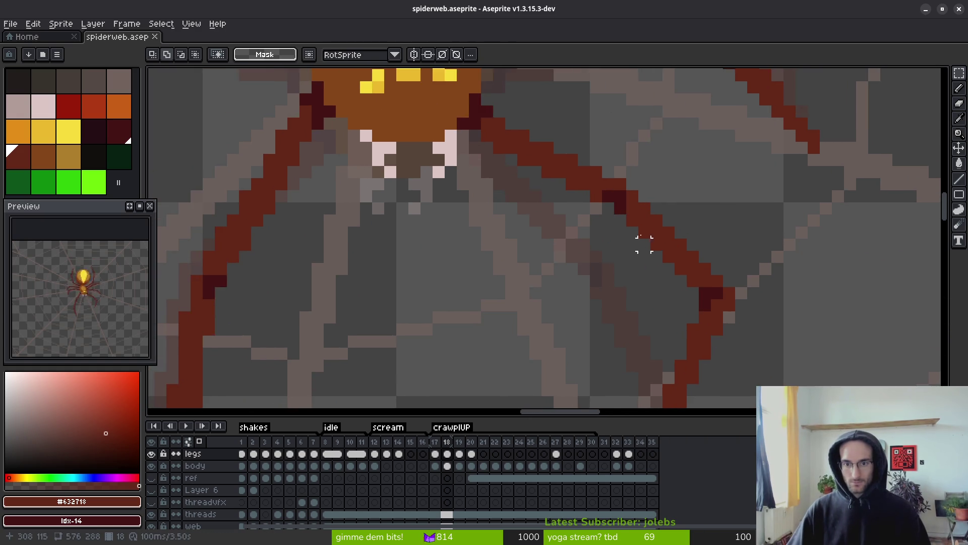
scroll(701, 274, down, 2)
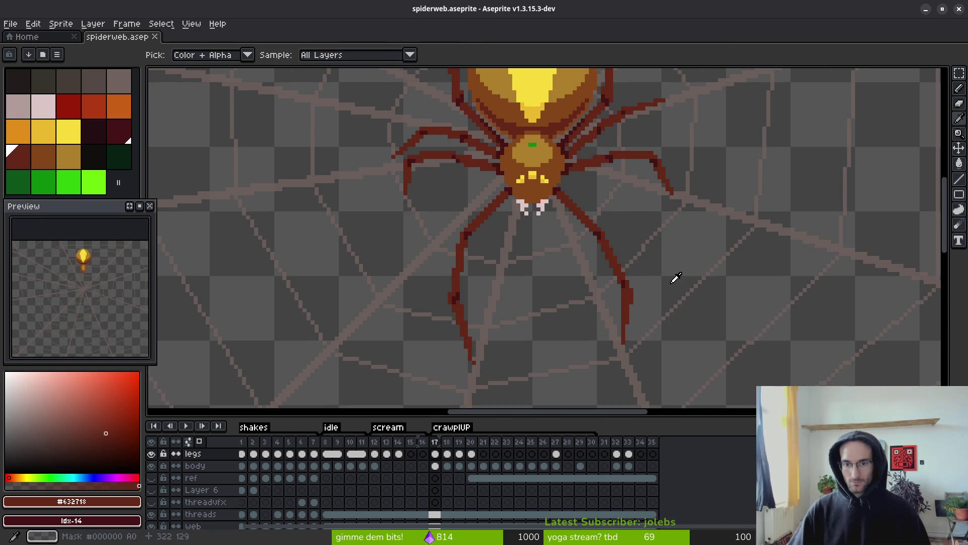
scroll(594, 218, up, 2)
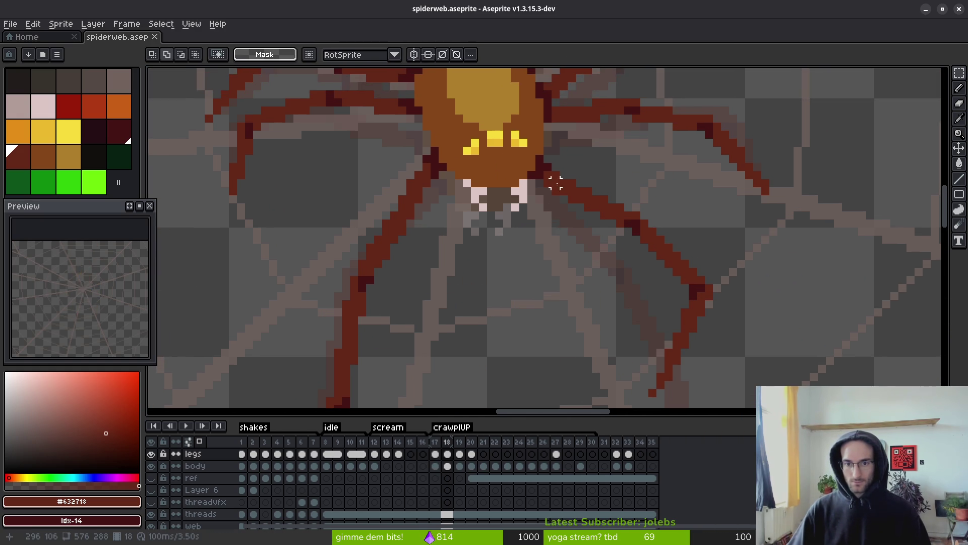
mouse_move(548, 175)
mouse_down()
mouse_move(709, 394)
mouse_move(756, 419)
mouse_up()
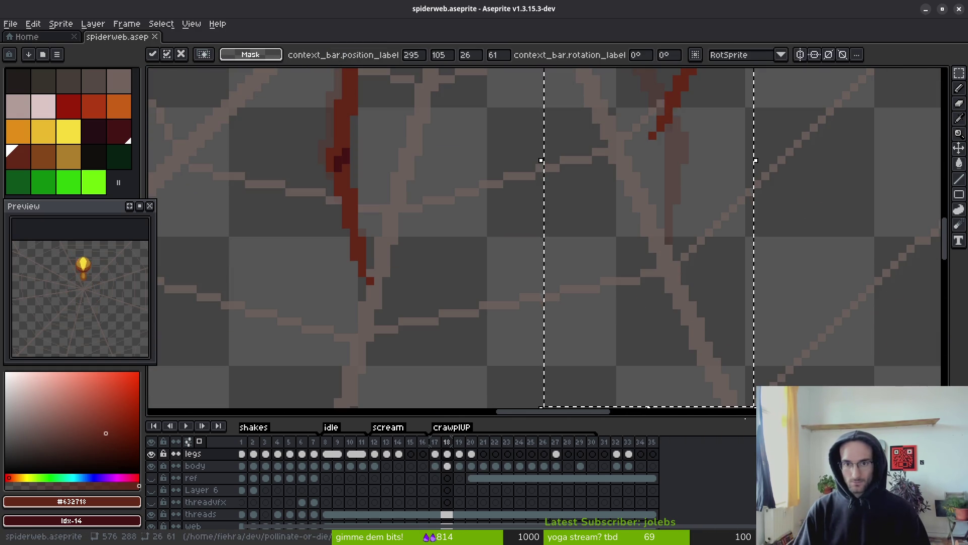
scroll(656, 403, up, 5)
scroll(572, 242, up, 2)
key(ctrl+d)
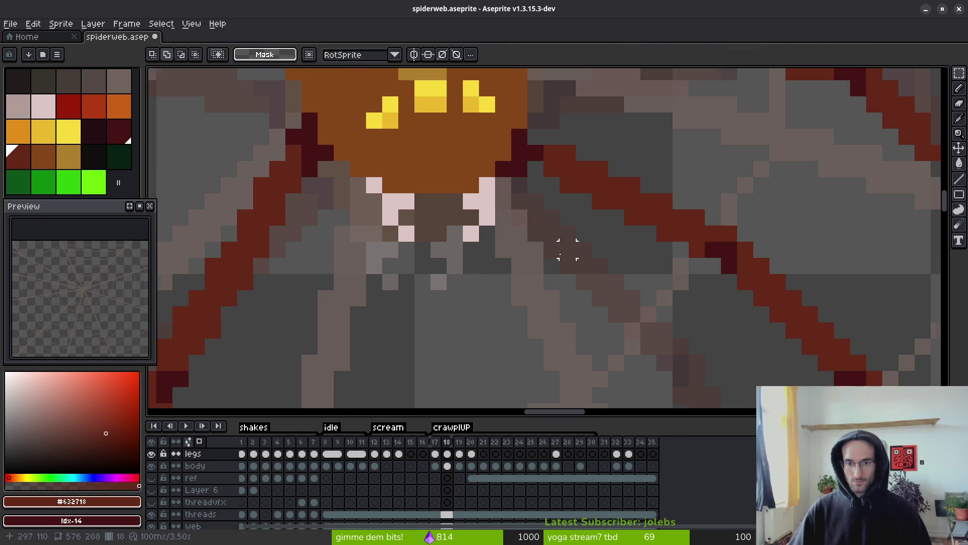
Nudge the right leg one pixel left, deselect, save, and add a dark-red pixel by the body.
scroll(584, 232, down, 2)
drag(513, 132, 713, 400)
key(Left)
key(ctrl+d)
key(ctrl+s)
scroll(498, 119, up, 2)
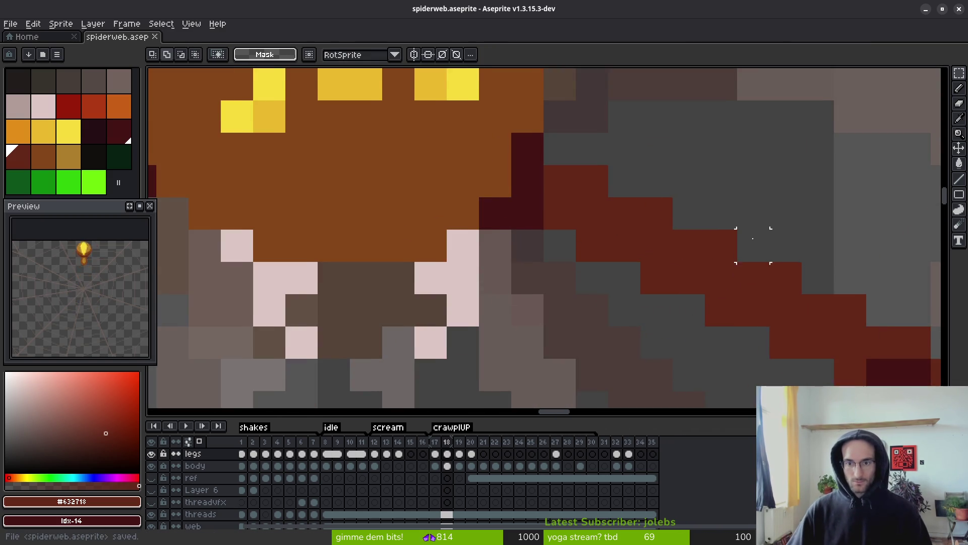
key(b)
click(523, 229)
Undo the stray pixel and flip between frames 17 and 19 to compare leg poses.
key(ctrl+z)
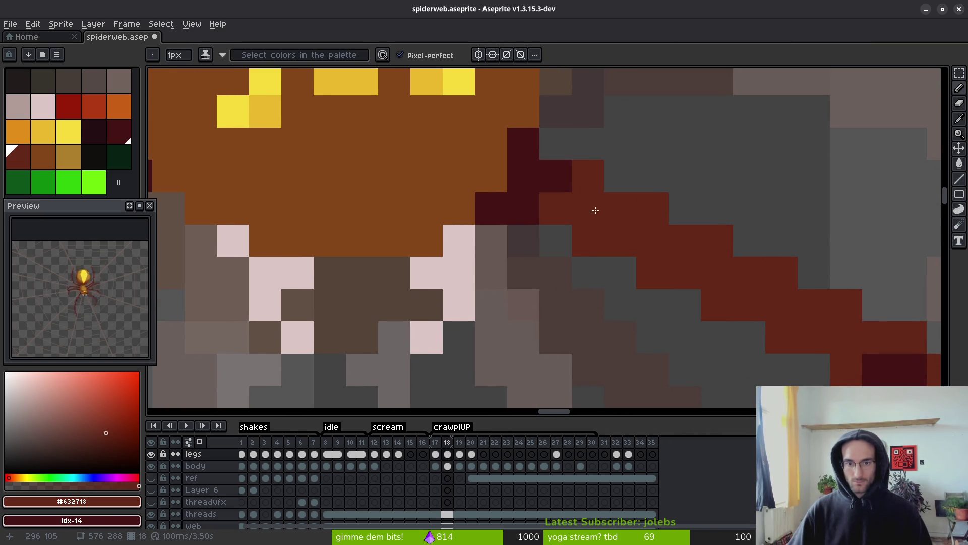
scroll(594, 209, down, 3)
key(Left)
key(alt)
key(Right)
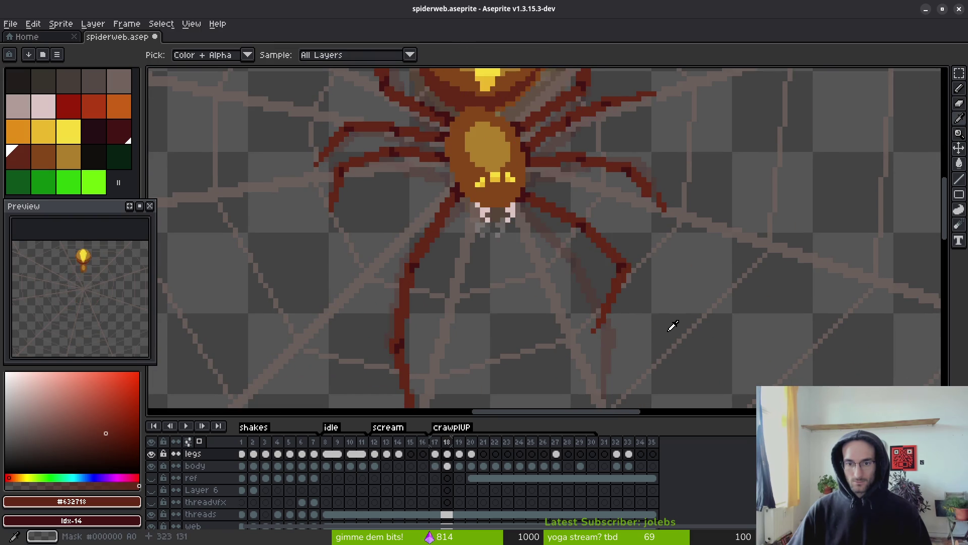
key(Right)
key(Left)
key(Right)
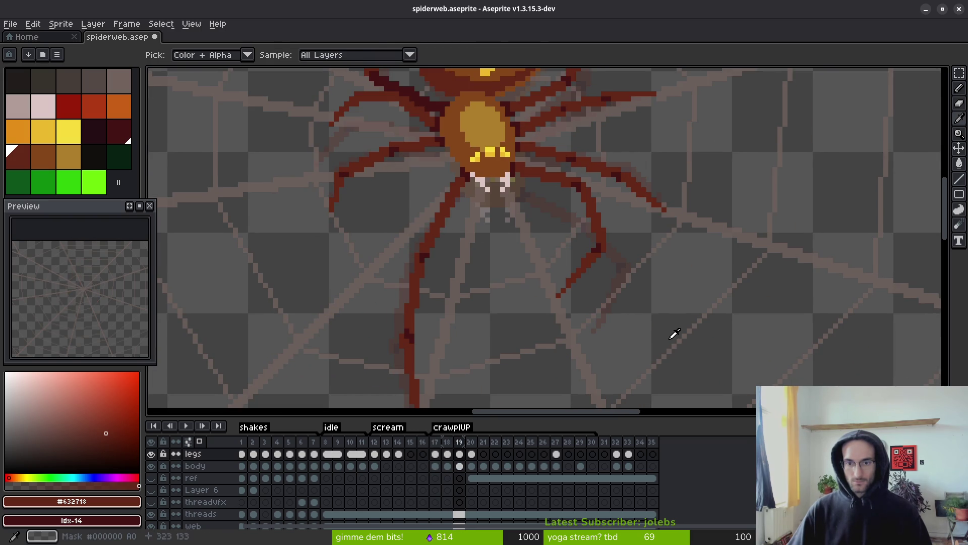
scroll(626, 262, down, 3)
key(Left)
key(Left)
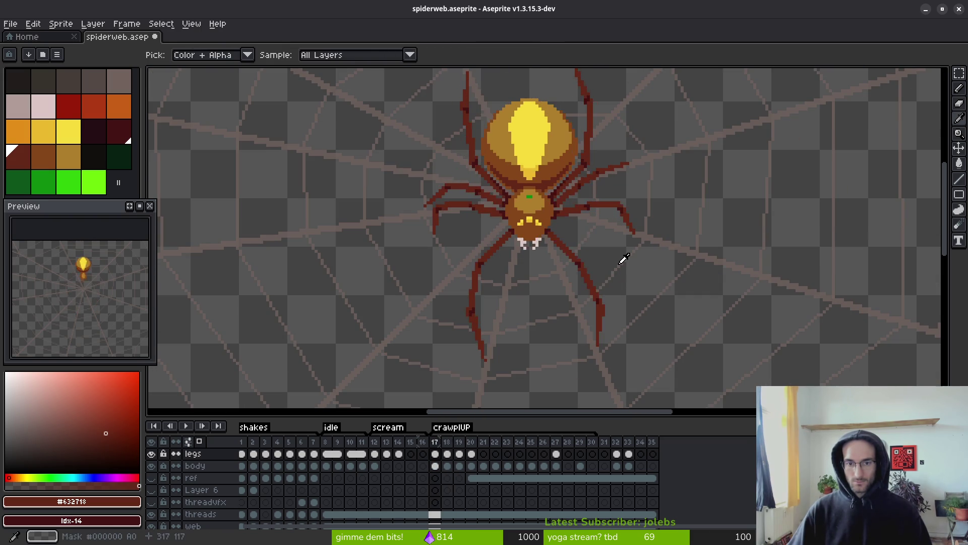
key(Right)
key(Right)
On frame 20, paint dark pixels along the edge of the spider's body.
key(b)
scroll(540, 266, down, 2)
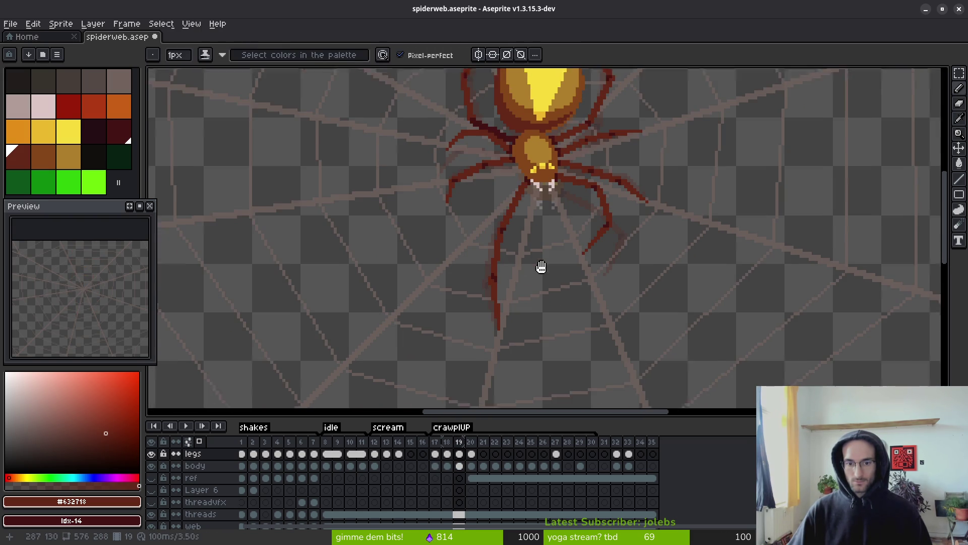
key(Right)
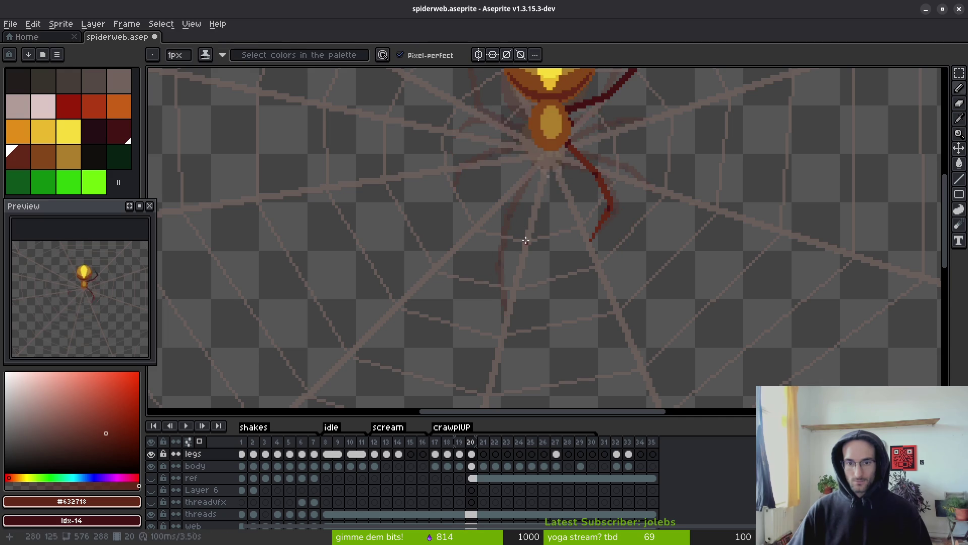
key(Left)
key(Right)
scroll(545, 169, up, 2)
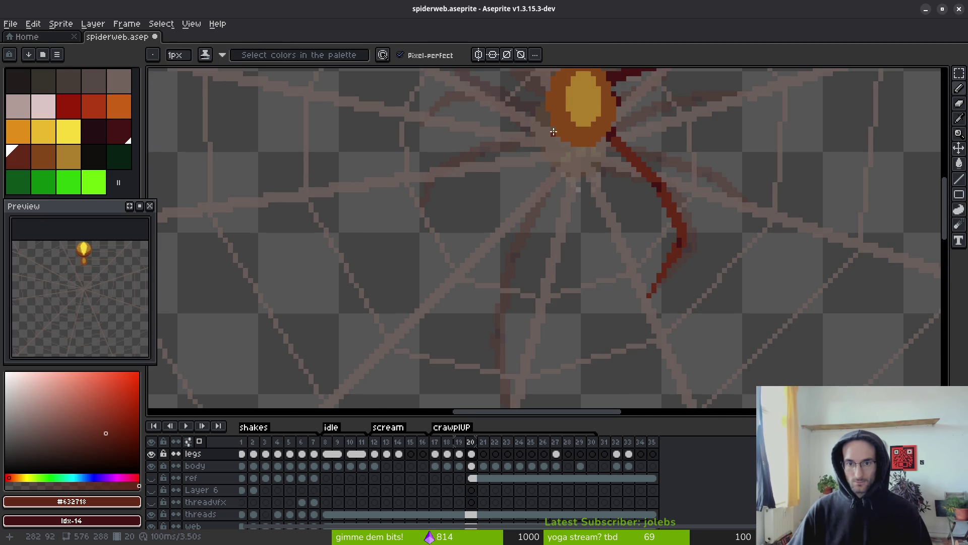
scroll(554, 132, up, 1)
scroll(557, 141, up, 1)
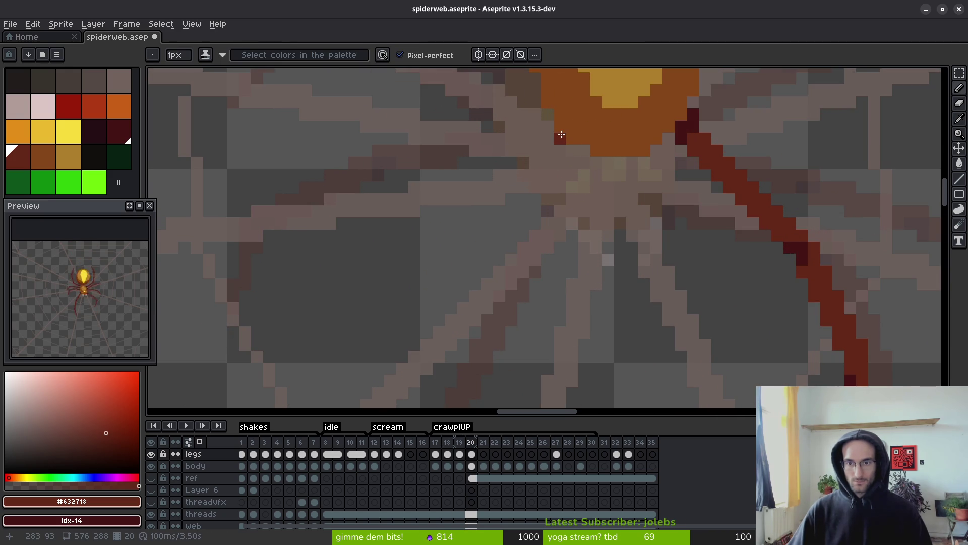
drag(576, 146, 552, 121)
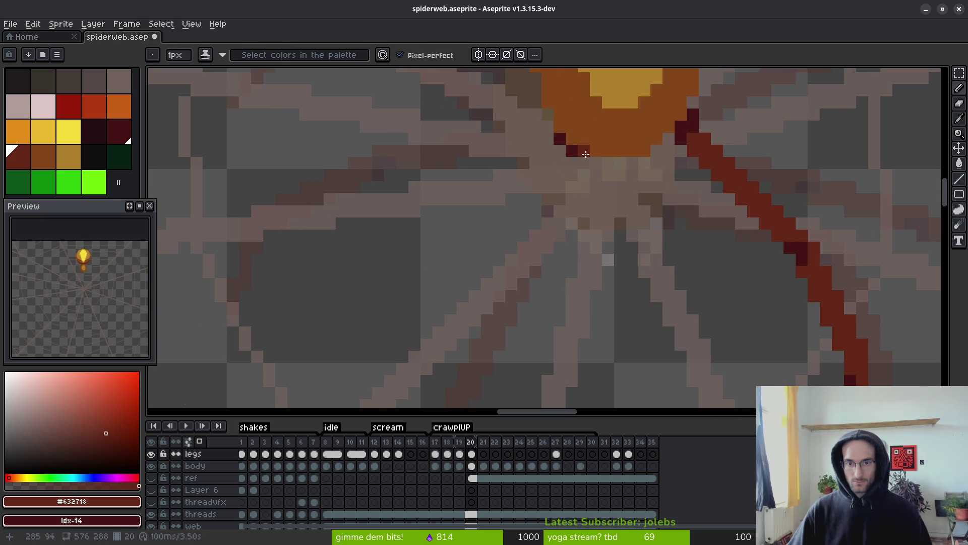
Draw straight leg lines down-left from the body, undoing a stray diagonal.
scroll(560, 153, down, 3)
scroll(560, 146, up, 1)
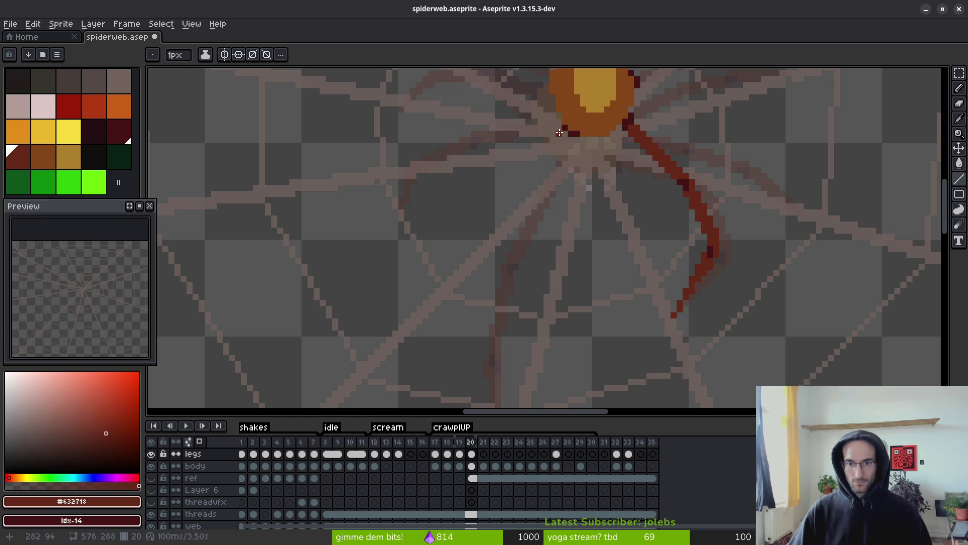
scroll(559, 133, up, 2)
mouse_move(560, 133)
mouse_down()
mouse_move(422, 255)
mouse_move(469, 223)
mouse_up()
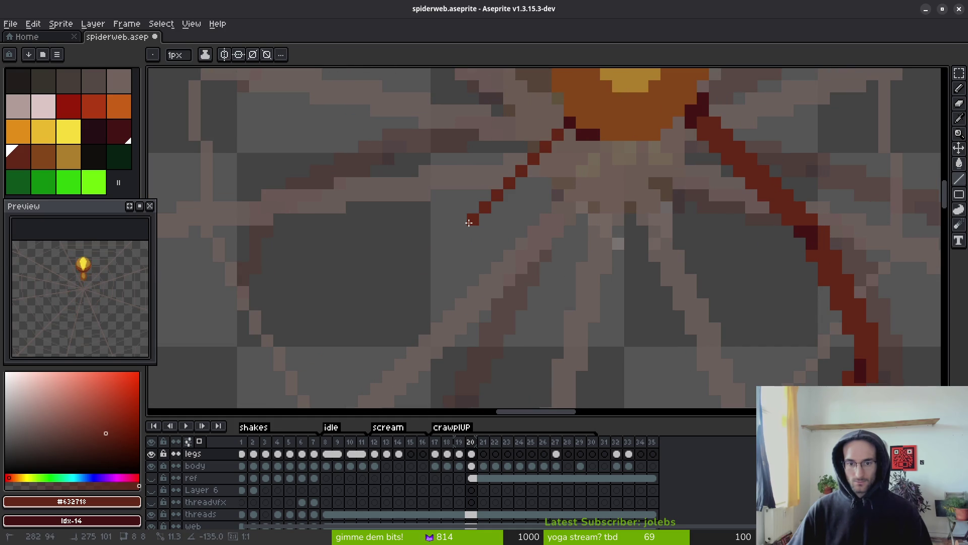
mouse_move(575, 147)
mouse_down()
mouse_move(485, 233)
mouse_move(528, 178)
mouse_up()
key(ctrl+z)
key(ctrl+z)
scroll(526, 197, down, 2)
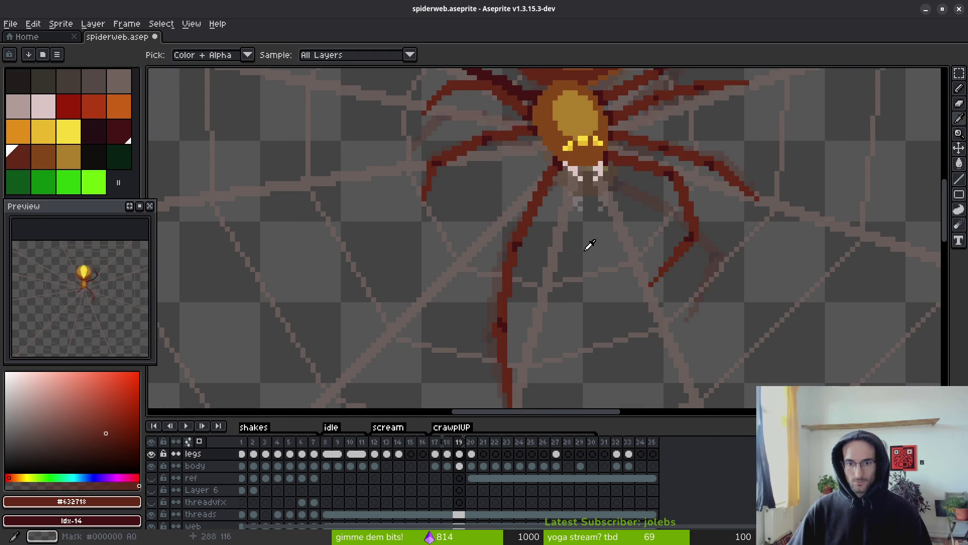
scroll(514, 175, up, 2)
Draw the long left leg down from the body and extend its tip downward.
mouse_move(515, 172)
mouse_down()
mouse_move(454, 237)
mouse_move(458, 276)
mouse_move(469, 281)
mouse_move(521, 169)
mouse_move(480, 266)
mouse_move(526, 169)
mouse_up()
scroll(520, 202, down, 2)
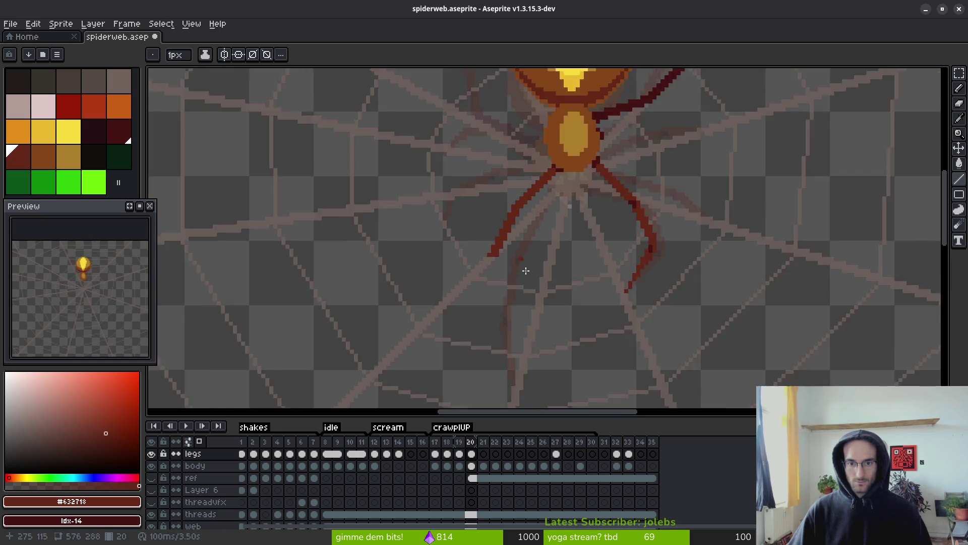
scroll(513, 226, up, 2)
scroll(521, 189, down, 3)
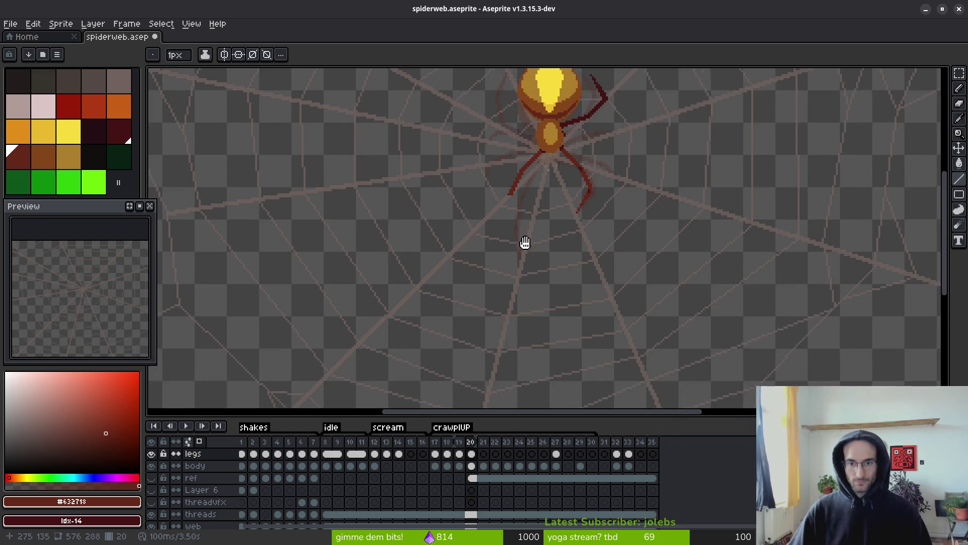
scroll(533, 276, up, 4)
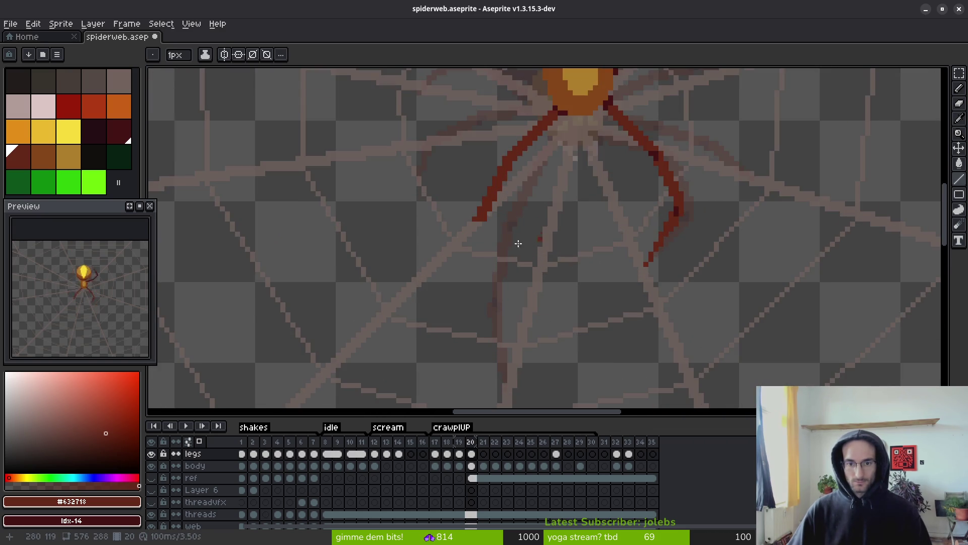
mouse_move(478, 220)
mouse_down()
mouse_move(528, 330)
mouse_move(533, 319)
mouse_move(493, 228)
mouse_up()
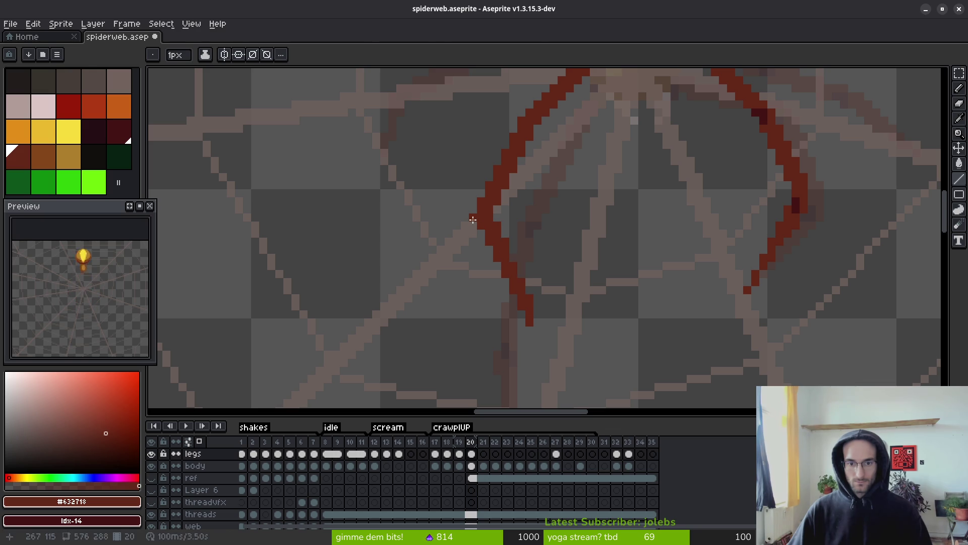
Compare the legs on frames 19 and 20 by flipping between them.
key(e)
key(b)
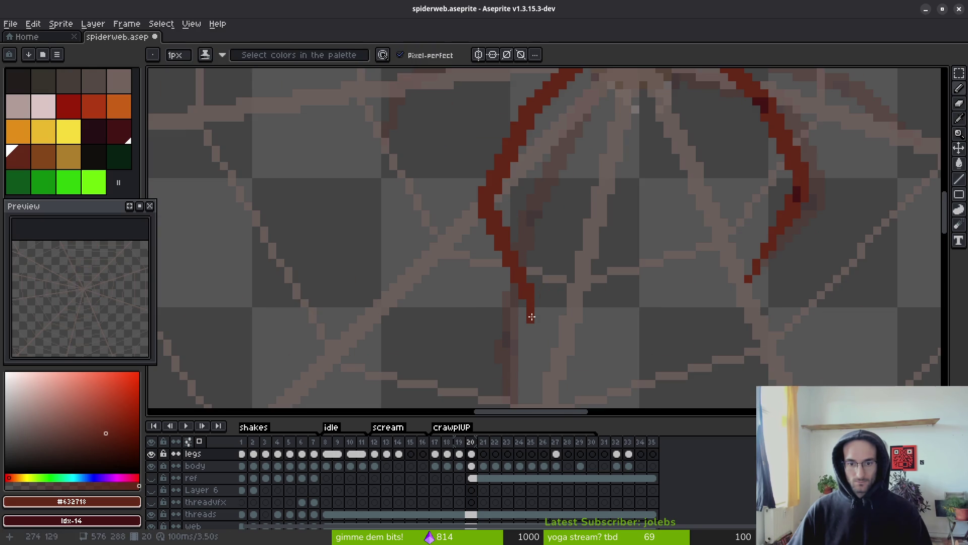
key(l)
scroll(558, 316, down, 3)
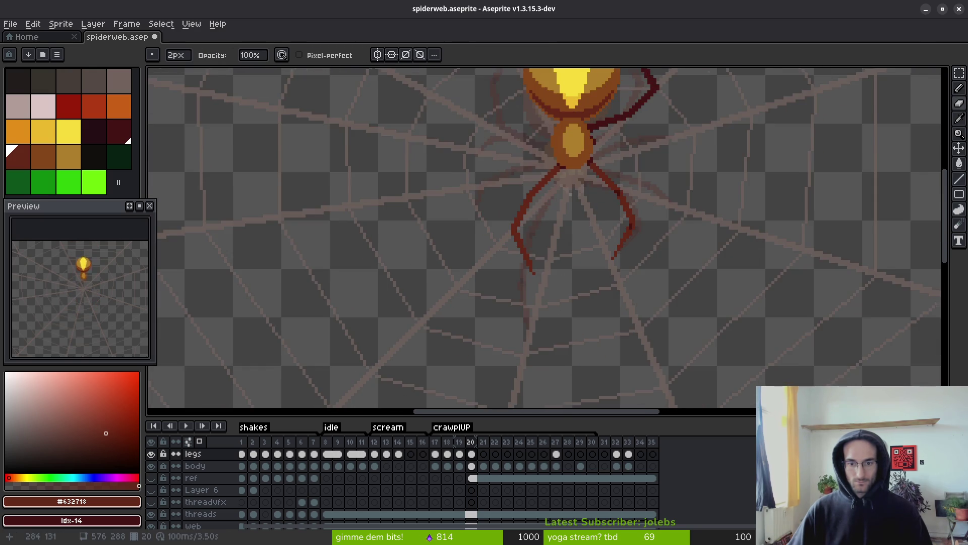
scroll(560, 280, down, 3)
key(i)
key(Left)
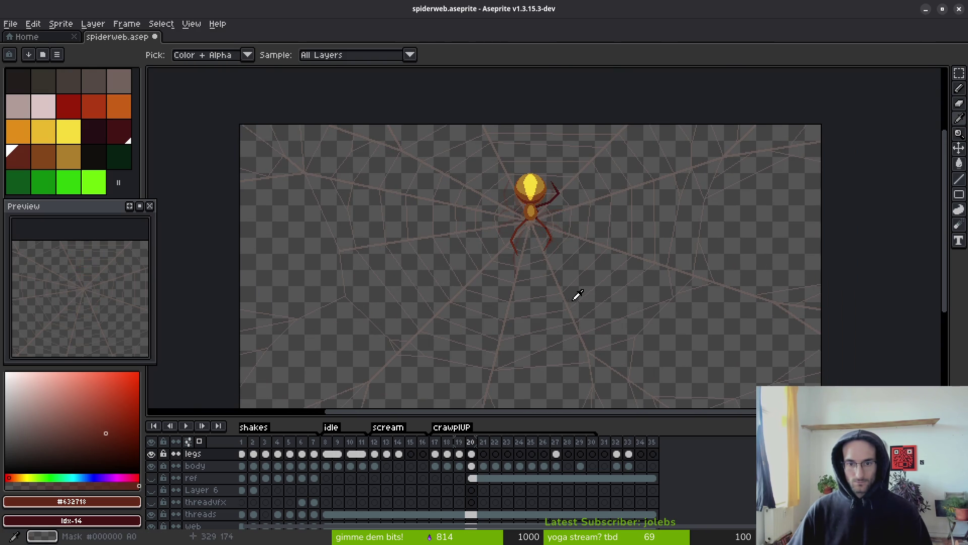
key(Right)
key(Left)
key(Right)
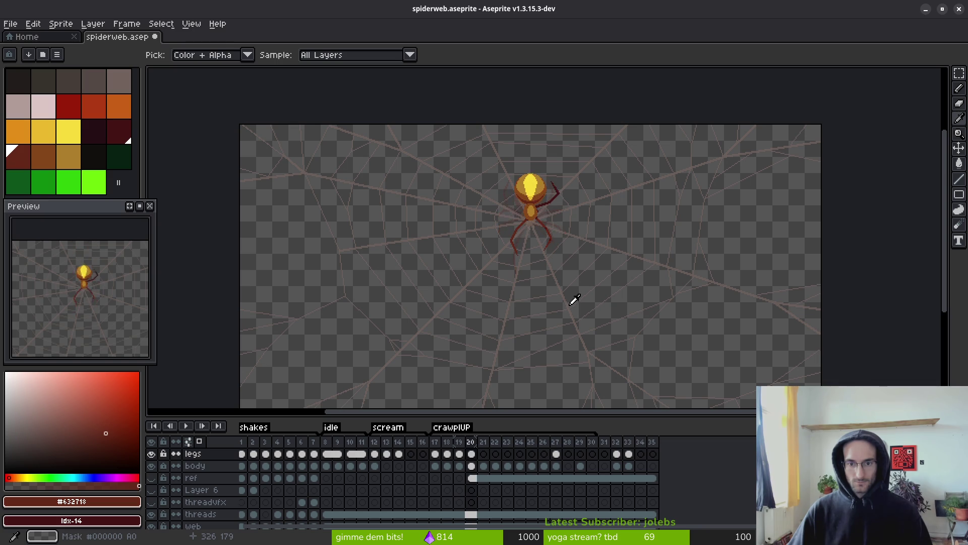
Flip between frames once more to check the crawl, ending on frame 20.
key(b)
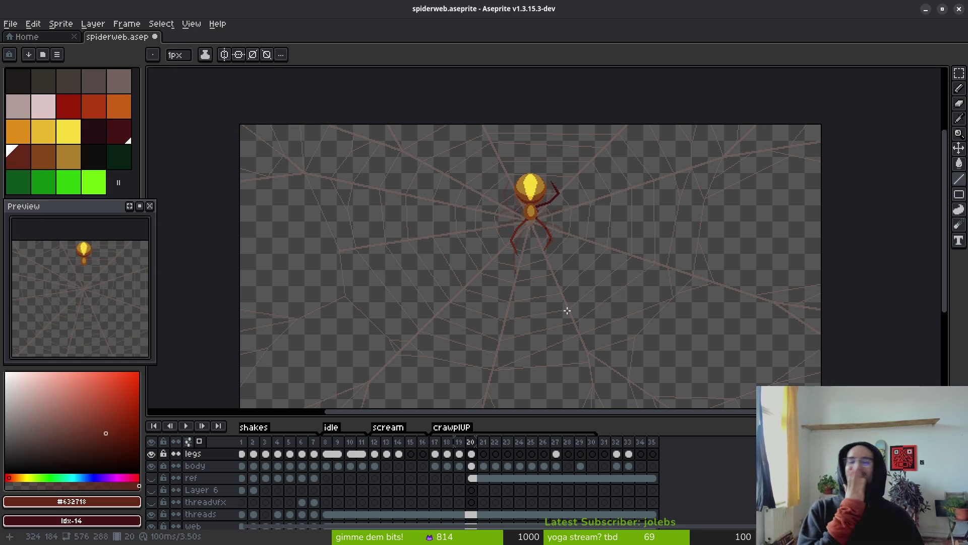
key(i)
key(Left)
key(Right)
key(b)
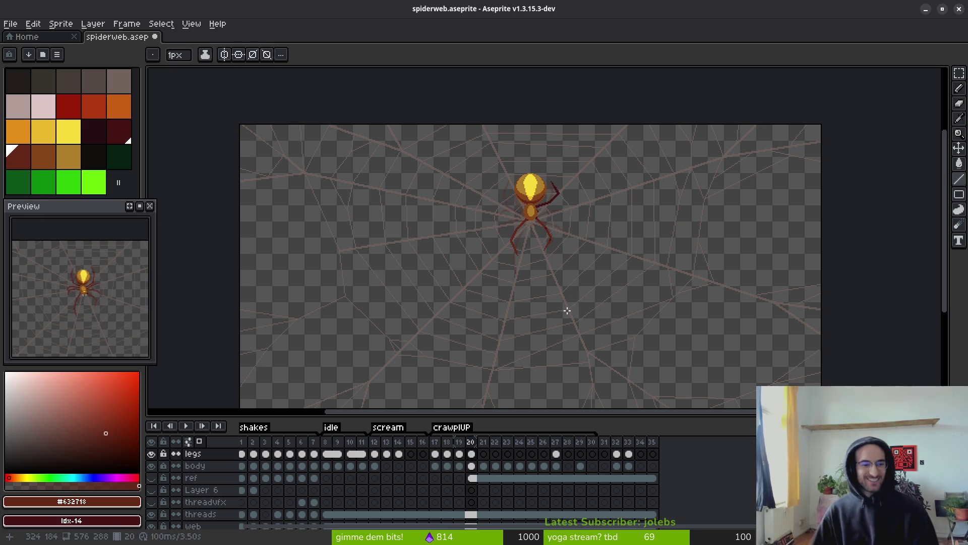
scroll(99, 322, up, 3)
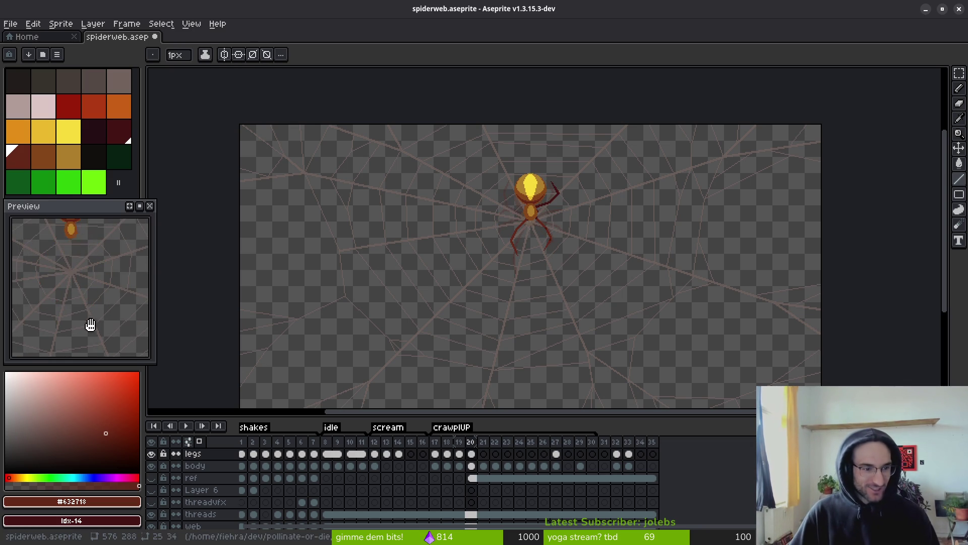
Sample a colour from the canvas, then step forward to frame 21.
key(i)
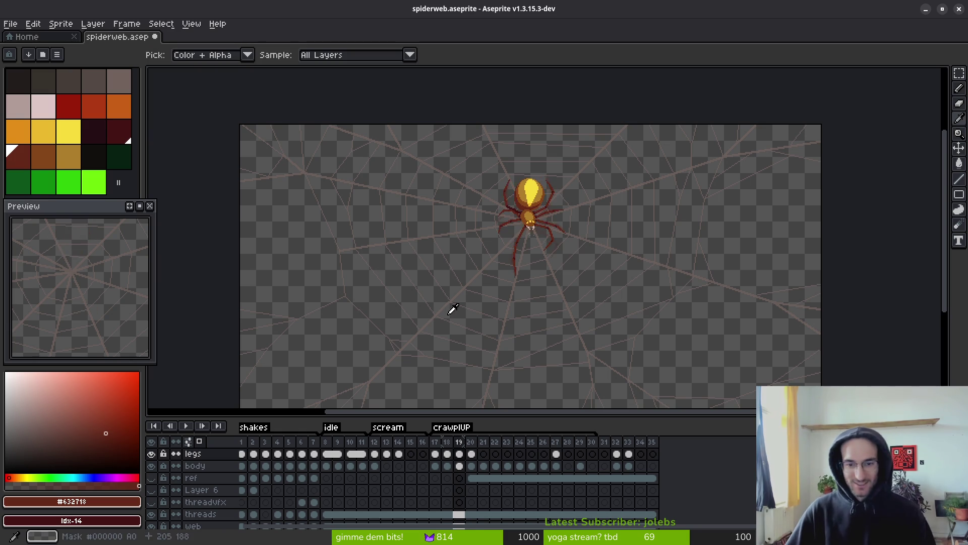
key(b)
scroll(565, 237, up, 4)
key(Left)
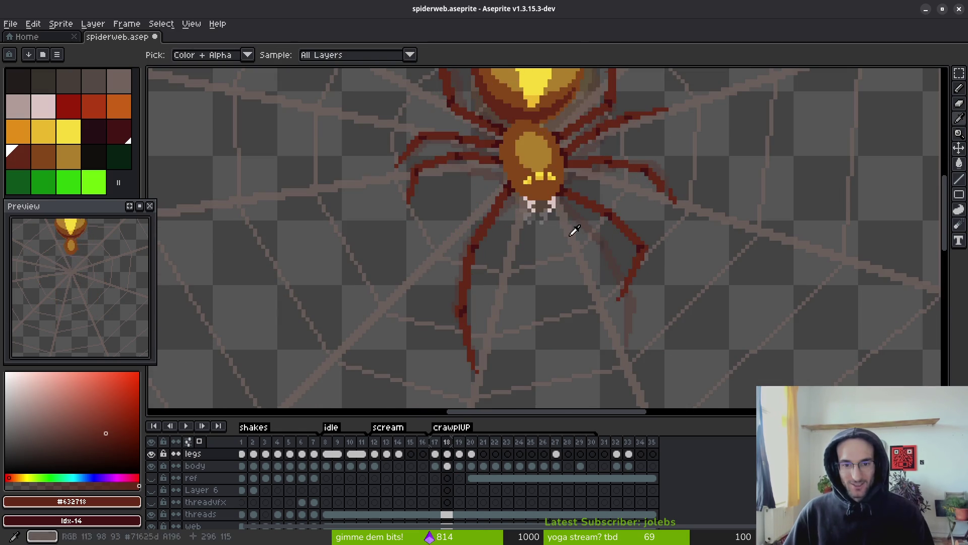
key(Right)
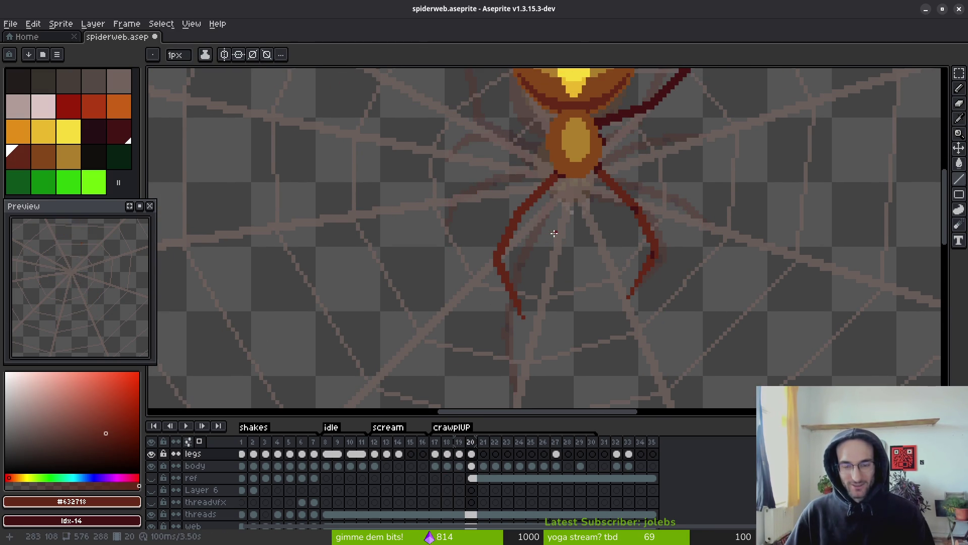
key(Right)
scroll(559, 239, up, 2)
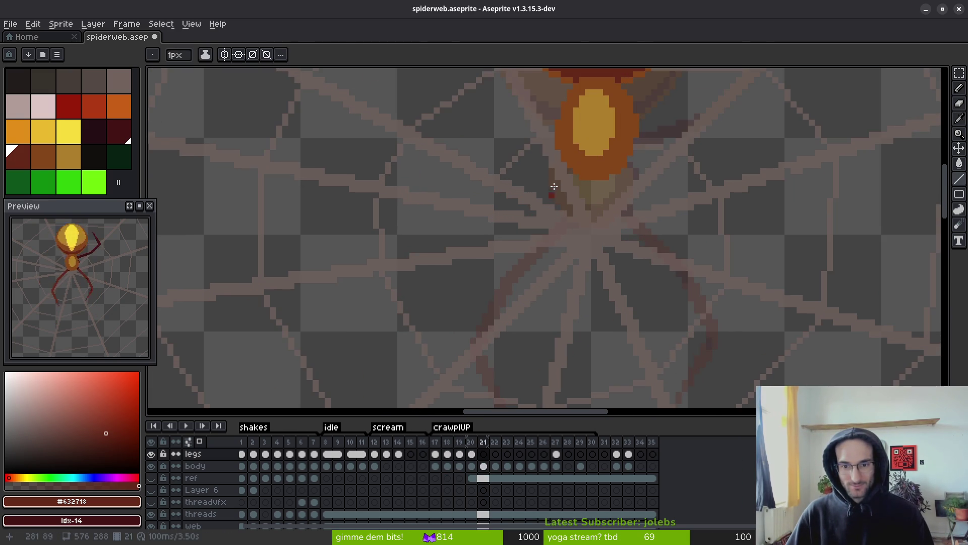
Draw a diagonal leg line down-left from the body and thicken it with a parallel line.
scroll(584, 169, up, 2)
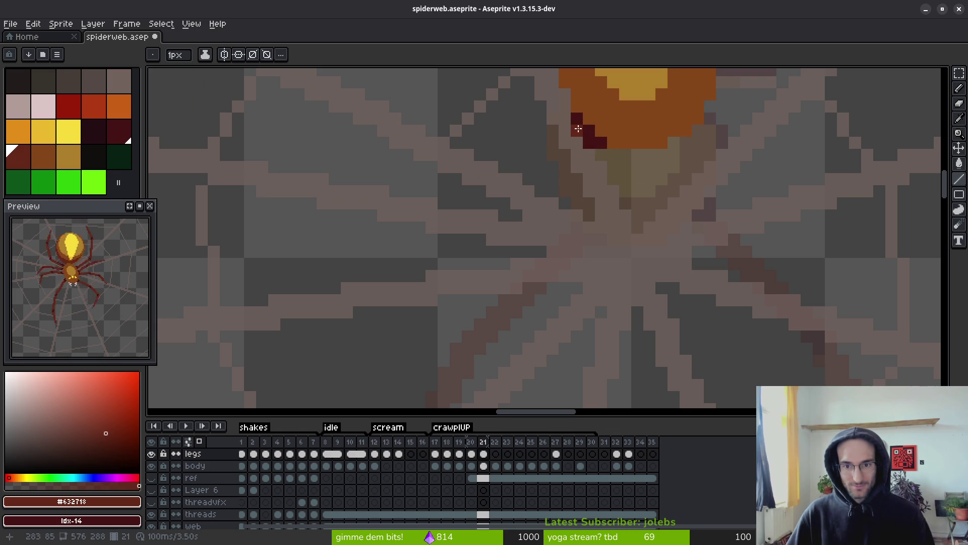
drag(580, 149, 441, 209)
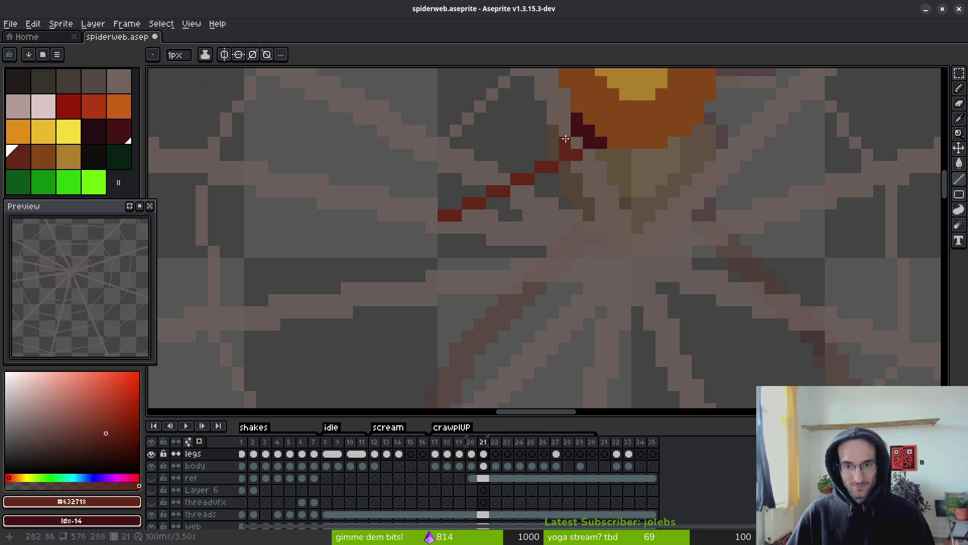
drag(552, 151, 432, 204)
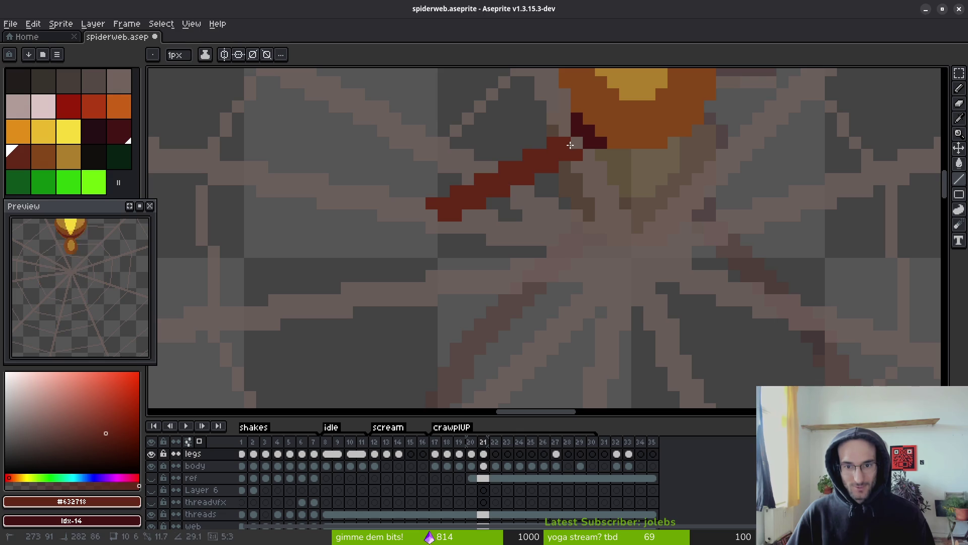
scroll(559, 143, up, 2)
scroll(560, 143, down, 3)
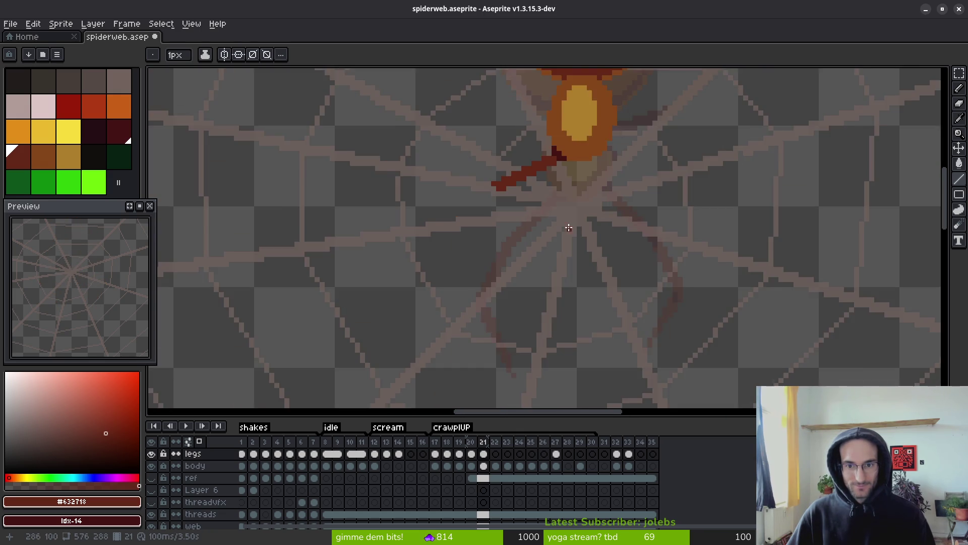
scroll(530, 108, up, 2)
scroll(547, 167, down, 2)
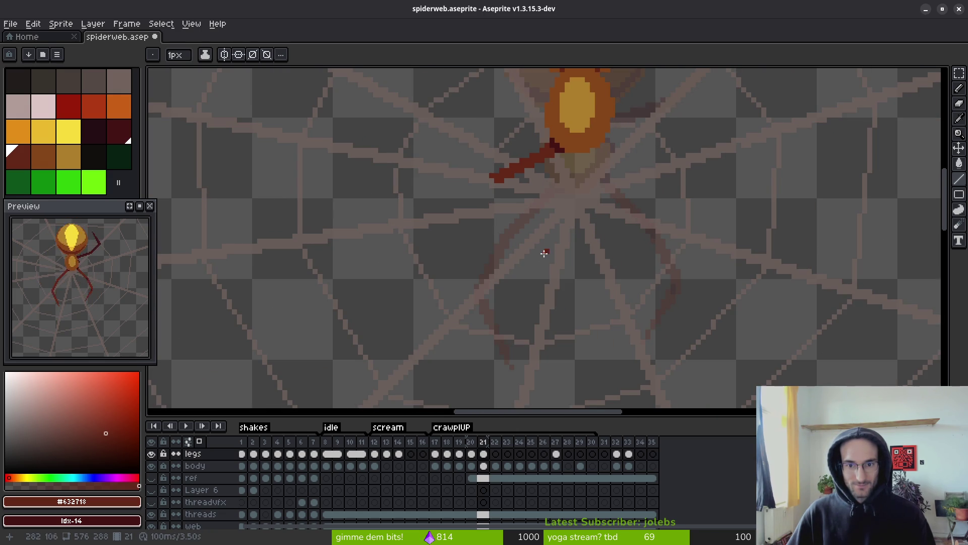
drag(544, 254, 591, 175)
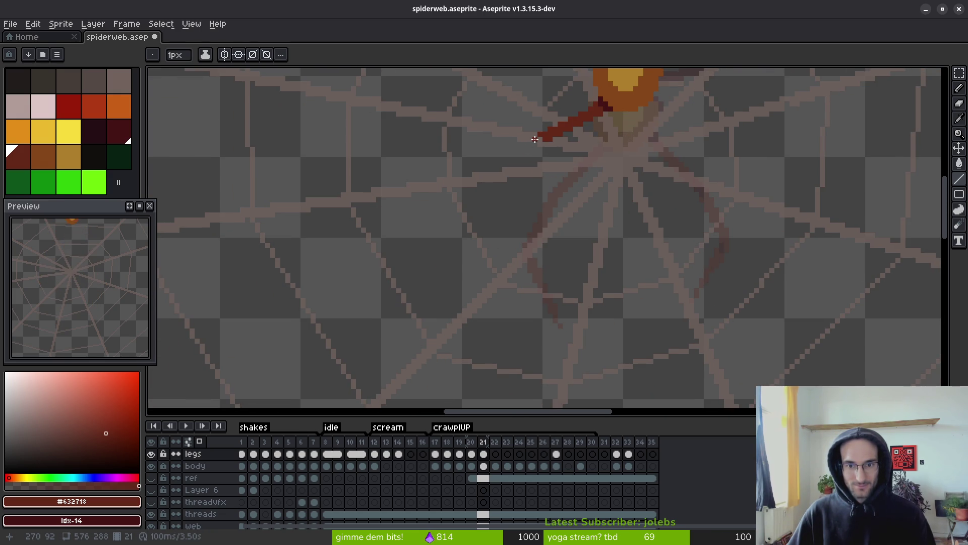
Redraw the leg from the body down-left, retrying the lower segment at steeper angles.
drag(535, 139, 497, 225)
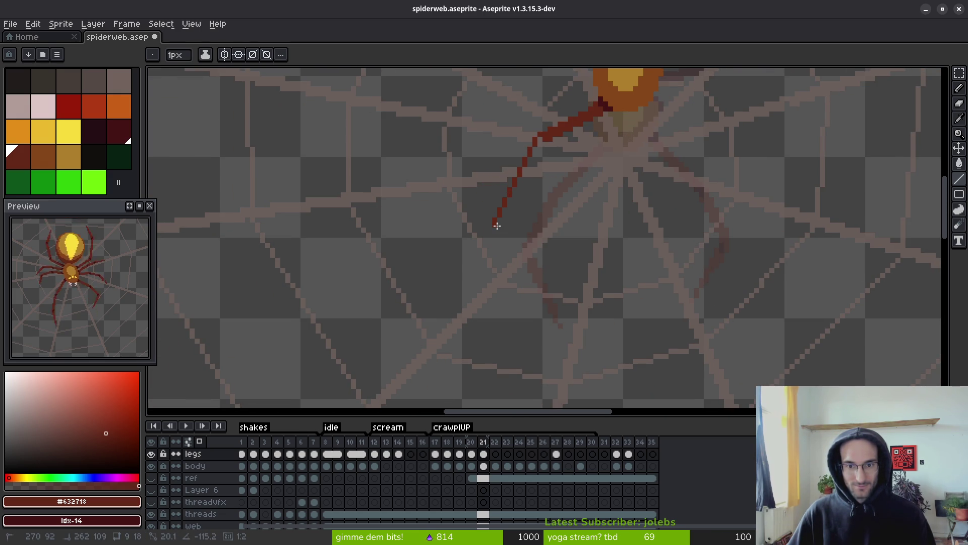
key(ctrl+z)
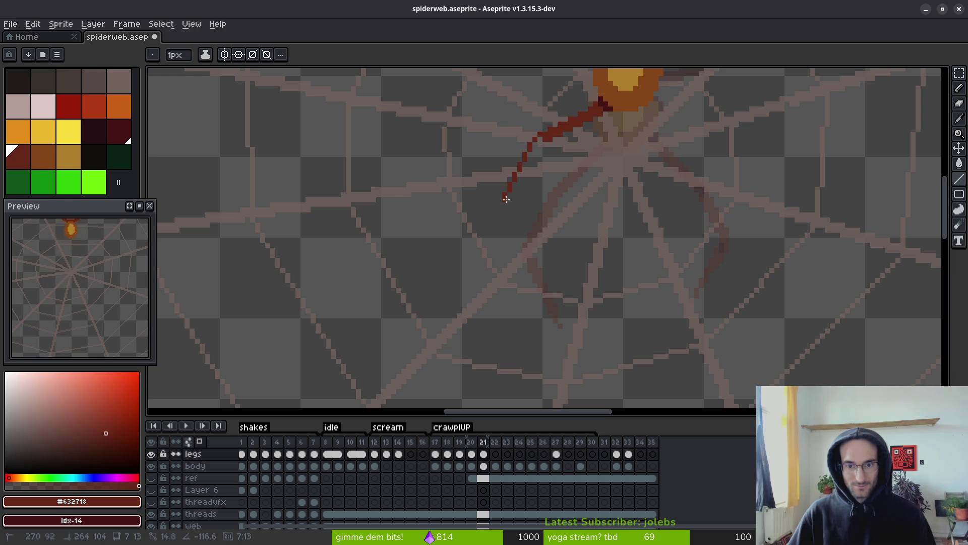
key(ctrl+z)
drag(522, 170, 511, 207)
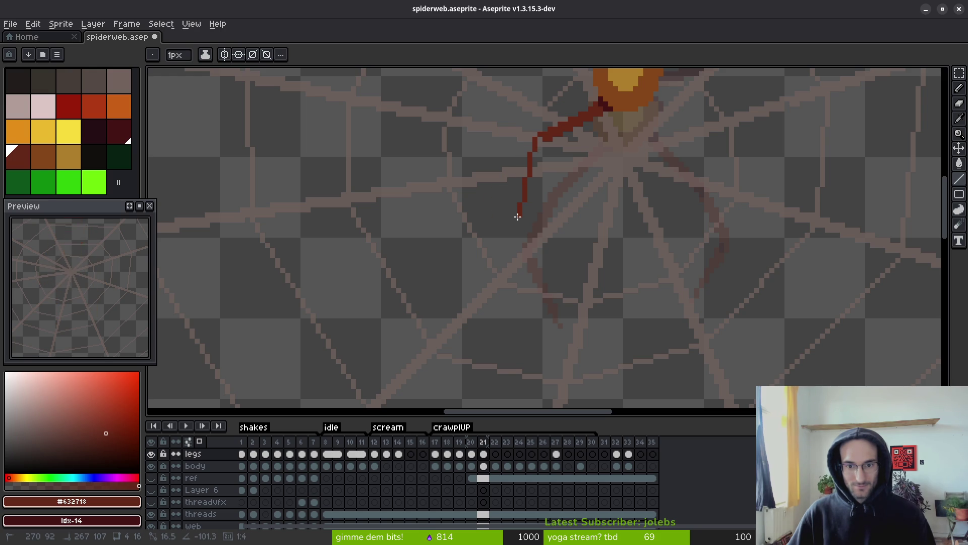
key(ctrl+z)
drag(524, 167, 505, 196)
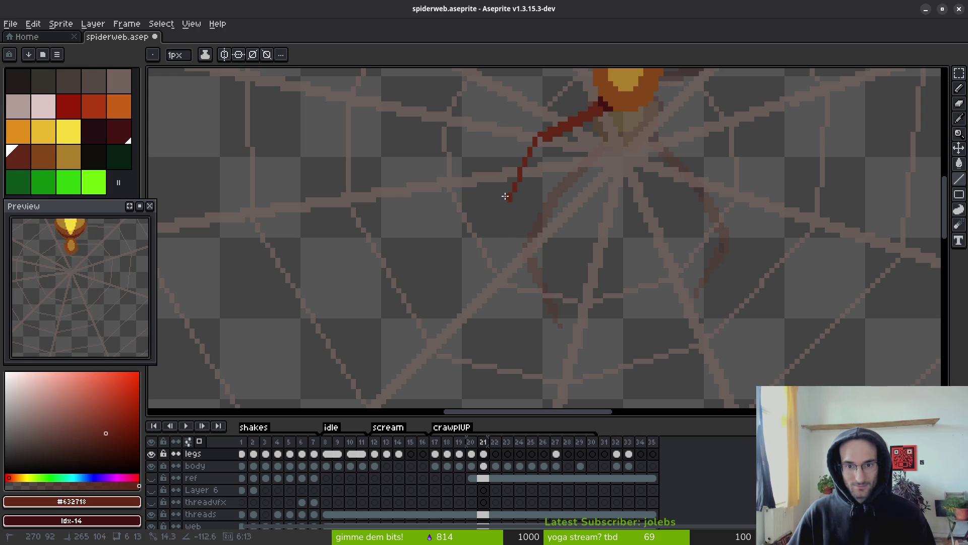
key(ctrl+z)
mouse_move(532, 146)
mouse_down()
mouse_move(511, 208)
mouse_move(516, 199)
mouse_up()
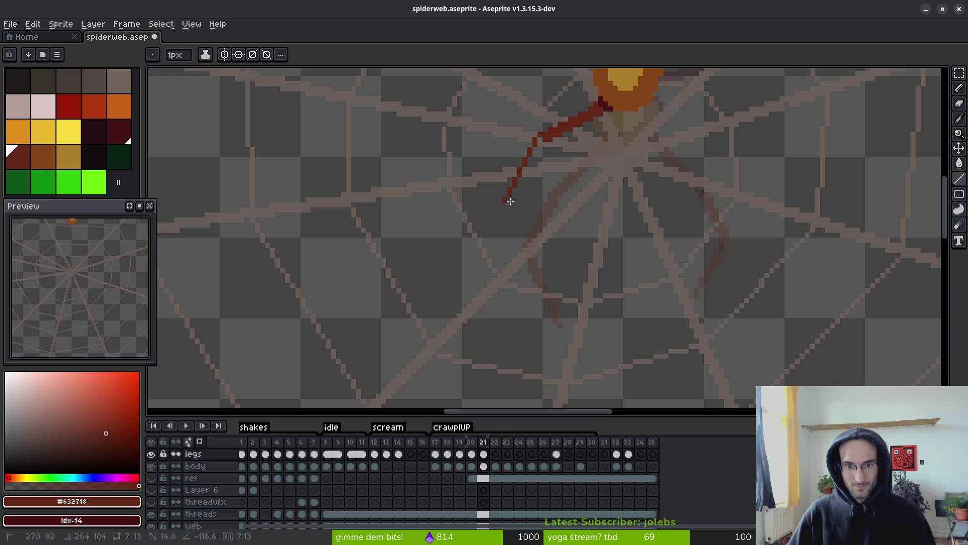
Bend the leg back down-right toward the centre, thicken it, and darken the knee pixel.
drag(507, 205, 560, 238)
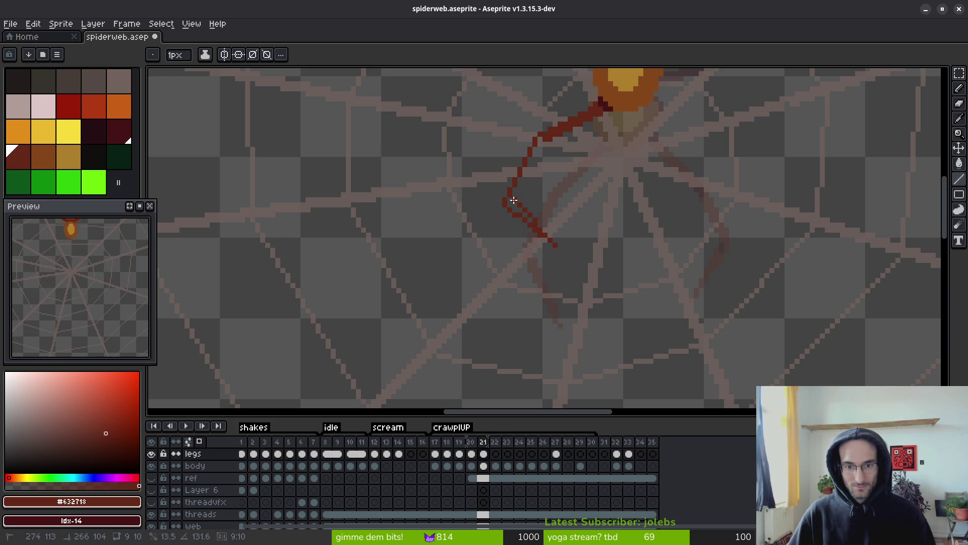
scroll(510, 201, up, 4)
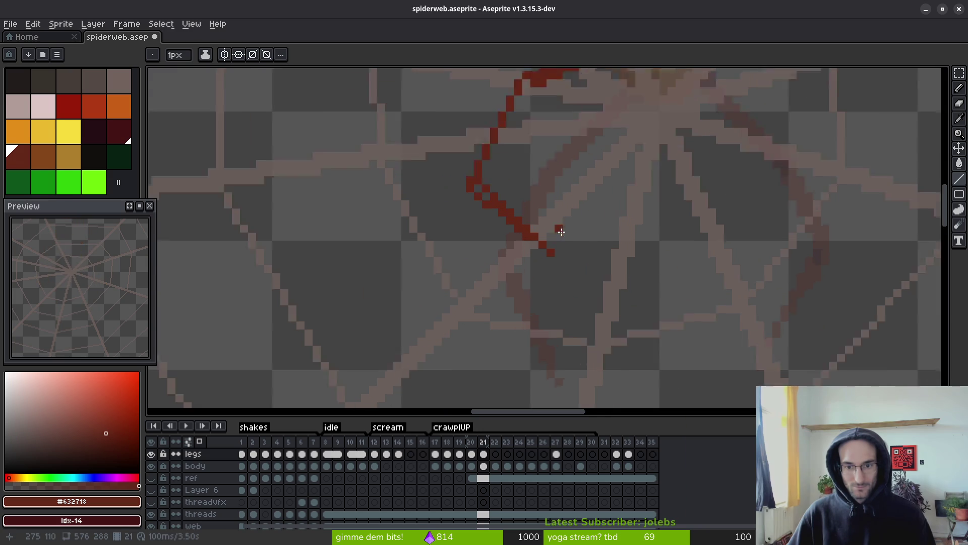
drag(482, 220, 427, 156)
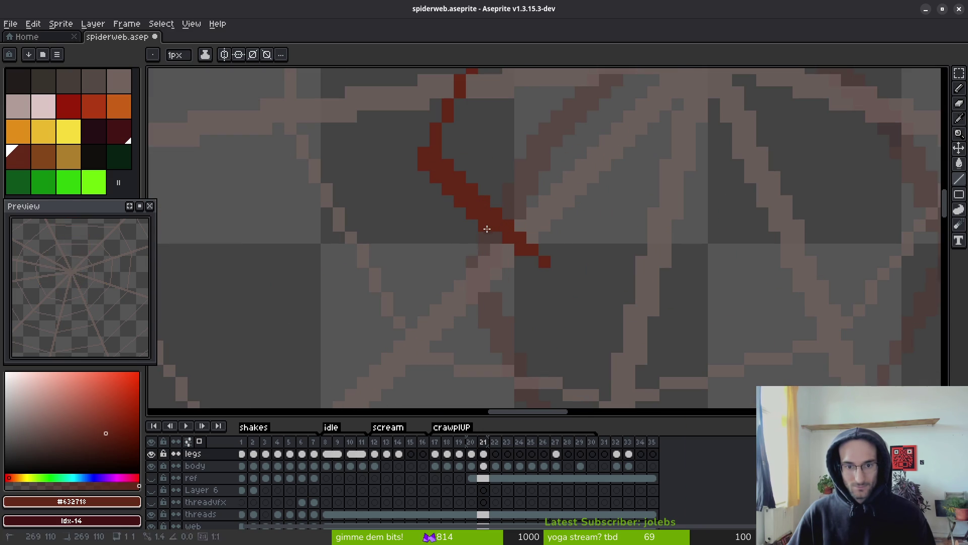
drag(437, 188, 427, 182)
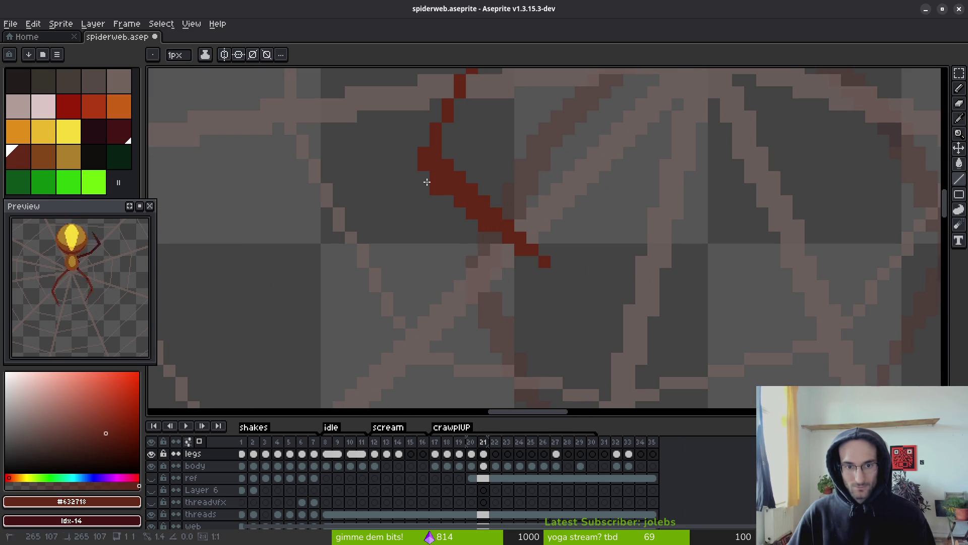
click(437, 158)
scroll(496, 259, up, 3)
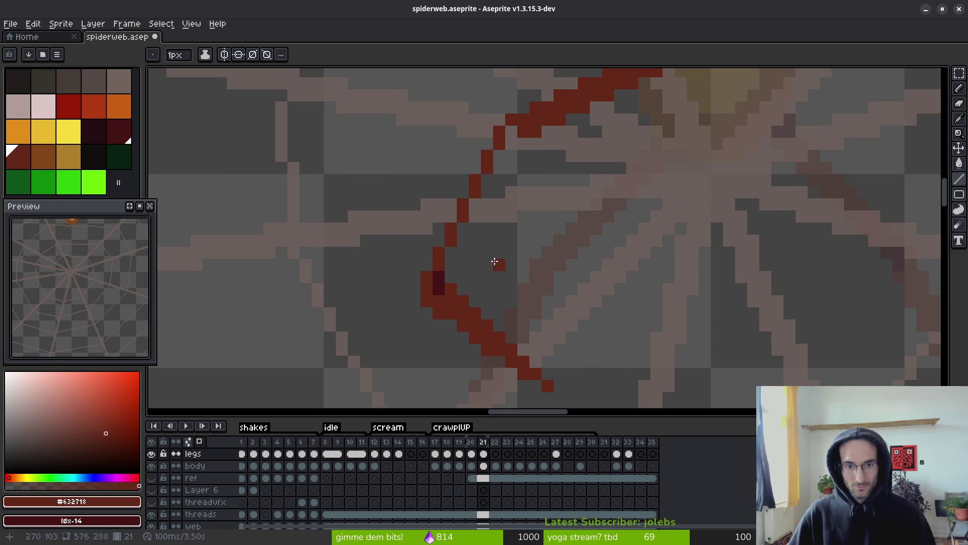
Replace a thick red upper-leg stroke with a thin straight line.
mouse_move(514, 146)
mouse_down()
mouse_move(466, 244)
mouse_move(438, 270)
mouse_up()
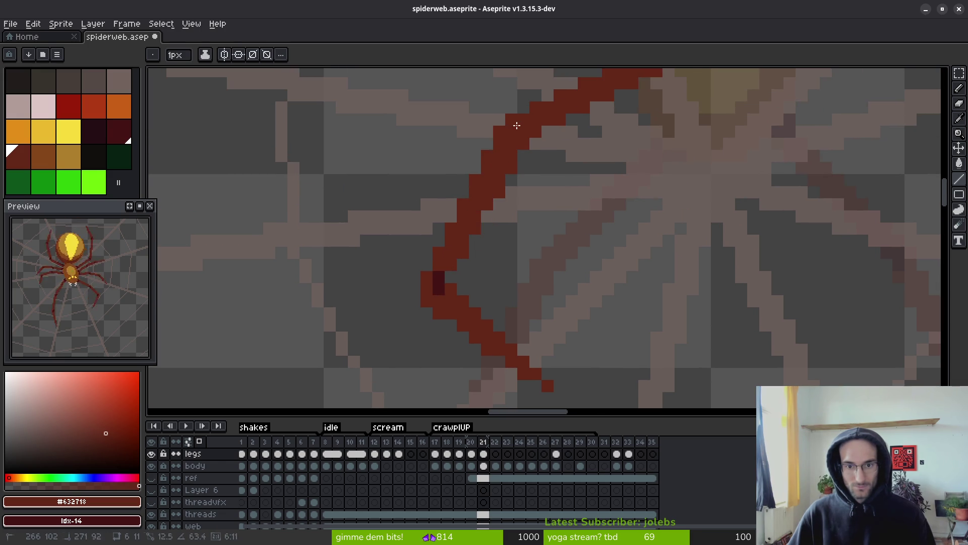
key(e)
key(ctrl+z)
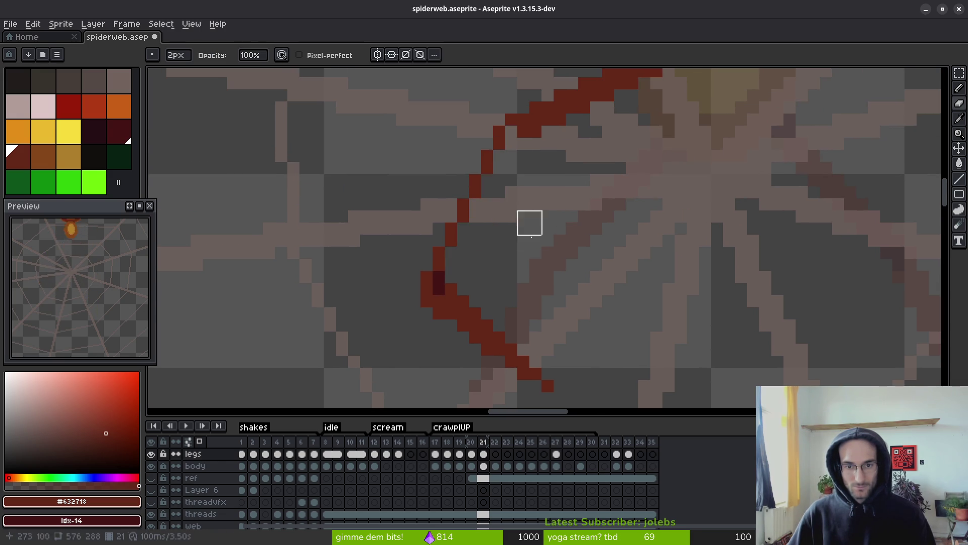
key(l)
mouse_move(451, 264)
mouse_down()
mouse_move(515, 135)
mouse_move(509, 148)
mouse_up()
scroll(445, 254, down, 2)
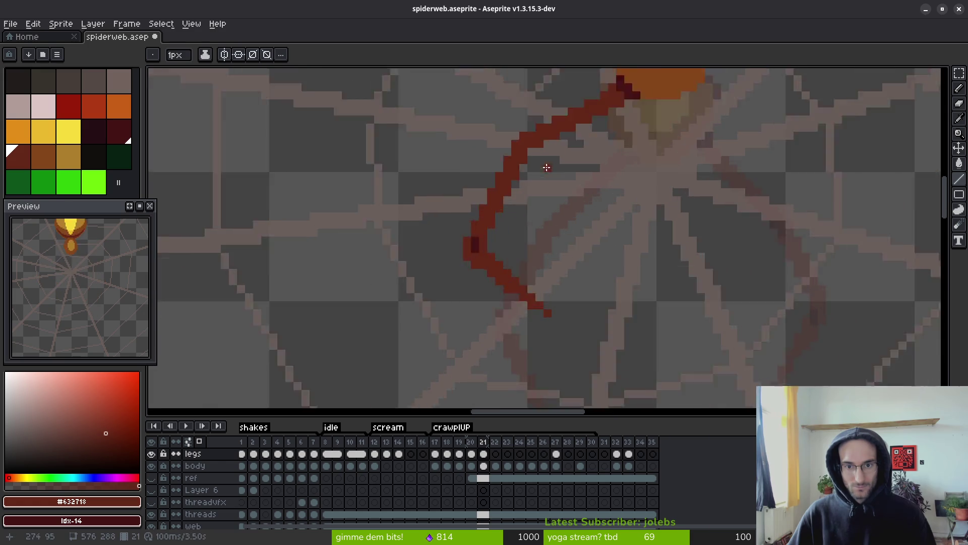
scroll(515, 122, up, 3)
scroll(515, 122, down, 5)
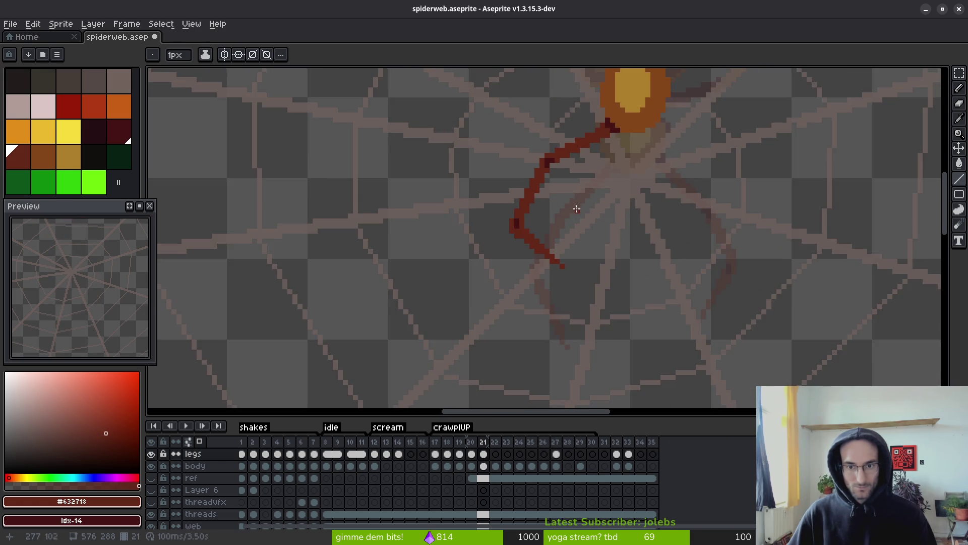
key(alt)
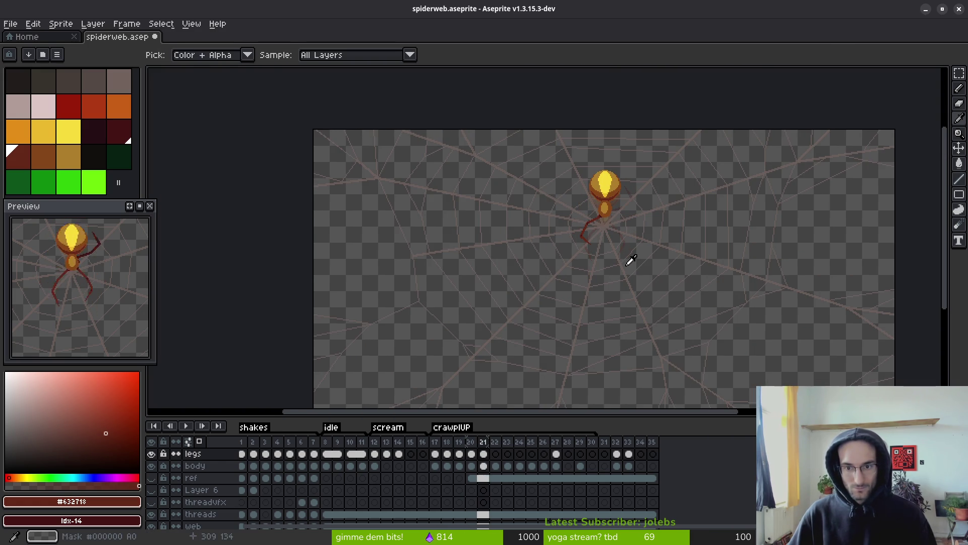
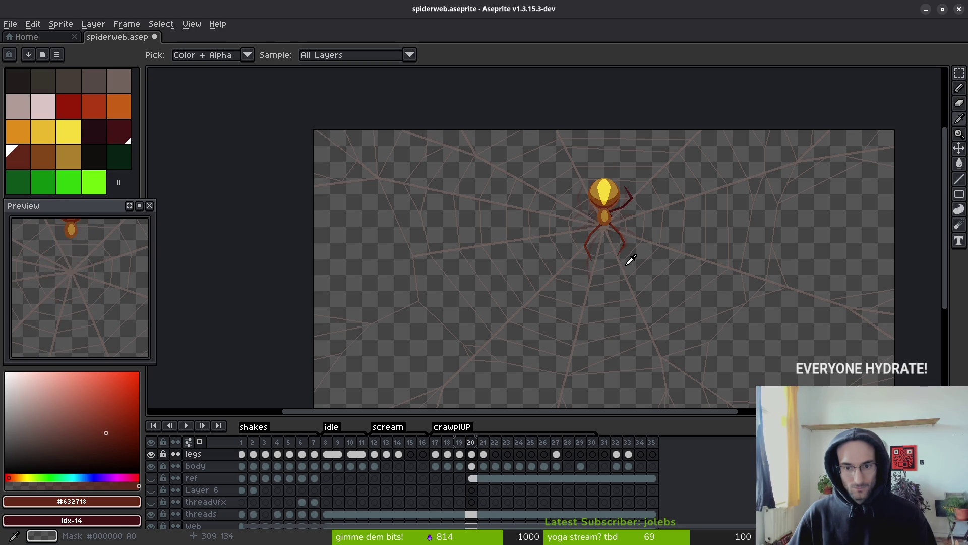
Erase the red leg's upper segment, move the leg up and left, and save the sprite.
scroll(610, 244, up, 5)
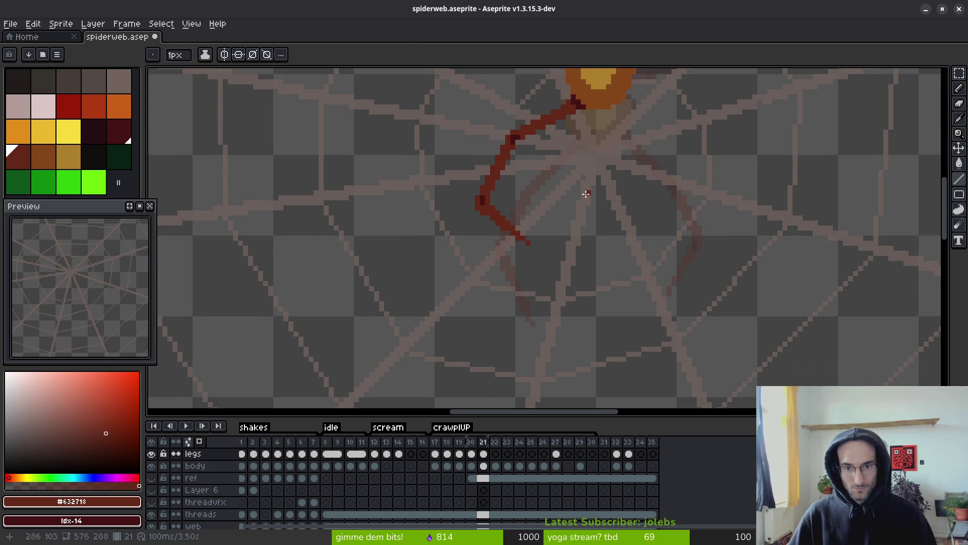
scroll(586, 194, down, 3)
scroll(575, 222, up, 3)
key(e)
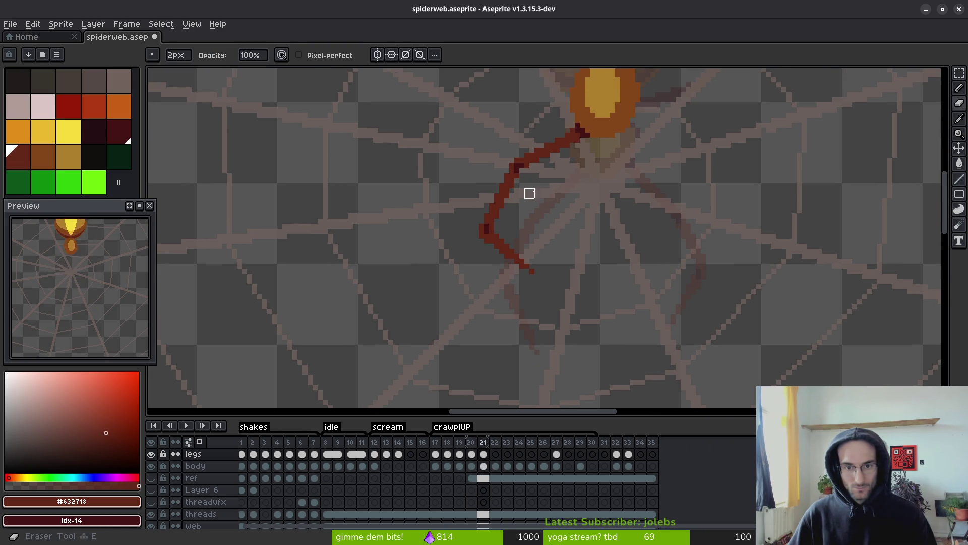
drag(568, 133, 510, 174)
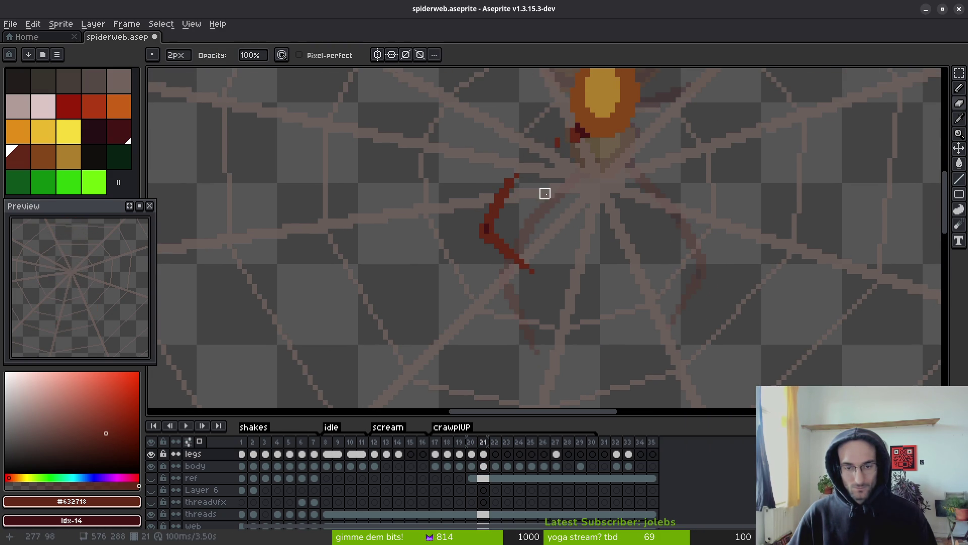
key(m)
drag(440, 119, 541, 317)
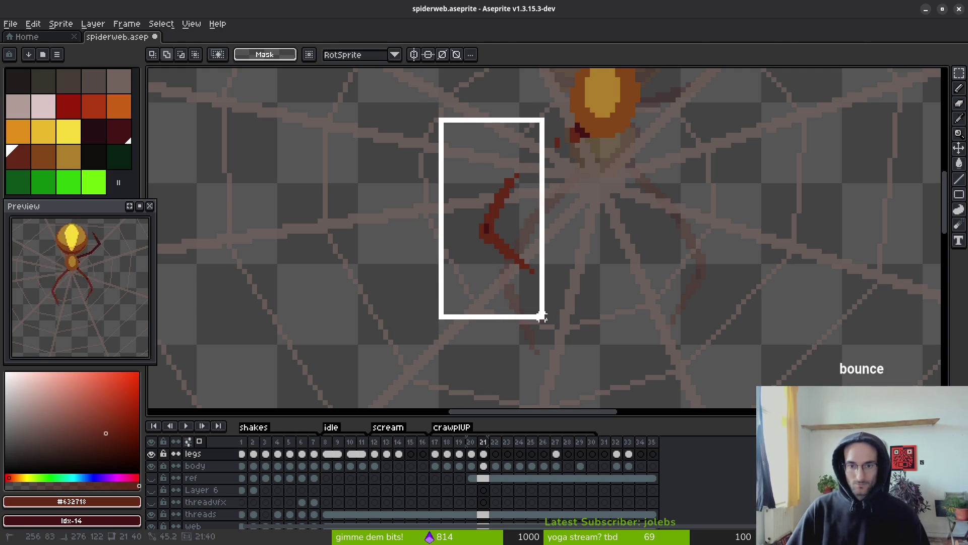
mouse_move(506, 257)
mouse_down()
mouse_move(492, 242)
mouse_move(502, 244)
mouse_up()
key(ctrl+d)
key(ctrl+s)
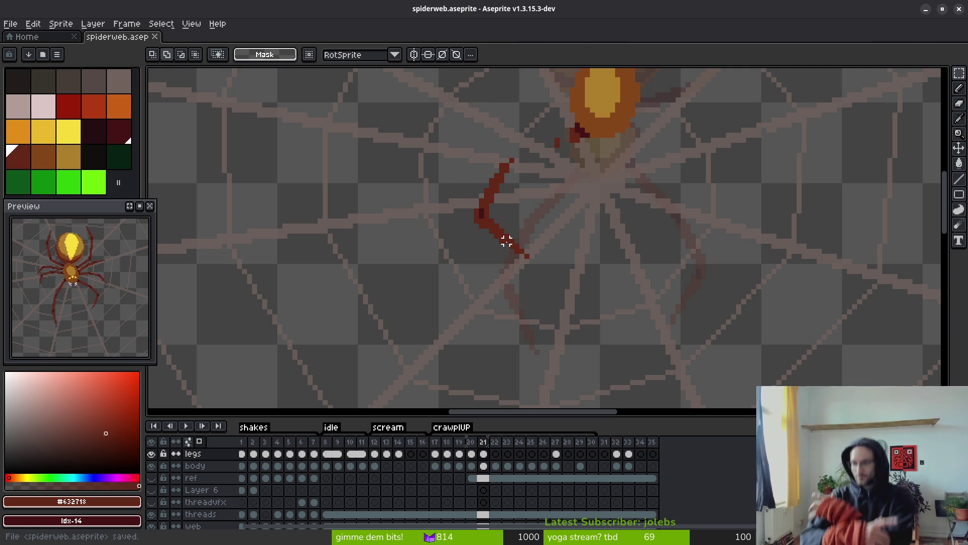
Redraw the leg's upper part in dark red pixels, extending it up toward the body.
drag(477, 186, 484, 189)
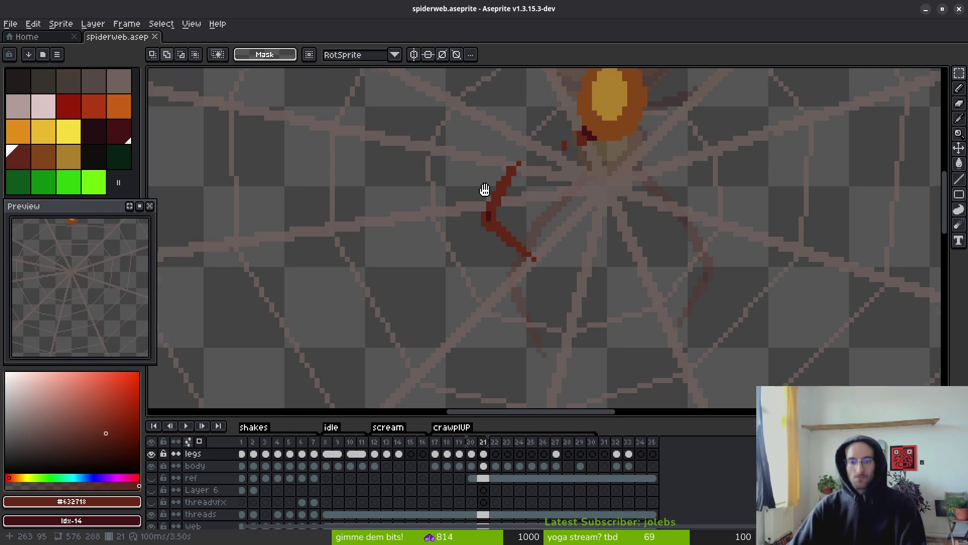
scroll(580, 247, down, 2)
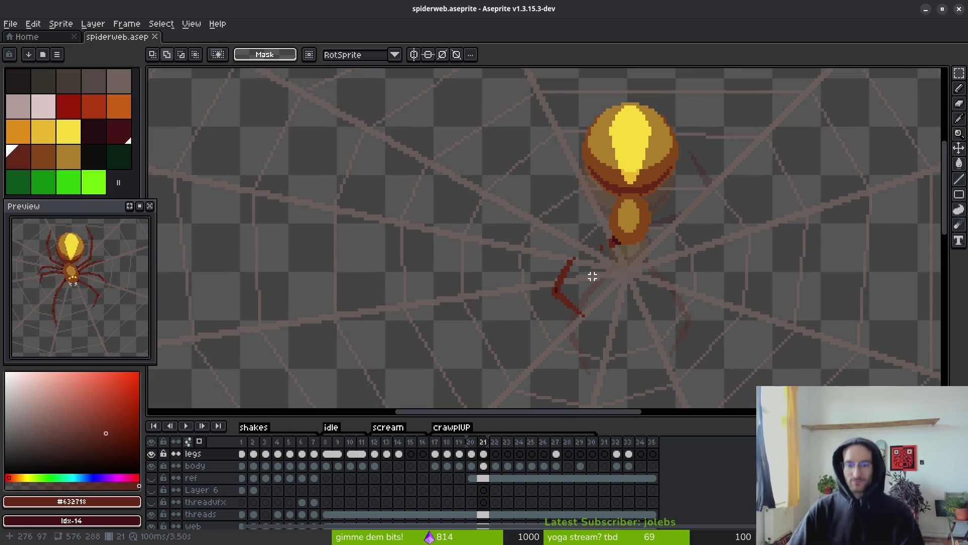
scroll(545, 228, up, 5)
key(f)
click(508, 233)
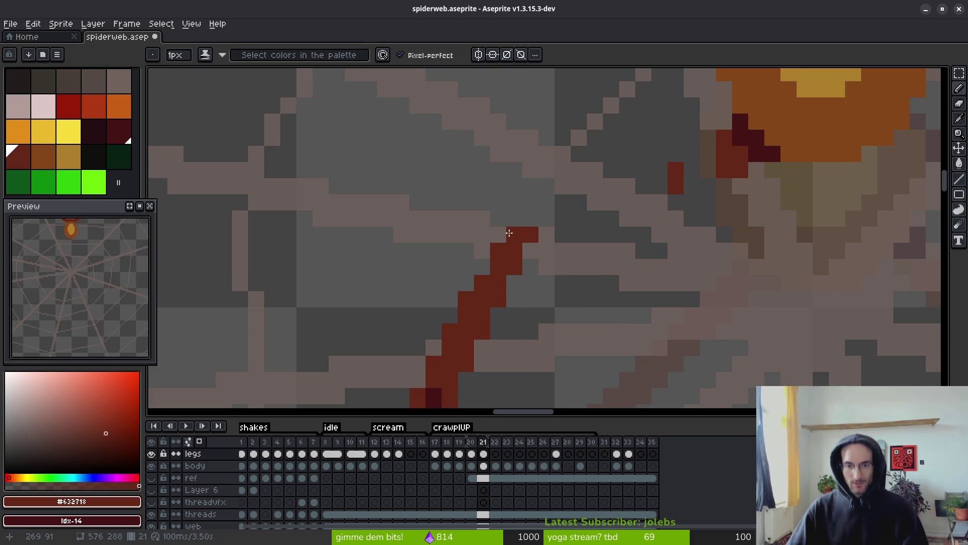
mouse_move(499, 281)
mouse_down()
mouse_move(479, 263)
mouse_move(503, 214)
mouse_move(536, 205)
mouse_move(536, 223)
mouse_move(545, 217)
mouse_move(515, 218)
mouse_move(522, 199)
mouse_move(671, 188)
mouse_move(668, 209)
mouse_move(611, 207)
mouse_move(655, 200)
mouse_up()
key(e)
key(b)
click(530, 234)
key(l)
click(530, 218)
scroll(524, 202, down, 2)
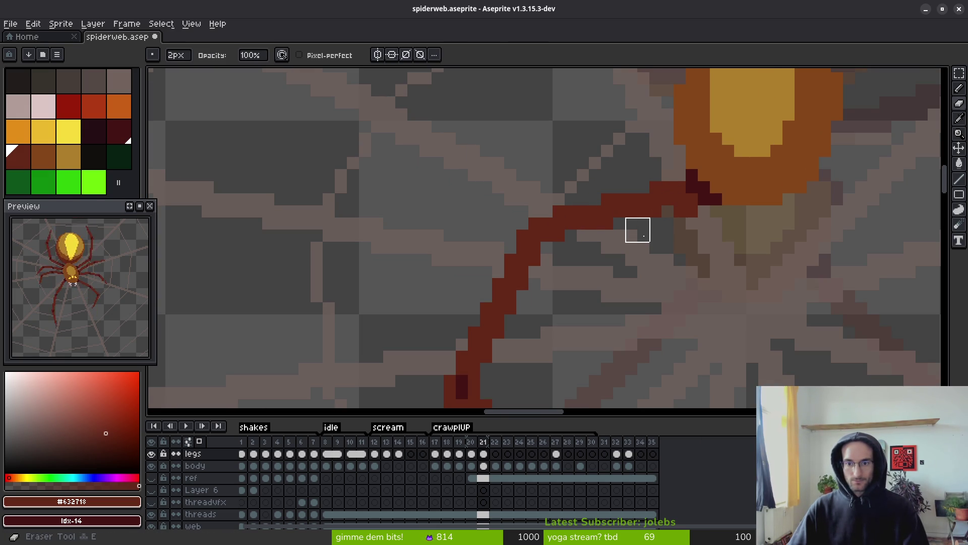
Touch up the 1px leg pixels where the leg meets the spider's body.
key(e)
click(716, 200)
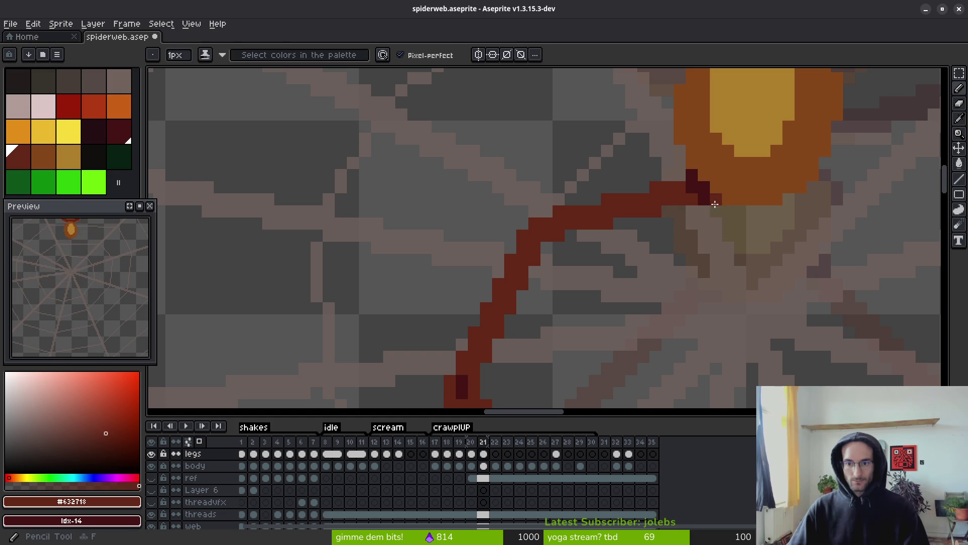
key(b)
click(691, 187)
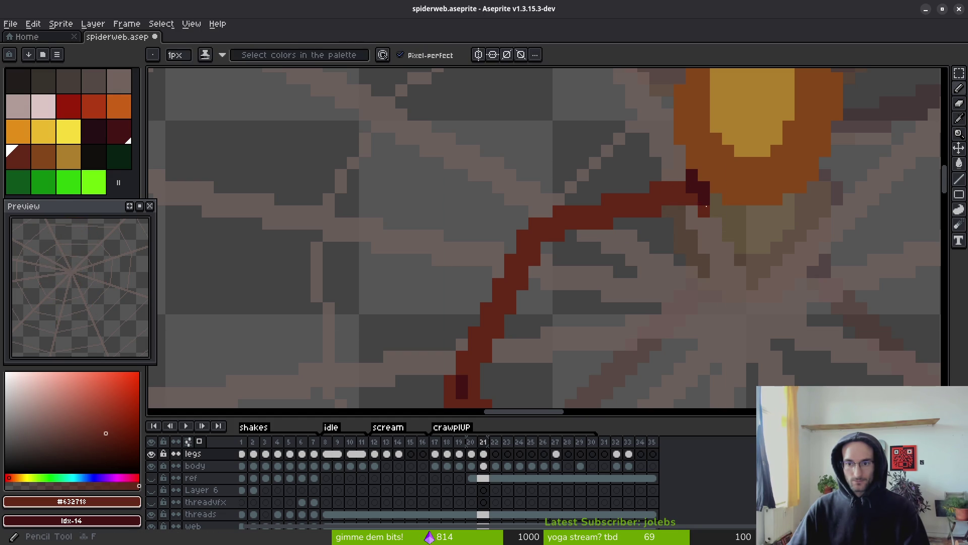
key(e)
click(703, 205)
click(703, 199)
key(b)
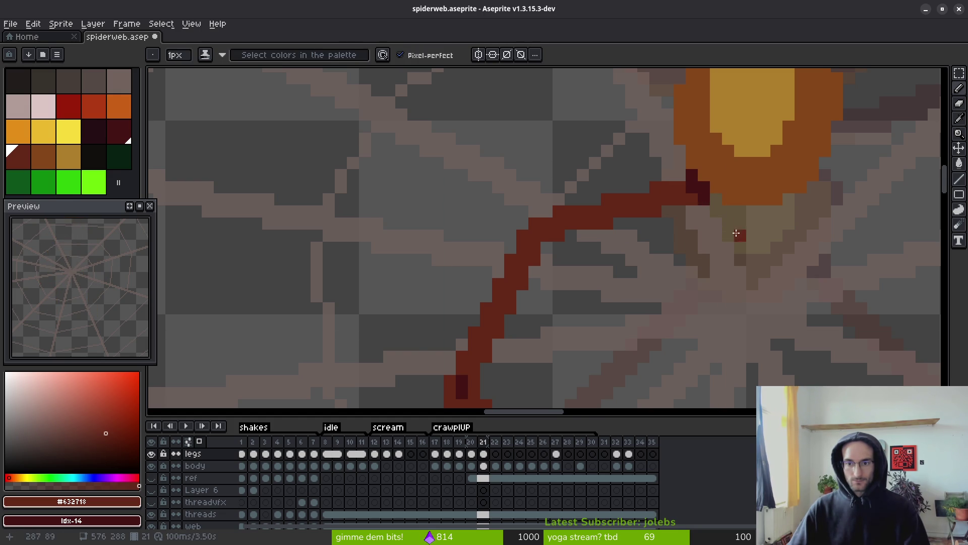
scroll(736, 233, down, 3)
Flip between frames 19 and 22 to compare the leg, returning to frame 21.
key(Right)
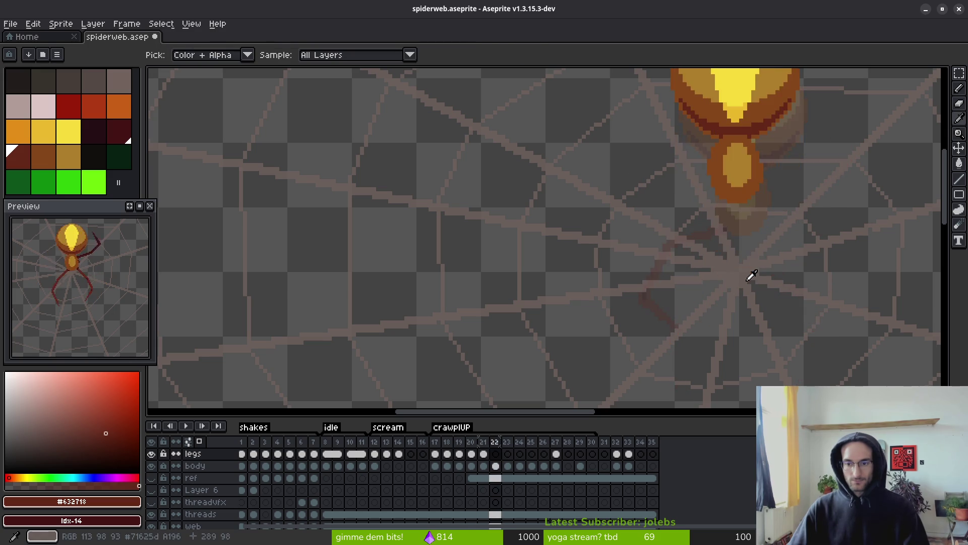
key(Left)
key(Left)
scroll(759, 305, down, 2)
key(Left)
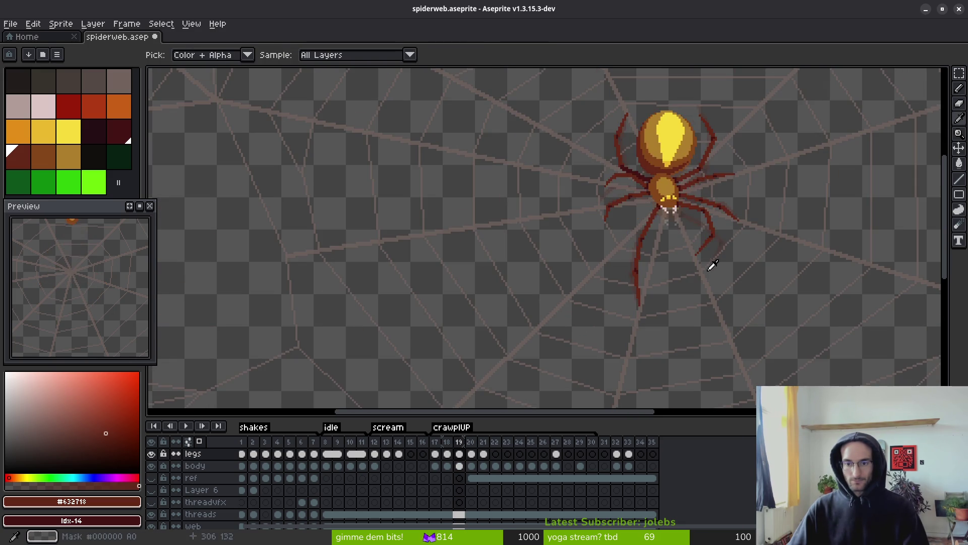
key(Right)
key(Right)
key(Left)
key(Right)
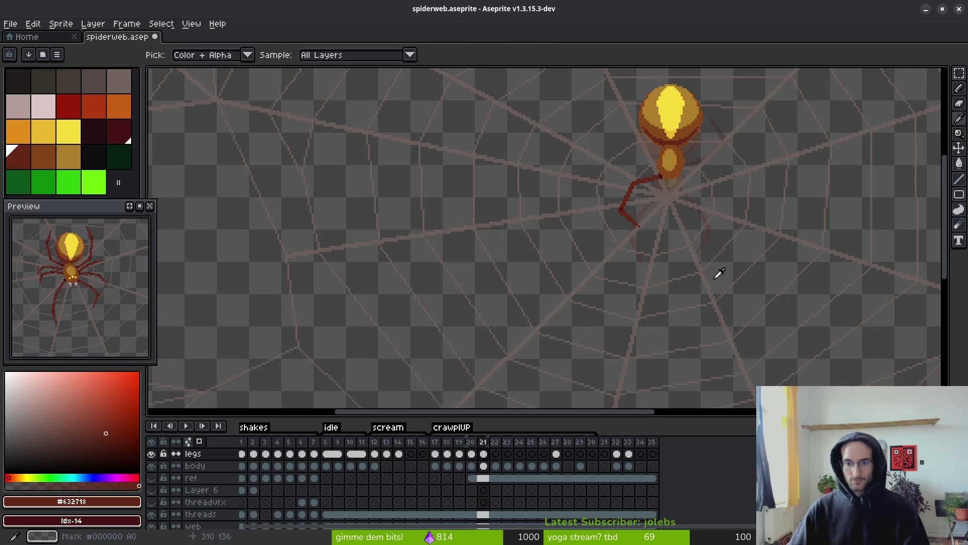
Erase the old leg pixels near the body and draw a dark-red leg diagonally down-left.
key(b)
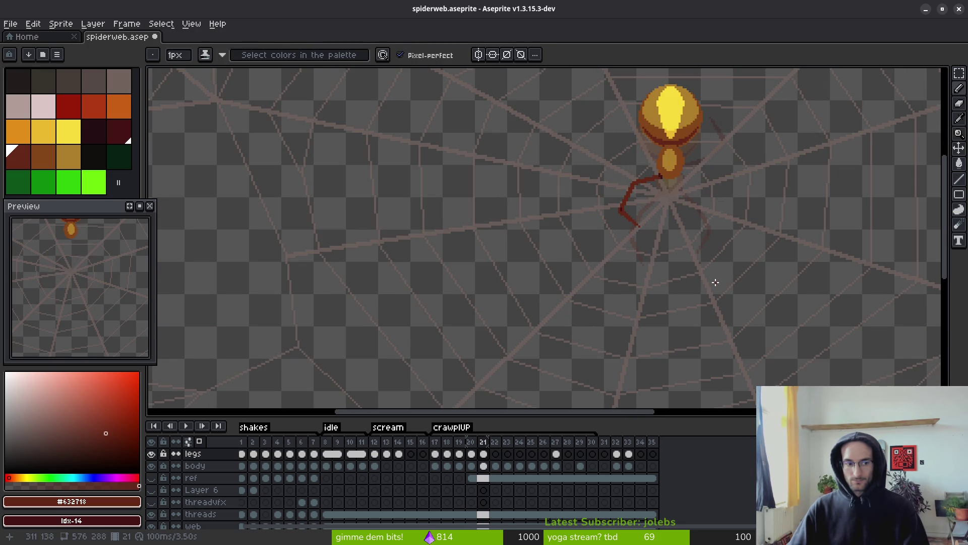
scroll(715, 282, up, 3)
key(i)
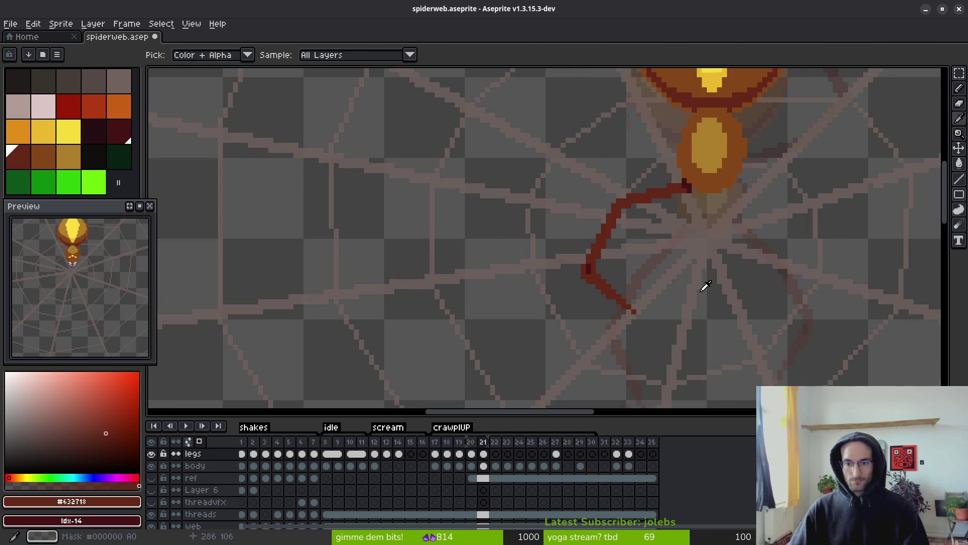
scroll(601, 156, up, 3)
key(b)
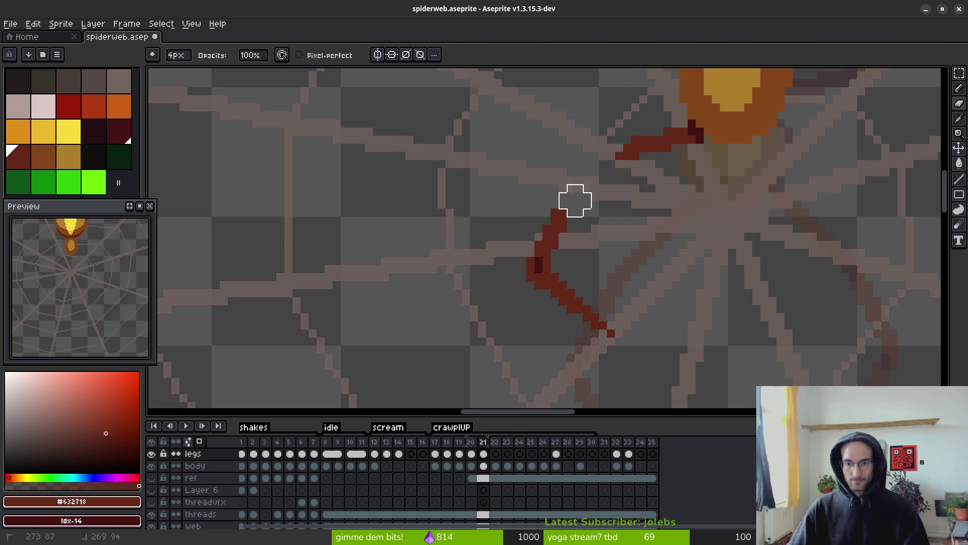
key(ctrl+z)
key(ctrl+z)
key(ctrl+z)
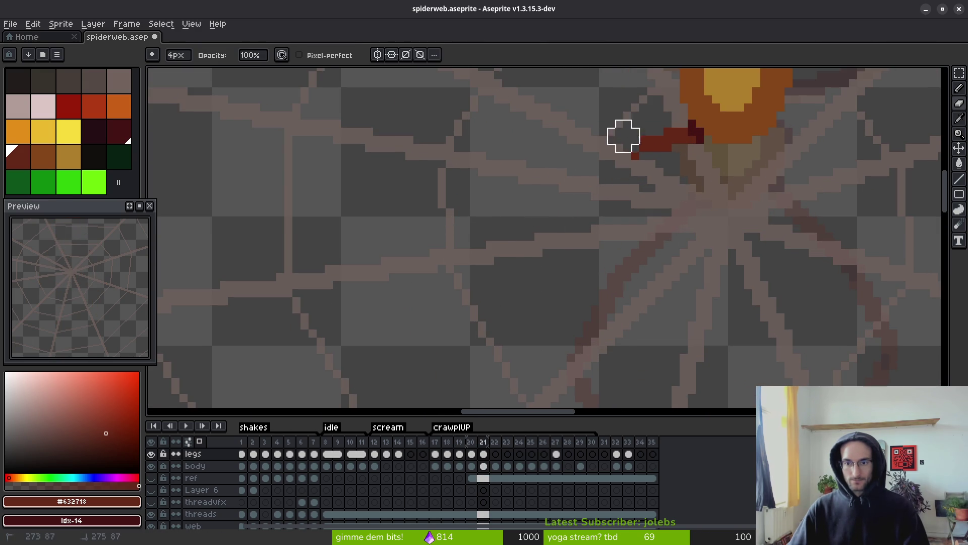
key(e)
mouse_move(630, 149)
mouse_down()
mouse_move(656, 136)
mouse_move(624, 190)
mouse_up()
key(b)
key(minus)
key(minus)
key(minus)
mouse_move(683, 145)
mouse_down()
mouse_move(635, 197)
mouse_move(624, 193)
mouse_move(580, 288)
mouse_move(579, 274)
mouse_up()
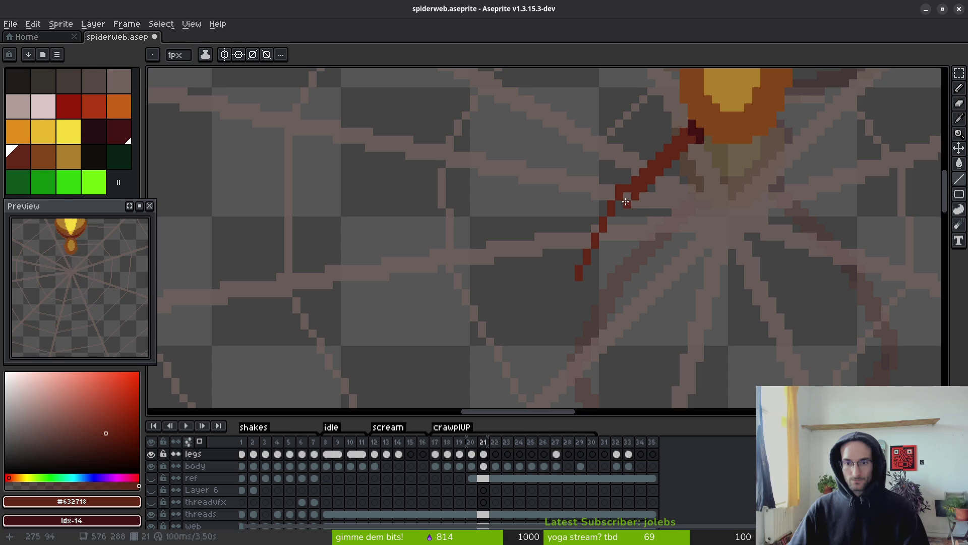
drag(626, 206, 586, 285)
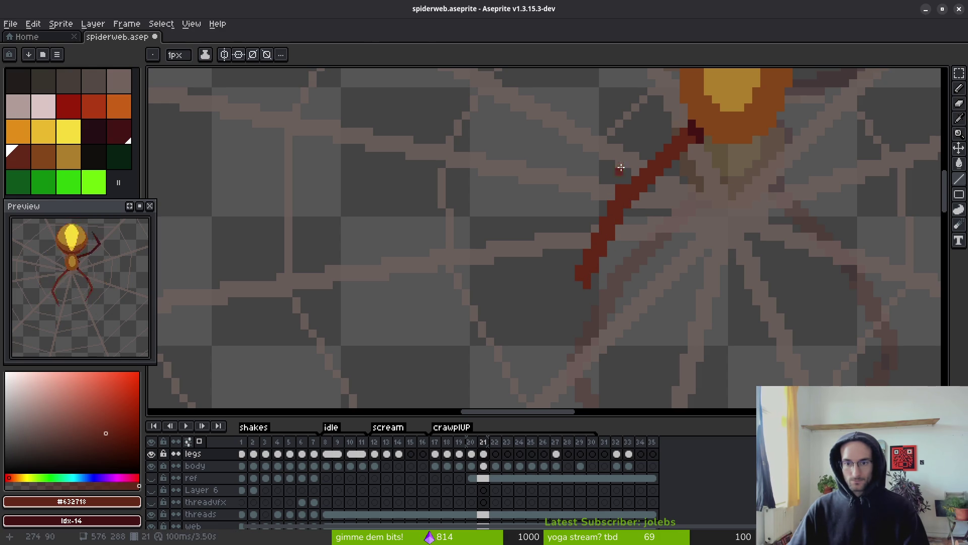
Undo the stray long stroke and redraw the leg as thin curved segments trailing down-left.
key(e)
key(b)
scroll(561, 220, down, 3)
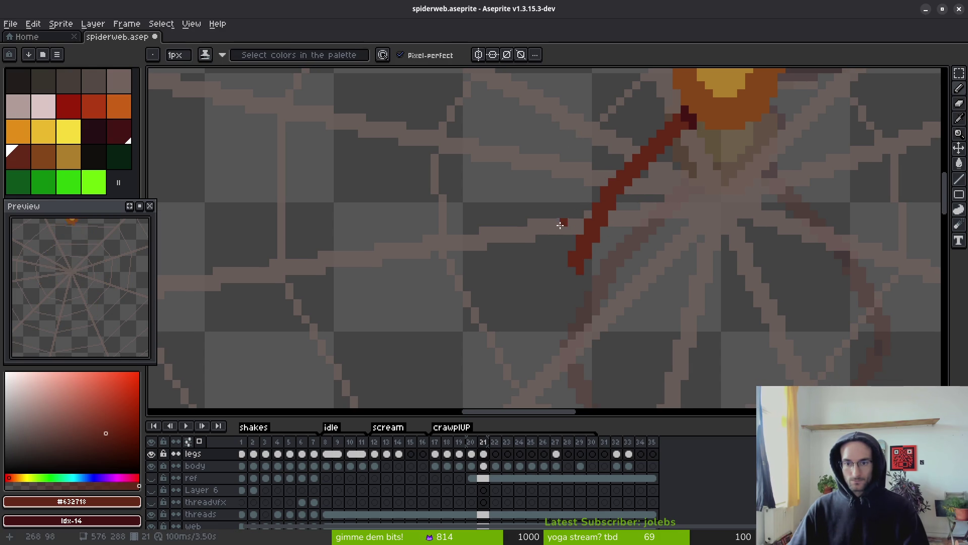
drag(535, 221, 587, 265)
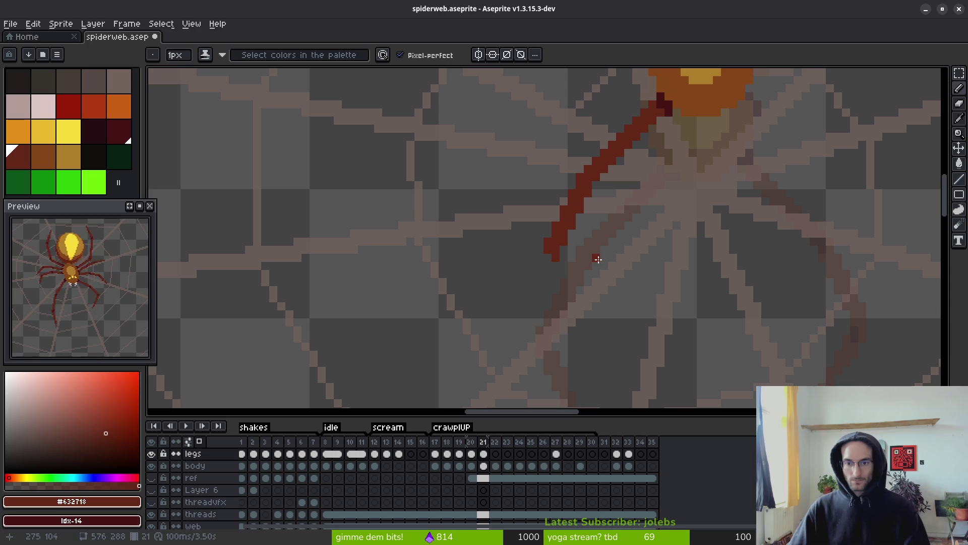
key(ctrl+z)
scroll(598, 261, down, 3)
scroll(618, 141, up, 3)
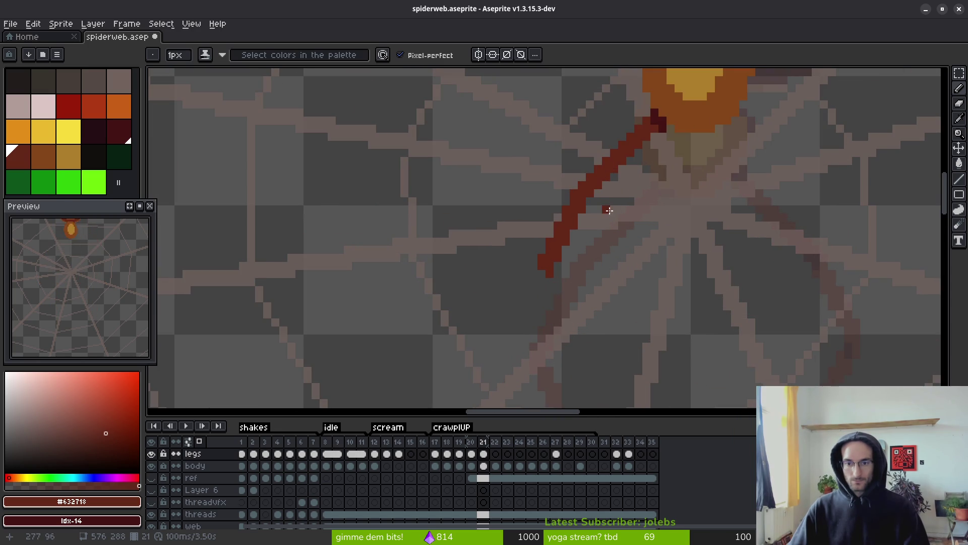
key(e)
key(ctrl+z)
key(b)
mouse_move(650, 118)
mouse_down()
mouse_move(606, 164)
mouse_move(580, 168)
mouse_up()
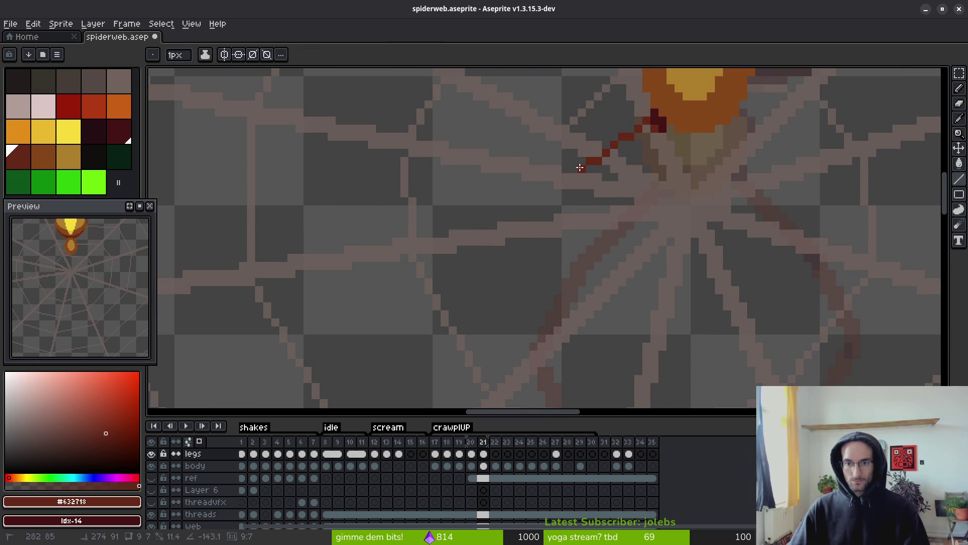
key(shift)
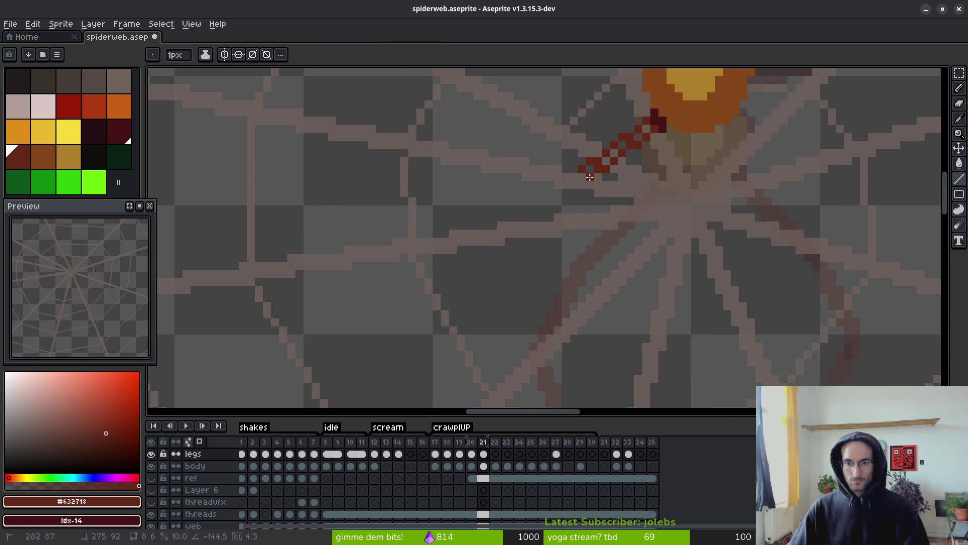
drag(612, 159, 541, 252)
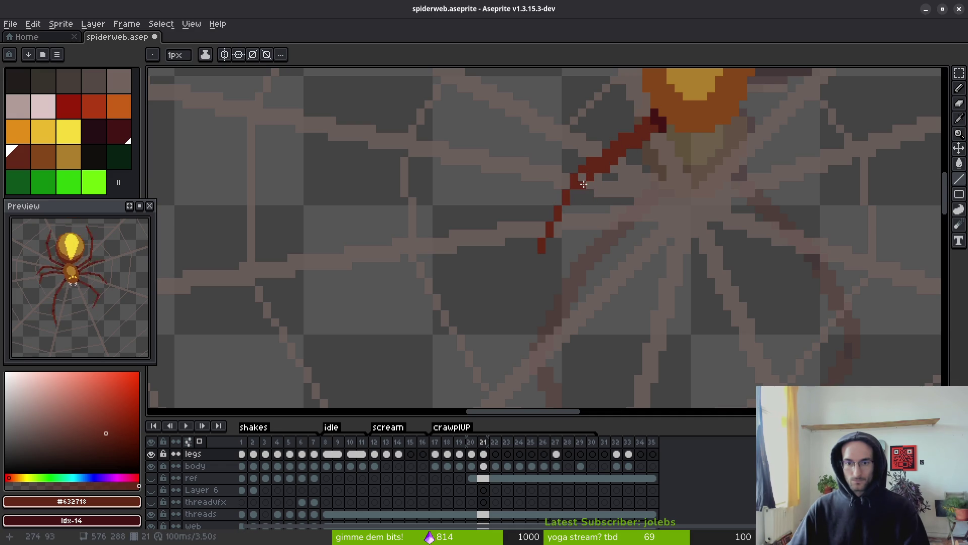
mouse_move(584, 184)
mouse_down()
mouse_move(549, 260)
mouse_move(580, 151)
mouse_move(518, 180)
mouse_move(514, 271)
mouse_move(530, 252)
mouse_move(538, 261)
mouse_up()
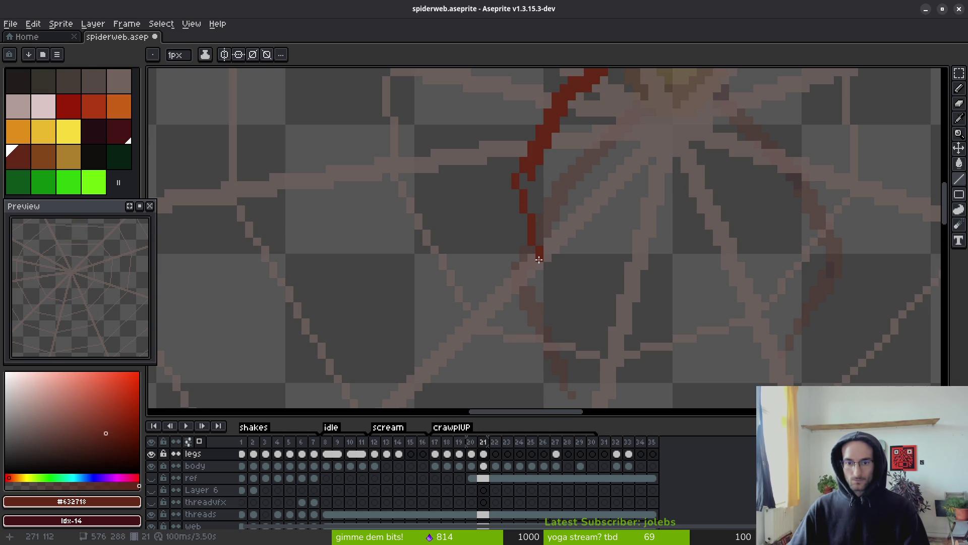
scroll(536, 183, down, 2)
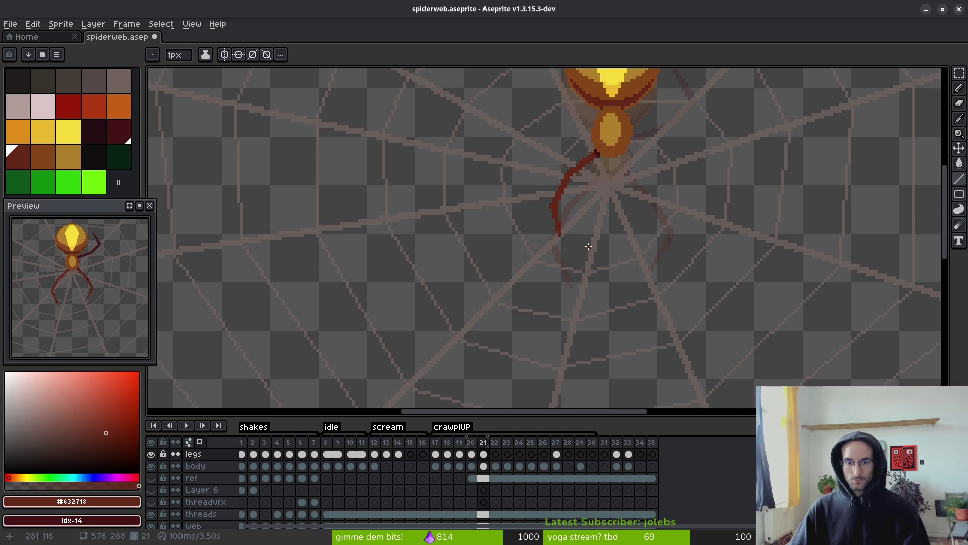
Sample the leg colour and compare poses around frame 19, moving on to frame 20.
scroll(595, 237, down, 4)
key(i)
scroll(597, 242, up, 4)
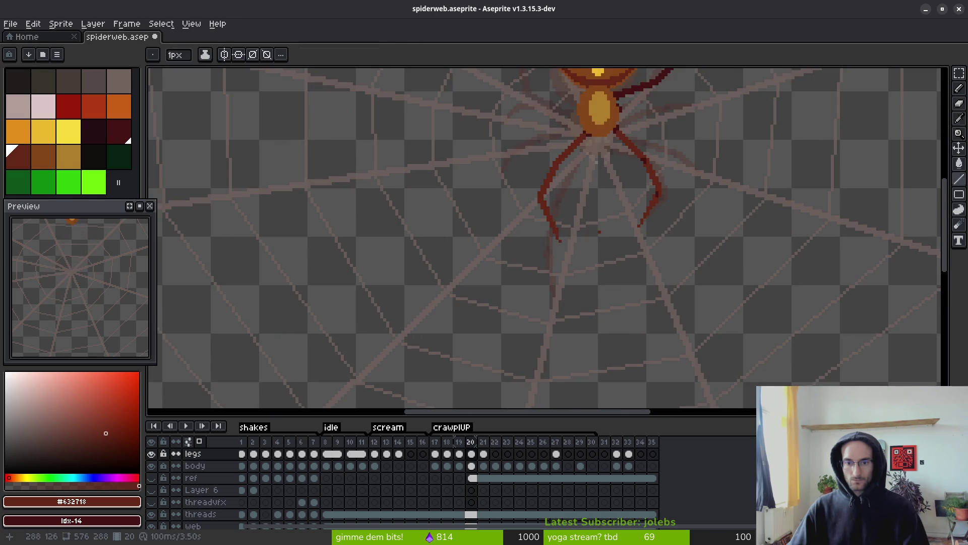
scroll(585, 247, up, 3)
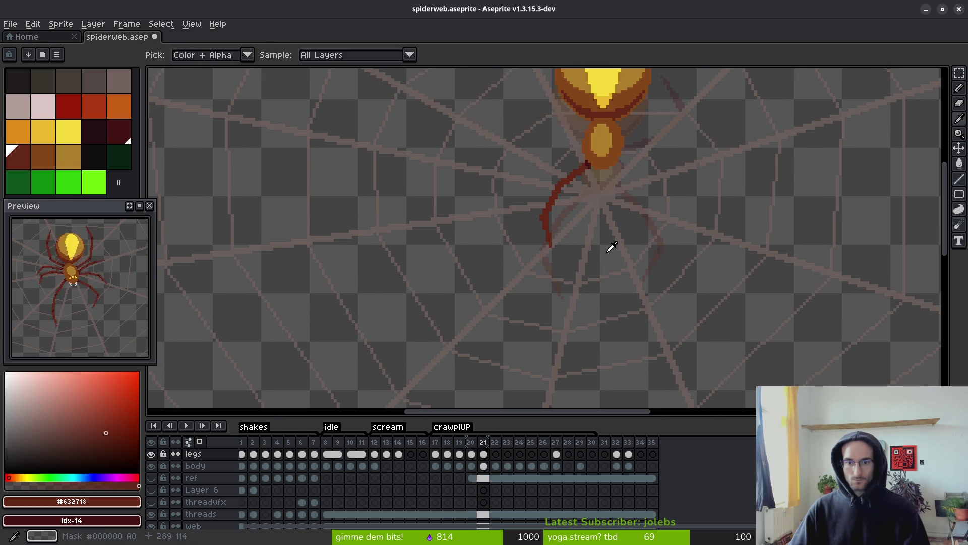
key(b)
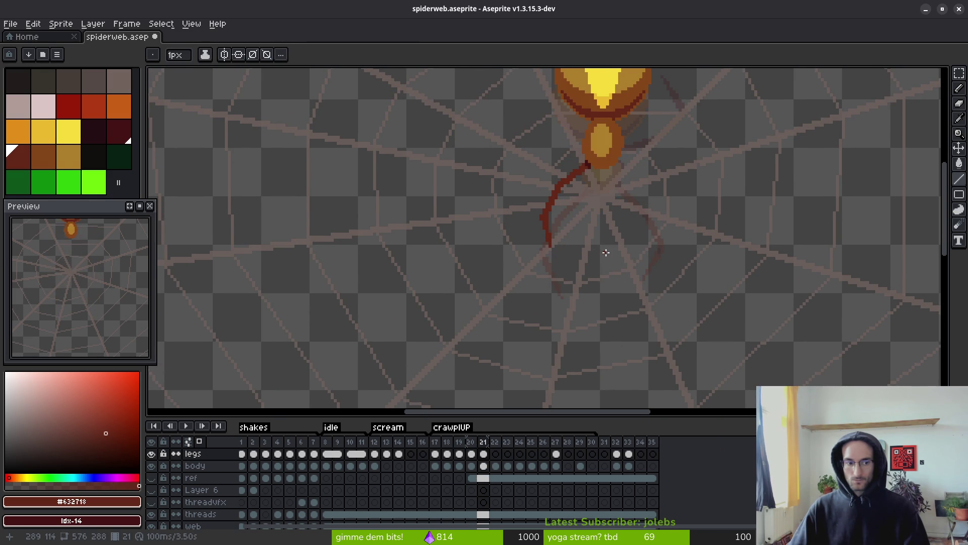
key(Left)
key(Left)
key(i)
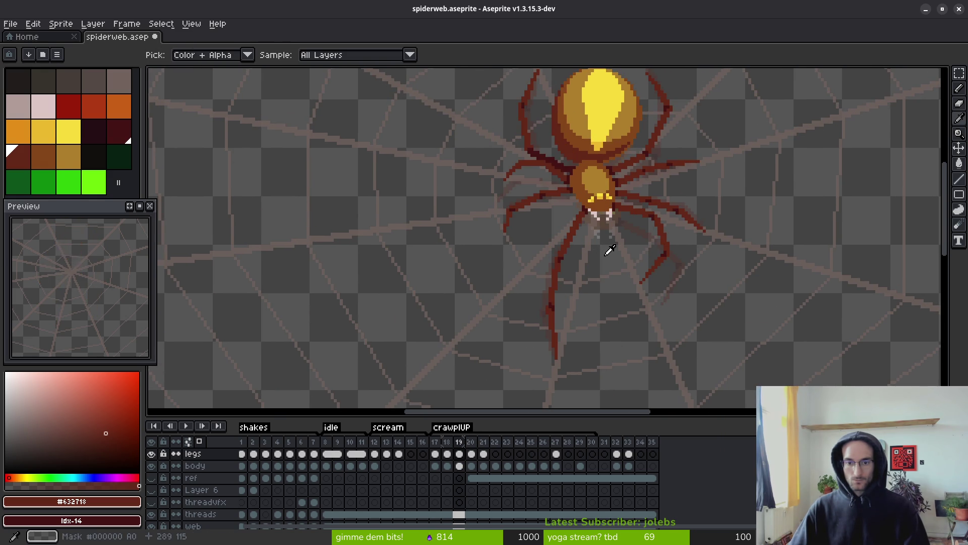
key(Right)
key(Right)
key(Left)
key(Left)
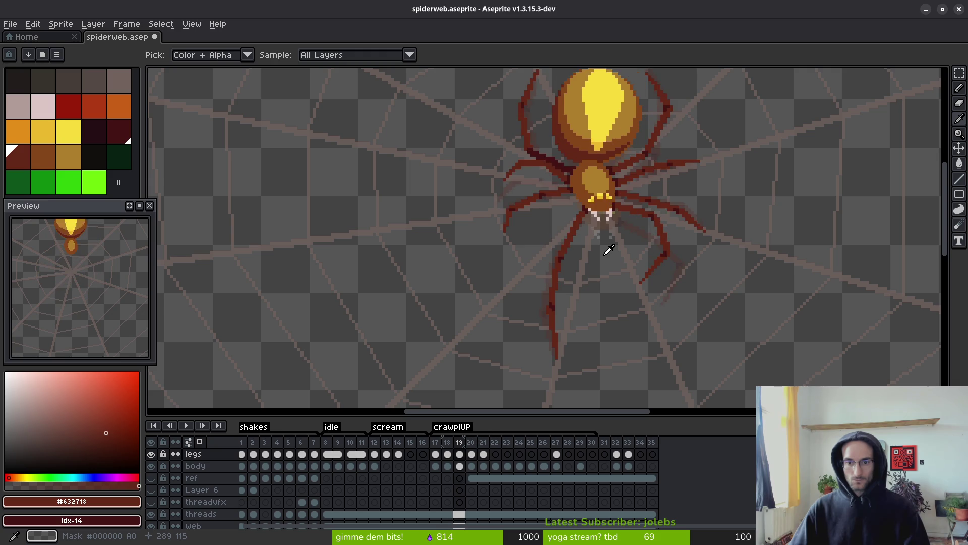
key(b)
key(Right)
scroll(589, 214, up, 1)
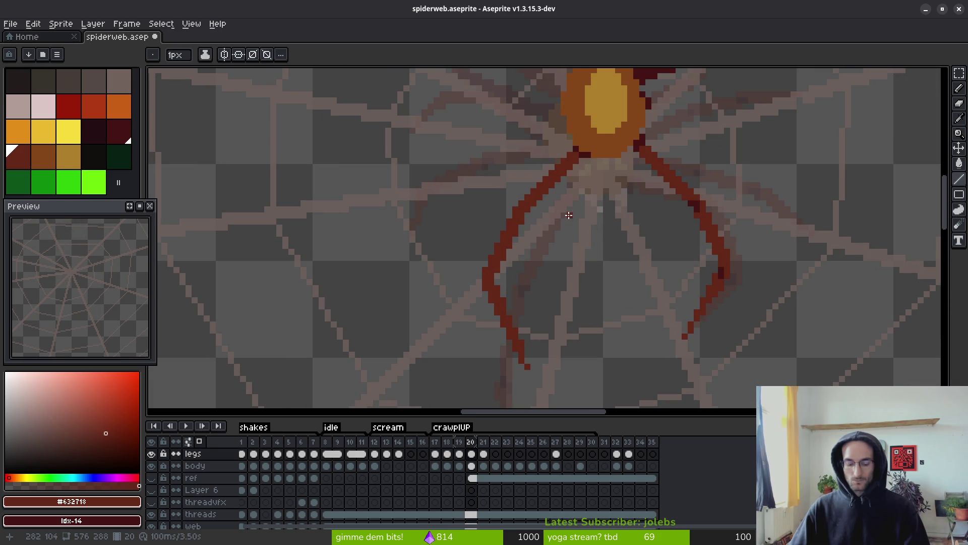
Add dark-red pixels at the left leg's top and erase its old upper part.
key(m)
key(b)
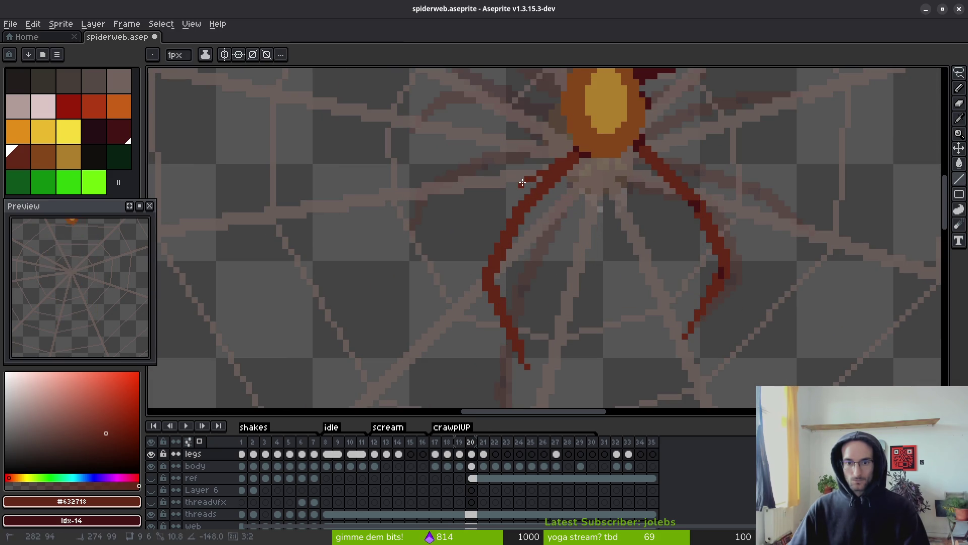
click(524, 179)
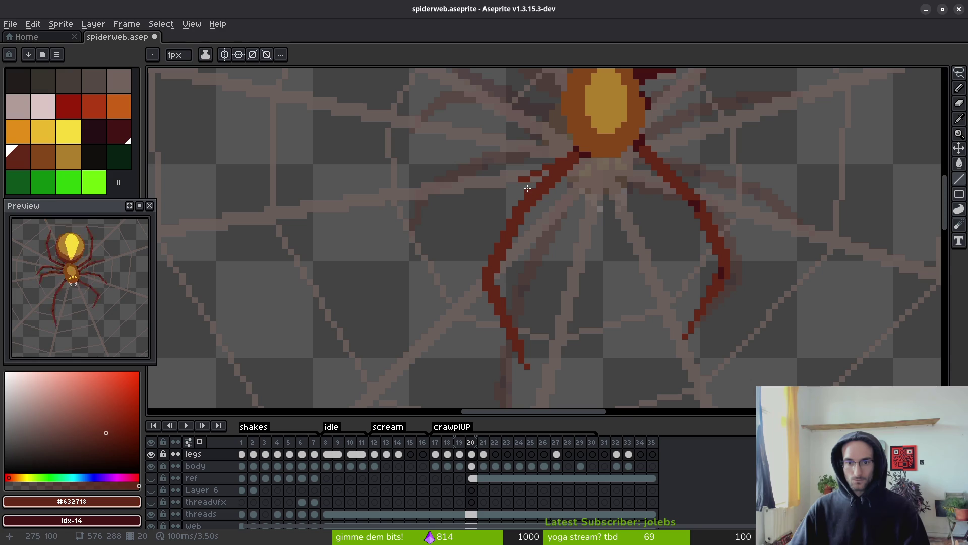
key(e)
drag(543, 193, 573, 176)
key(b)
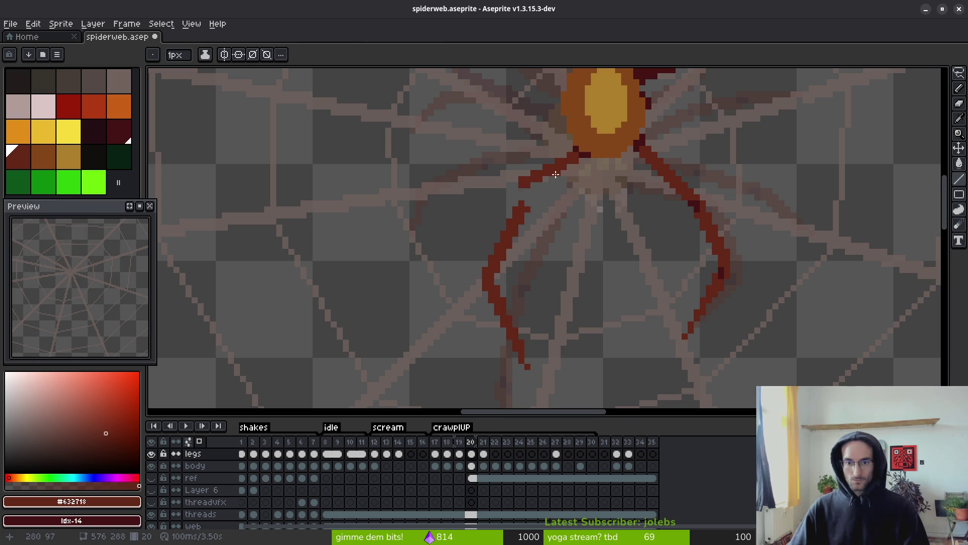
scroll(557, 179, up, 1)
scroll(548, 229, down, 1)
Lasso-select the lower left leg, shift it up-left and commit, then advance to frame 21.
key(q)
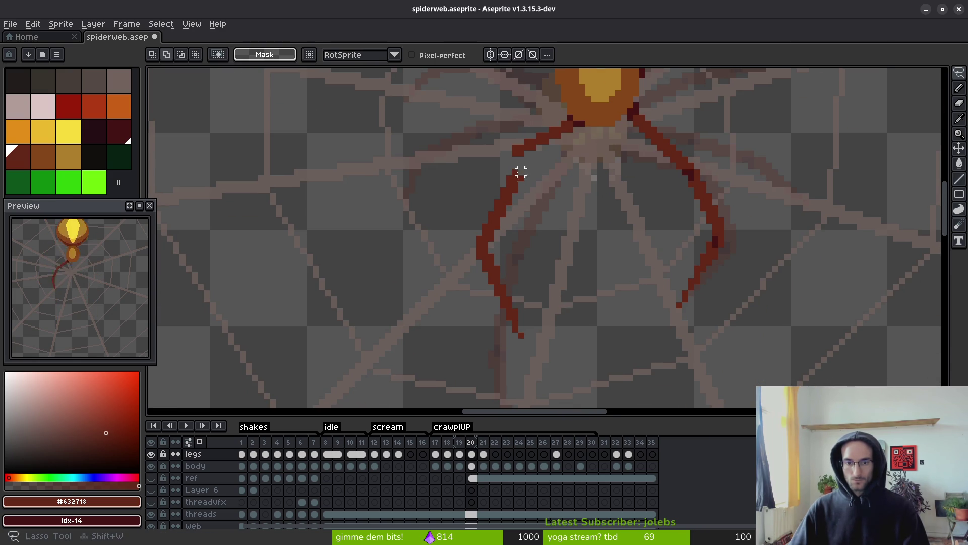
mouse_move(518, 170)
mouse_down()
mouse_move(563, 281)
mouse_move(507, 174)
mouse_move(516, 207)
mouse_up()
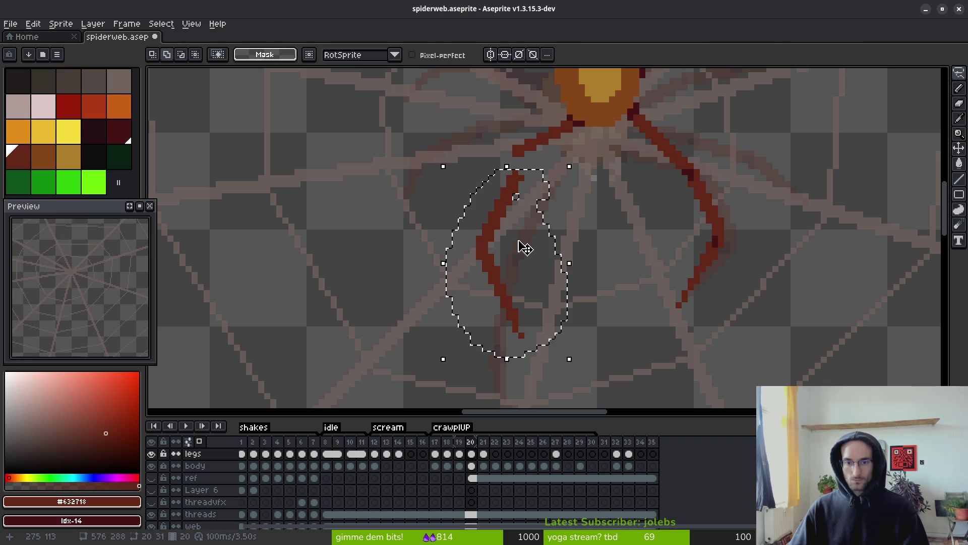
drag(519, 244, 523, 228)
key(Return)
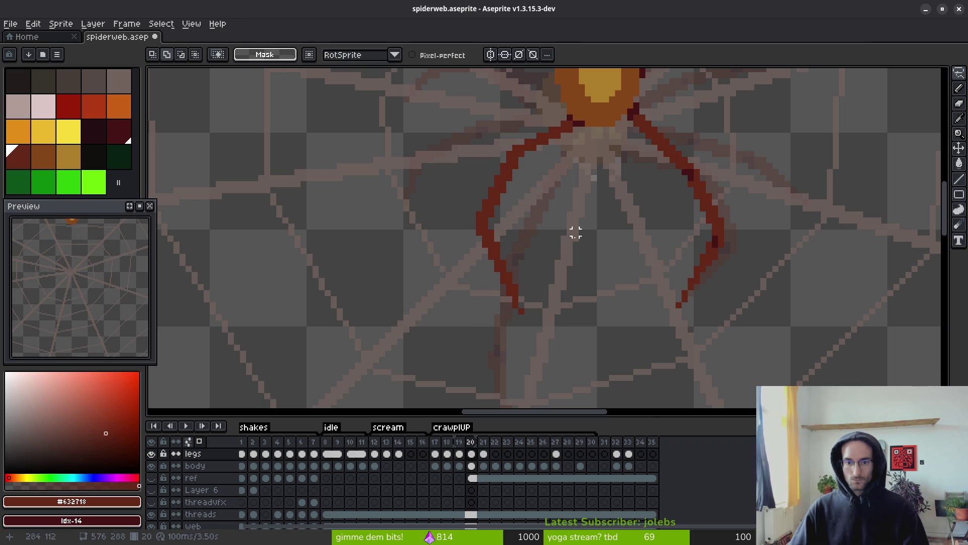
scroll(574, 230, down, 2)
key(i)
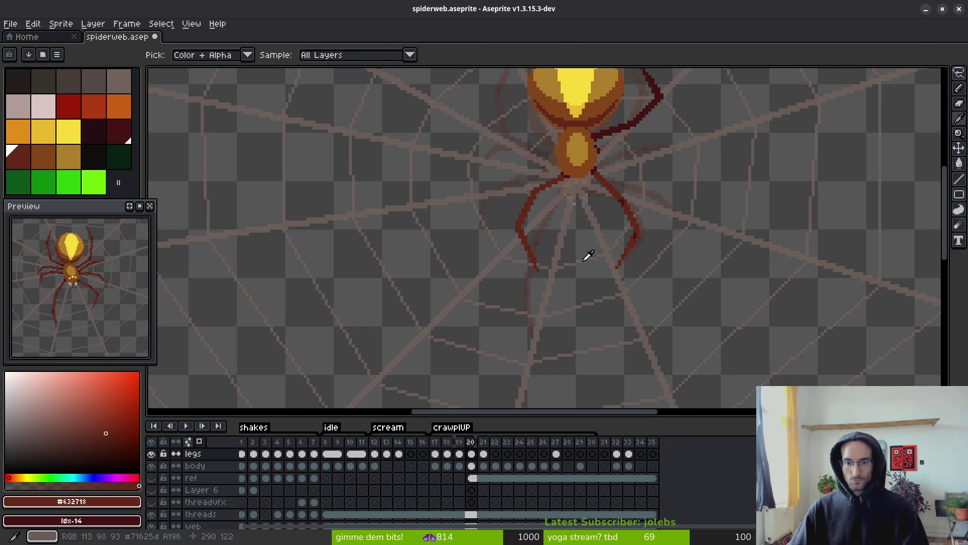
scroll(586, 256, up, 3)
key(b)
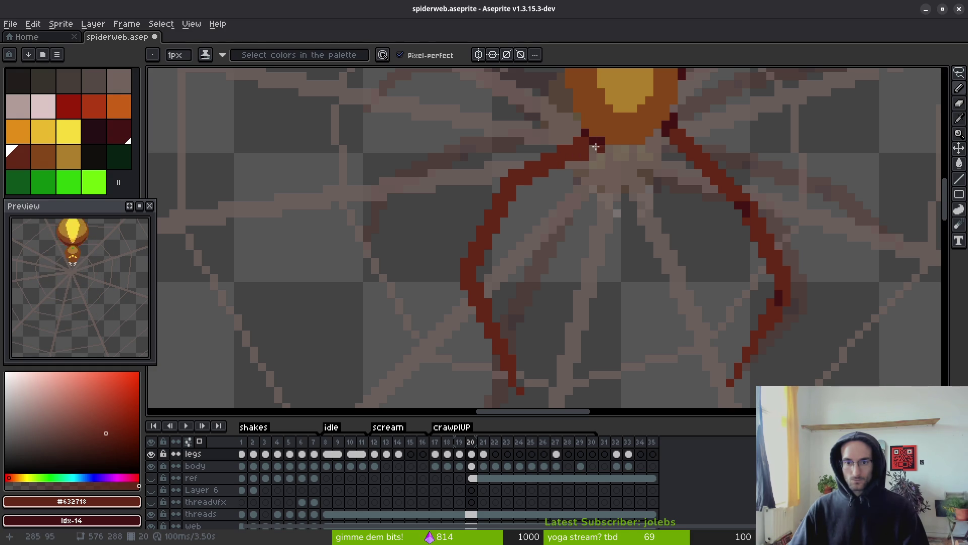
key(e)
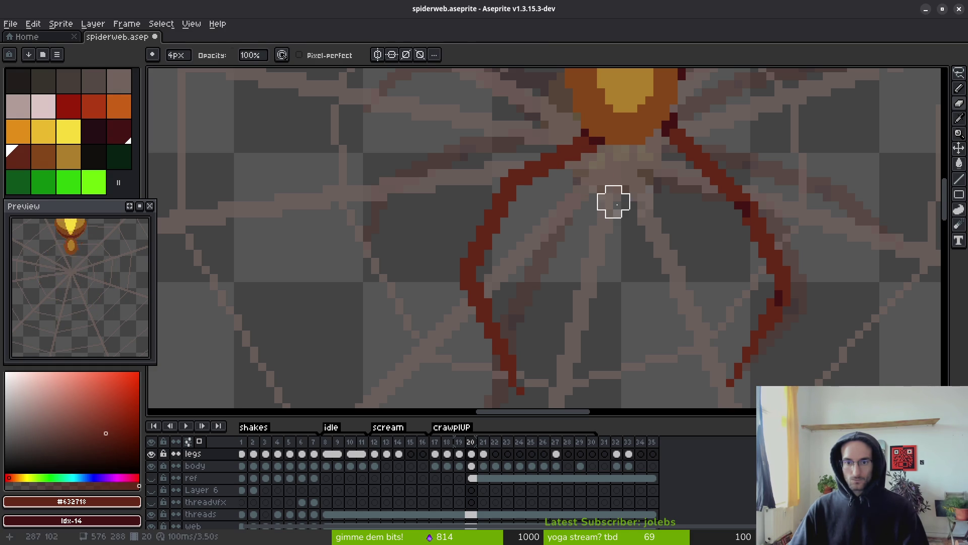
scroll(614, 202, down, 3)
key(i)
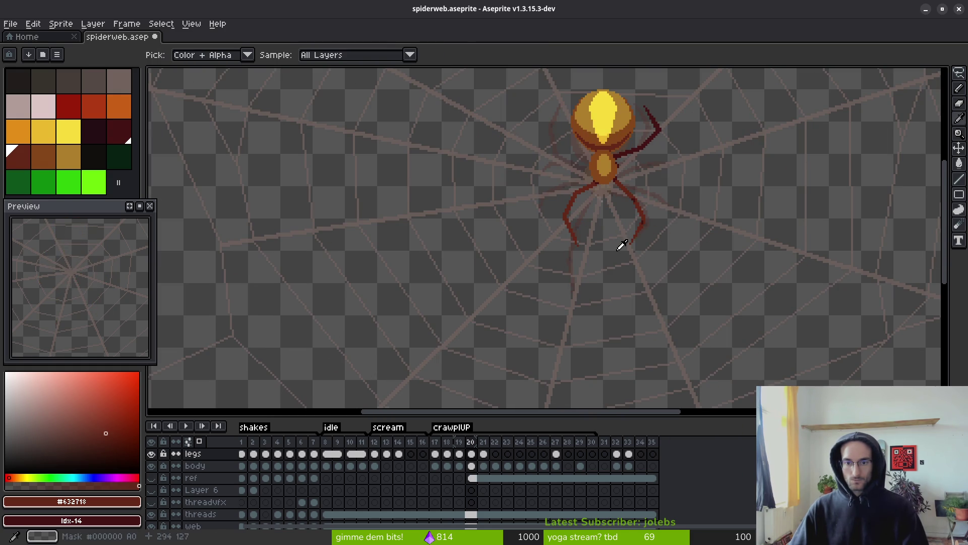
key(period)
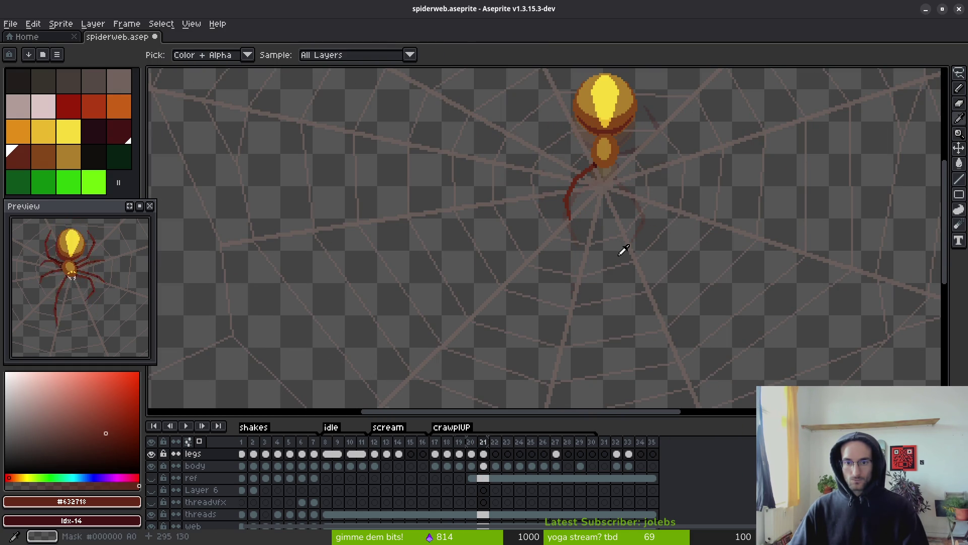
Flip back and forth between frames 18 and 21 comparing leg poses, ending on frame 19.
key(comma)
key(period)
key(comma)
key(comma)
key(period)
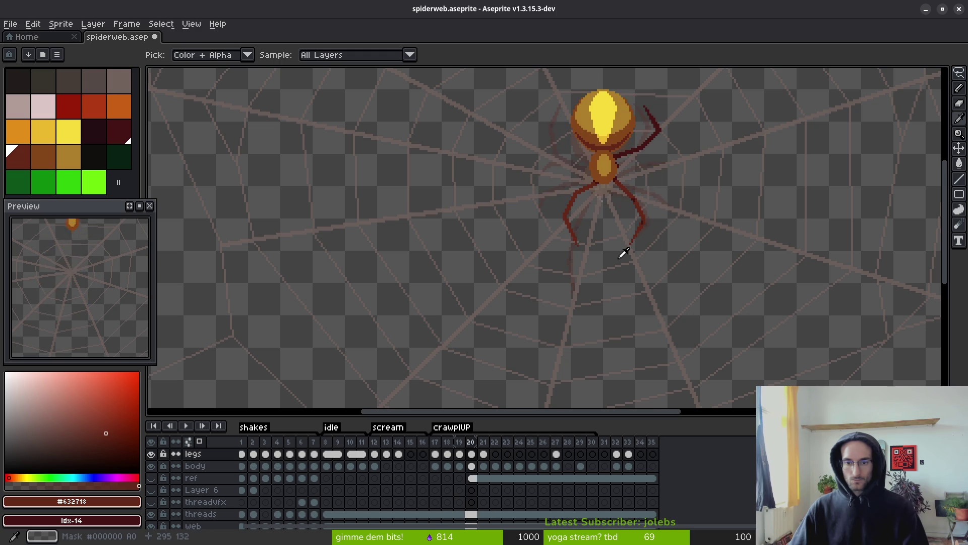
key(period)
key(comma)
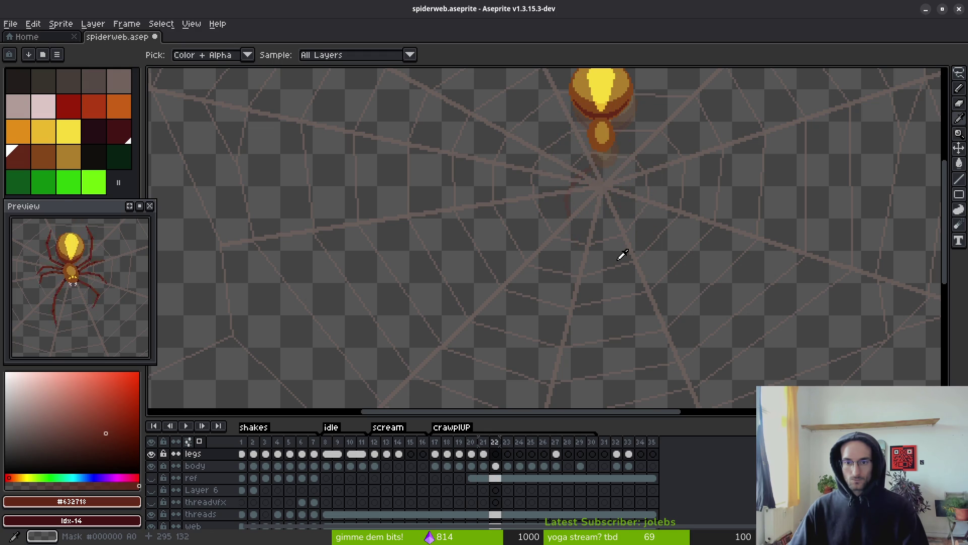
key(period)
key(comma)
key(comma)
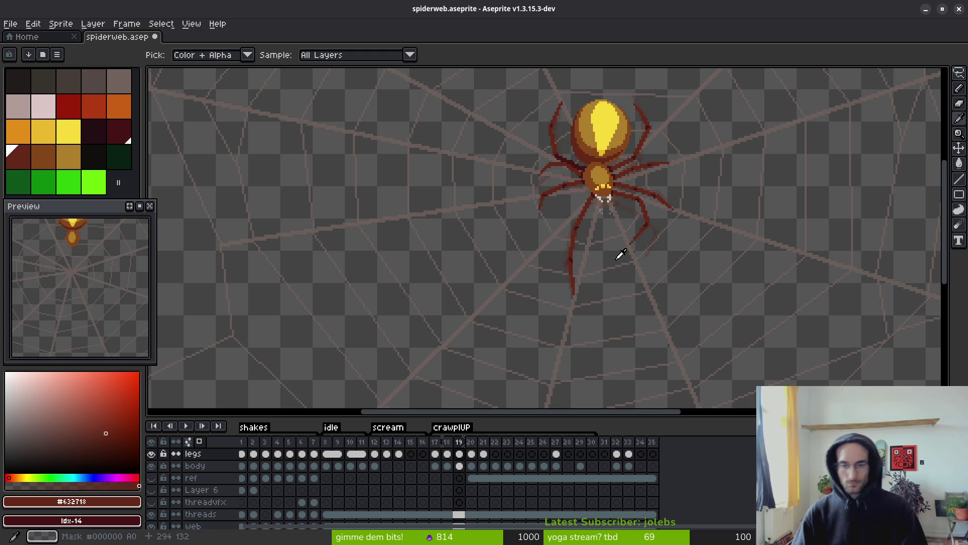
key(comma)
key(period)
key(comma)
key(period)
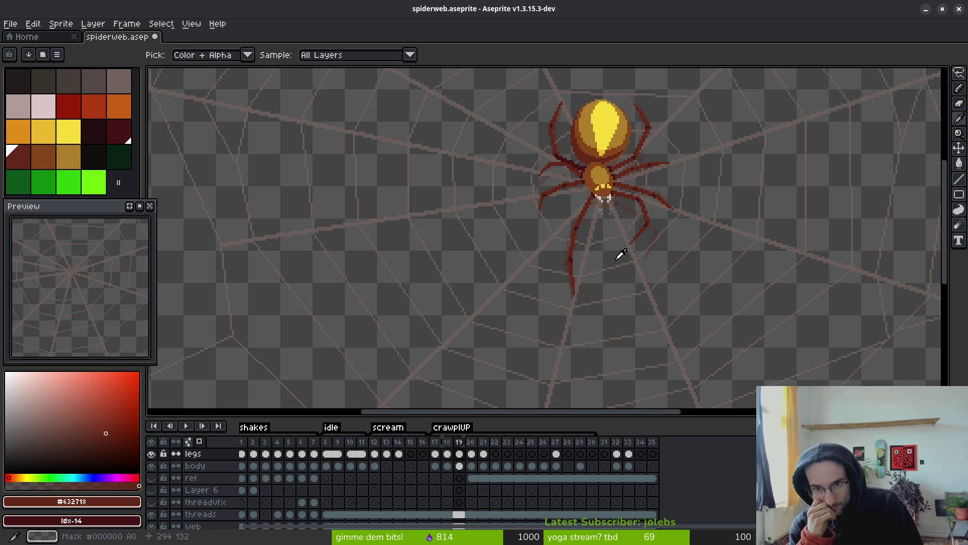
key(period)
key(comma)
key(comma)
key(period)
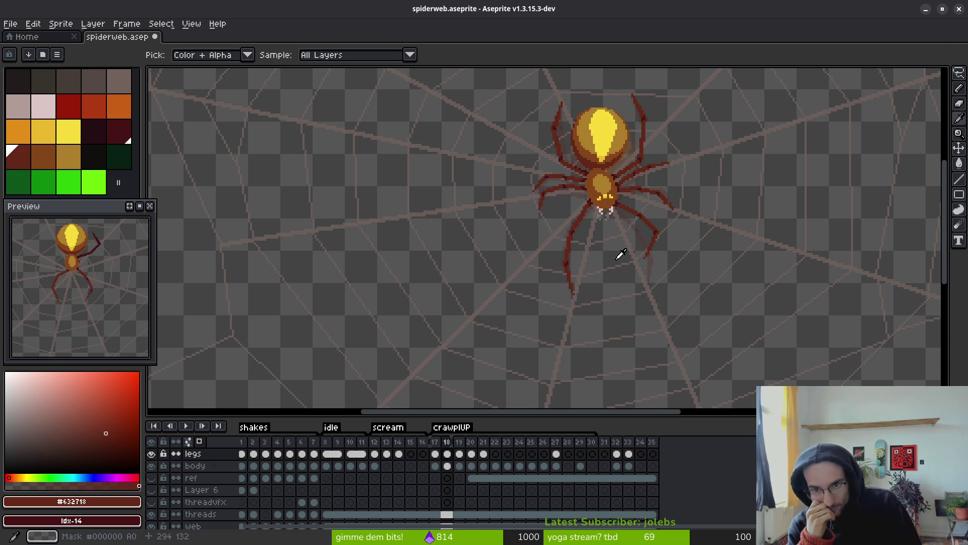
Clear a small area on frame 19's right leg and redraw it as a dark-red straight line.
scroll(635, 213, up, 2)
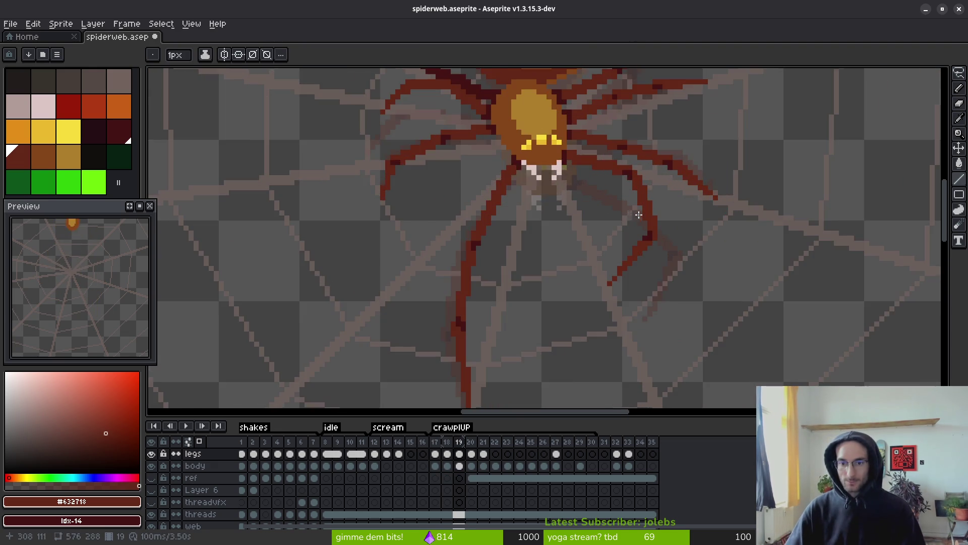
scroll(641, 229, up, 3)
drag(641, 237, 651, 279)
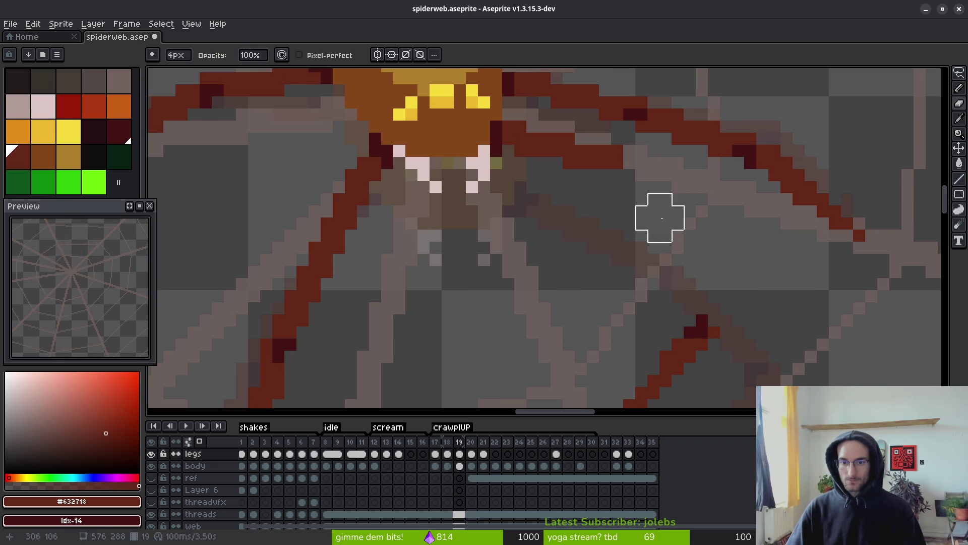
key(e)
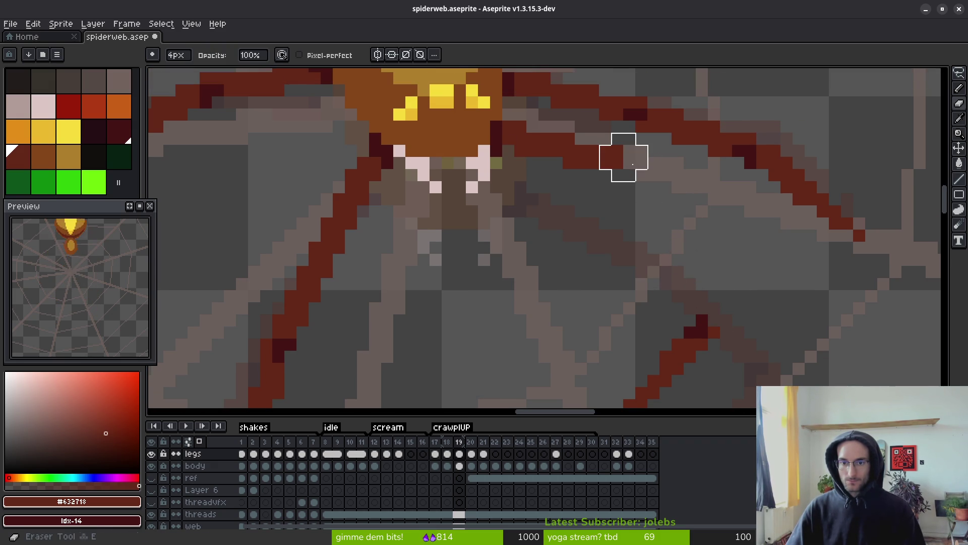
key(m)
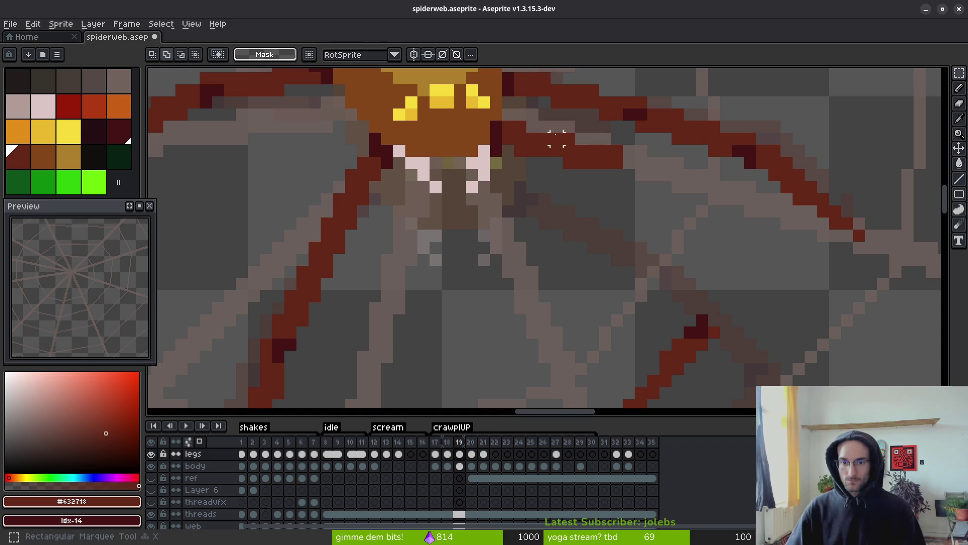
drag(551, 132, 625, 183)
click(604, 163)
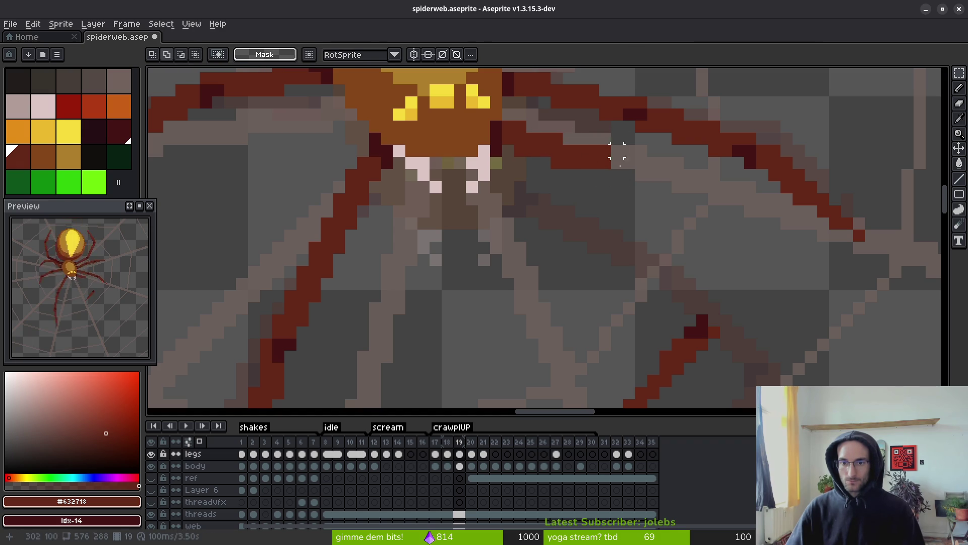
key(q)
key(e)
key(l)
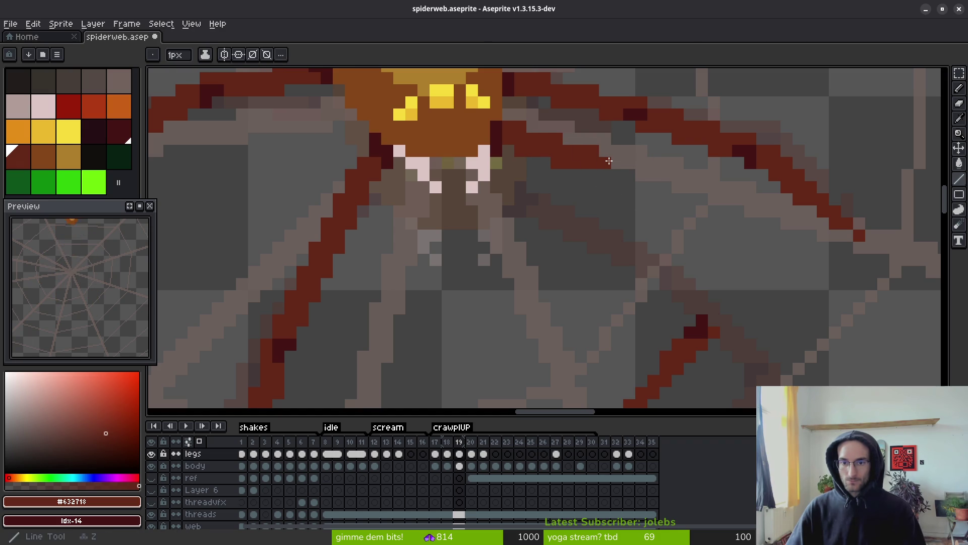
mouse_move(608, 161)
mouse_down()
mouse_move(696, 287)
mouse_move(696, 322)
mouse_move(616, 209)
mouse_move(600, 174)
mouse_move(623, 169)
mouse_move(617, 161)
mouse_move(673, 264)
mouse_move(604, 178)
mouse_move(625, 176)
mouse_move(597, 173)
mouse_move(704, 319)
mouse_move(636, 184)
mouse_move(698, 320)
mouse_up()
Add dark maroon pixels along the spider's right leg with the Pencil.
scroll(691, 328, right, 2)
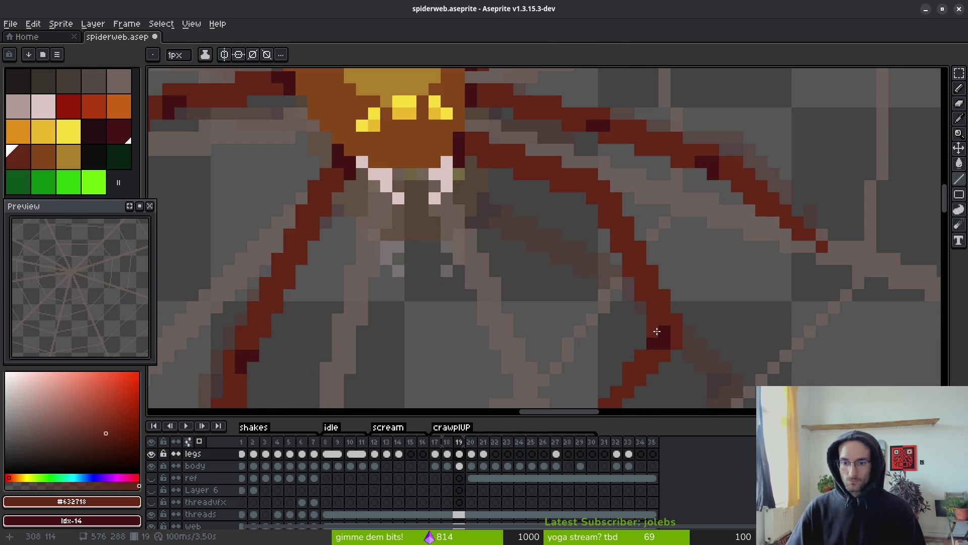
key(e)
scroll(734, 324, down, 3)
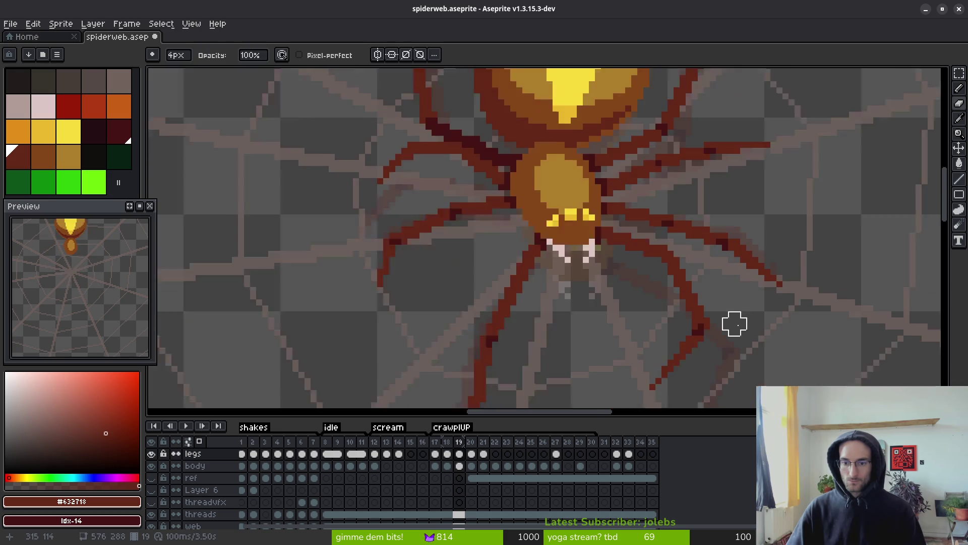
scroll(734, 324, down, 1)
scroll(716, 302, up, 4)
key(b)
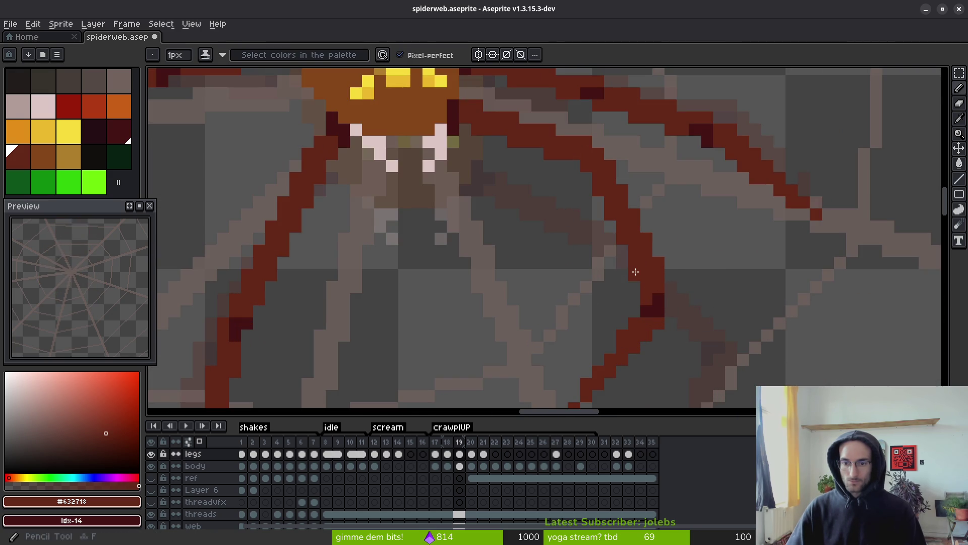
key(e)
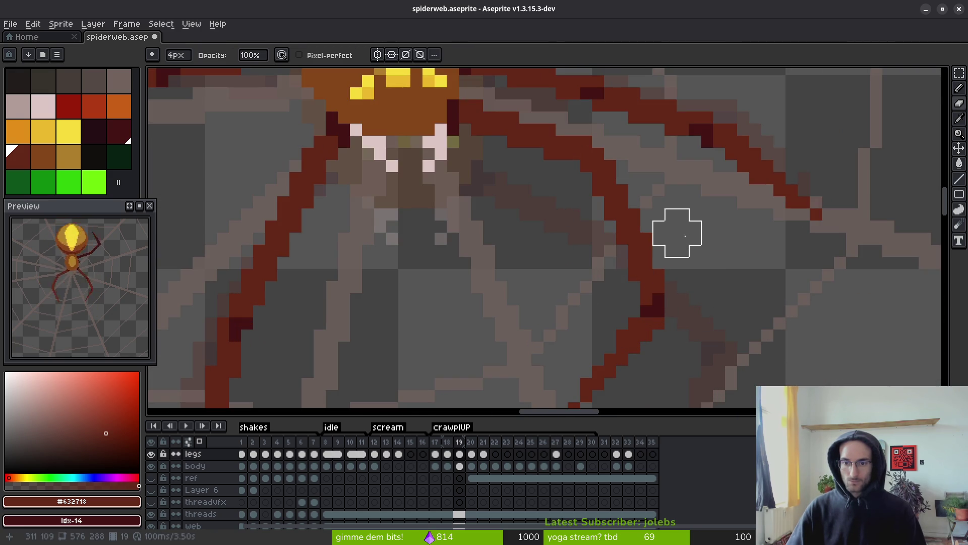
scroll(685, 235, down, 3)
scroll(705, 259, up, 4)
key(b)
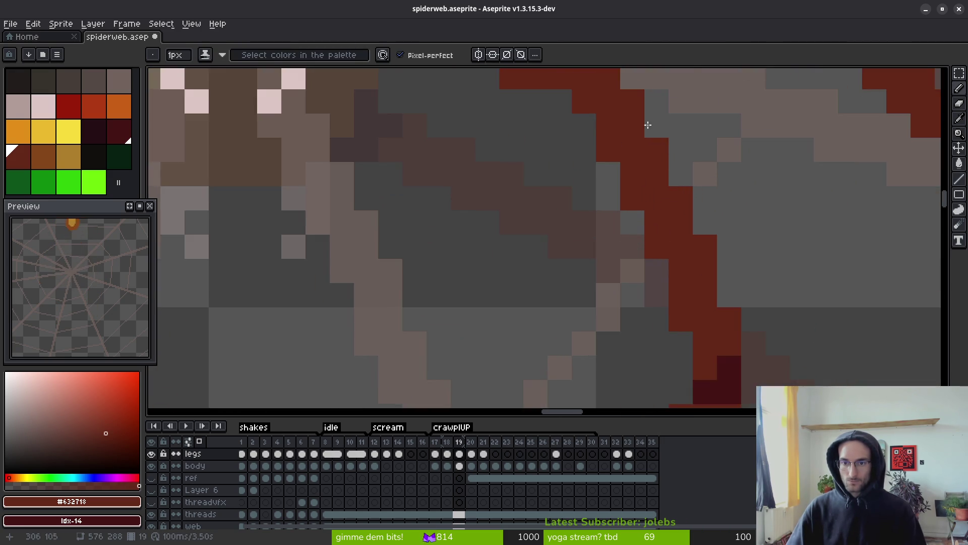
scroll(648, 124, down, 2)
scroll(648, 124, up, 2)
drag(612, 227, 612, 202)
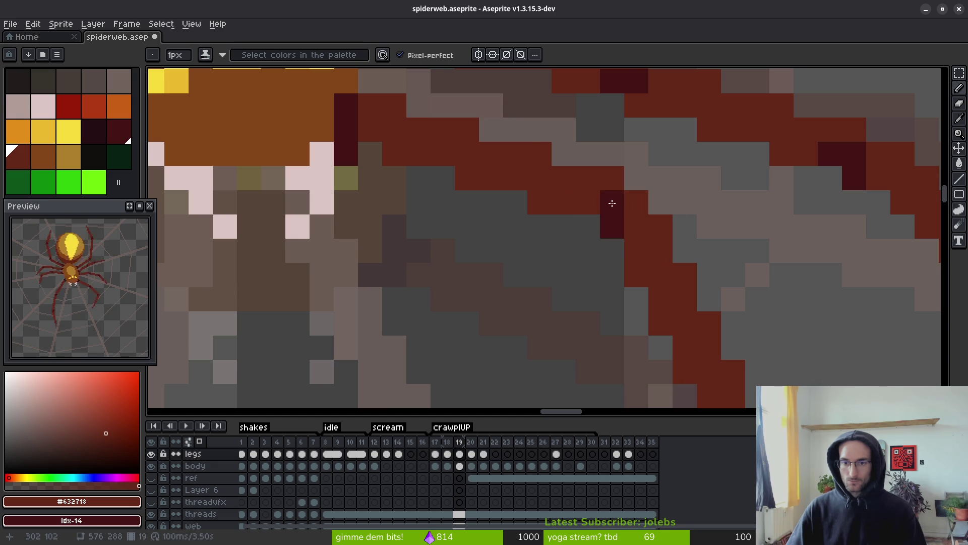
Compare the retouched leg against frame 18, then return to frame 19.
scroll(612, 202, down, 3)
scroll(632, 174, up, 2)
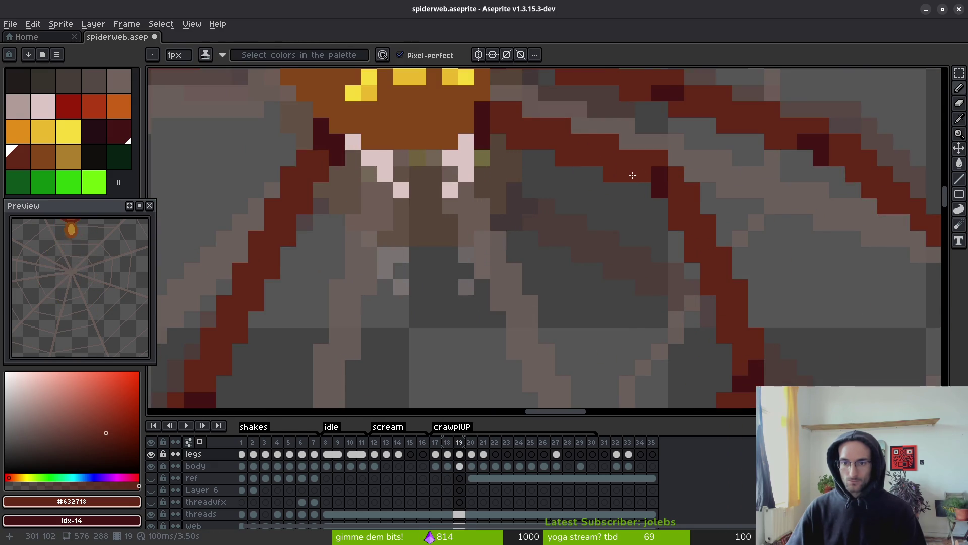
scroll(633, 174, down, 3)
scroll(633, 174, up, 1)
scroll(706, 252, down, 1)
key(comma)
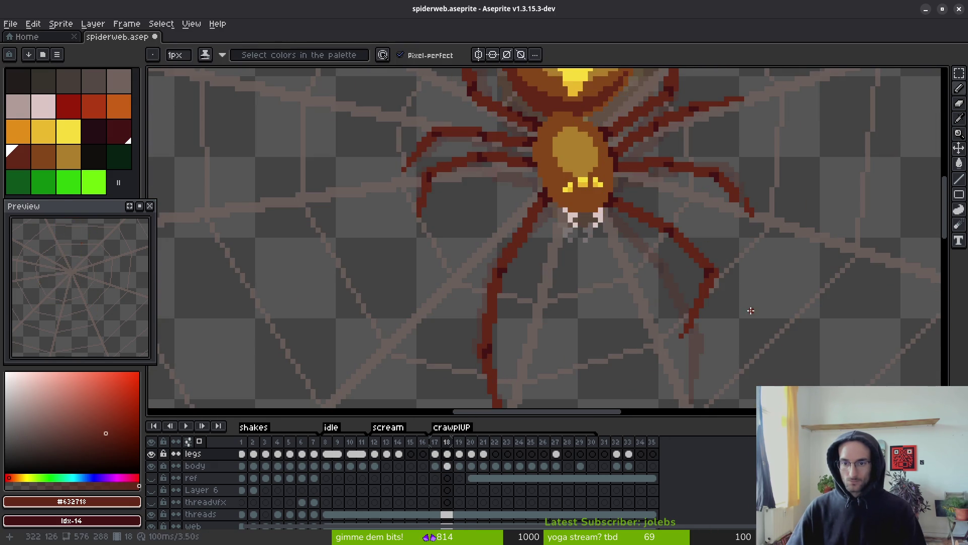
scroll(750, 310, down, 1)
key(i)
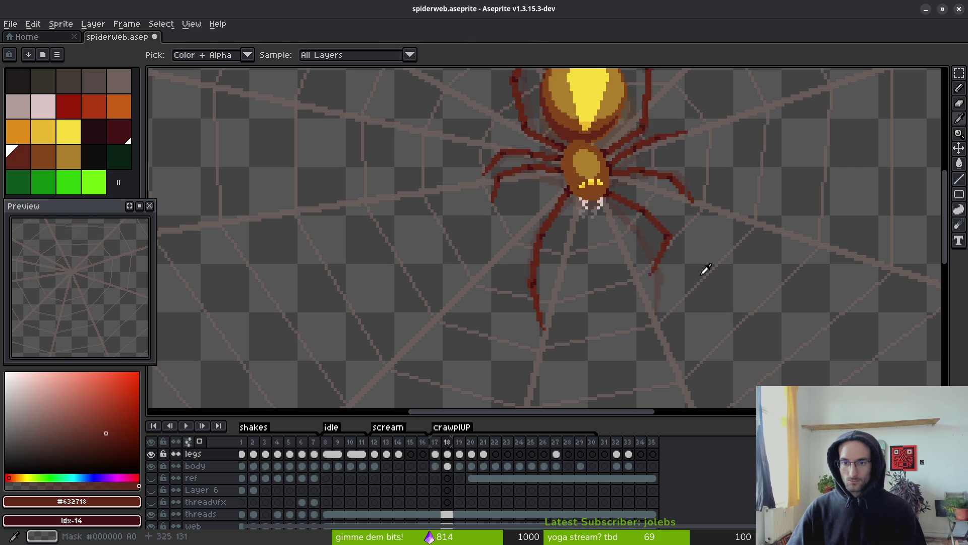
key(period)
Keep reworking the spider's dark red legs in frame 19 with the Pencil.
key(b)
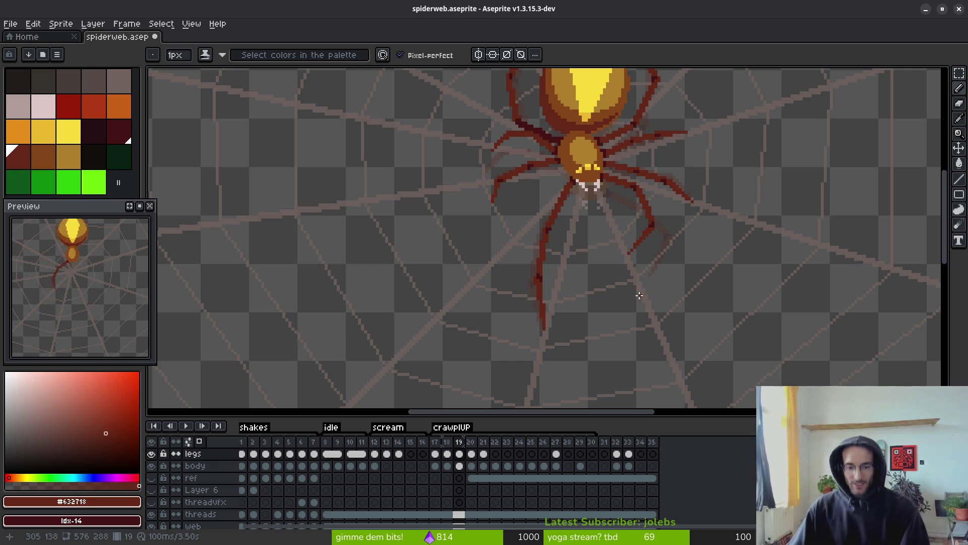
Save spiderweb.aseprite and step back to frame 18.
key(v)
scroll(630, 285, down, 2)
key(Left)
key(i)
key(ctrl+s)
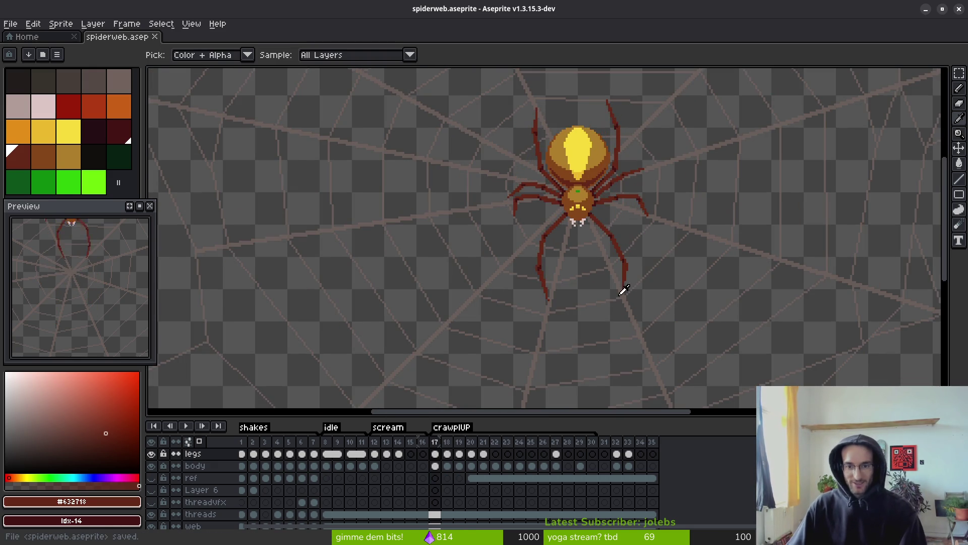
Flip back and forth between frames 18, 19 and 20 to compare the crawl poses.
key(Right)
key(Left)
key(Right)
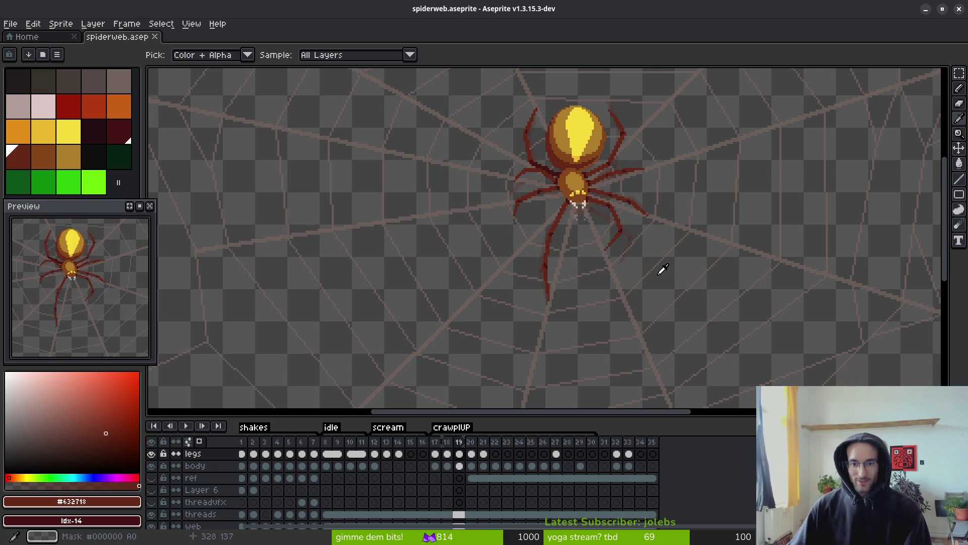
key(Right)
scroll(575, 255, down, 2)
key(Left)
key(Right)
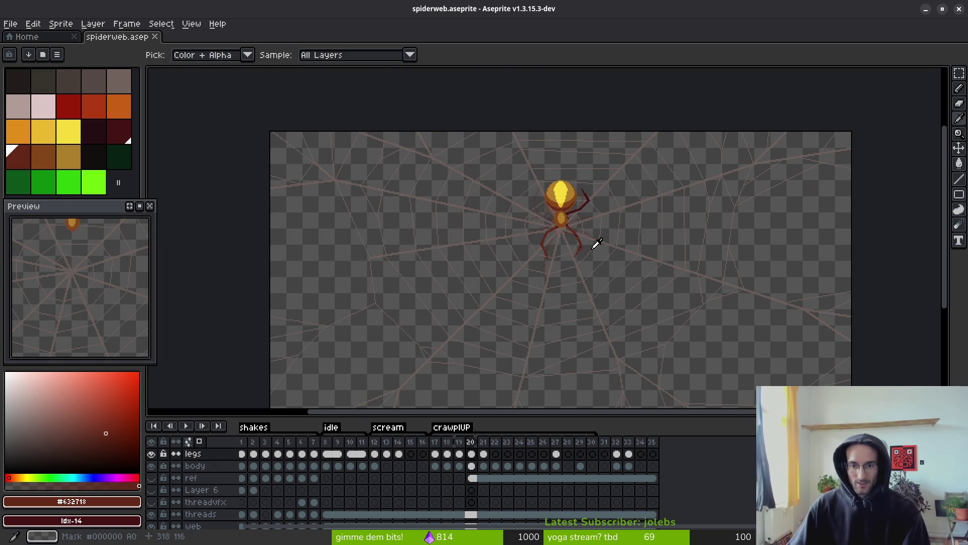
key(Left)
key(Right)
key(Left)
key(Left)
key(Right)
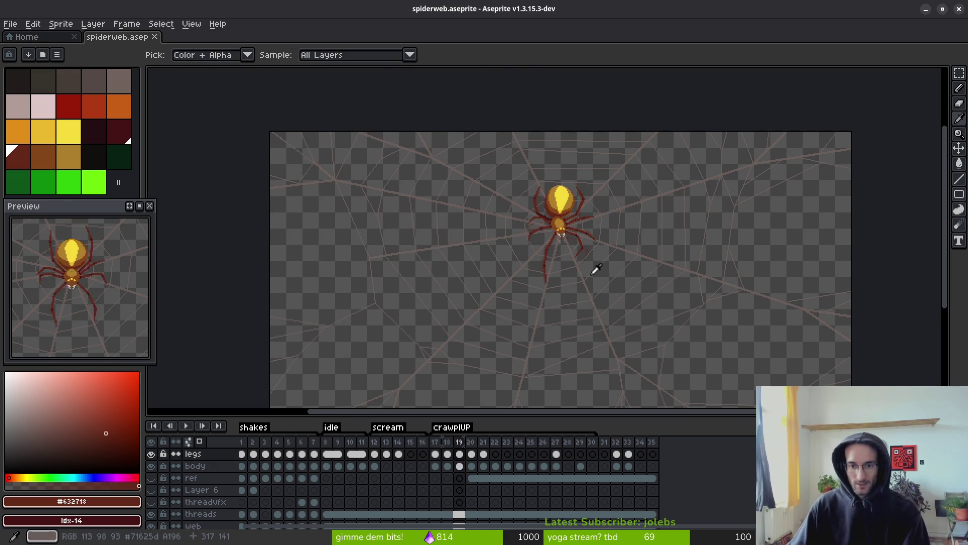
key(Right)
key(Left)
On frame 20, try dark red leg strokes from the abdomen, then undo them.
scroll(572, 268, up, 5)
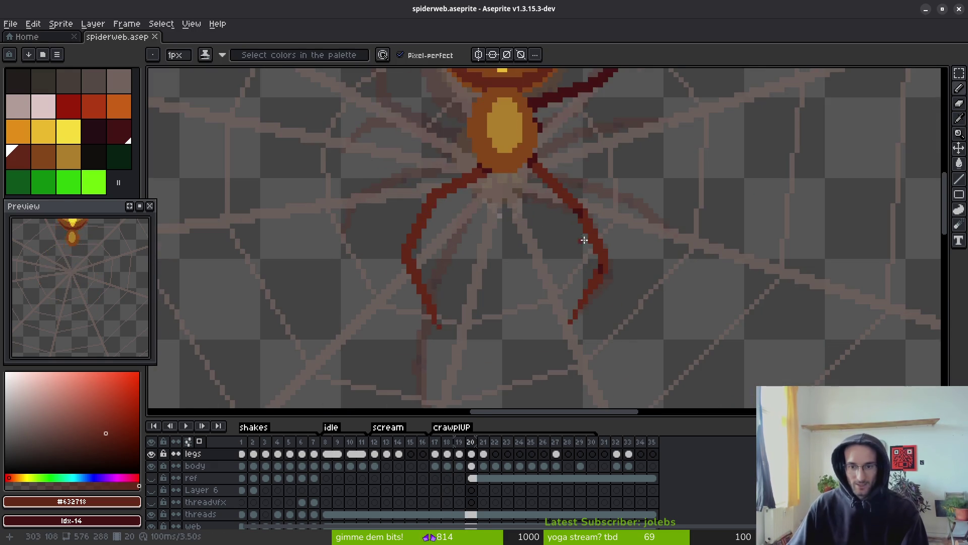
key(b)
key(Right)
scroll(590, 257, up, 2)
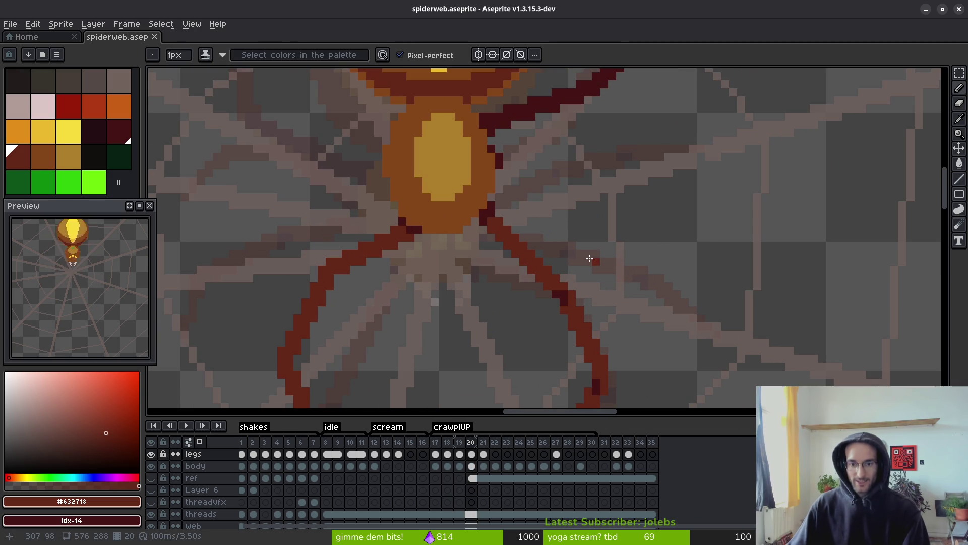
mouse_move(501, 182)
mouse_down()
mouse_move(498, 190)
mouse_move(494, 143)
mouse_up()
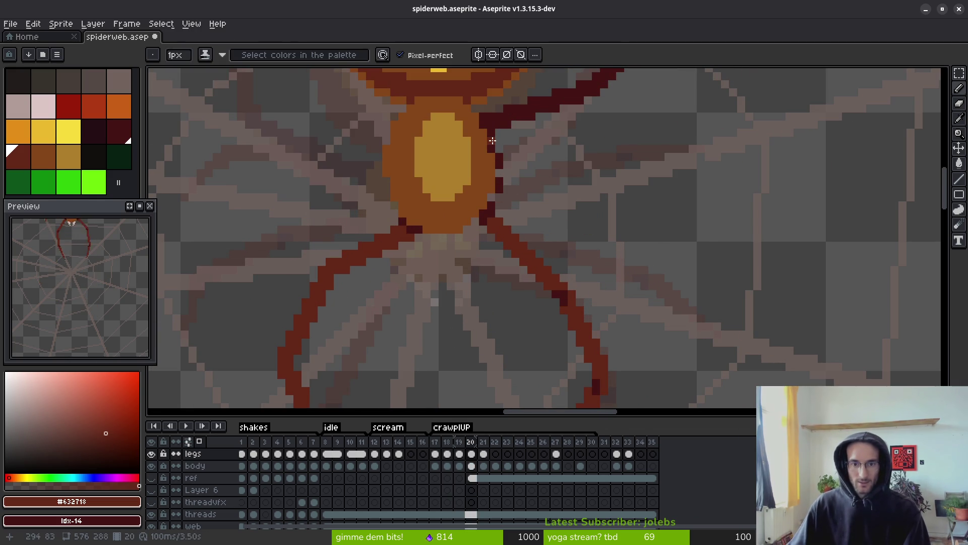
drag(594, 212, 584, 198)
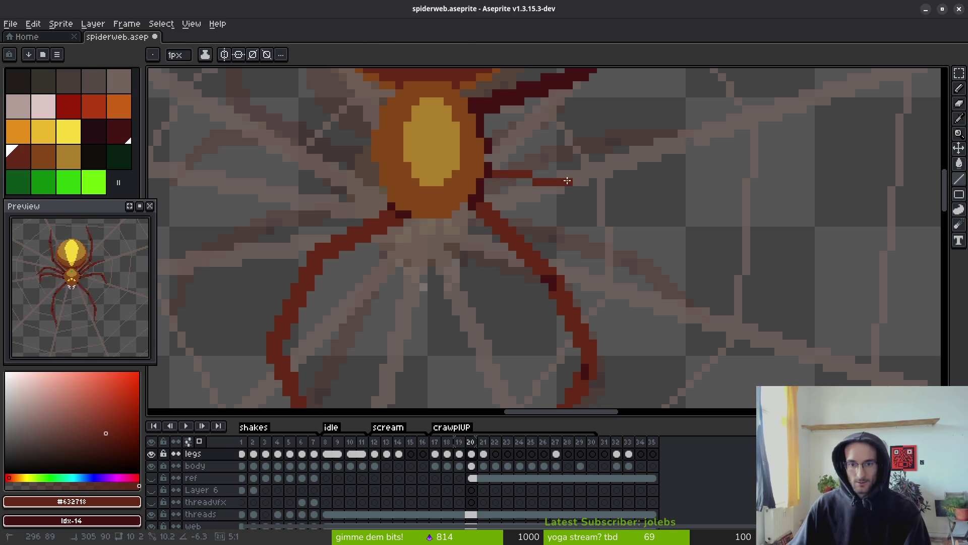
shift+click(569, 182)
drag(489, 186, 575, 189)
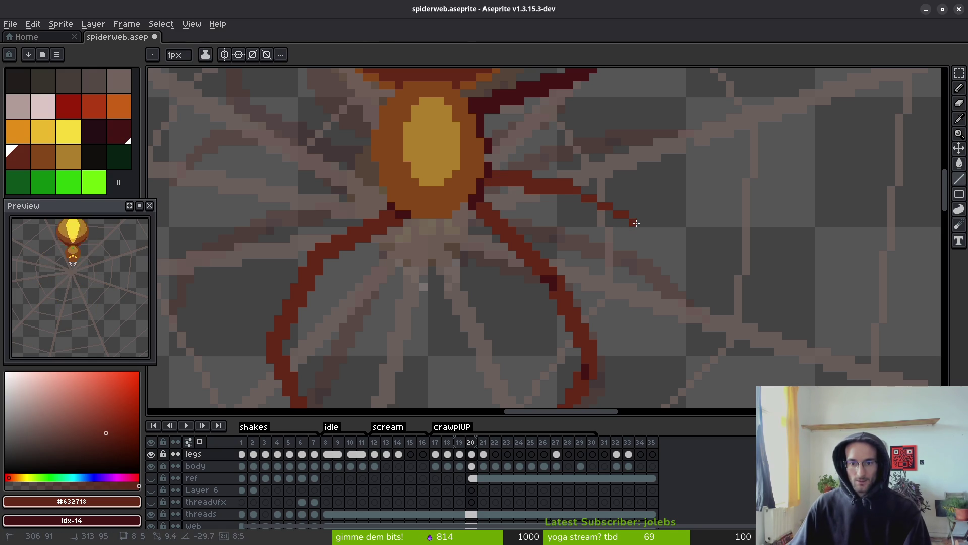
key(ctrl+z)
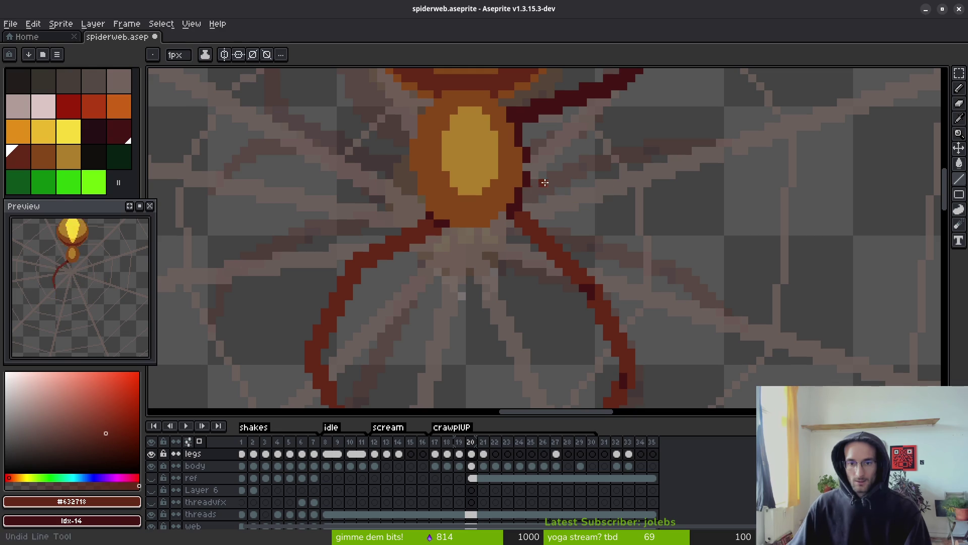
Redraw the right leg as dark red lines from the abdomen bending down and right.
mouse_move(529, 183)
mouse_down()
mouse_move(585, 175)
mouse_move(661, 194)
mouse_move(667, 209)
mouse_up()
drag(593, 183, 657, 218)
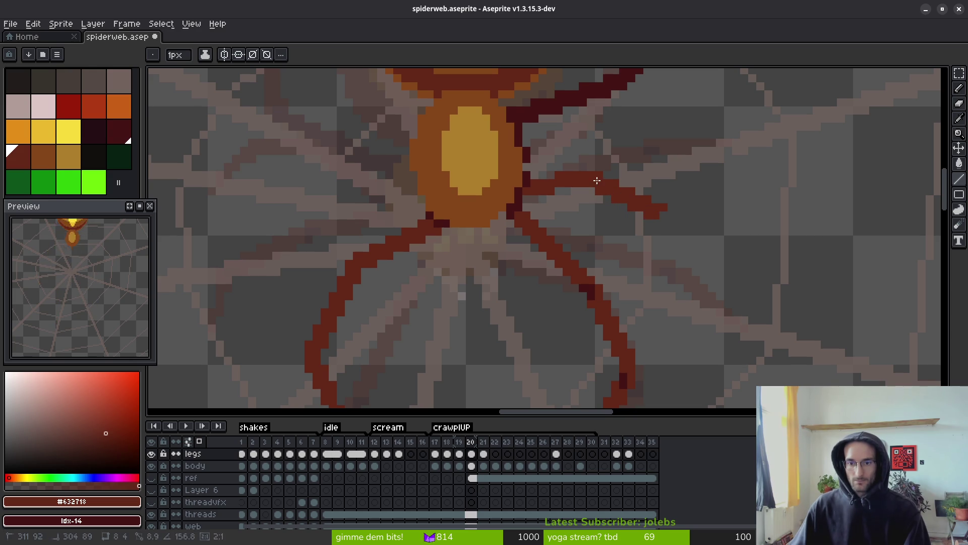
mouse_move(599, 182)
mouse_down()
mouse_move(667, 212)
mouse_move(680, 281)
mouse_up()
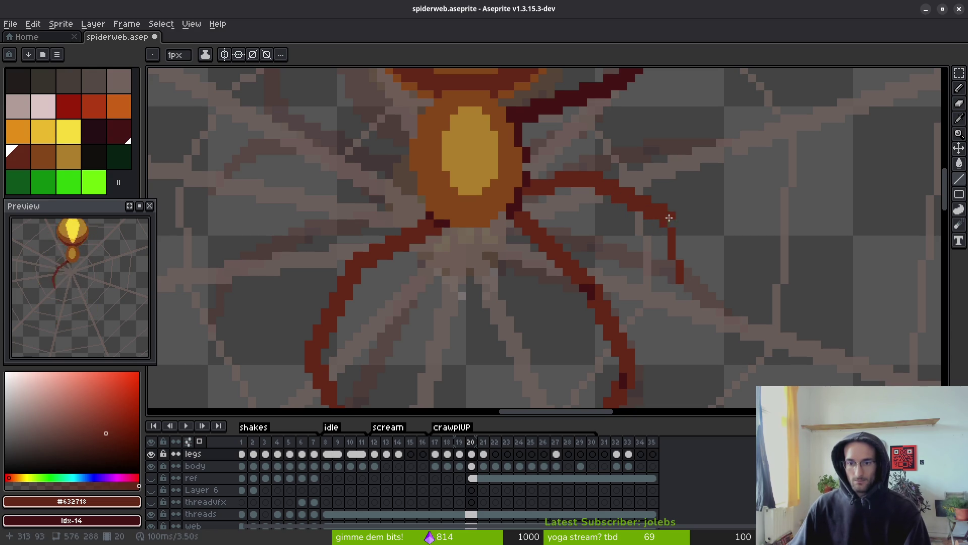
click(675, 246)
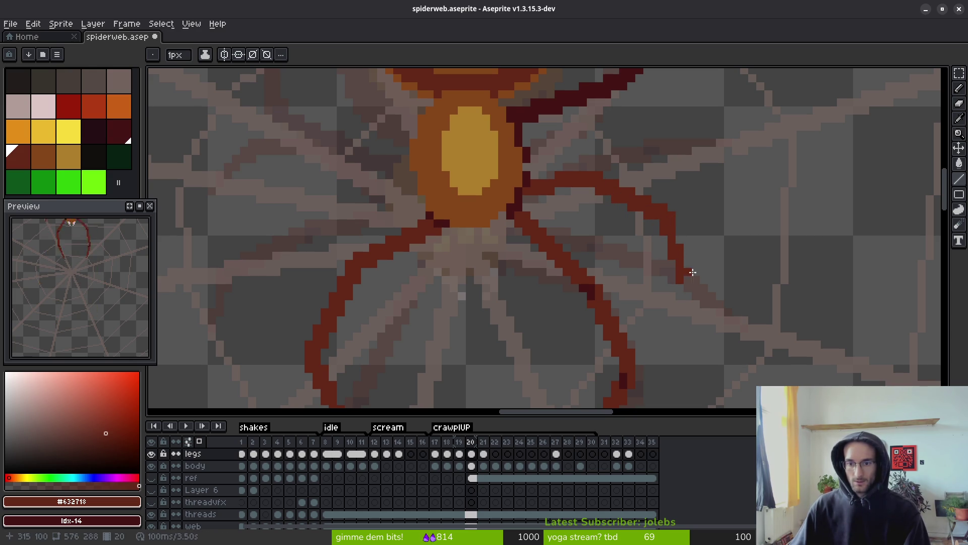
Flip between frames 19 and 20 to compare the redrawn leg.
scroll(728, 248, down, 2)
key(Left)
key(i)
key(Right)
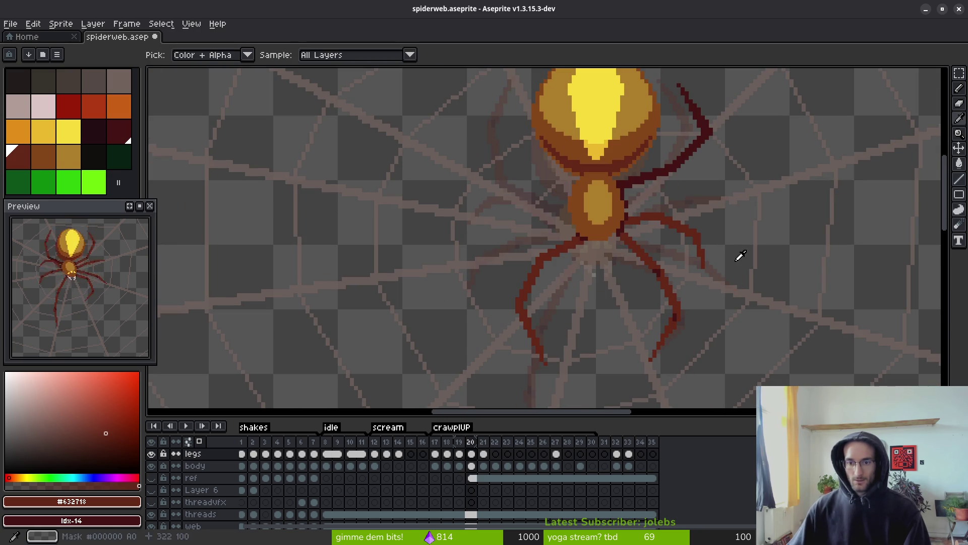
key(b)
key(Left)
key(Right)
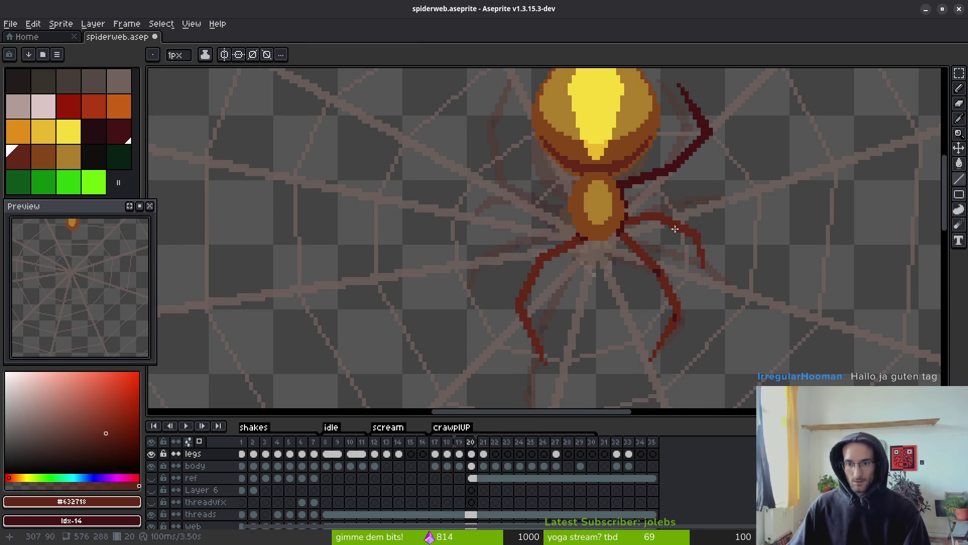
Draw a straight dark red leg line up-right from the abdomen and erase a stray pixel.
scroll(646, 217, up, 4)
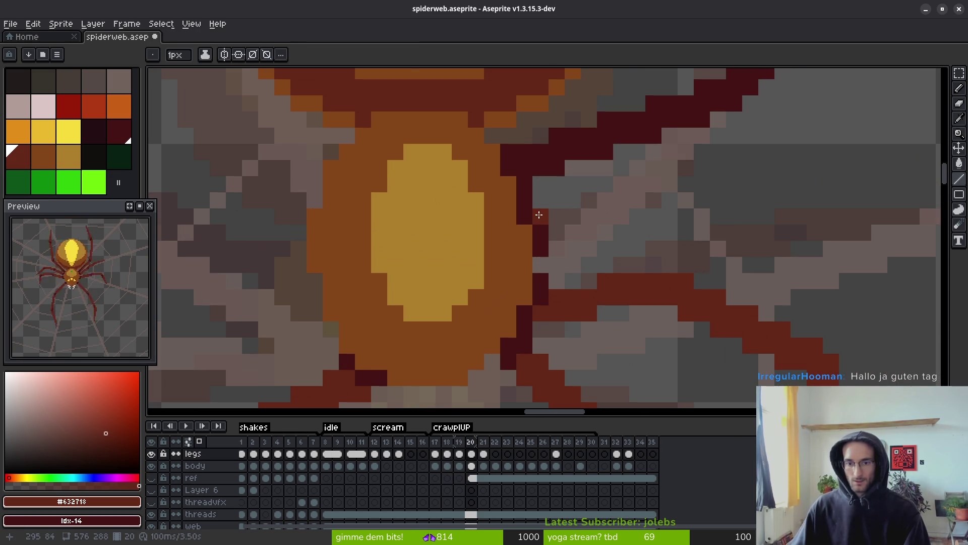
click(539, 216)
shift+click(634, 160)
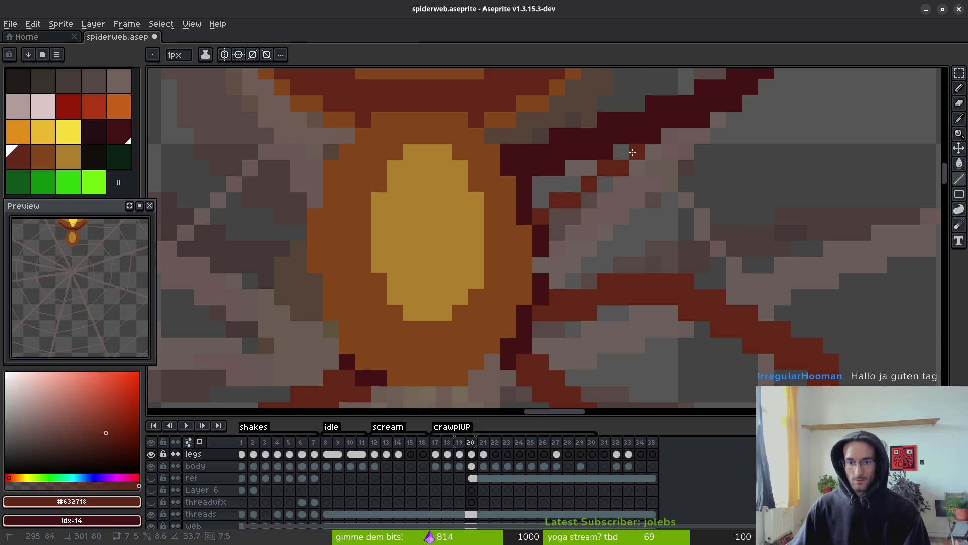
shift+click(669, 152)
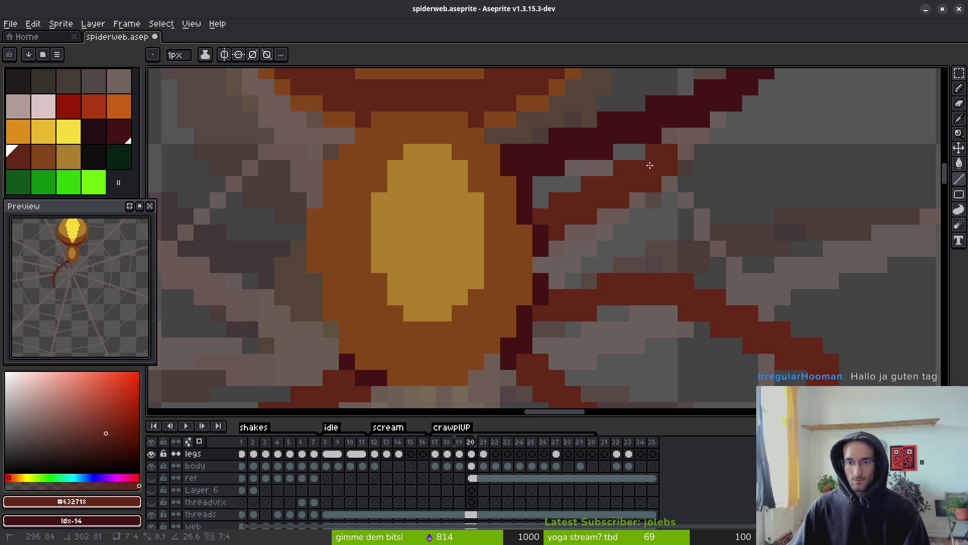
drag(803, 199, 748, 227)
key(e)
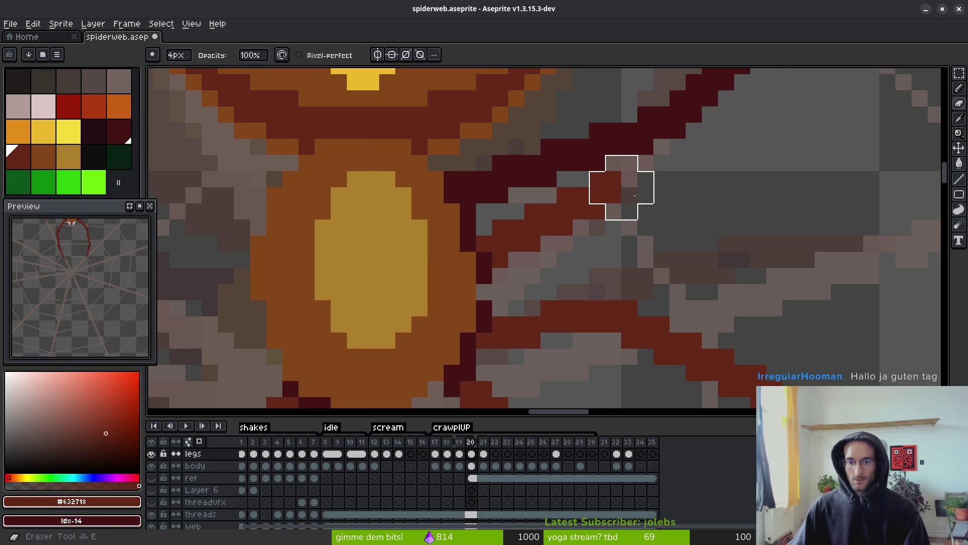
click(634, 195)
Extend the dark red leg row rightward and remove a stray red pixel.
key(b)
drag(595, 195, 707, 178)
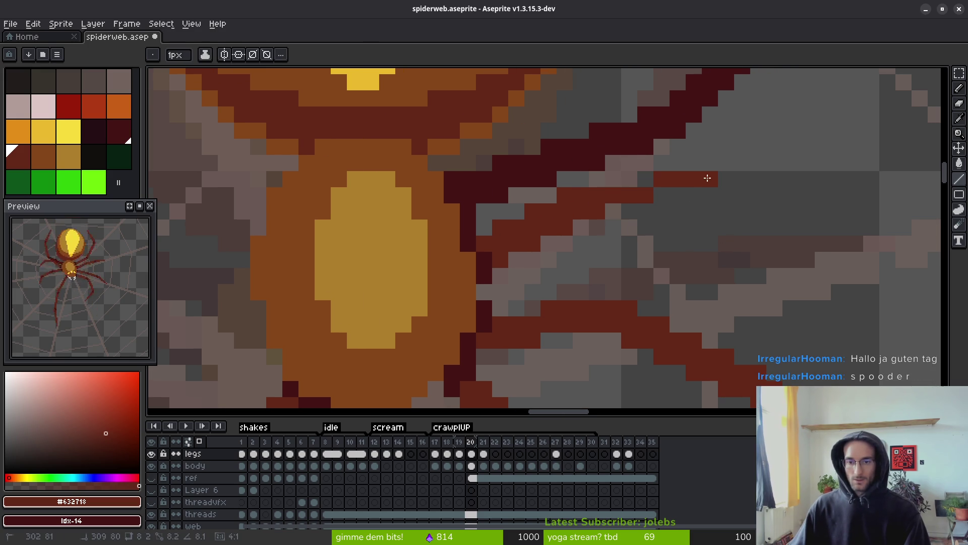
mouse_move(613, 196)
mouse_down()
mouse_move(711, 194)
mouse_move(588, 184)
mouse_up()
click(792, 197)
key(ctrl+z)
key(e)
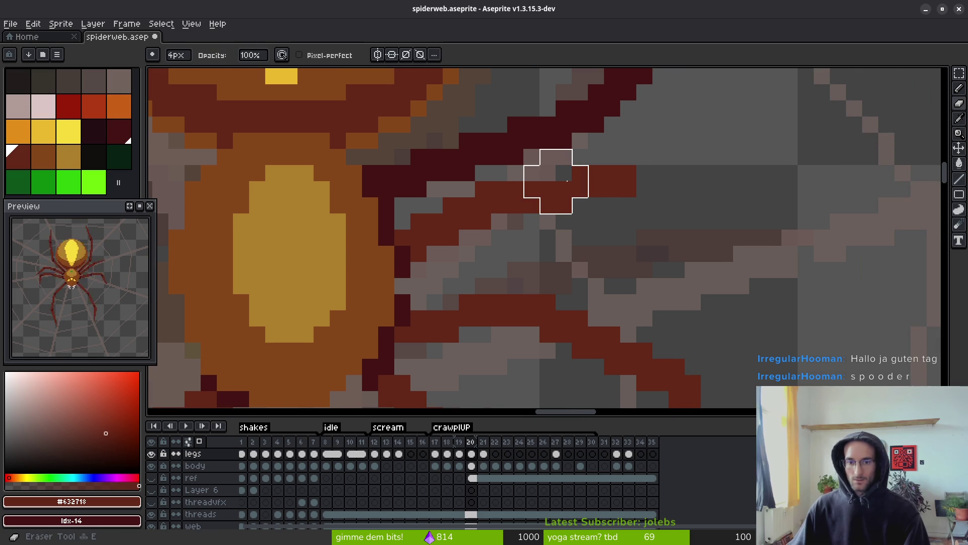
key(z)
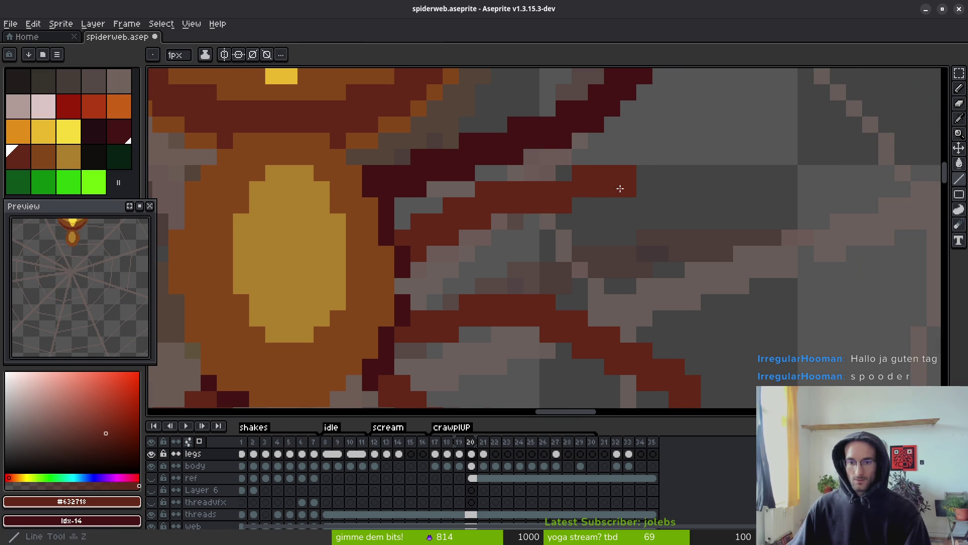
click(564, 173)
key(b)
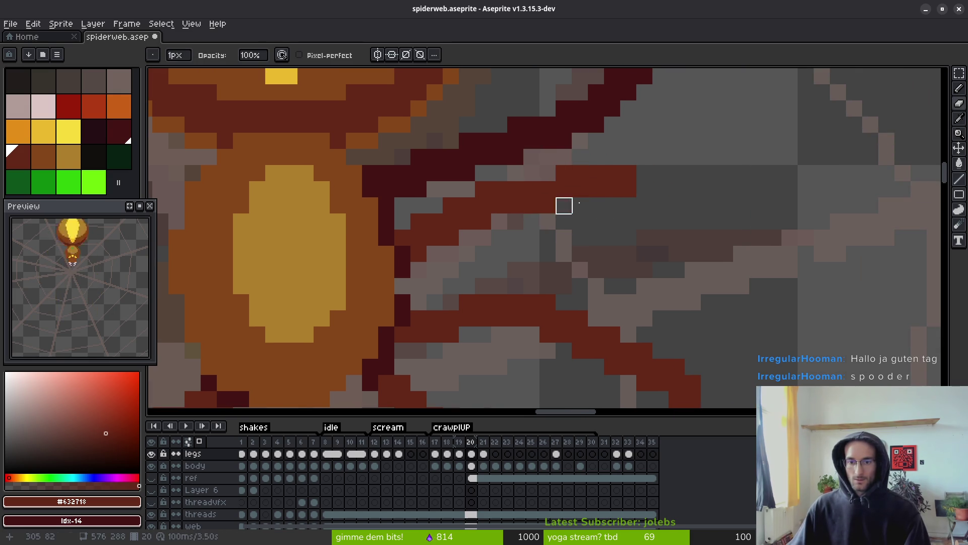
key(l)
Add dark red diagonal leg segments running down to the right.
mouse_move(643, 173)
mouse_down()
mouse_move(764, 218)
mouse_move(741, 270)
mouse_up()
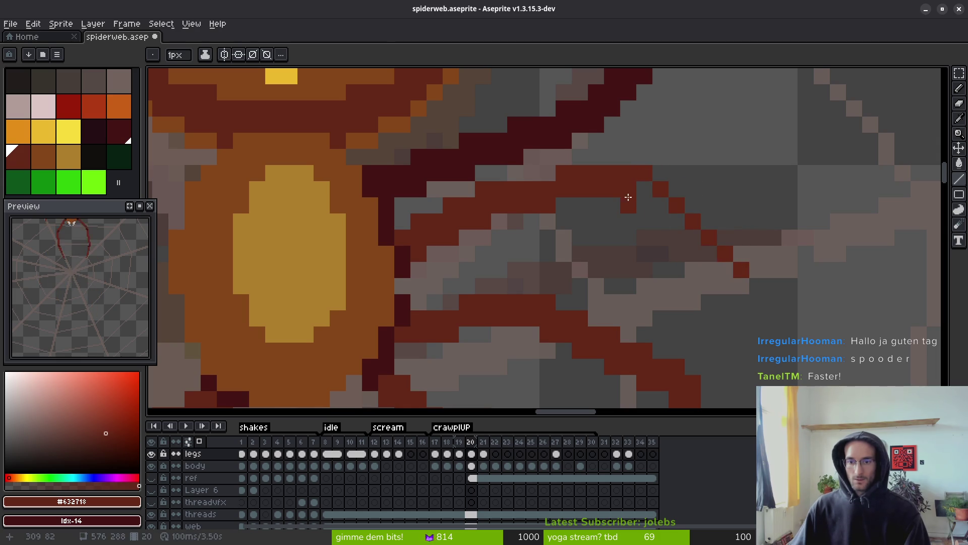
drag(628, 197, 694, 233)
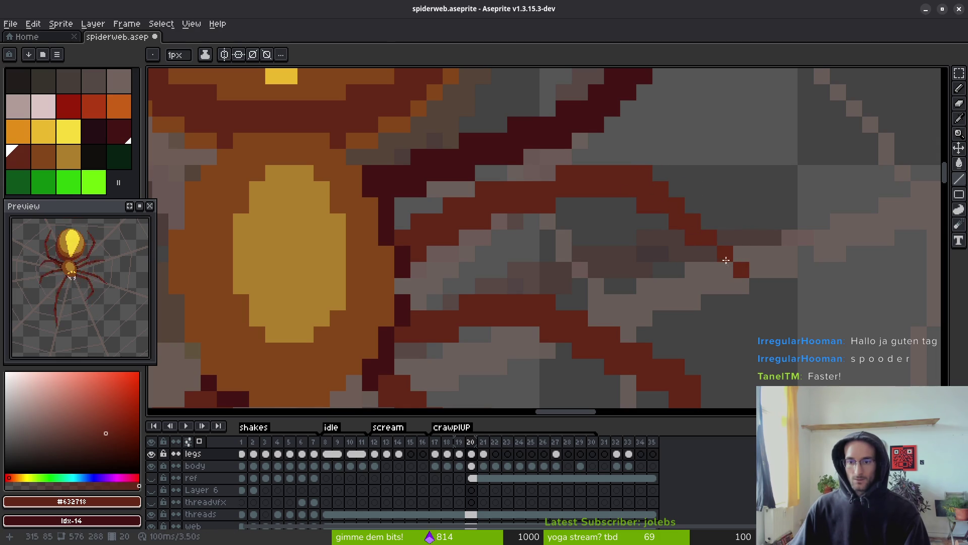
scroll(716, 253, down, 2)
scroll(698, 245, up, 1)
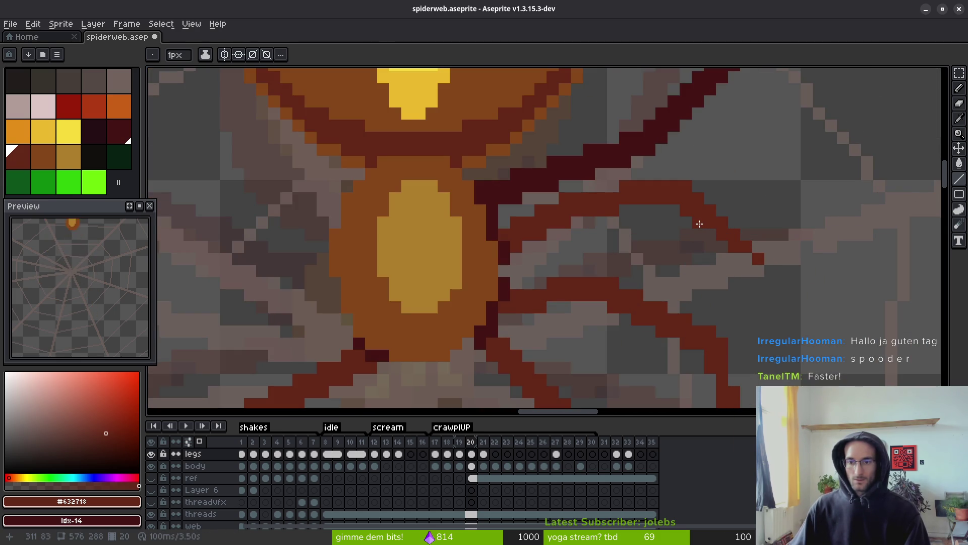
click(698, 186)
click(709, 198)
click(722, 210)
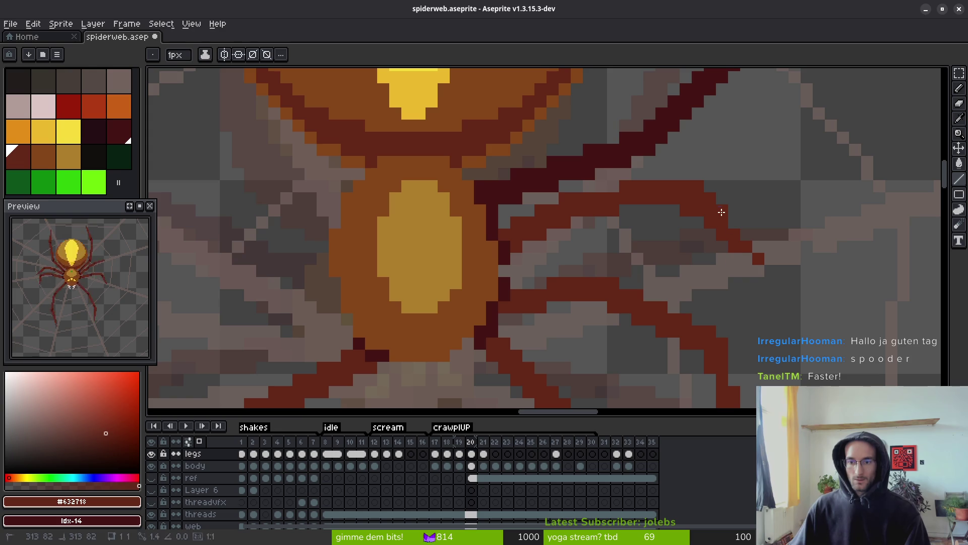
key(f)
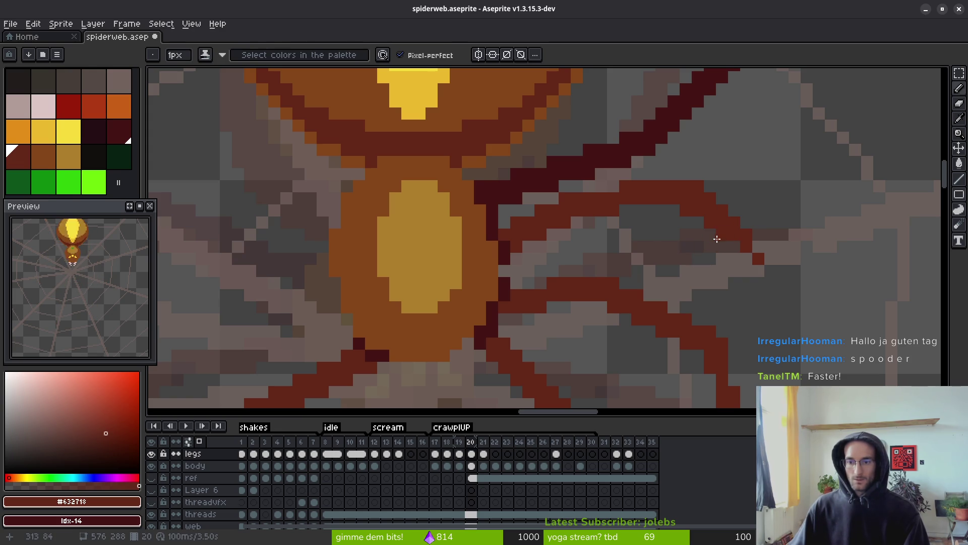
key(e)
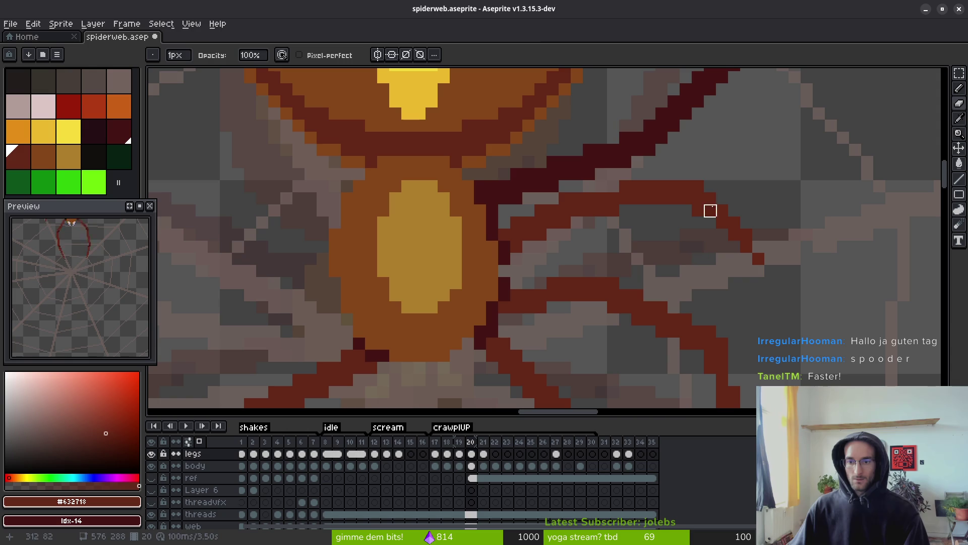
key(b)
Erase the old diagonal leg strand and redraw it as one straight diagonal line.
scroll(751, 230, up, 2)
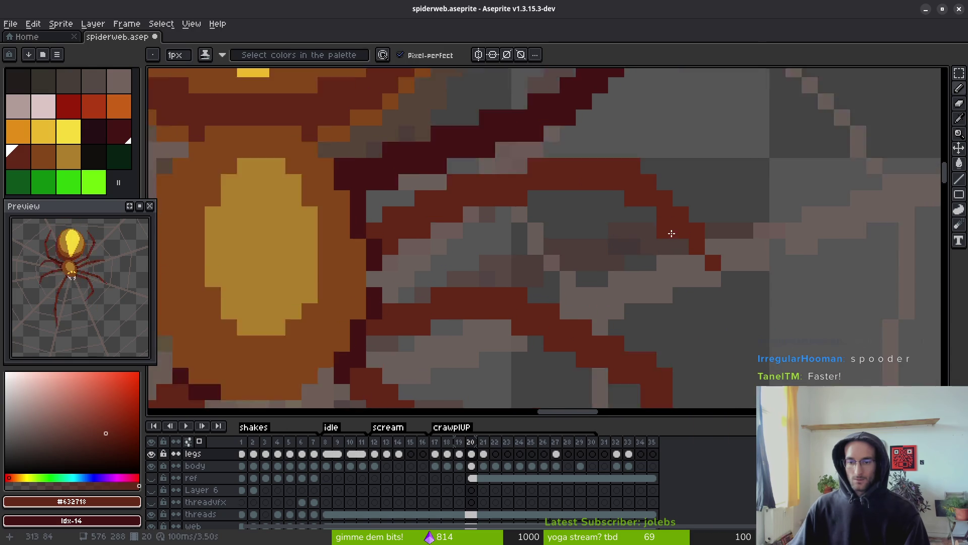
key(e)
mouse_move(724, 277)
mouse_down()
mouse_move(659, 201)
mouse_move(733, 300)
mouse_move(709, 225)
mouse_up()
key(l)
mouse_move(632, 145)
mouse_down()
mouse_move(782, 301)
mouse_move(651, 199)
mouse_up()
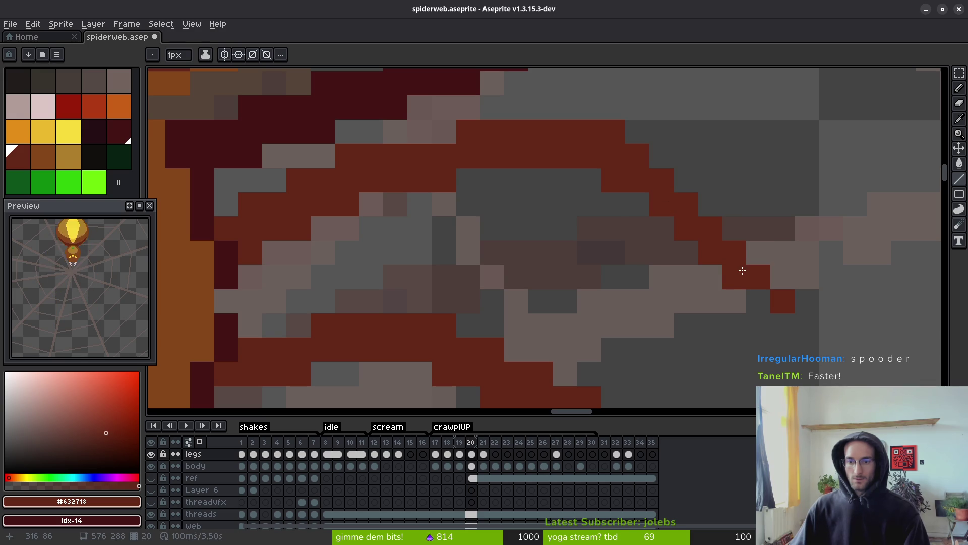
scroll(676, 225, down, 3)
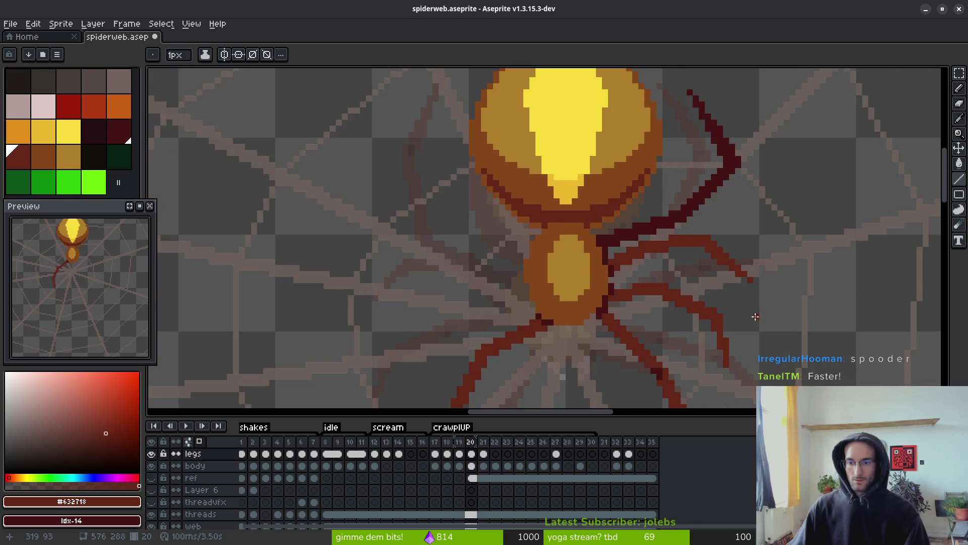
scroll(737, 297, up, 2)
scroll(740, 298, down, 2)
drag(740, 298, 677, 284)
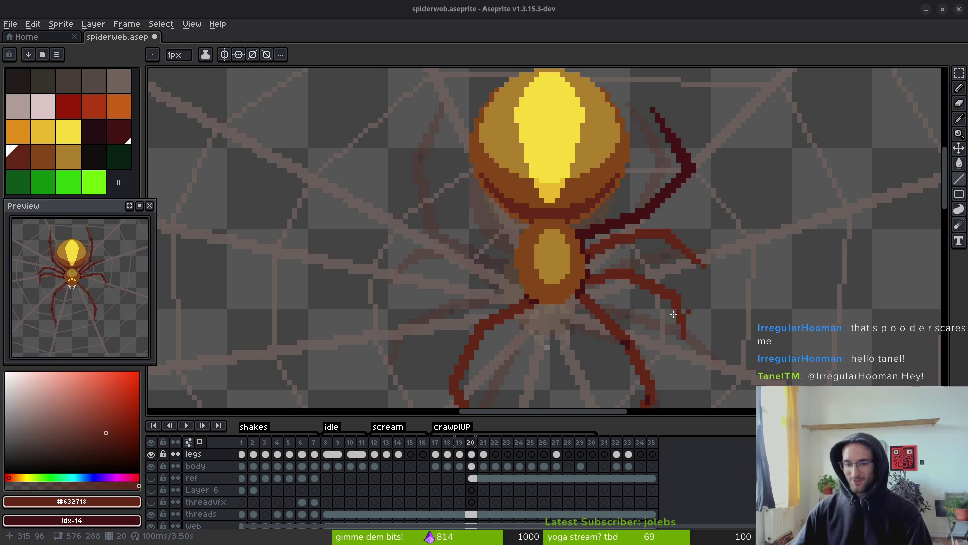
Compare frames 19 and 20, then try rectangular selections over the spider's right leg pixels.
mouse_move(646, 305)
mouse_down()
mouse_move(593, 233)
mouse_move(631, 277)
mouse_up()
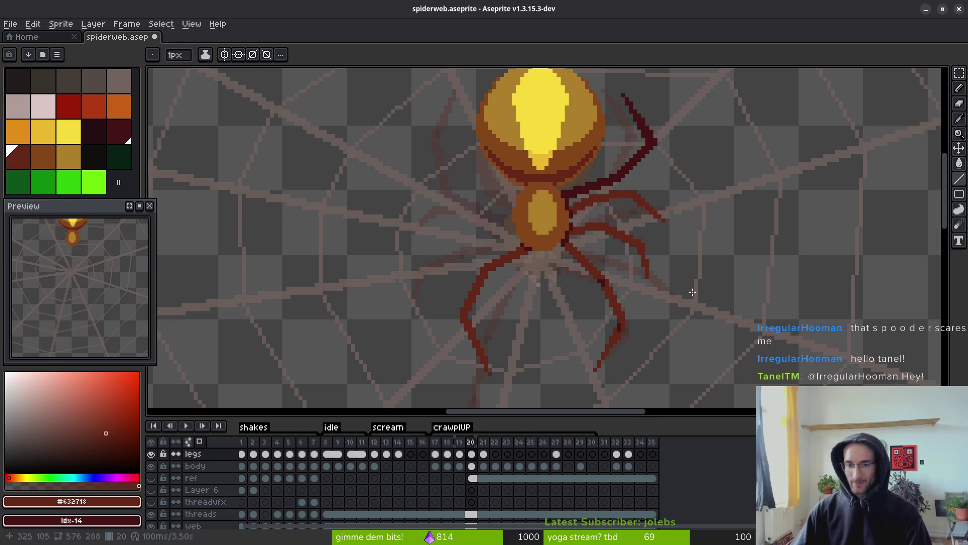
key(Left)
key(Right)
key(Left)
key(Right)
scroll(630, 202, up, 5)
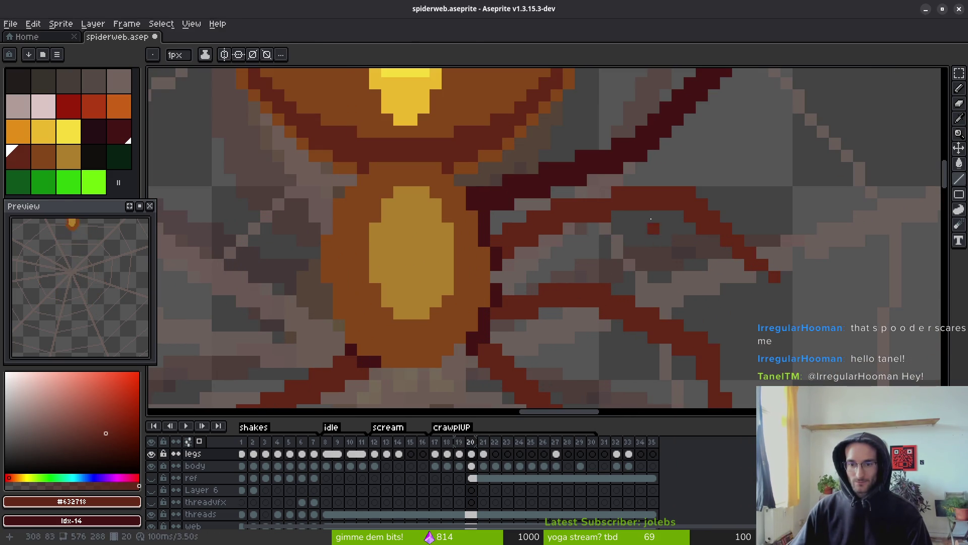
key(m)
drag(612, 187, 806, 283)
key(ctrl+d)
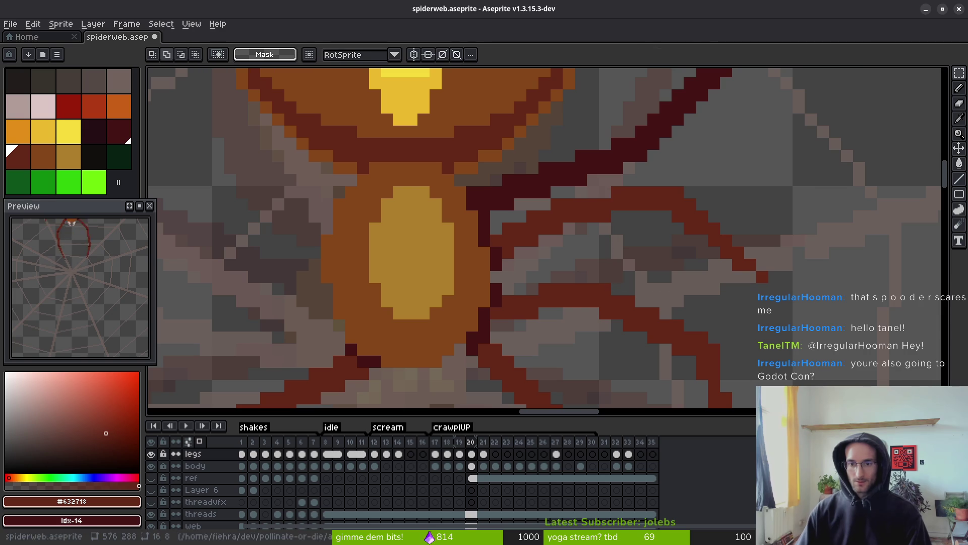
drag(587, 174, 806, 271)
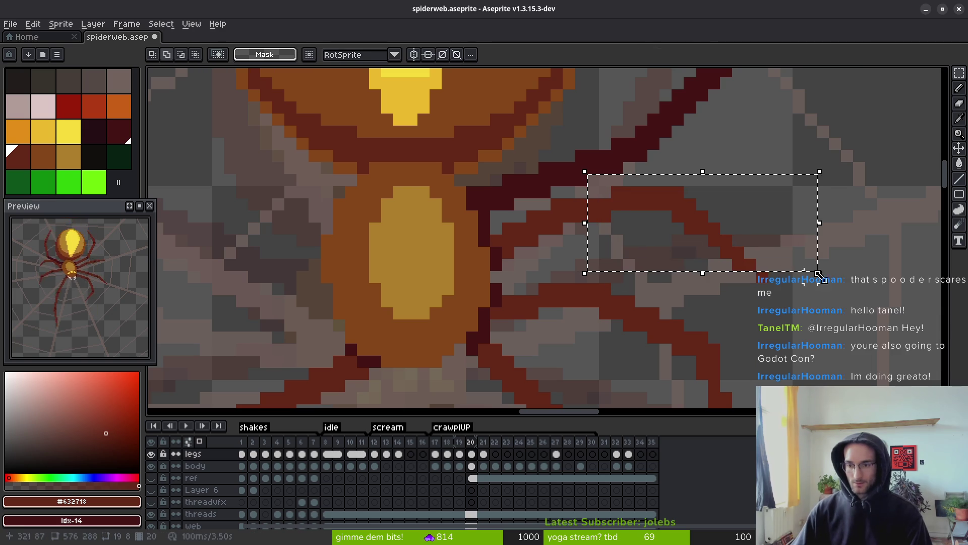
mouse_move(807, 319)
mouse_down()
mouse_move(724, 231)
mouse_move(705, 229)
mouse_up()
key(ctrl+d)
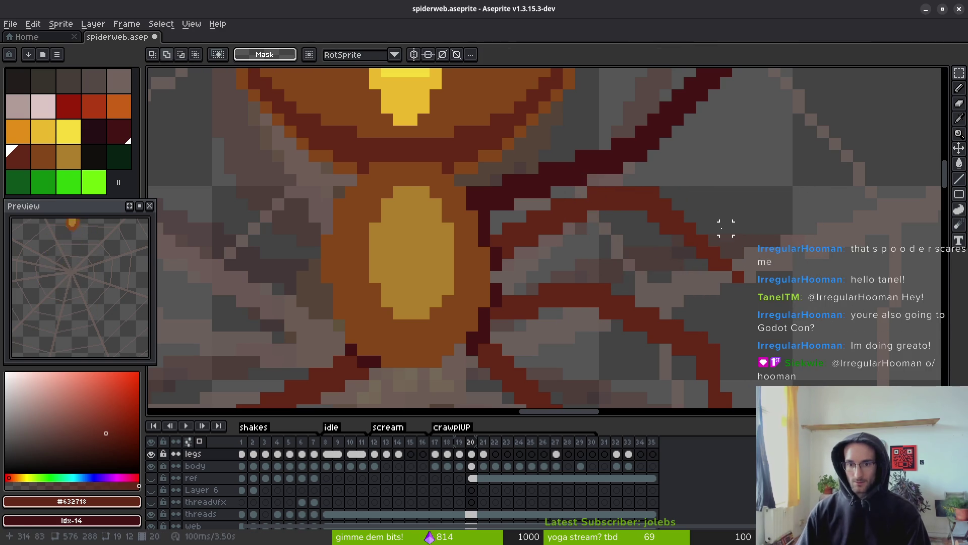
Shift a selected section of the right leg one pixel left on frame 20 and save.
drag(616, 179, 773, 280)
key(Left)
key(Left)
key(ctrl+d)
key(ctrl+s)
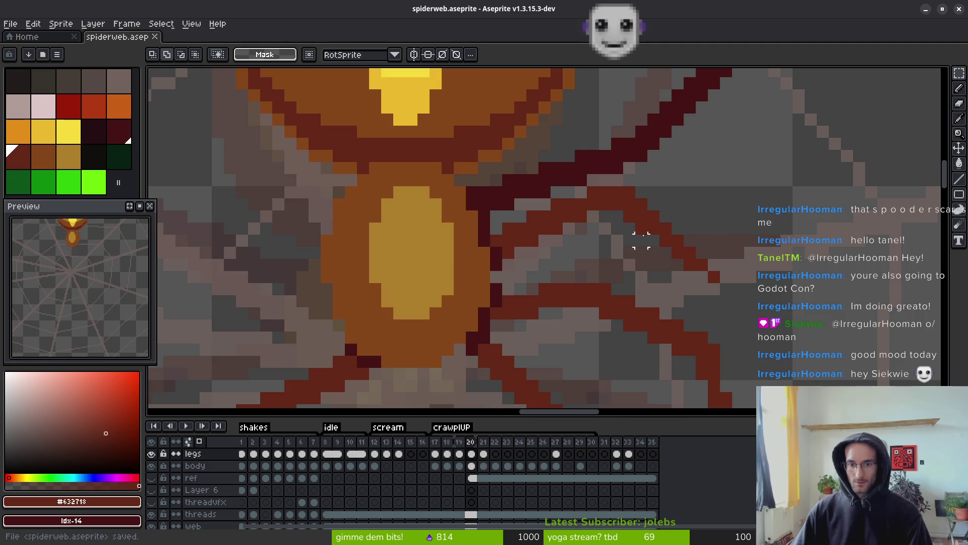
Nudge another leg section one pixel left and up, then save spiderweb.aseprite.
scroll(651, 247, down, 1)
scroll(677, 265, up, 2)
drag(600, 179, 759, 301)
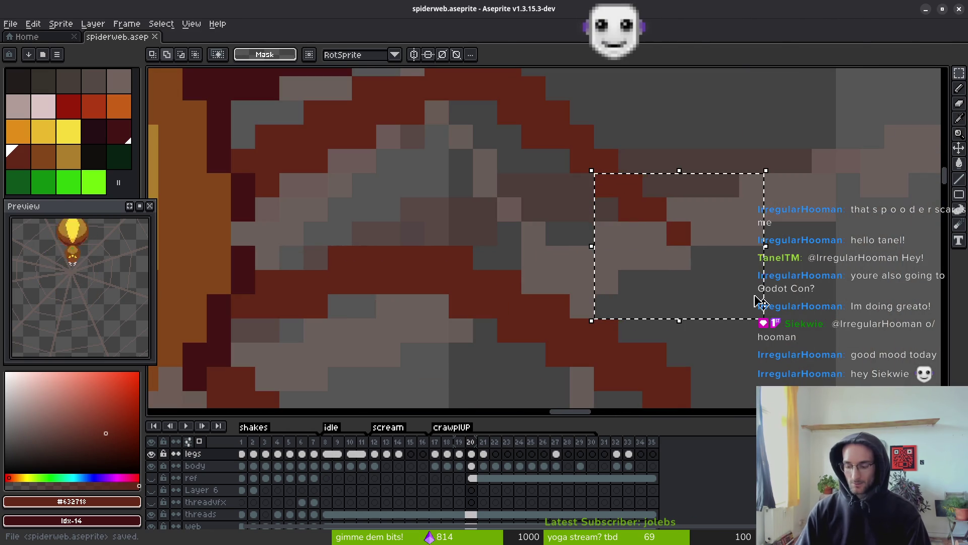
key(Left)
key(Up)
key(ctrl+d)
key(ctrl+s)
Flip between frames 19 and 20 to check the adjusted right leg.
scroll(614, 229, down, 2)
scroll(614, 229, down, 3)
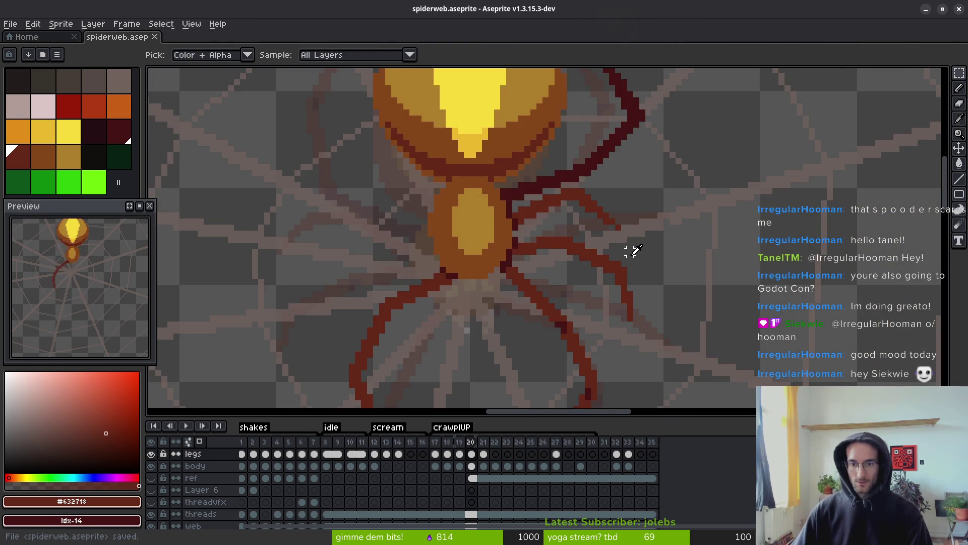
scroll(564, 218, up, 3)
scroll(564, 218, up, 1)
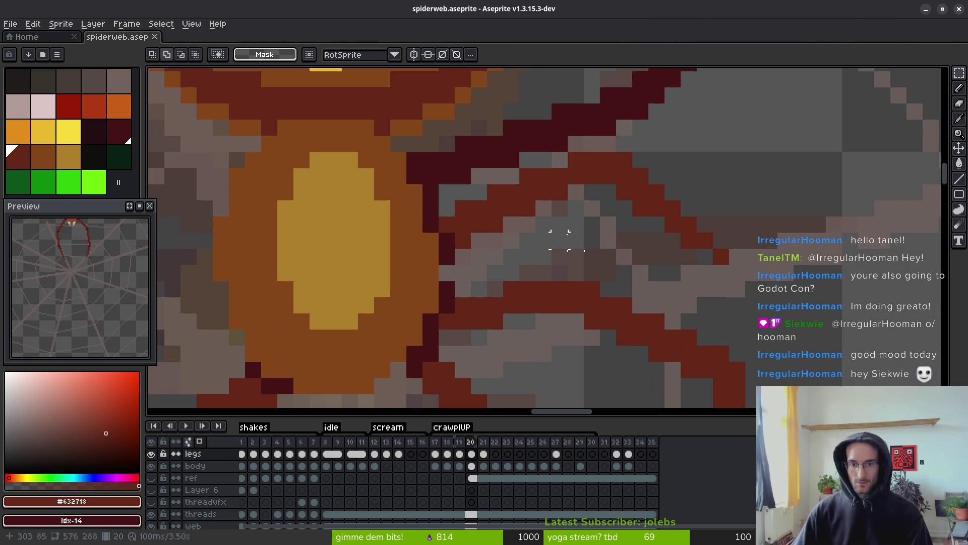
key(b)
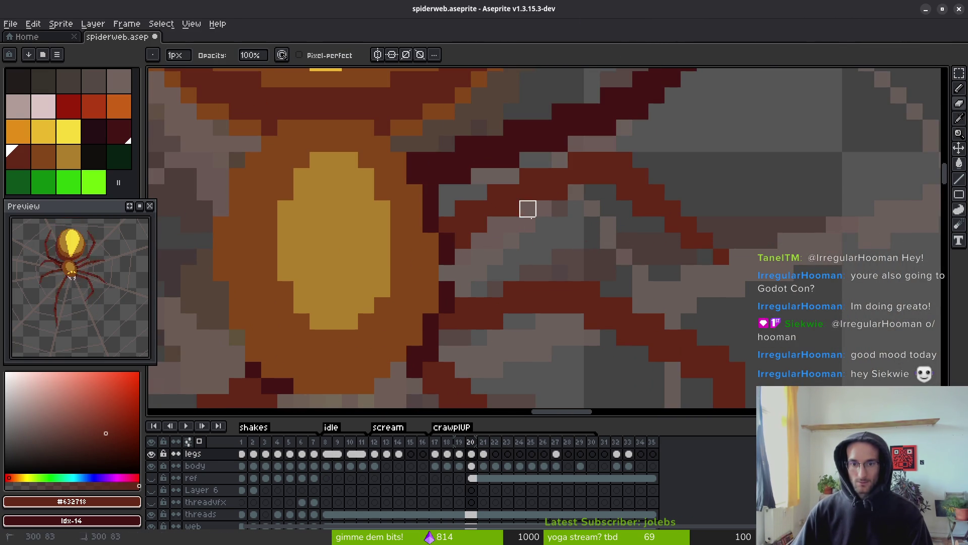
scroll(599, 263, down, 4)
scroll(592, 243, up, 4)
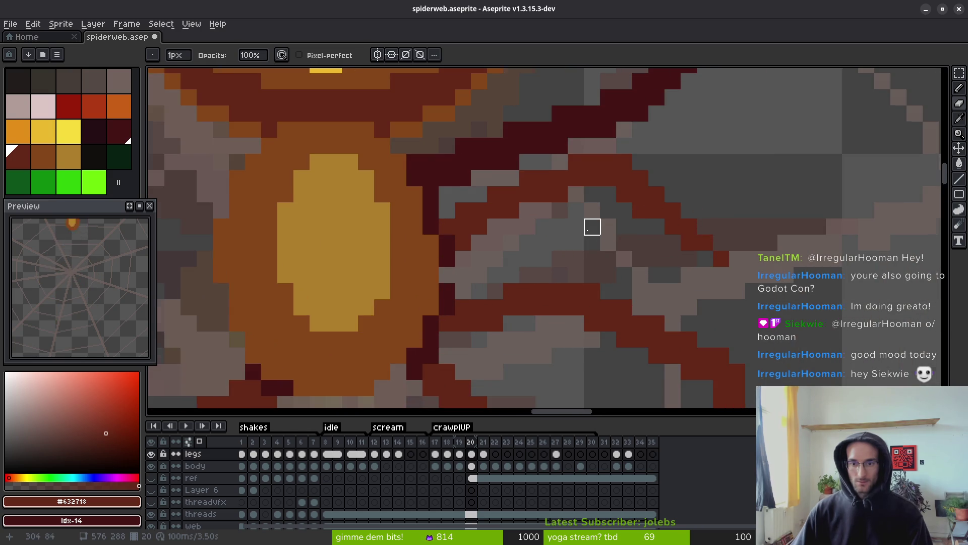
scroll(592, 227, down, 1)
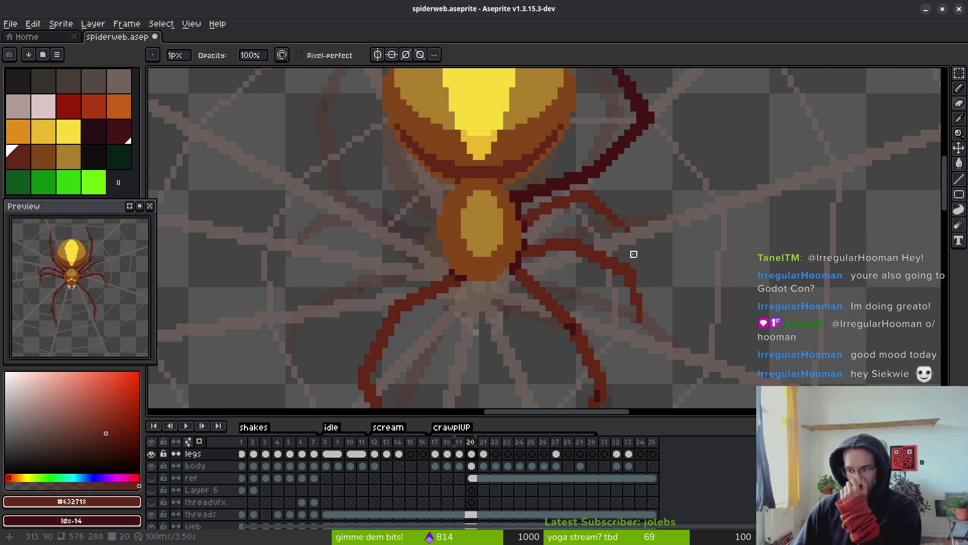
key(i)
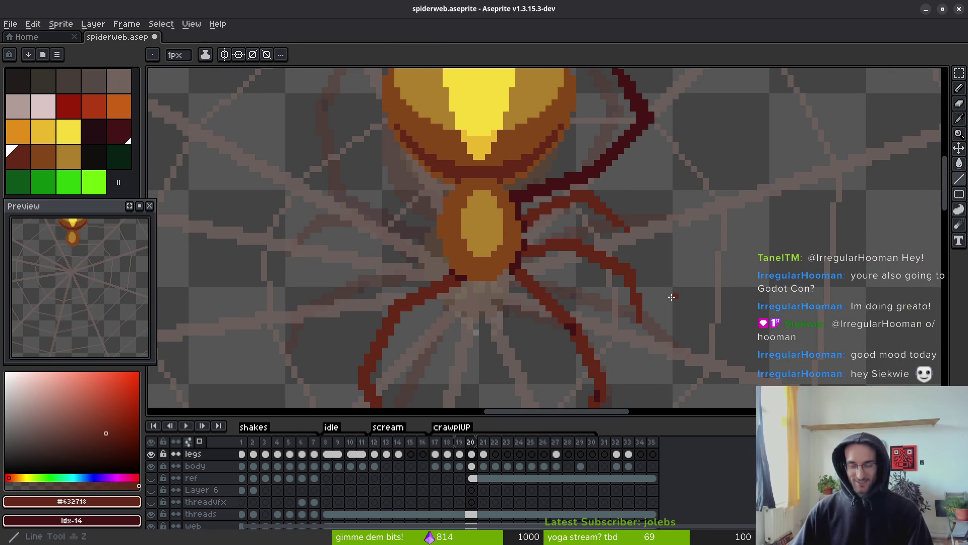
key(Left)
scroll(643, 320, down, 1)
key(Right)
Paint a pixel onto the spider's right leg on frame 20 with the pencil.
key(Left)
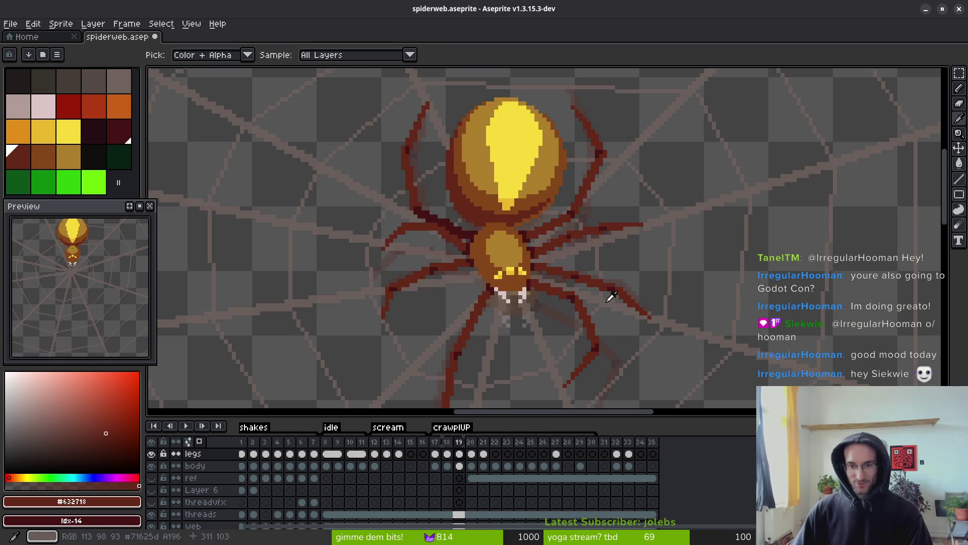
key(Right)
key(b)
scroll(592, 217, up, 2)
scroll(592, 217, up, 2)
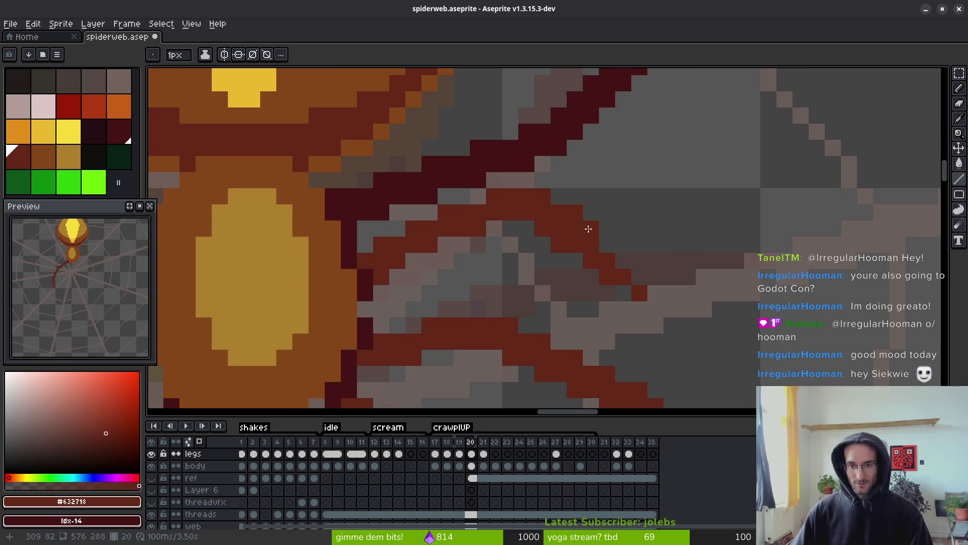
click(661, 263)
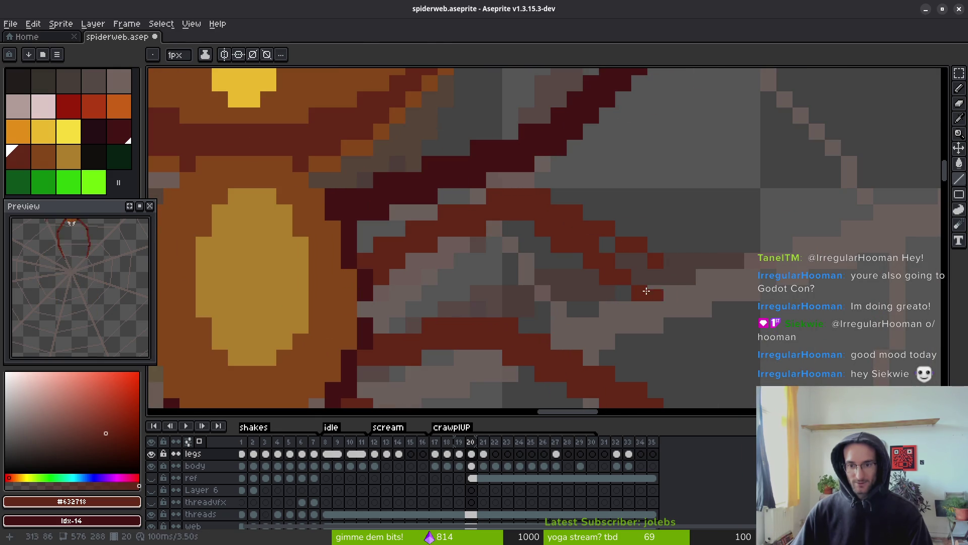
key(b)
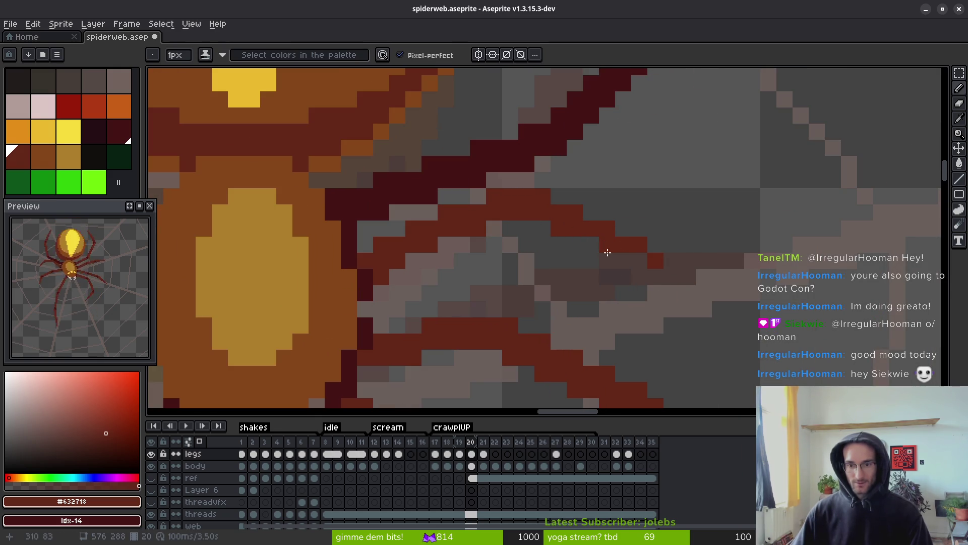
scroll(611, 269, down, 4)
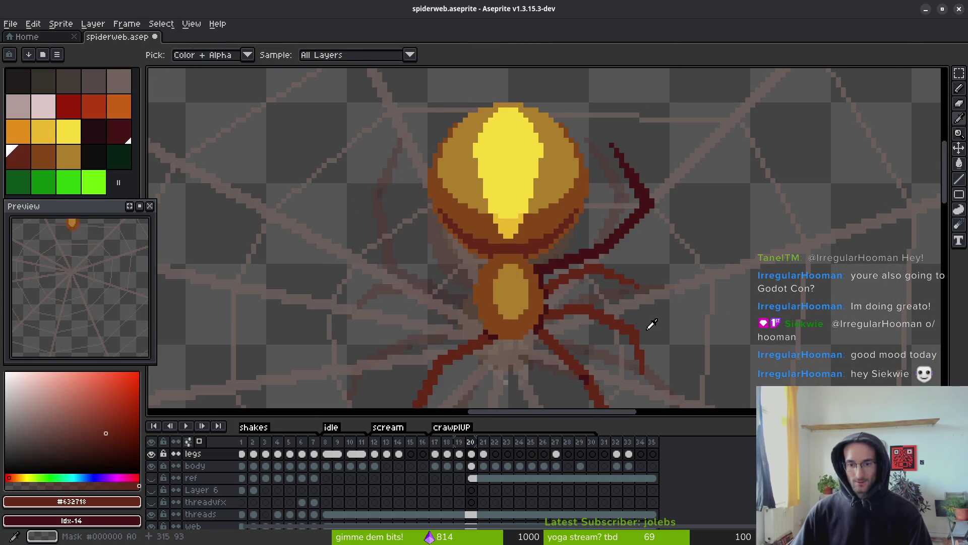
scroll(619, 277, up, 1)
scroll(618, 278, down, 1)
scroll(636, 229, down, 2)
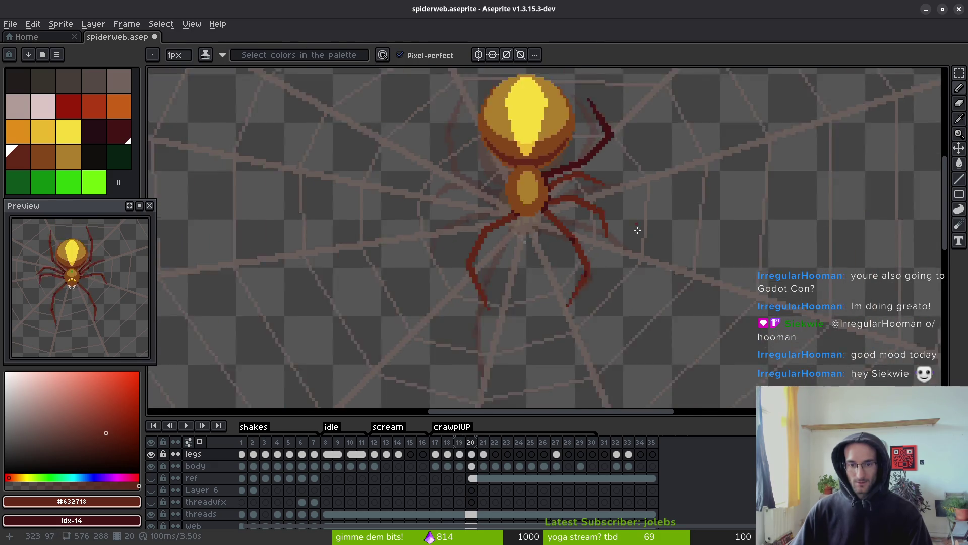
After comparing with frame 19, paint red over the leg's grey gap and erase stray pixels below.
key(comma)
key(period)
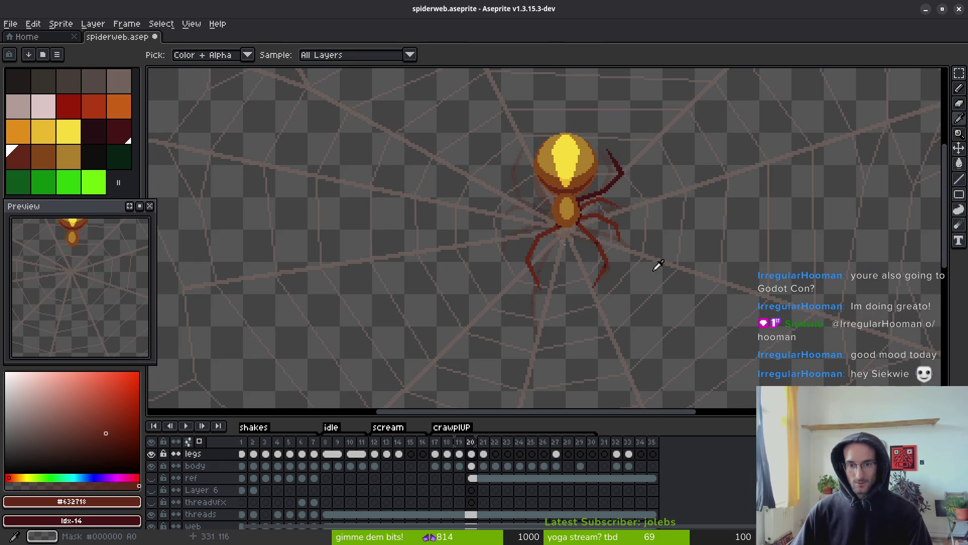
key(comma)
key(period)
key(b)
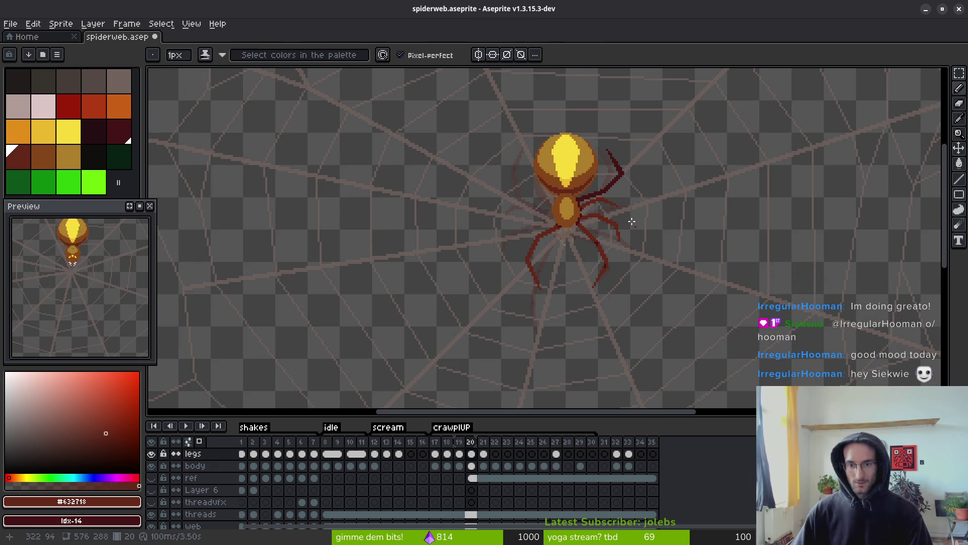
scroll(572, 211, up, 3)
scroll(479, 188, up, 2)
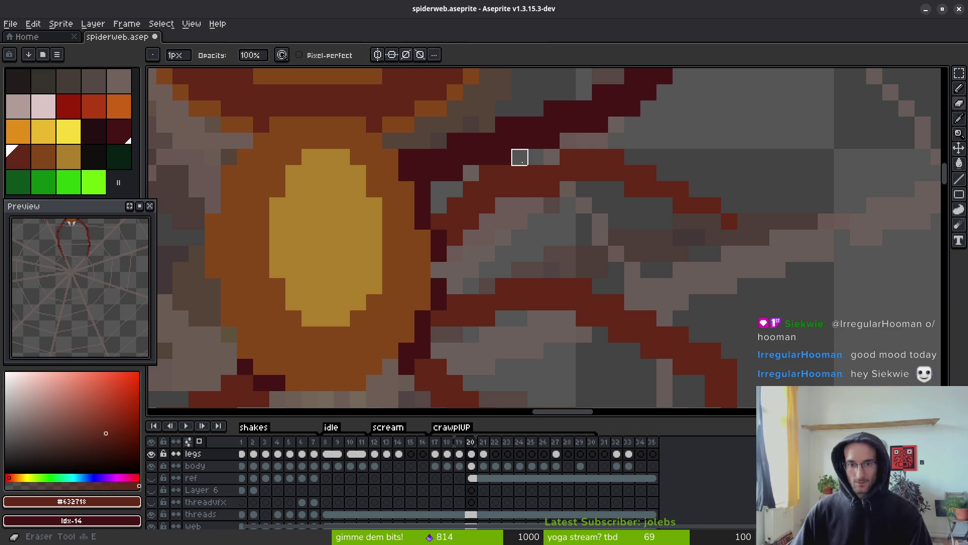
drag(510, 159, 553, 157)
key(e)
mouse_move(518, 188)
mouse_down()
mouse_move(600, 190)
mouse_move(800, 255)
mouse_up()
Shift the selected leg pixels one pixel left, save, and sample the spider's orange colour.
key(m)
key(Left)
key(ctrl+d)
key(ctrl+s)
scroll(906, 220, down, 3)
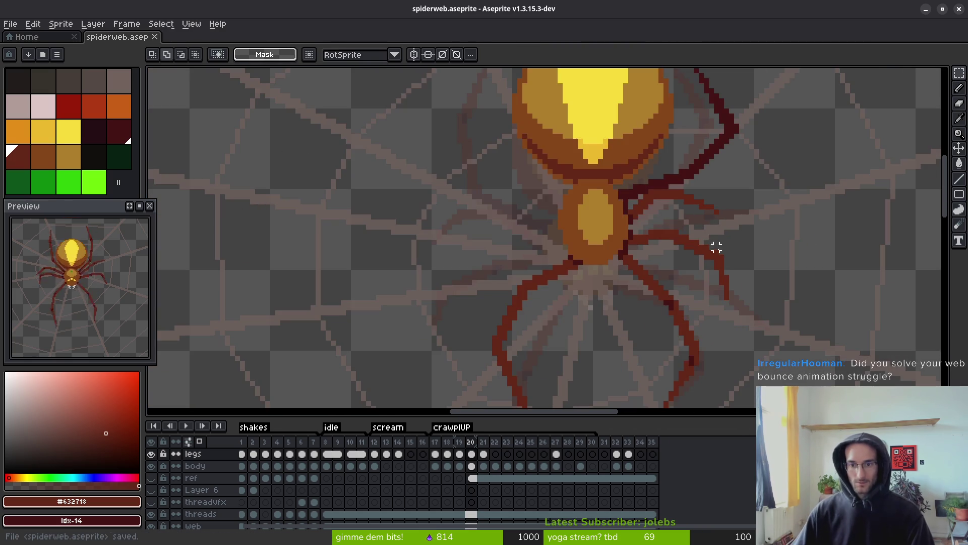
drag(697, 253, 696, 272)
key(i)
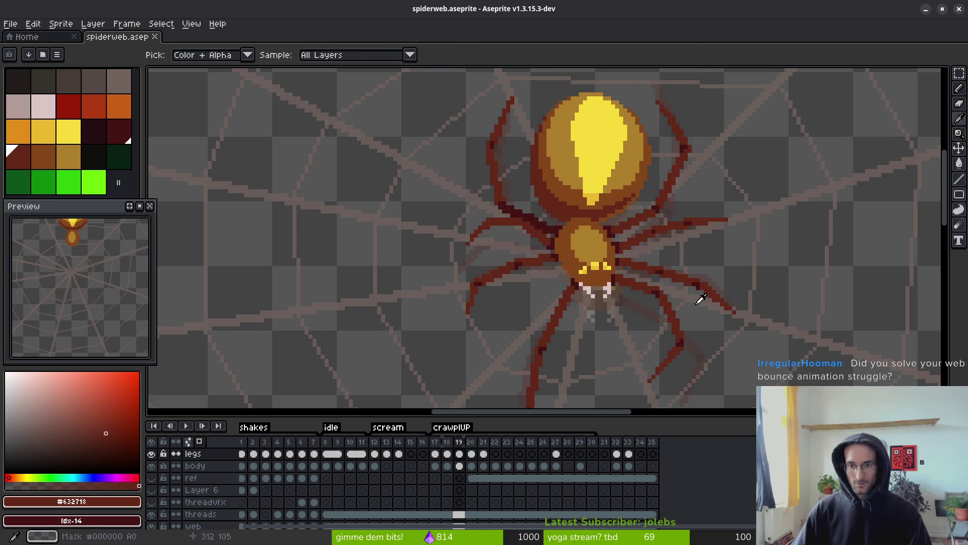
click(644, 217)
key(m)
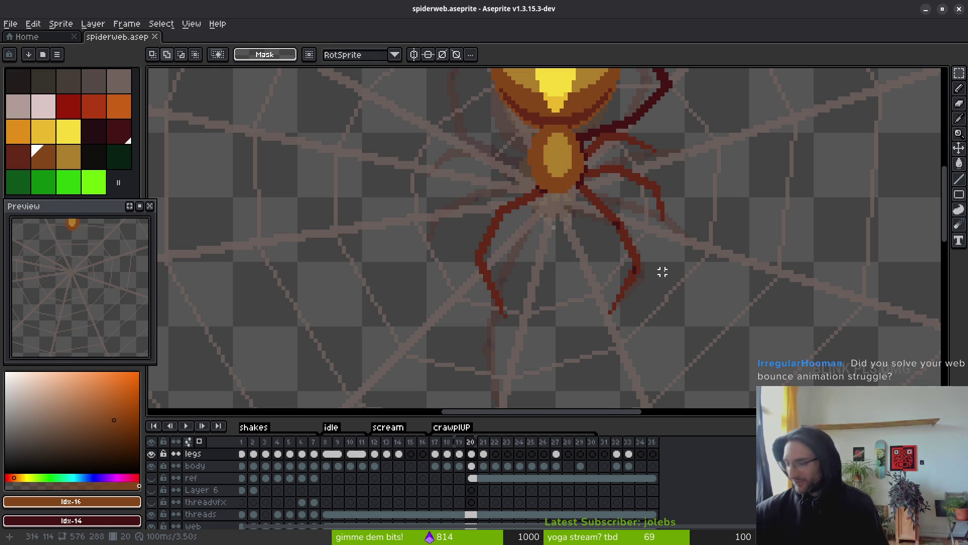
Jump to frame 1, make the background layer visible behind the web, and centre the zoomed-out view.
scroll(448, 353, down, 5)
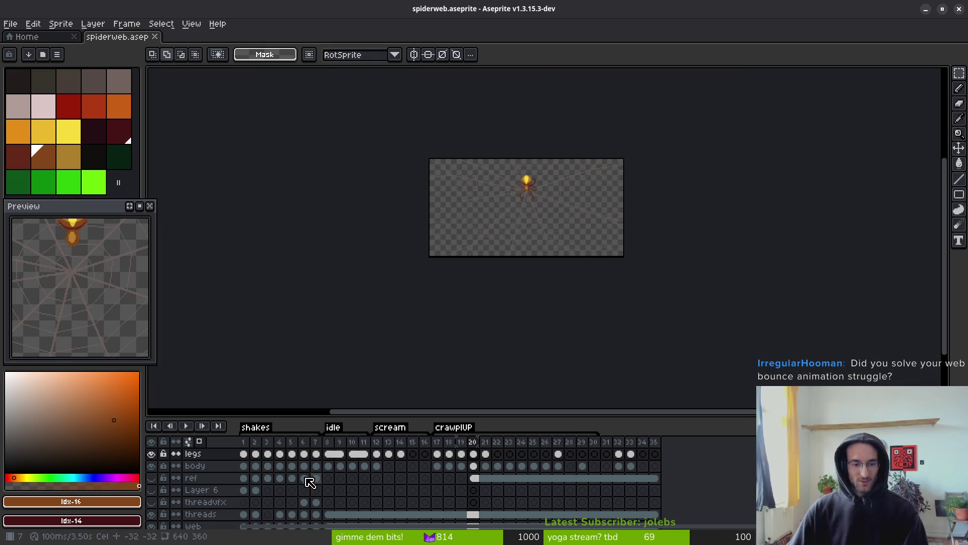
key(Home)
scroll(500, 199, up, 1)
scroll(500, 198, up, 2)
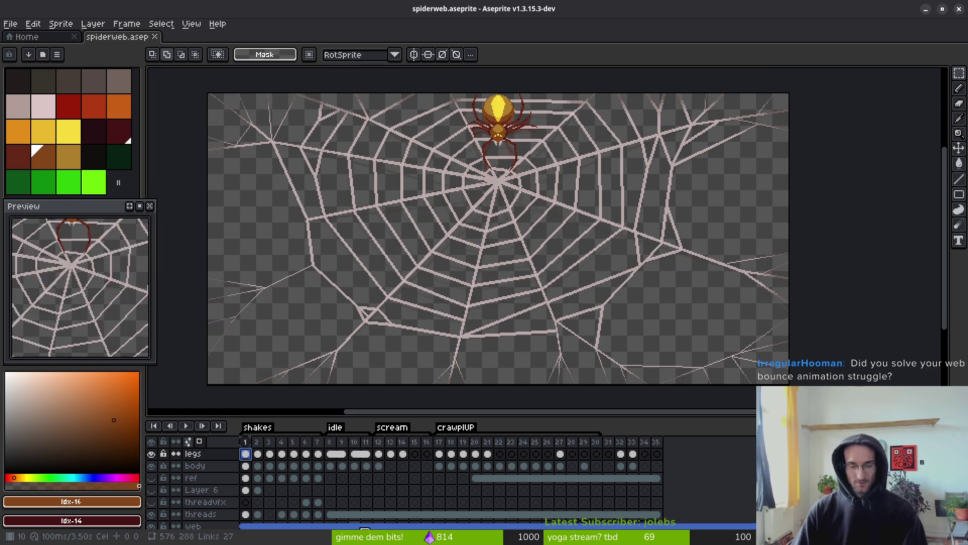
scroll(195, 513, down, 2)
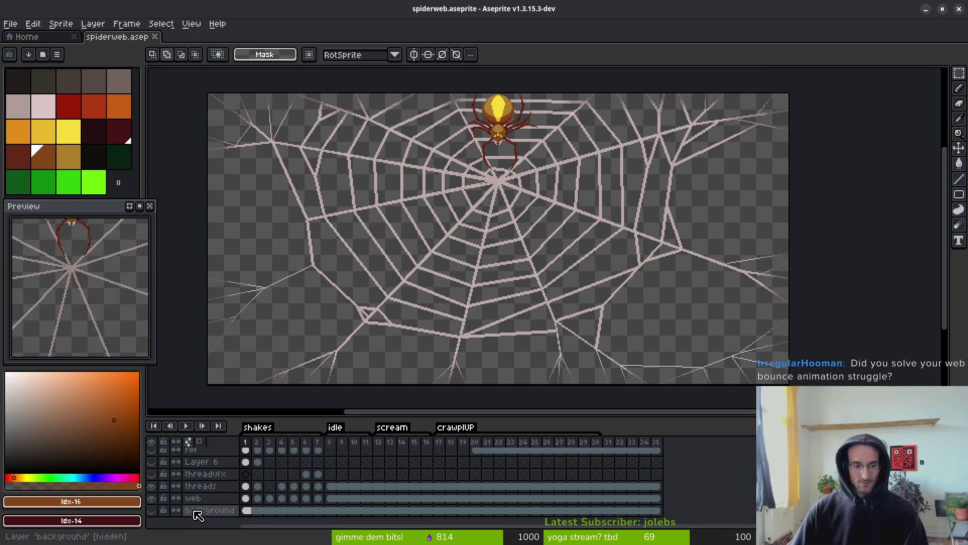
click(151, 510)
scroll(450, 254, left, 1)
scroll(548, 255, left, 1)
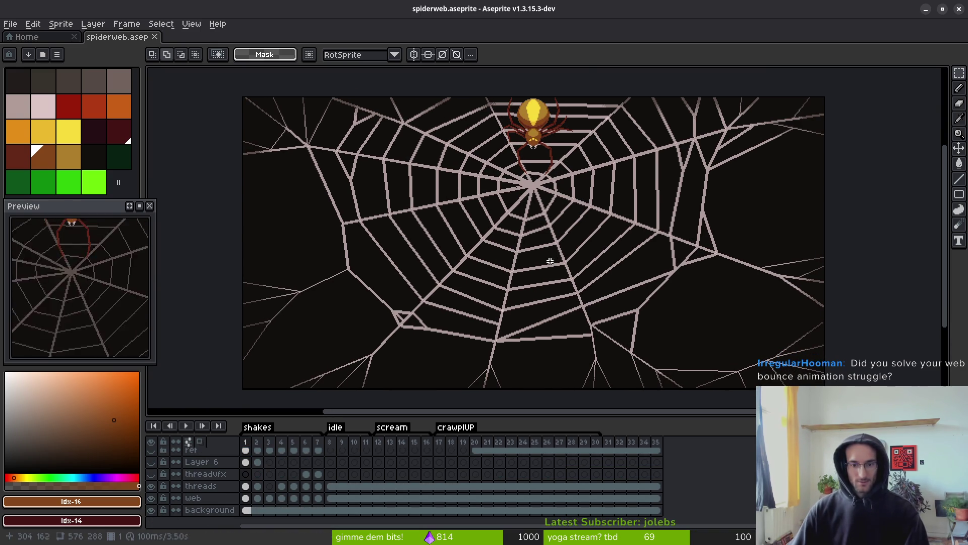
key(Tab)
scroll(510, 267, up, 2)
scroll(512, 270, down, 2)
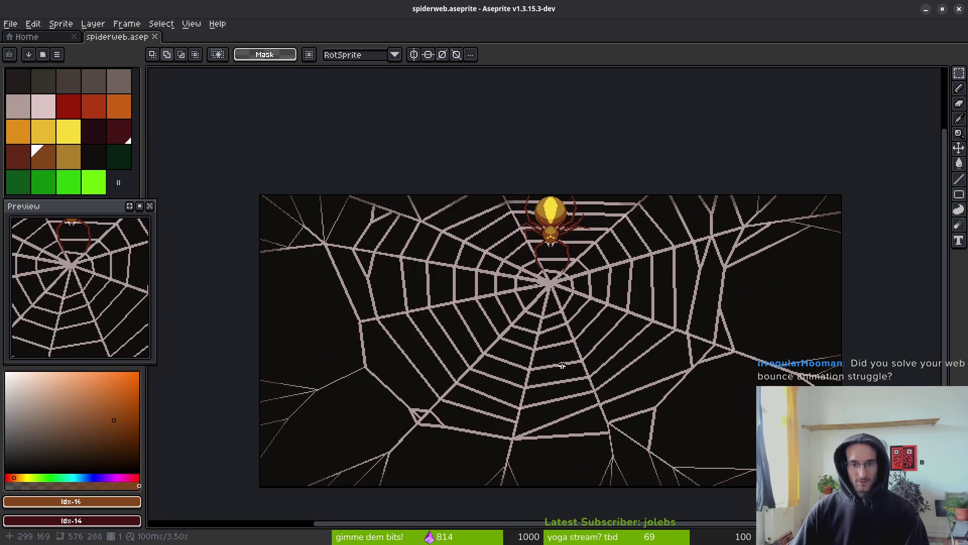
mouse_move(560, 362)
mouse_down()
mouse_move(536, 308)
mouse_move(529, 242)
mouse_up()
key(Tab)
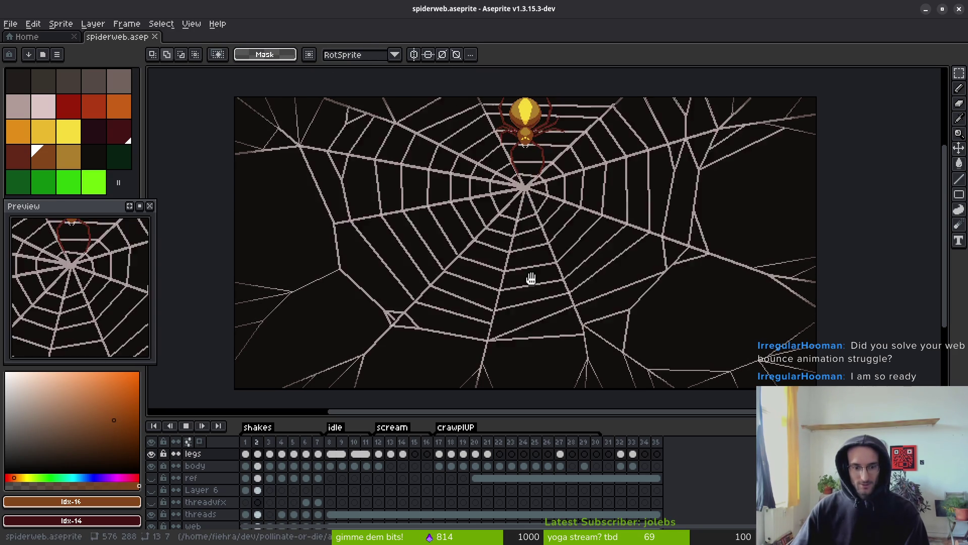
Paste frame 10's spiral threads into threads frame 3 and save.
key(Return)
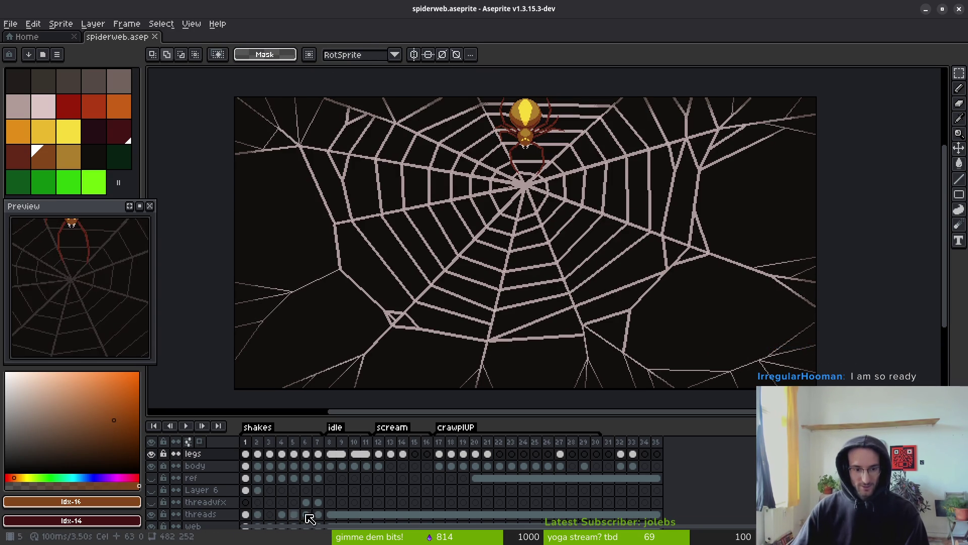
key(Right)
key(Right)
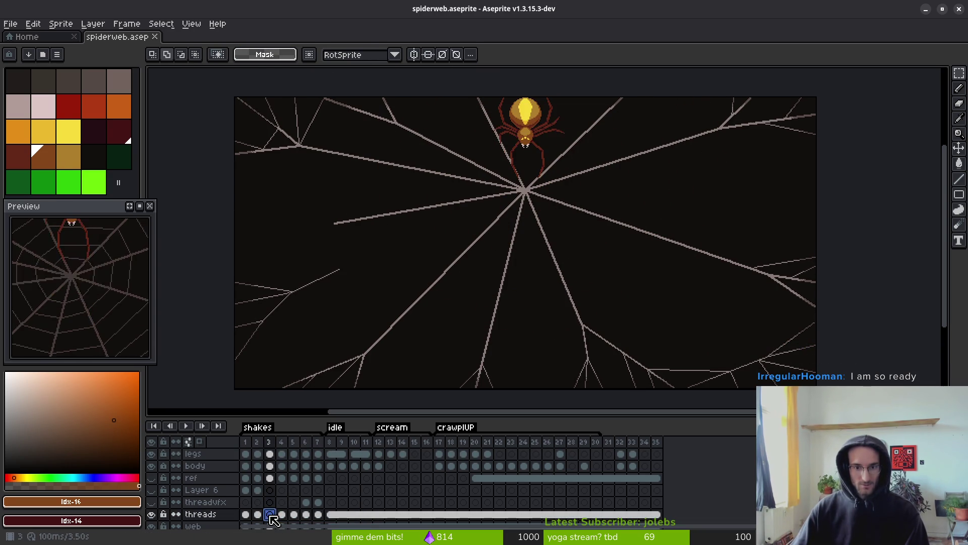
click(355, 514)
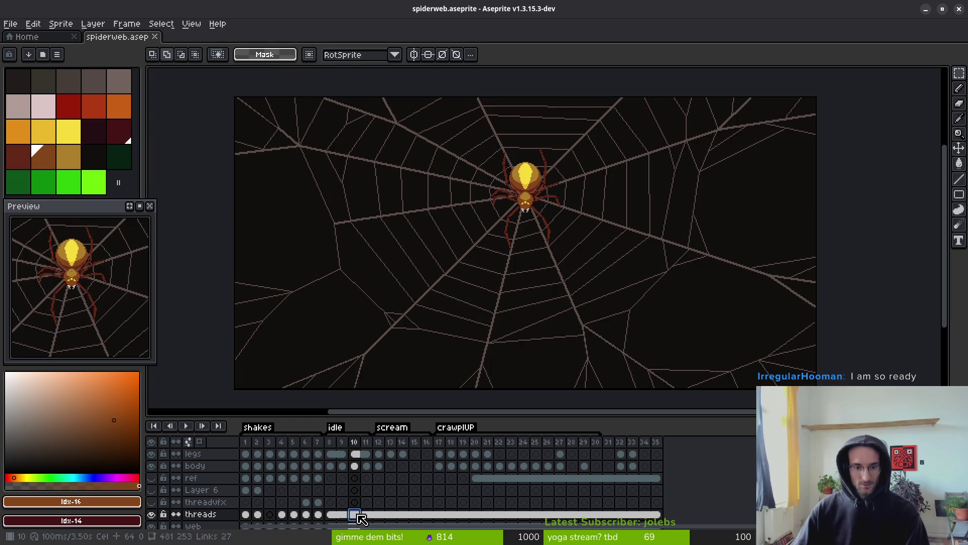
click(270, 514)
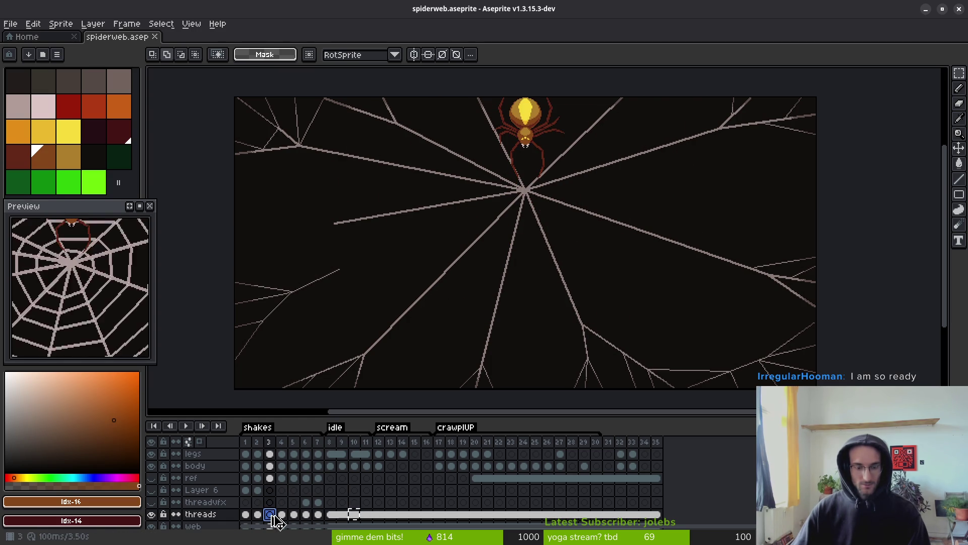
key(ctrl+v)
scroll(644, 324, up, 4)
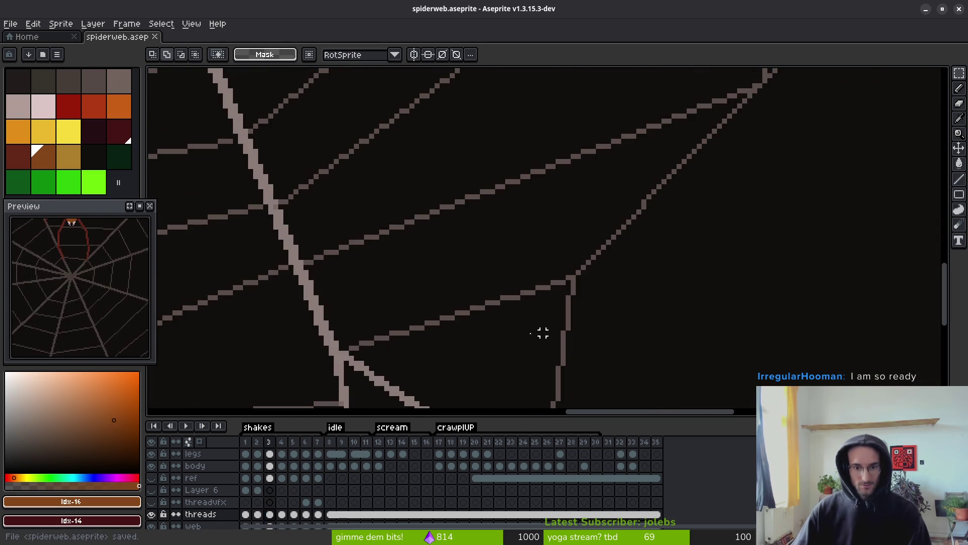
scroll(451, 324, down, 2)
key(ctrl+s)
Browse threads frames 2, 3, 9, 10 and 14 to compare how the web develops.
click(358, 464)
click(346, 501)
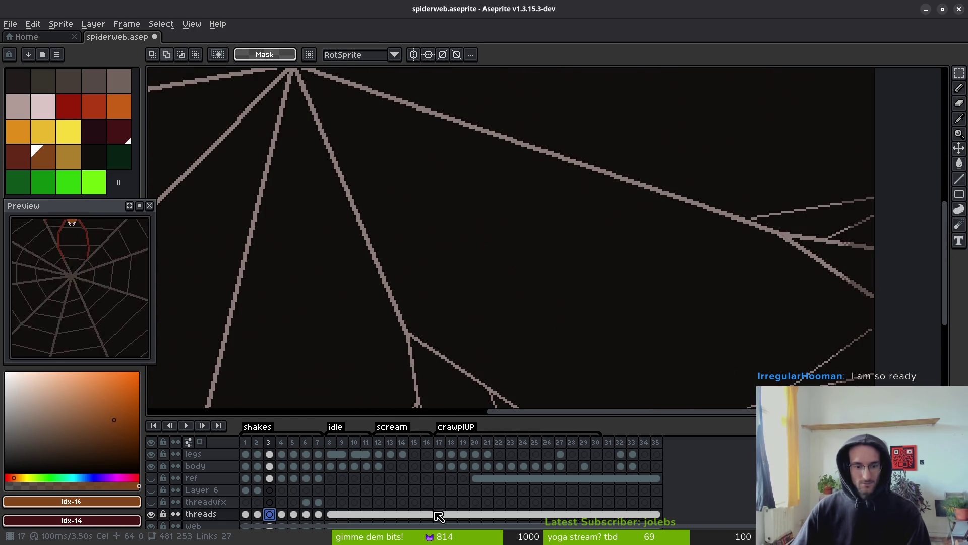
click(403, 515)
click(306, 515)
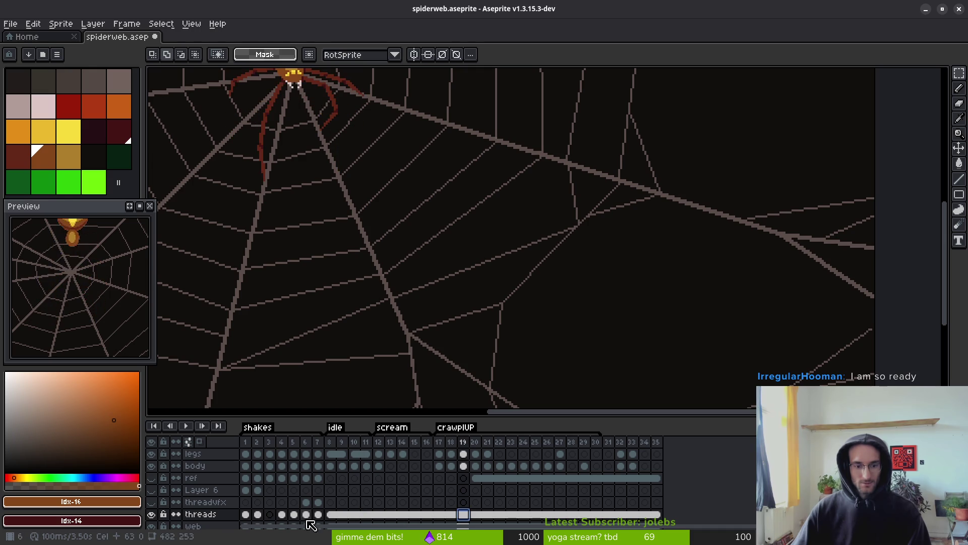
click(281, 514)
click(258, 514)
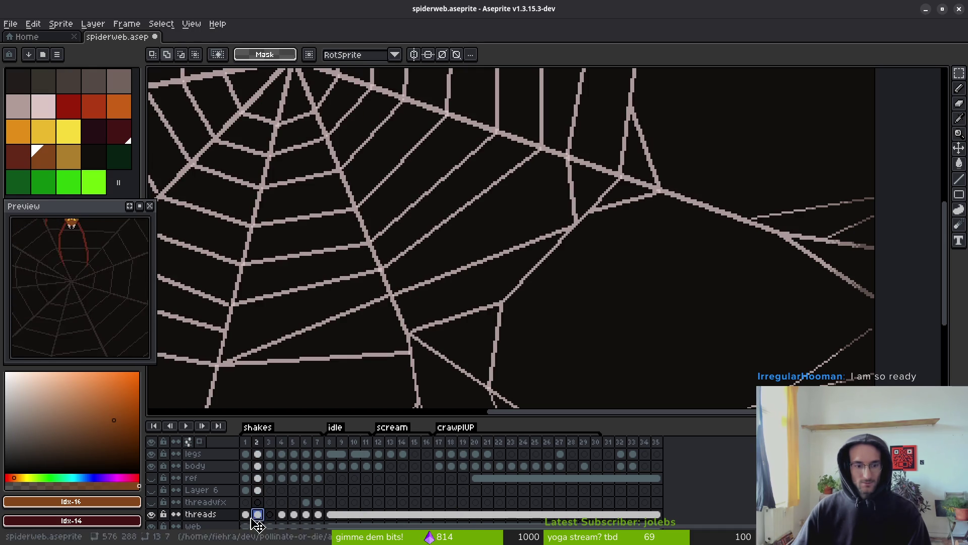
click(269, 514)
scroll(275, 509, down, 2)
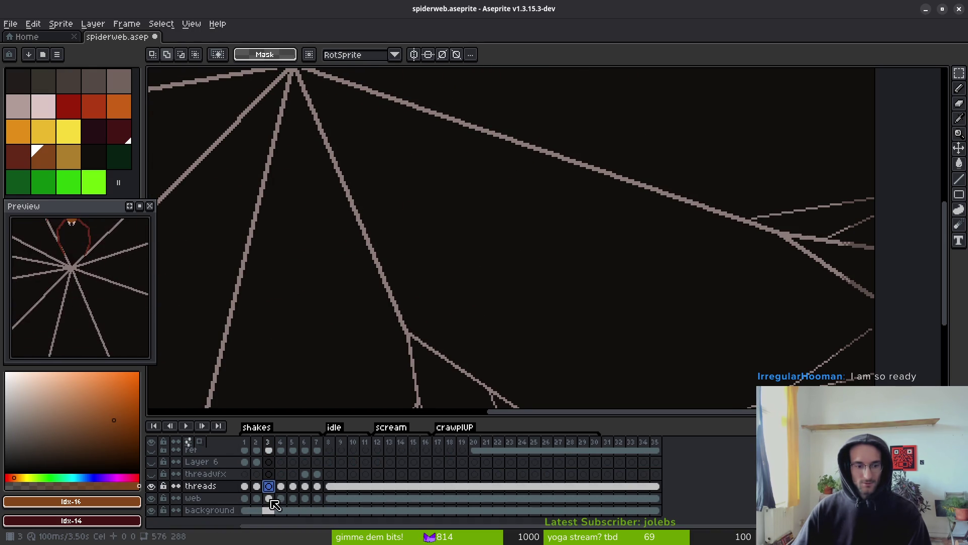
click(270, 498)
scroll(270, 477, up, 1)
click(270, 495)
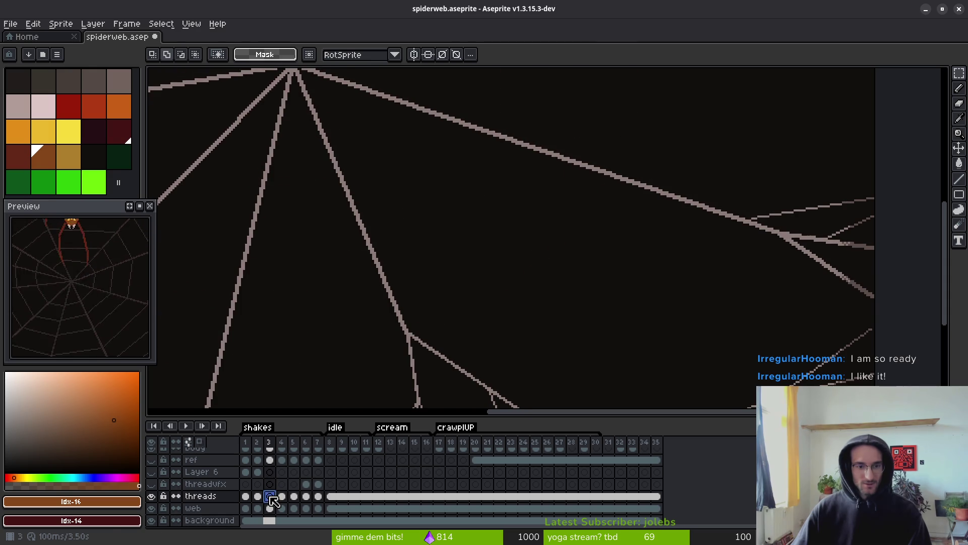
scroll(471, 239, down, 3)
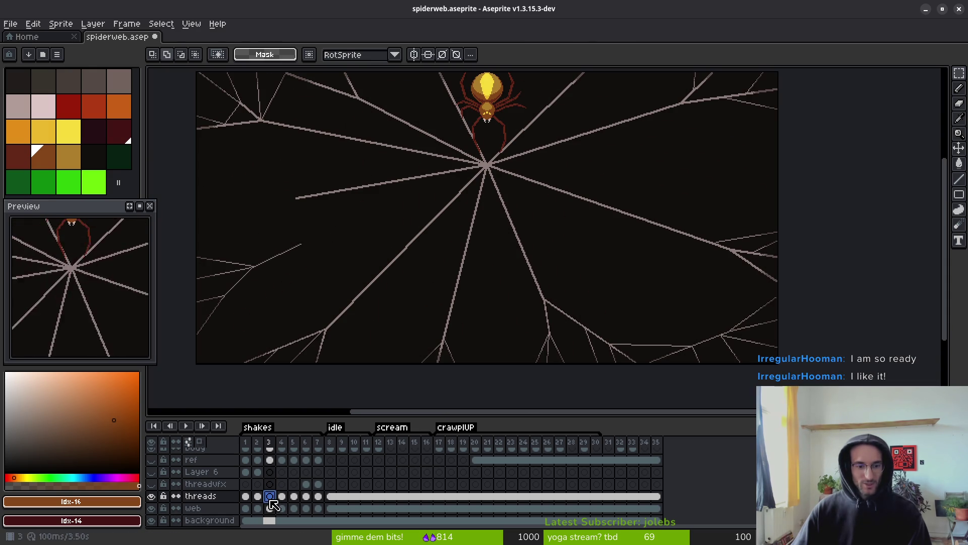
key(Left)
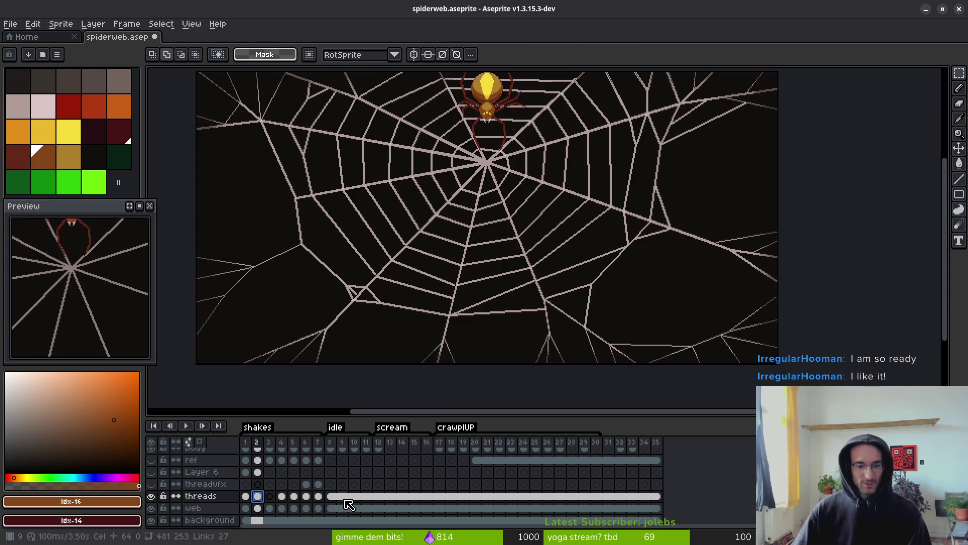
Show threads frame 4 and play the web animation.
click(344, 499)
click(483, 497)
click(439, 496)
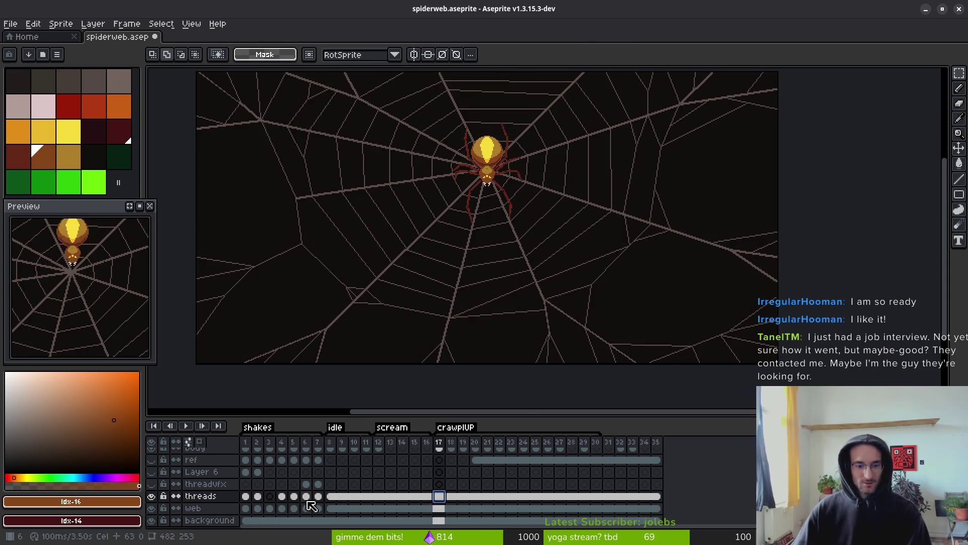
click(282, 497)
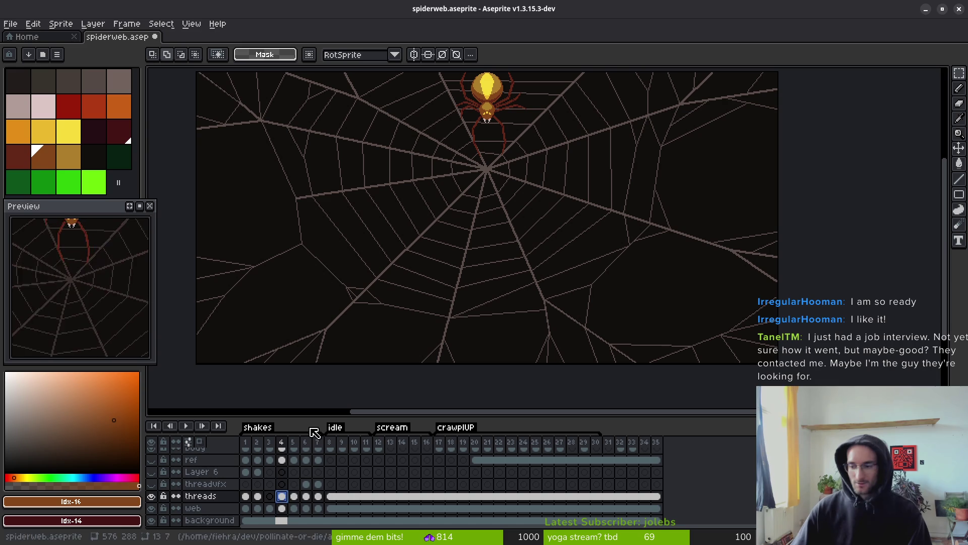
scroll(465, 258, down, 2)
scroll(479, 282, up, 2)
key(Return)
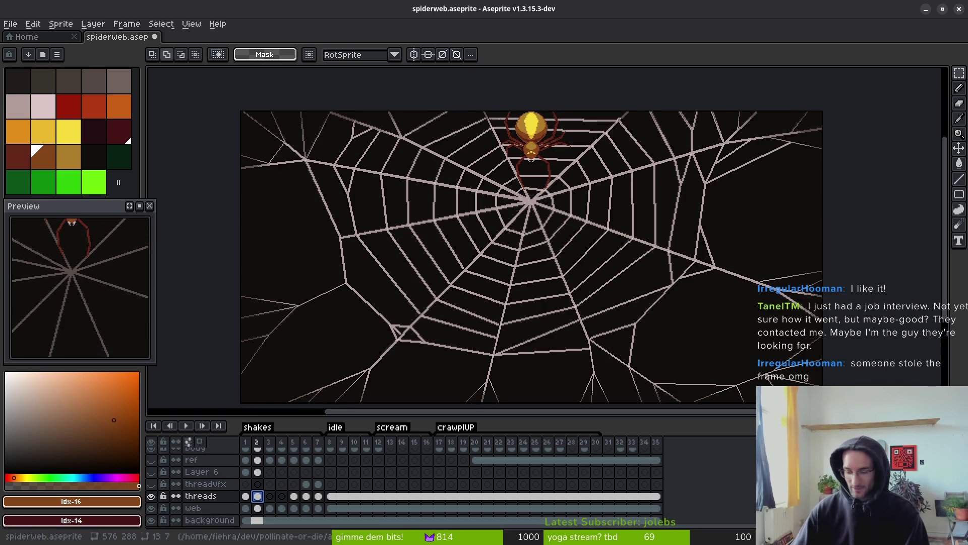
Review threads frames 4 and 2, clearing frame 2's threads and then restoring them.
click(283, 498)
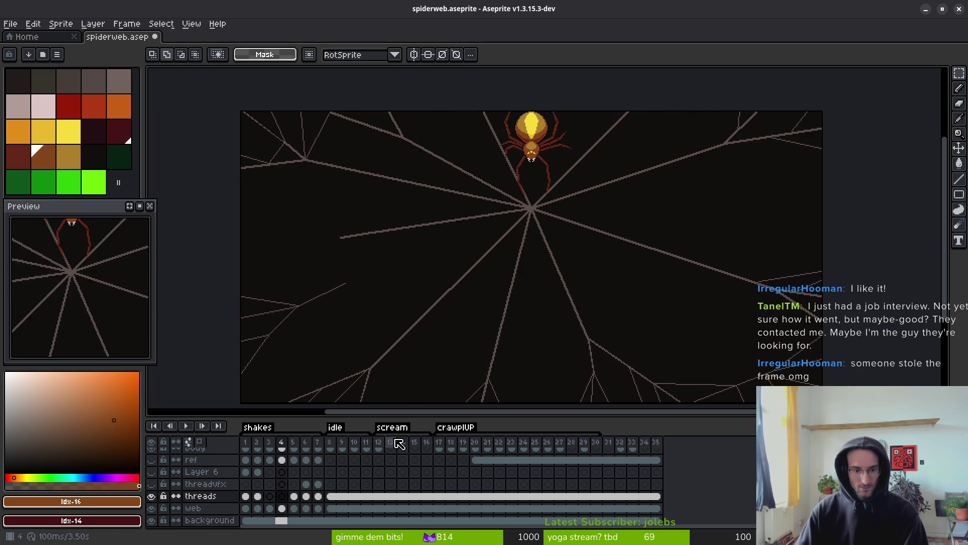
click(257, 496)
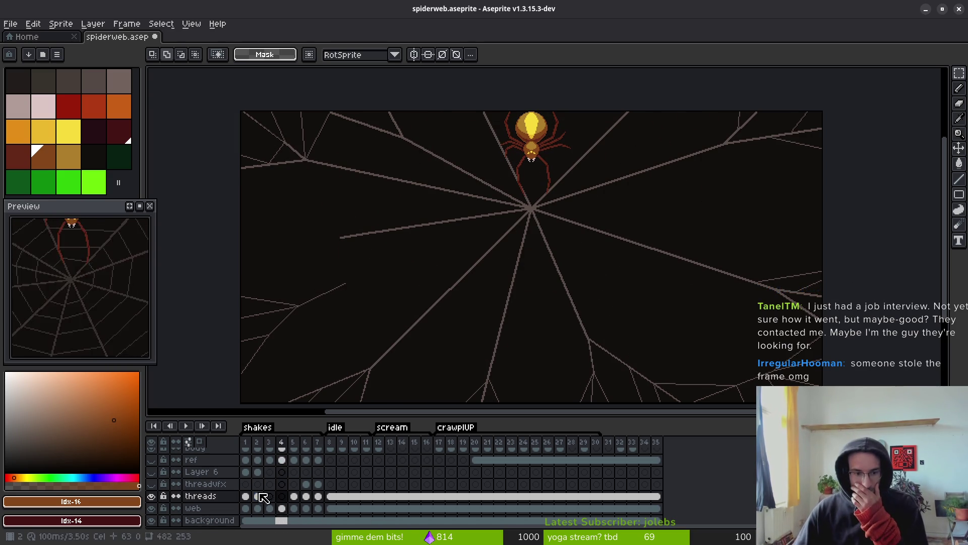
key(Delete)
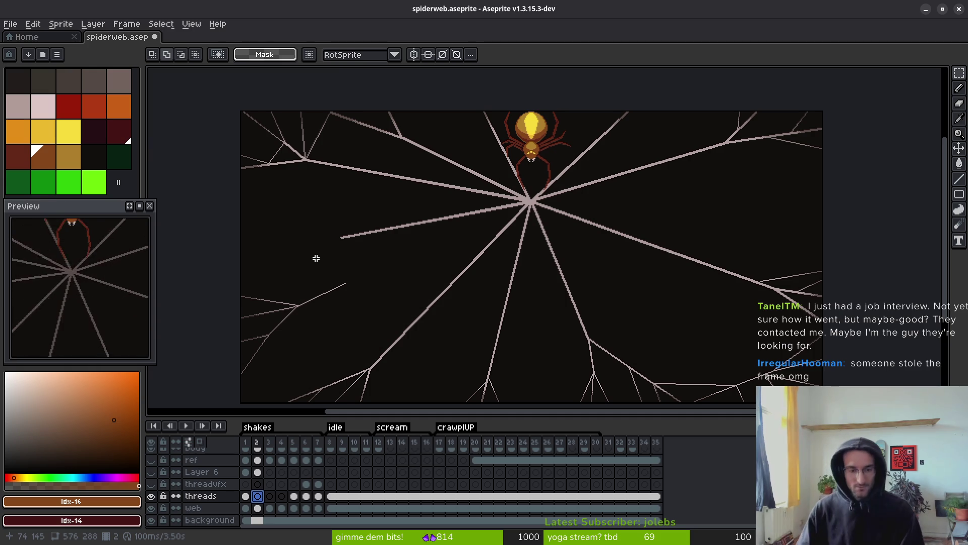
key(ctrl+z)
Undo the stray transformation on threads frame 3, save spiderweb.aseprite, and show the window overview.
click(270, 497)
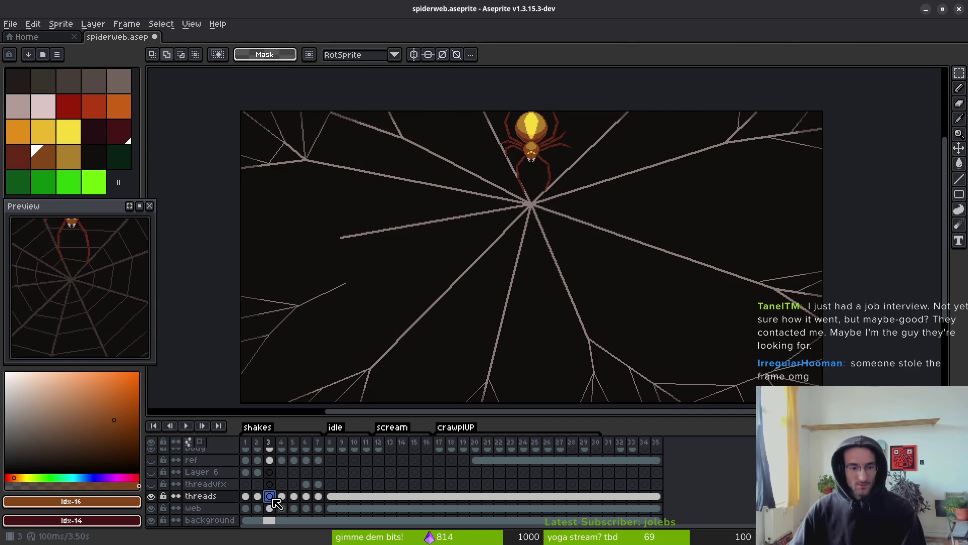
key(ctrl+z)
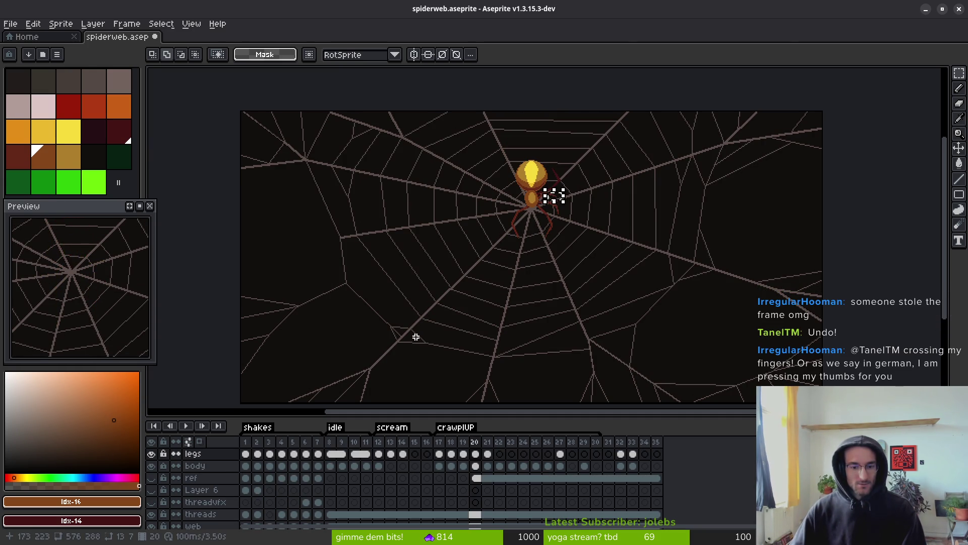
key(ctrl+z)
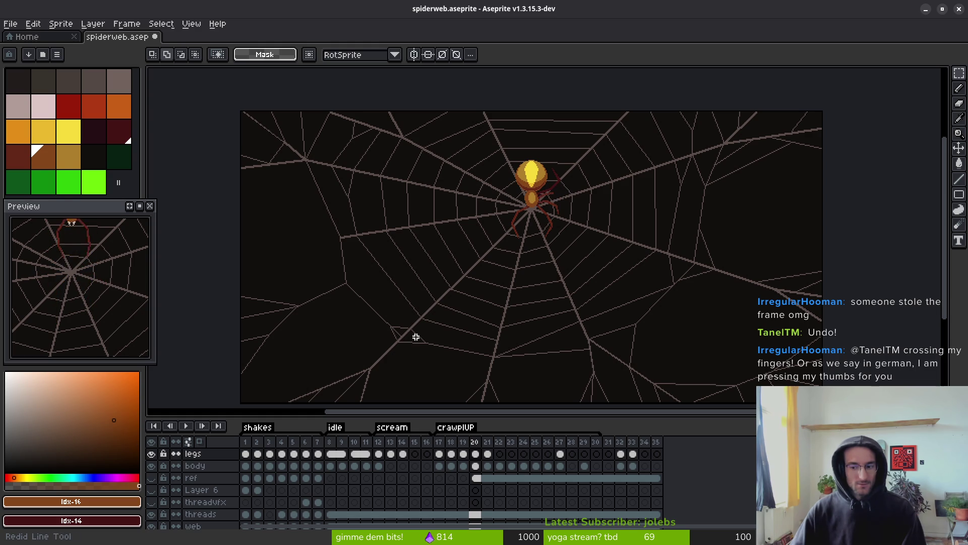
click(257, 513)
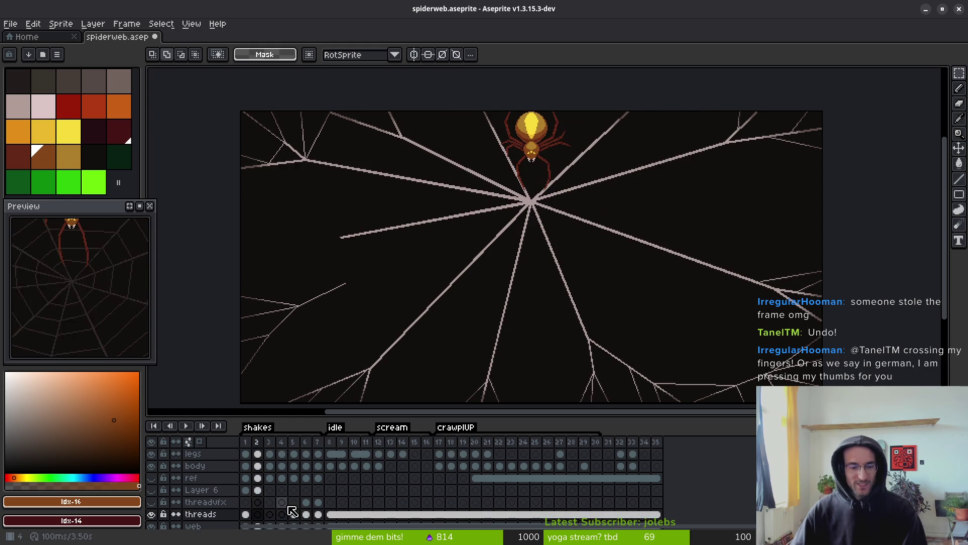
click(270, 514)
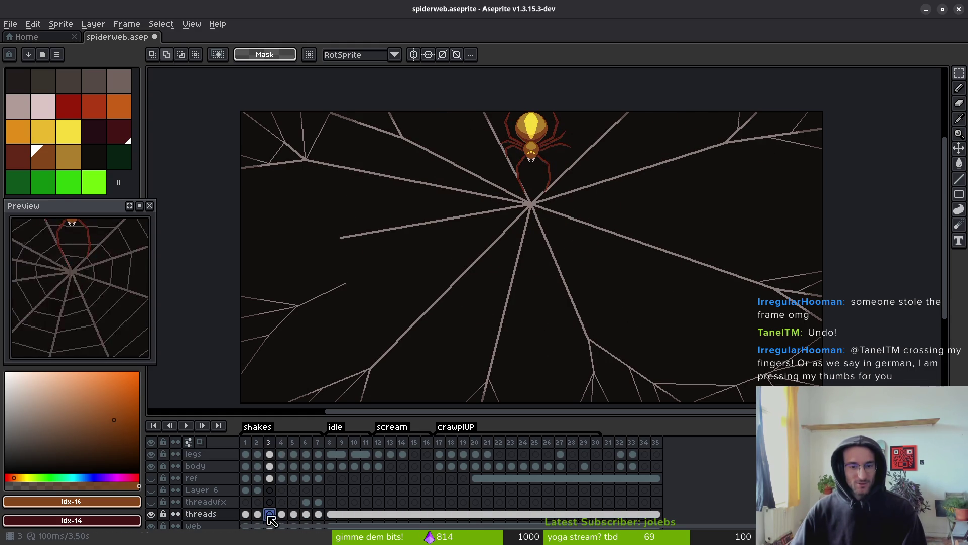
mouse_move(414, 263)
mouse_down()
mouse_move(414, 251)
mouse_move(436, 244)
mouse_move(436, 265)
mouse_up()
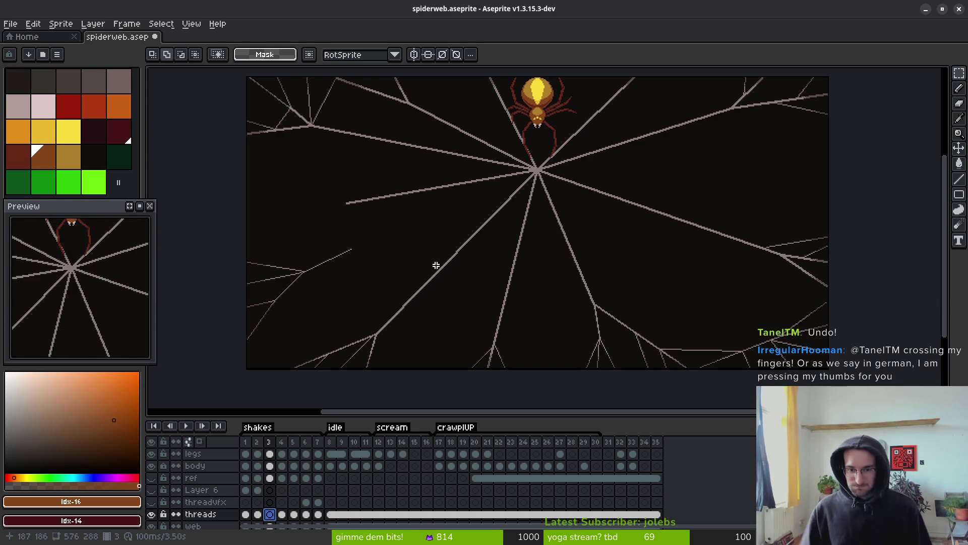
key(ctrl+s)
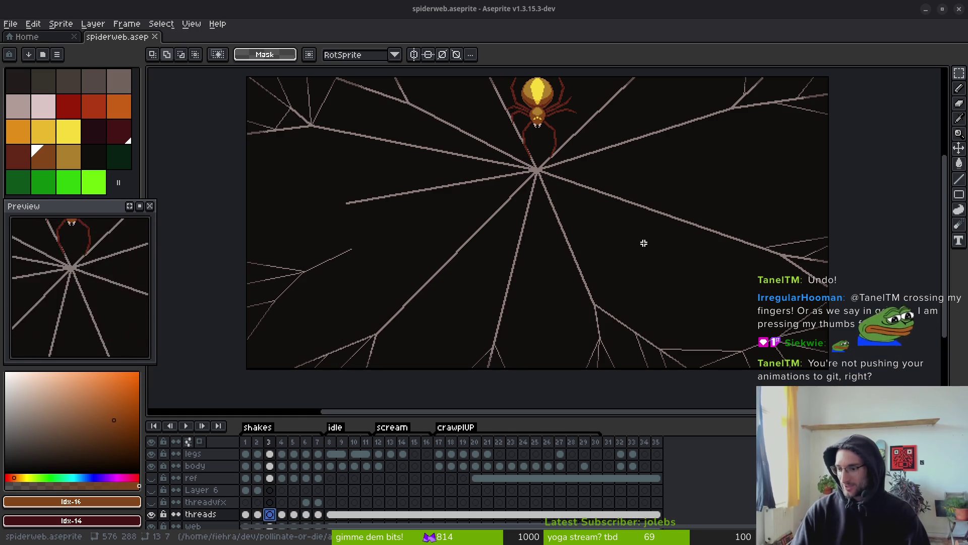
key(alt+Tab)
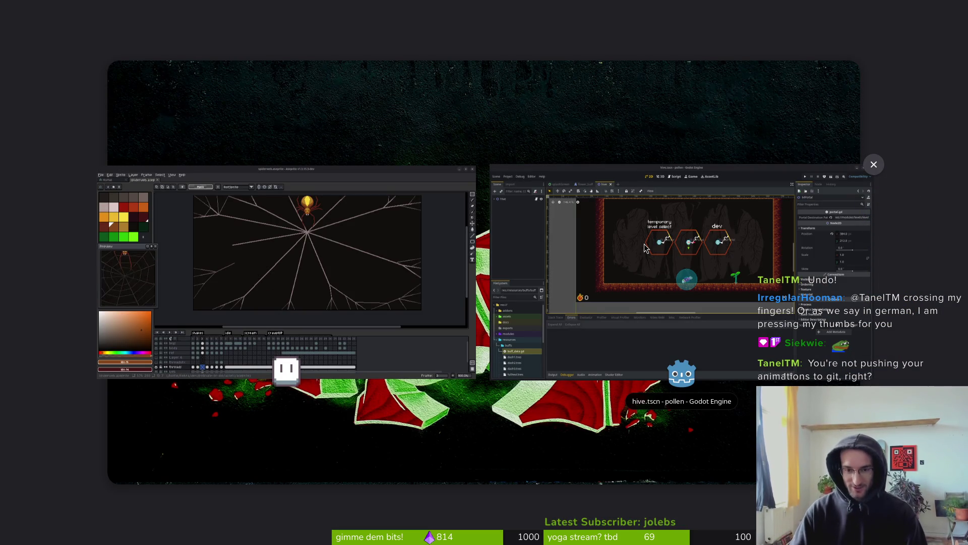
Return to Aseprite and navigate the Open File dialog up into the art folder.
key(Escape)
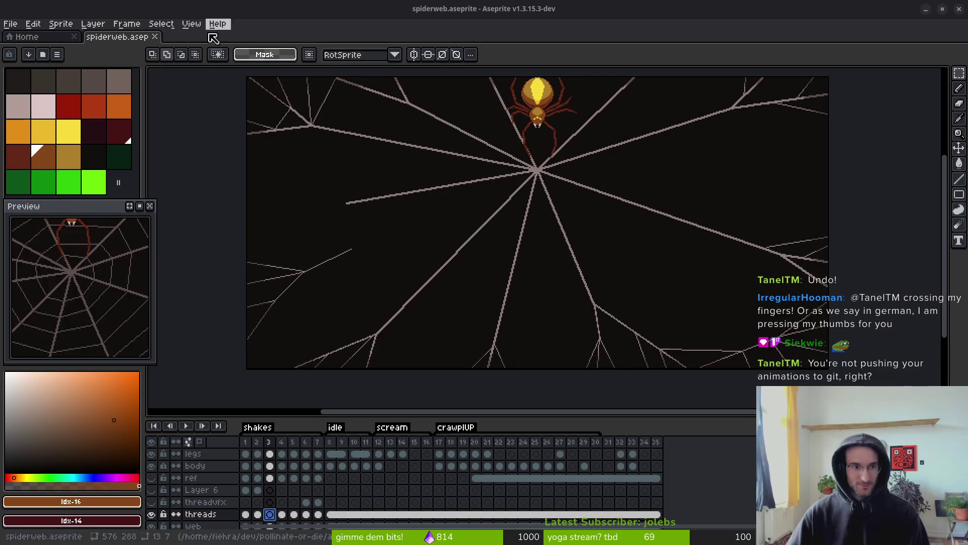
click(25, 36)
click(61, 70)
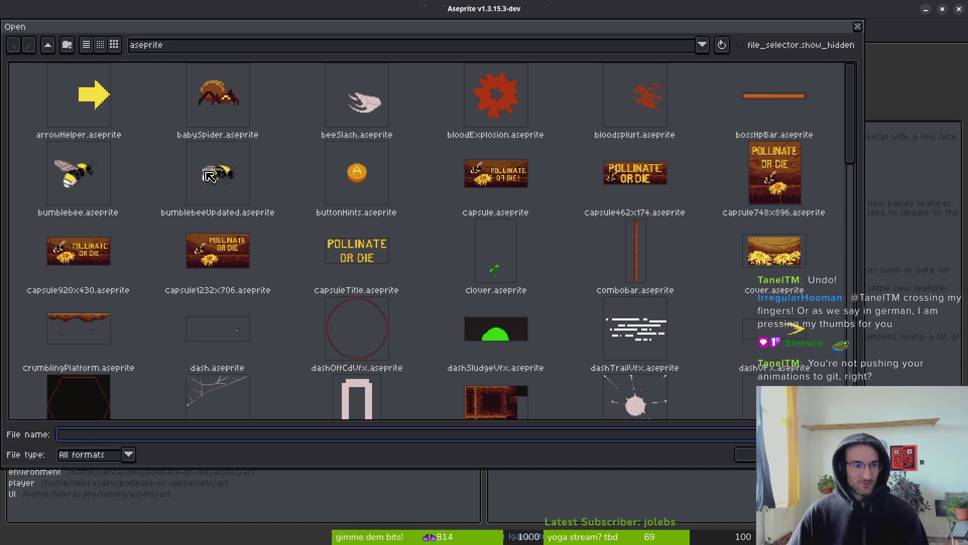
click(55, 45)
double_click(78, 97)
Look through the enemies and environment folders, then open objects/web-Sheet.png.
double_click(82, 91)
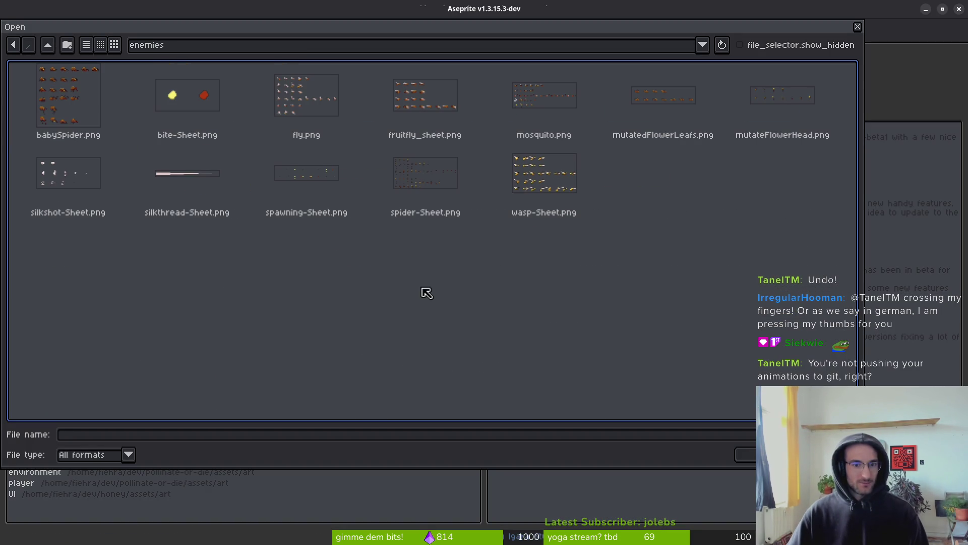
click(395, 164)
click(309, 177)
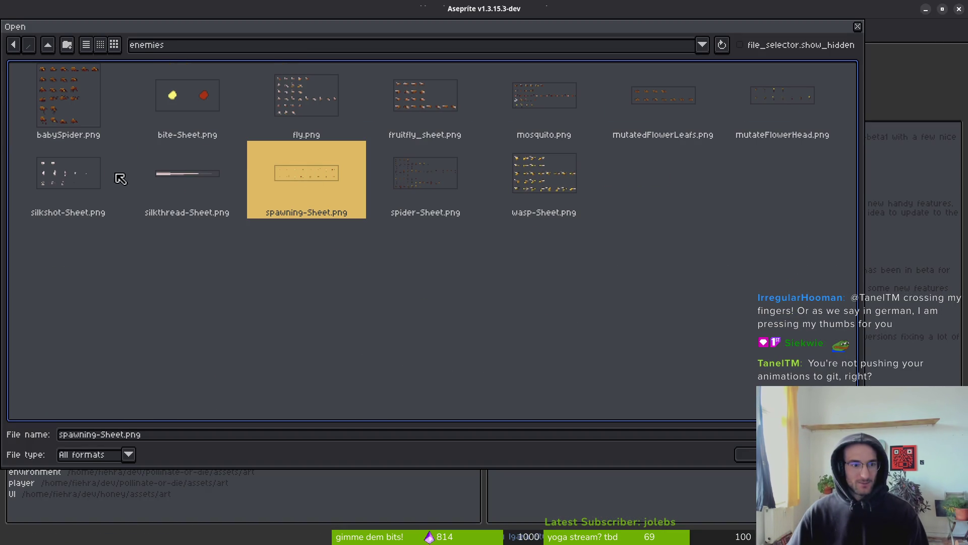
click(547, 181)
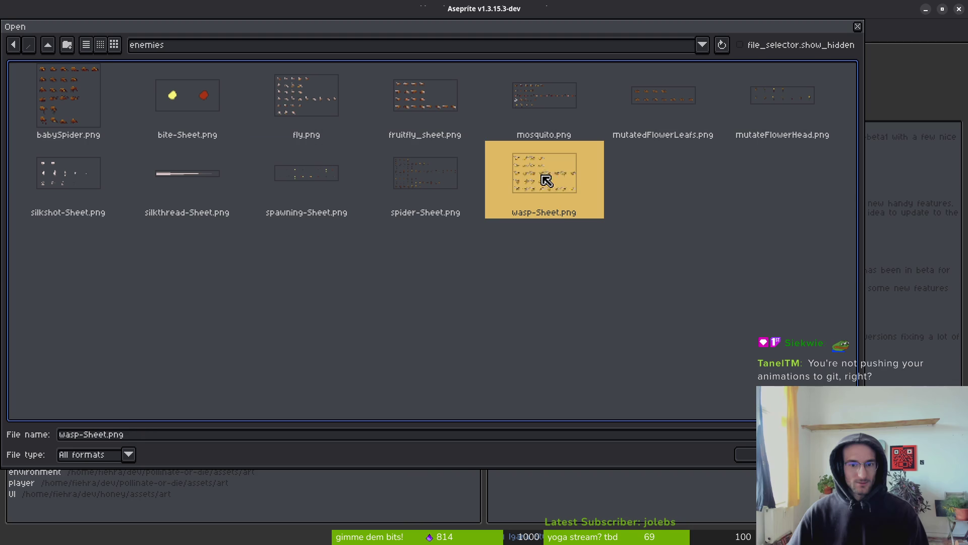
click(48, 46)
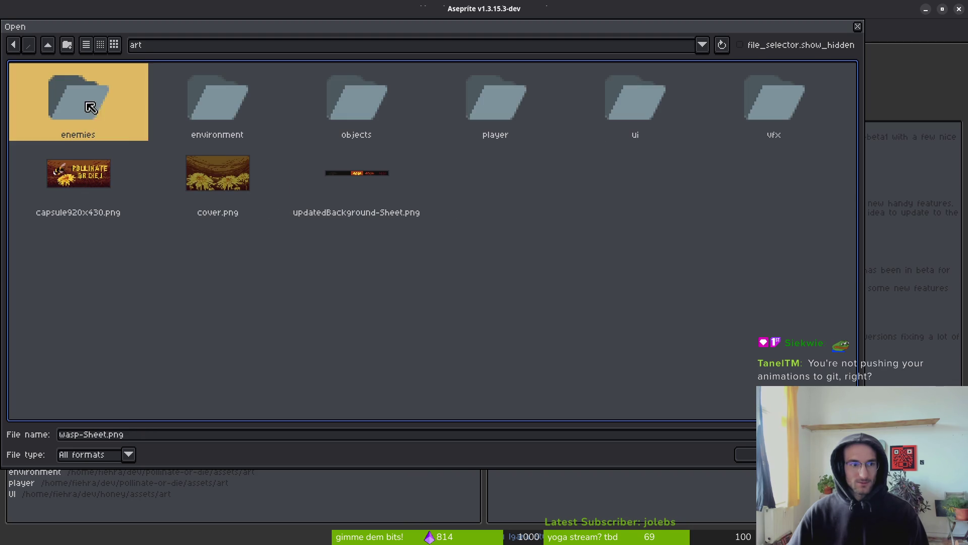
double_click(222, 109)
click(48, 46)
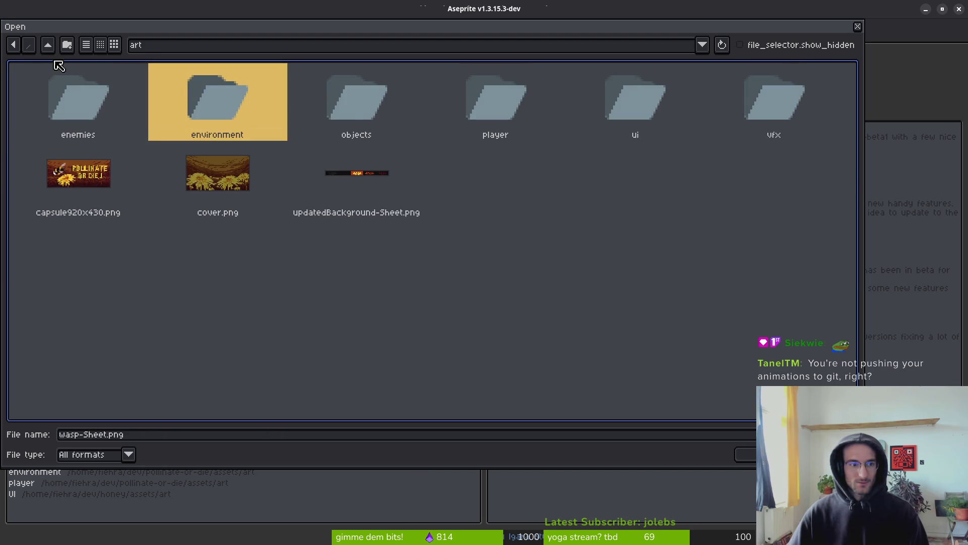
double_click(351, 103)
click(419, 184)
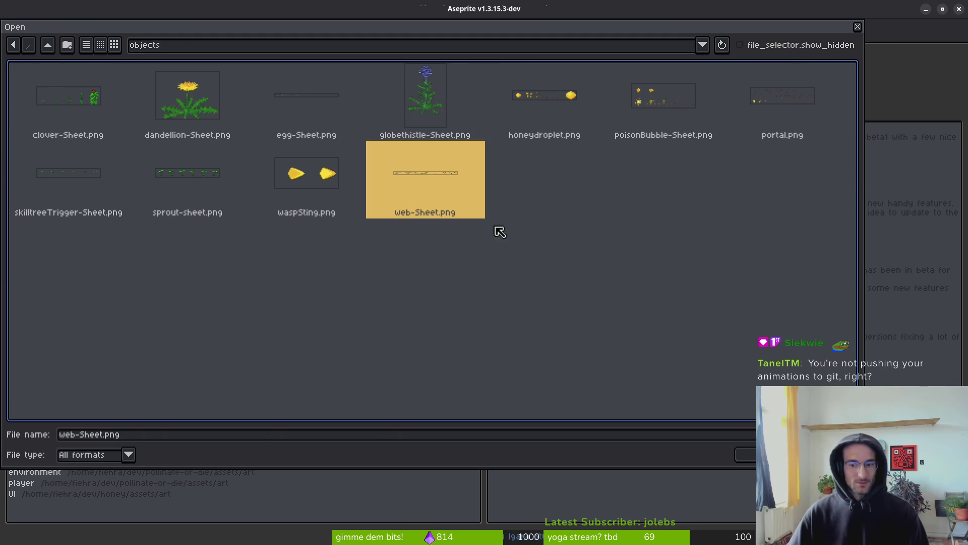
click(751, 456)
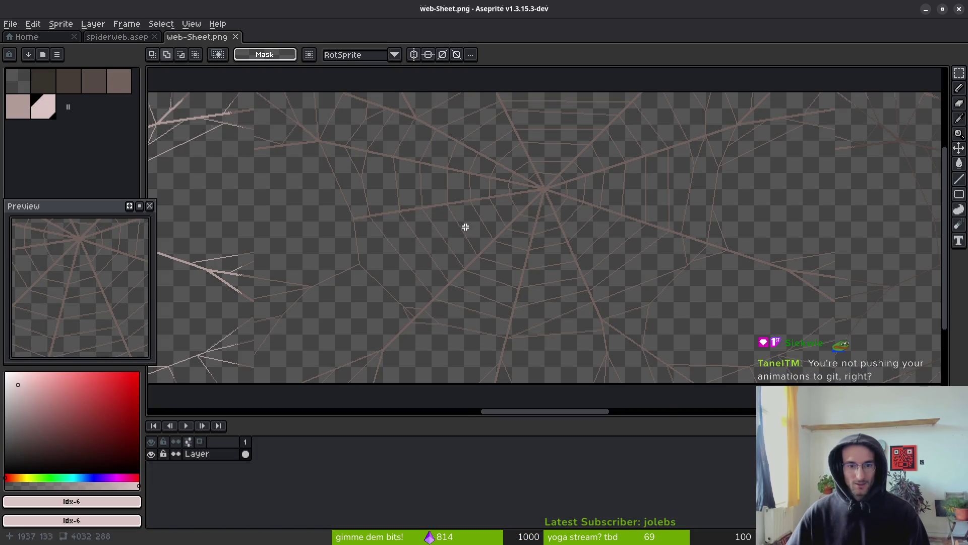
Flip between web-Sheet.png and spiderweb.aseprite, eyedropping thread colour #8c7c78 from the web.
scroll(465, 227, down, 3)
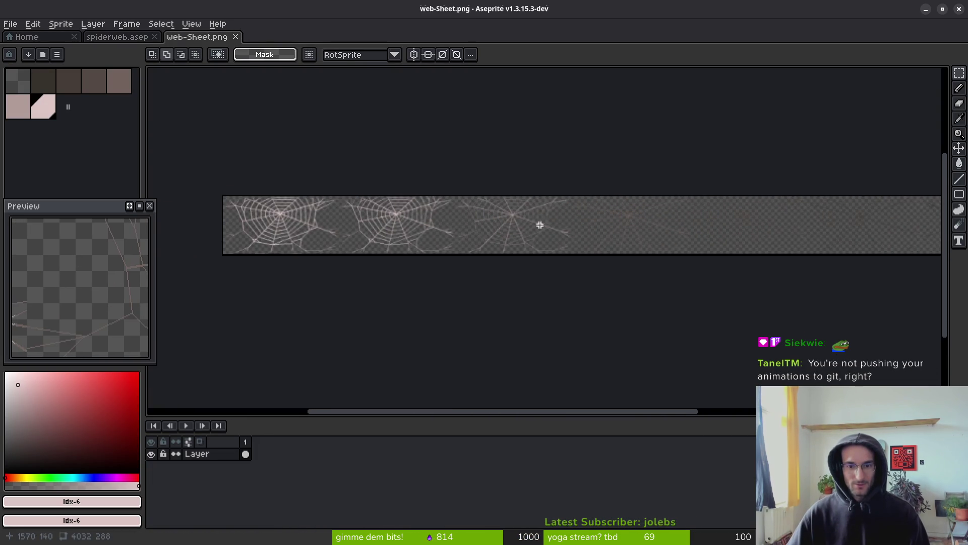
scroll(527, 221, up, 5)
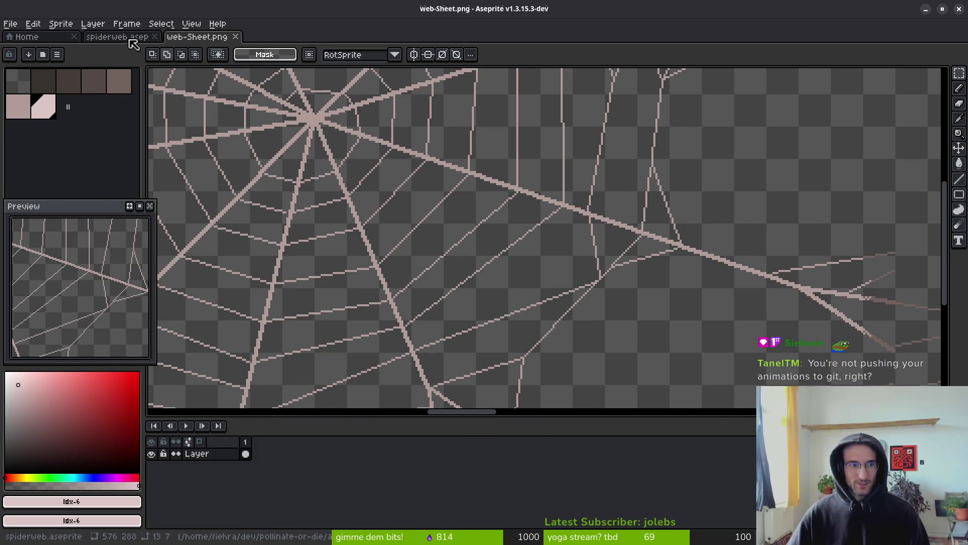
click(121, 37)
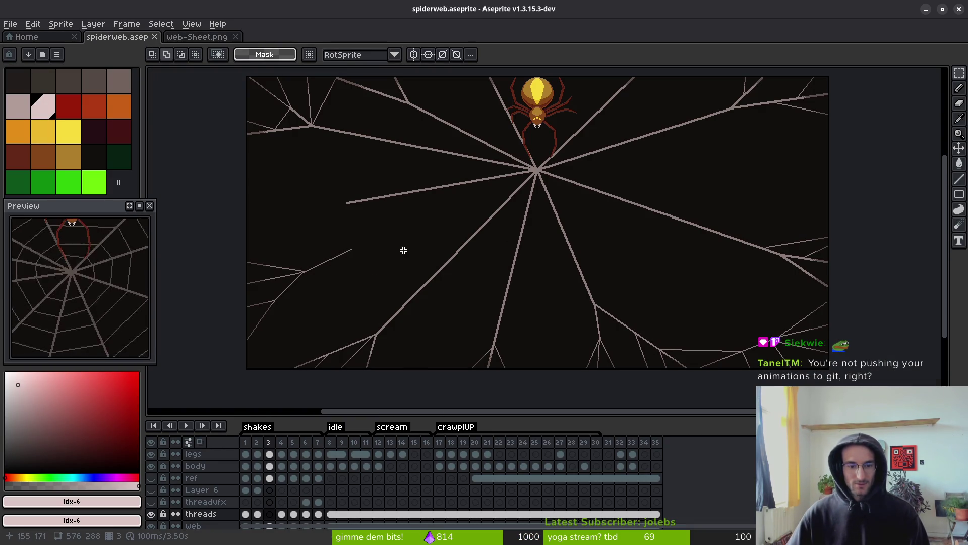
scroll(404, 250, up, 3)
alt+click(476, 163)
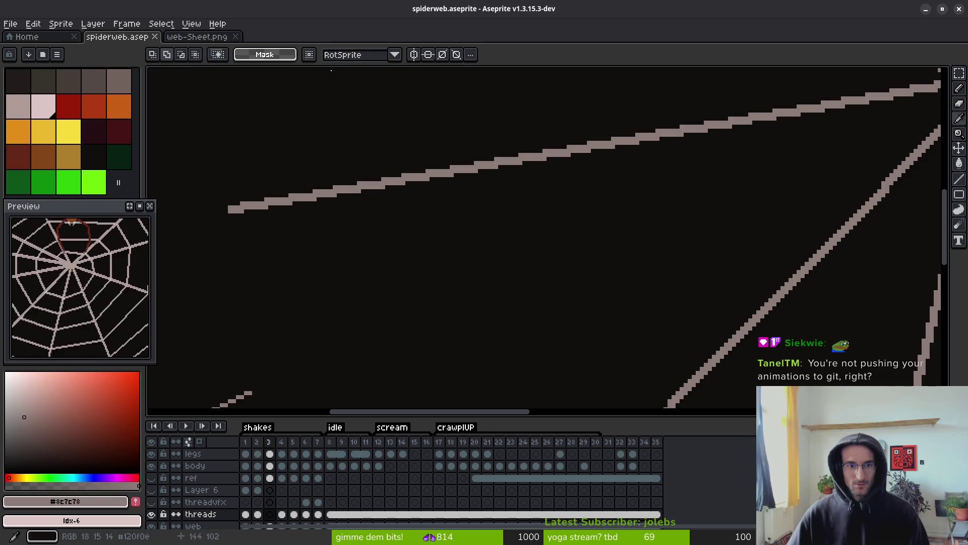
click(204, 37)
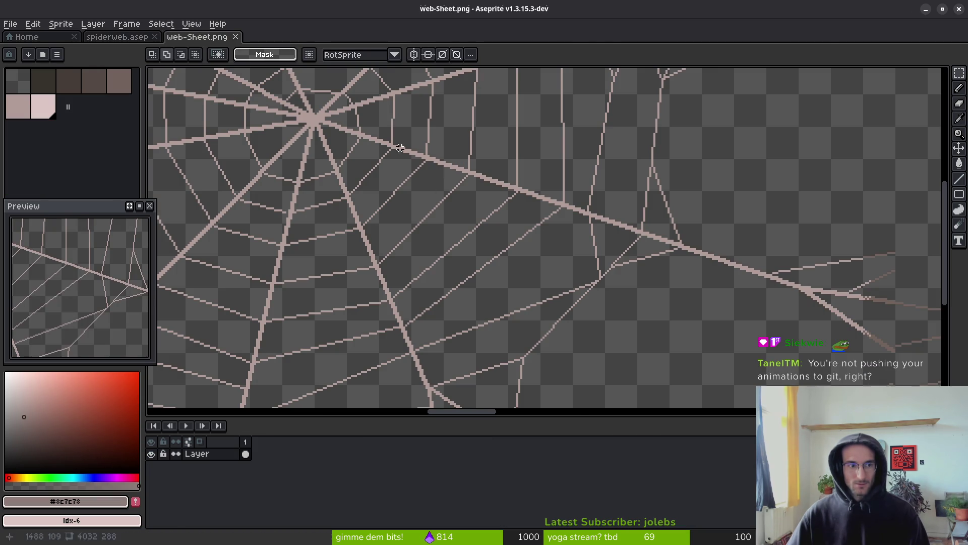
click(141, 39)
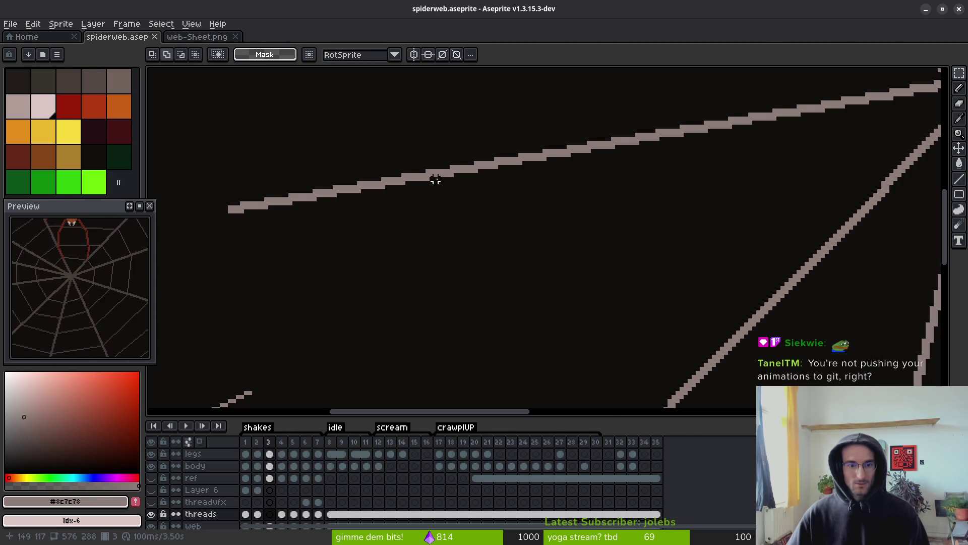
Go back to frame 2, pan to the threads, and undo the deselect.
key(i)
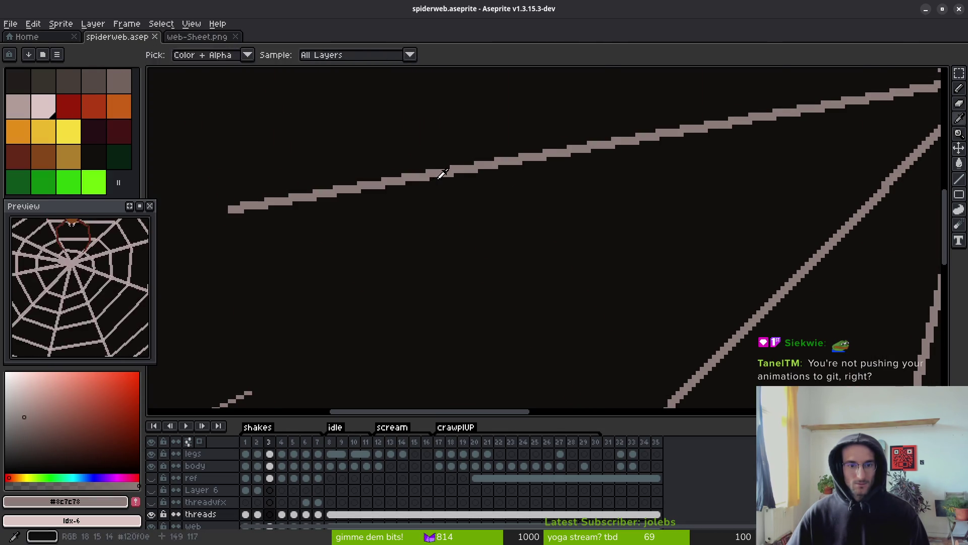
scroll(441, 184, down, 4)
key(comma)
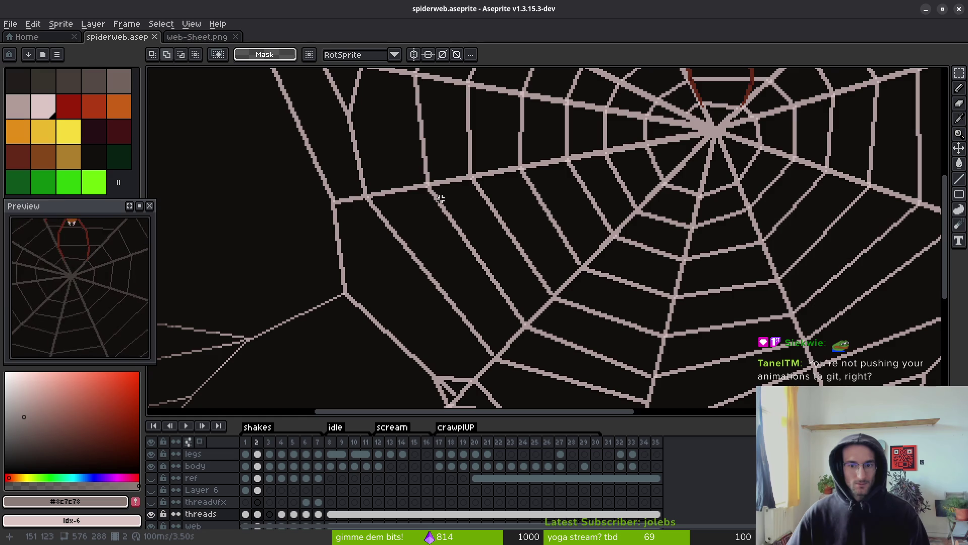
scroll(582, 215, up, 2)
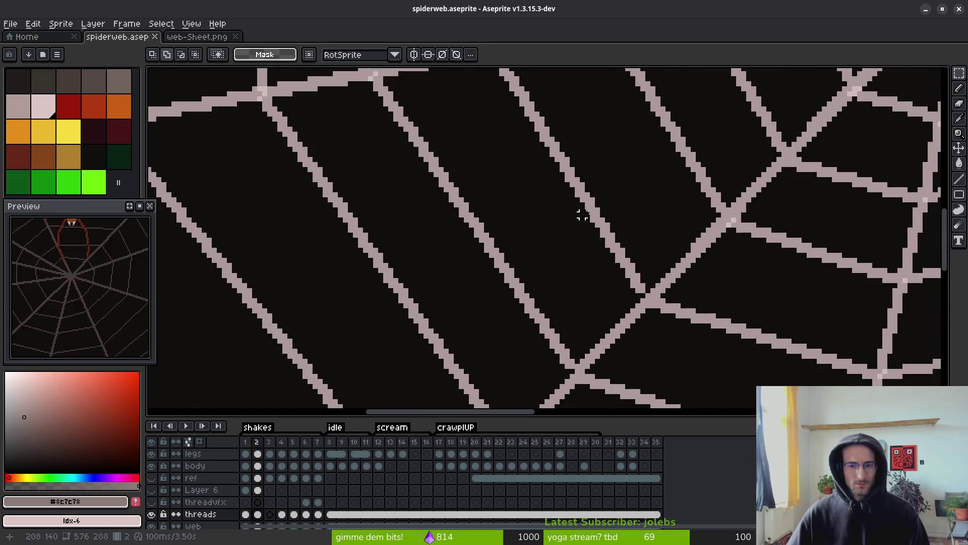
drag(674, 170, 665, 263)
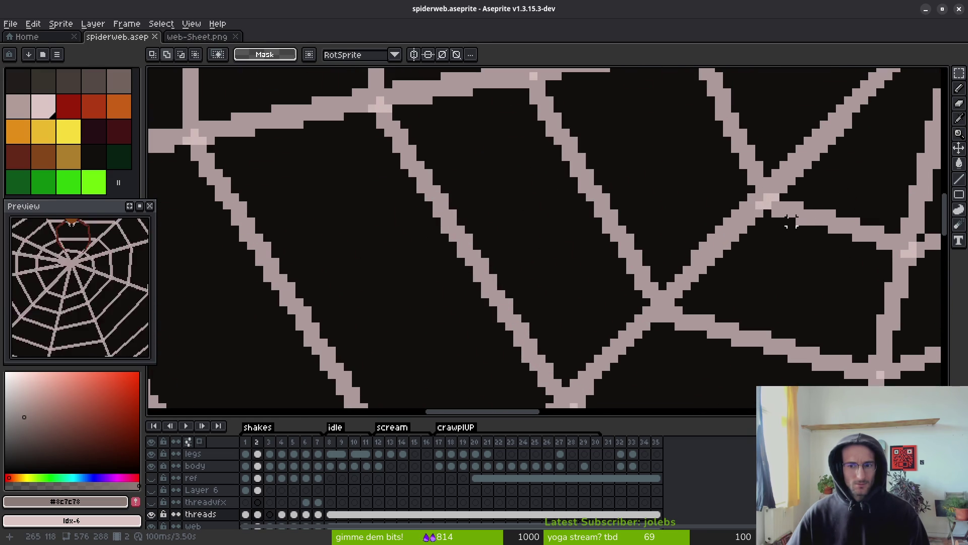
key(ctrl+z)
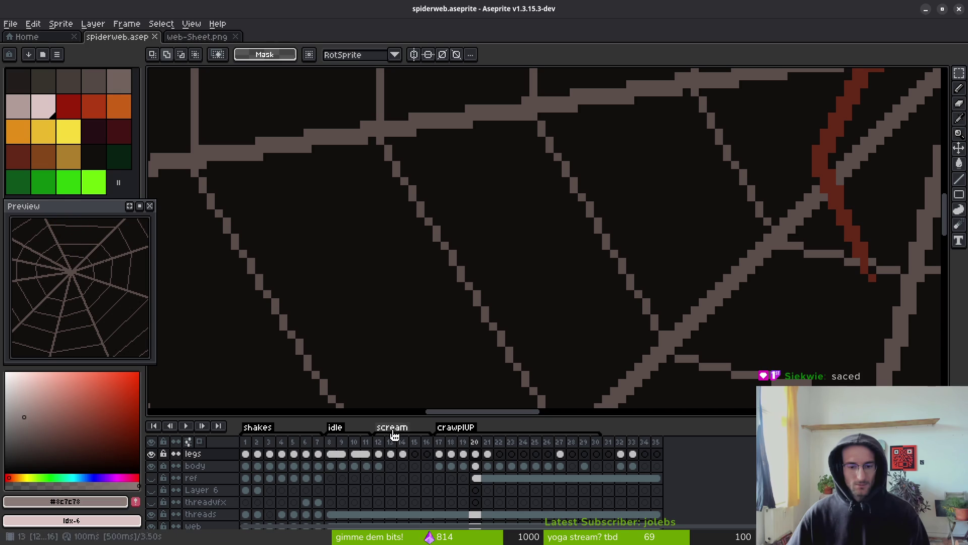
Step through threads frames 1 to 3 to compare the web threads.
click(247, 515)
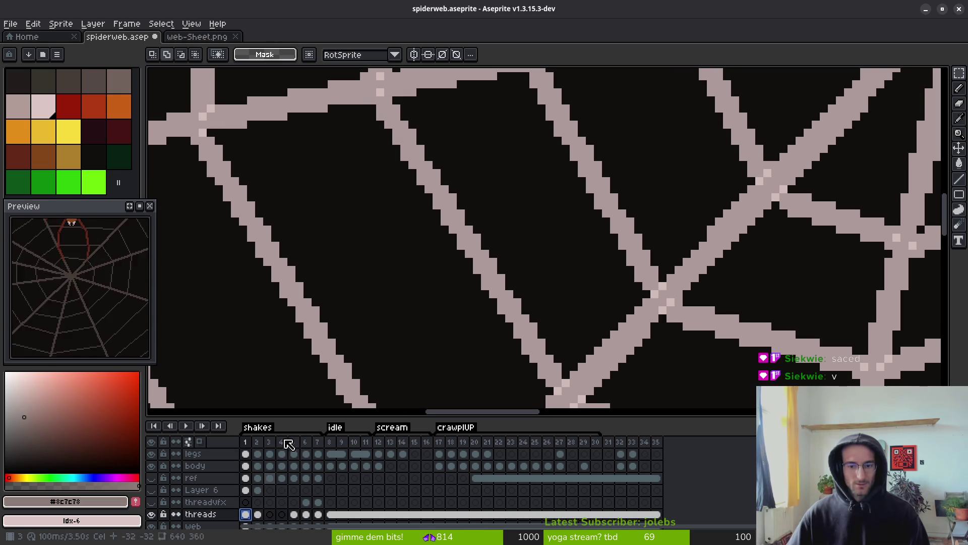
scroll(410, 317, down, 5)
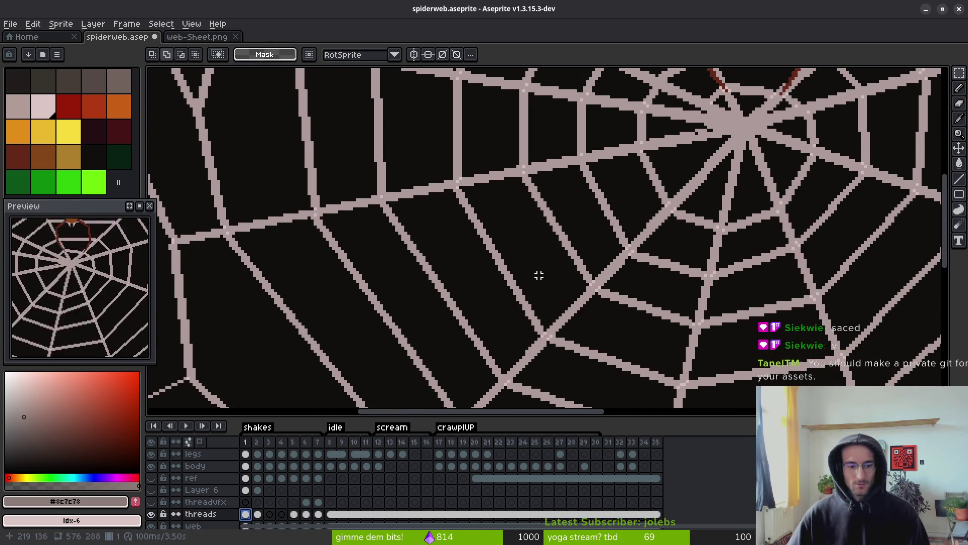
scroll(281, 501, down, 1)
key(Right)
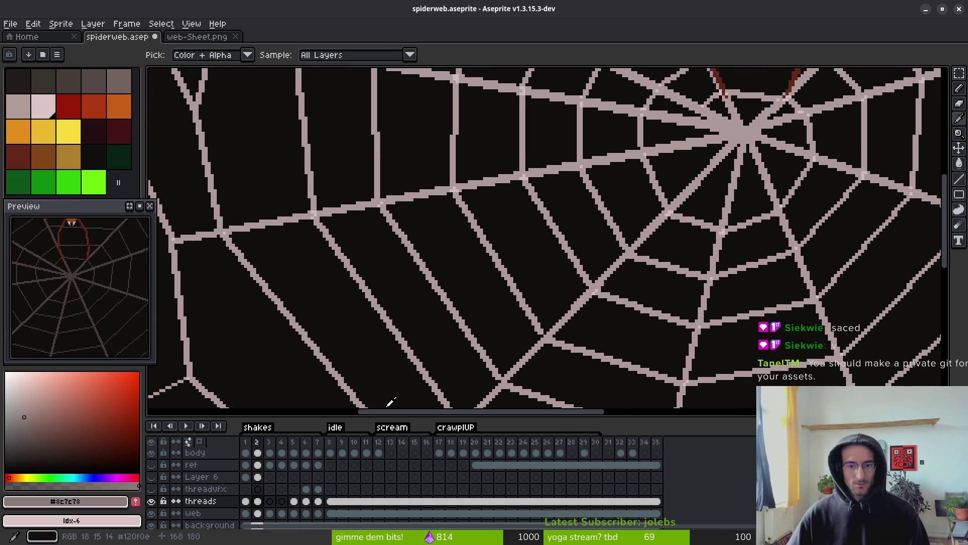
key(Left)
key(Left)
key(Right)
key(Right)
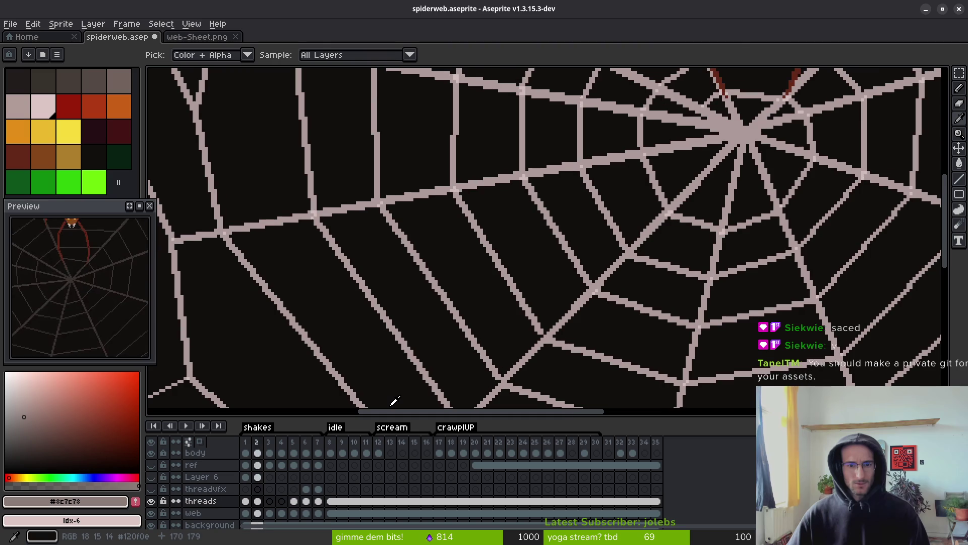
key(Right)
Undo the last clear and inspect threads frame 1, ending on the rectangle selection tool.
key(ctrl+z)
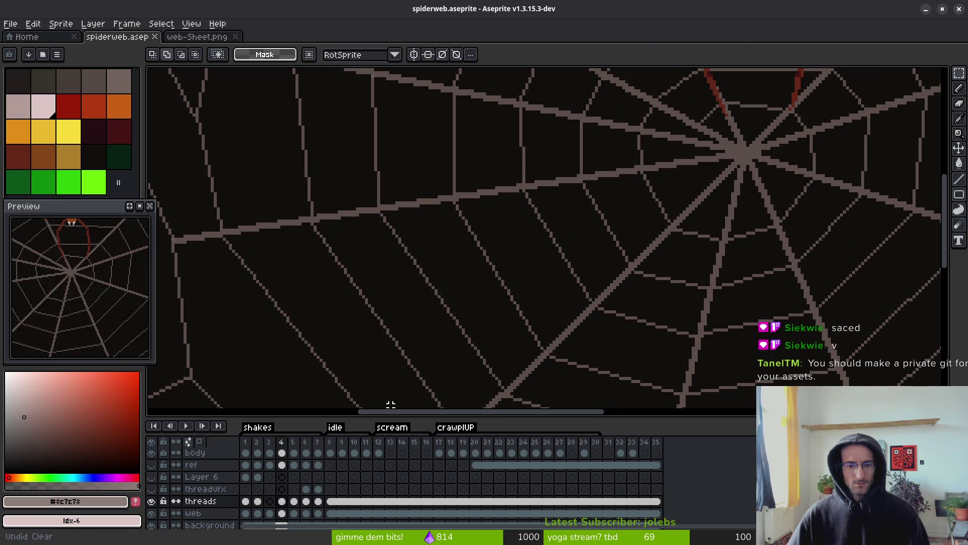
click(246, 501)
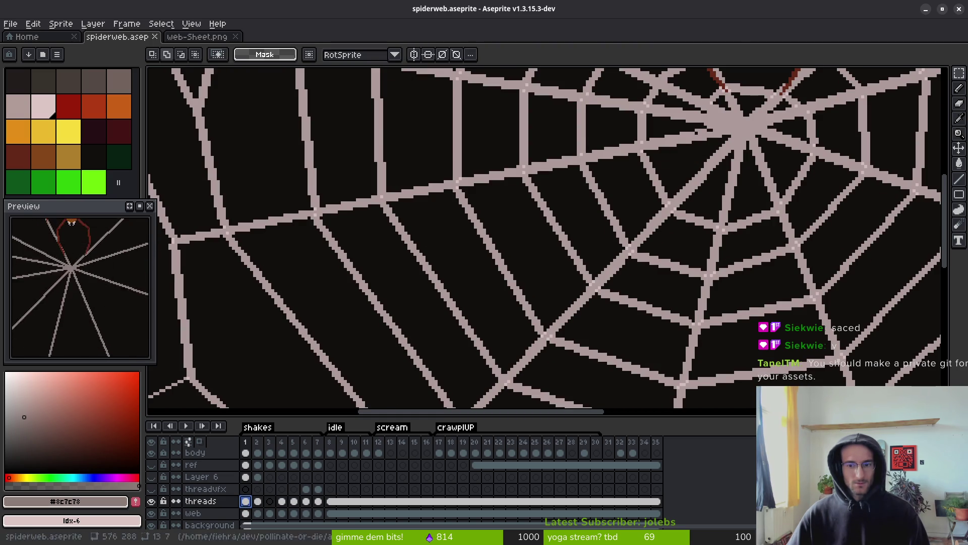
scroll(551, 282, down, 2)
scroll(549, 258, down, 1)
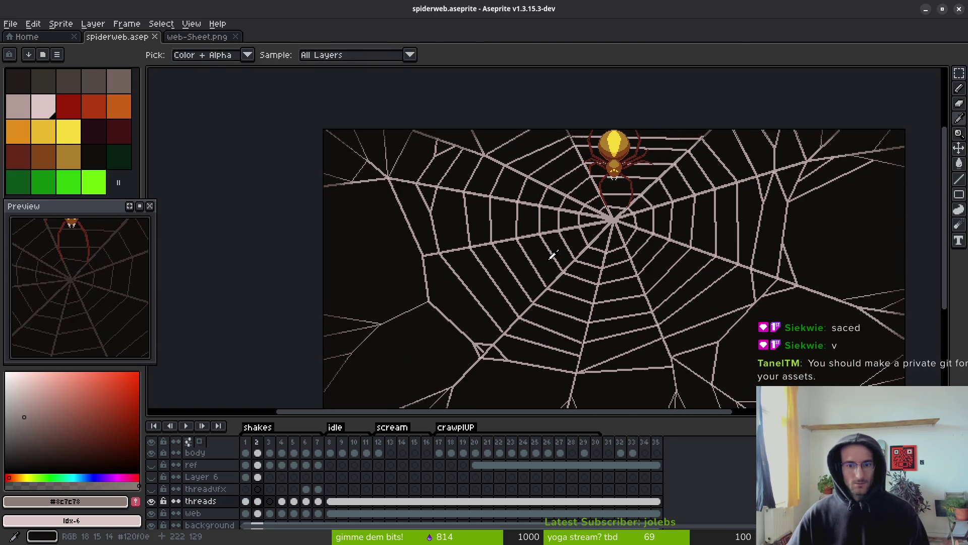
scroll(535, 295, up, 5)
scroll(535, 296, up, 3)
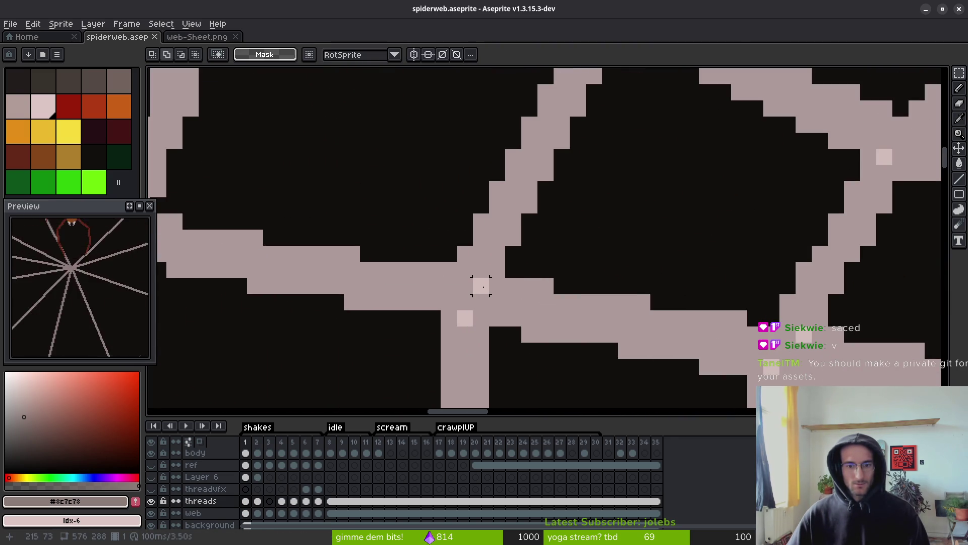
scroll(523, 303, down, 3)
key(i)
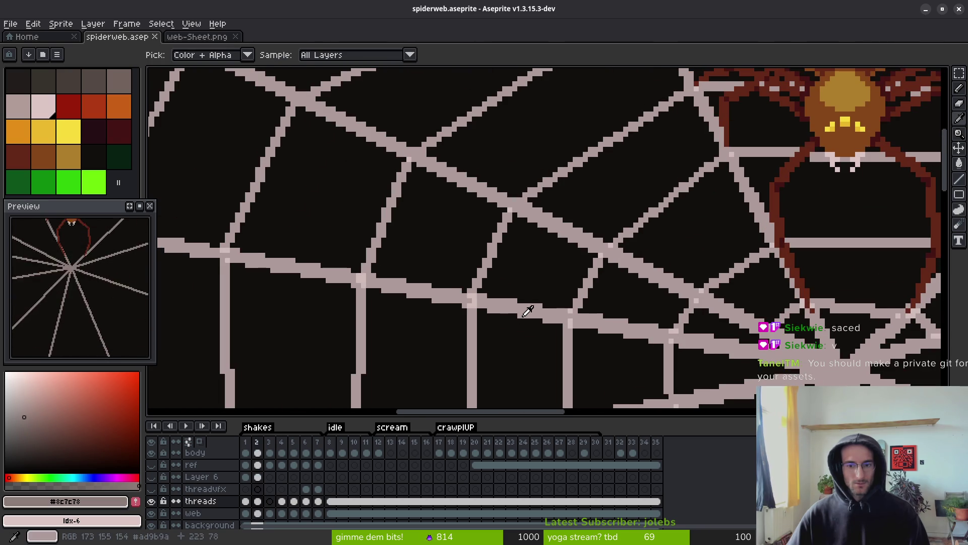
scroll(530, 313, down, 4)
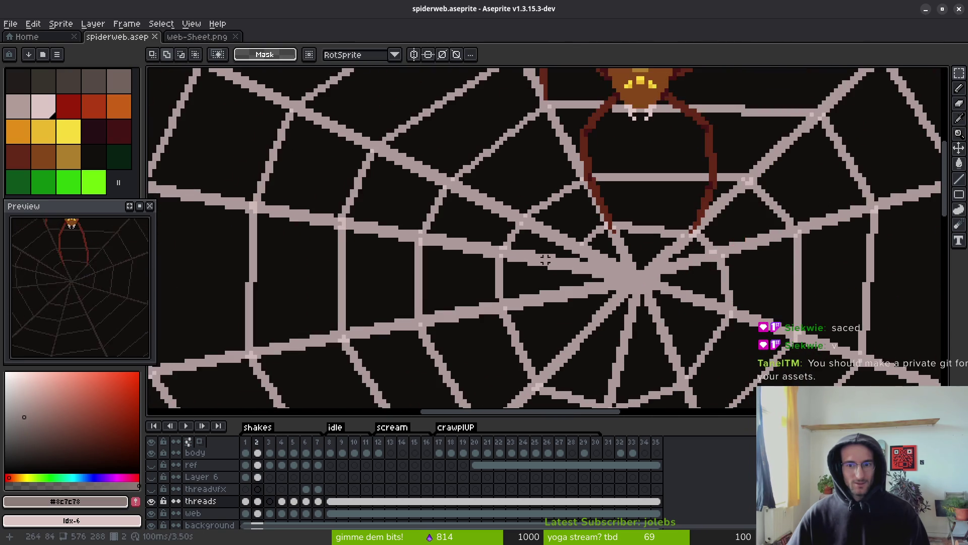
scroll(572, 263, up, 3)
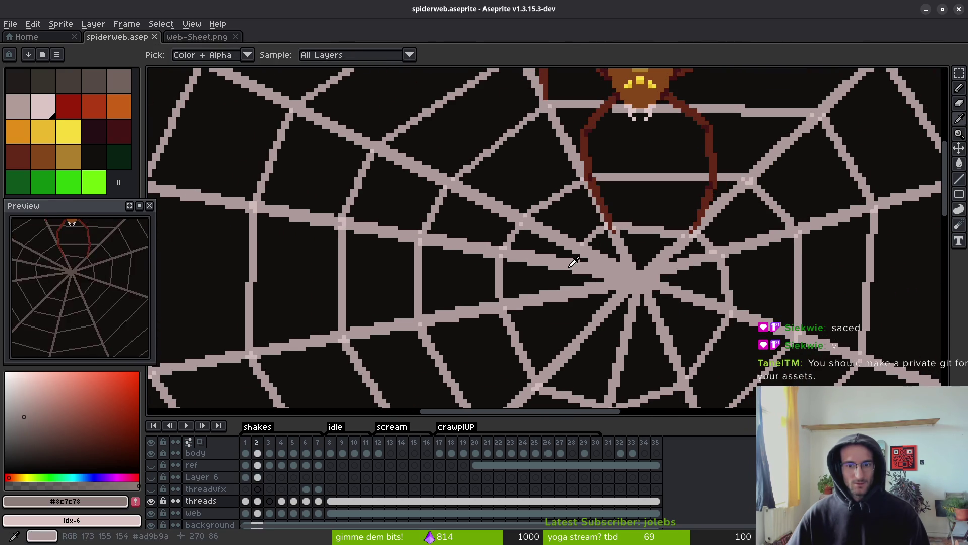
key(m)
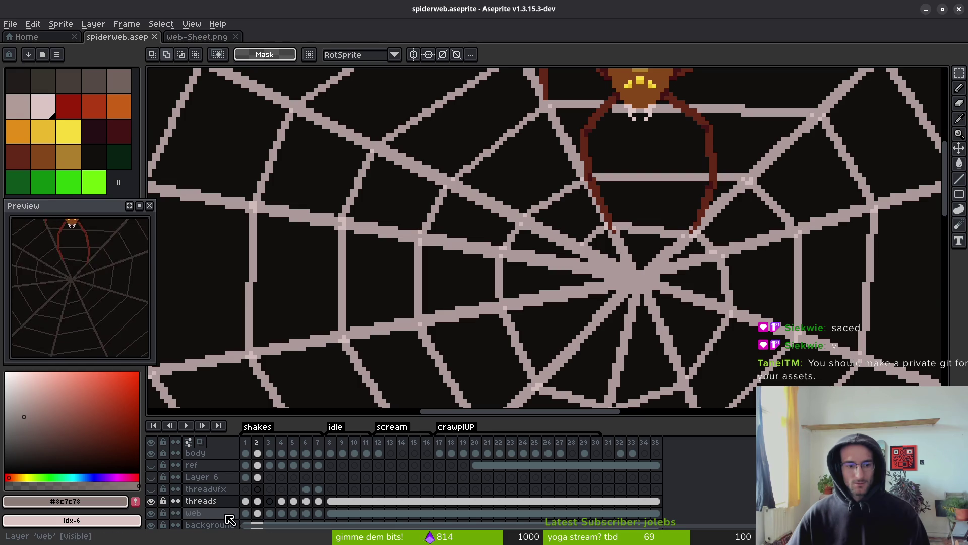
Check threadvfx frame 6, leave threadvfx hidden, and enlarge the timeline to show every layer.
click(309, 489)
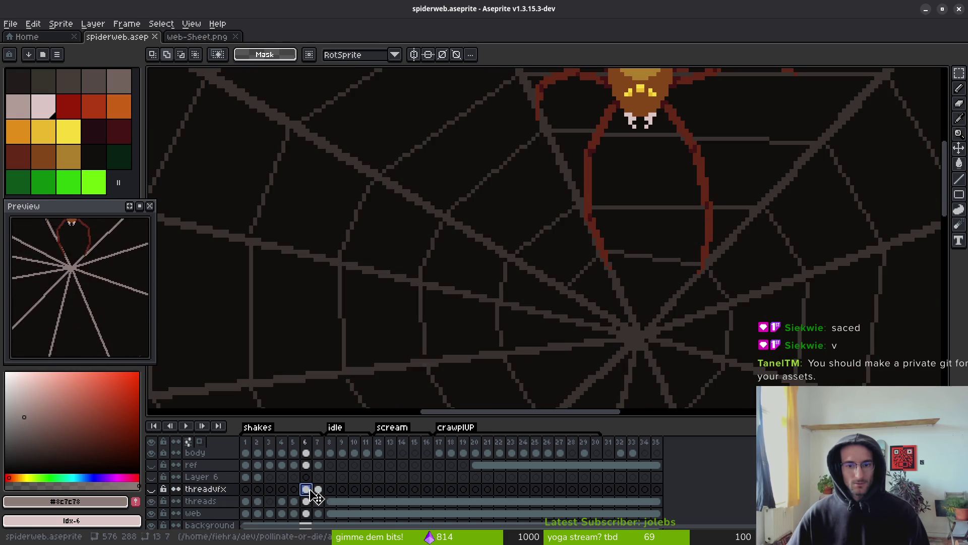
click(152, 489)
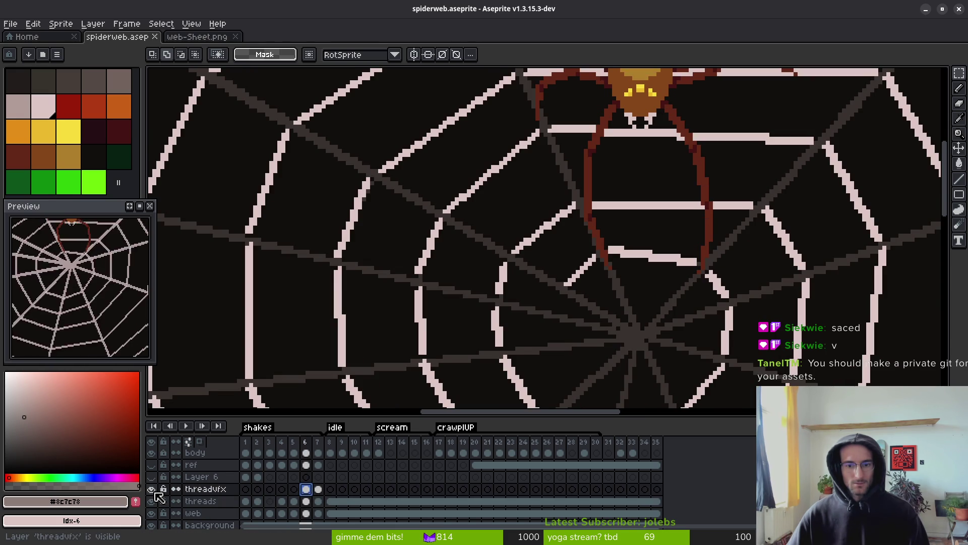
click(152, 489)
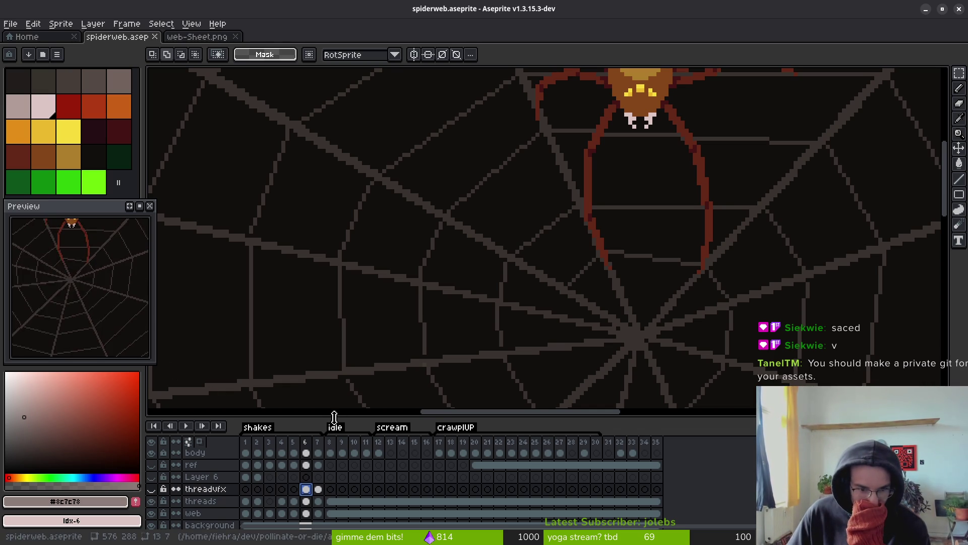
drag(333, 416, 328, 350)
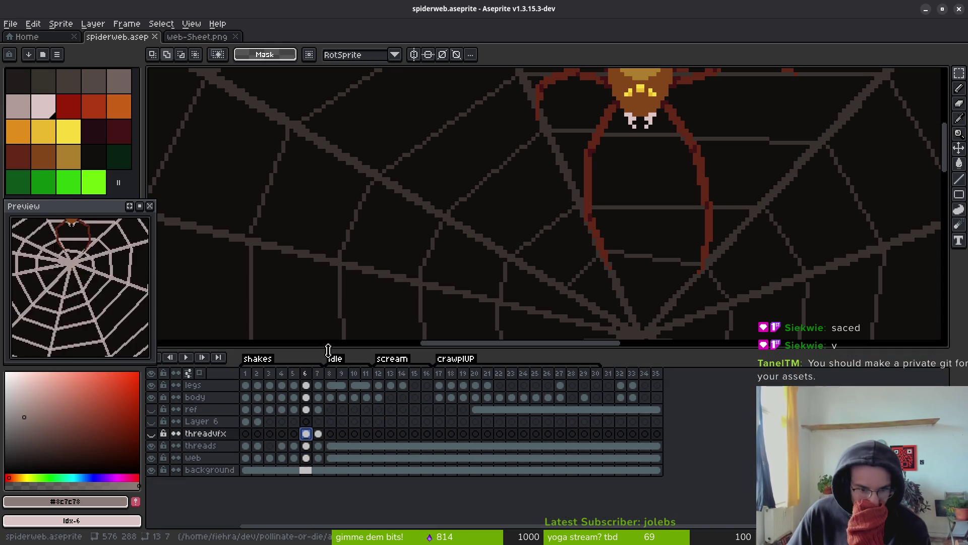
Compare frame 1 by toggling threads and web visibility, ending with threads shown.
click(246, 446)
click(246, 457)
click(151, 445)
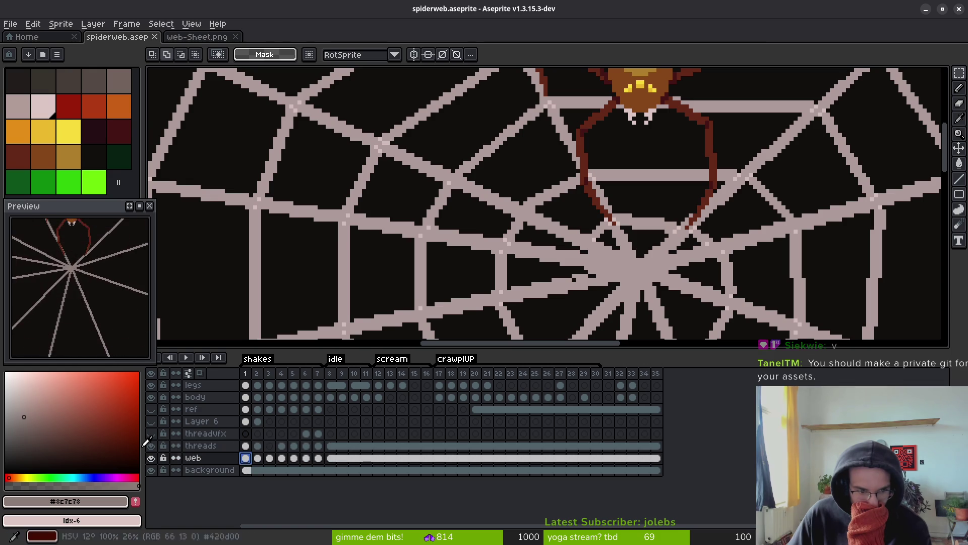
click(152, 457)
click(153, 457)
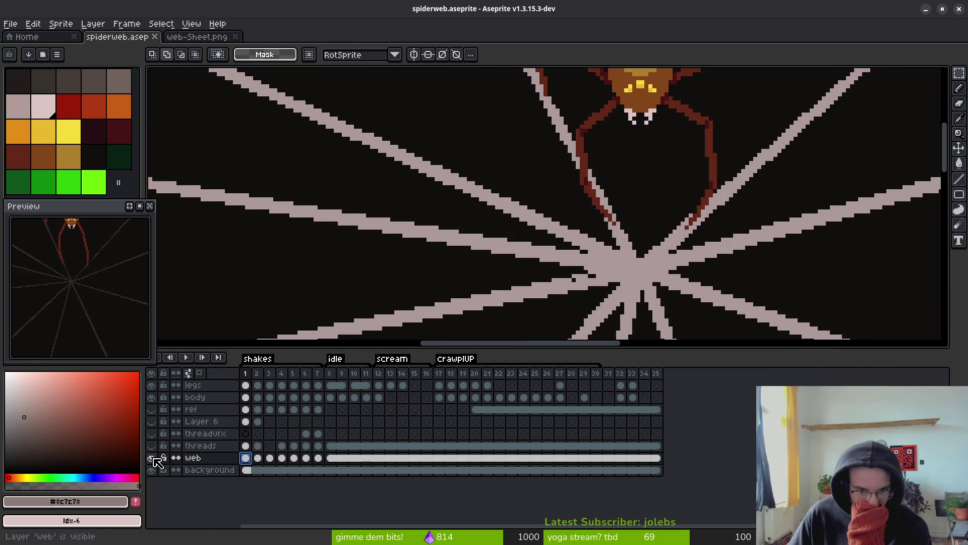
click(152, 457)
click(152, 446)
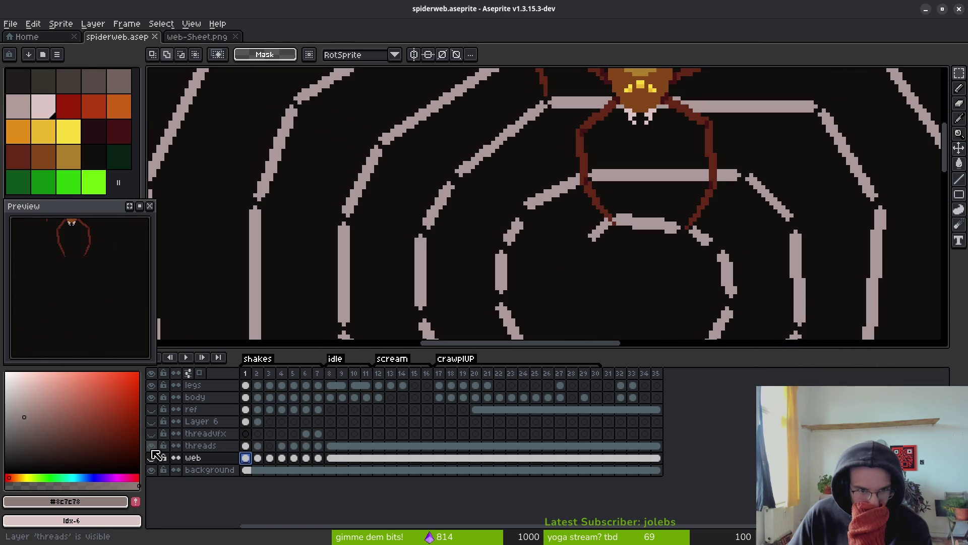
click(153, 448)
click(153, 459)
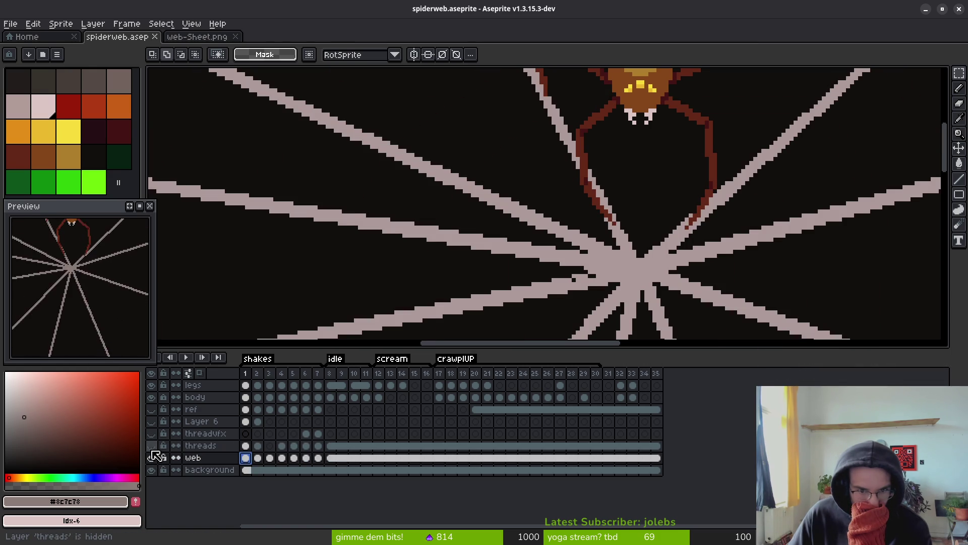
click(152, 447)
click(152, 447)
click(153, 447)
click(152, 447)
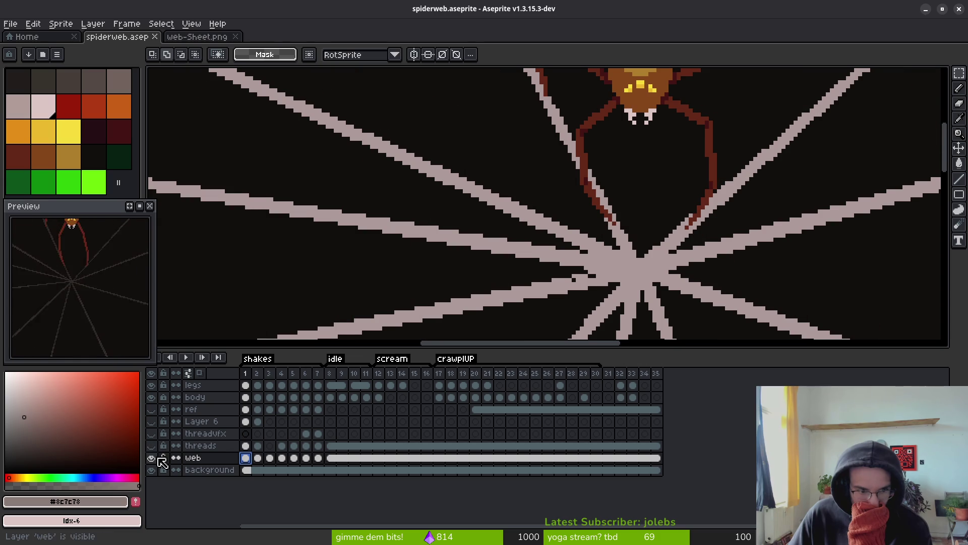
click(152, 457)
click(152, 446)
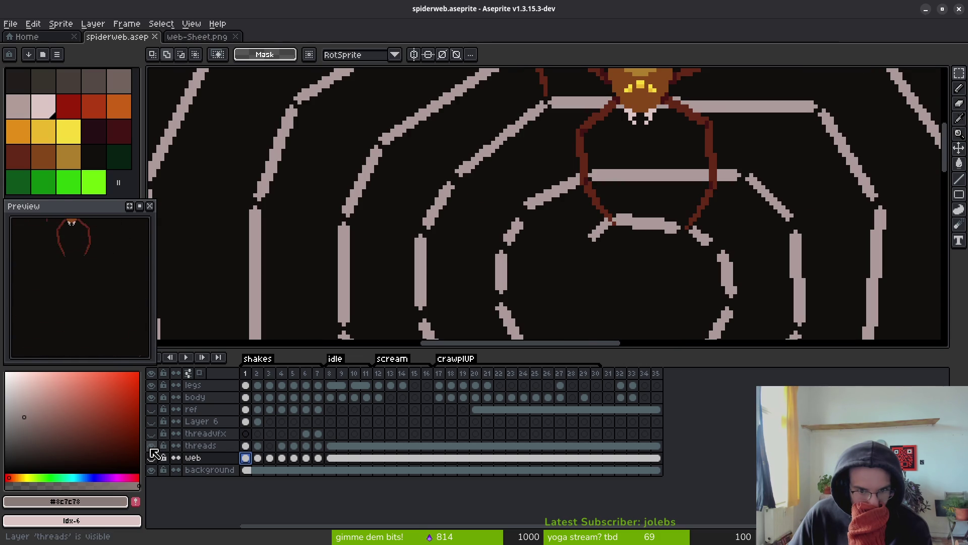
Check web frame 2, return to web frame 1, and toggle the web layer's visibility.
scroll(413, 207, down, 4)
scroll(387, 242, up, 1)
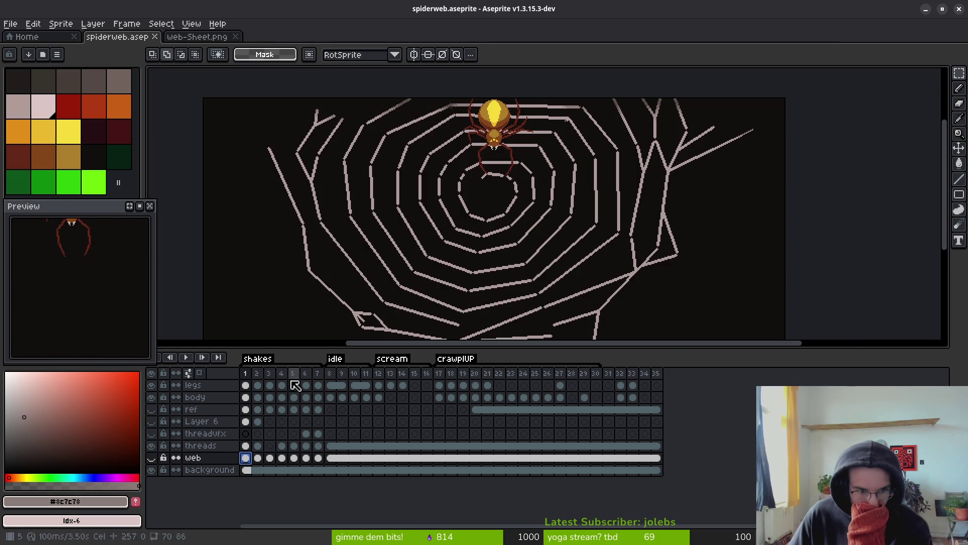
click(261, 460)
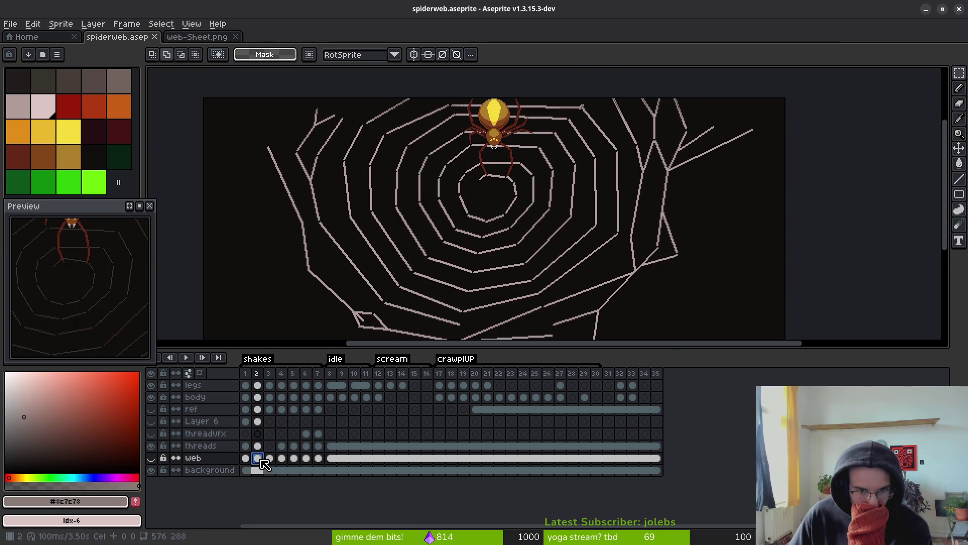
click(246, 459)
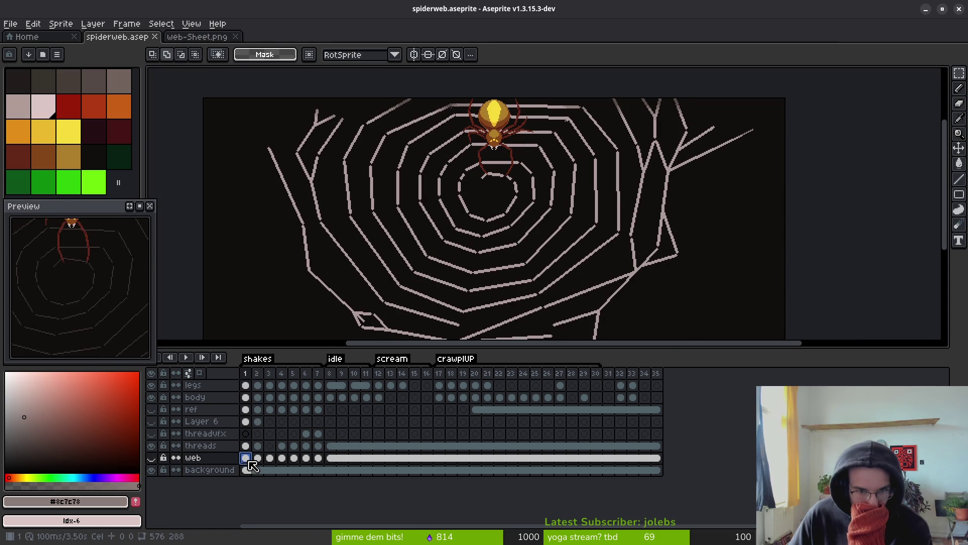
click(151, 458)
scroll(386, 273, up, 4)
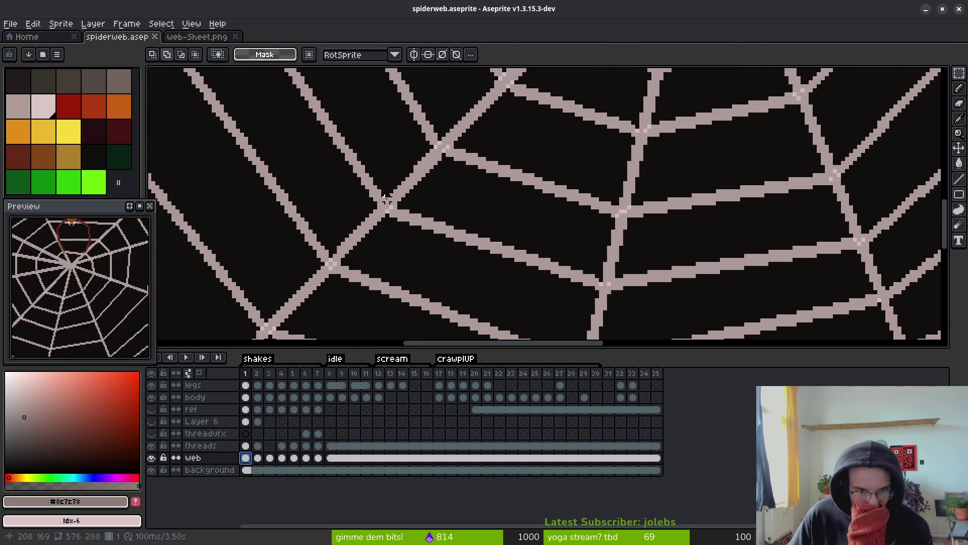
Review Layer Properties for the threads and web layers without changes.
click(200, 446)
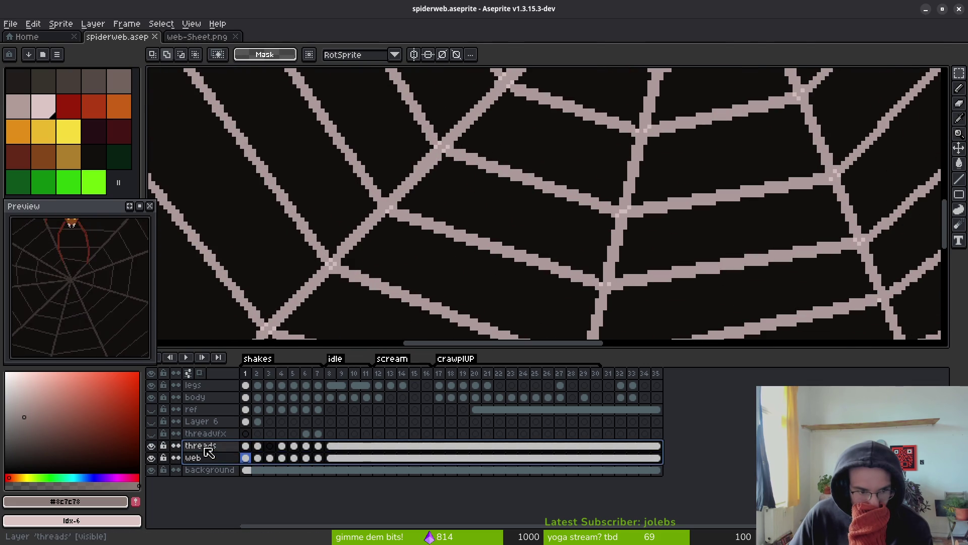
right_click(203, 443)
click(281, 449)
key(Down)
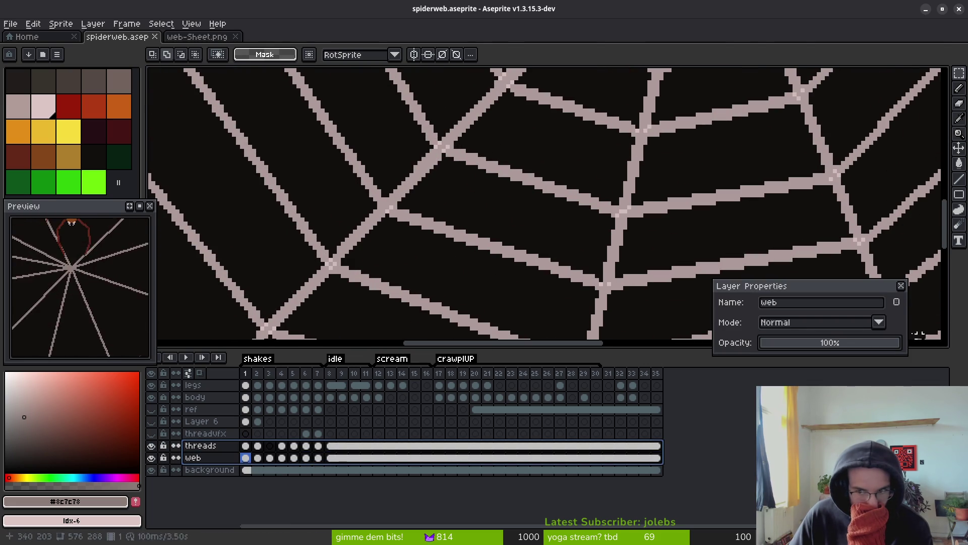
click(900, 285)
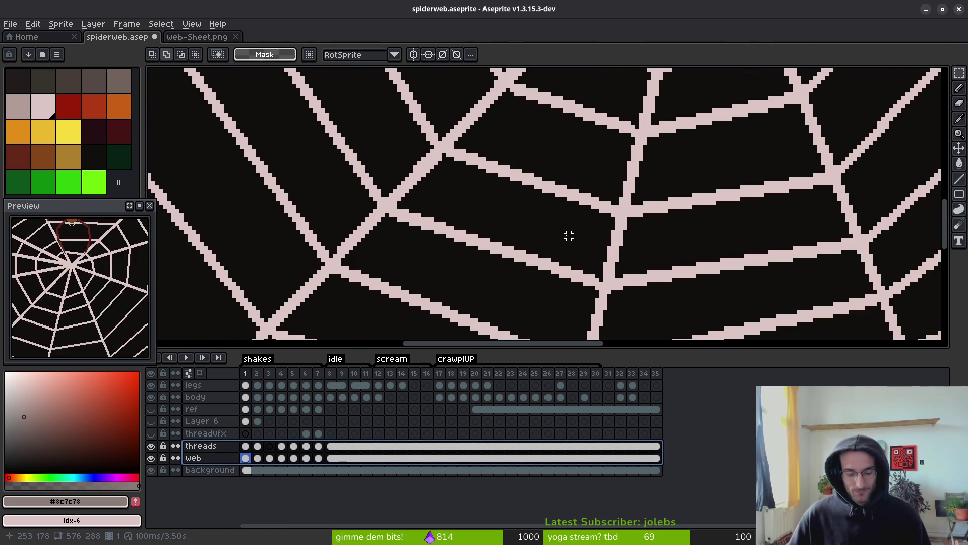
Step through frames 2, 3, 5 and 8 to compare threads and web.
scroll(565, 236, down, 5)
key(Right)
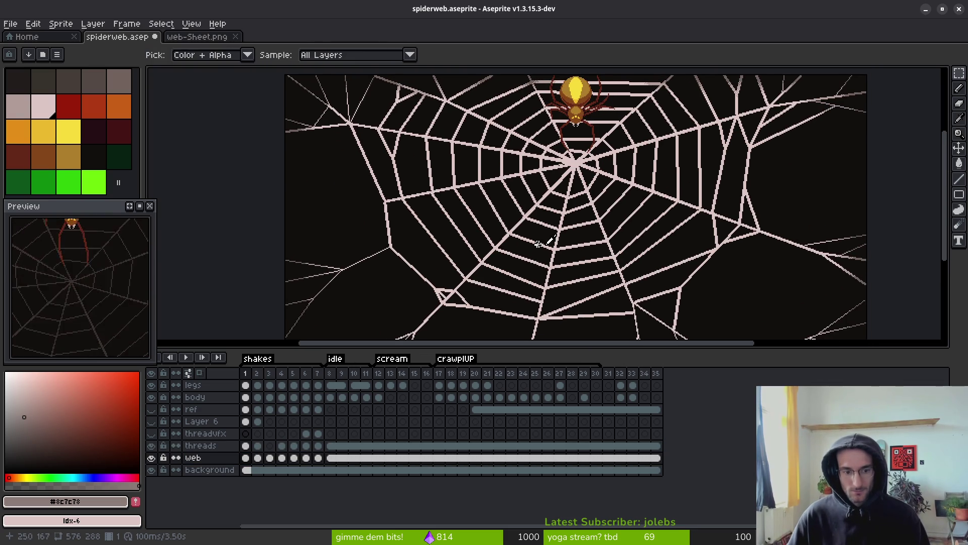
key(Right)
scroll(518, 212, up, 4)
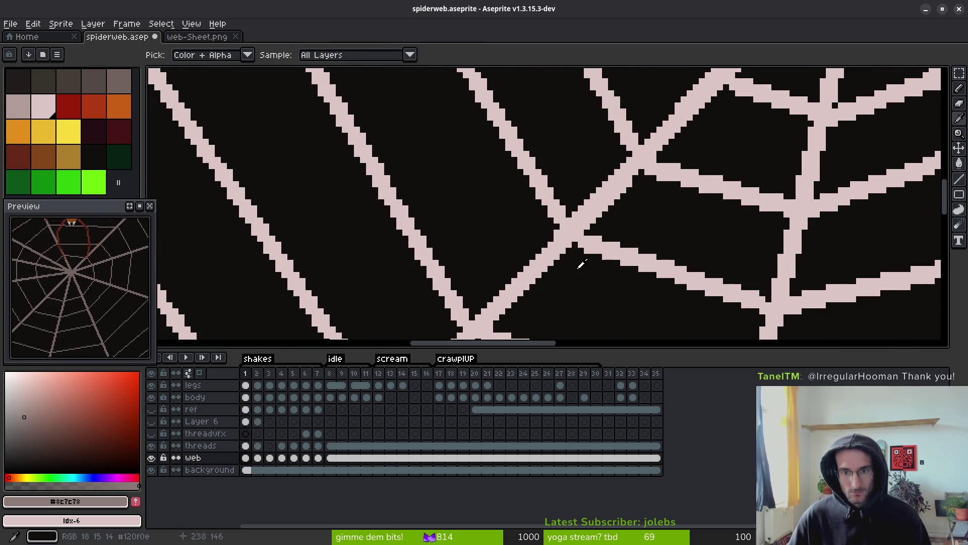
key(Left)
scroll(574, 262, down, 4)
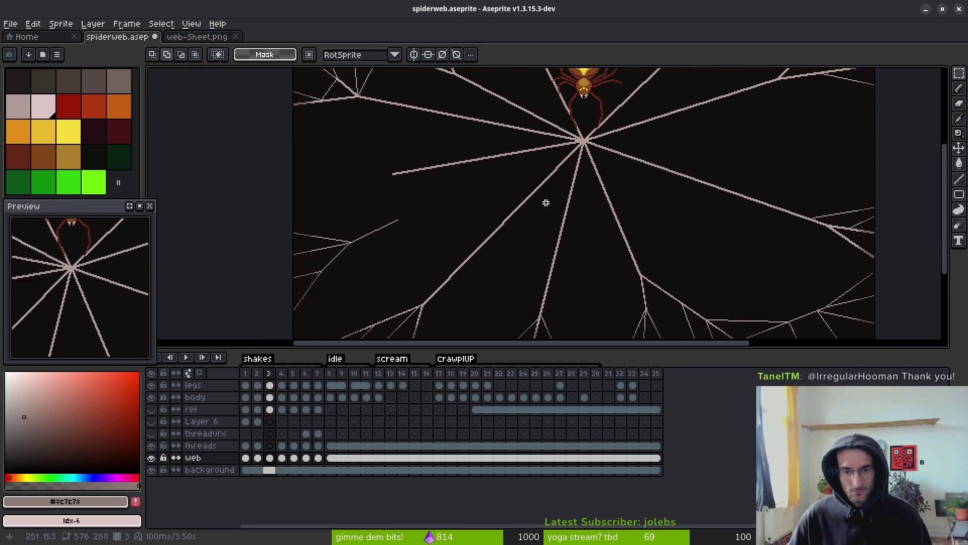
key(Right)
key(Right)
key(Right)
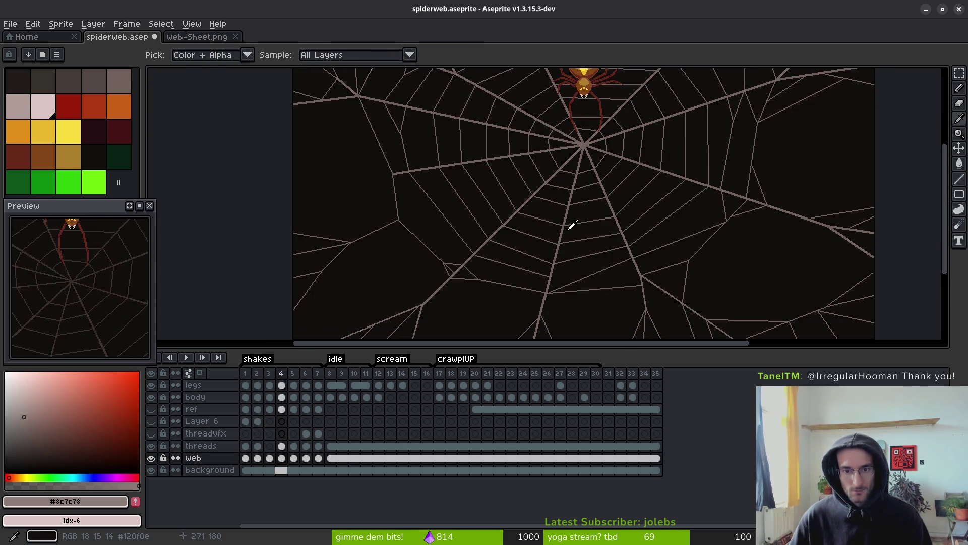
key(Right)
key(Right)
key(Right)
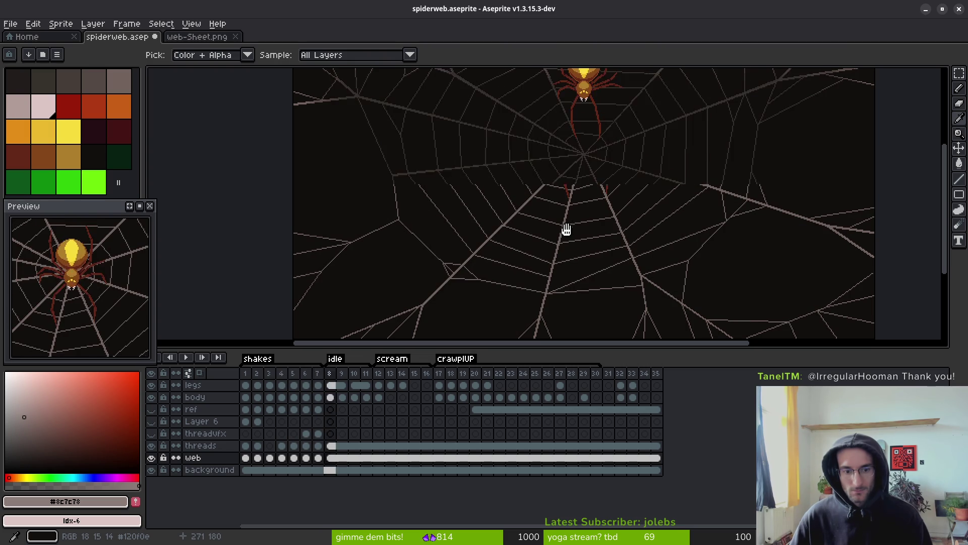
With rectangular selection active, select the threads cels at frames 8 and 3.
key(m)
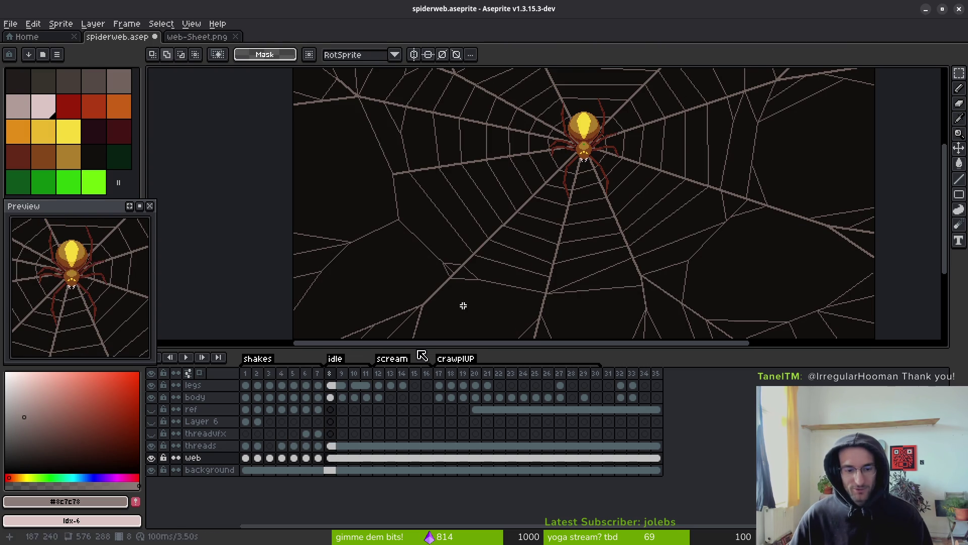
click(331, 446)
click(270, 445)
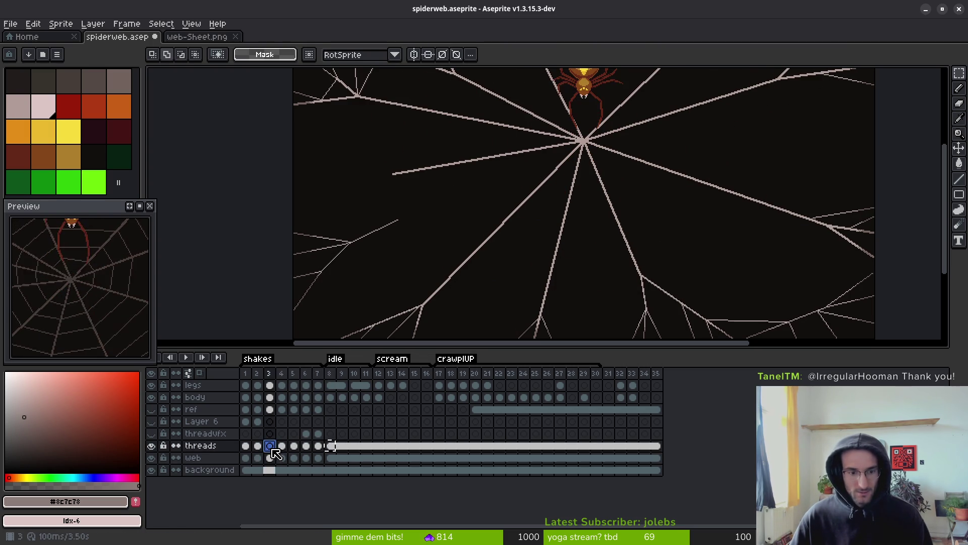
scroll(468, 283, up, 5)
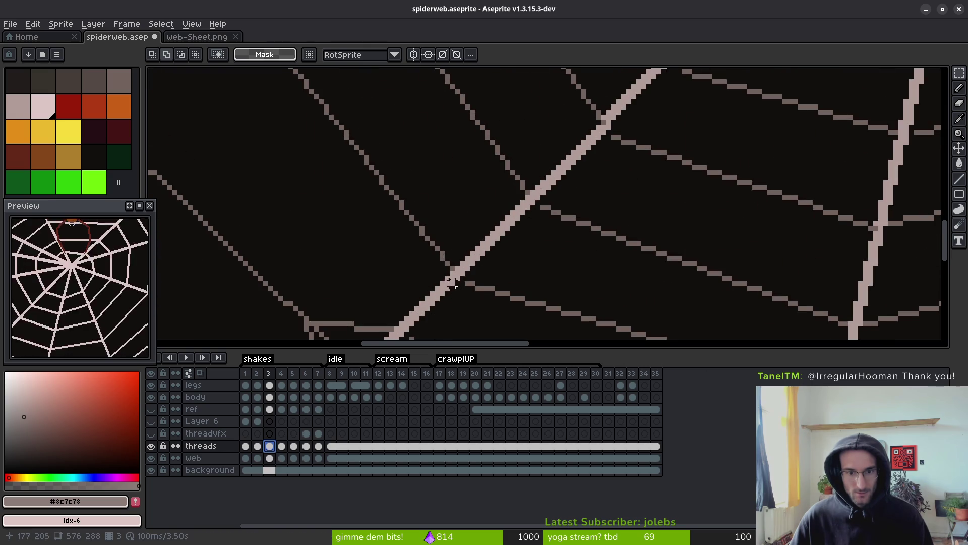
scroll(450, 283, down, 2)
Play back the animation, recheck frames 3 and 8, and bring up web-Sheet.png.
key(i)
key(Return)
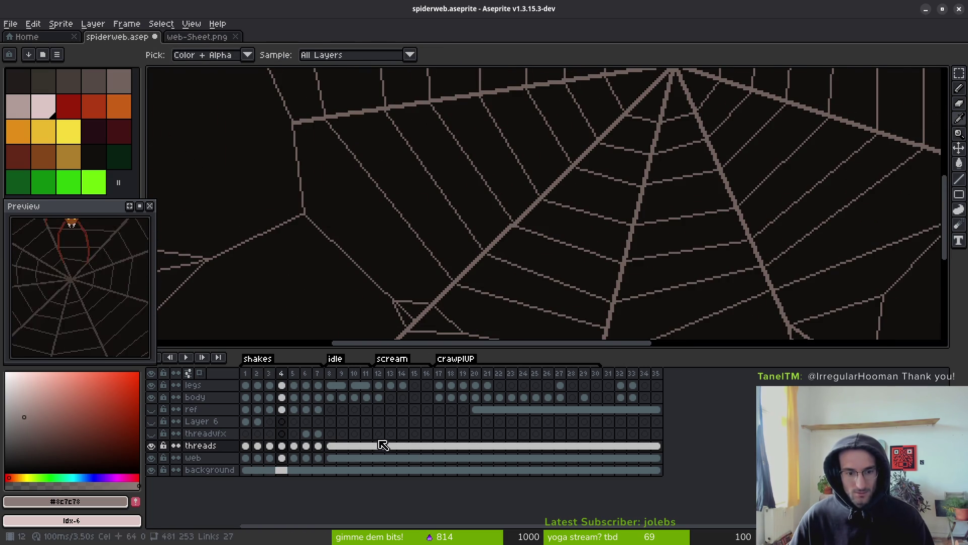
click(378, 456)
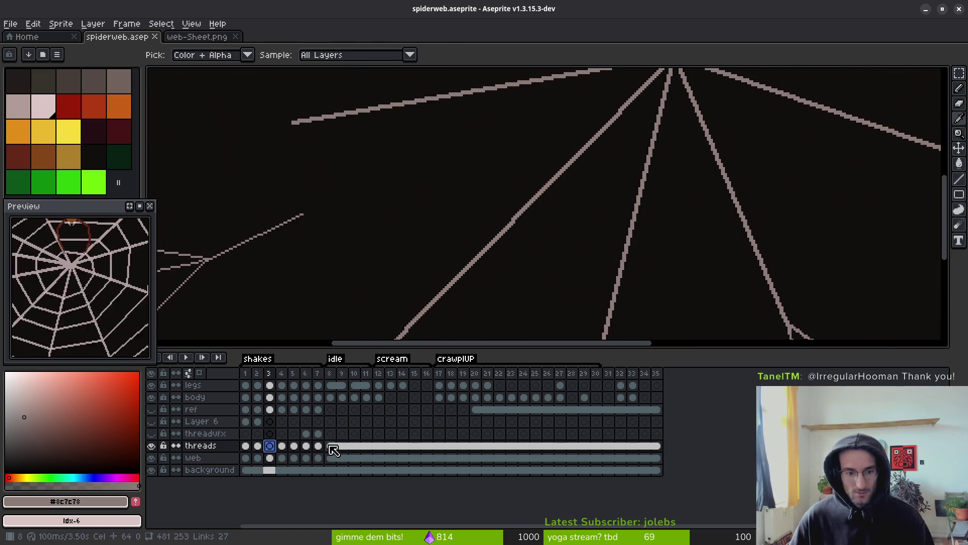
click(330, 446)
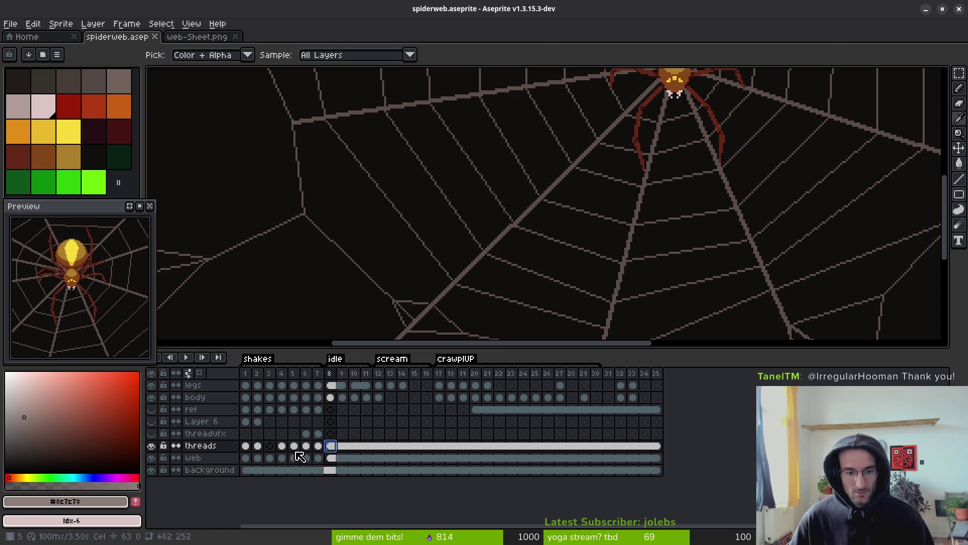
click(186, 37)
Marquee one web frame on web-Sheet.png to copy it.
scroll(346, 277, down, 3)
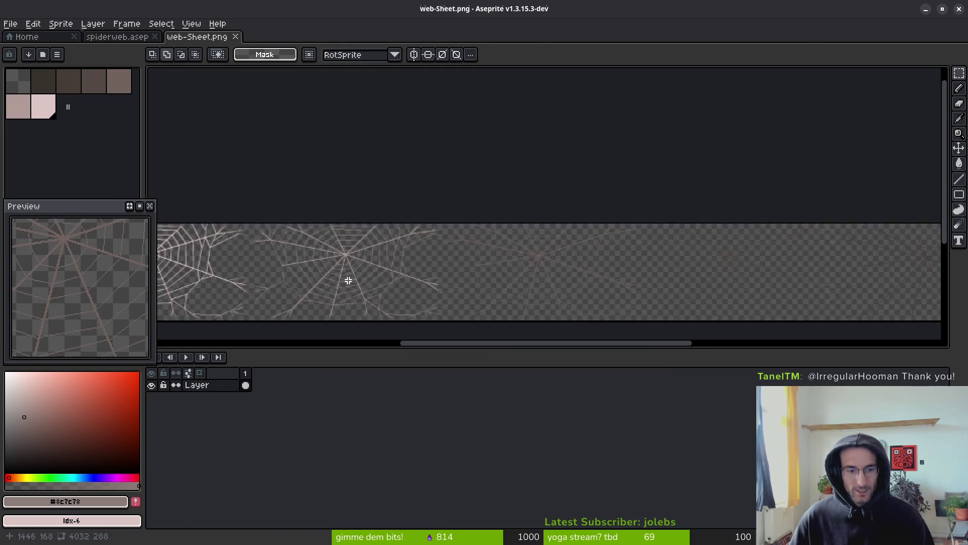
scroll(572, 248, up, 2)
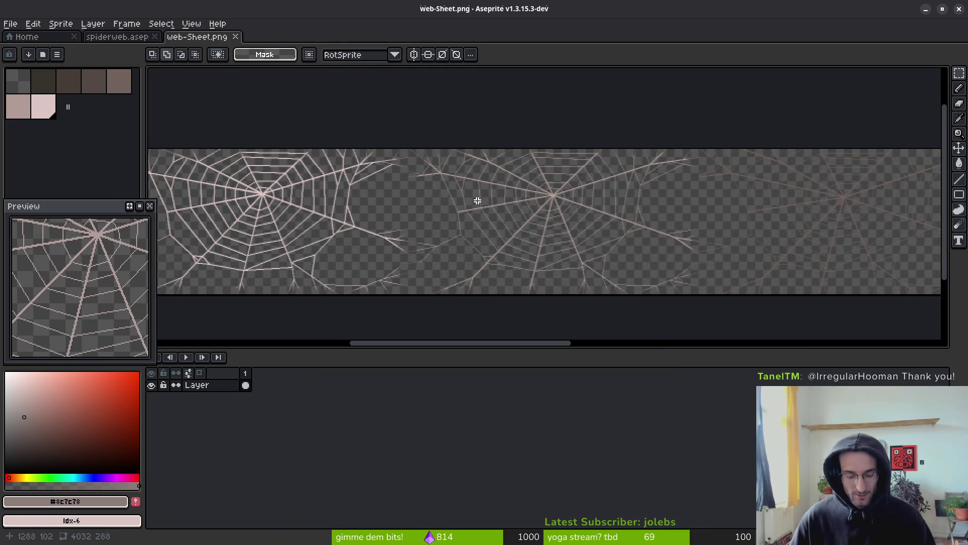
scroll(379, 133, up, 1)
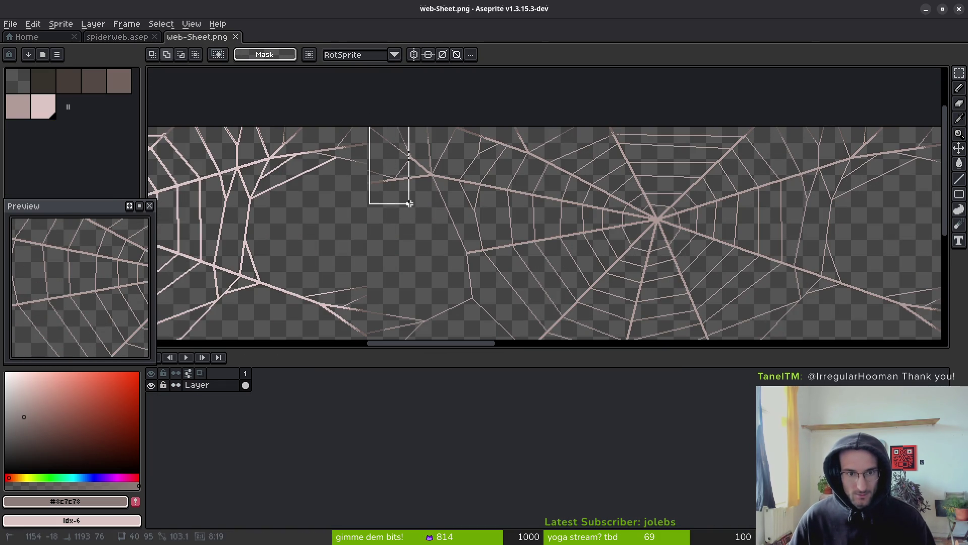
mouse_move(409, 204)
mouse_down()
mouse_move(376, 141)
mouse_move(720, 317)
mouse_move(842, 306)
mouse_move(868, 318)
mouse_up()
scroll(369, 123, up, 4)
scroll(512, 217, down, 3)
scroll(655, 286, down, 1)
scroll(720, 318, up, 3)
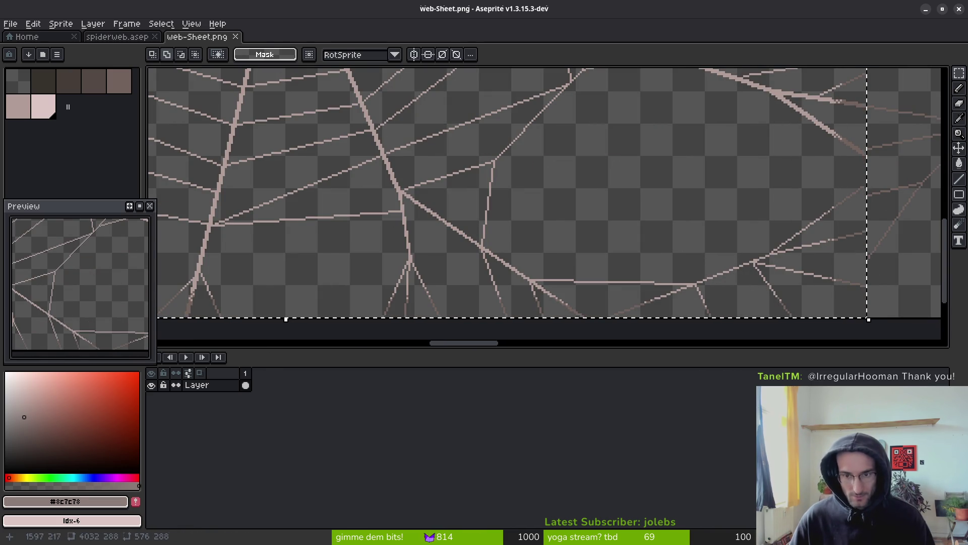
Paste the copied web frame into the threads cel at frame 3 of spiderweb.
click(141, 36)
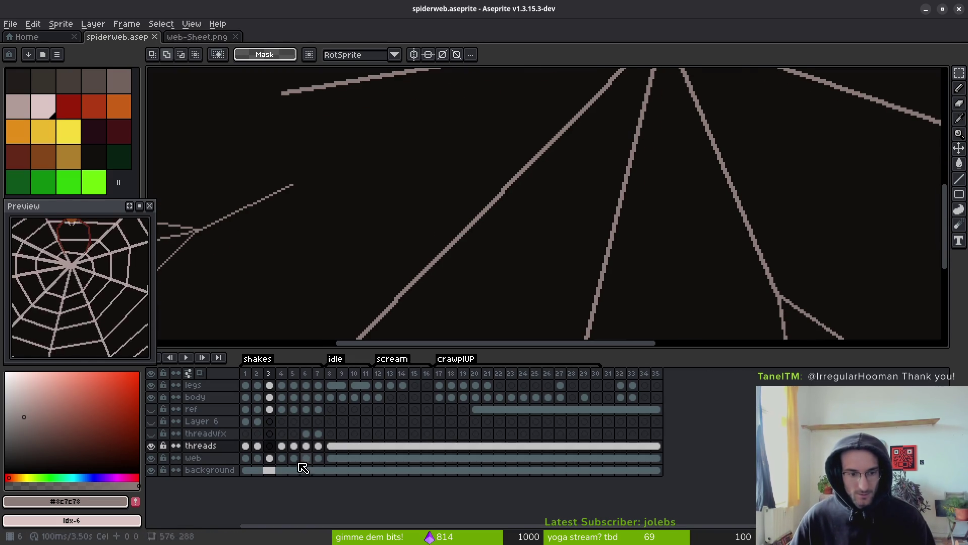
click(269, 446)
scroll(513, 225, down, 3)
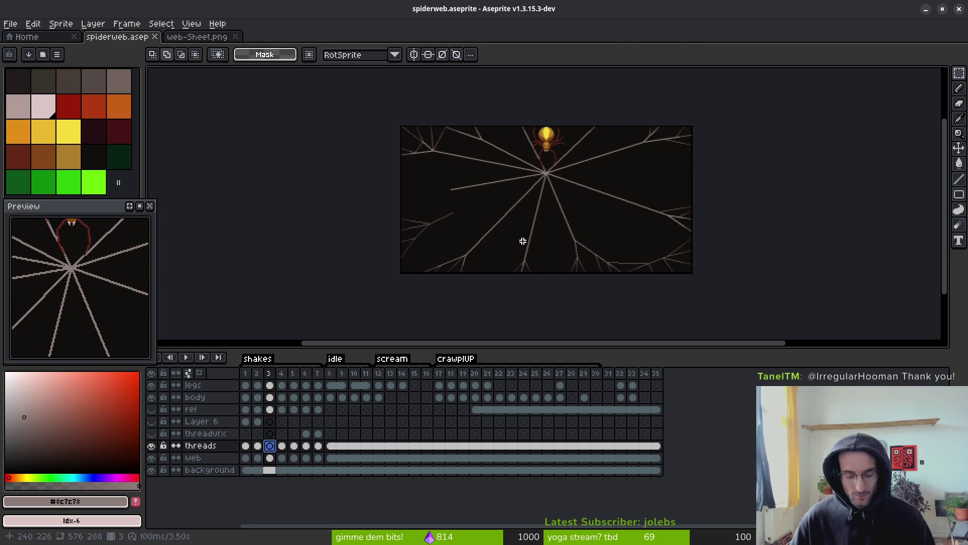
key(ctrl+v)
click(281, 459)
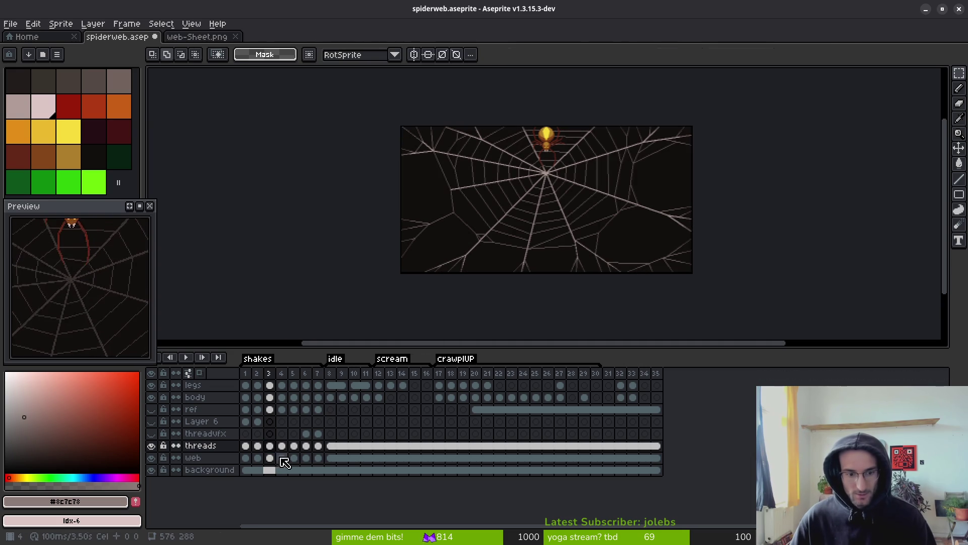
Paste the web frame into the web cel at frame 3 and deselect.
click(271, 460)
drag(511, 260, 467, 250)
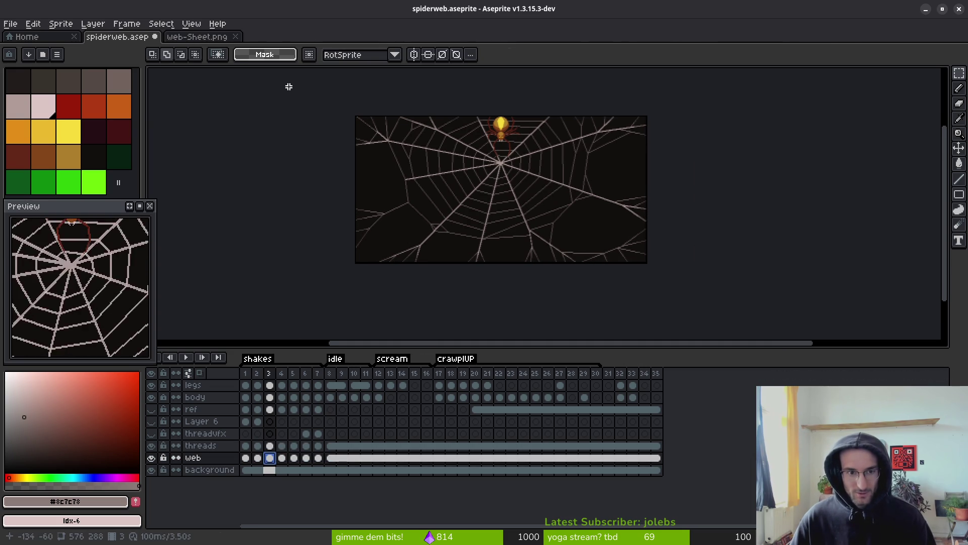
key(ctrl+v)
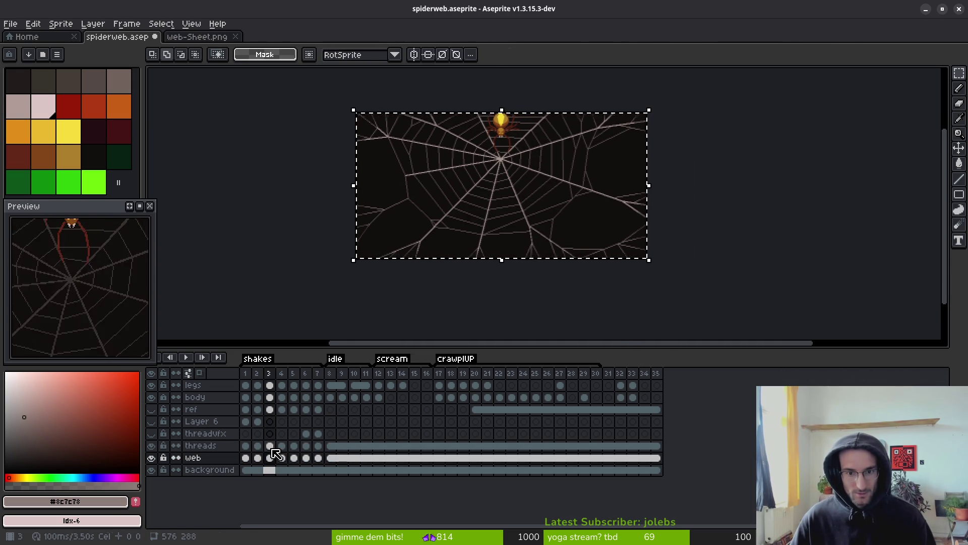
click(271, 446)
key(ctrl+d)
scroll(466, 262, up, 2)
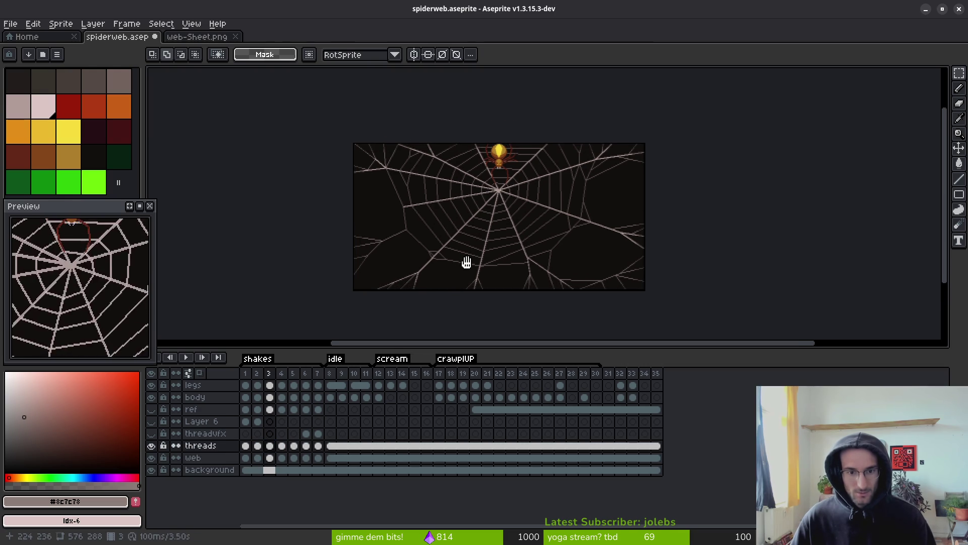
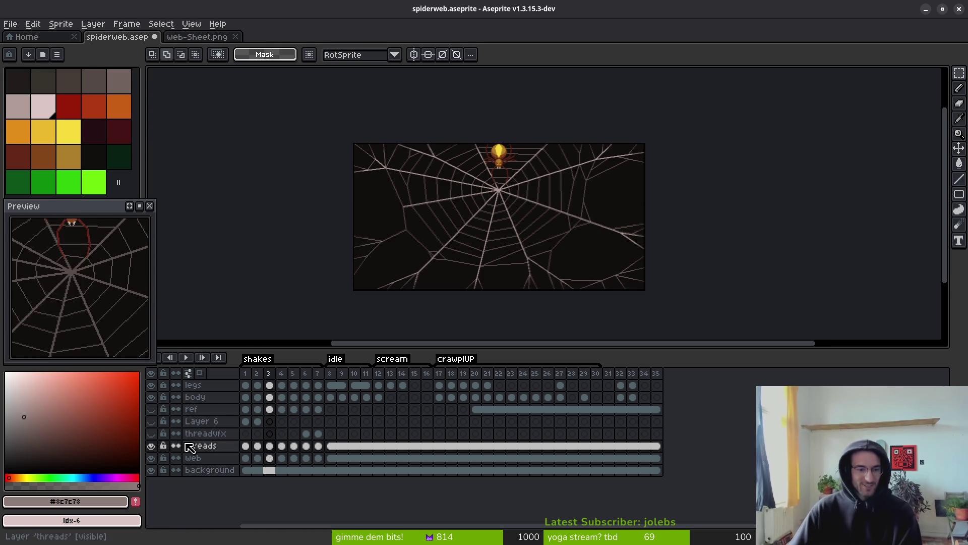
Show the threadvfx layer and select its frame 3 cel after comparing the threads and web layers.
click(152, 433)
click(269, 433)
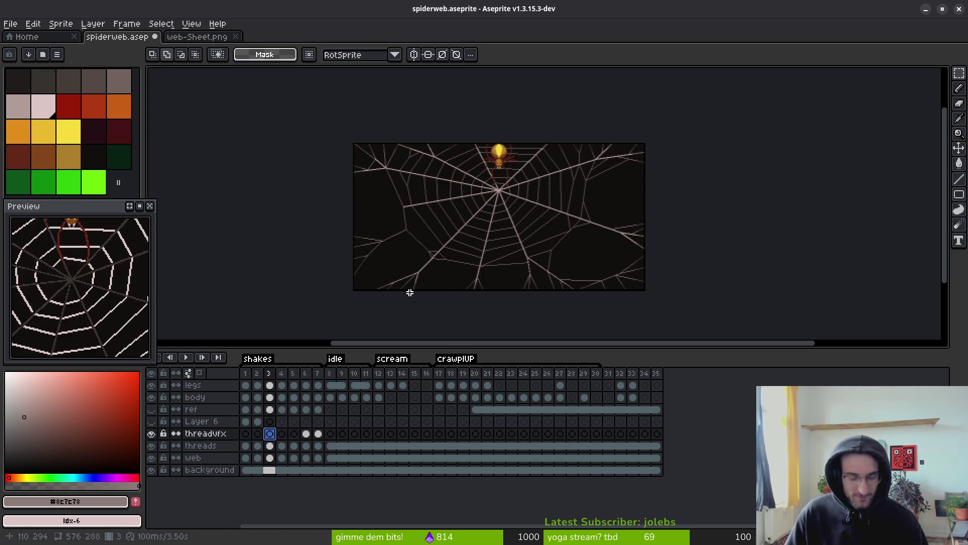
click(269, 445)
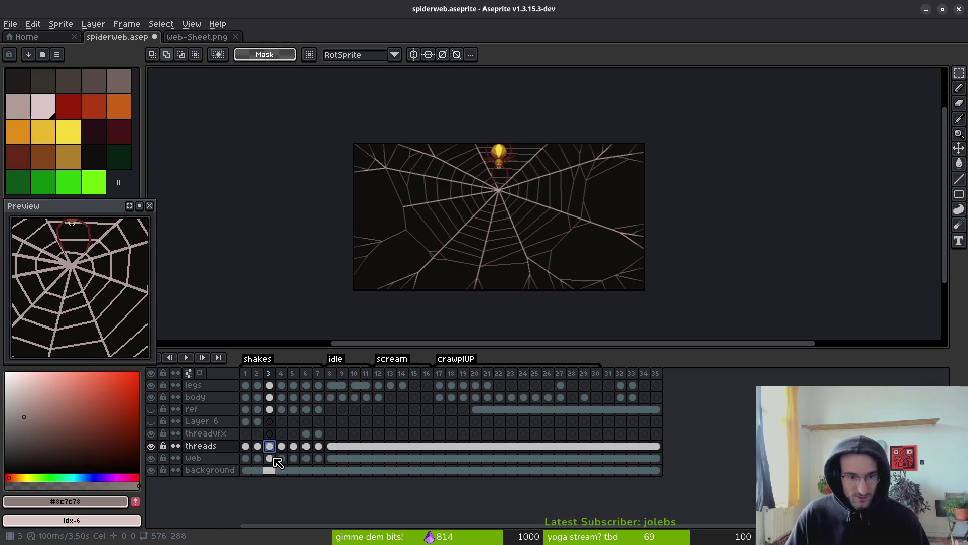
click(271, 456)
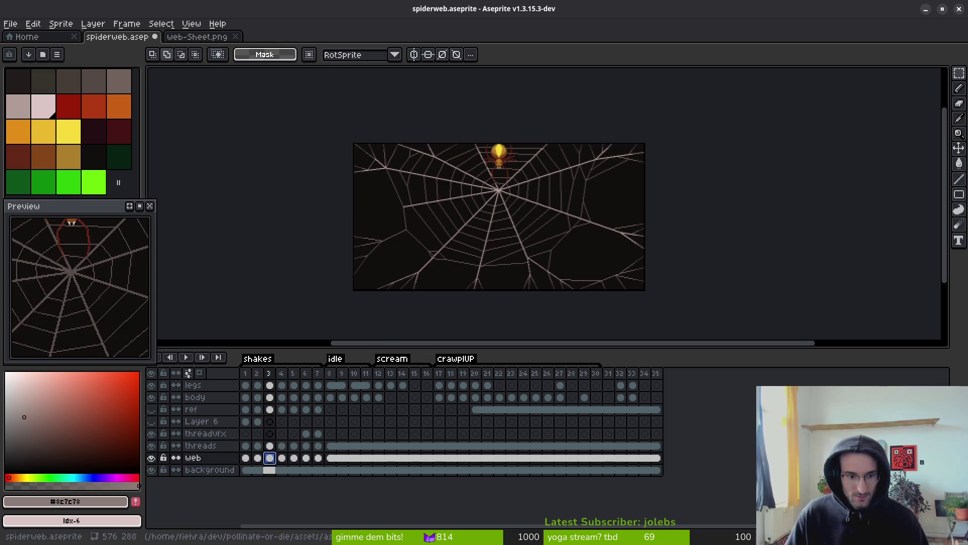
click(272, 446)
click(151, 446)
click(151, 446)
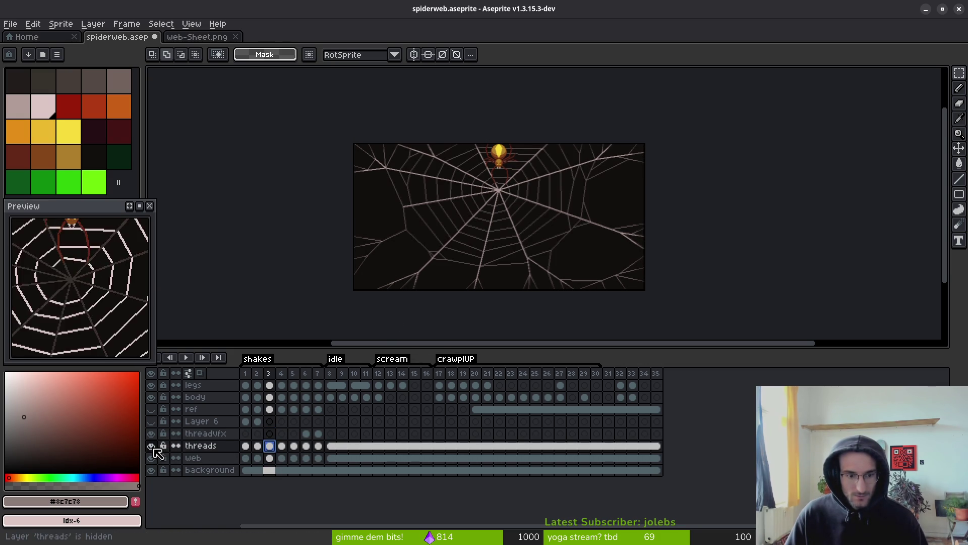
key(ctrl+z)
click(269, 433)
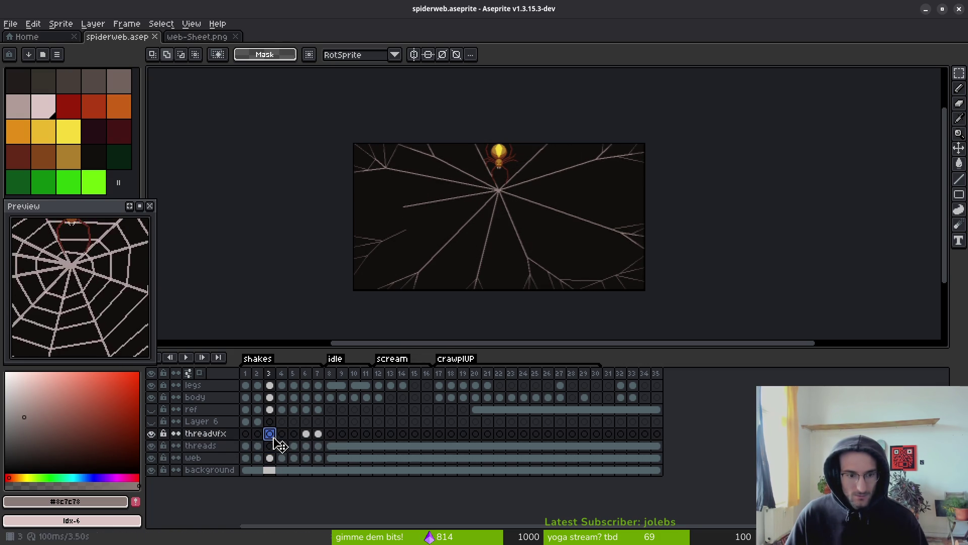
Paste the spiral web from clipboard history into threadvfx frame 3 and save spiderweb.aseprite.
key(ctrl+a)
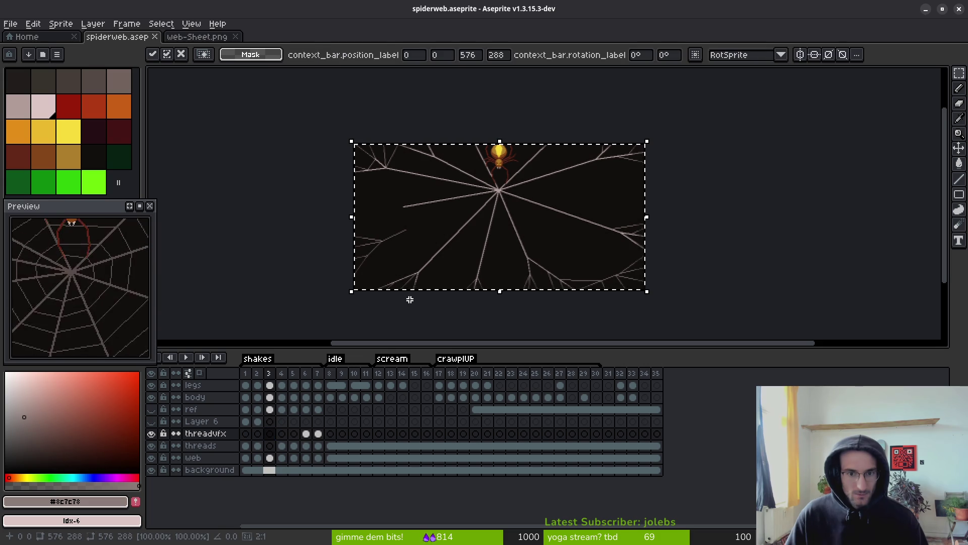
key(ctrl+c)
click(318, 433)
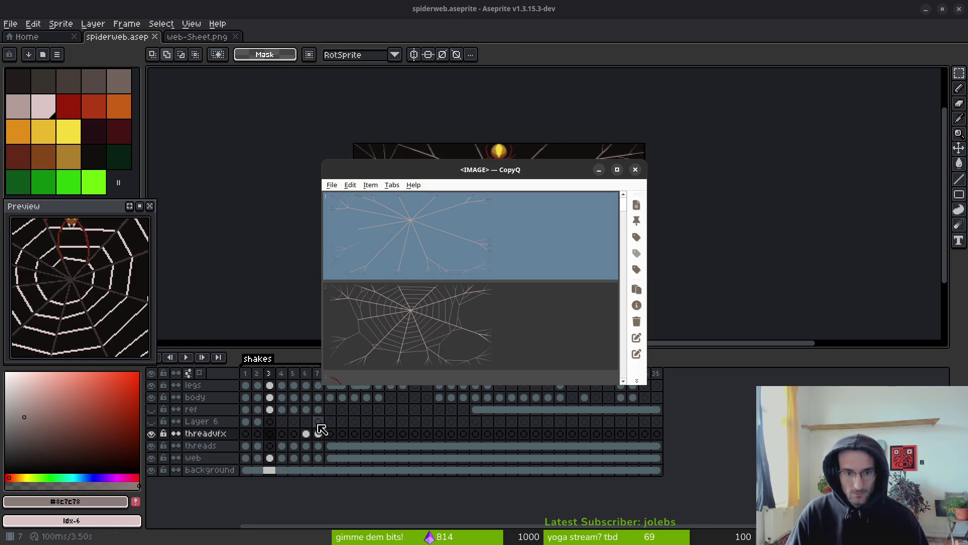
key(Down)
key(Return)
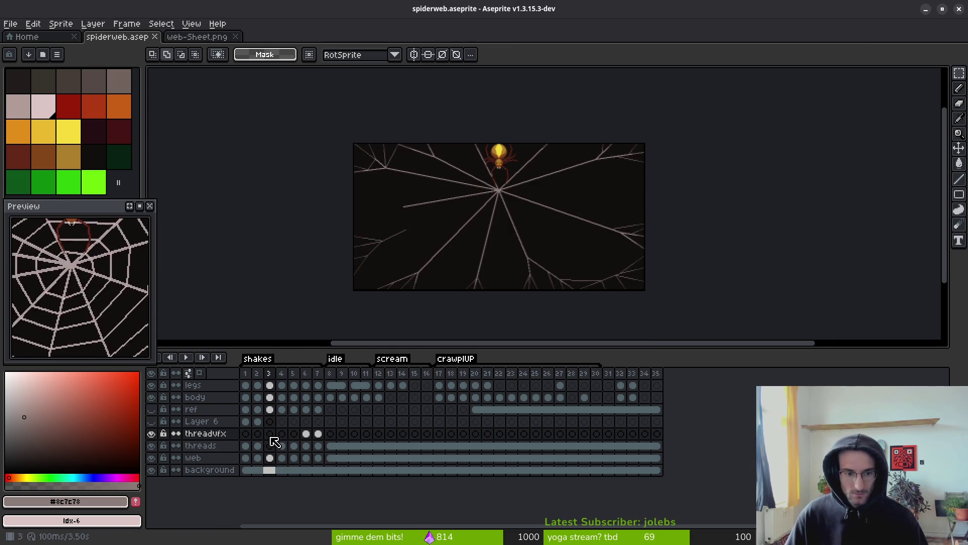
key(ctrl+v)
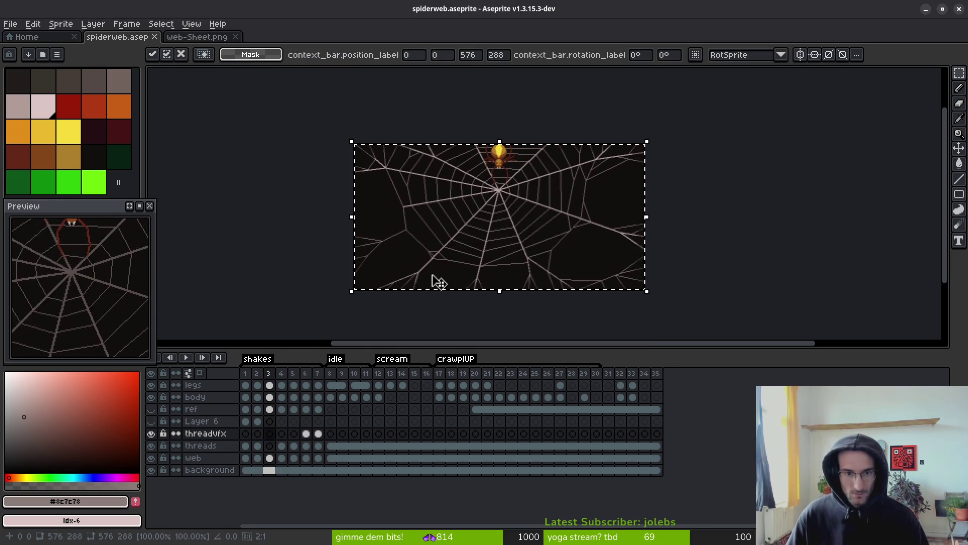
key(Return)
key(ctrl+s)
Inspect the pasted web against the web layer and switch to the freehand lasso.
drag(452, 237, 486, 256)
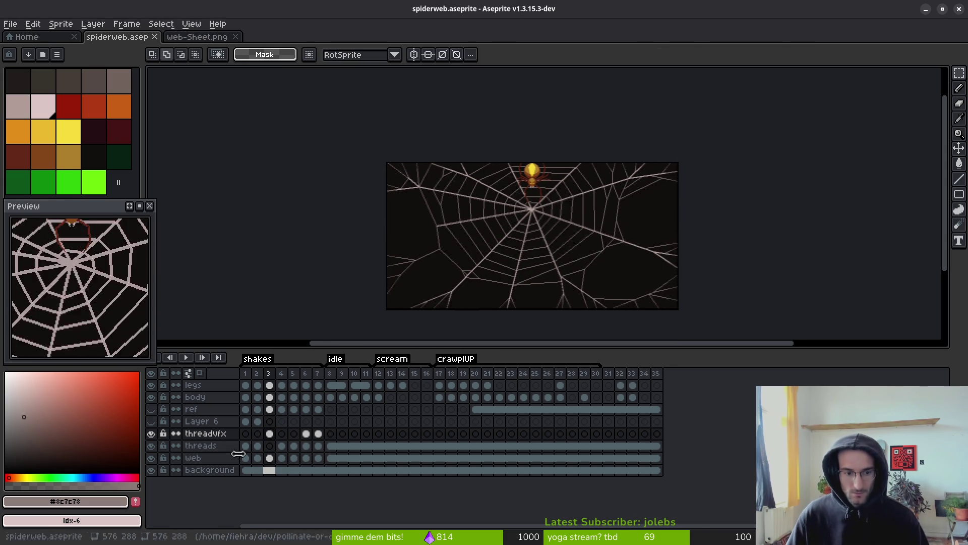
click(270, 458)
click(274, 436)
scroll(475, 297, down, 1)
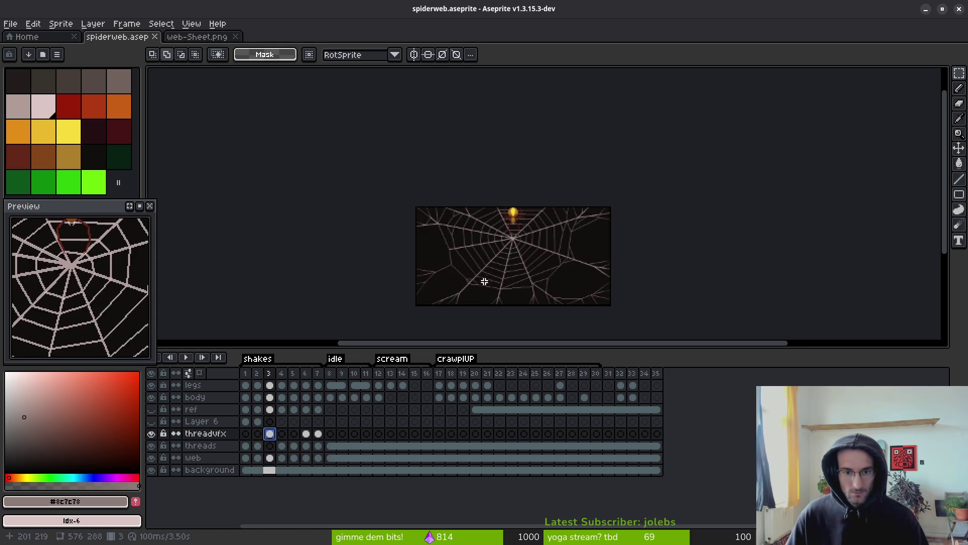
scroll(498, 248, up, 2)
key(q)
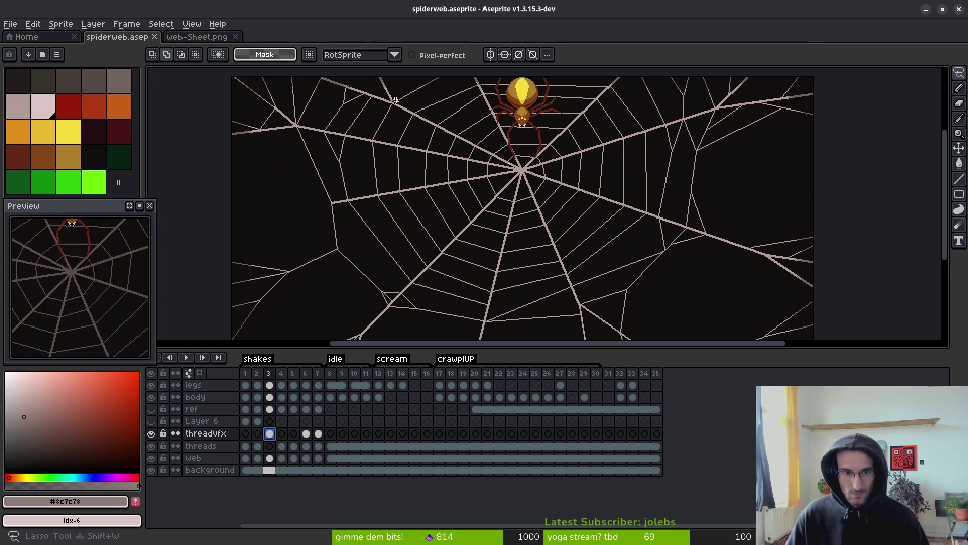
scroll(434, 130, down, 1)
drag(358, 121, 393, 85)
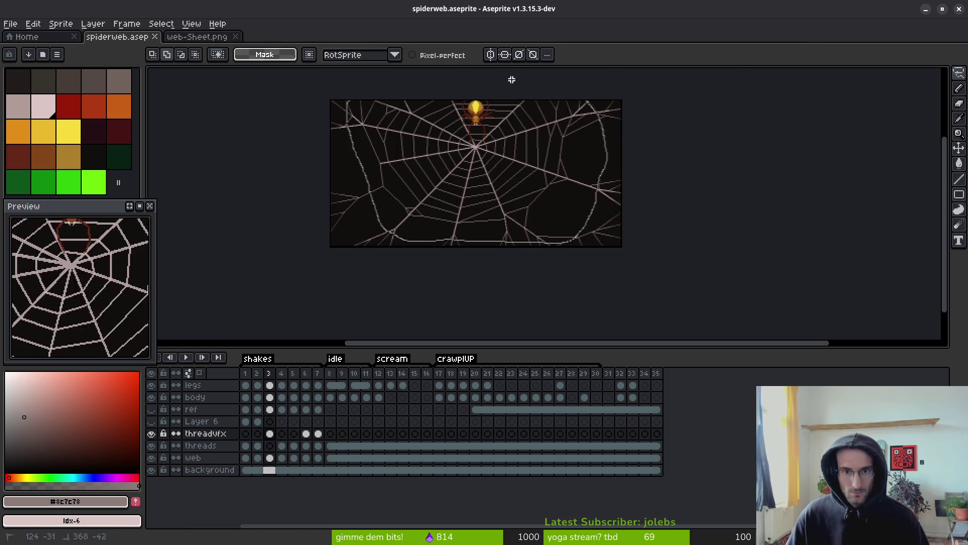
Replace the pale pink thread colour #b19d99 with bright green, palette index 23.
scroll(484, 209, up, 4)
key(shift+r)
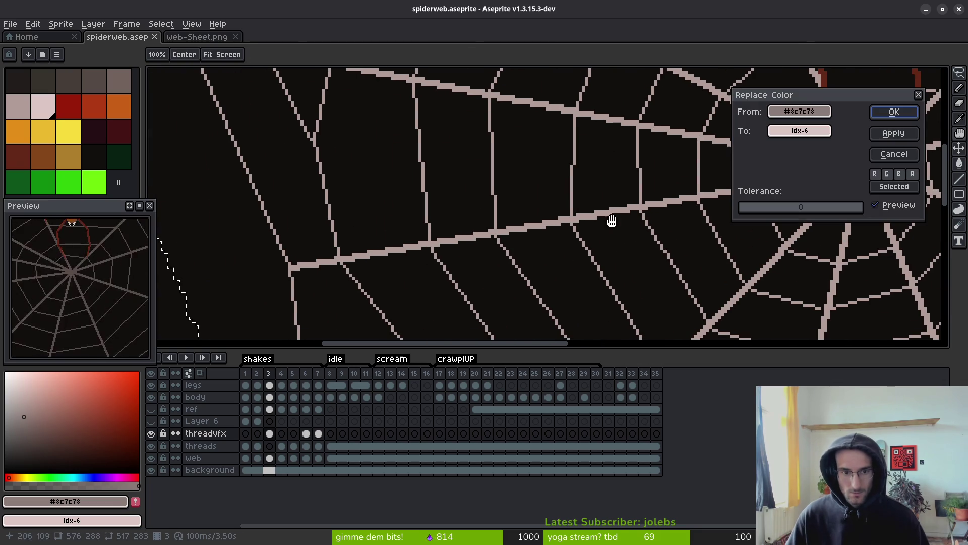
mouse_move(809, 113)
mouse_down()
mouse_move(363, 237)
mouse_move(333, 258)
mouse_up()
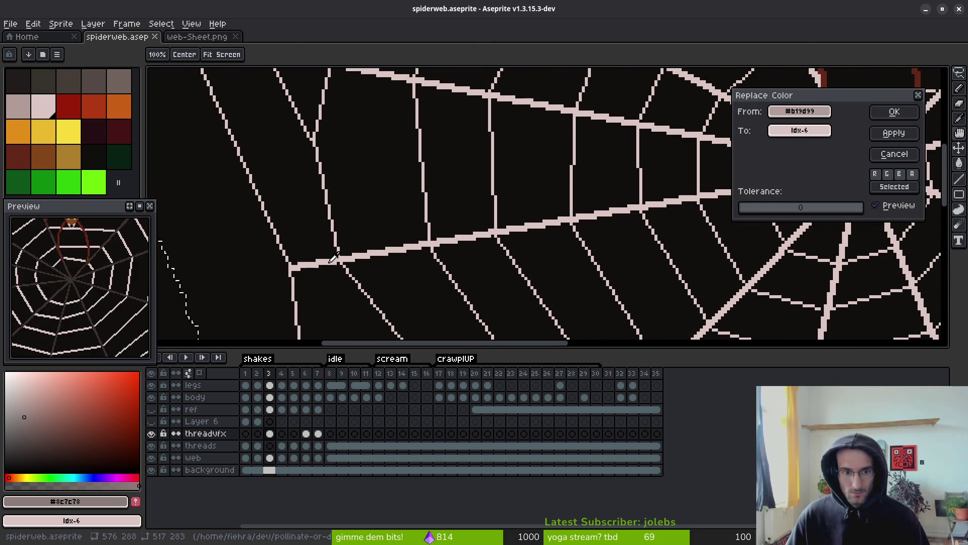
mouse_move(799, 130)
mouse_down()
mouse_move(353, 151)
mouse_move(99, 177)
mouse_up()
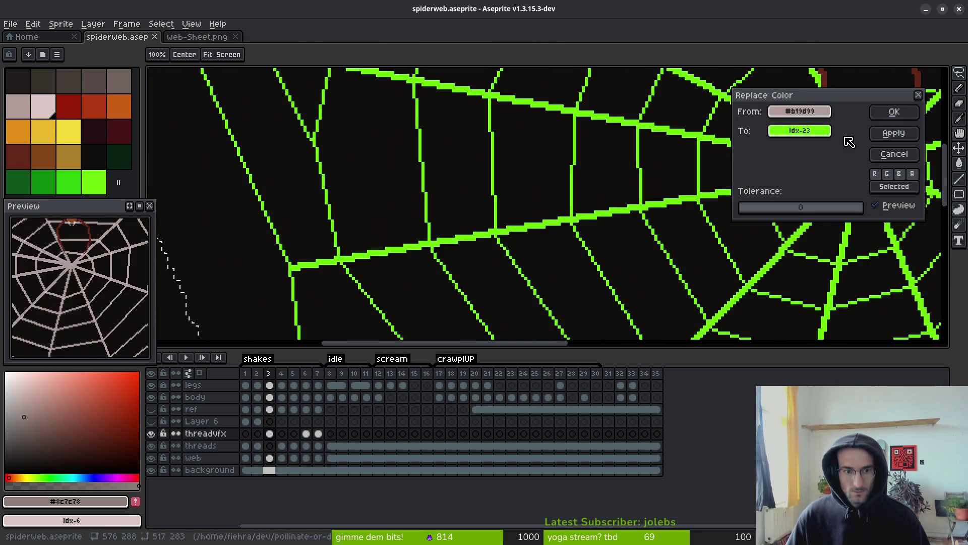
key(Return)
scroll(728, 219, down, 4)
scroll(643, 194, up, 4)
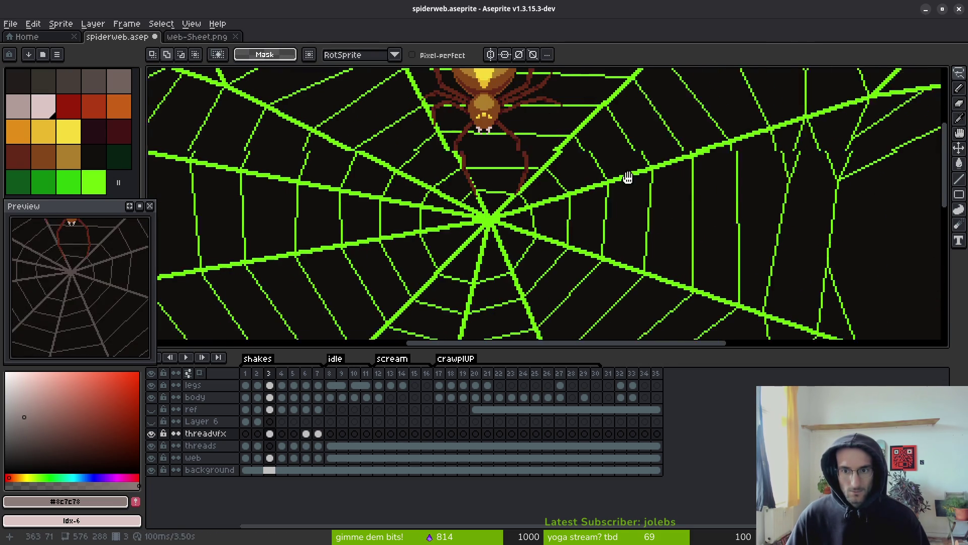
Select every thread pixel of that colour using the Magic Wand with Contiguous off.
key(w)
click(505, 138)
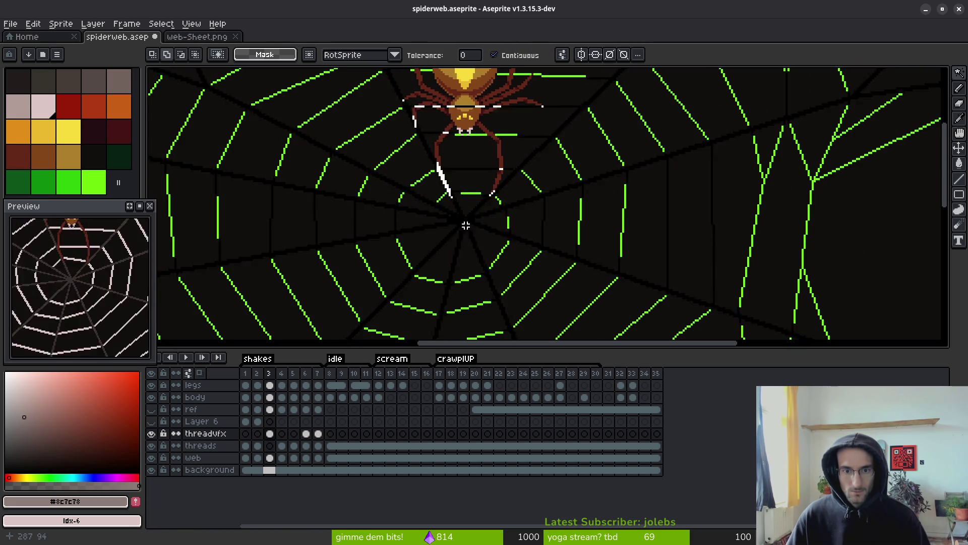
scroll(504, 222, down, 4)
scroll(550, 230, up, 3)
click(494, 55)
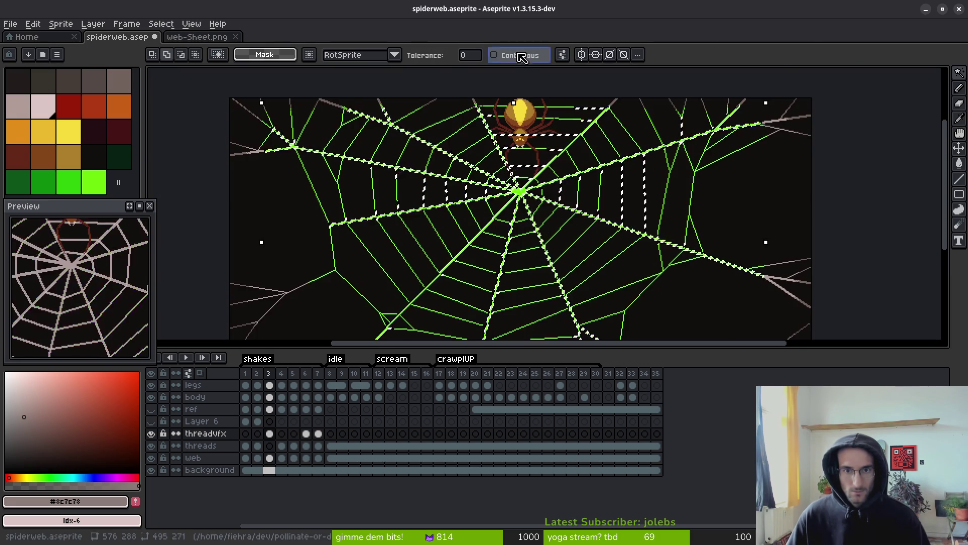
scroll(550, 224, up, 3)
click(564, 214)
scroll(564, 214, down, 3)
scroll(568, 218, down, 2)
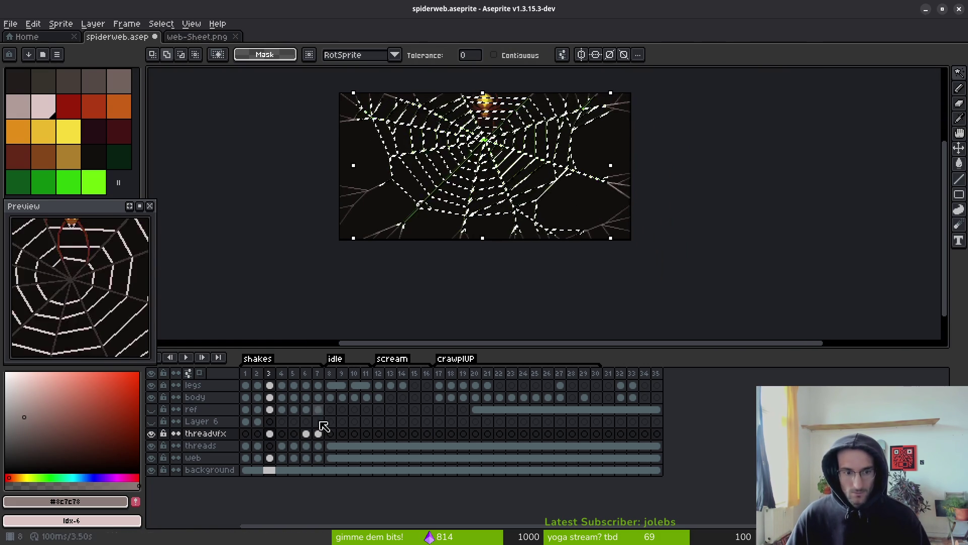
Deselect and drag the web layer above the threads layer in the timeline.
click(269, 446)
key(ctrl+d)
click(223, 459)
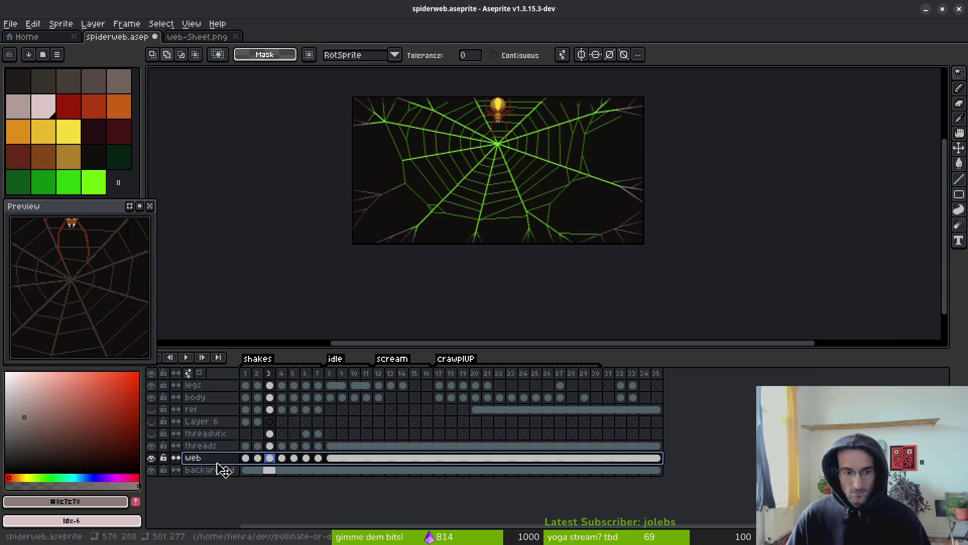
drag(222, 464, 227, 444)
scroll(592, 158, up, 4)
scroll(592, 158, up, 1)
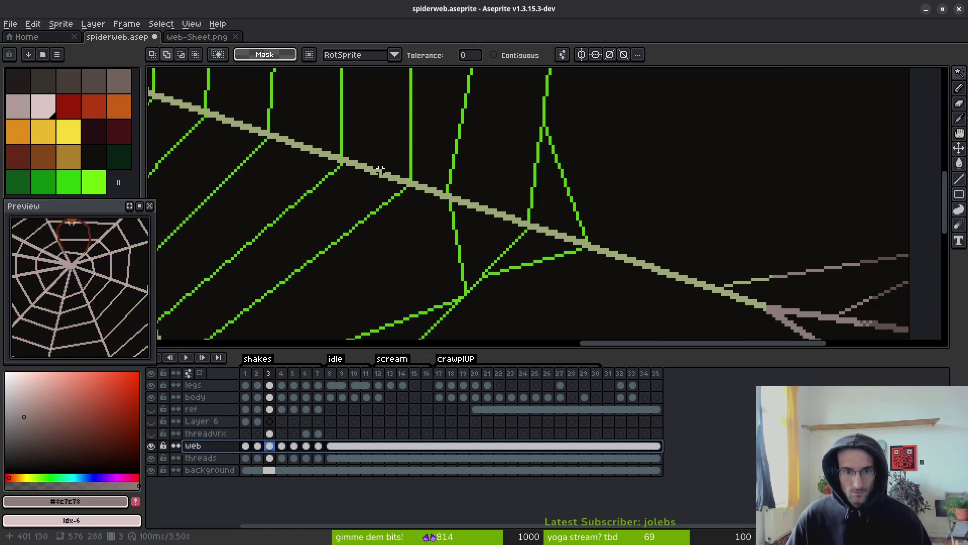
mouse_move(381, 185)
mouse_down()
mouse_move(510, 233)
mouse_move(592, 303)
mouse_move(746, 218)
mouse_up()
scroll(540, 240, down, 1)
scroll(540, 240, down, 2)
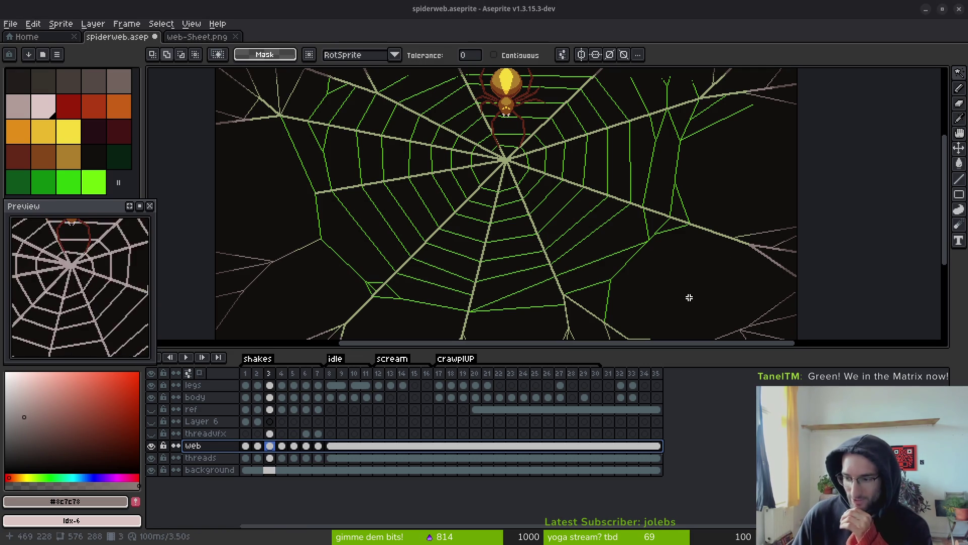
Magic-wand the beige spoke strands on the web layer and compare it with the threads layer.
scroll(443, 263, up, 3)
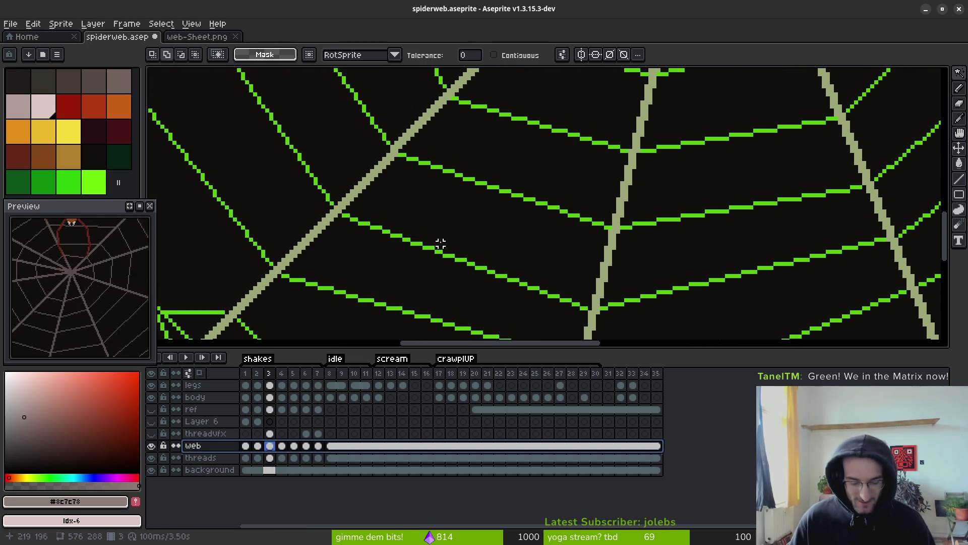
click(438, 256)
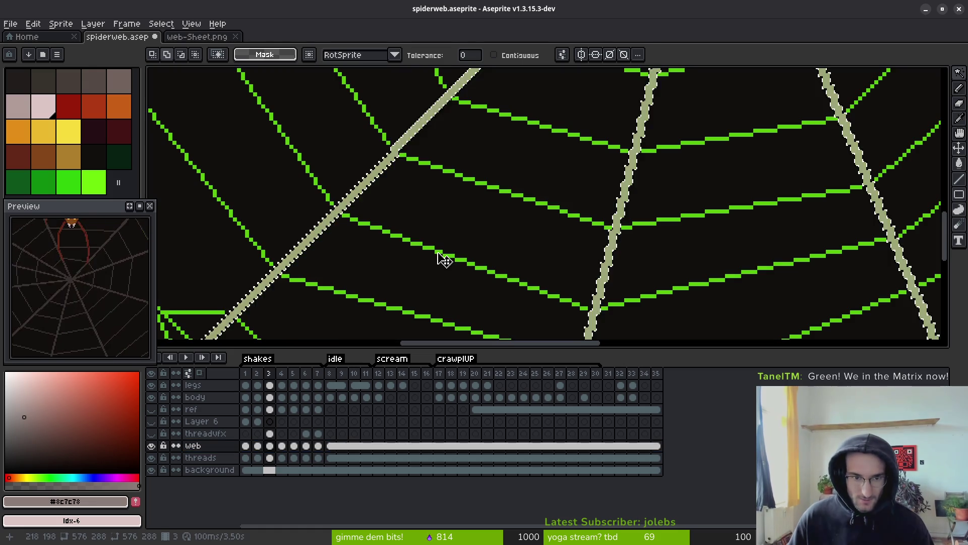
scroll(439, 259, down, 1)
scroll(437, 261, down, 2)
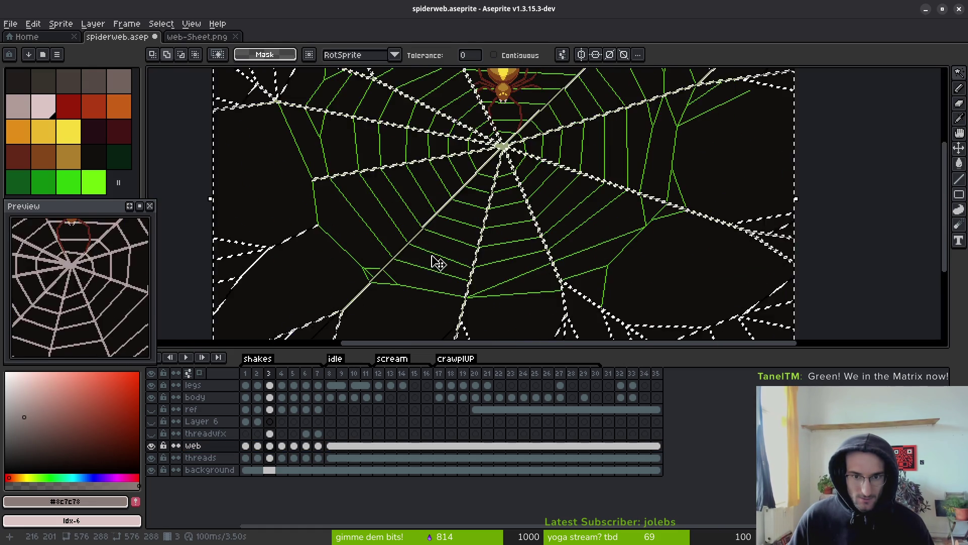
scroll(410, 210, up, 3)
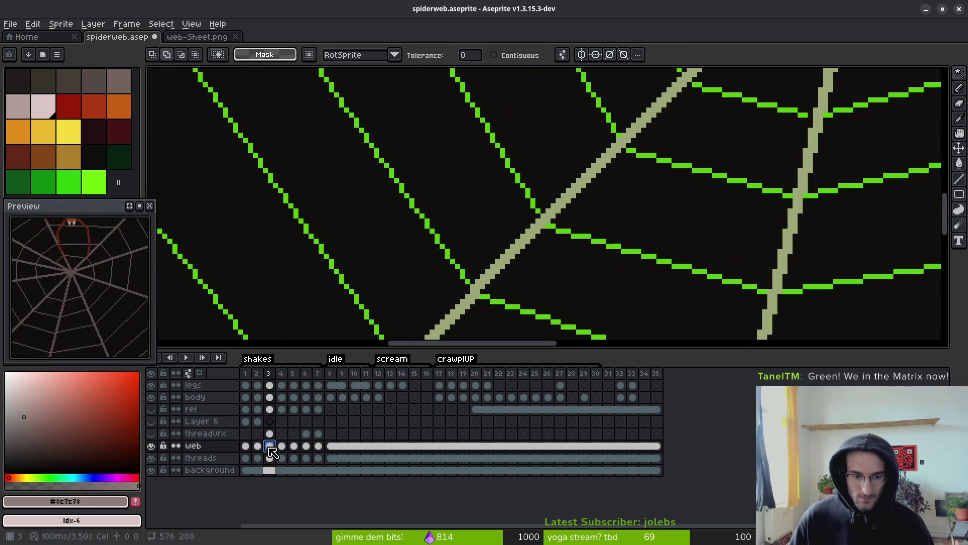
click(276, 460)
click(166, 447)
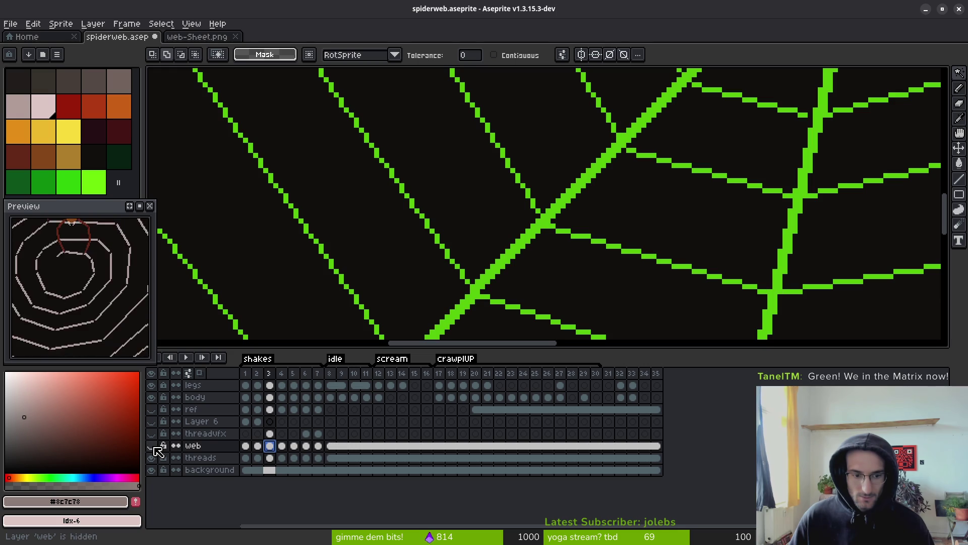
click(154, 459)
click(154, 458)
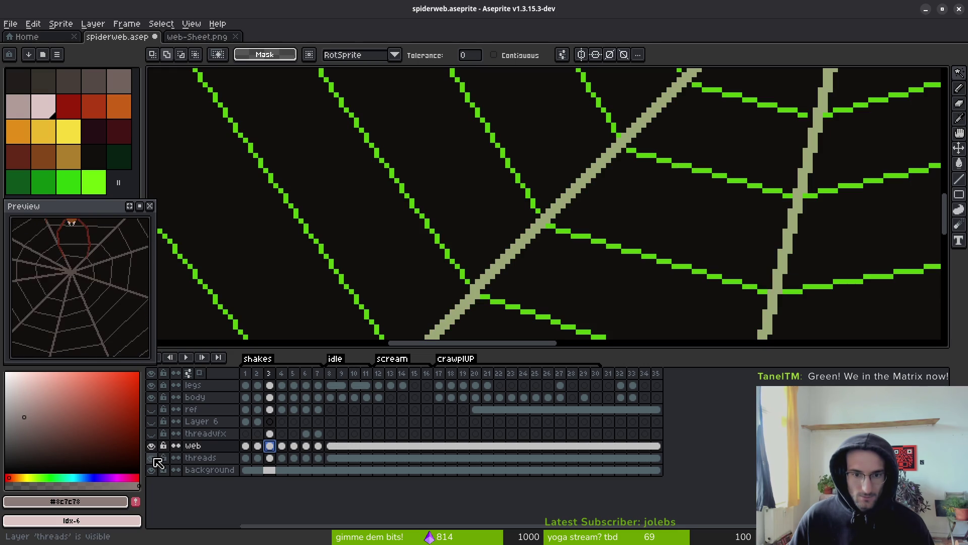
scroll(529, 186, down, 1)
scroll(553, 176, down, 2)
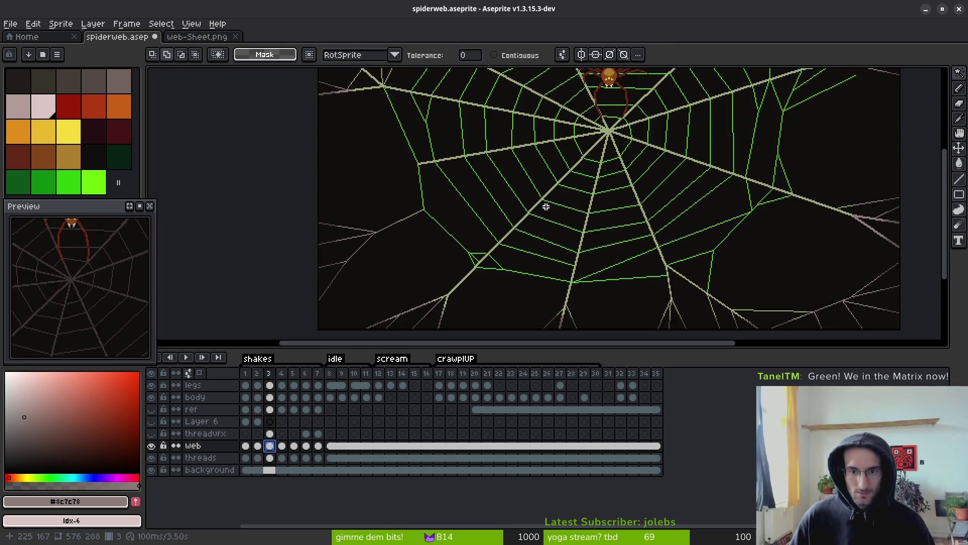
drag(549, 173, 499, 222)
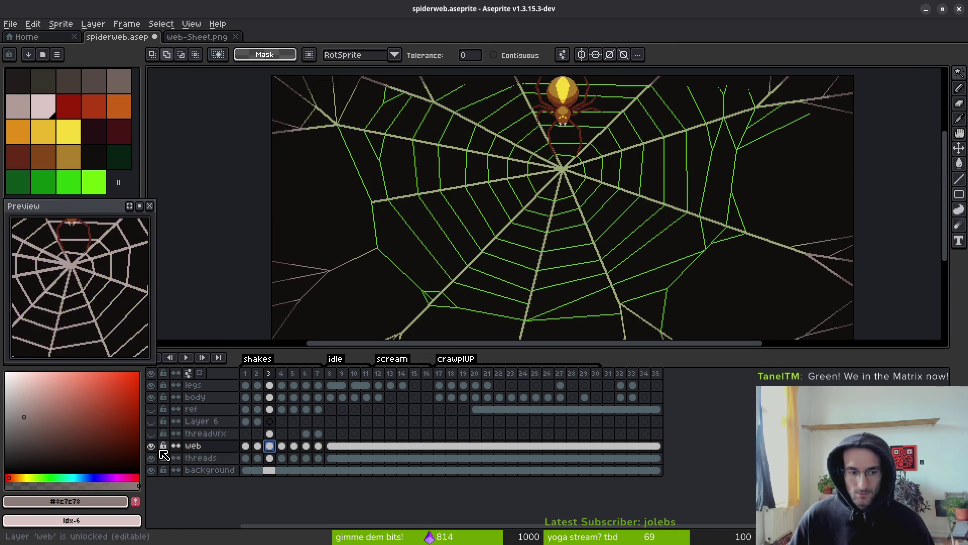
Select all beige web threads, make threads the active layer, and hide the web layer.
click(272, 458)
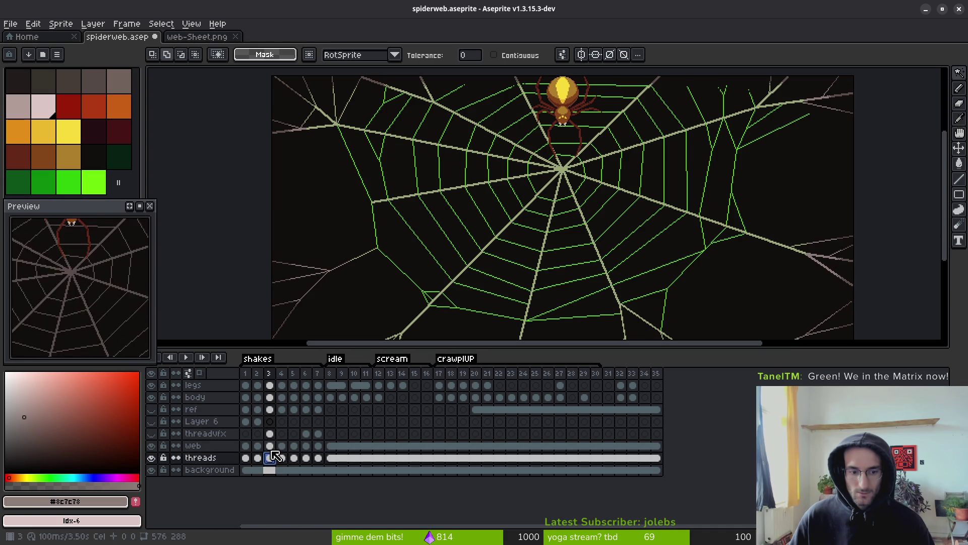
click(271, 445)
scroll(587, 171, up, 3)
click(583, 167)
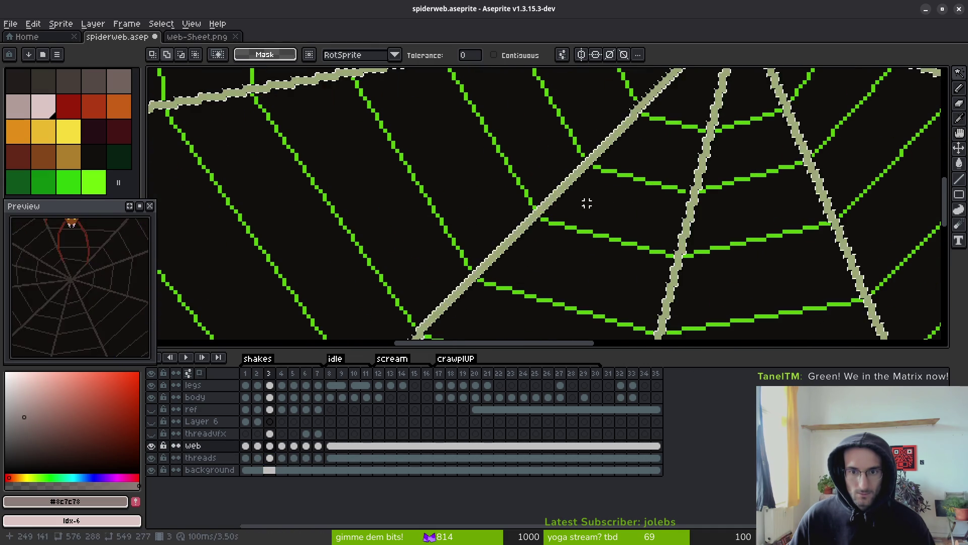
scroll(543, 238, down, 4)
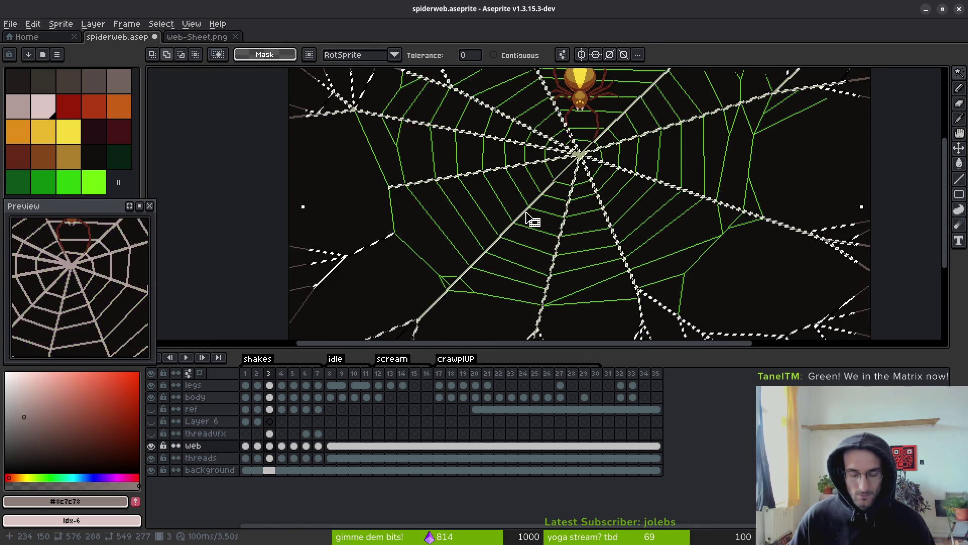
click(276, 459)
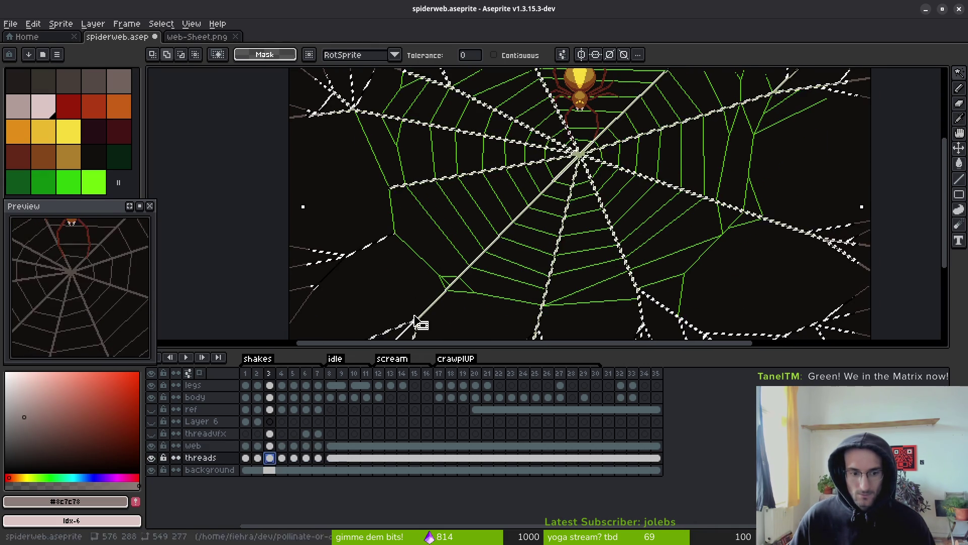
click(151, 445)
Select the spoke pixels on the threads layer and delete them.
drag(564, 274, 522, 274)
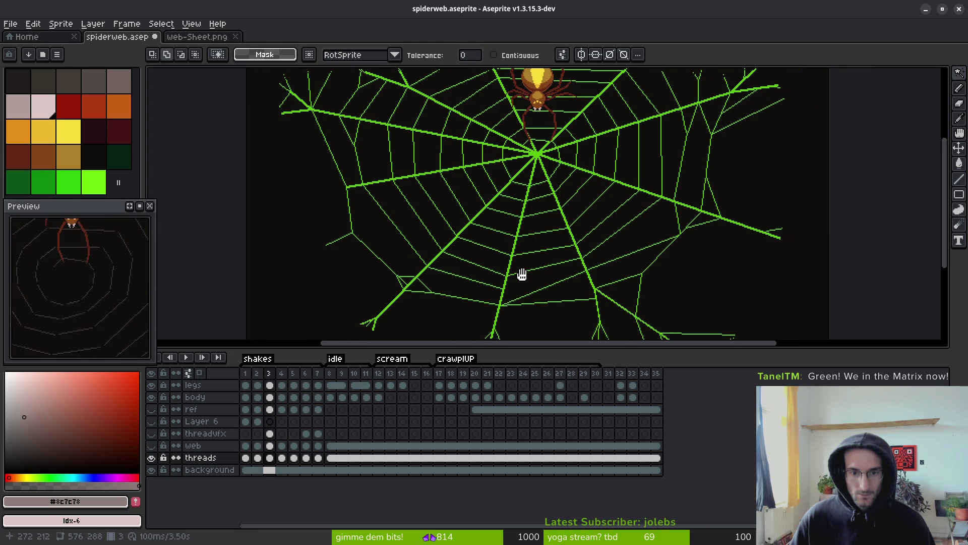
click(522, 275)
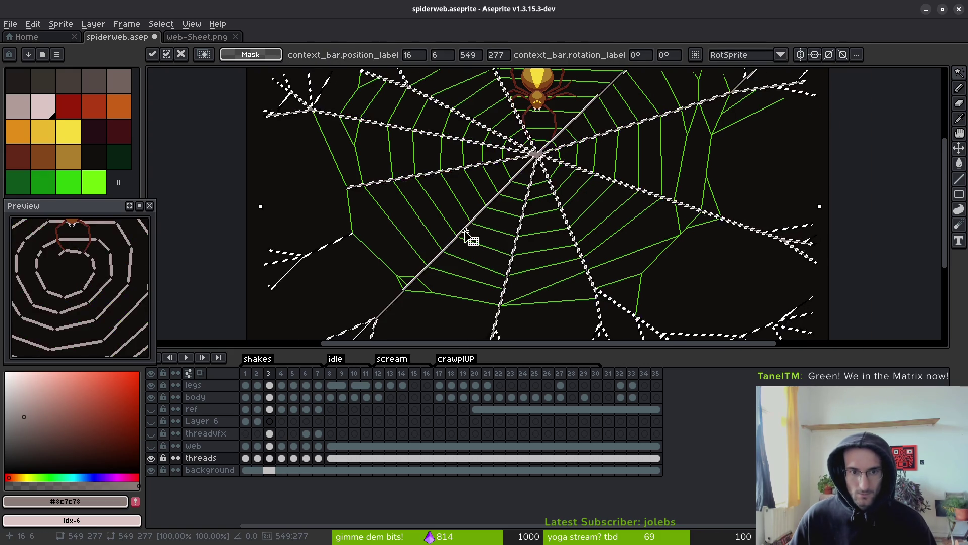
key(Delete)
scroll(465, 230, up, 3)
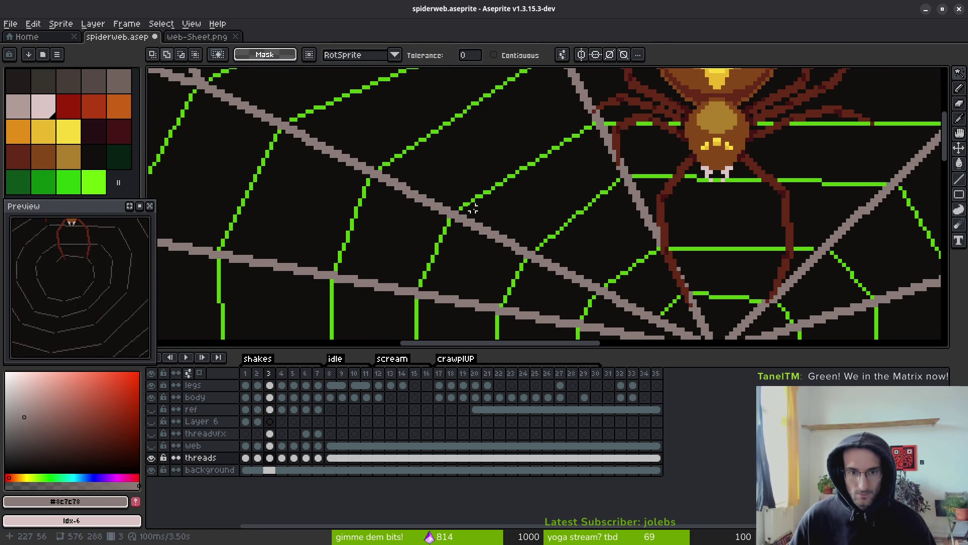
click(424, 199)
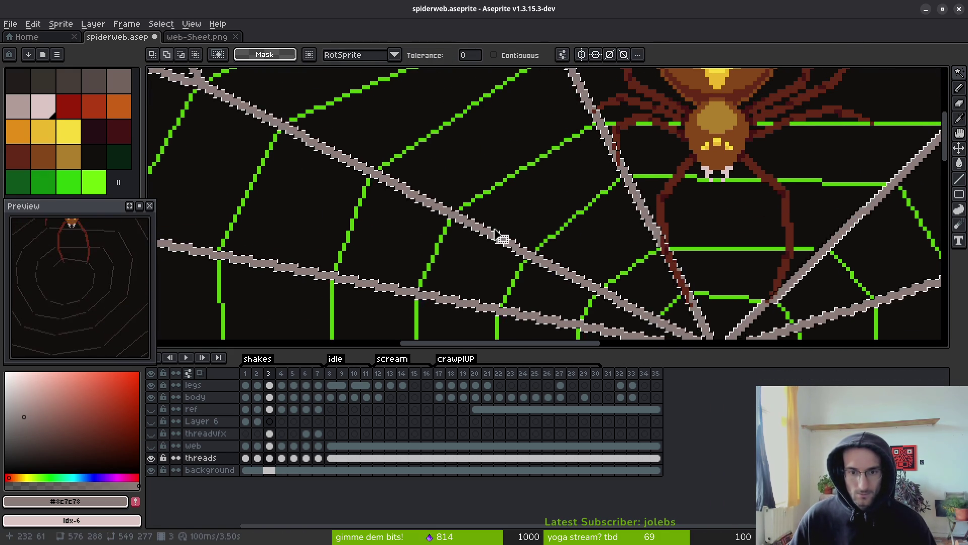
key(Delete)
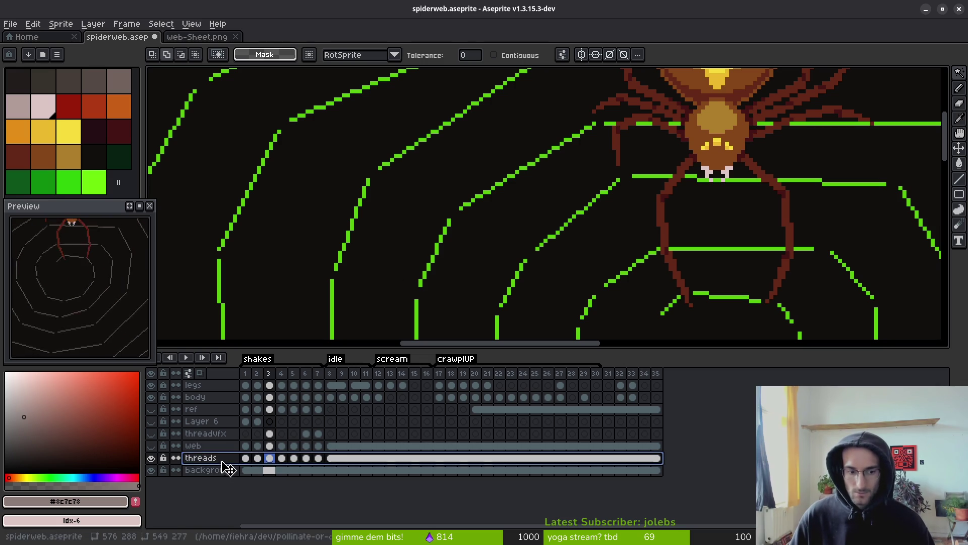
Move the threads layer above the web layer and show the web layer again.
drag(222, 460, 231, 446)
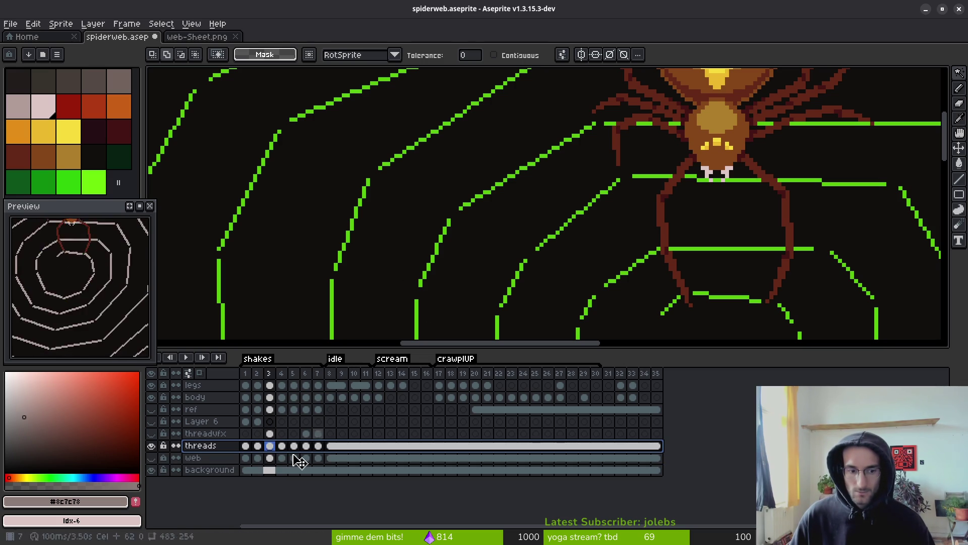
click(151, 457)
scroll(492, 254, up, 2)
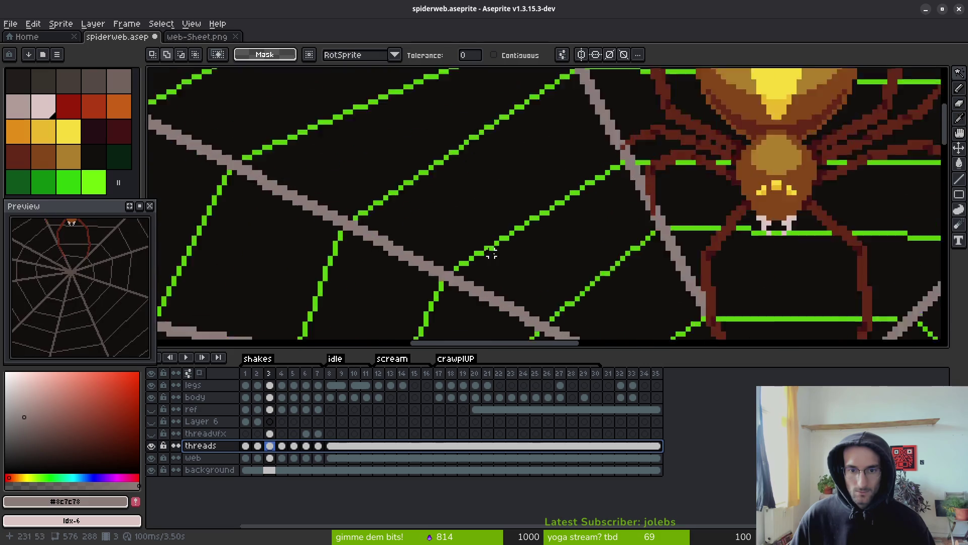
scroll(491, 254, up, 1)
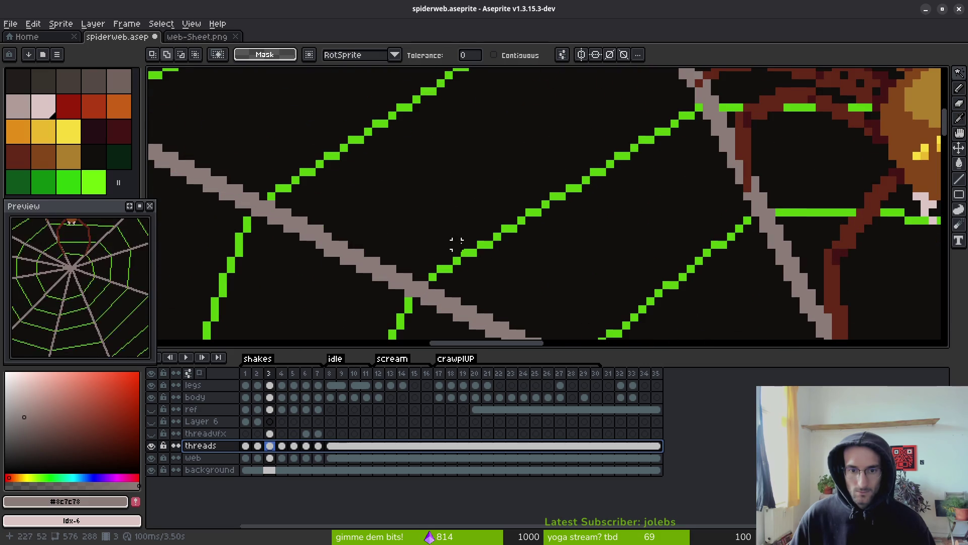
Select the green thread pixels, apply Replace Color with the thread green, then deselect.
click(484, 244)
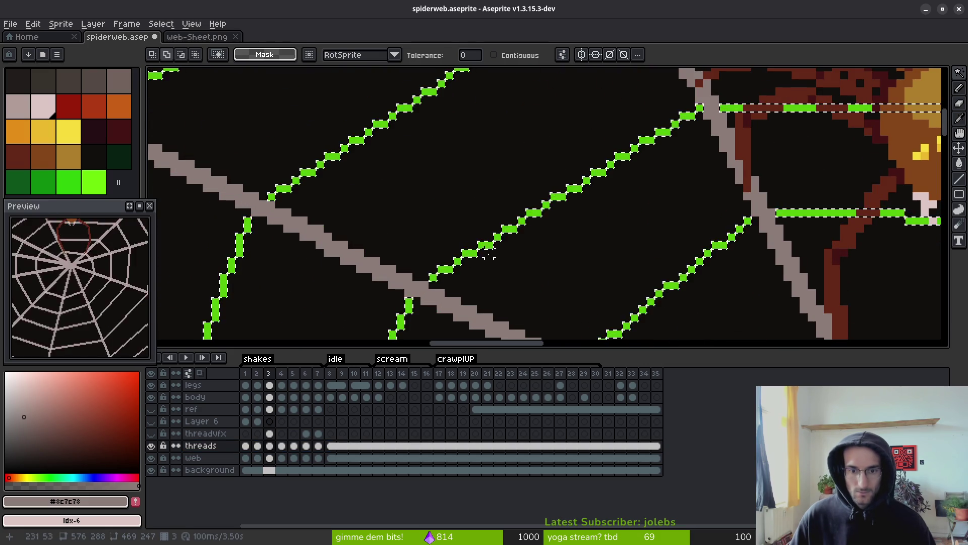
key(shift+r)
click(787, 112)
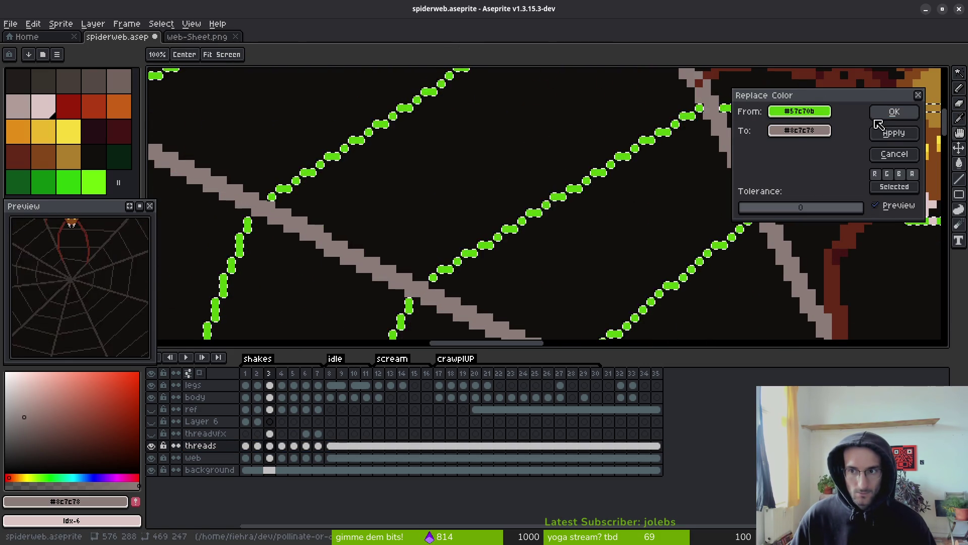
click(891, 113)
key(ctrl+d)
scroll(683, 201, down, 3)
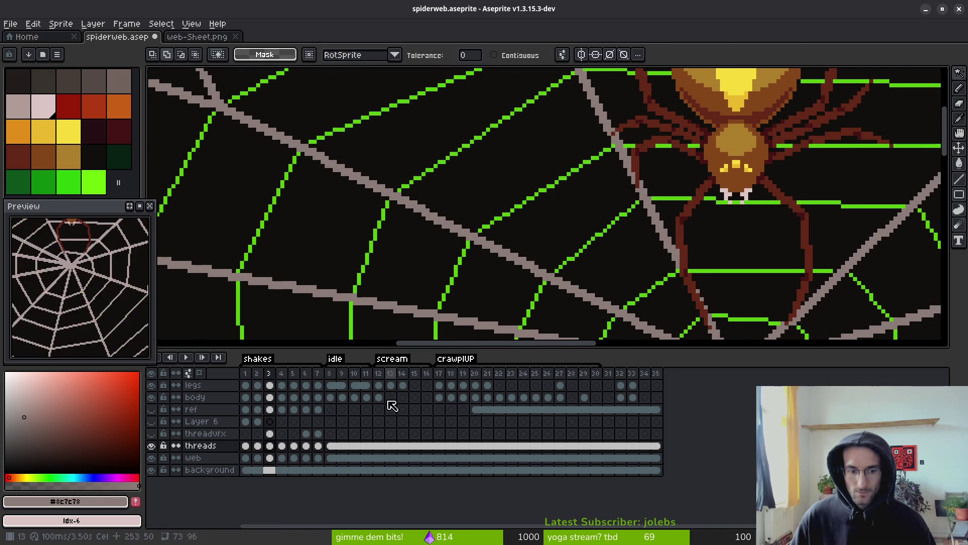
Set up Replace Color with the dark background colour as target, then cancel it.
key(shift+r)
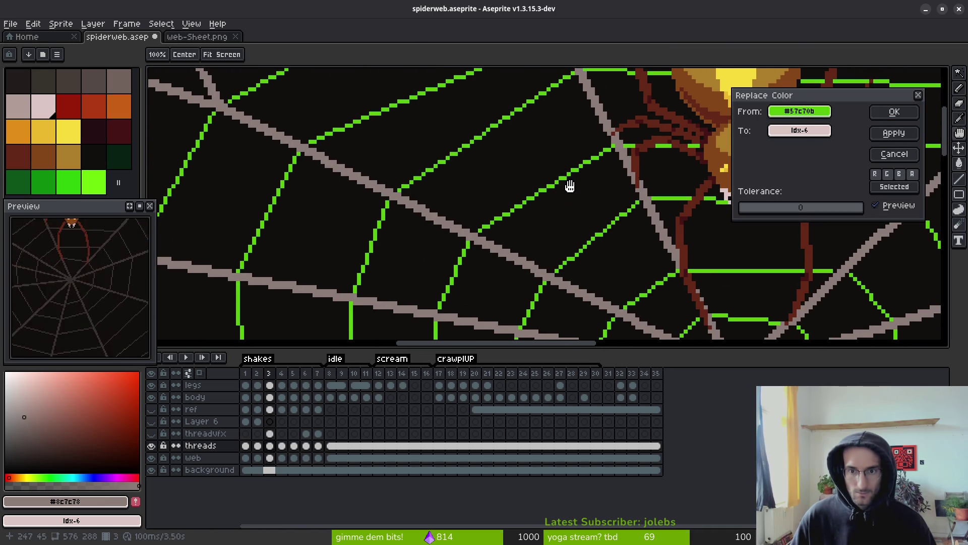
scroll(569, 186, up, 3)
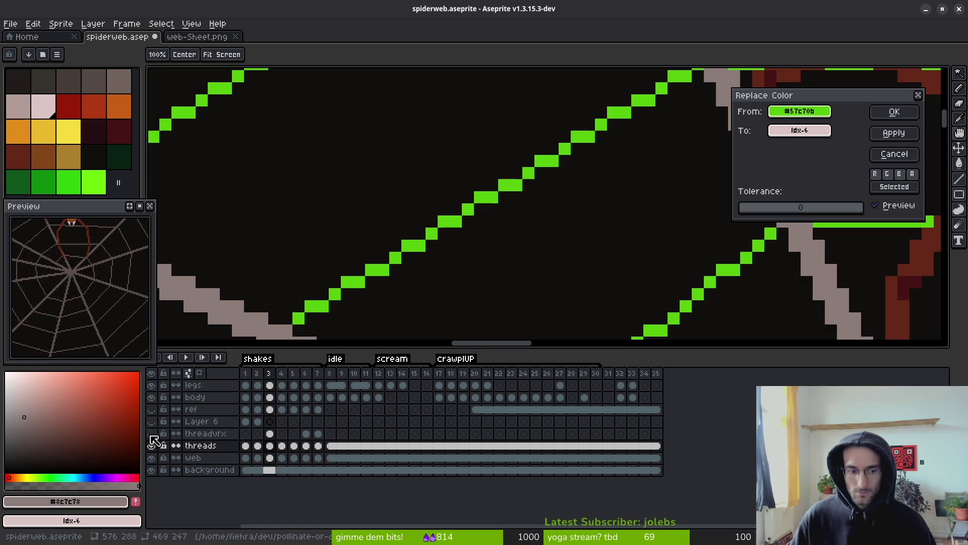
drag(817, 132, 716, 105)
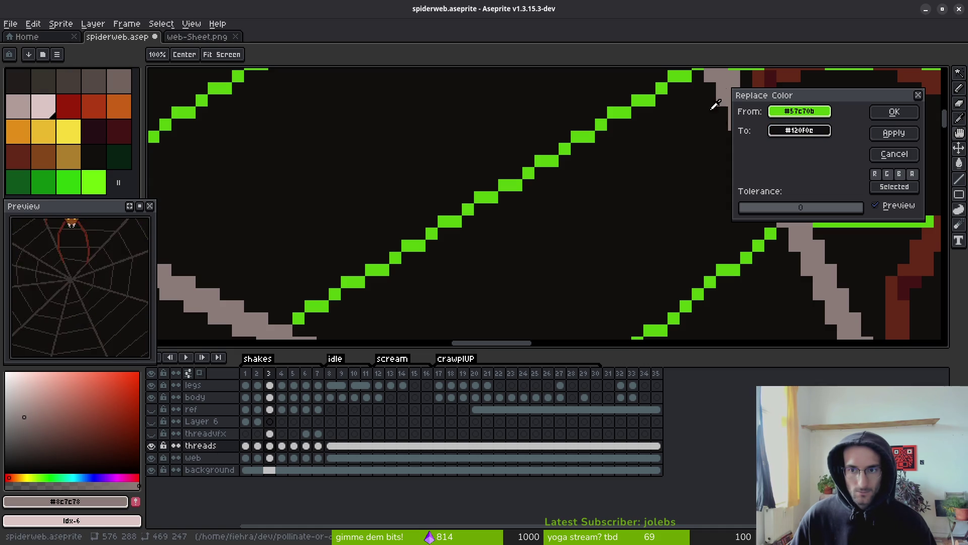
scroll(580, 223, down, 3)
scroll(575, 225, down, 5)
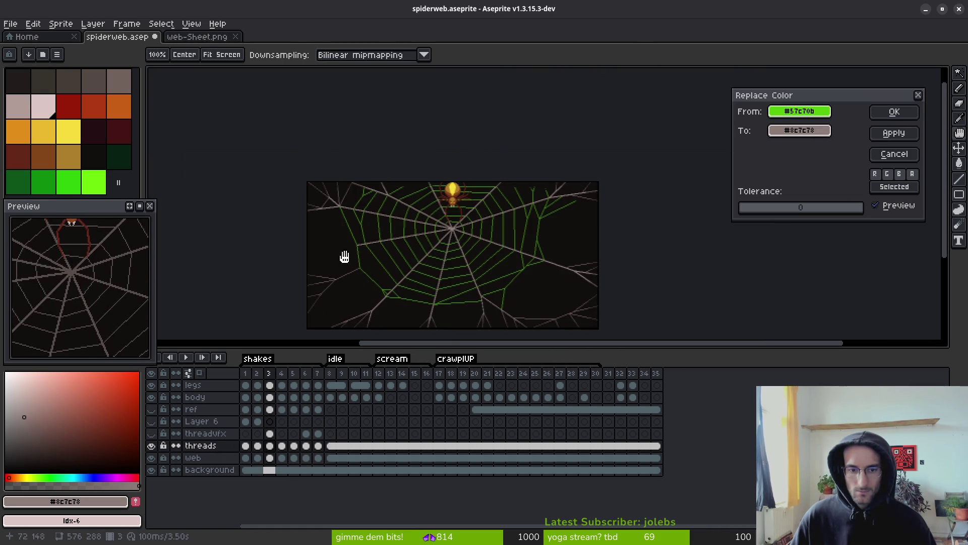
click(917, 95)
Hide the web and threadvfx layers and return to frame 3.
click(153, 457)
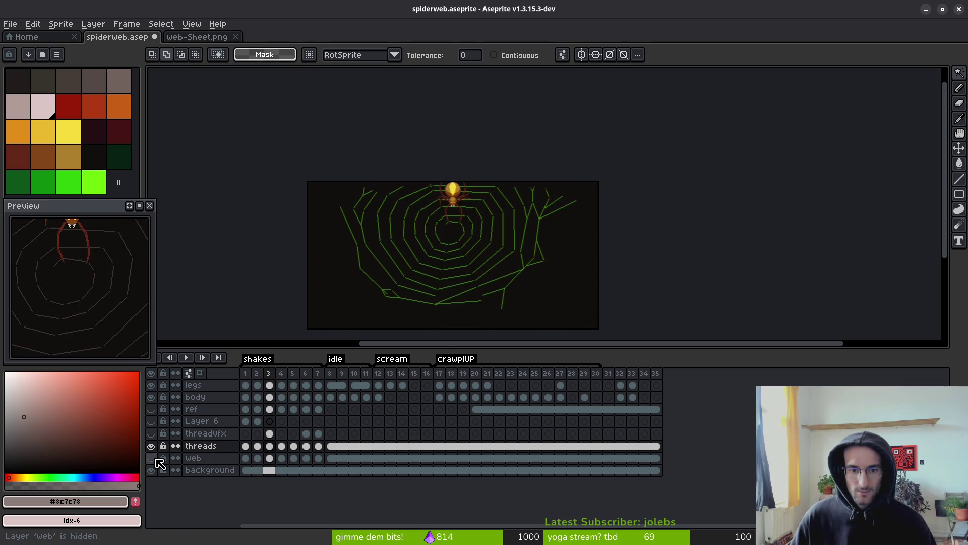
click(153, 458)
click(153, 458)
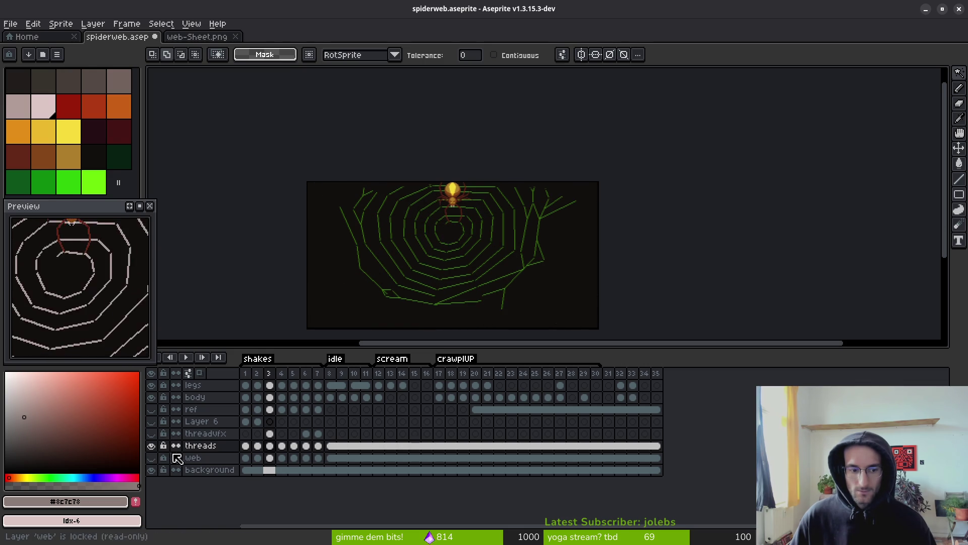
click(152, 446)
click(152, 447)
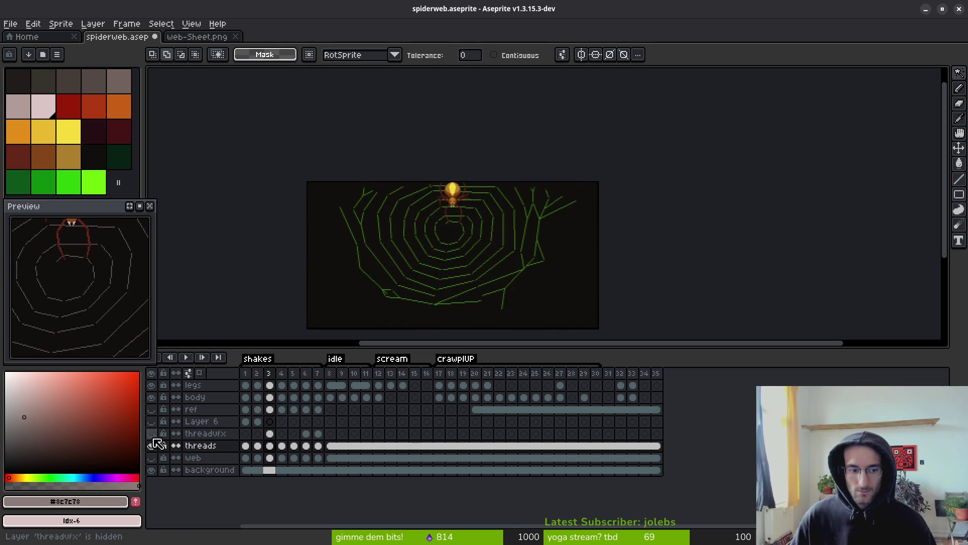
click(257, 457)
scroll(439, 255, up, 5)
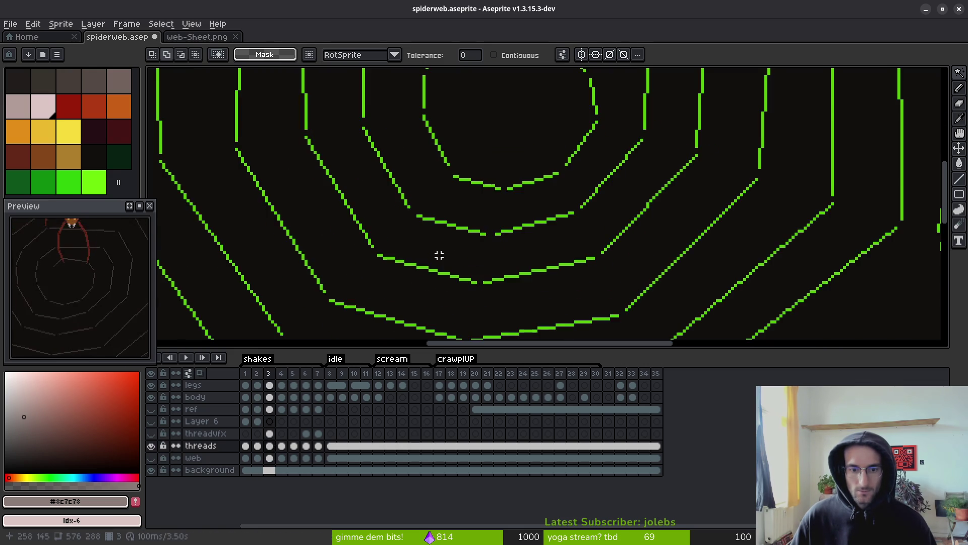
key(alt)
key(Right)
key(Left)
key(Right)
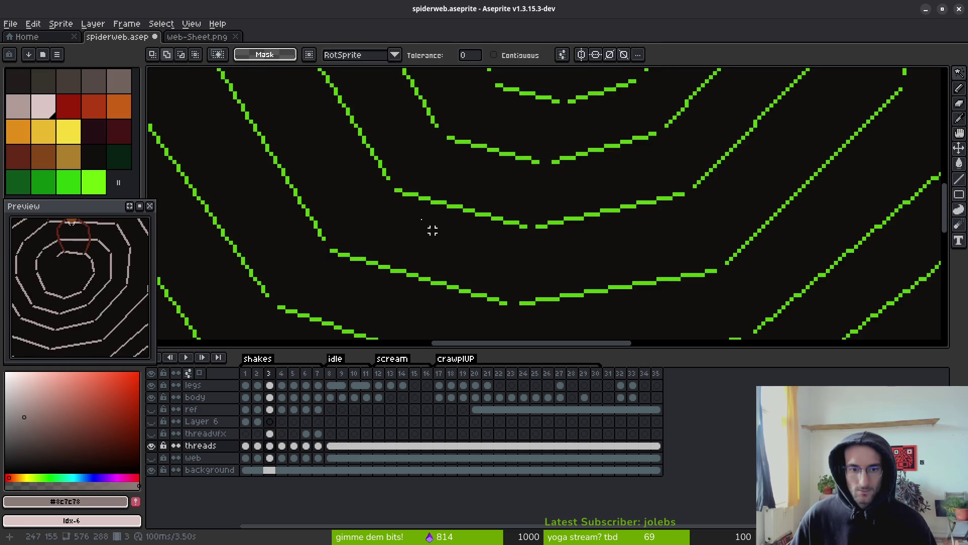
Pick the thread green in Replace Color, then dismiss the dialog.
scroll(425, 217, down, 3)
key(shift+r)
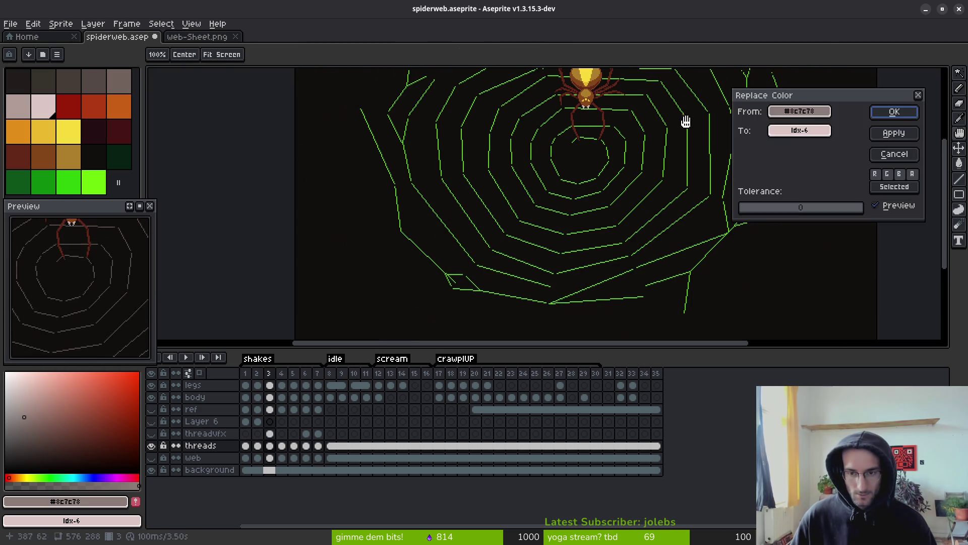
drag(812, 110, 564, 171)
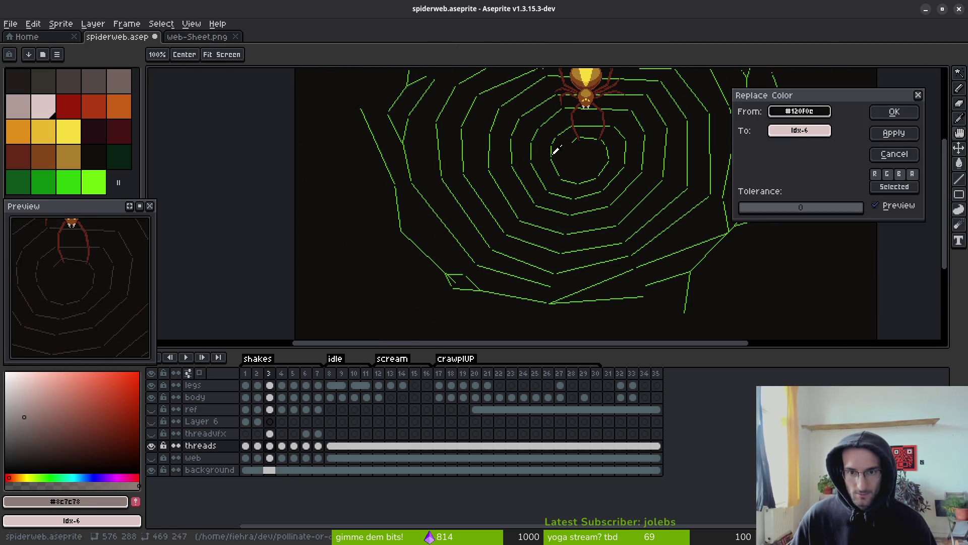
key(Escape)
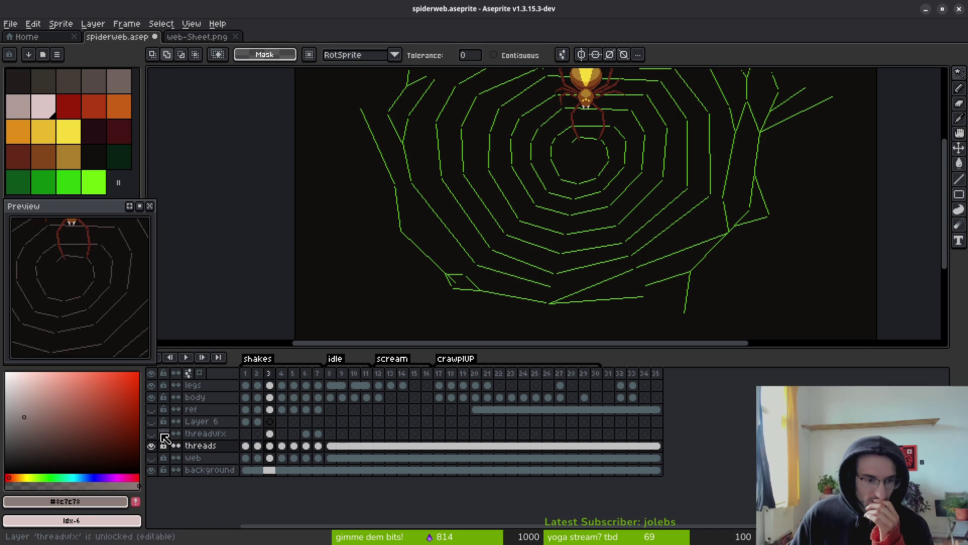
Temporarily hide the spider layers to view the threads alone, then show them again.
click(152, 409)
click(152, 397)
click(152, 385)
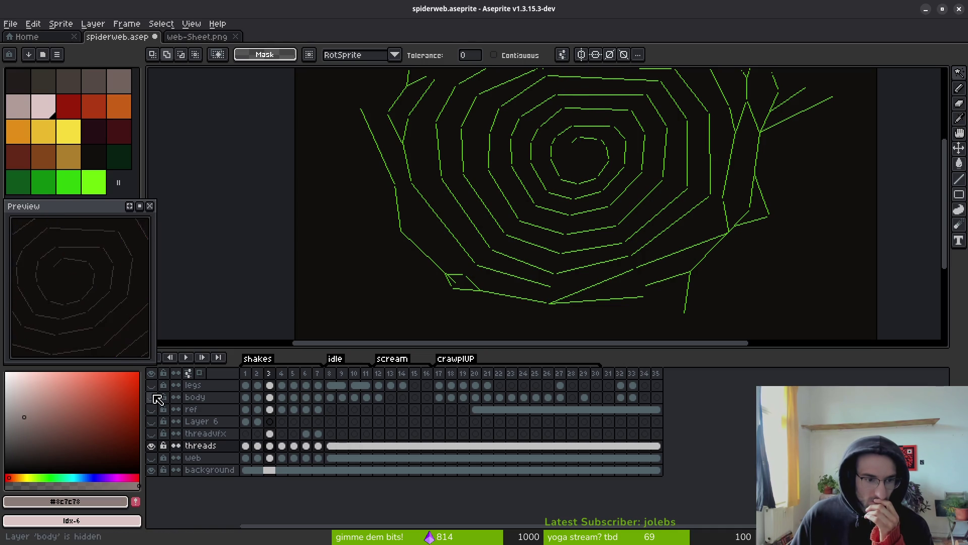
click(151, 384)
click(151, 397)
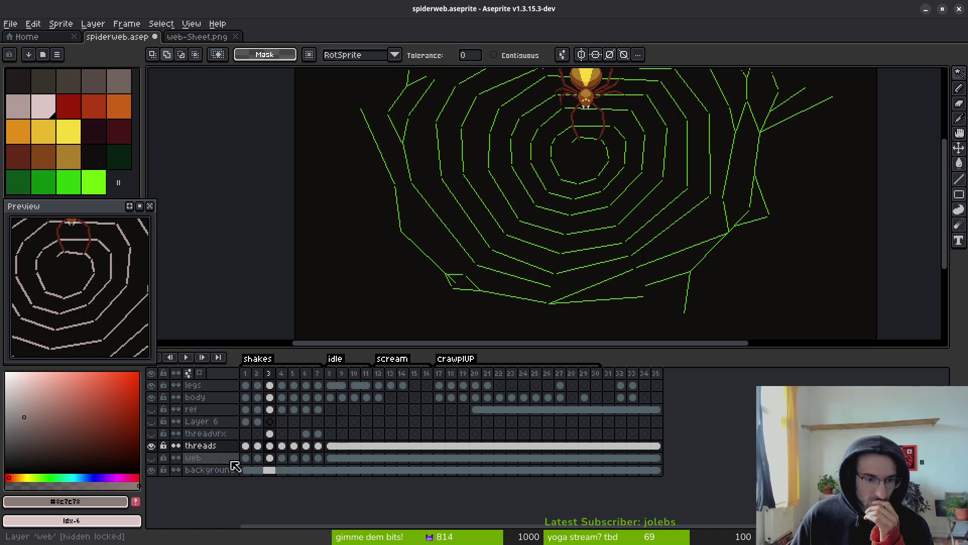
Magic-wand the green thread pixels and delete them.
scroll(475, 260, up, 3)
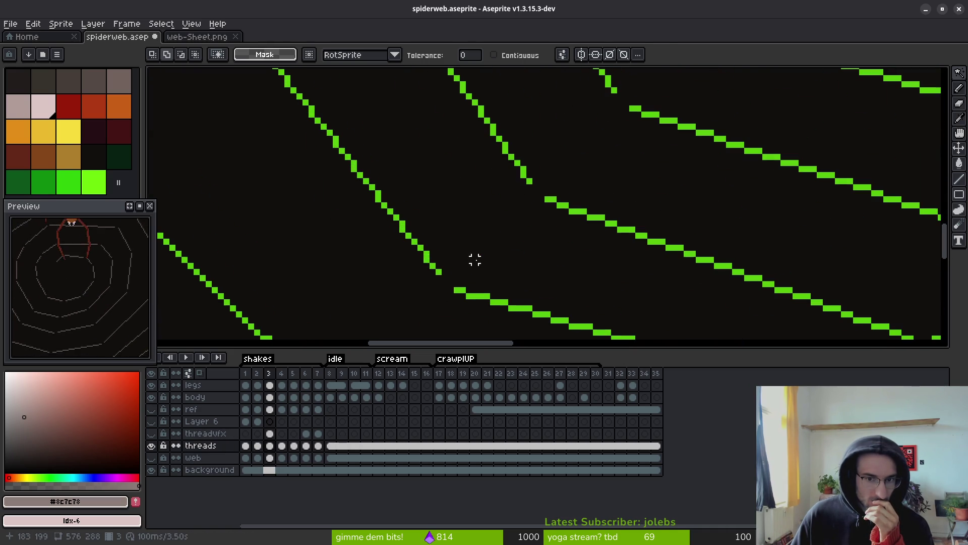
scroll(414, 260, down, 2)
click(434, 275)
scroll(439, 287, down, 1)
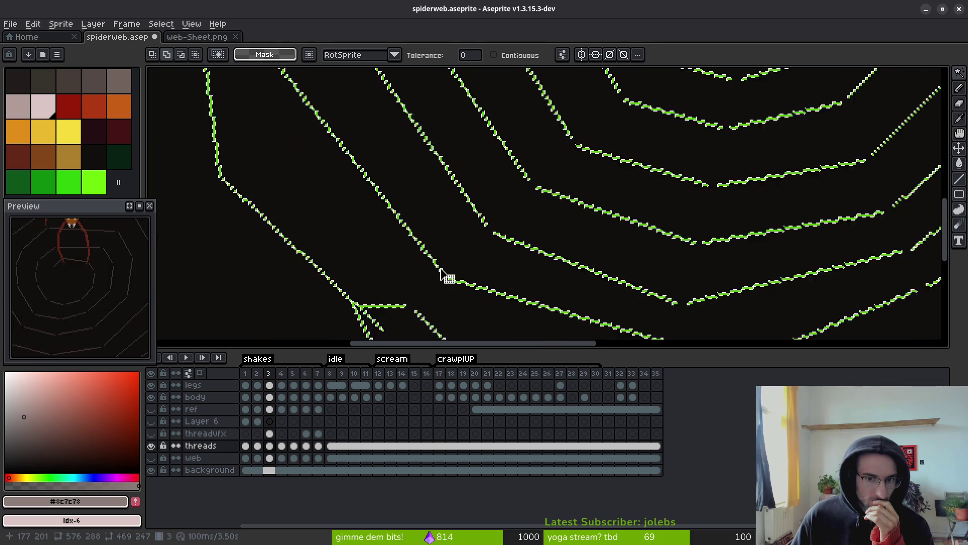
scroll(443, 272, down, 3)
key(Delete)
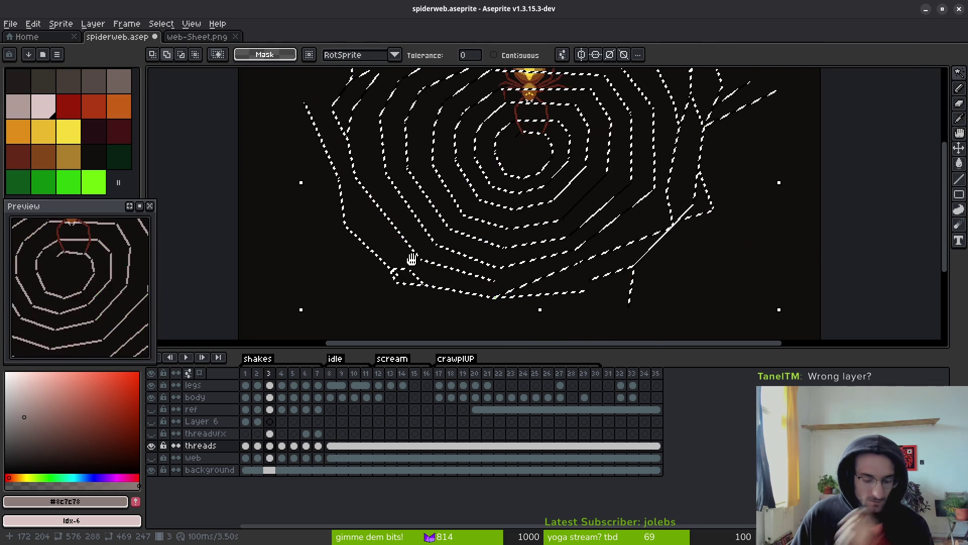
Undo the deletion to restore the green threads, step to the previous frame, and deselect.
key(ctrl+z)
scroll(404, 247, up, 3)
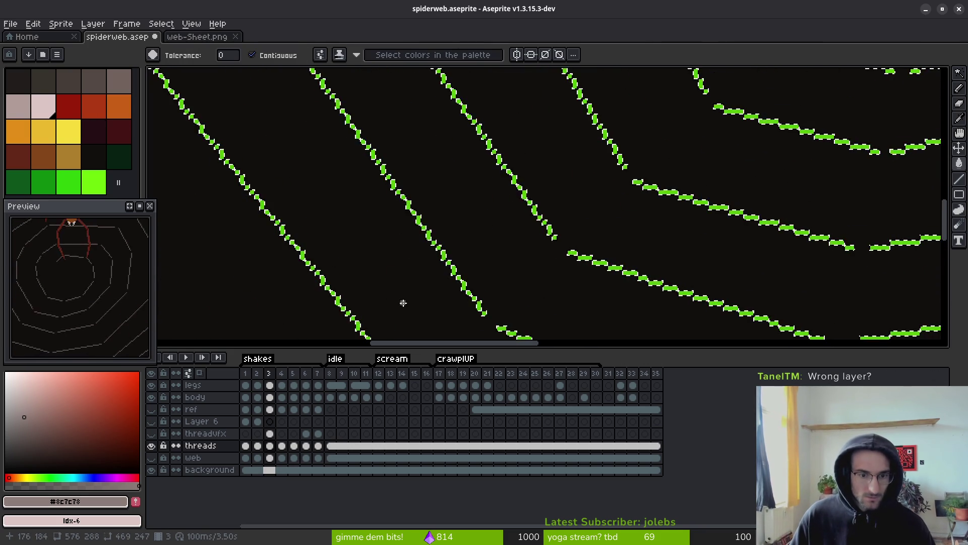
key(i)
key(w)
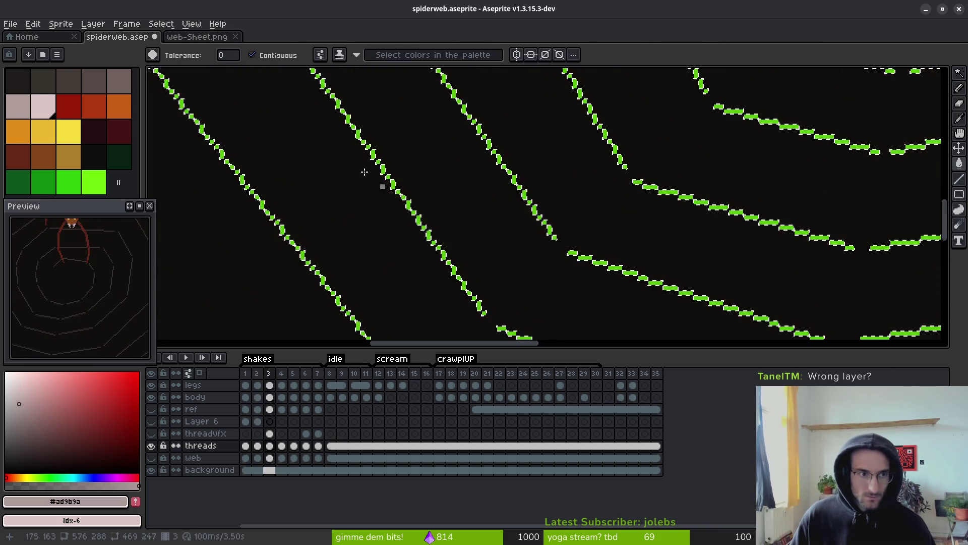
key(comma)
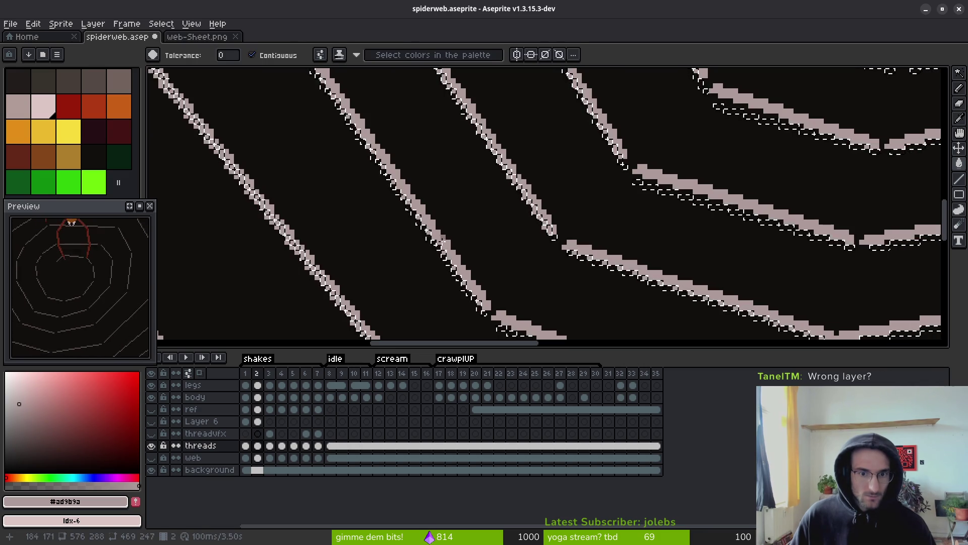
key(ctrl+d)
Try a bucket fill on the dark area around the threads and undo it.
key(alt)
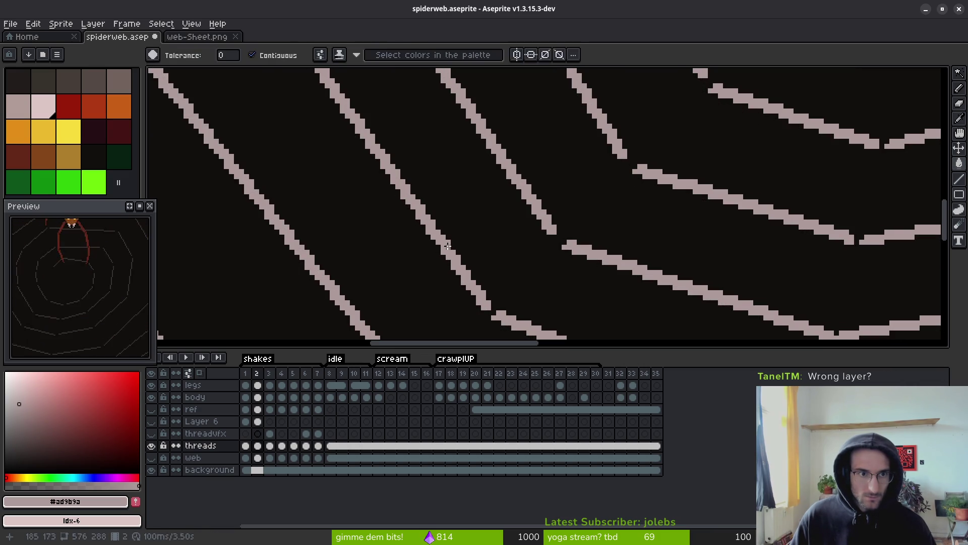
key(alt)
key(alt)
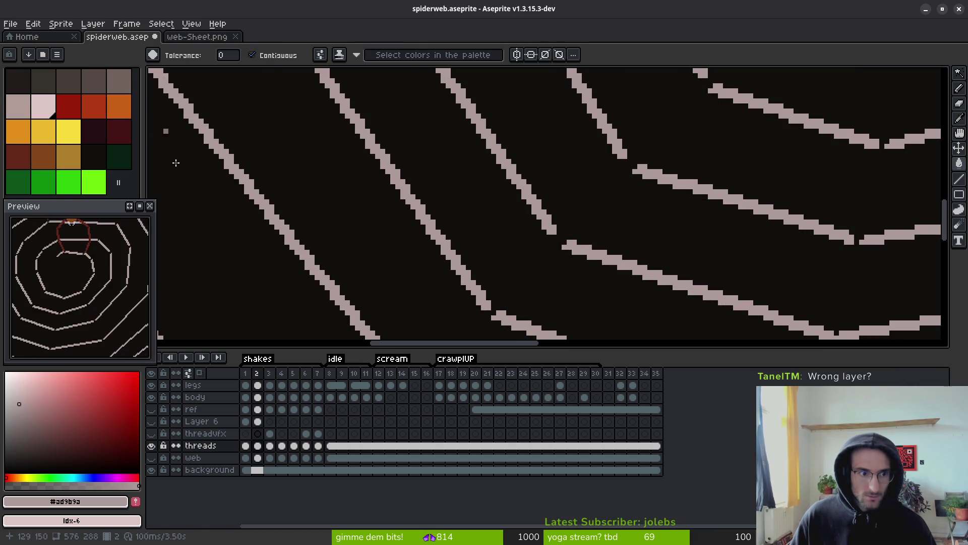
click(417, 291)
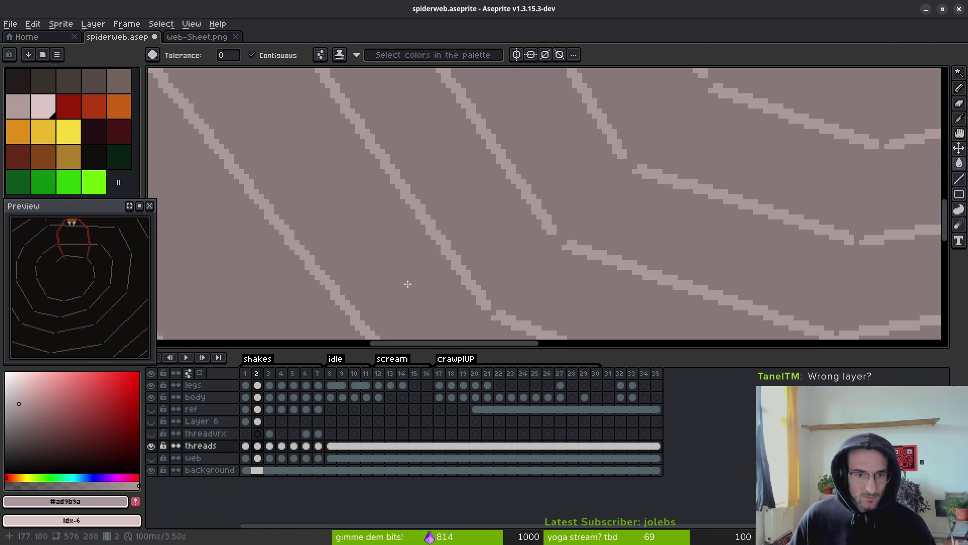
key(ctrl+z)
key(alt)
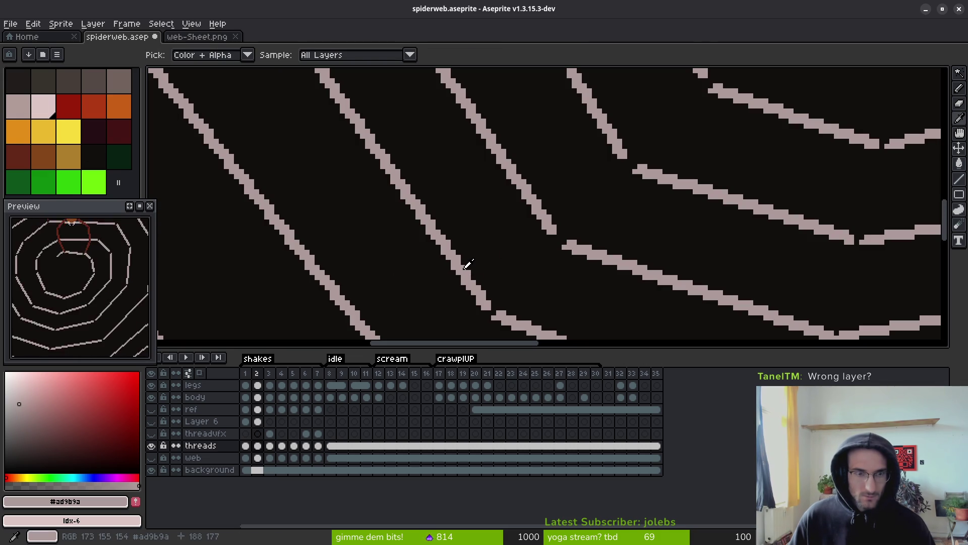
key(ctrl+z)
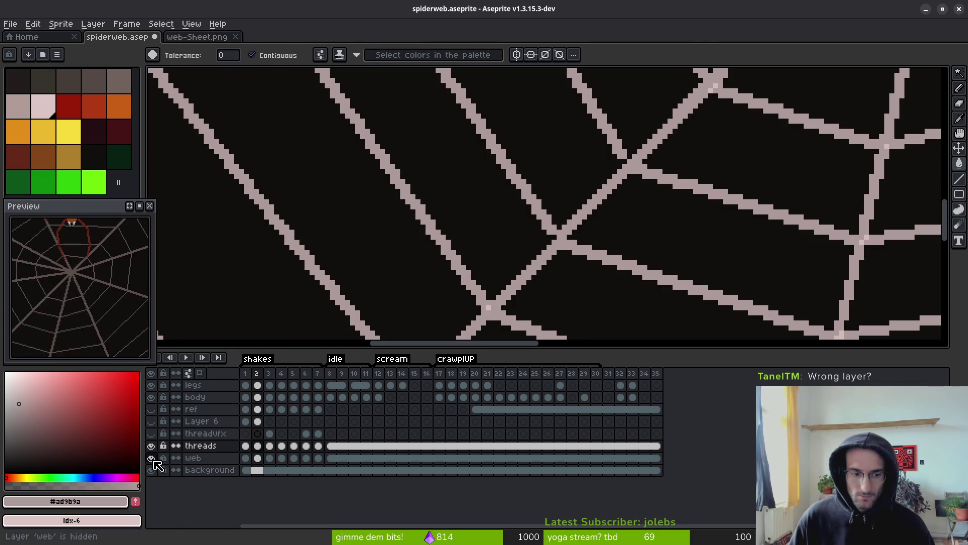
key(ctrl+z)
key(ctrl+z)
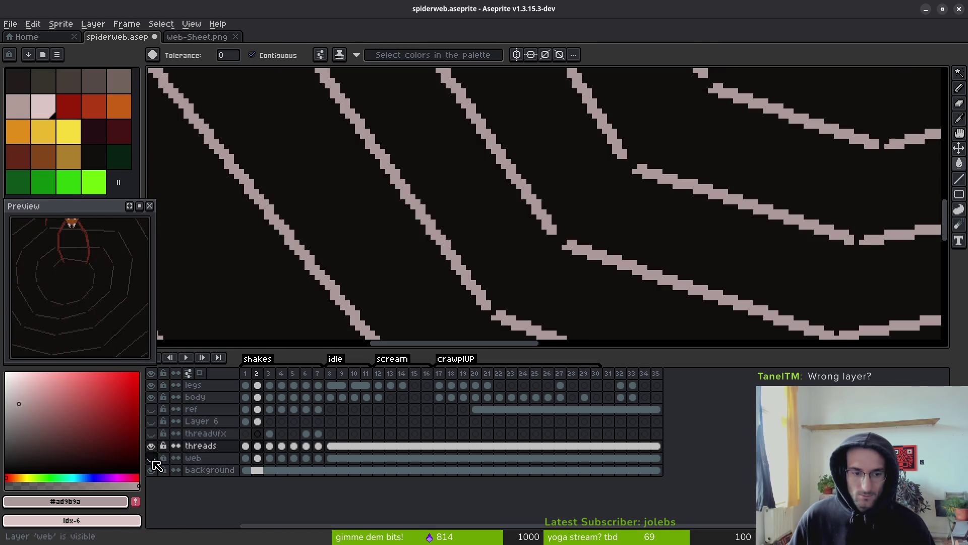
Jump to frame 1, where the spiral threads are already pale pink.
key(1)
key(i)
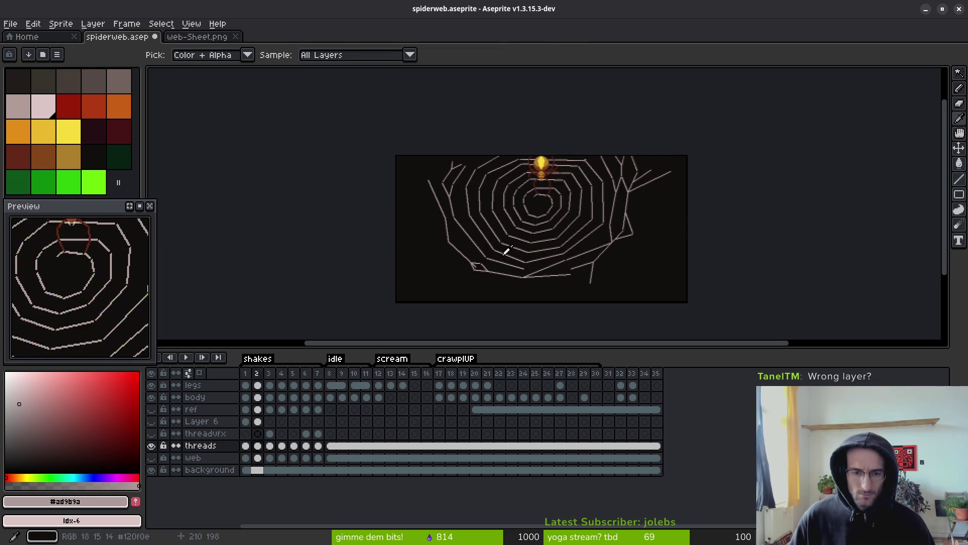
scroll(485, 245, up, 5)
Hide the background layer and set the threads layer opacity to 100%.
key(g)
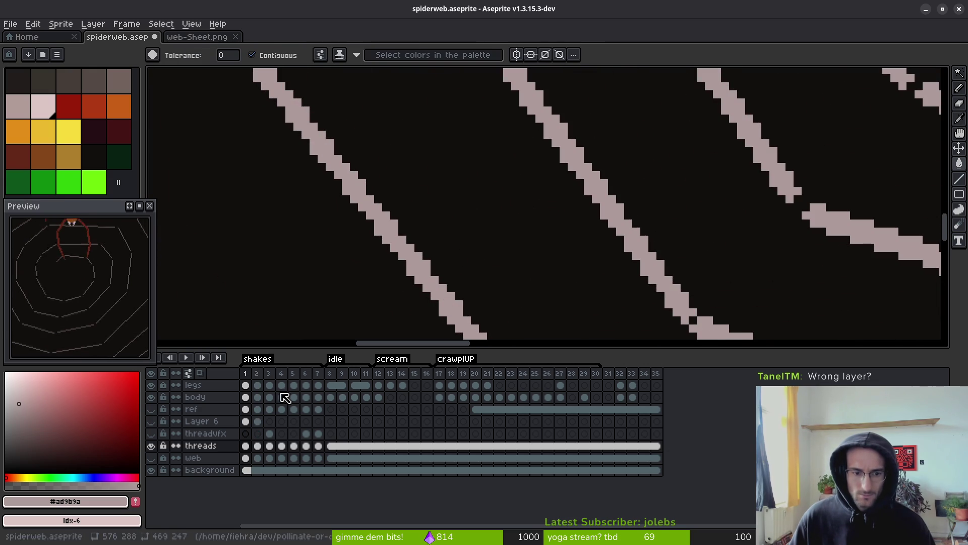
click(155, 471)
right_click(191, 445)
click(207, 447)
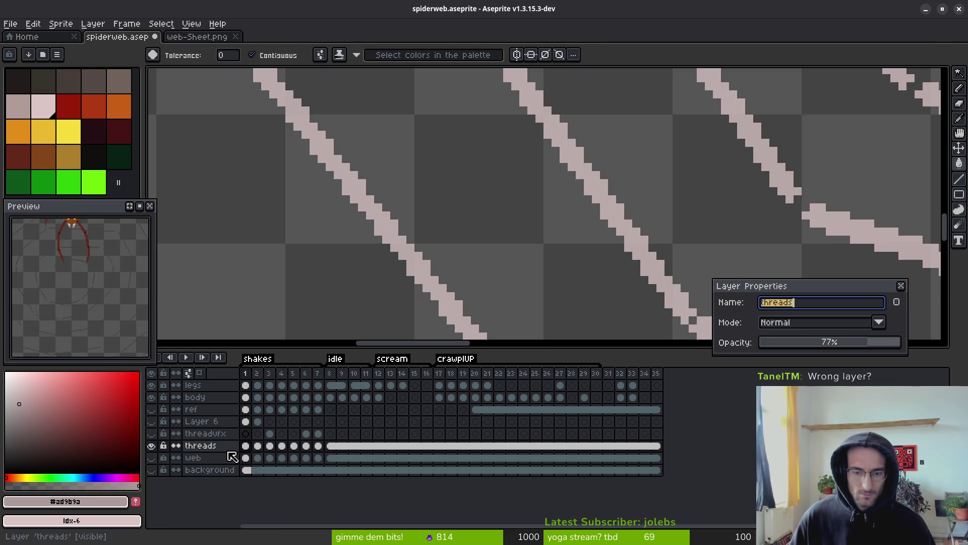
drag(873, 346, 902, 342)
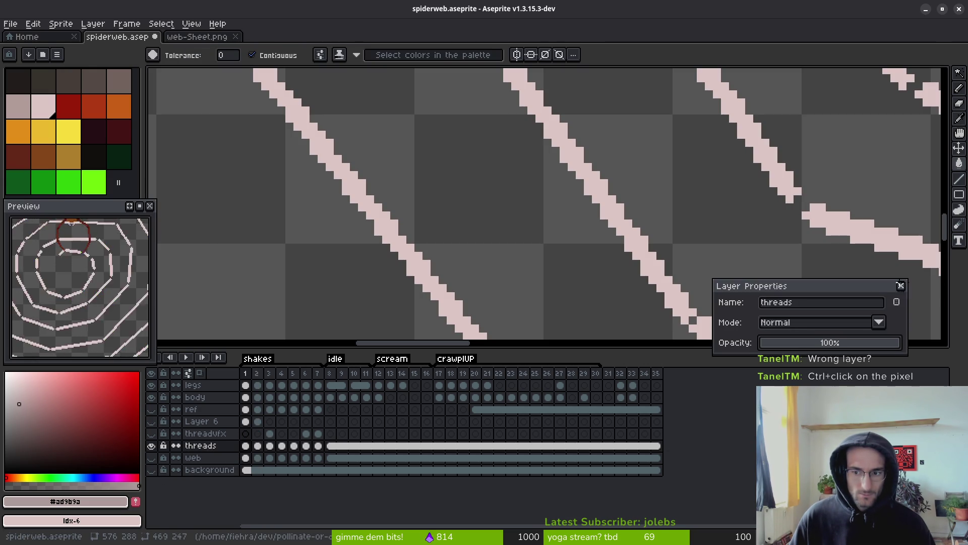
click(901, 286)
Make the web layer active and visible, and lower its opacity in Layer Properties.
click(216, 460)
click(151, 457)
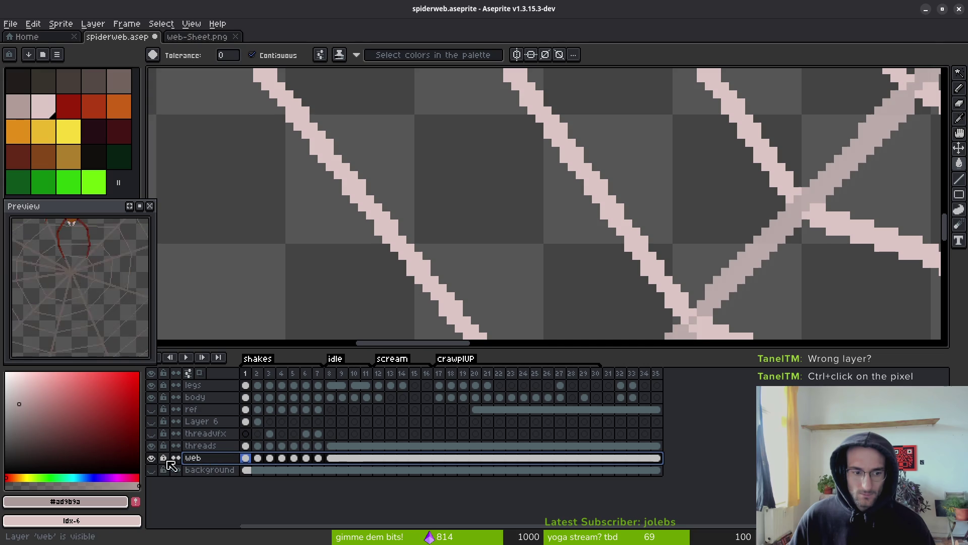
right_click(197, 457)
click(222, 451)
drag(843, 346, 900, 343)
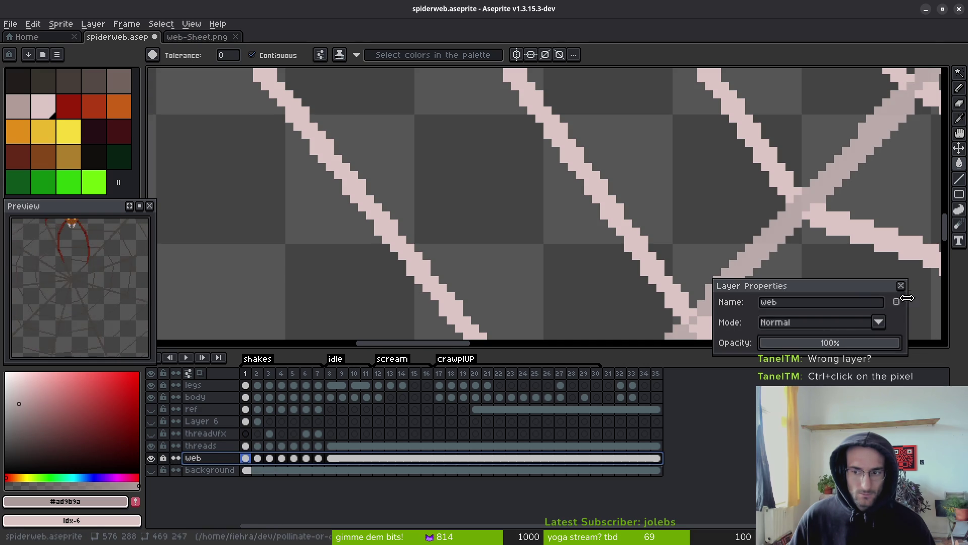
click(901, 286)
Go to frame 3 and eyedrop the green thread colour.
key(Left)
key(alt)
key(Right)
key(Right)
key(Right)
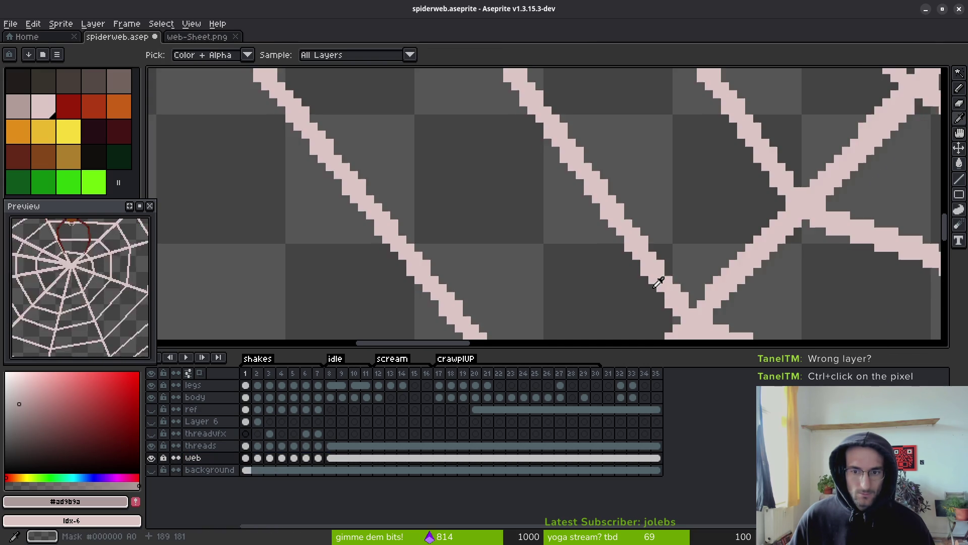
scroll(659, 277, down, 1)
drag(510, 181, 600, 258)
scroll(484, 265, up, 4)
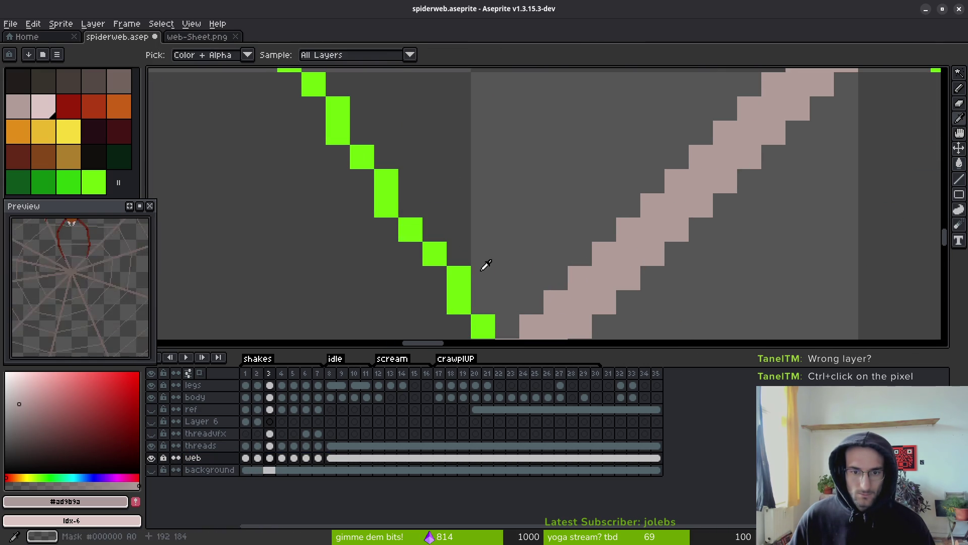
alt+click(456, 277)
Open Replace Color for the green, with beige #b19d99 as the replacement, on the threads layer.
key(shift+r)
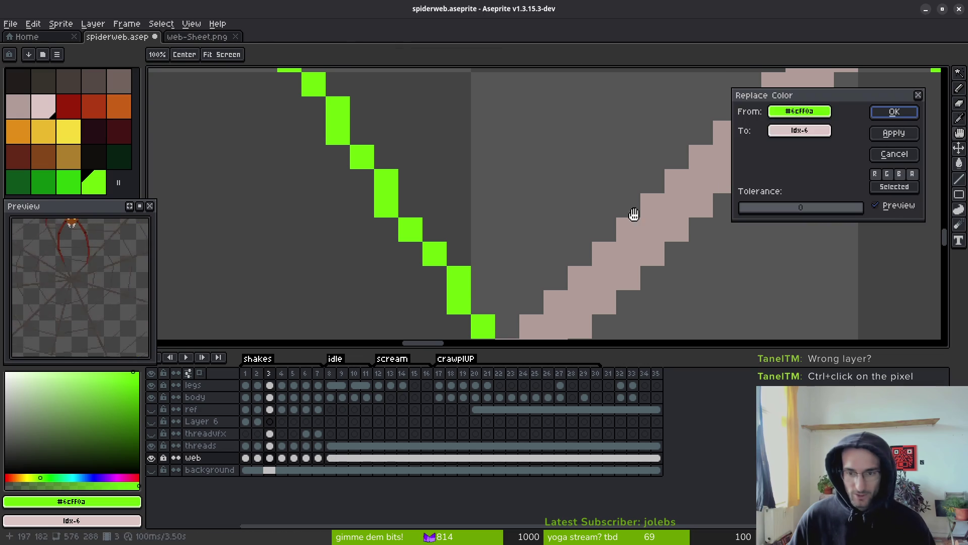
mouse_move(800, 111)
mouse_down()
mouse_move(521, 281)
mouse_move(481, 275)
mouse_up()
drag(799, 130, 764, 162)
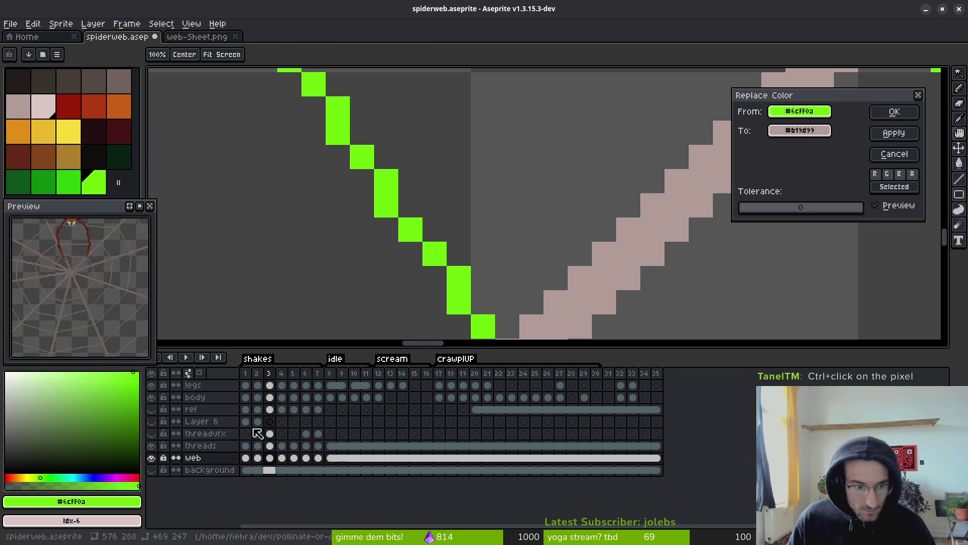
click(216, 446)
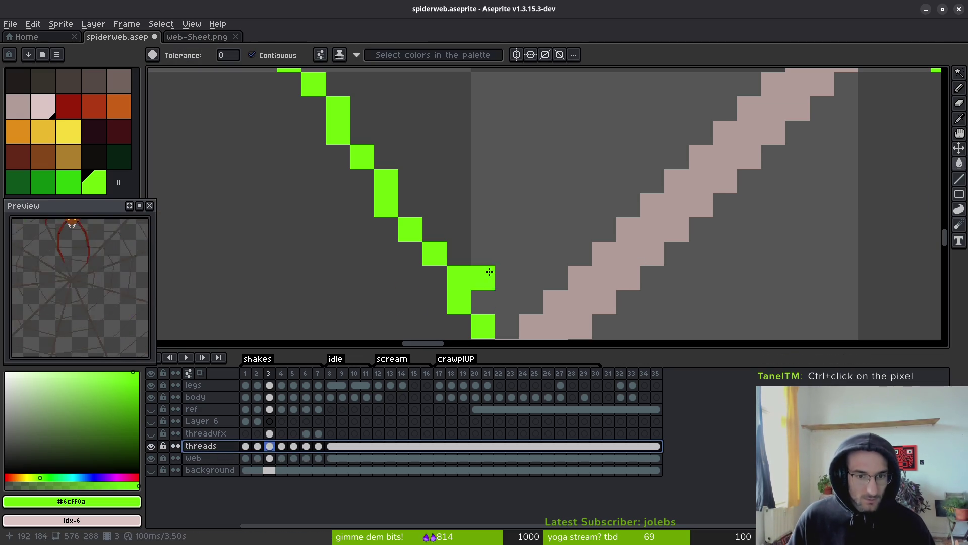
mouse_move(800, 111)
mouse_down()
mouse_move(637, 210)
mouse_move(525, 259)
mouse_up()
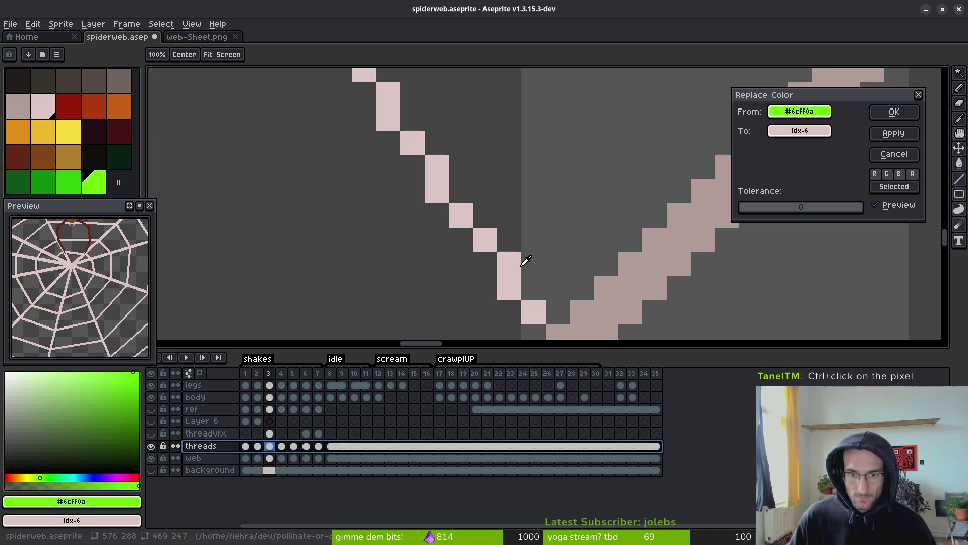
drag(799, 130, 689, 222)
Apply the green-to-beige #b19d99 recolour on frame 3.
click(893, 111)
scroll(467, 207, down, 3)
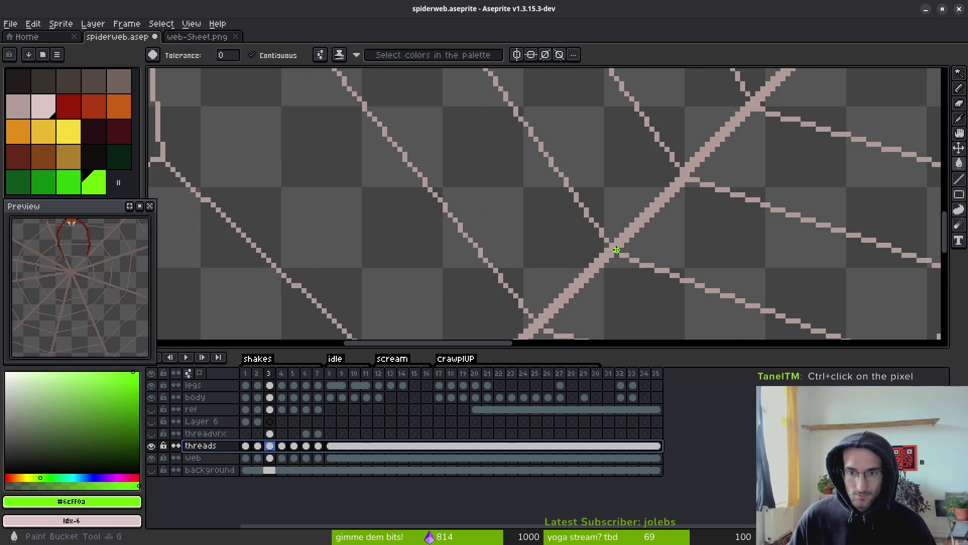
scroll(467, 207, down, 3)
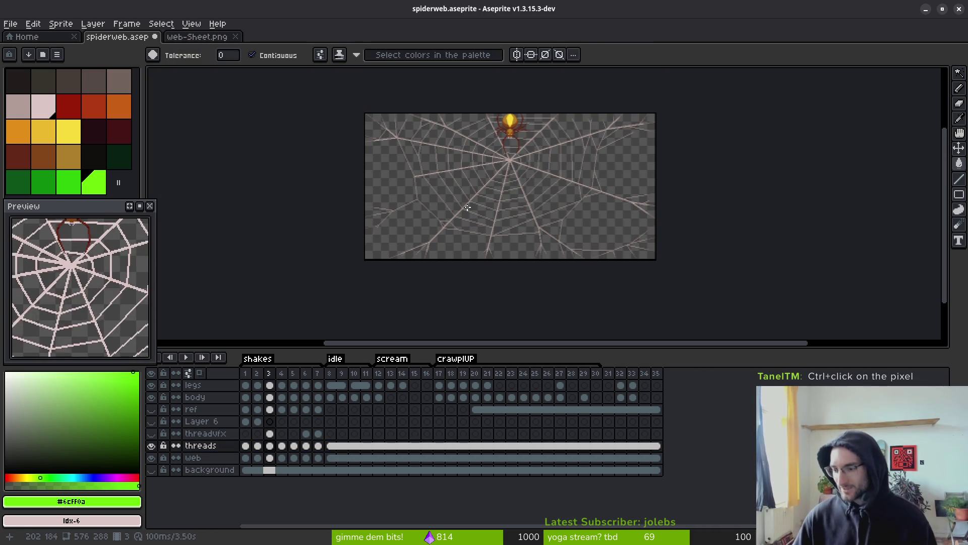
scroll(462, 207, up, 6)
Check which lines belong to the web and threads layers by picking layers from the canvas.
key(v)
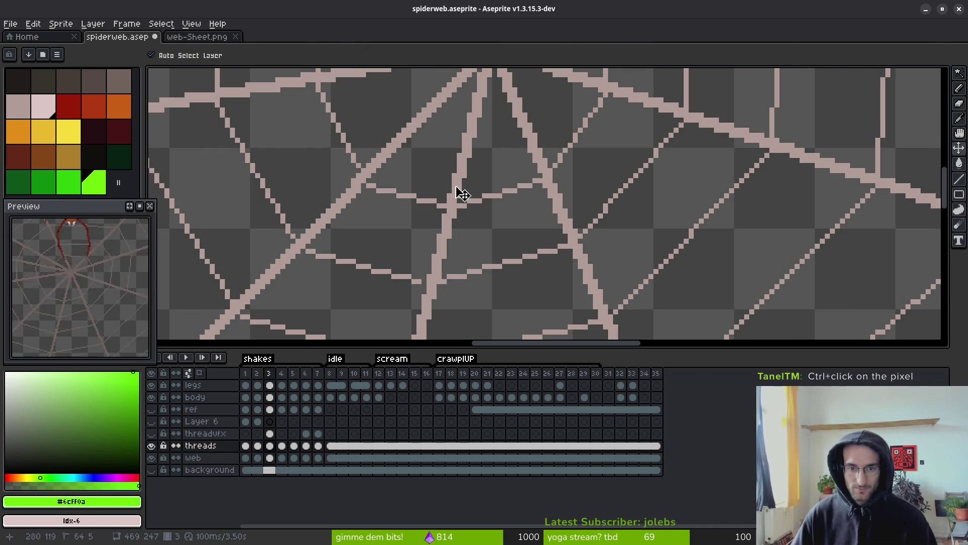
ctrl+click(461, 193)
ctrl+click(387, 277)
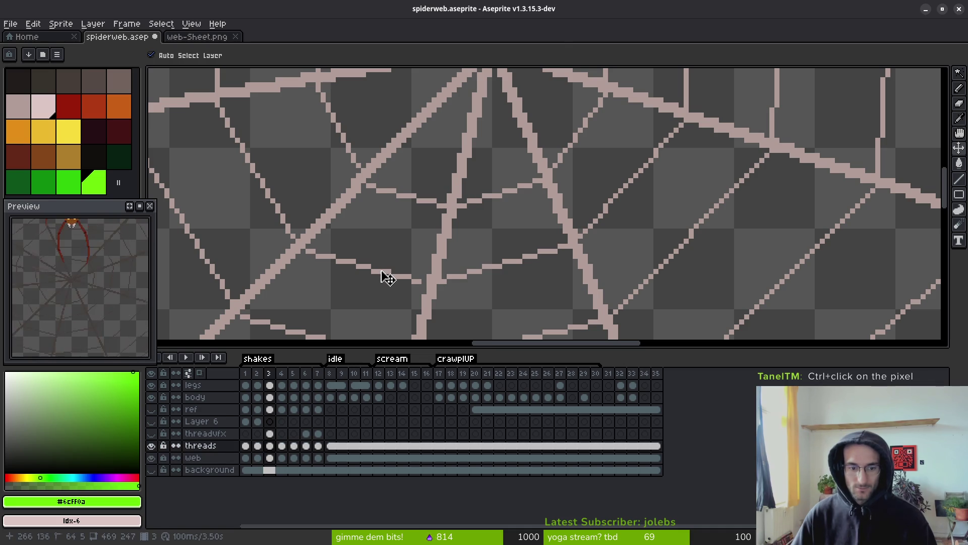
ctrl+click(405, 272)
ctrl+click(388, 273)
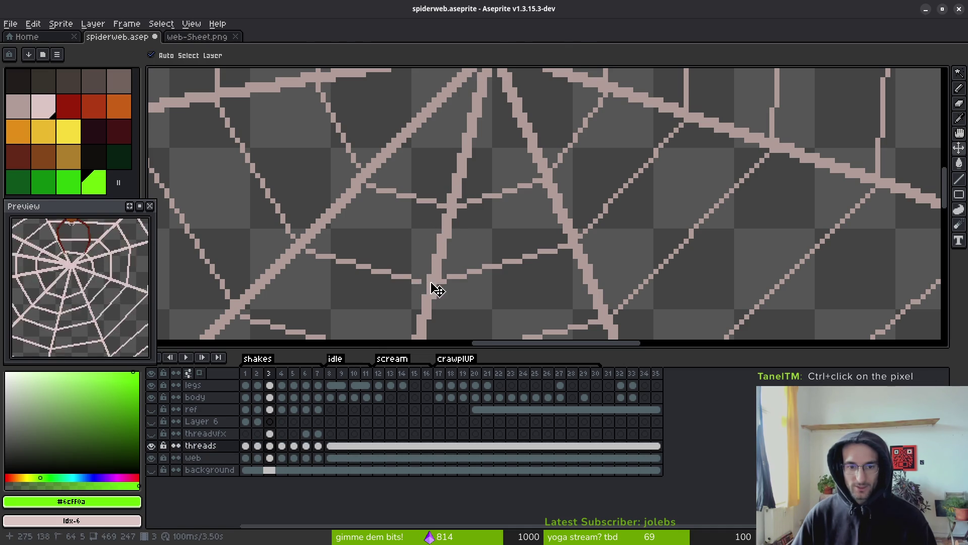
Sample the thread colour #b19d99 from the canvas.
key(i)
scroll(432, 287, down, 4)
scroll(472, 222, up, 4)
click(472, 221)
key(w)
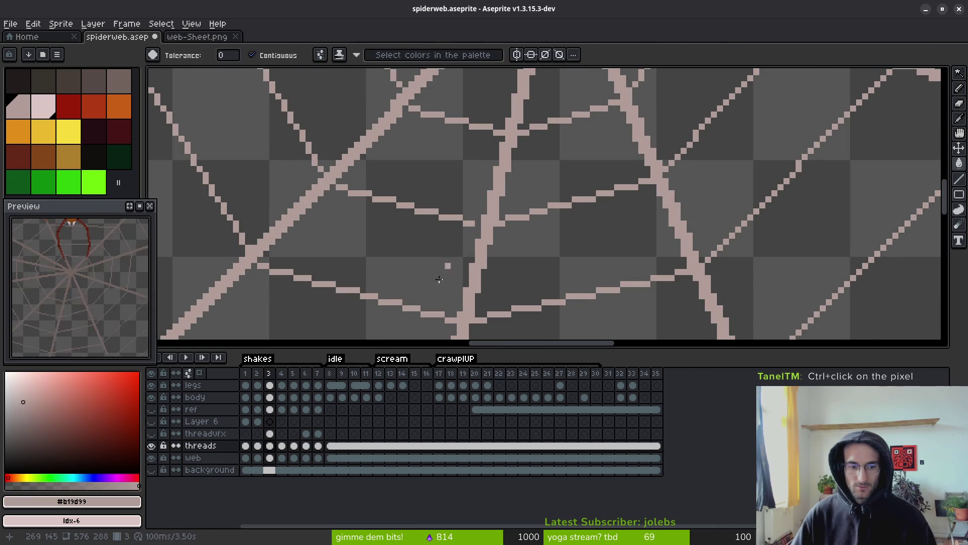
scroll(495, 194, up, 5)
scroll(521, 225, down, 3)
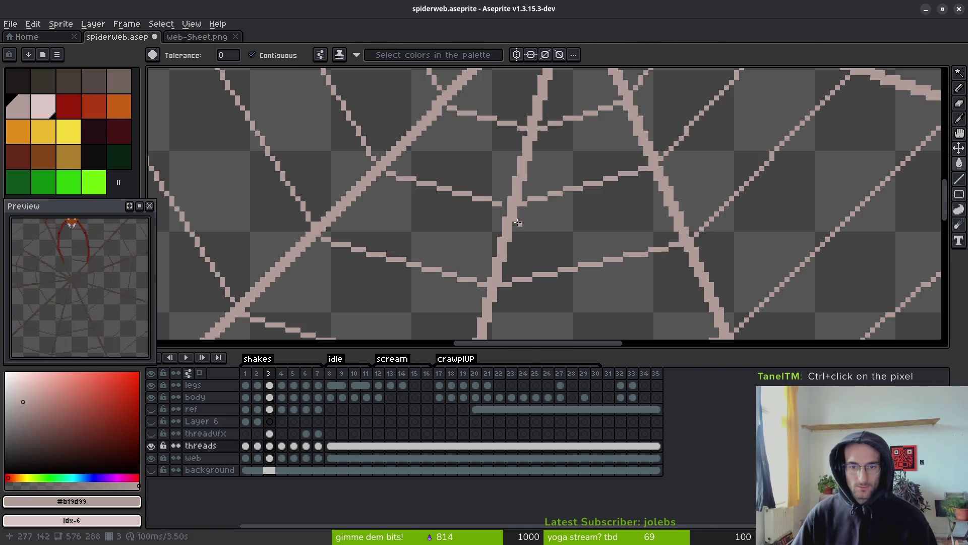
Zoom in and out over the threads while switching between the pencil and eyedropper.
key(b)
scroll(485, 214, down, 4)
scroll(484, 214, up, 5)
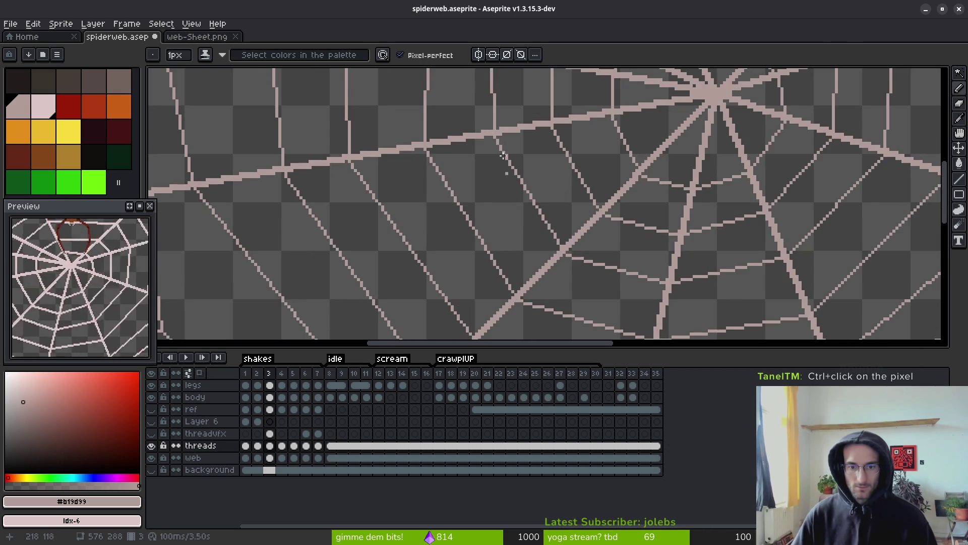
scroll(509, 126, down, 2)
scroll(491, 142, down, 4)
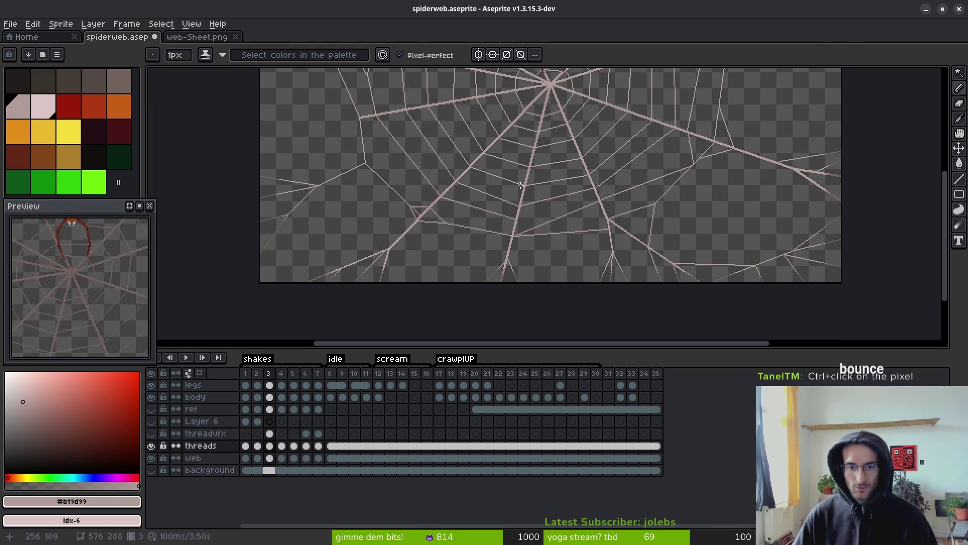
key(i)
scroll(569, 208, up, 1)
Play the animation and step through frames 1, 4, 8, 4 and back to 1.
key(End)
key(Return)
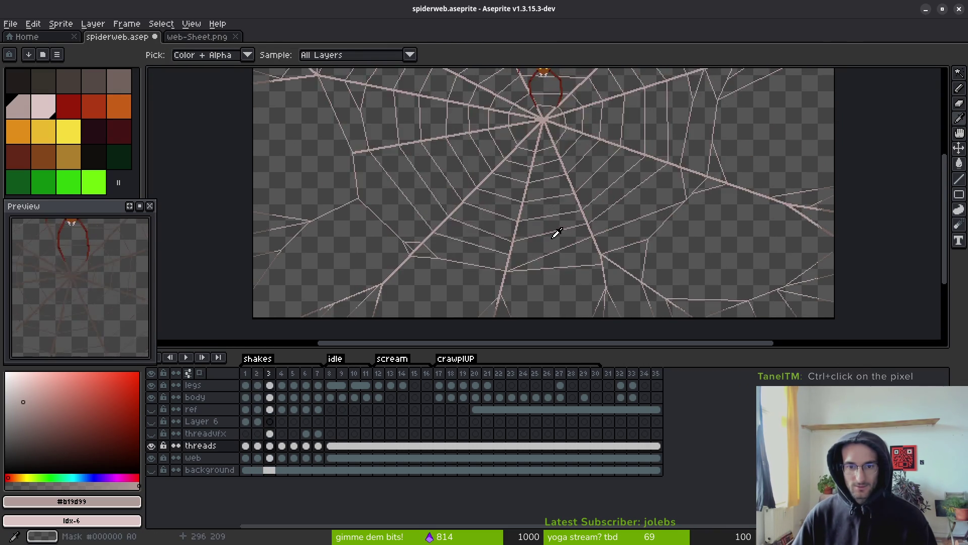
click(245, 373)
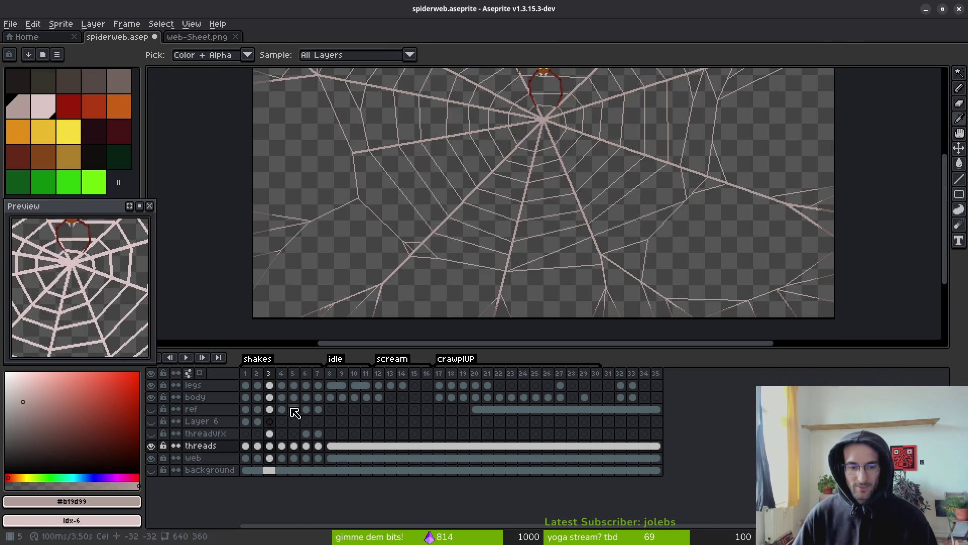
click(281, 385)
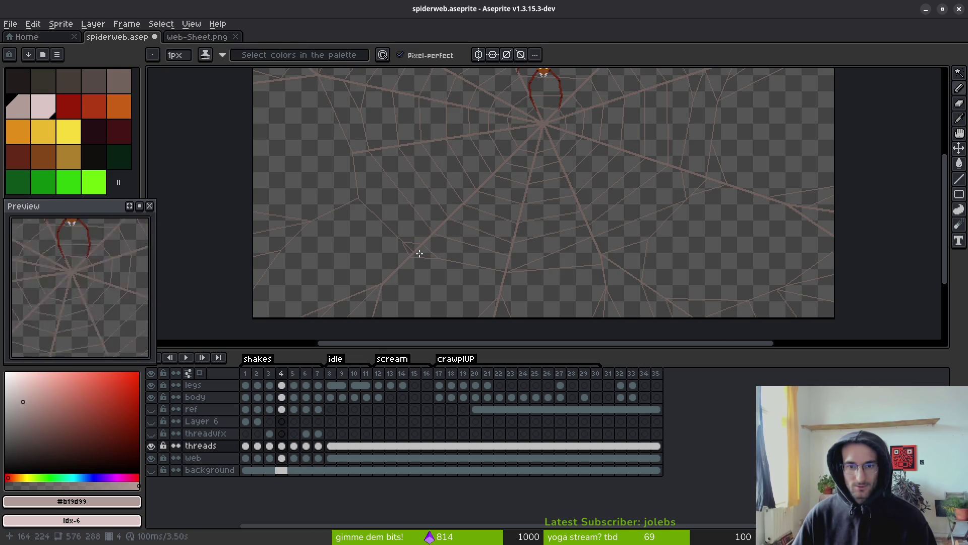
key(Return)
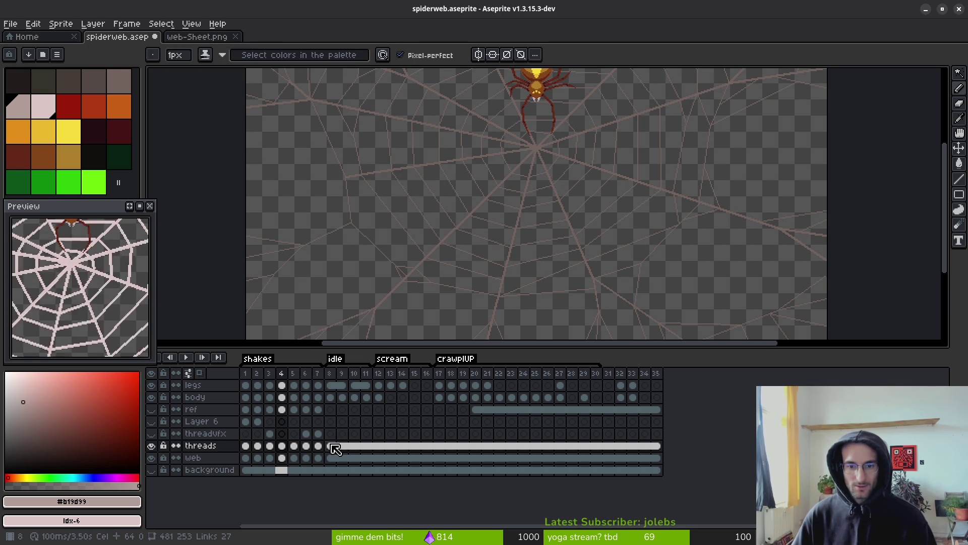
click(332, 446)
click(282, 446)
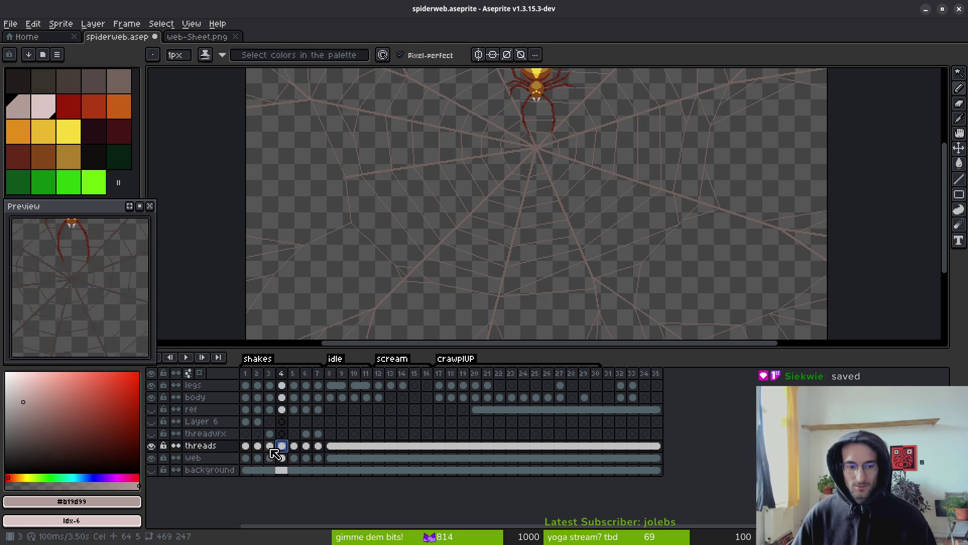
click(245, 373)
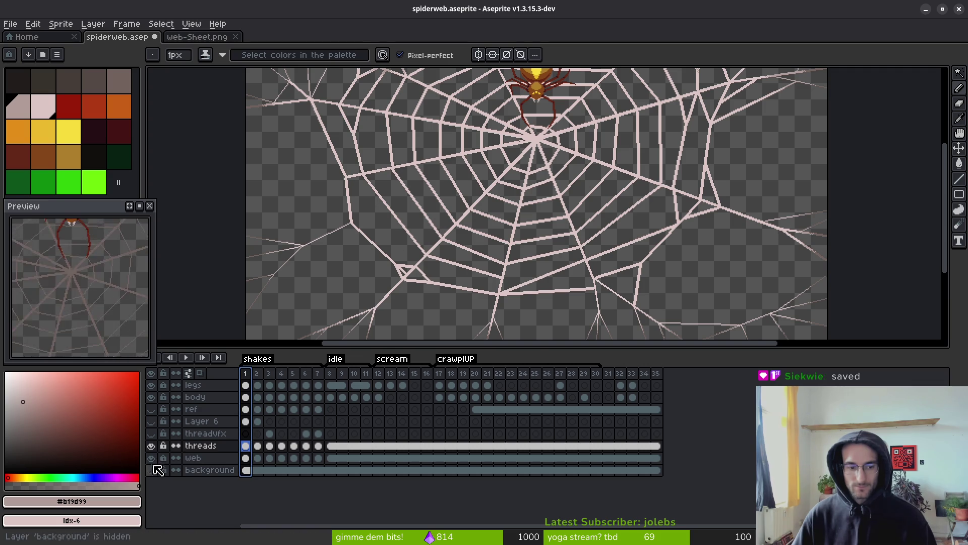
key(Return)
Give the canvas more room and recentre the web during playback, then stop the animation.
drag(466, 242, 451, 274)
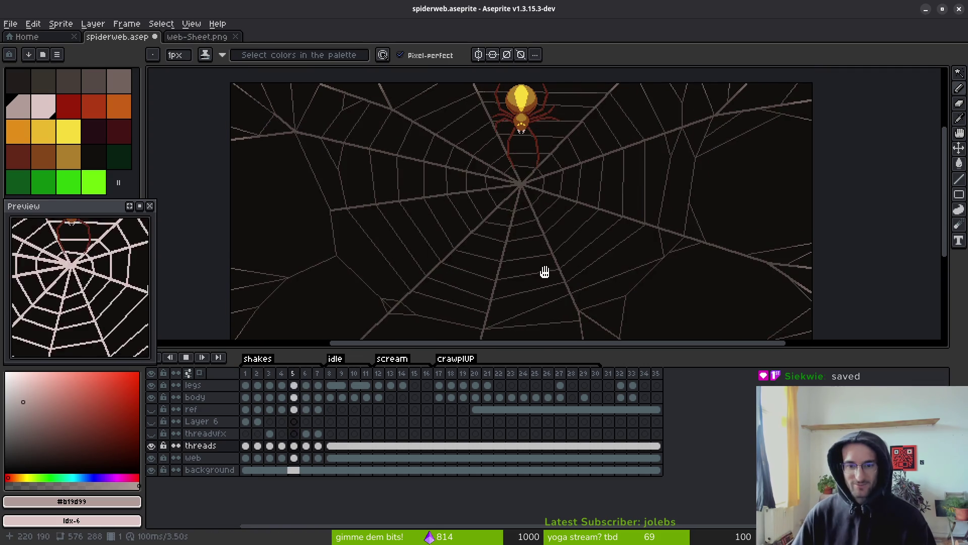
scroll(542, 262, down, 2)
drag(512, 348, 514, 404)
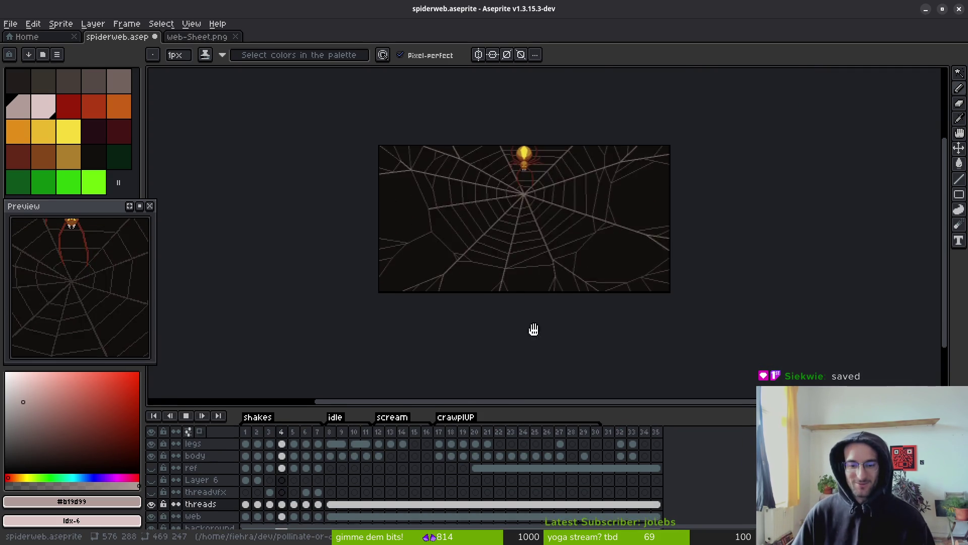
scroll(566, 289, up, 2)
drag(566, 290, 573, 320)
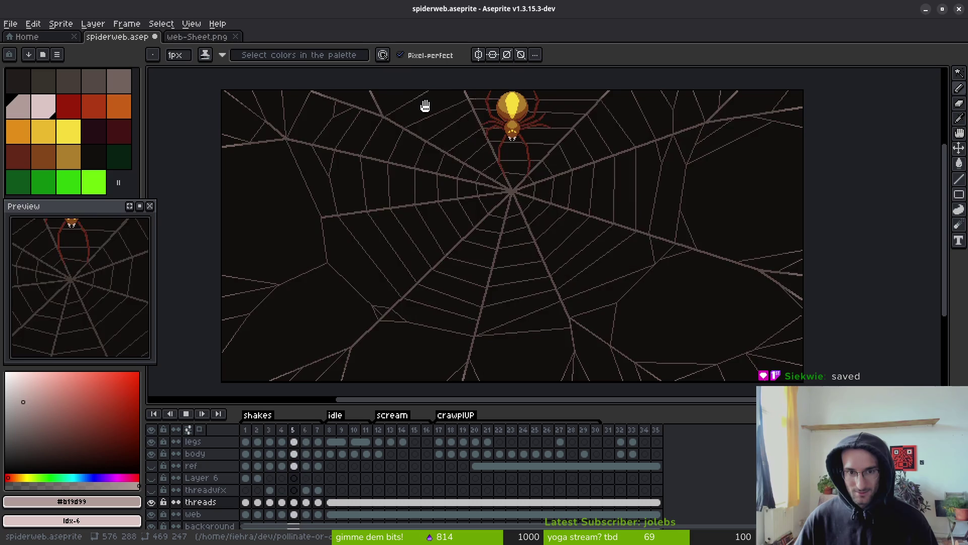
scroll(415, 104, up, 3)
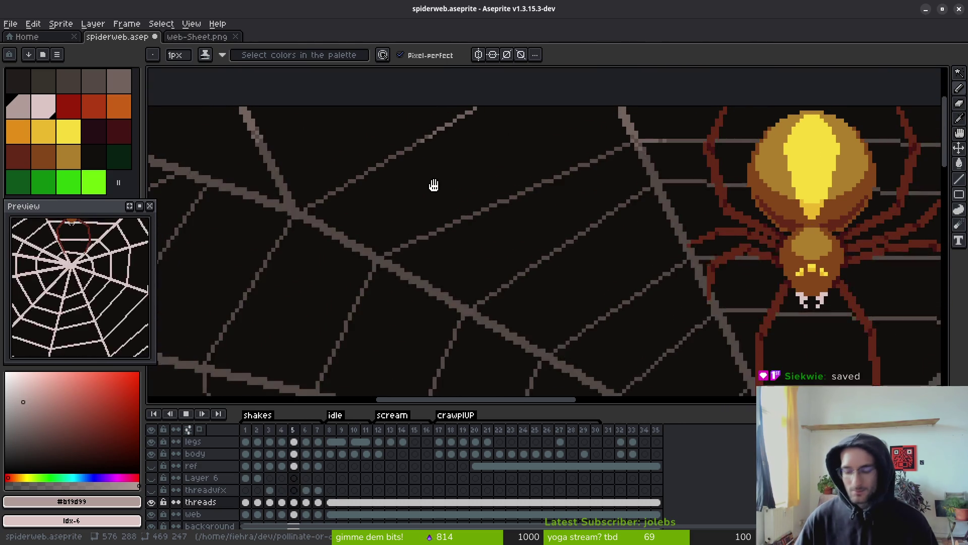
key(i)
key(Return)
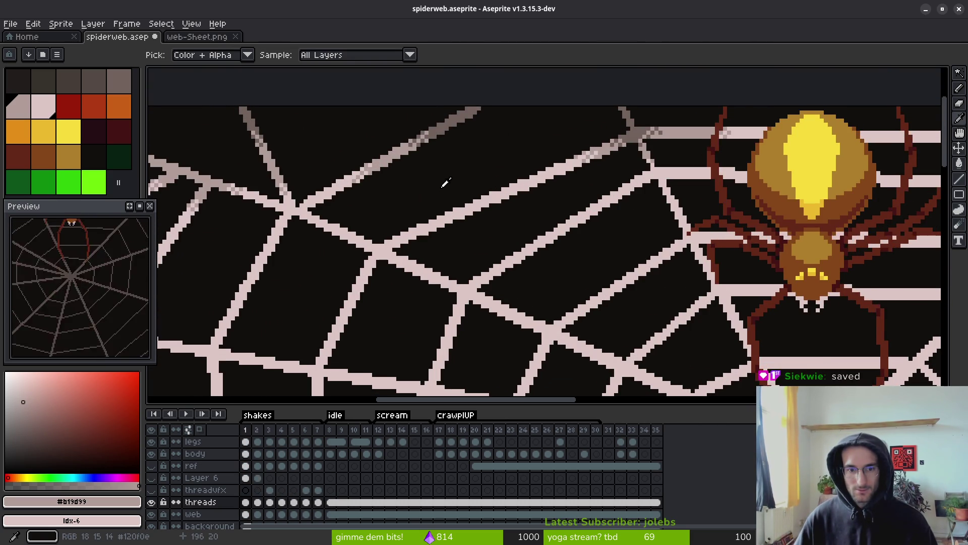
Zoom to a thread junction and sample the dark background colour #120f0c.
key(b)
scroll(530, 211, up, 3)
drag(529, 210, 600, 224)
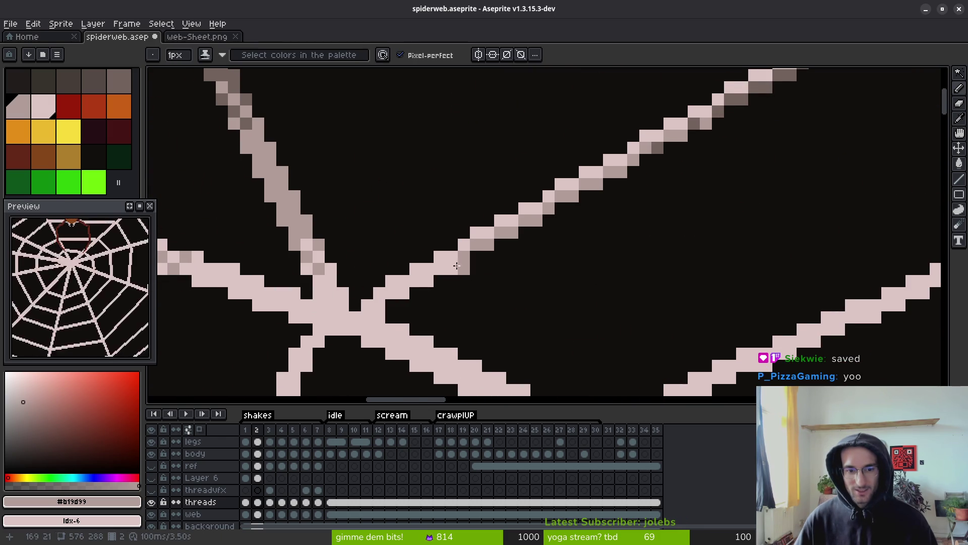
drag(524, 222, 522, 226)
key(i)
key(b)
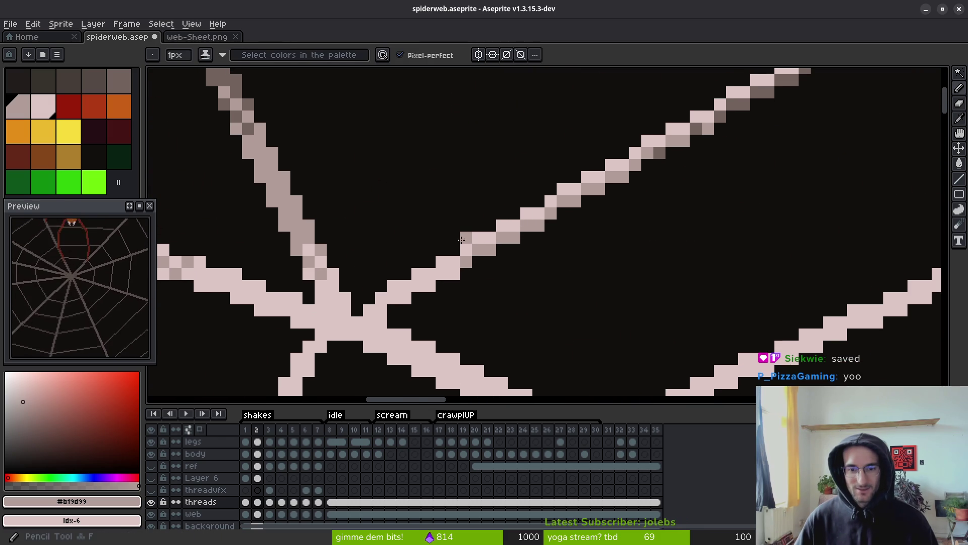
alt+right_click(484, 227)
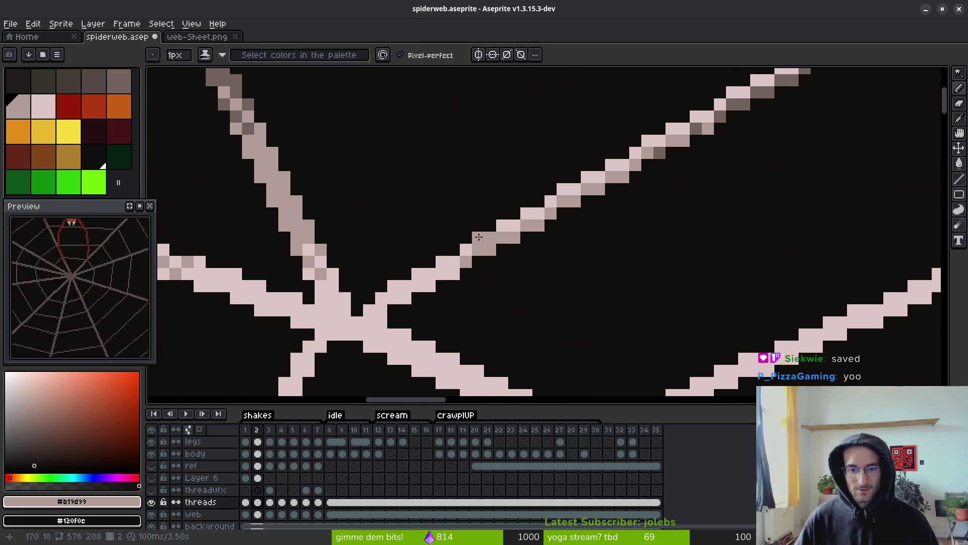
Sample mid-tone #71625d and darken edge pixels along the diagonal thread.
scroll(519, 257, up, 3)
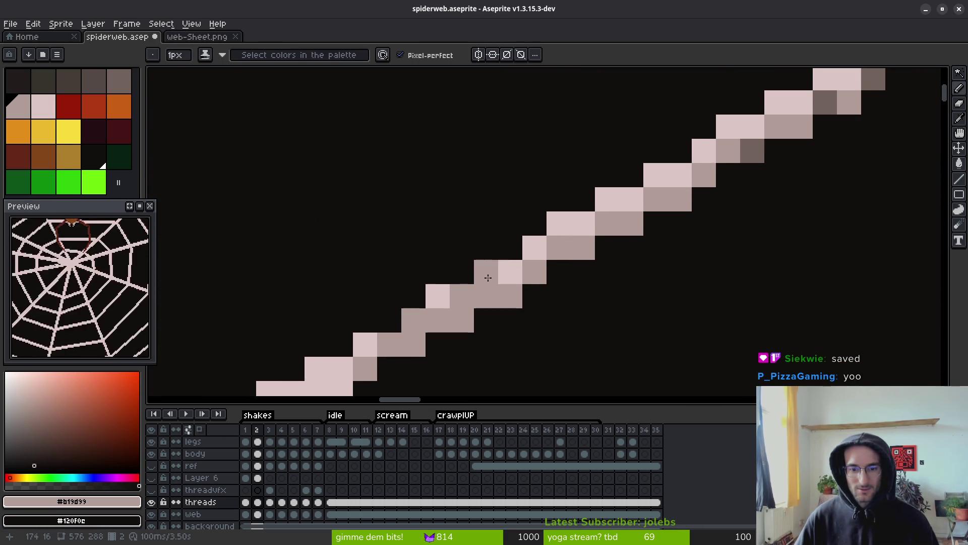
mouse_move(668, 203)
mouse_down()
mouse_move(527, 299)
mouse_move(607, 216)
mouse_move(579, 225)
mouse_move(636, 198)
mouse_up()
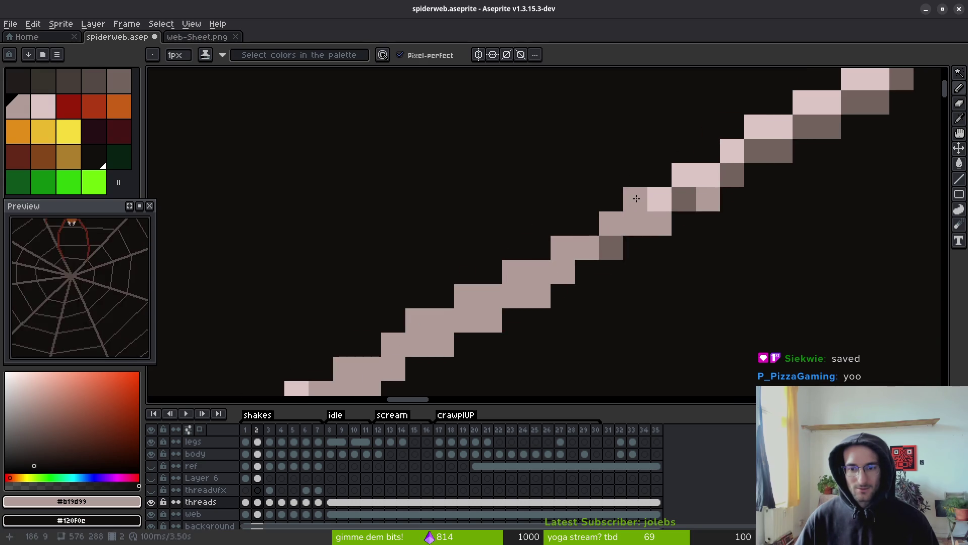
alt+right_click(691, 197)
right_click(636, 199)
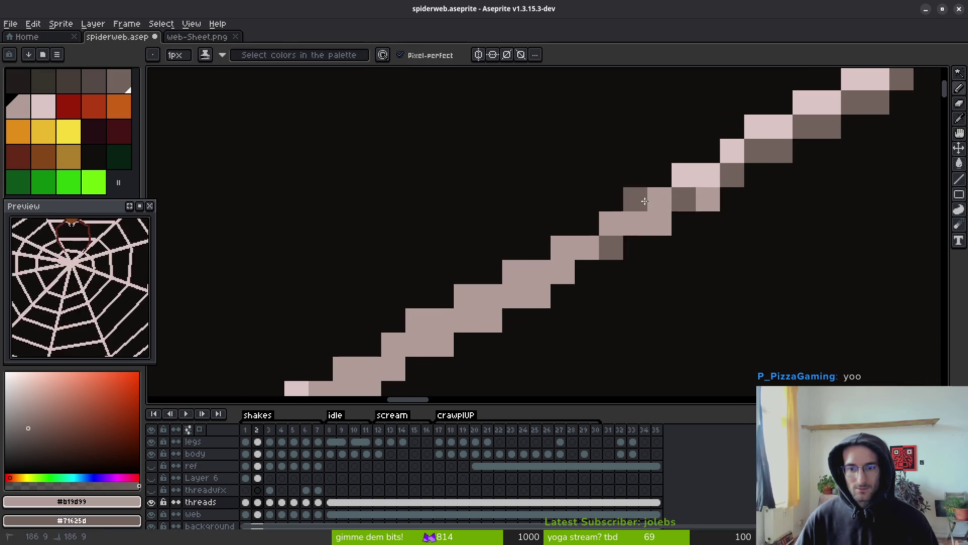
right_click(587, 224)
drag(623, 253, 564, 278)
right_click(529, 297)
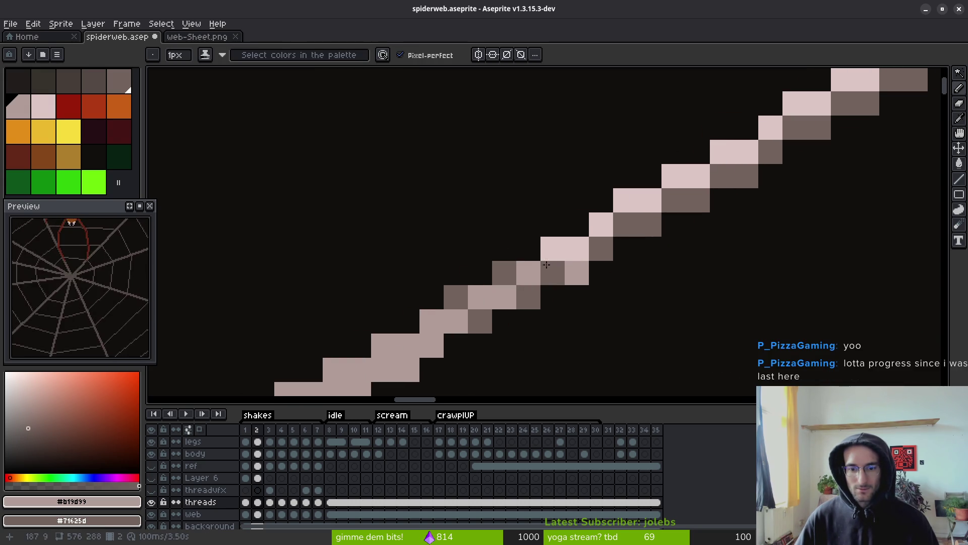
right_click(577, 249)
right_click(553, 247)
Darken more pixels further along the diagonal thread and restore one light pixel.
right_click(582, 242)
right_click(601, 225)
right_click(625, 200)
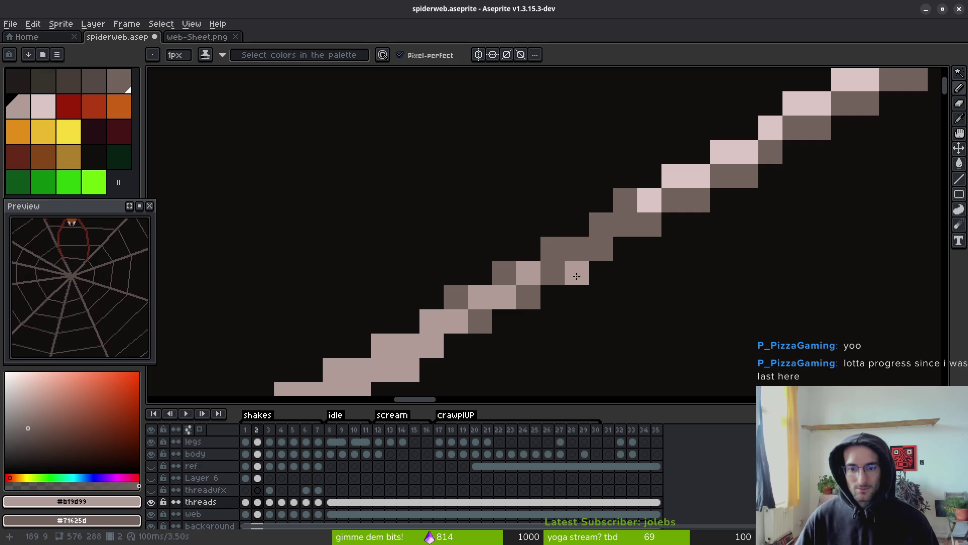
drag(644, 240, 586, 282)
click(614, 242)
Fill the remaining light segments of the diagonal thread with the darker #71625d tone.
key(g)
right_click(591, 243)
right_click(627, 219)
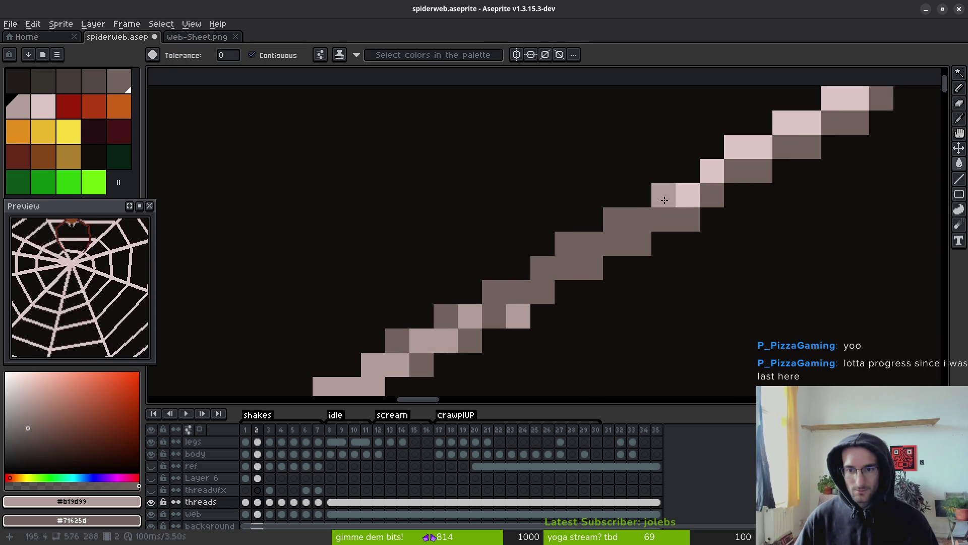
right_click(664, 195)
right_click(711, 171)
right_click(734, 147)
drag(793, 165, 689, 242)
right_click(681, 247)
right_click(693, 199)
right_click(741, 175)
Pan over to the spider and the threads beside it.
scroll(527, 231, down, 3)
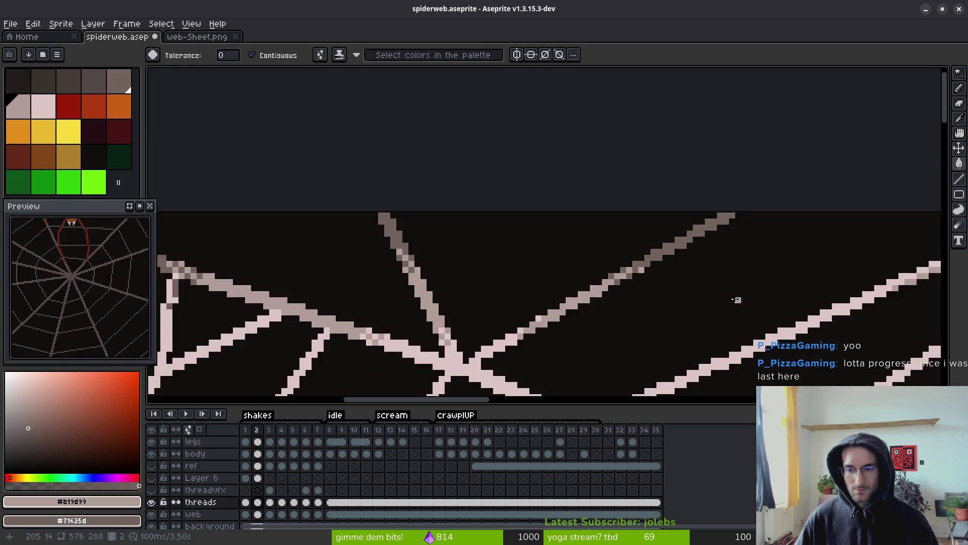
drag(660, 262, 483, 200)
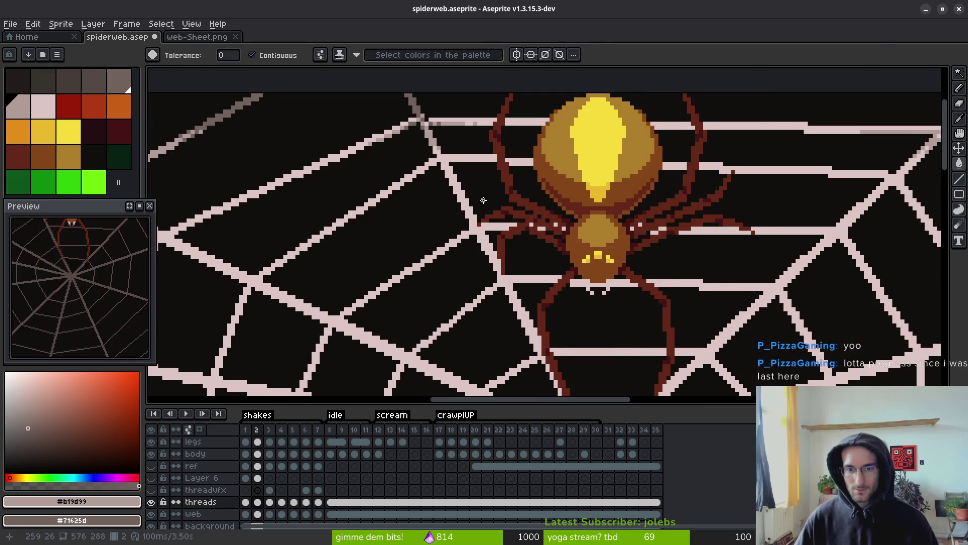
scroll(479, 175, up, 2)
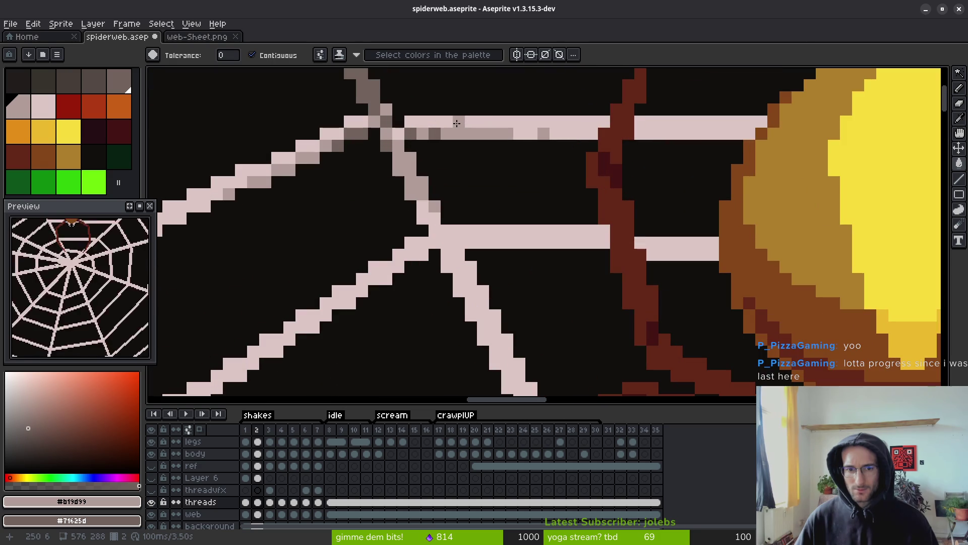
scroll(456, 122, down, 2)
drag(822, 151, 645, 171)
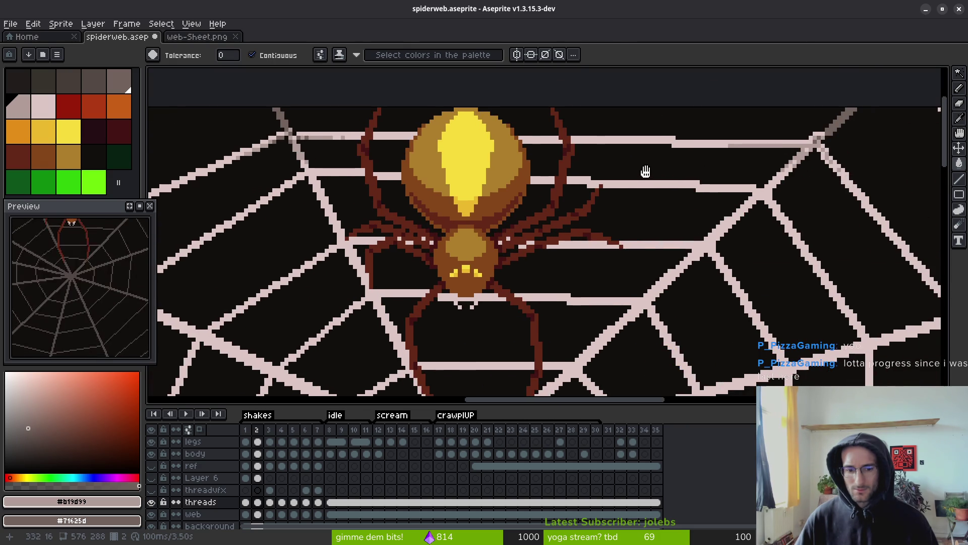
Compare frames 1 and 2, then switch to the web-Sheet.png tab.
key(Left)
key(alt)
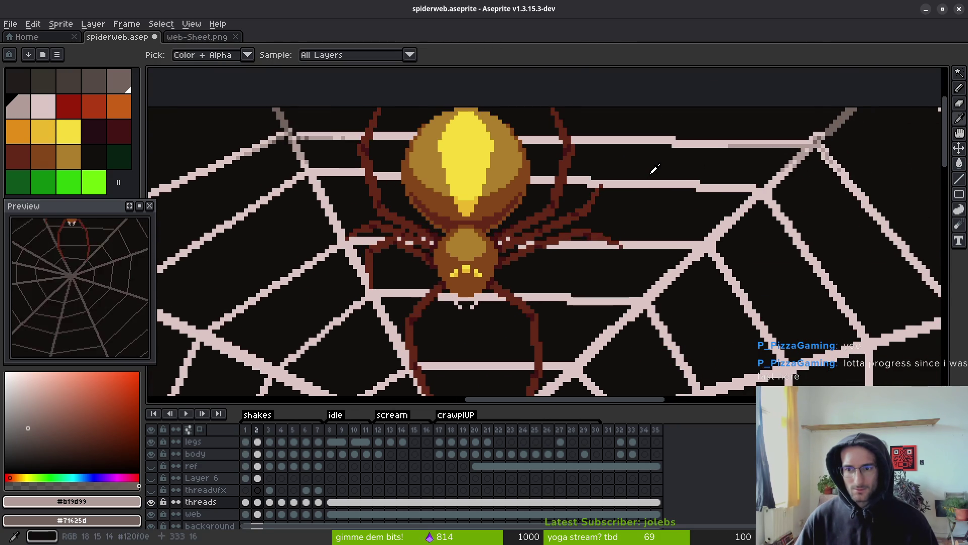
key(Right)
scroll(645, 195, right, 5)
scroll(646, 196, right, 3)
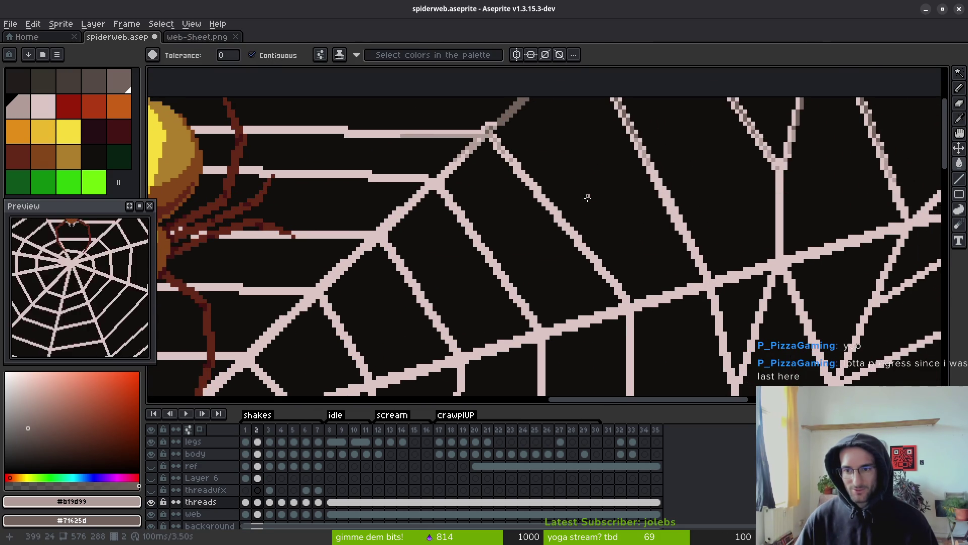
scroll(650, 171, down, 2)
scroll(616, 180, up, 1)
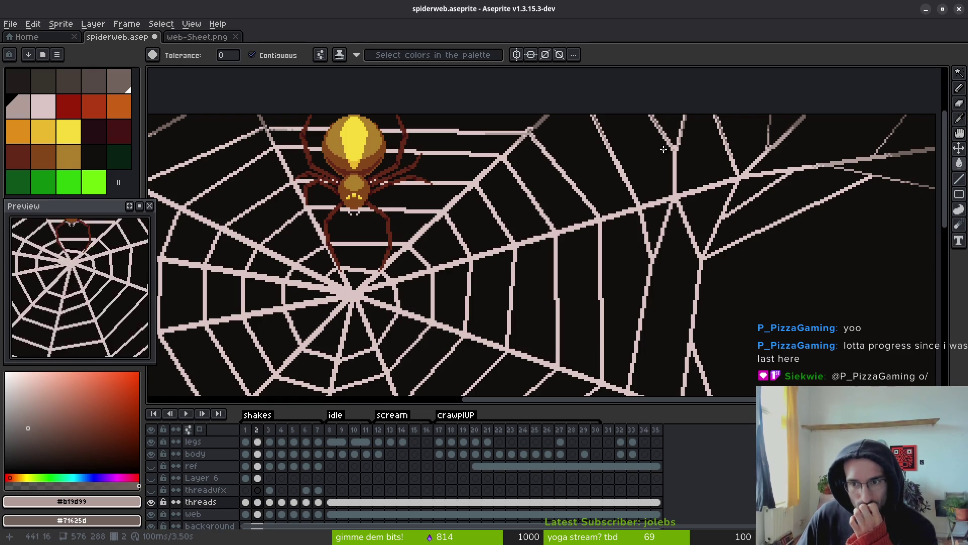
key(ctrl+Tab)
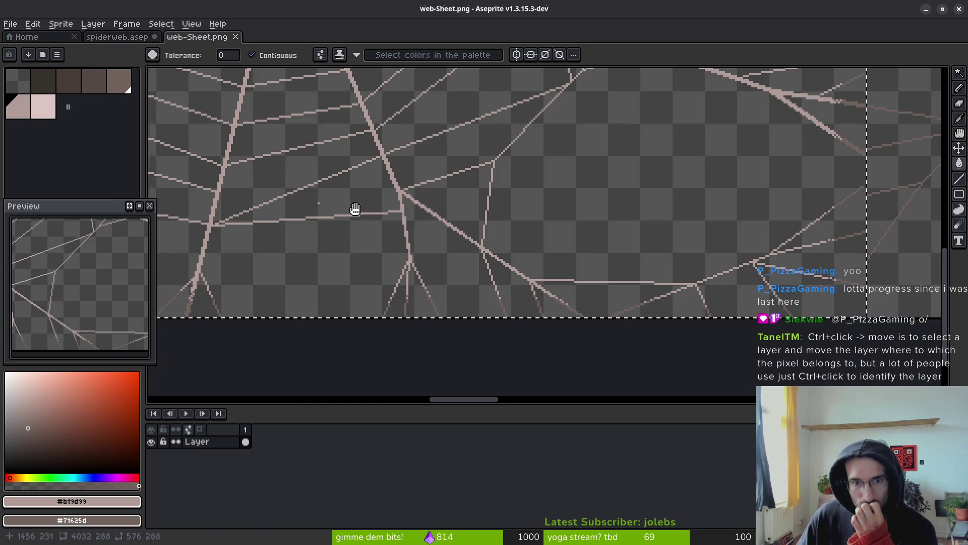
Zoom and pan across the web-Sheet.png frames to inspect the thread junctions.
scroll(353, 210, down, 1)
mouse_move(314, 160)
mouse_down()
mouse_move(576, 337)
mouse_move(373, 293)
mouse_up()
scroll(764, 202, up, 3)
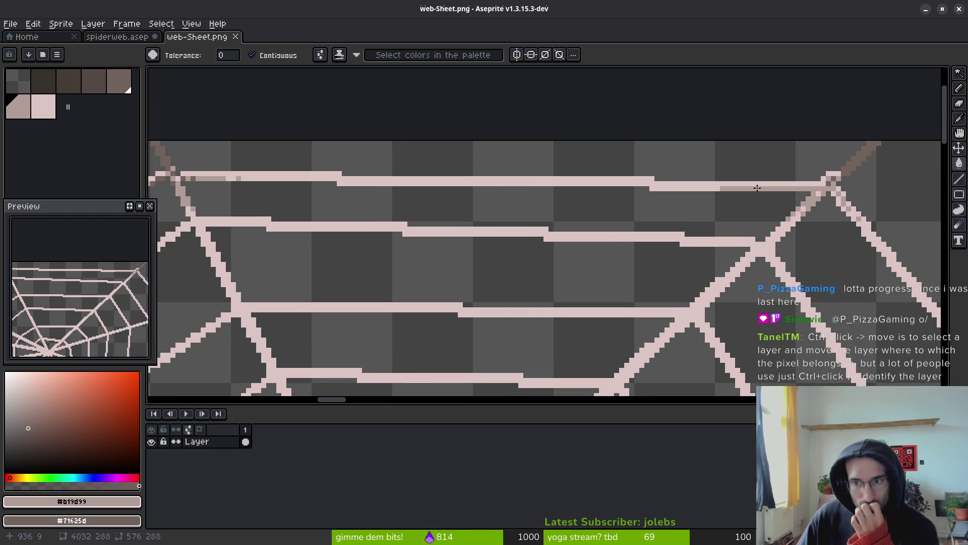
drag(781, 208, 573, 206)
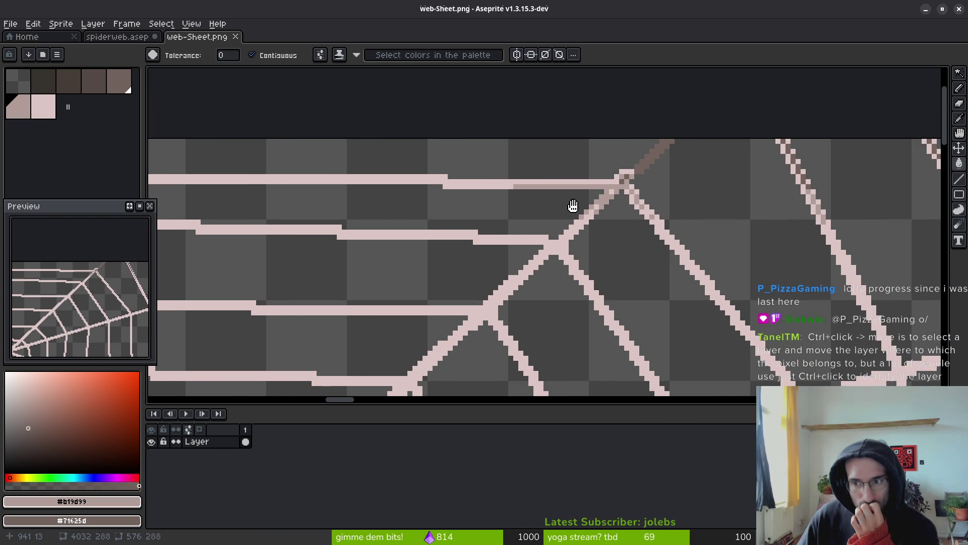
scroll(676, 198, down, 3)
scroll(679, 205, down, 1)
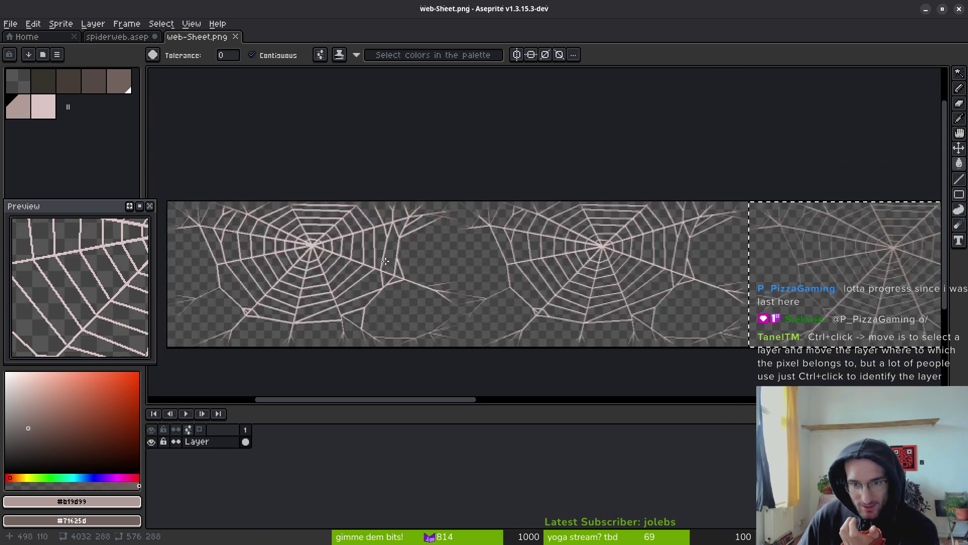
drag(253, 207, 607, 190)
scroll(607, 189, up, 5)
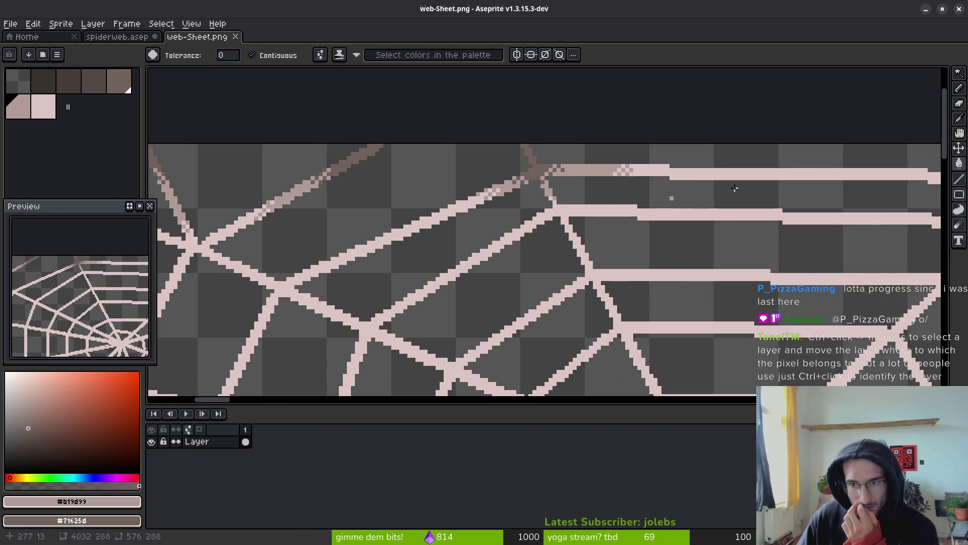
scroll(640, 236, down, 3)
scroll(557, 201, up, 4)
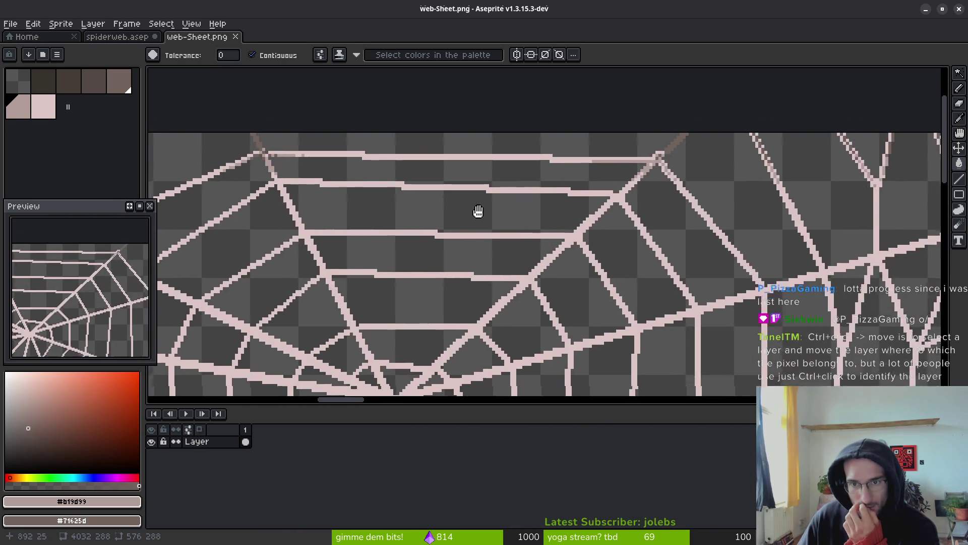
drag(480, 209, 402, 220)
scroll(416, 215, down, 2)
scroll(402, 220, up, 2)
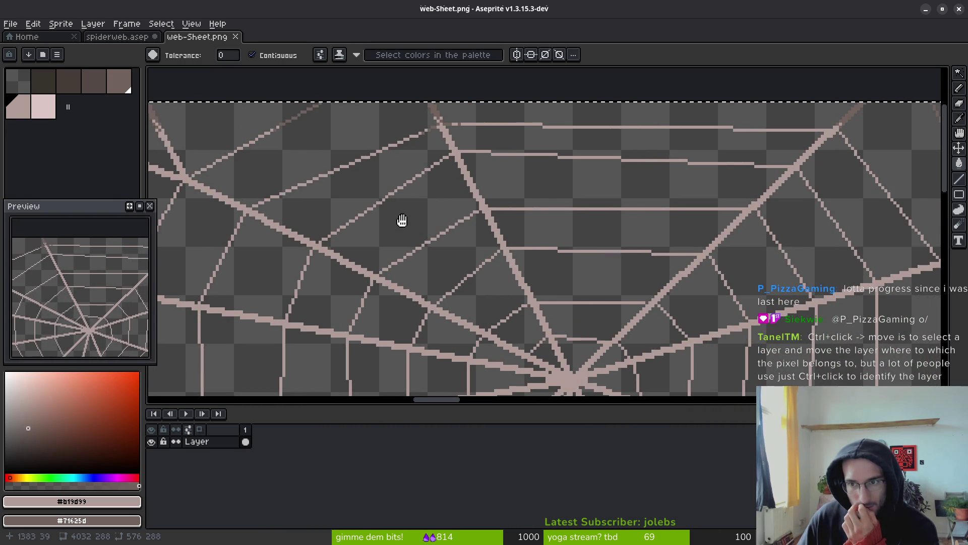
scroll(395, 215, left, 10)
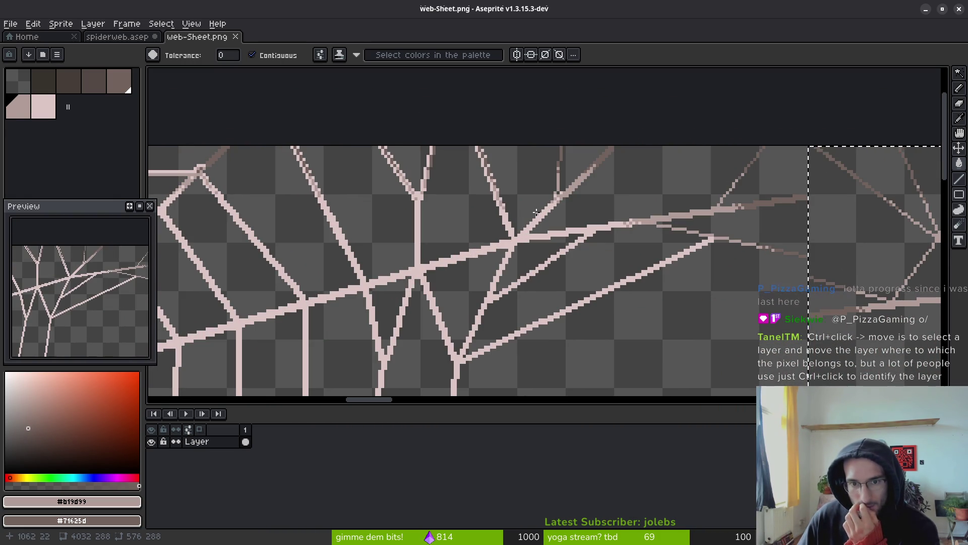
Return to spiderweb.aseprite and sample the light pink #dcc6c5 as the second colour.
key(ctrl+shift+Tab)
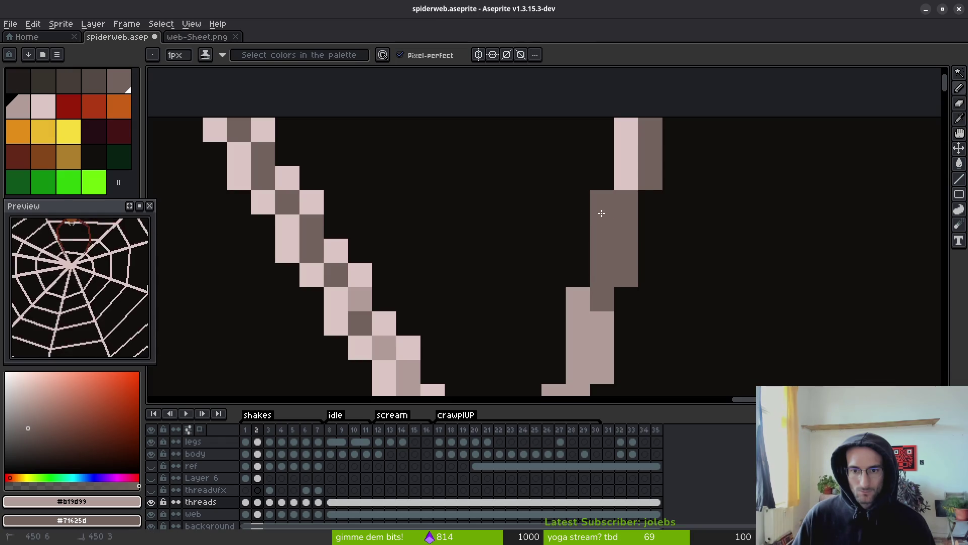
scroll(624, 151, down, 5)
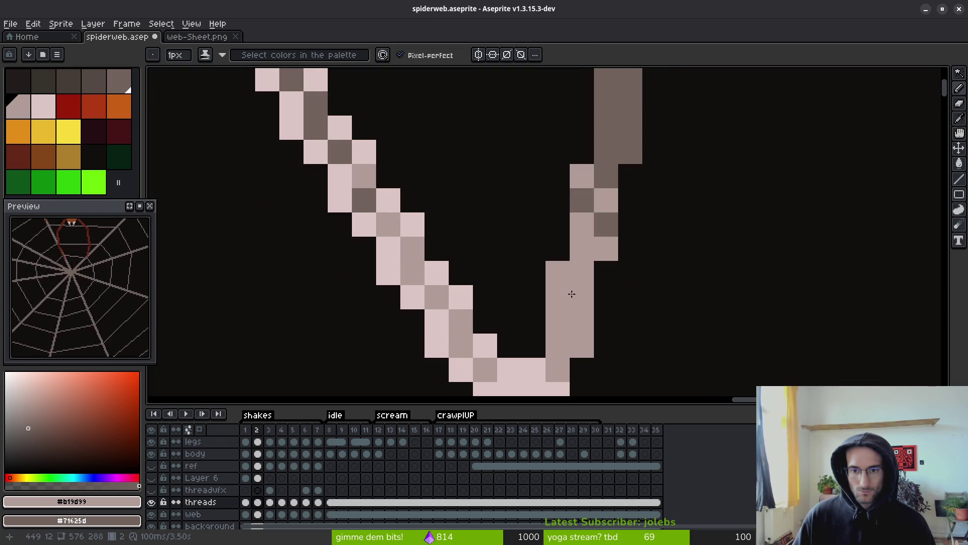
scroll(605, 224, left, 2)
scroll(584, 322, down, 3)
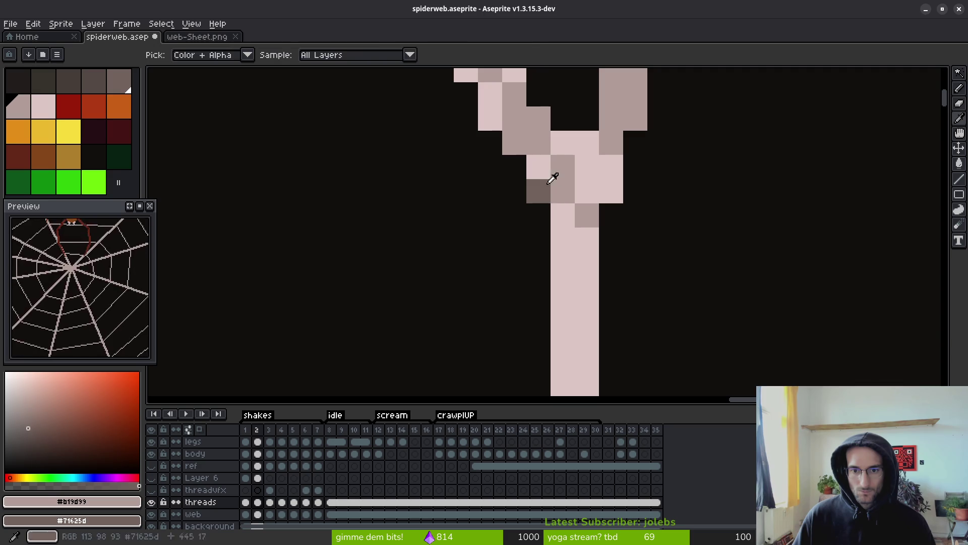
alt+click(549, 170)
key(x)
alt+click(551, 198)
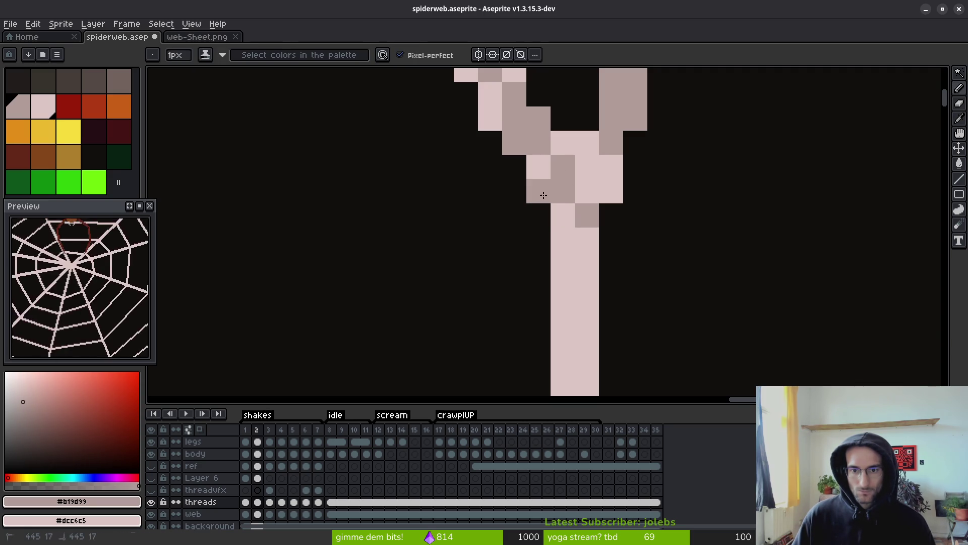
Recolour stray light pixels around the V junction with the darker thread shade, undoing one fill.
click(584, 193)
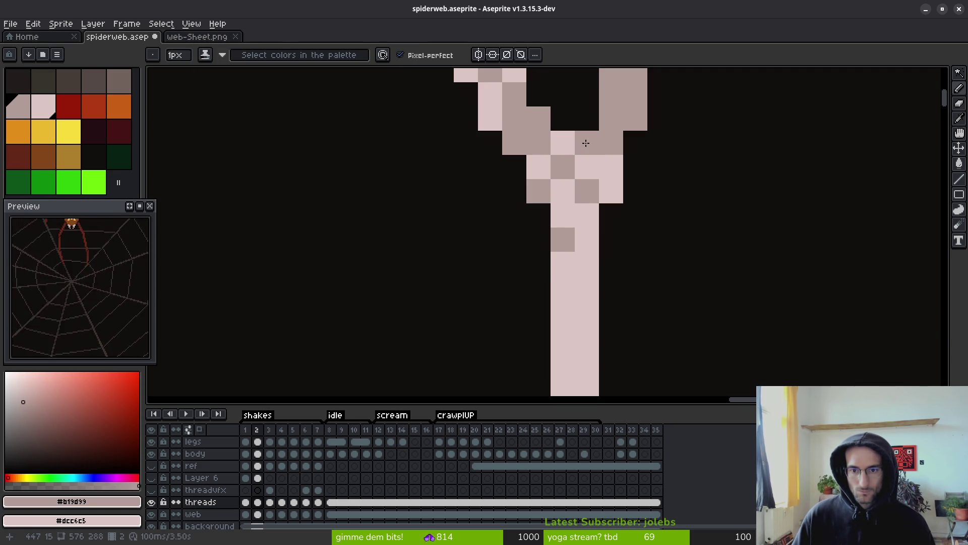
drag(569, 144, 550, 292)
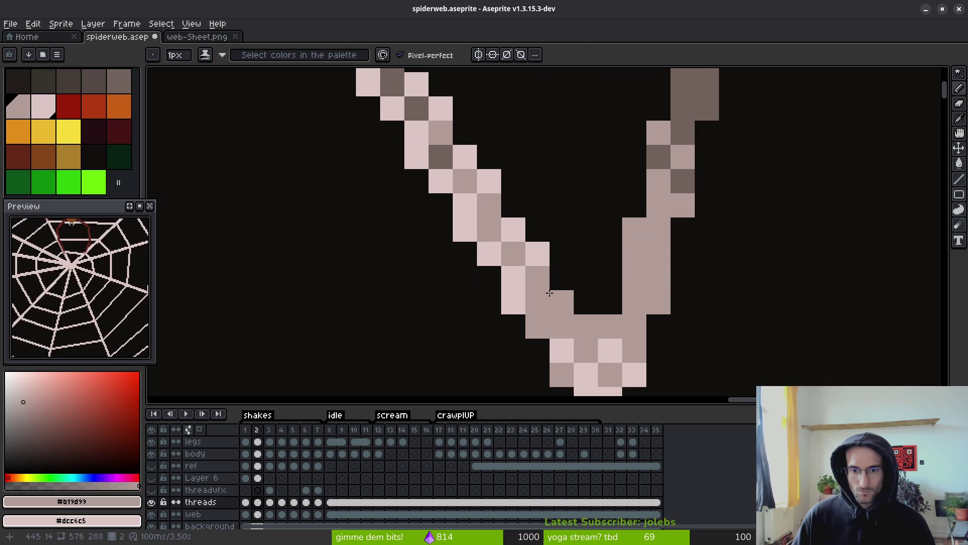
key(g)
click(513, 282)
click(537, 254)
click(510, 225)
click(489, 254)
click(471, 218)
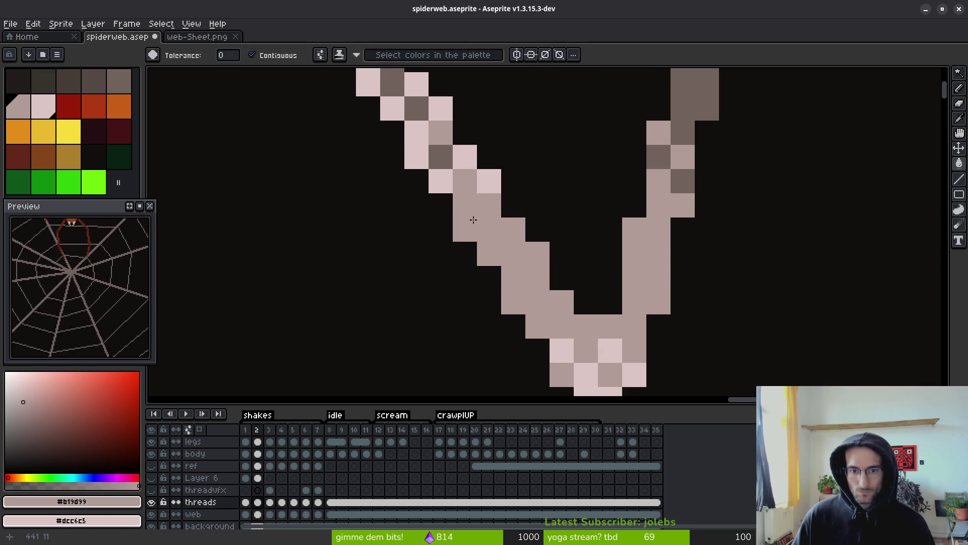
key(ctrl+z)
click(465, 216)
click(489, 181)
Fill several junction thread pixels with the #dcc6c5 second colour, undoing one unwanted recolour.
scroll(486, 199, up, 2)
alt+right_click(495, 242)
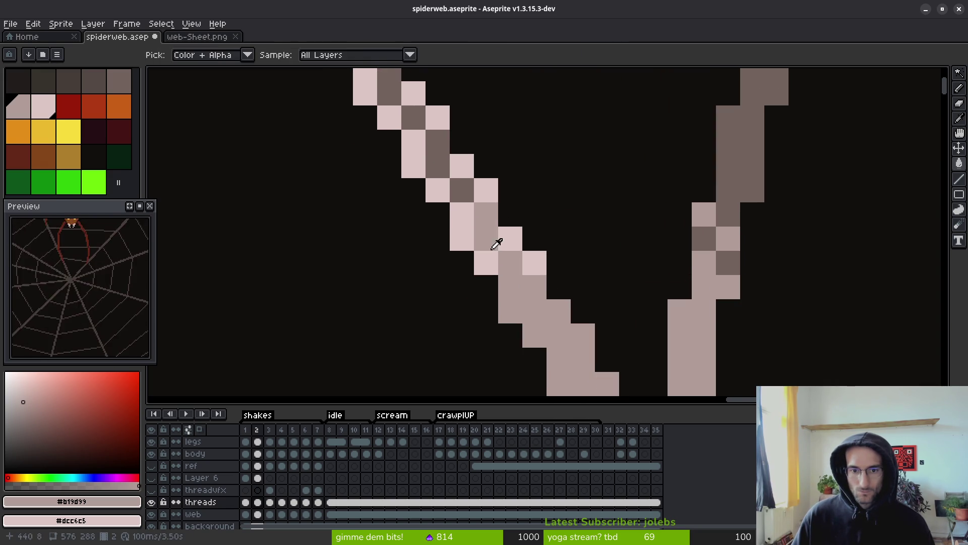
right_click(487, 239)
right_click(510, 239)
right_click(527, 260)
key(ctrl+z)
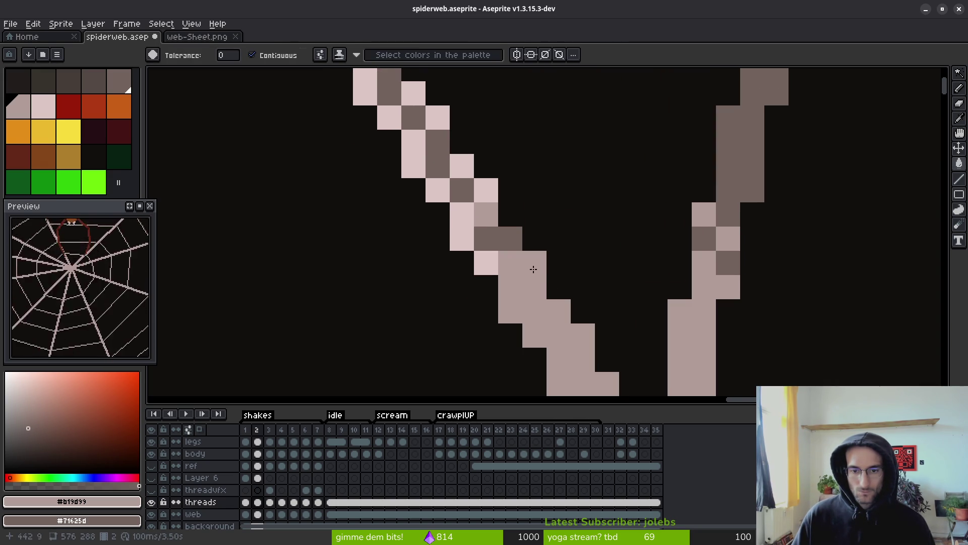
right_click(498, 238)
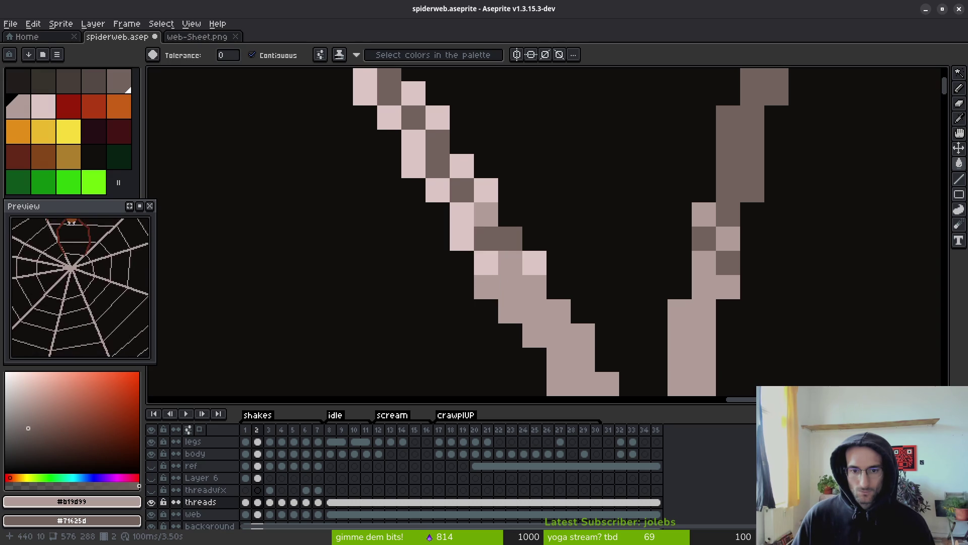
scroll(524, 262, left, 2)
key(b)
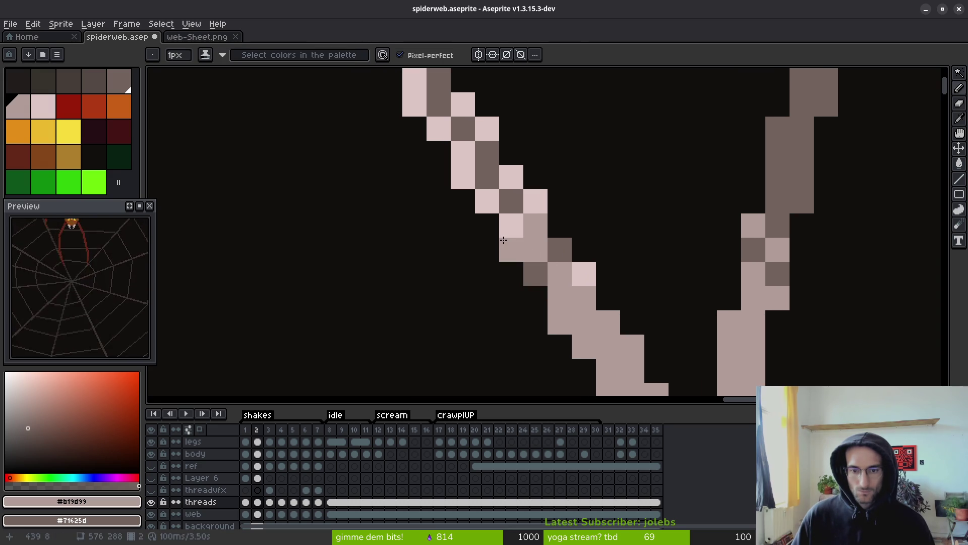
scroll(455, 168, up, 4)
key(g)
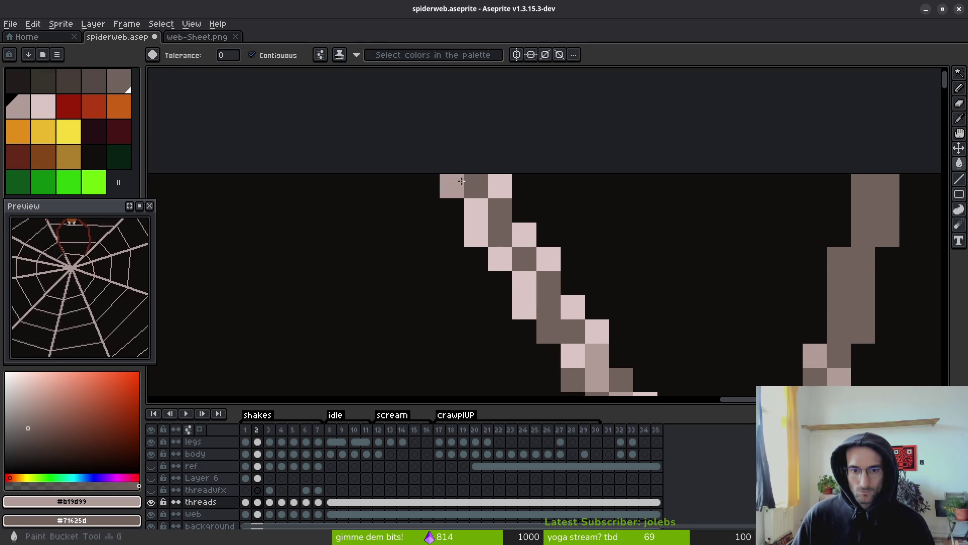
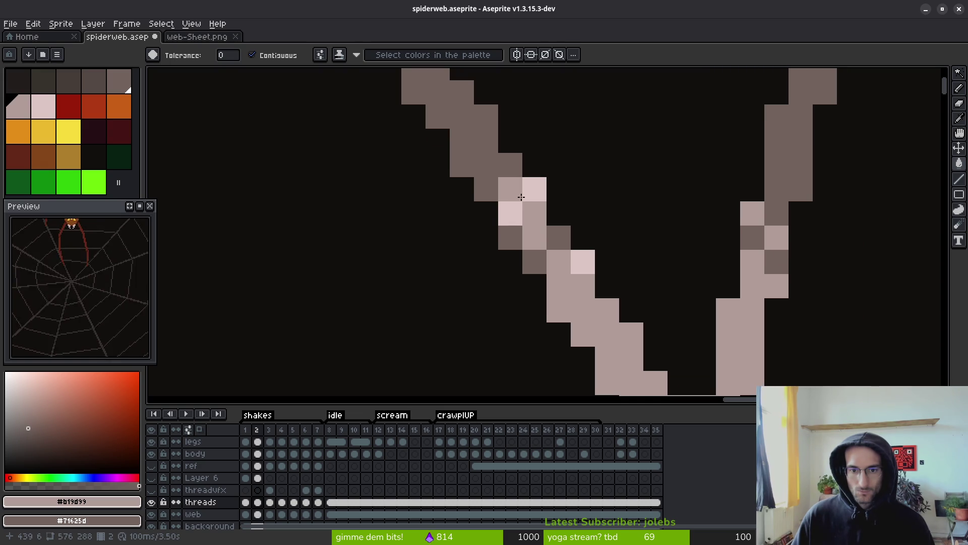
Repaint the thread pixels along the fork with the Pencil, adding a dark #71625d pixel.
key(b)
drag(538, 216, 557, 256)
right_click(580, 259)
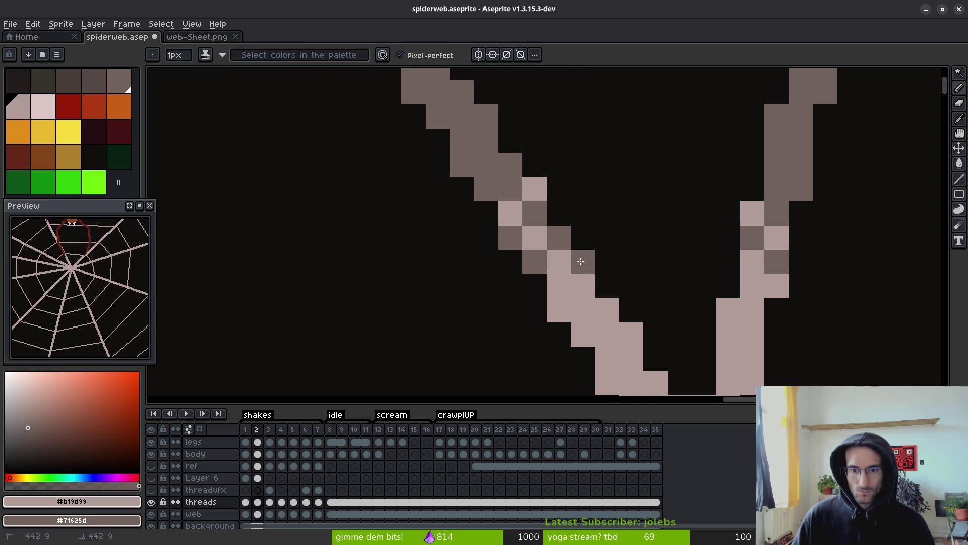
scroll(567, 276, down, 3)
scroll(567, 276, up, 3)
scroll(530, 201, down, 3)
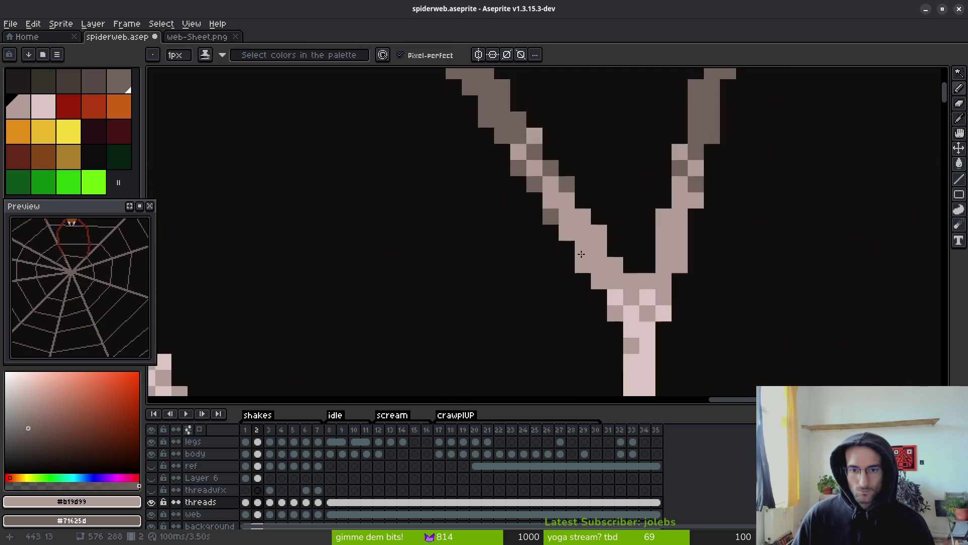
scroll(559, 235, down, 2)
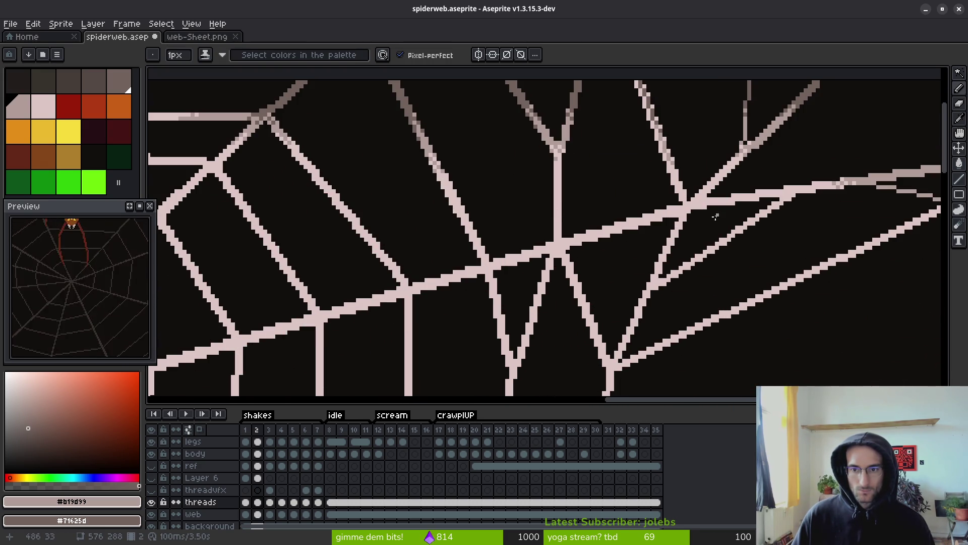
scroll(509, 177, up, 5)
Bucket-fill thread blocks with mid #b19d99 and the upper cells with dark #71625d.
key(g)
right_click(524, 145)
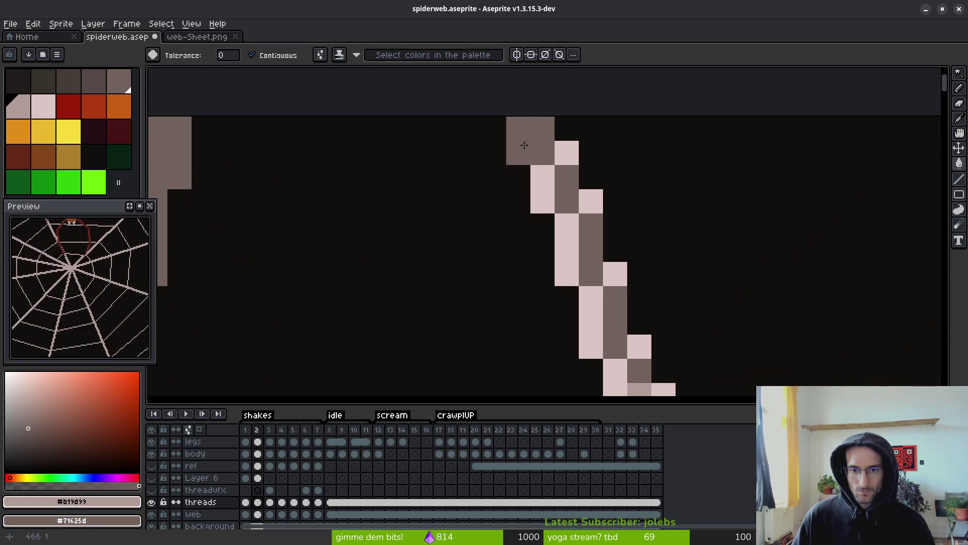
click(542, 152)
click(566, 225)
click(591, 297)
click(525, 142)
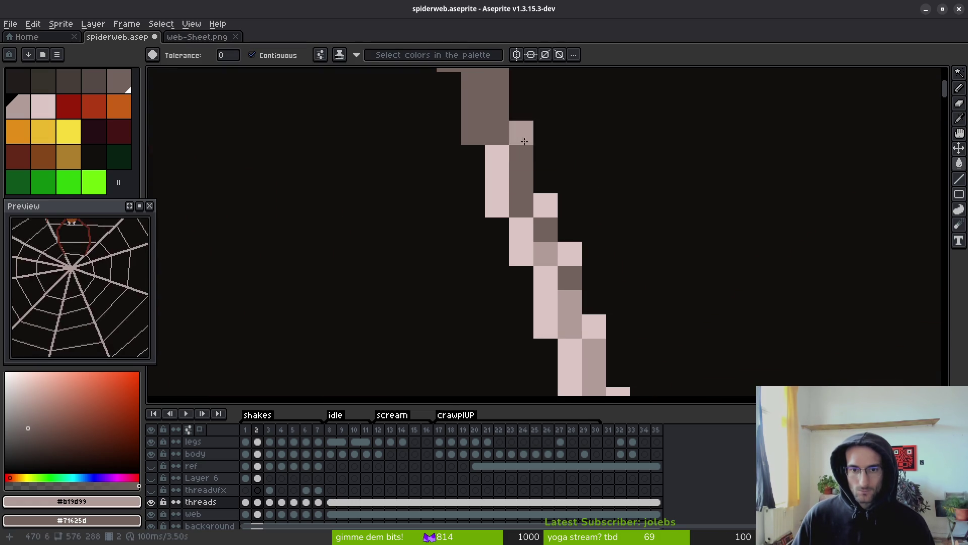
right_click(524, 142)
Recolour individual thread cells mid grey with the Pencil, darkening one to #71625d.
key(b)
click(524, 224)
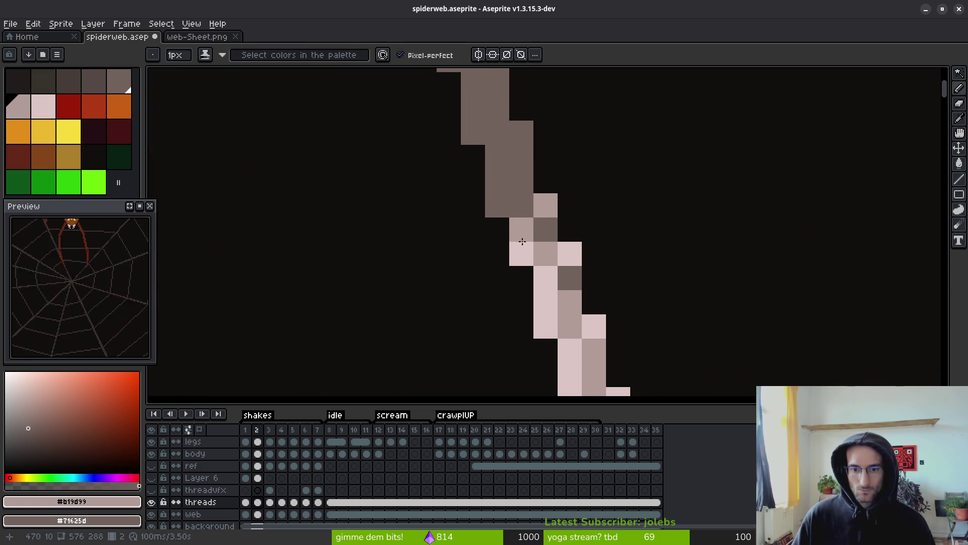
click(522, 242)
click(568, 277)
click(521, 204)
click(545, 301)
click(516, 194)
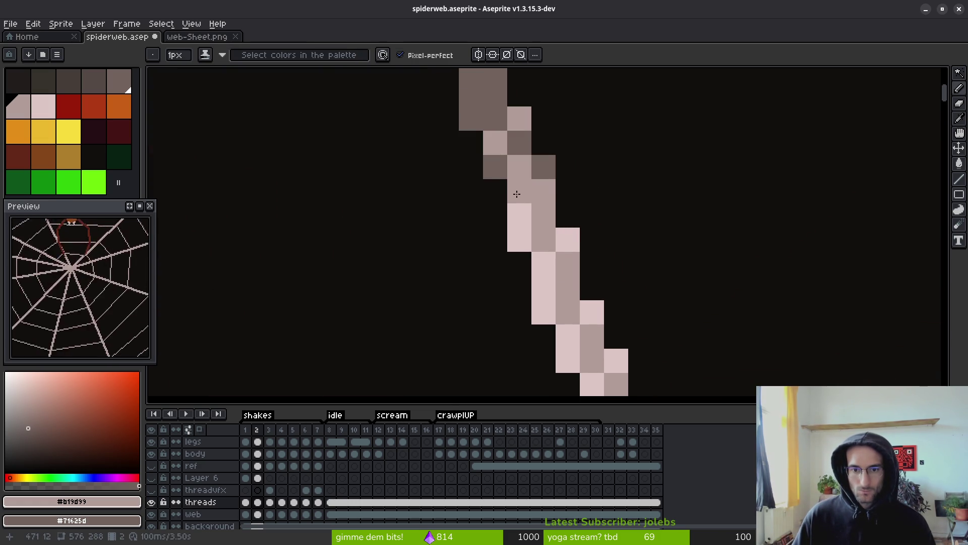
right_click(516, 194)
Shade the lighter thread cells and a run of cells with mid #b19d99.
click(520, 240)
click(520, 215)
click(568, 240)
click(544, 288)
drag(544, 264, 518, 237)
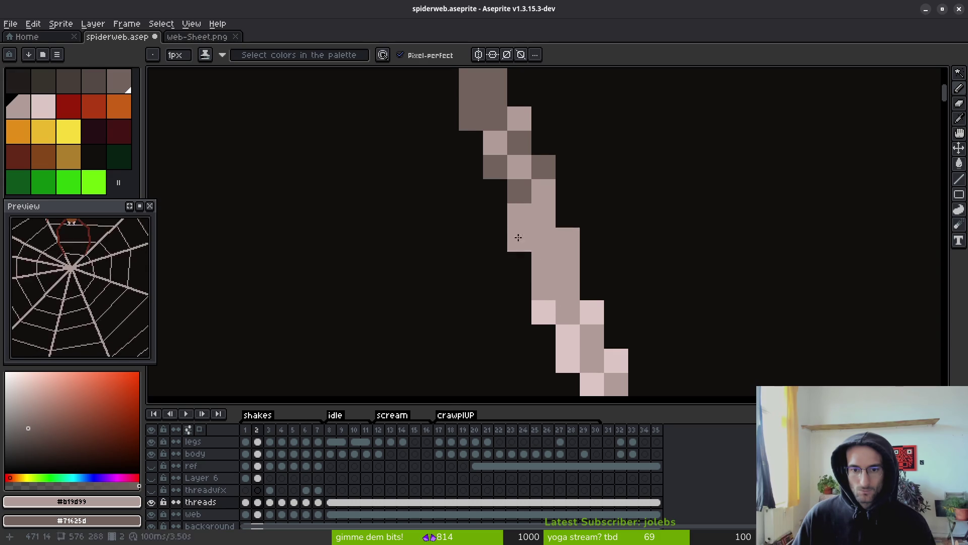
scroll(518, 237, down, 3)
click(517, 210)
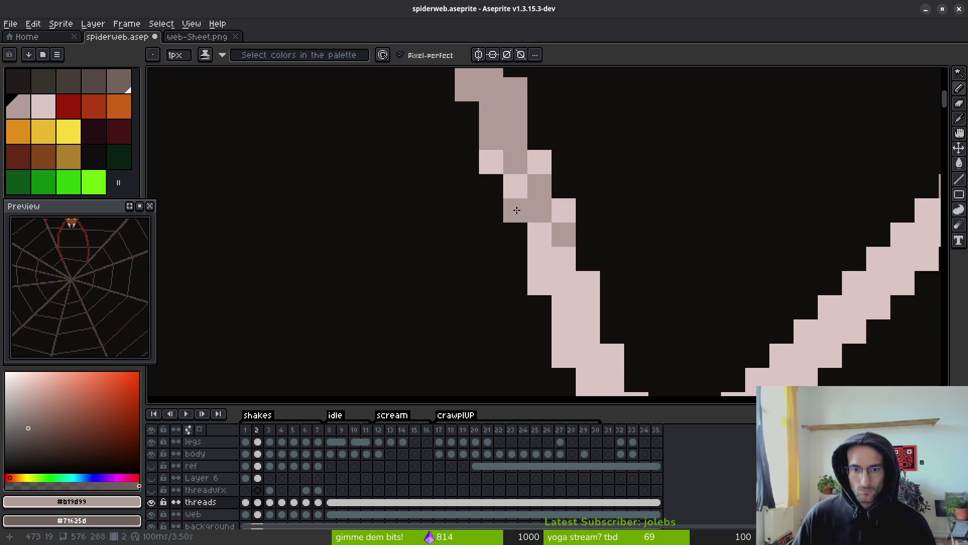
Sample light #dcc6c5 to brighten a dark thread cell, then inspect the lower threads.
alt+right_click(518, 185)
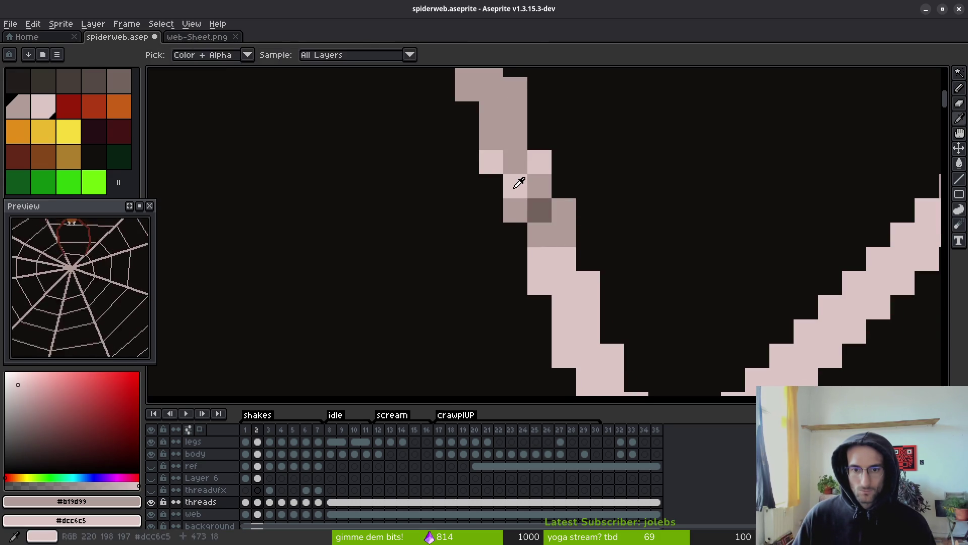
right_click(540, 210)
click(566, 261)
scroll(566, 255, down, 5)
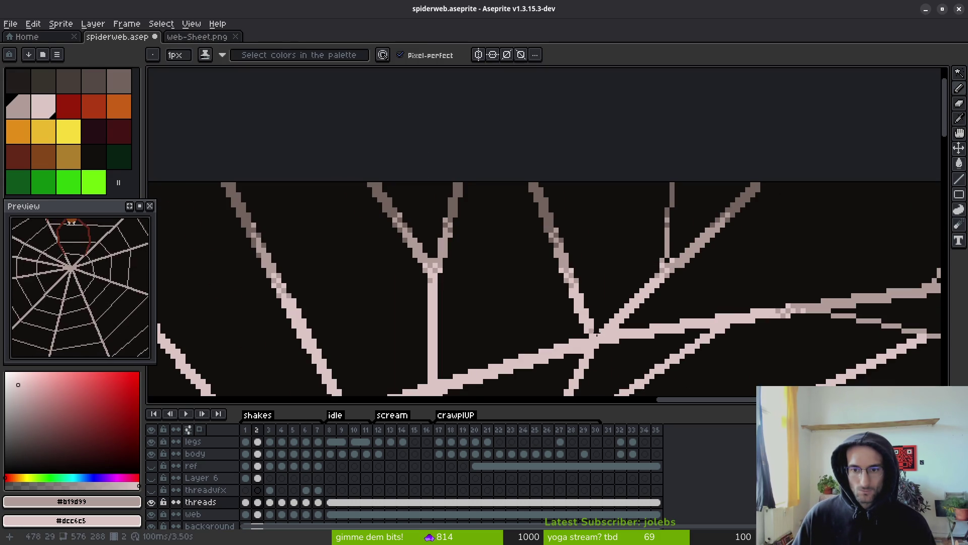
scroll(477, 237, down, 5)
scroll(616, 223, up, 2)
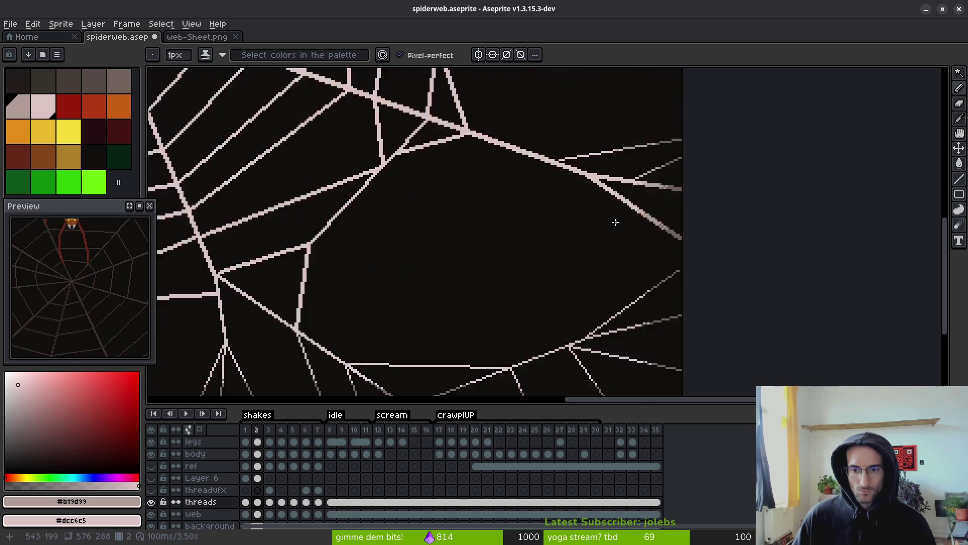
scroll(615, 222, up, 2)
mouse_move(615, 216)
mouse_down()
mouse_move(661, 147)
mouse_move(464, 251)
mouse_up()
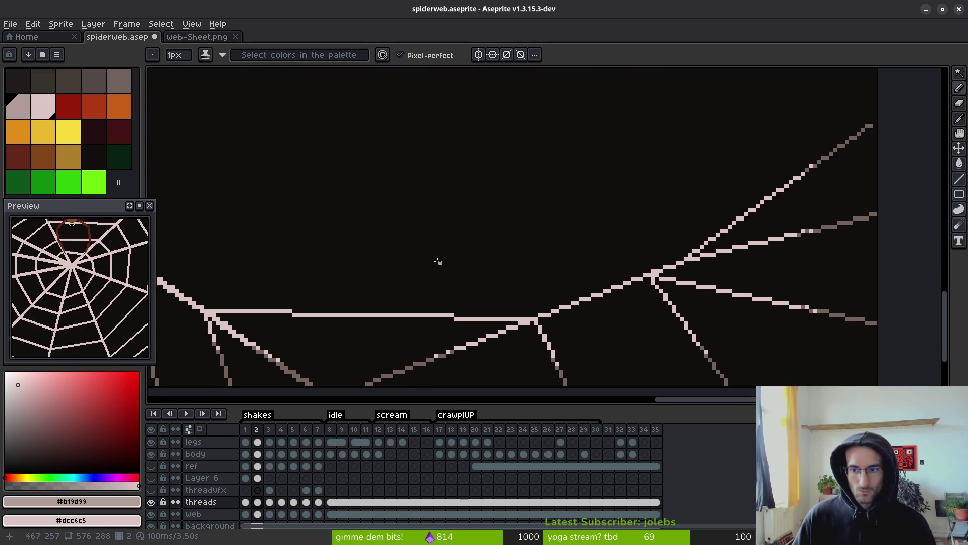
scroll(565, 258, up, 2)
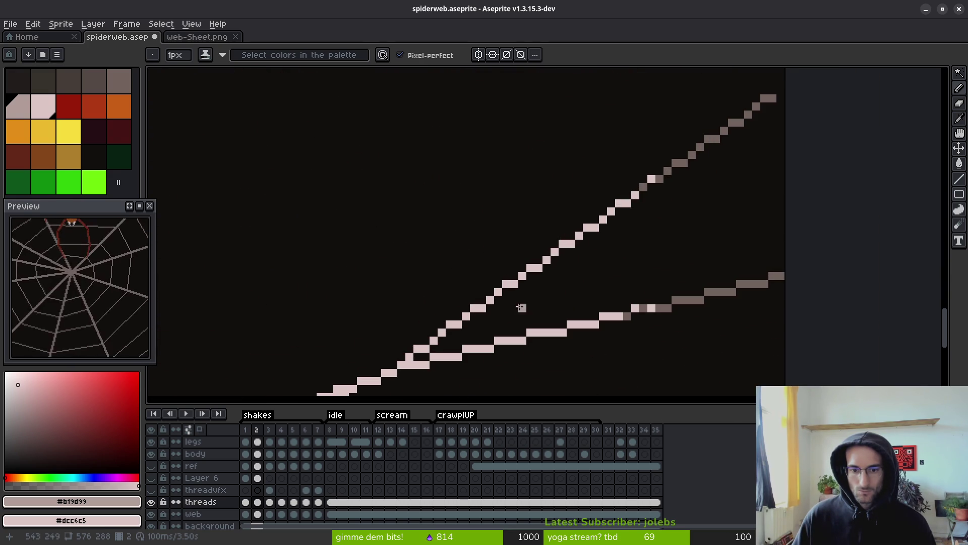
scroll(643, 324, up, 2)
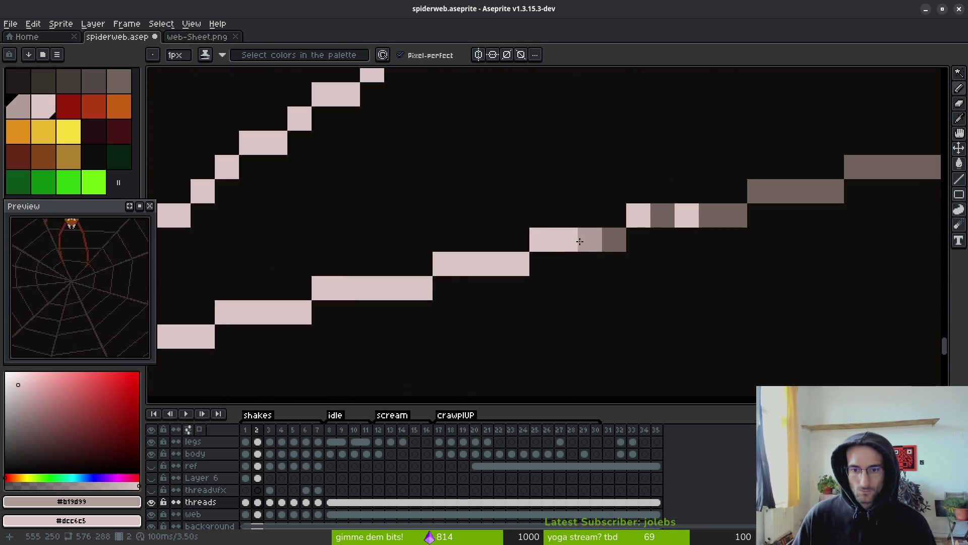
scroll(532, 249, down, 5)
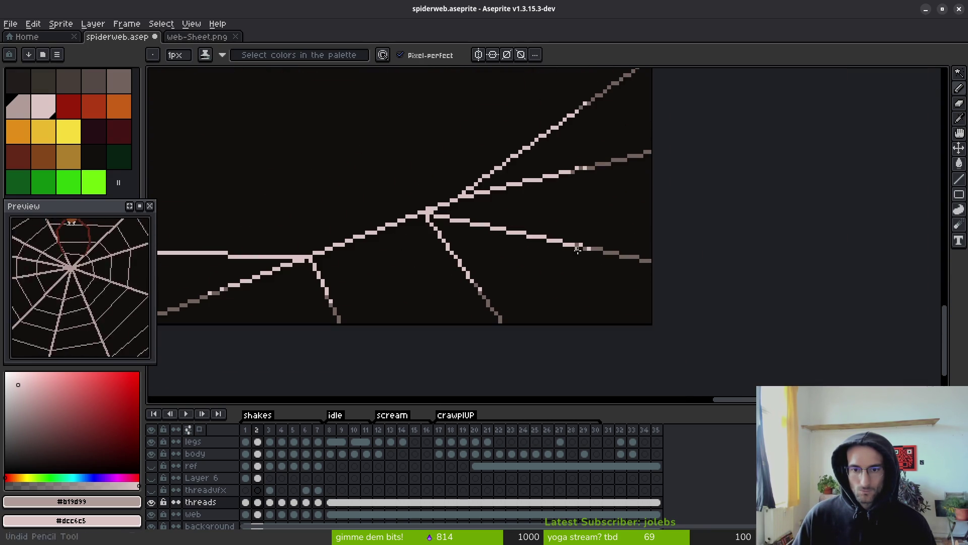
Toggle the threads layer off and on repeatedly to compare the web with and without it.
click(152, 501)
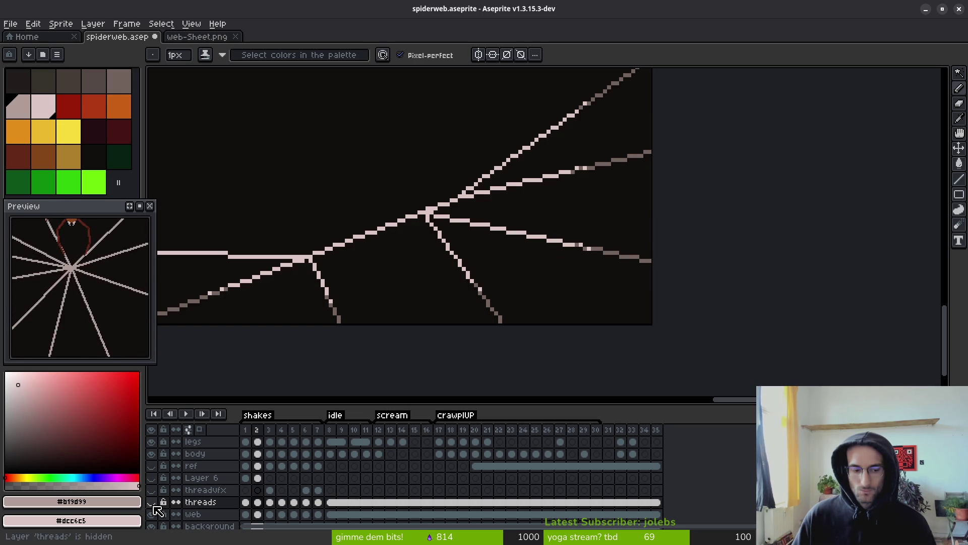
click(152, 514)
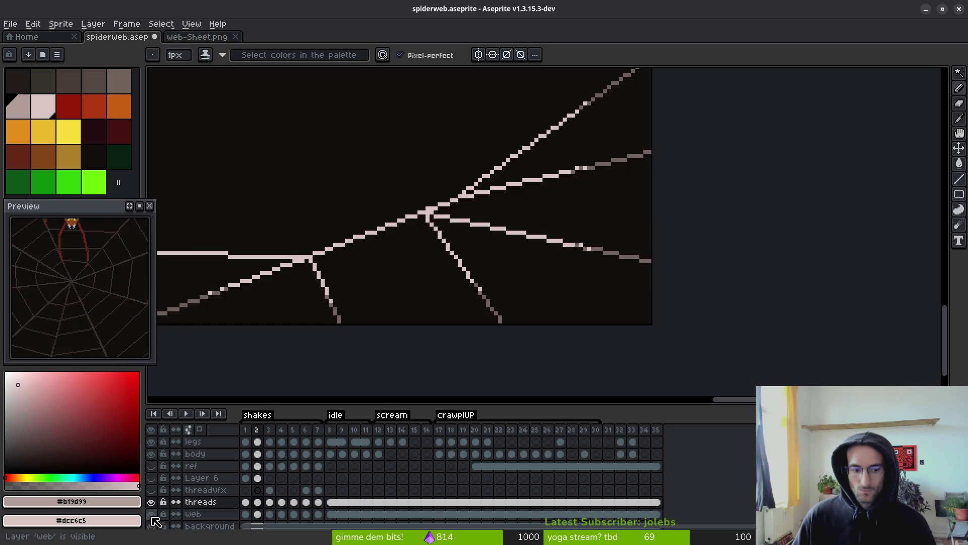
scroll(374, 303, down, 3)
click(152, 502)
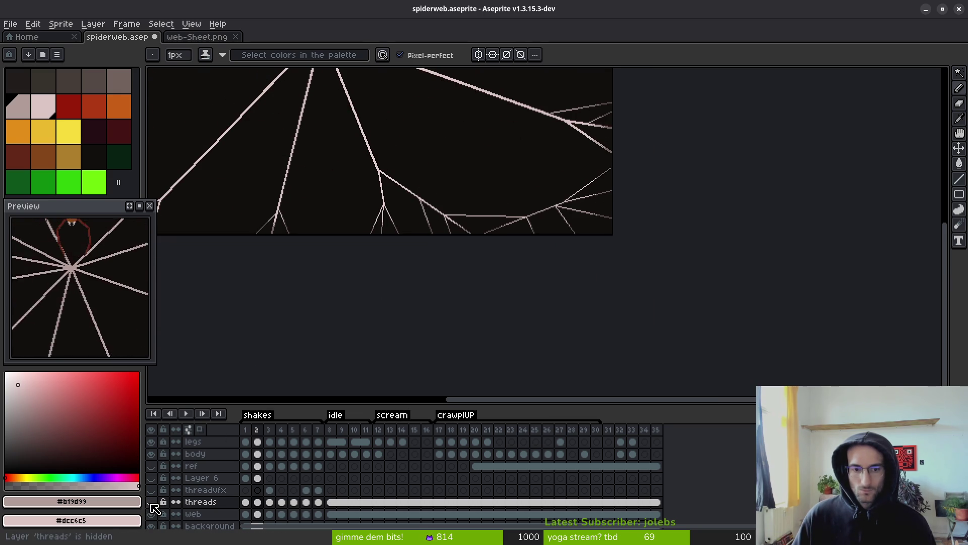
click(151, 503)
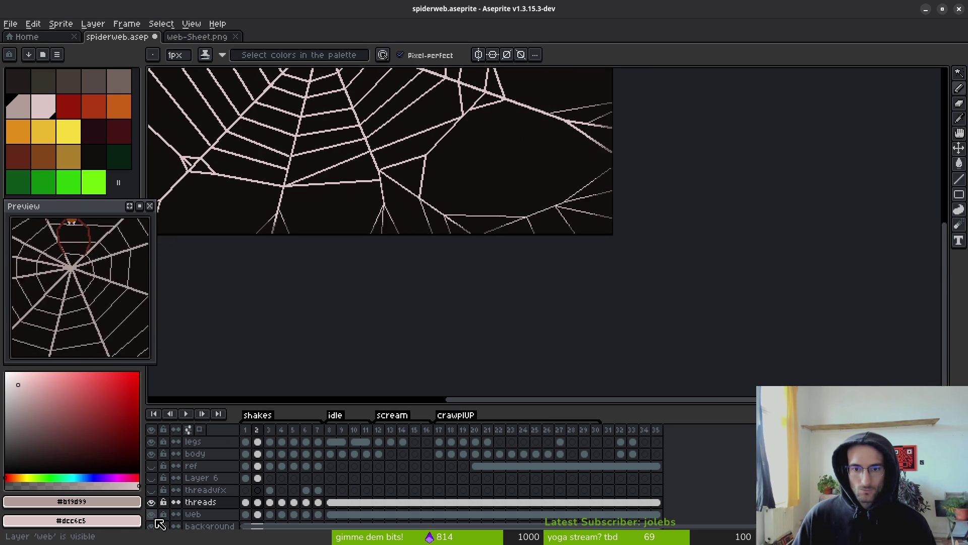
scroll(402, 391, up, 5)
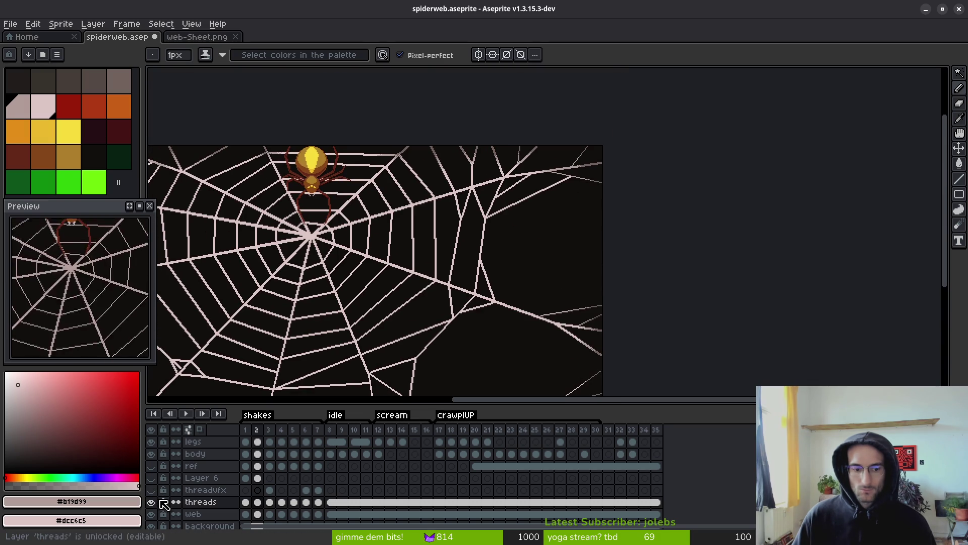
click(151, 502)
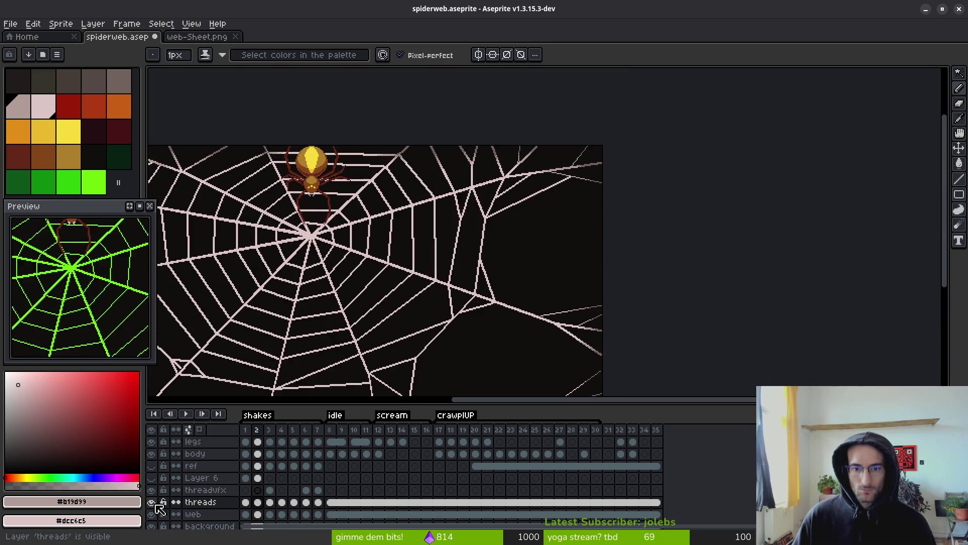
click(151, 502)
click(151, 502)
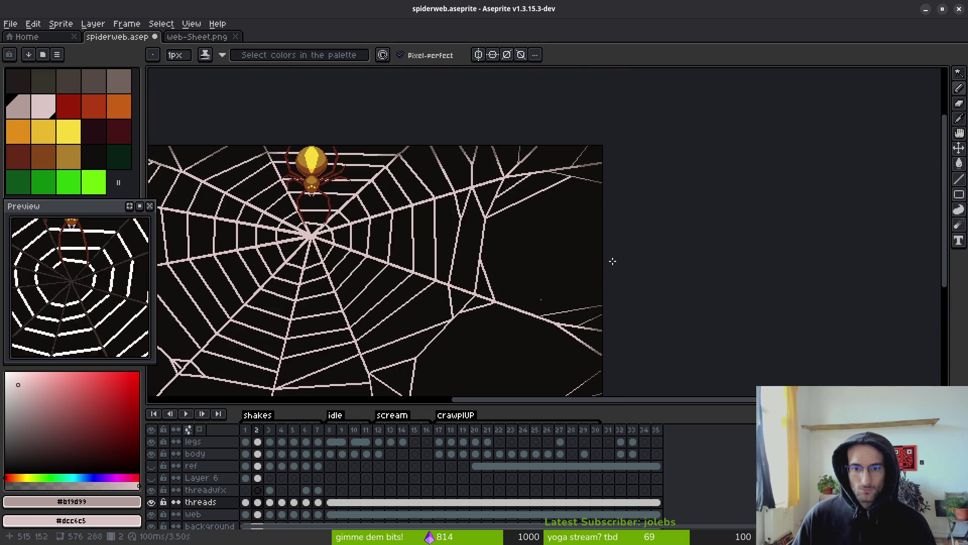
scroll(612, 259, up, 4)
scroll(355, 303, up, 2)
scroll(356, 303, down, 3)
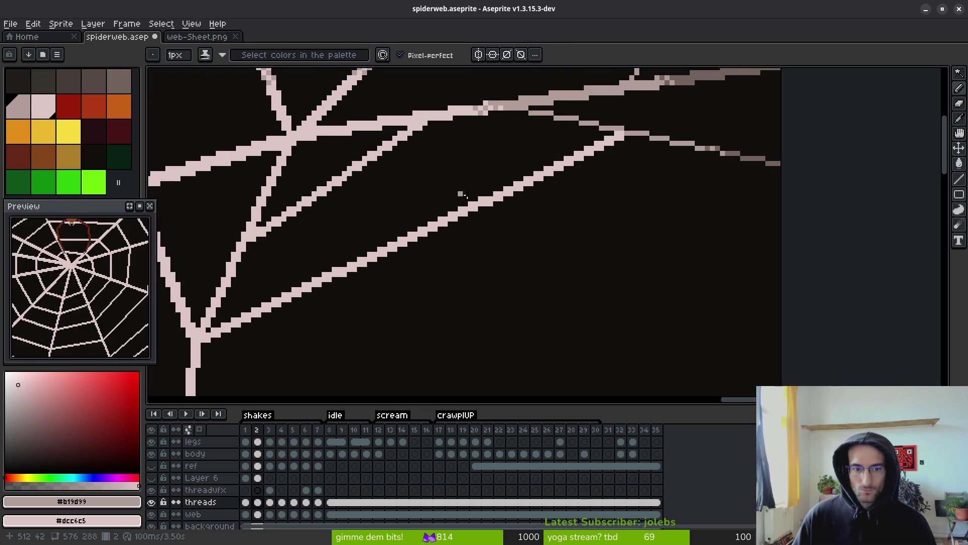
click(151, 502)
click(152, 502)
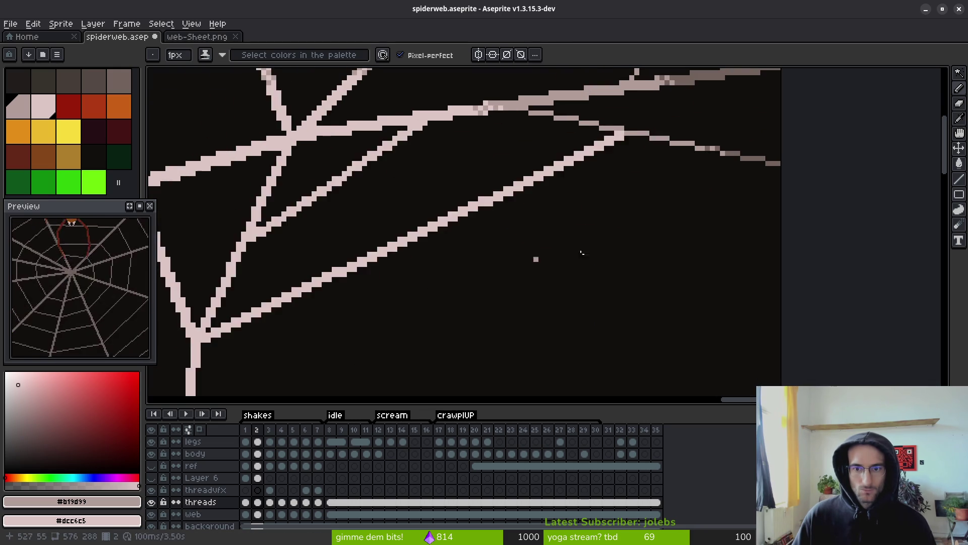
scroll(582, 252, up, 2)
scroll(540, 183, up, 2)
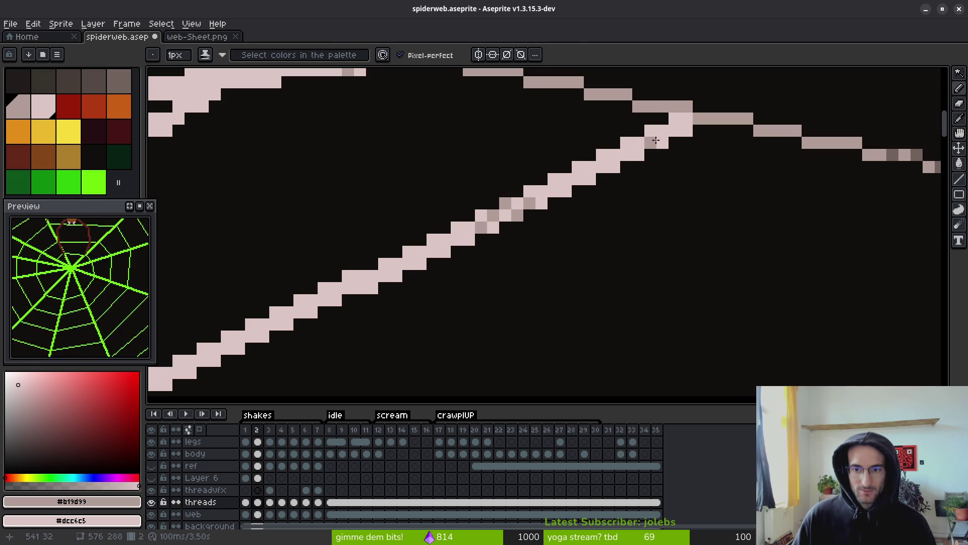
Fill a thread segment with the darker shade, then hide the threads layer.
key(g)
click(640, 150)
scroll(669, 157, down, 3)
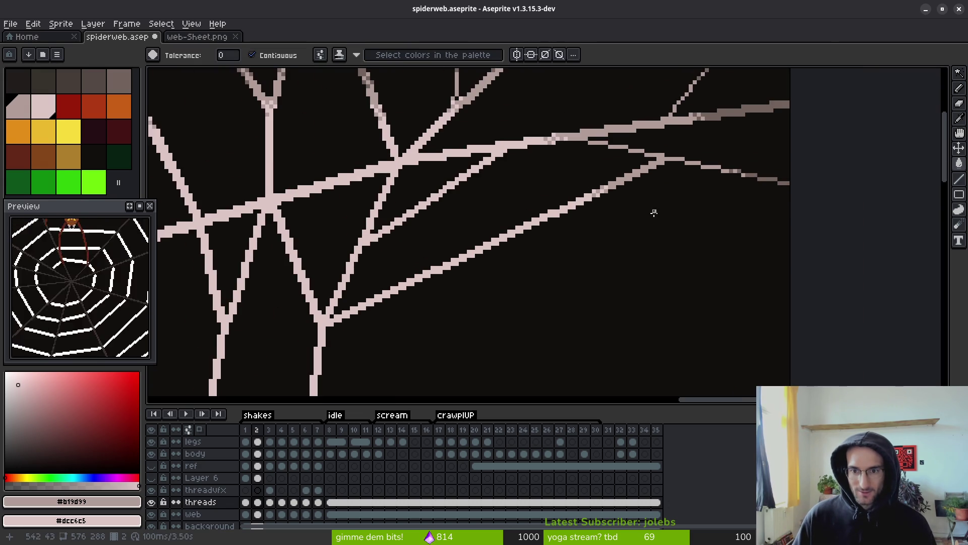
scroll(480, 231, down, 2)
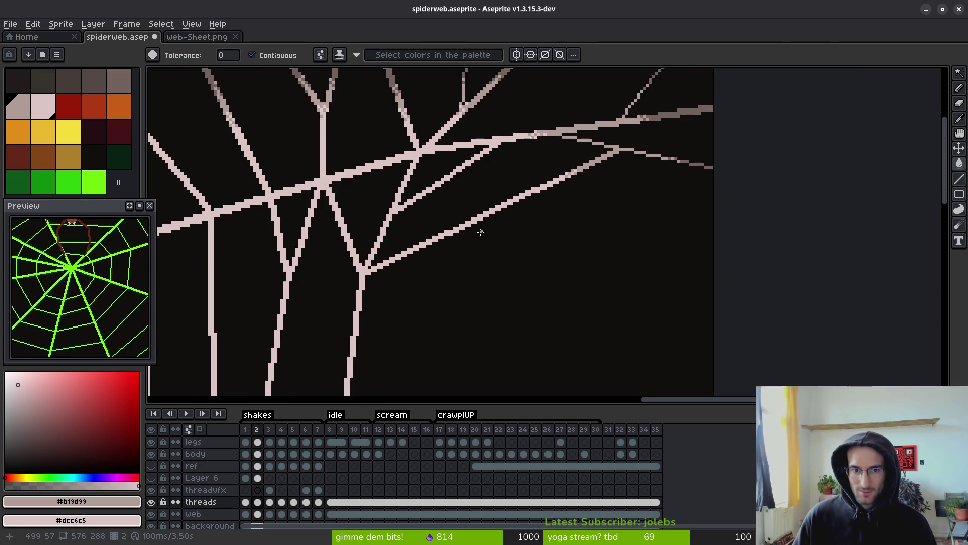
scroll(564, 262, up, 2)
scroll(501, 255, down, 3)
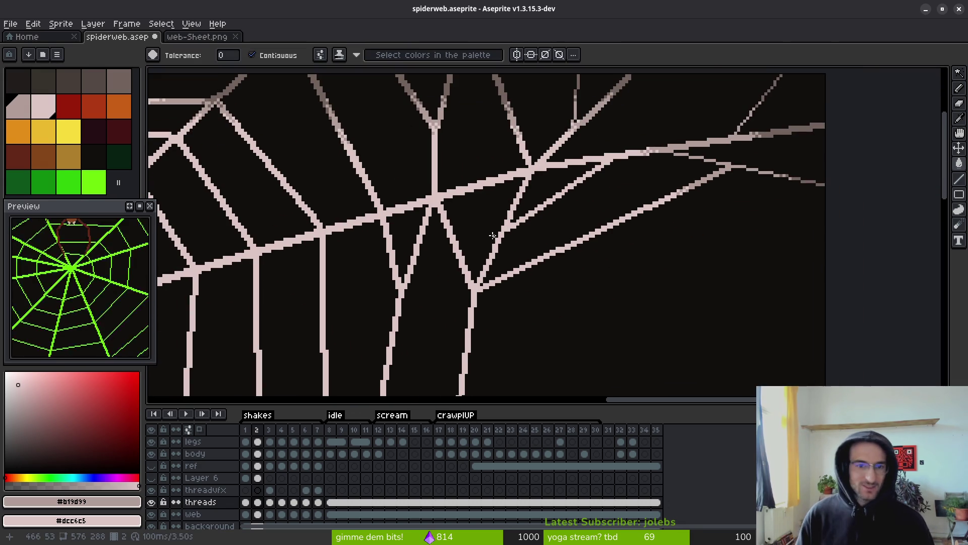
scroll(499, 242, down, 5)
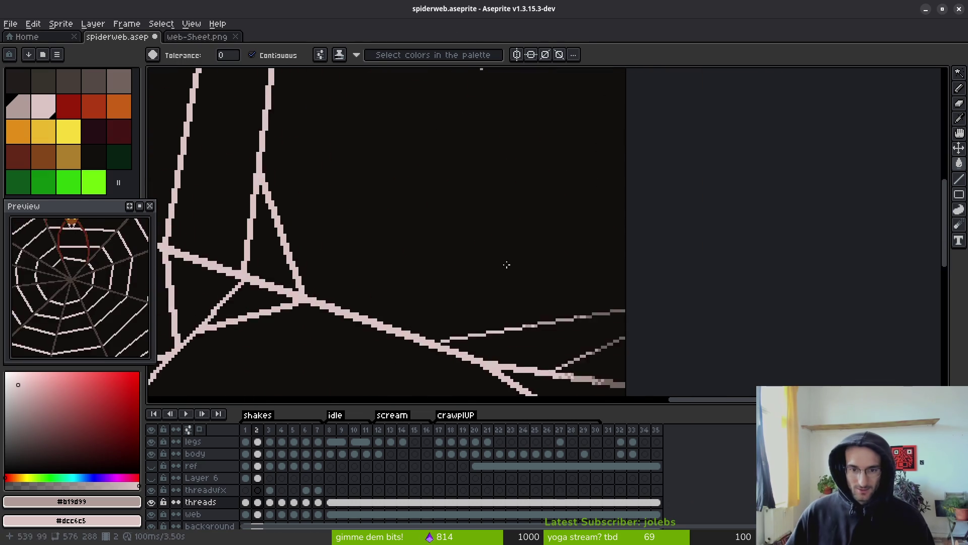
click(152, 502)
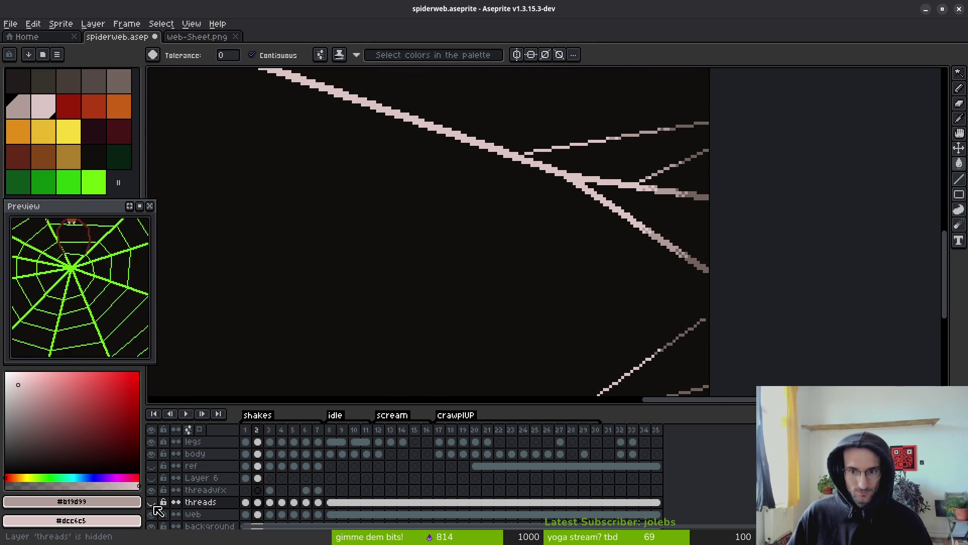
On the web layer's frame 2, darken the lower diagonal strand, then undo the stray edits.
click(258, 514)
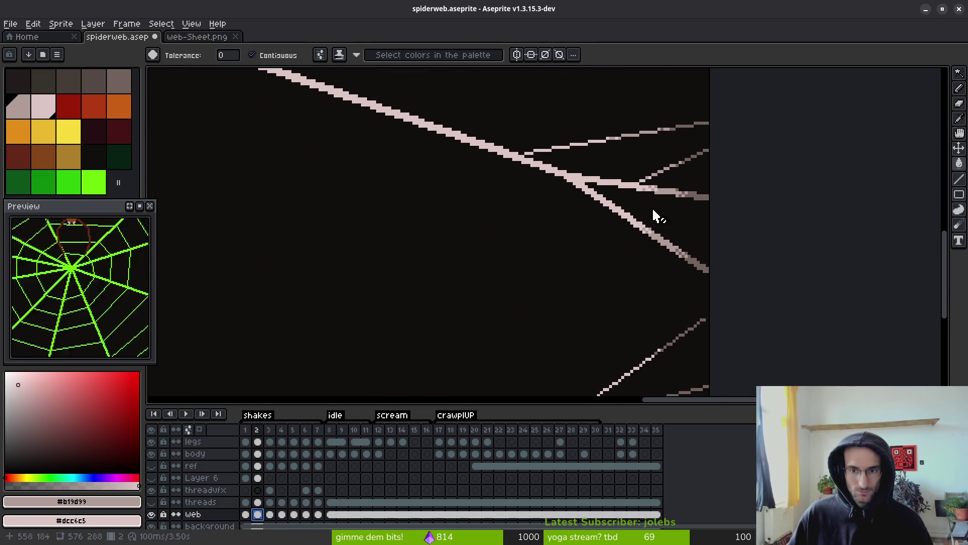
scroll(653, 216, up, 3)
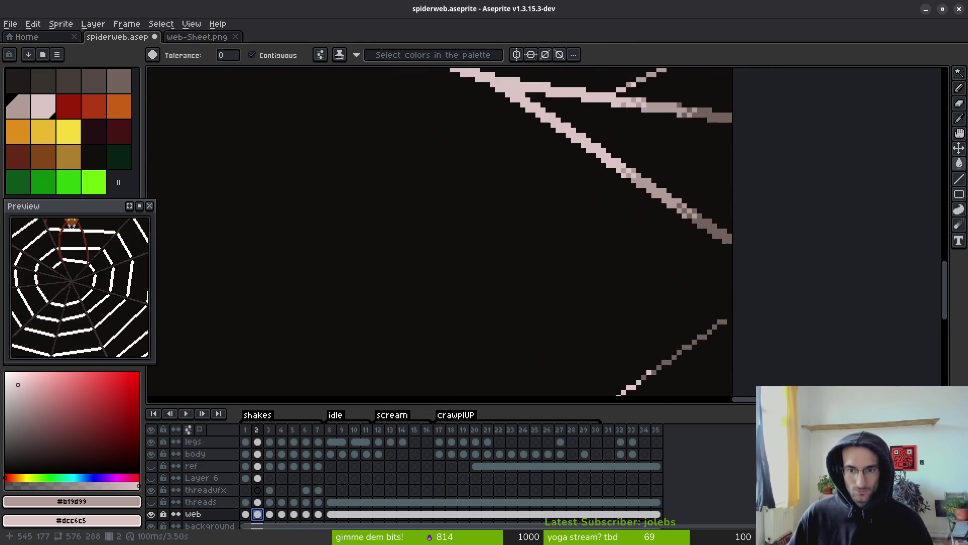
scroll(658, 234, down, 2)
key(f)
scroll(636, 174, up, 4)
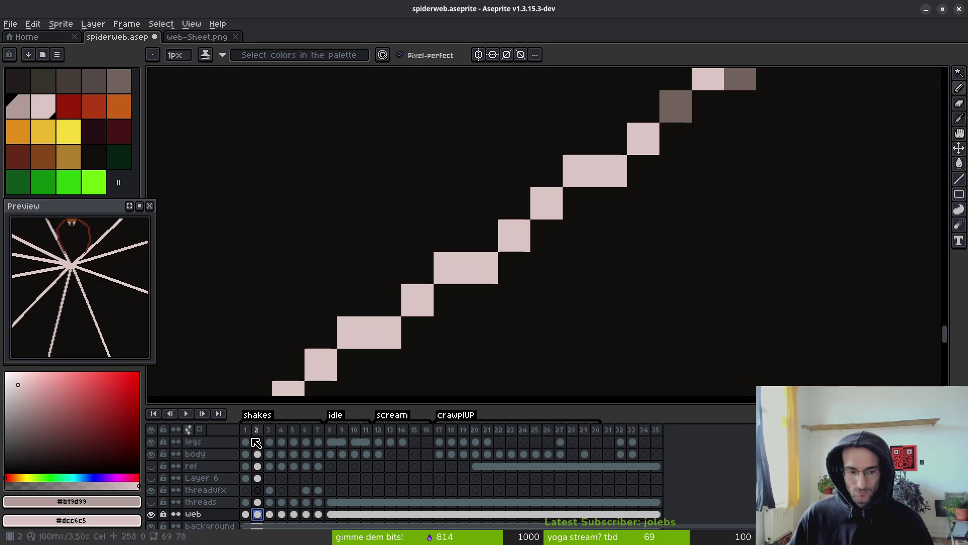
scroll(716, 155, up, 2)
mouse_move(717, 155)
mouse_down()
mouse_move(552, 280)
mouse_move(488, 346)
mouse_up()
scroll(489, 347, down, 1)
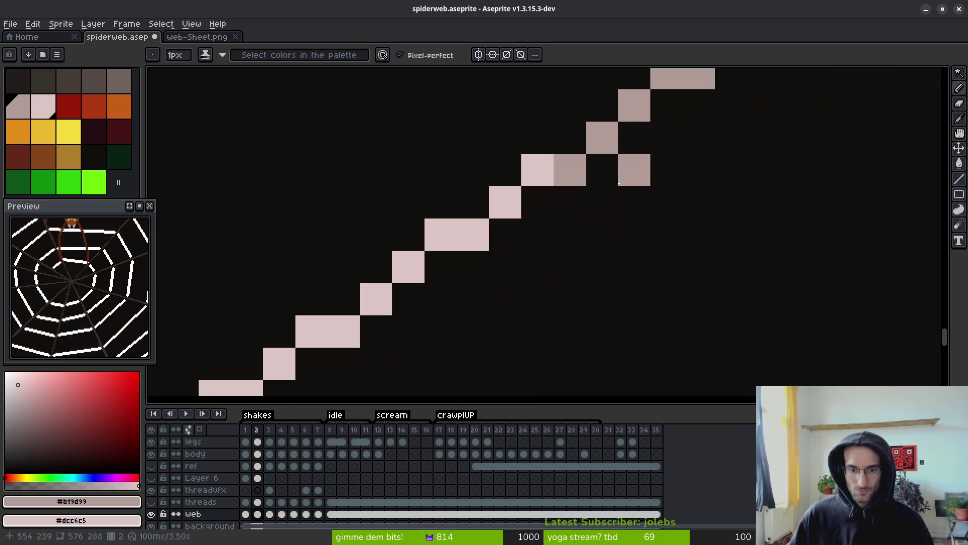
scroll(640, 252, down, 3)
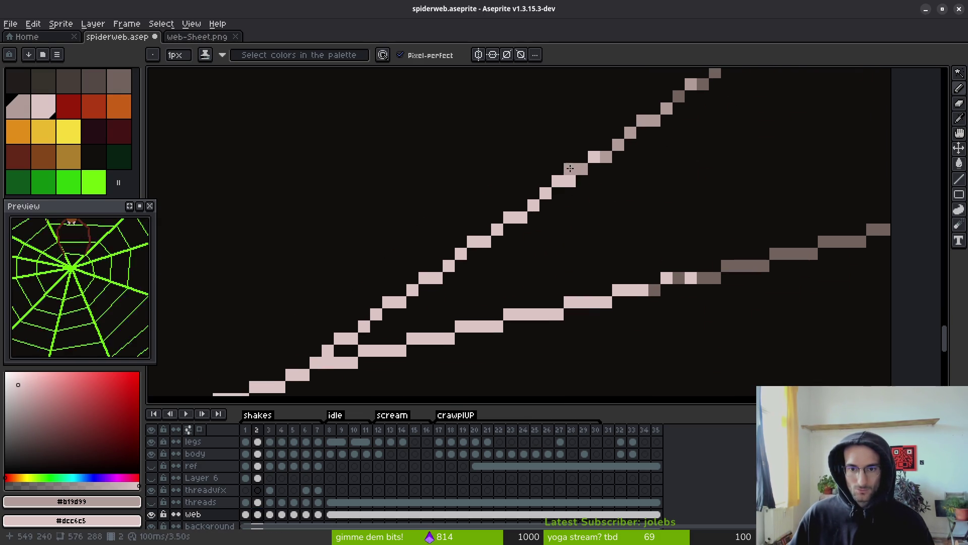
key(ctrl+z)
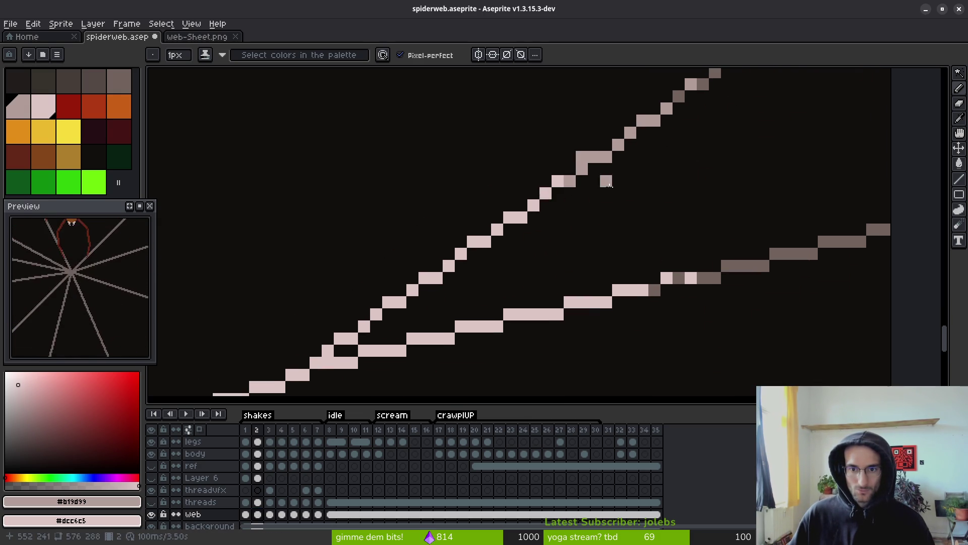
Darken the lower strand, the line's left end and the steep strand's lower part with #b19d99.
scroll(664, 223, up, 3)
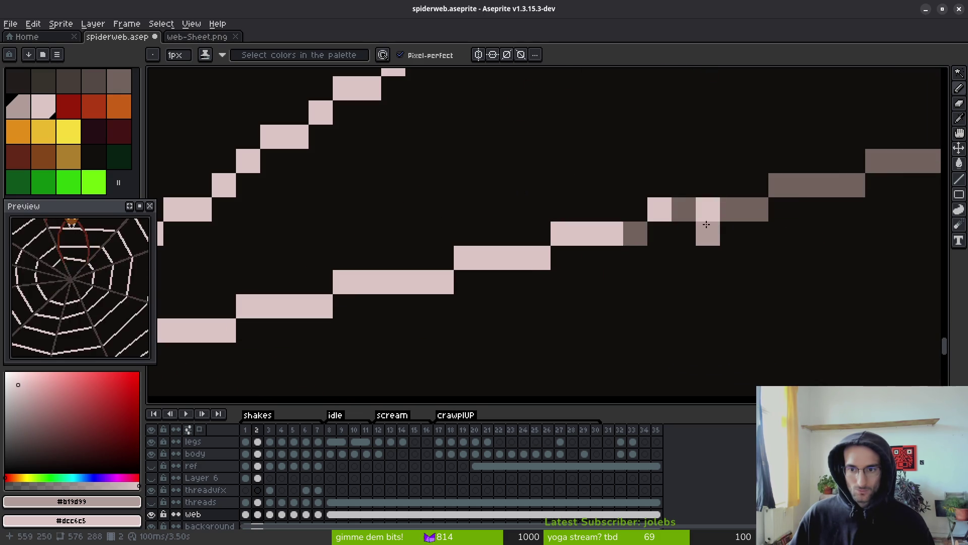
mouse_move(707, 224)
mouse_down()
mouse_move(655, 212)
mouse_move(578, 231)
mouse_move(531, 259)
mouse_move(474, 257)
mouse_move(313, 315)
mouse_up()
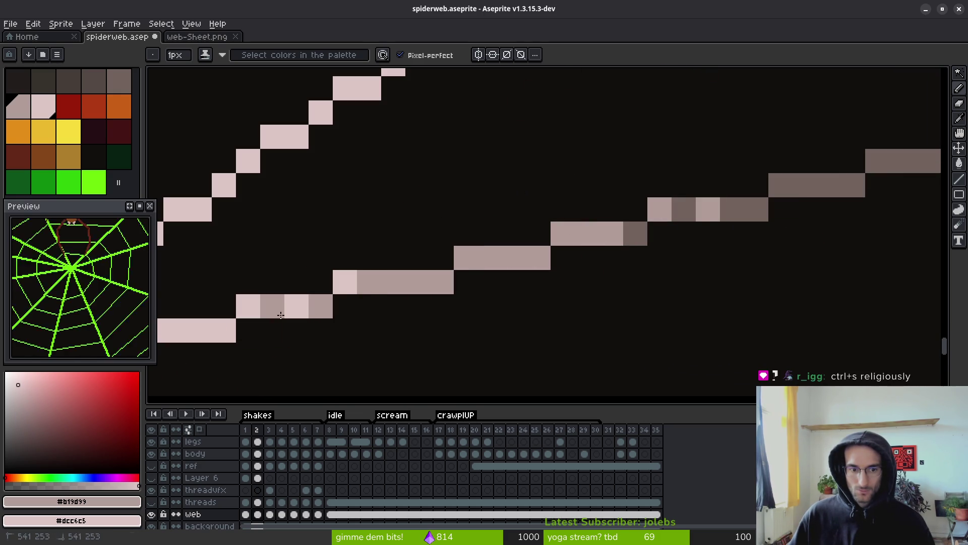
scroll(280, 315, down, 6)
scroll(707, 288, up, 6)
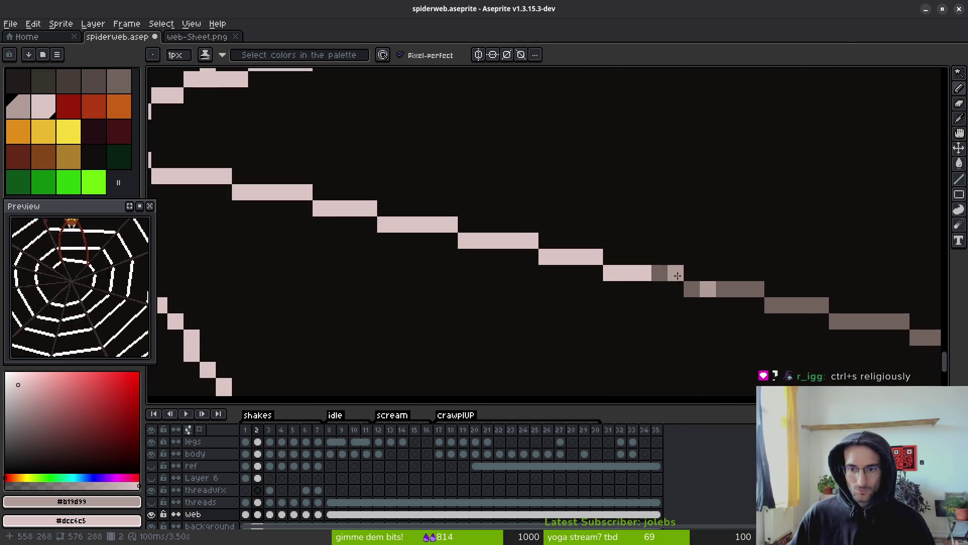
mouse_move(677, 276)
mouse_down()
mouse_move(611, 272)
mouse_move(530, 237)
mouse_move(478, 246)
mouse_up()
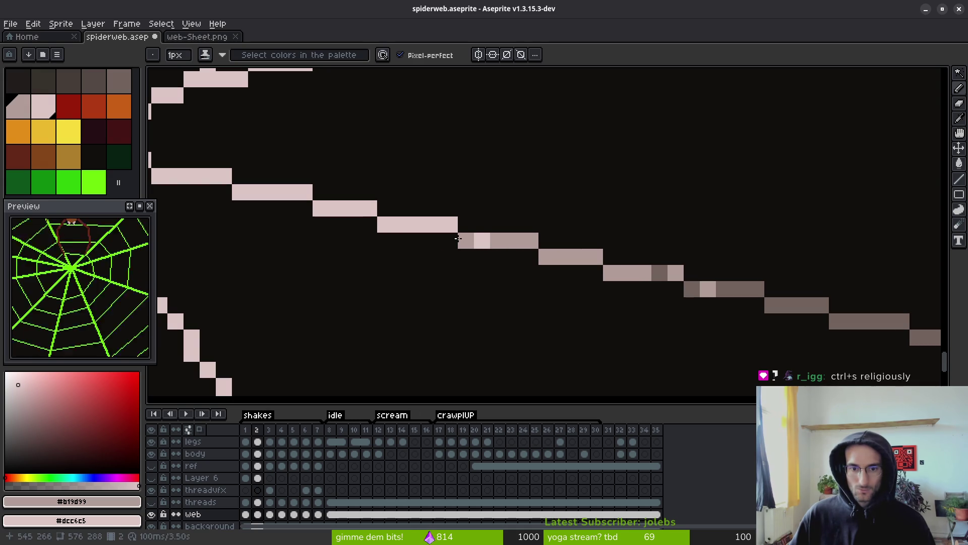
scroll(544, 367, down, 4)
scroll(631, 244, up, 4)
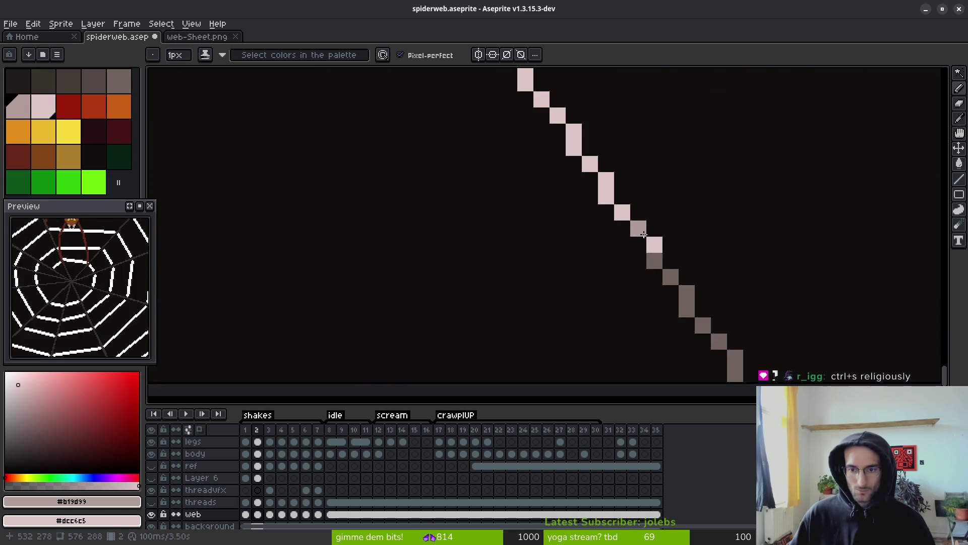
scroll(655, 244, up, 2)
drag(611, 198, 569, 152)
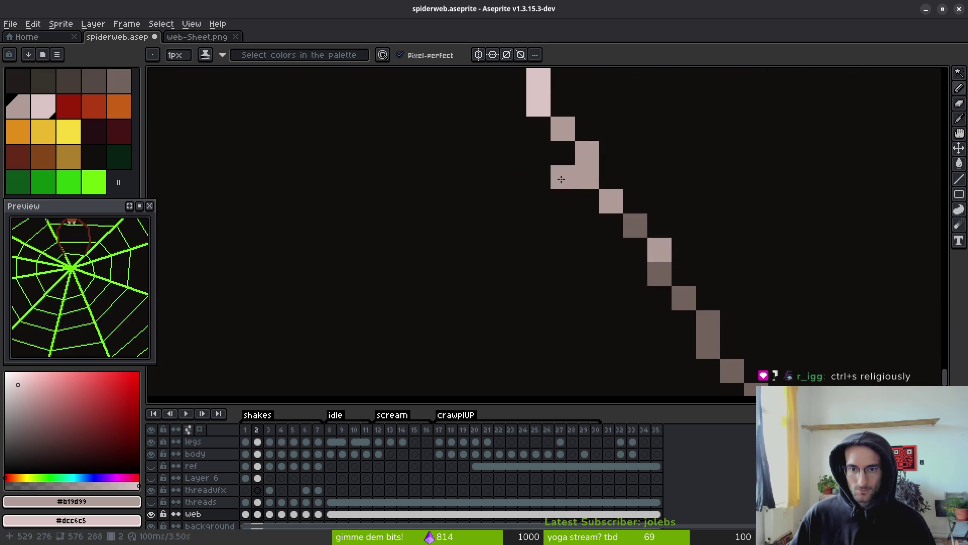
Compare with the threads layer hidden, then darken the diagonal strand's lower end.
click(153, 503)
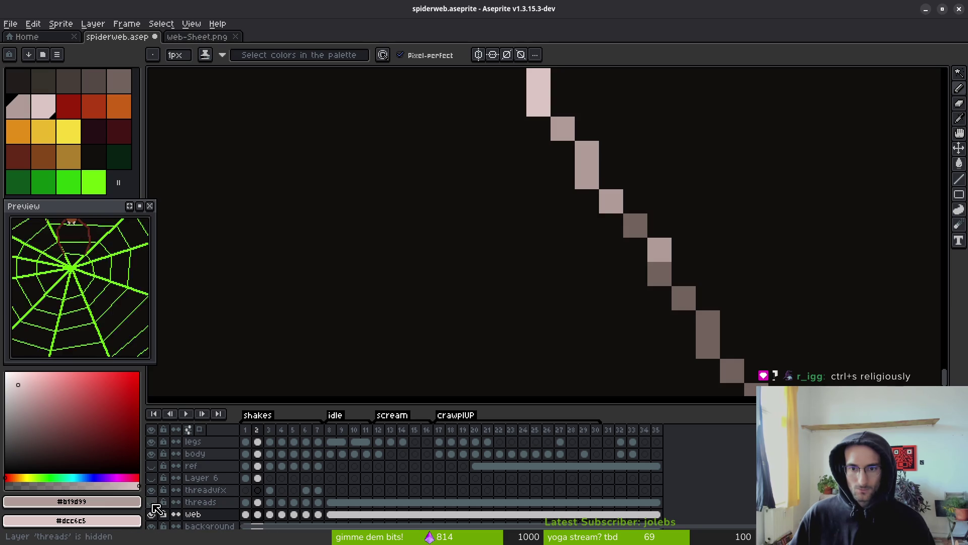
click(151, 514)
scroll(741, 119, up, 3)
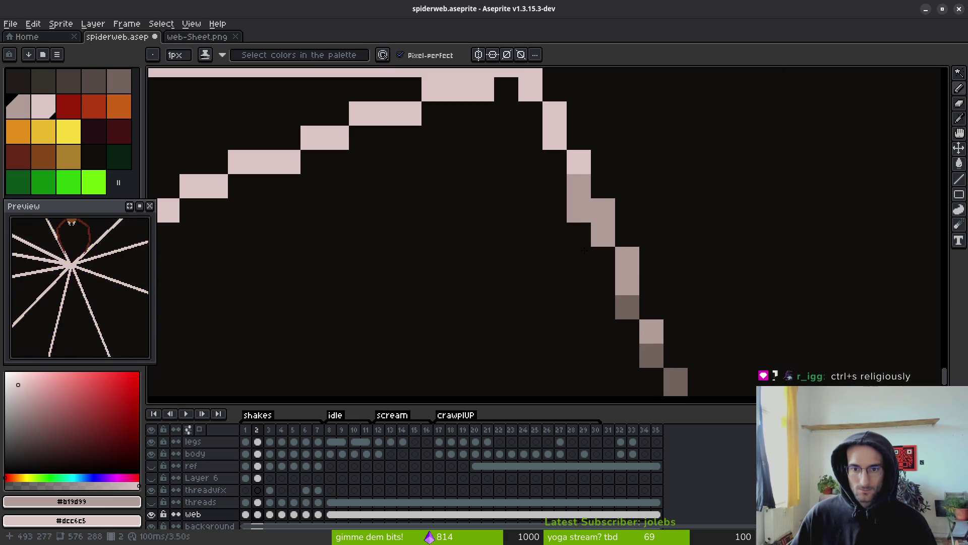
scroll(555, 257, down, 5)
scroll(550, 243, up, 5)
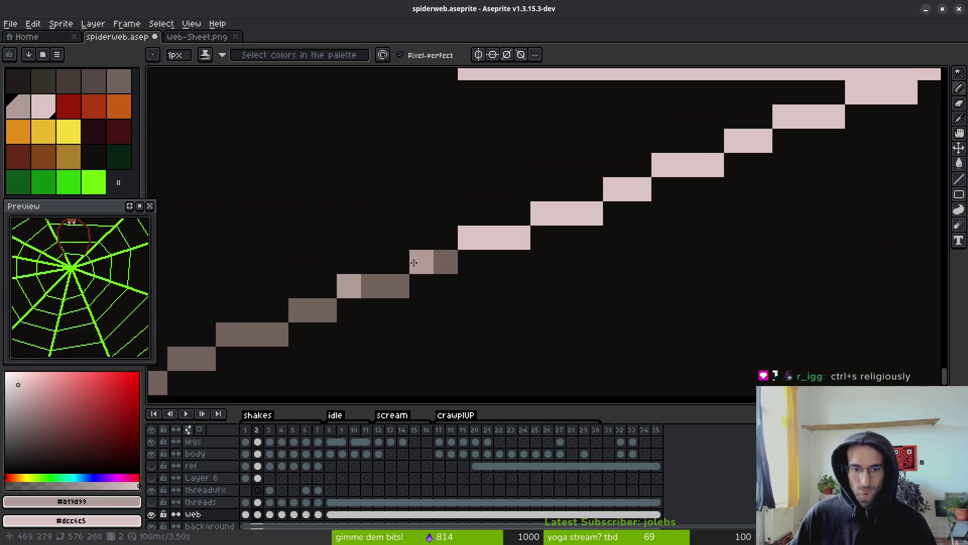
drag(469, 237, 585, 212)
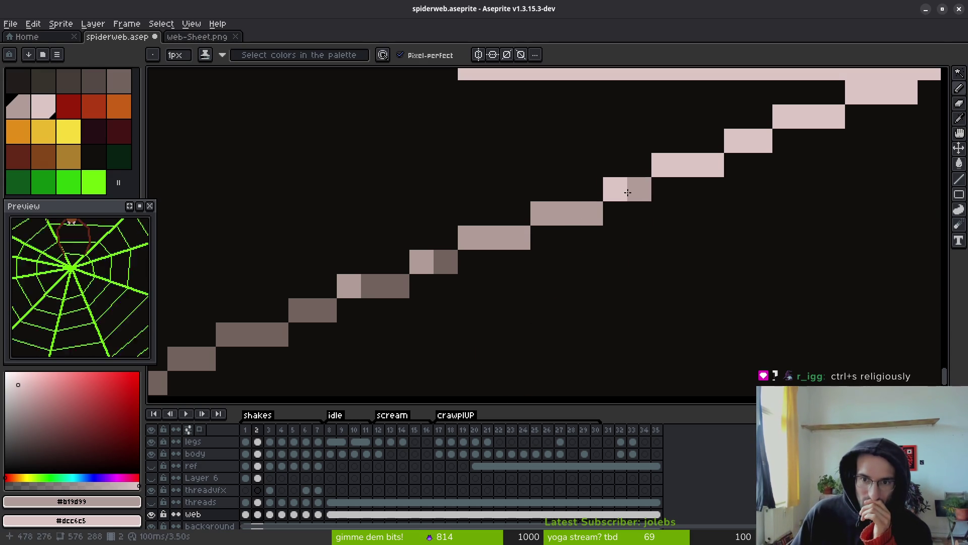
Darken individual pixels along the web diagonal and higher up the strand to grey.
scroll(545, 212, down, 3)
scroll(484, 233, up, 1)
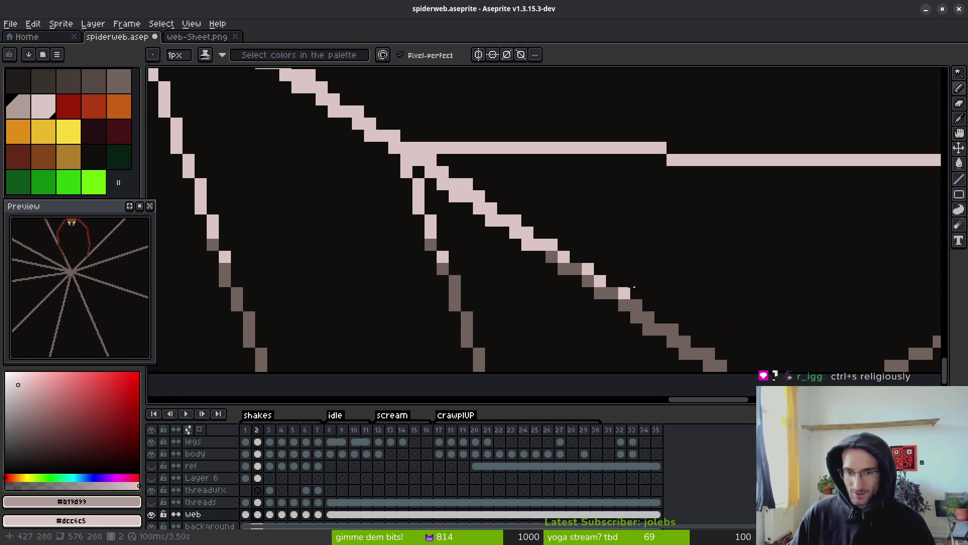
click(626, 293)
click(564, 257)
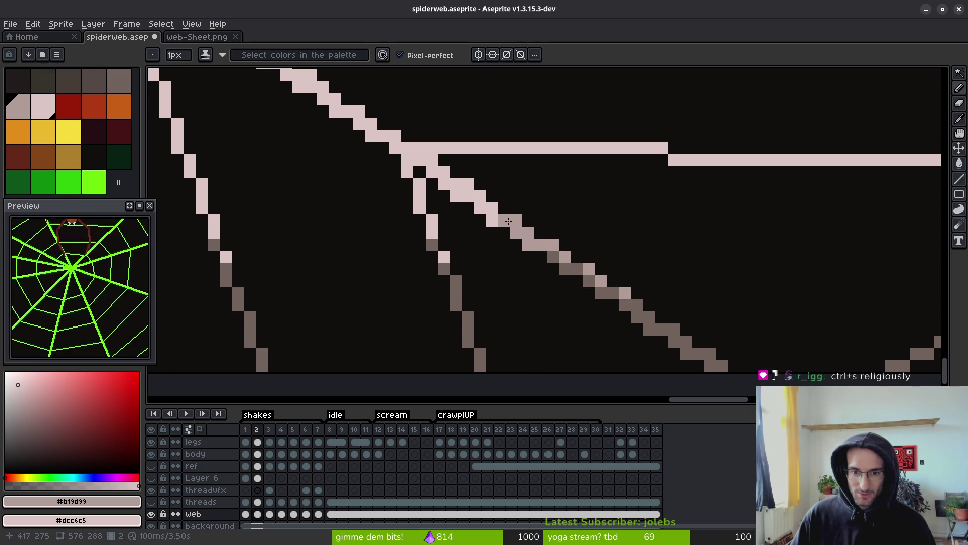
scroll(502, 237, up, 3)
click(467, 174)
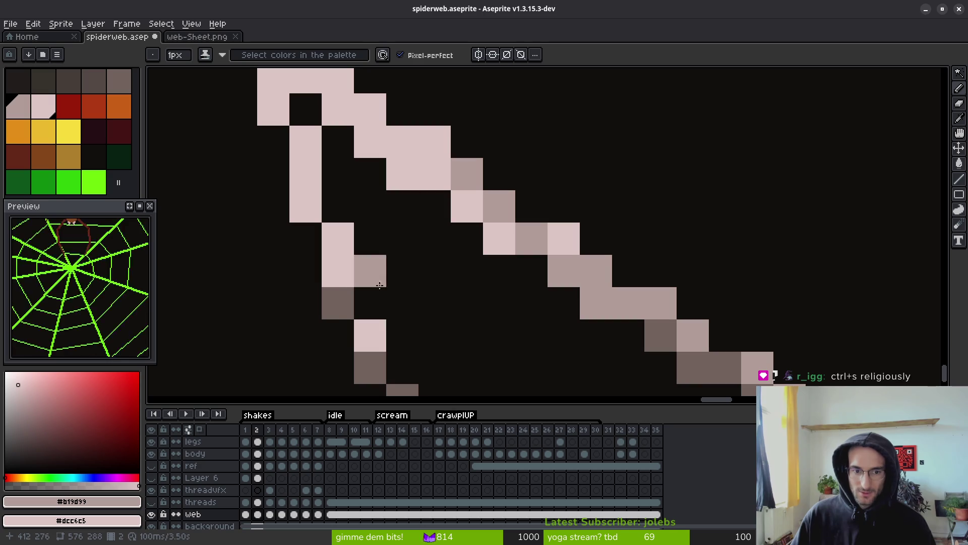
click(378, 338)
click(338, 279)
click(338, 239)
click(305, 206)
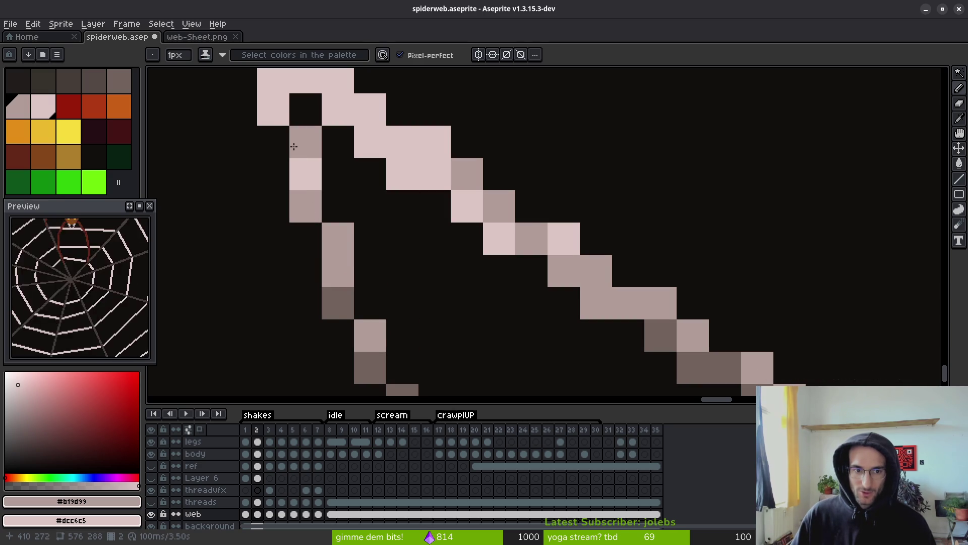
Darken pixels on both branching strands and the remaining runs along the web diagonal.
scroll(435, 271, down, 2)
scroll(434, 271, up, 2)
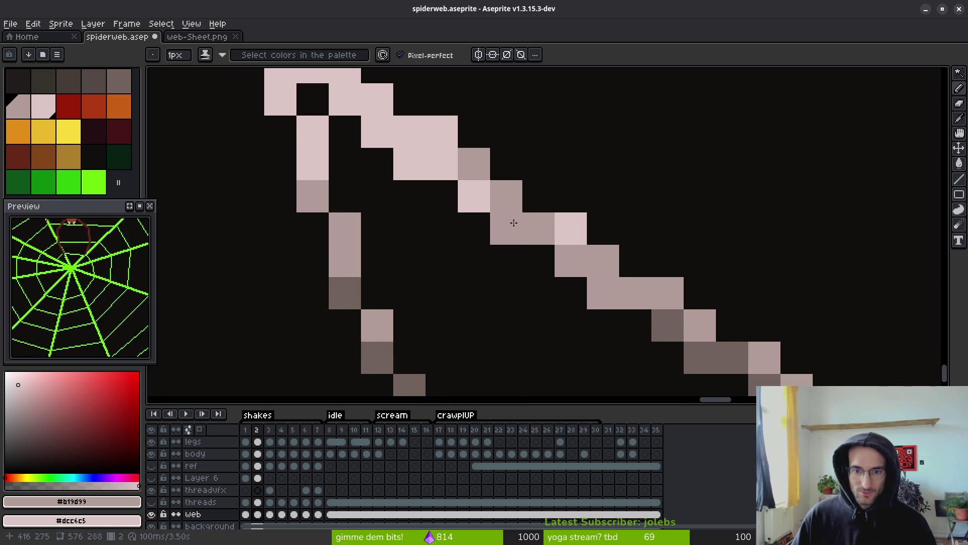
click(571, 228)
click(442, 132)
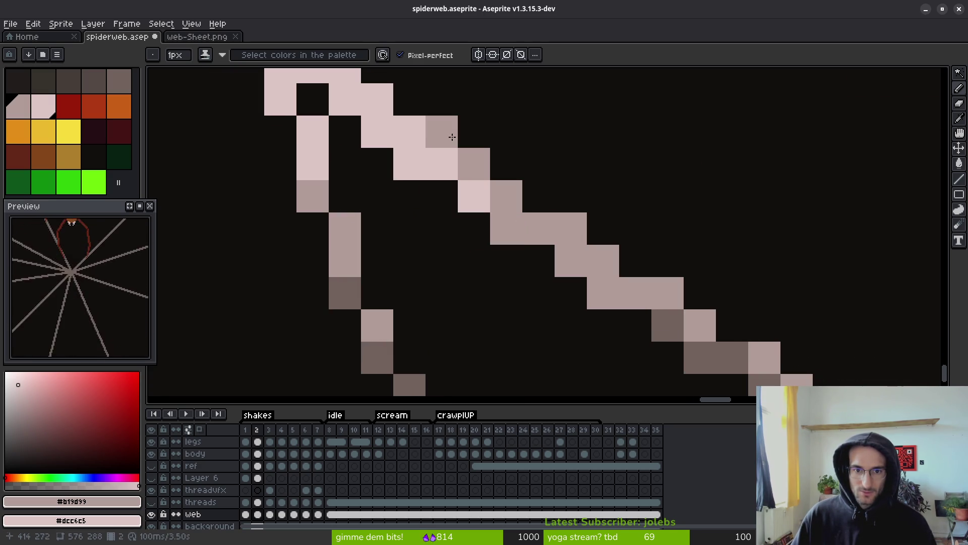
click(377, 132)
scroll(480, 293, down, 4)
scroll(502, 306, down, 1)
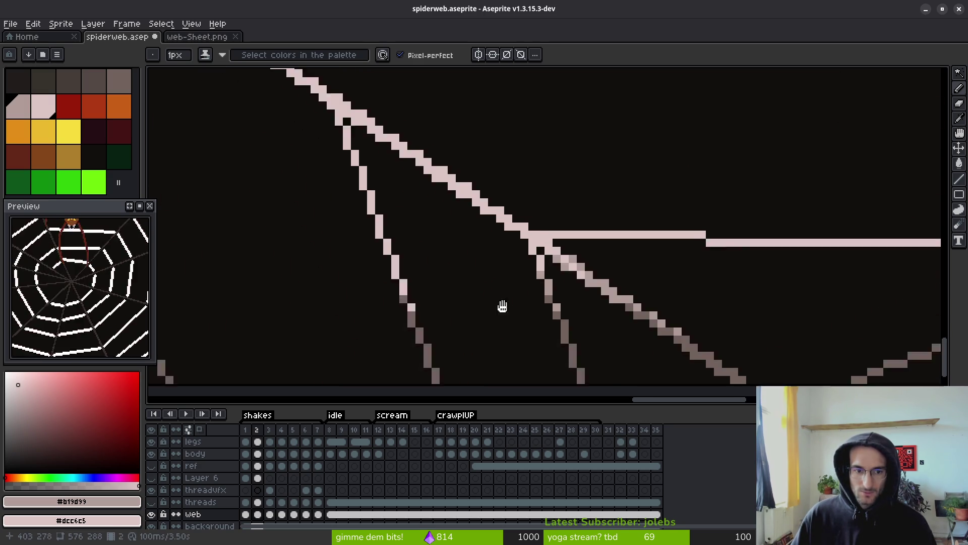
scroll(484, 308, up, 5)
drag(321, 305, 584, 298)
mouse_move(488, 266)
mouse_down()
mouse_move(453, 169)
mouse_move(456, 131)
mouse_up()
mouse_move(406, 103)
mouse_down()
mouse_move(438, 277)
mouse_move(454, 262)
mouse_move(423, 156)
mouse_up()
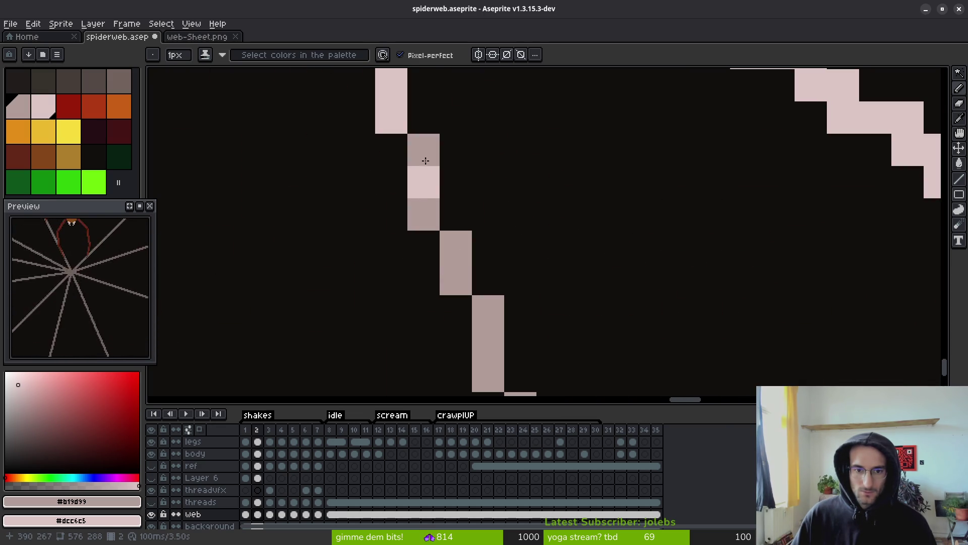
scroll(519, 249, down, 4)
Bucket-fill the vertical web line, short diagonal and stray highlight pixels grey, undoing a background fill.
scroll(553, 232, up, 3)
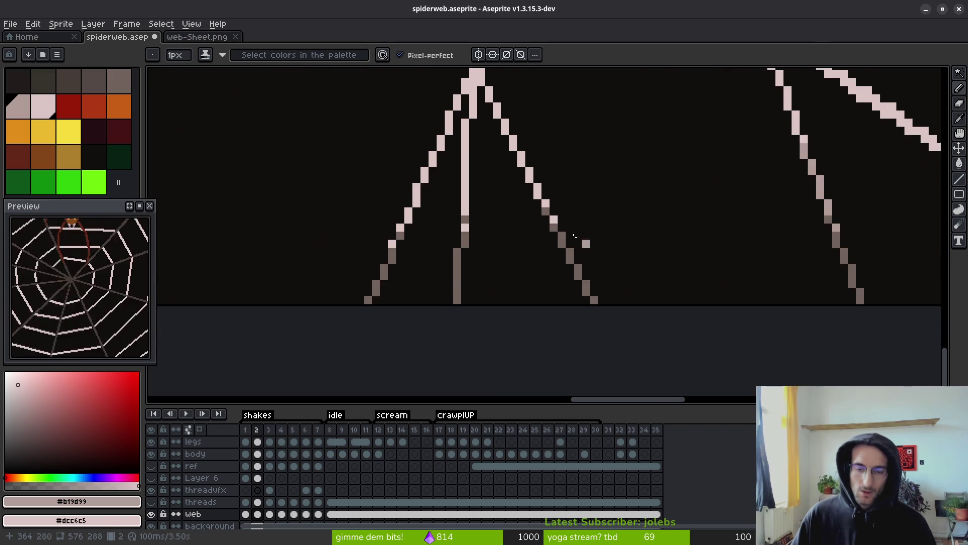
key(g)
click(506, 136)
click(483, 125)
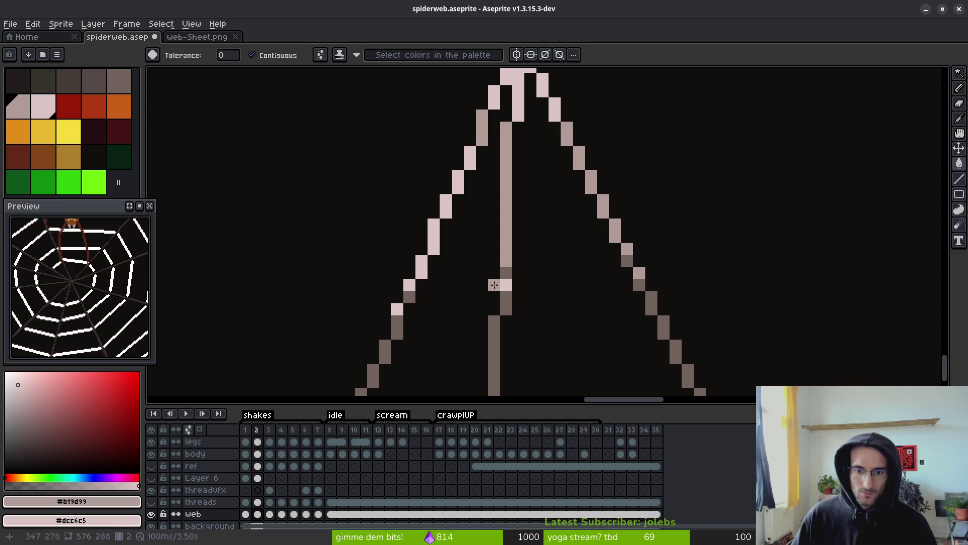
click(455, 187)
click(469, 157)
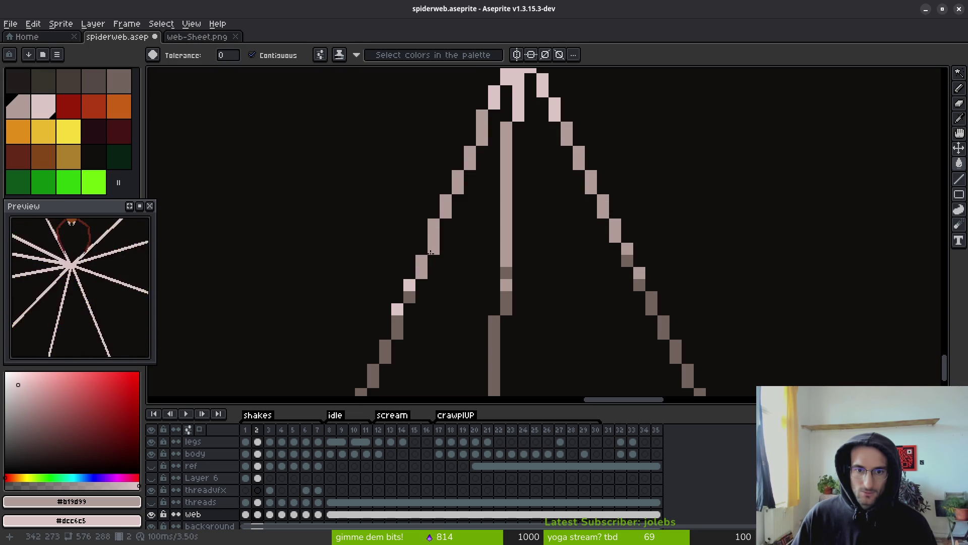
click(398, 297)
key(ctrl+z)
click(410, 284)
scroll(488, 179, up, 3)
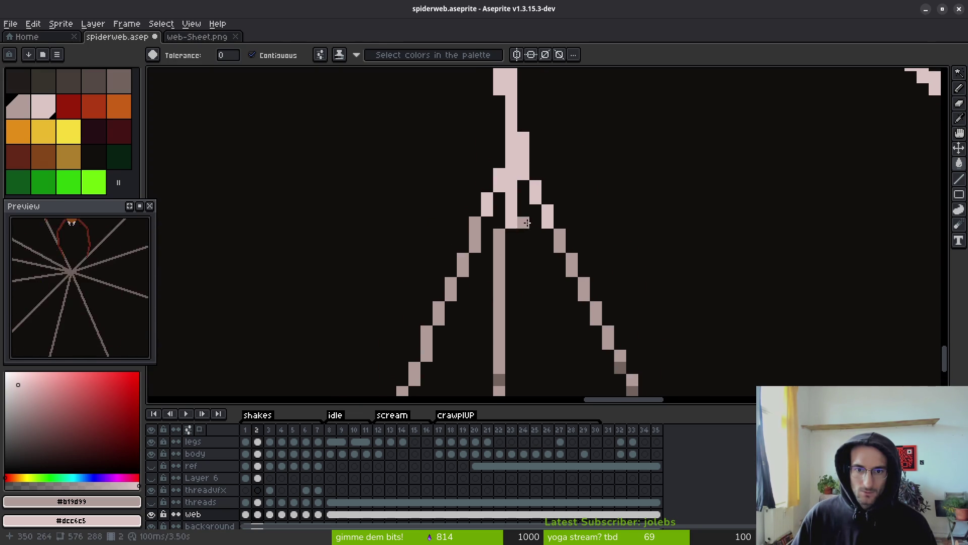
With the Pencil, undo a grey pixel and restore light-pink highlight pixels on the lines.
key(b)
scroll(553, 128, up, 3)
click(553, 128)
key(ctrl+z)
scroll(553, 128, down, 2)
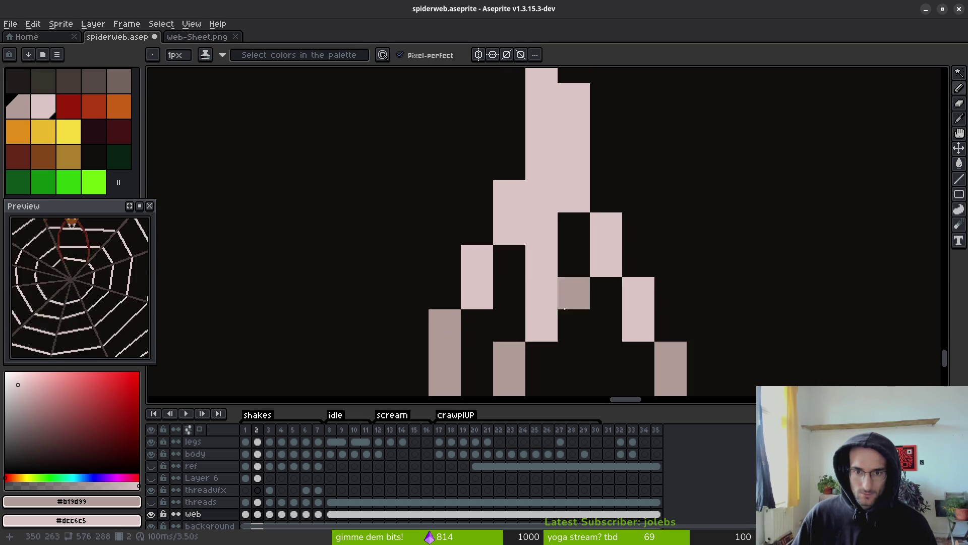
scroll(534, 288, up, 2)
right_click(504, 218)
right_click(500, 244)
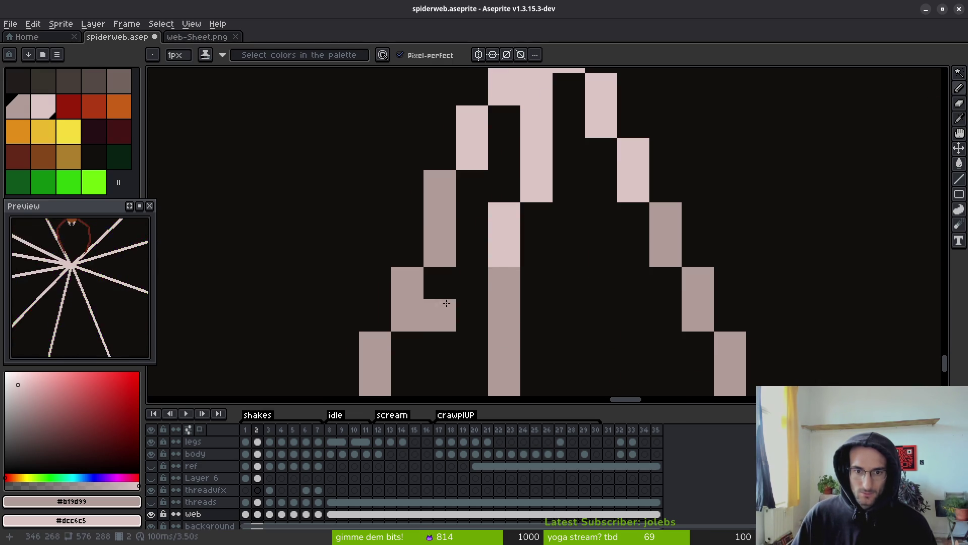
Recolour the stray grey thread pixels, including the lower strand, pink.
right_click(432, 190)
right_click(437, 214)
right_click(403, 289)
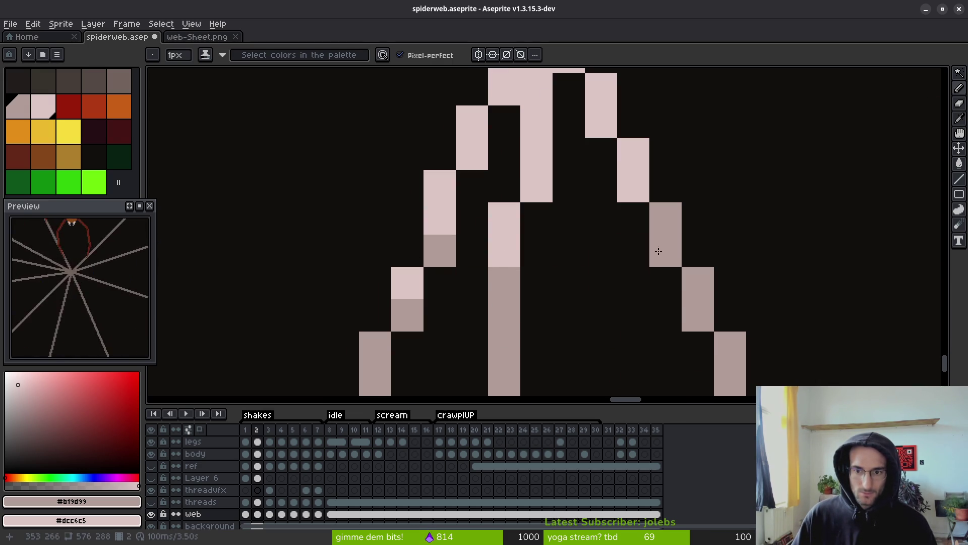
right_click(673, 259)
scroll(600, 318, down, 4)
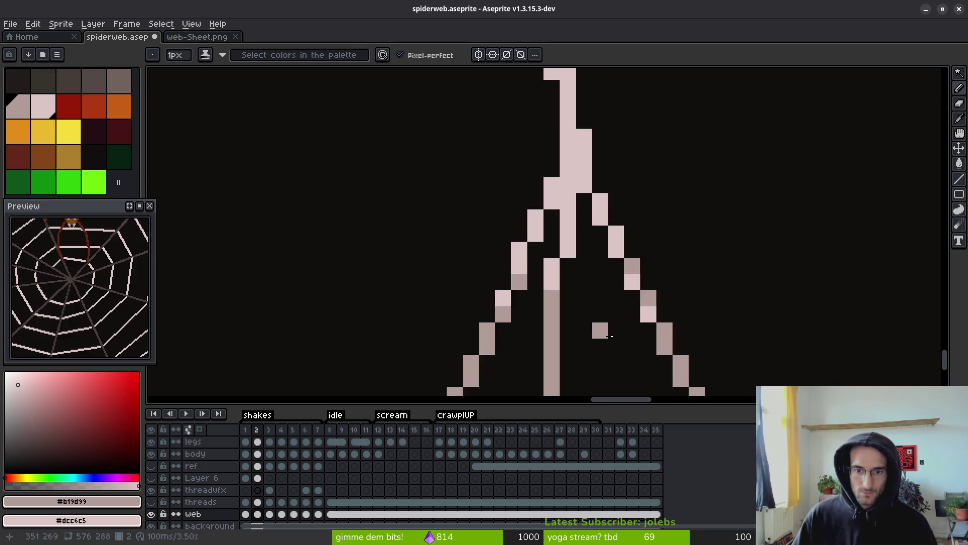
scroll(524, 240, up, 2)
right_click(503, 224)
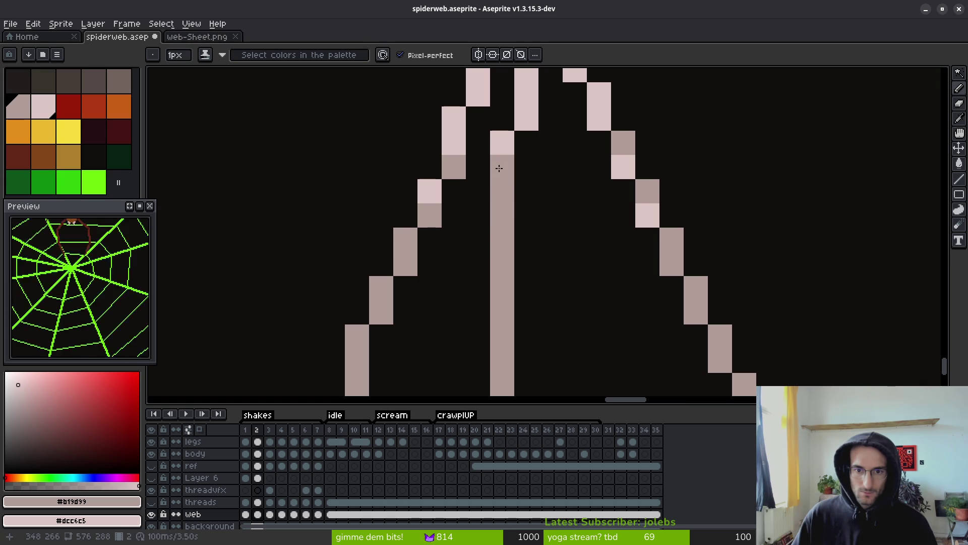
right_click(498, 196)
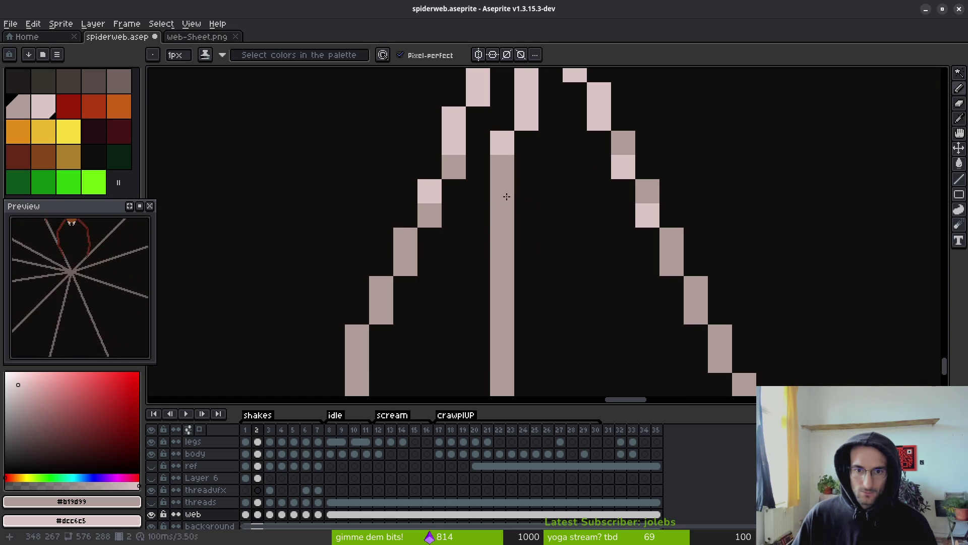
scroll(503, 191, down, 8)
scroll(525, 216, down, 3)
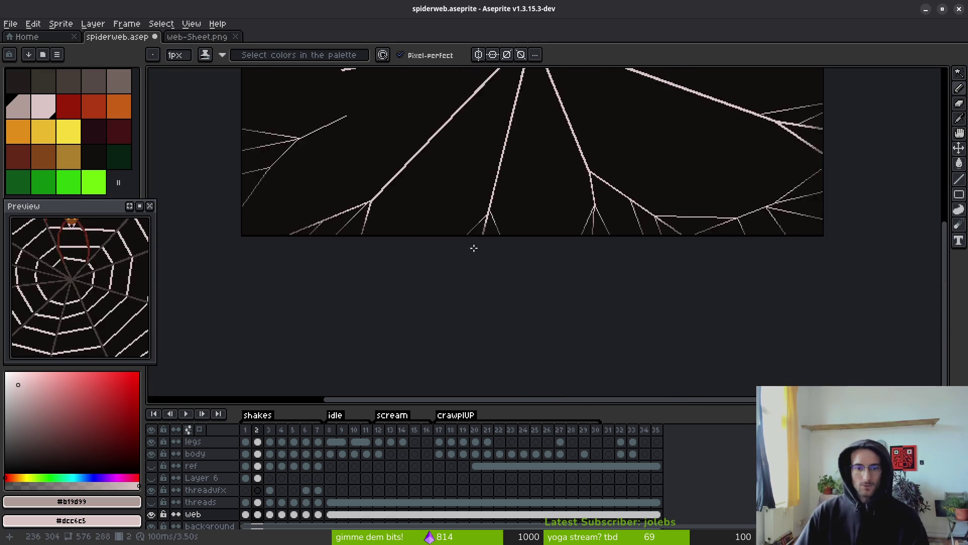
scroll(473, 247, up, 3)
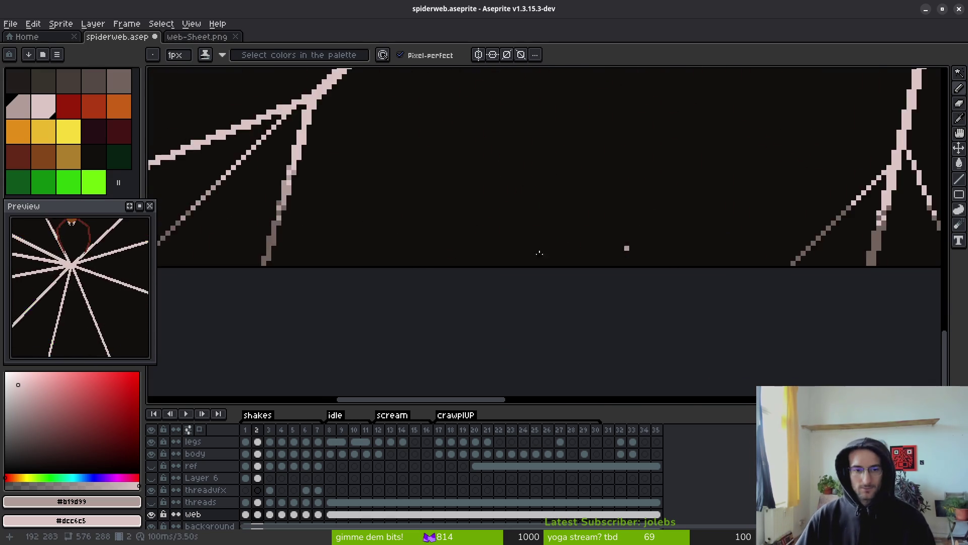
scroll(575, 283, down, 2)
scroll(434, 186, up, 2)
scroll(480, 252, down, 2)
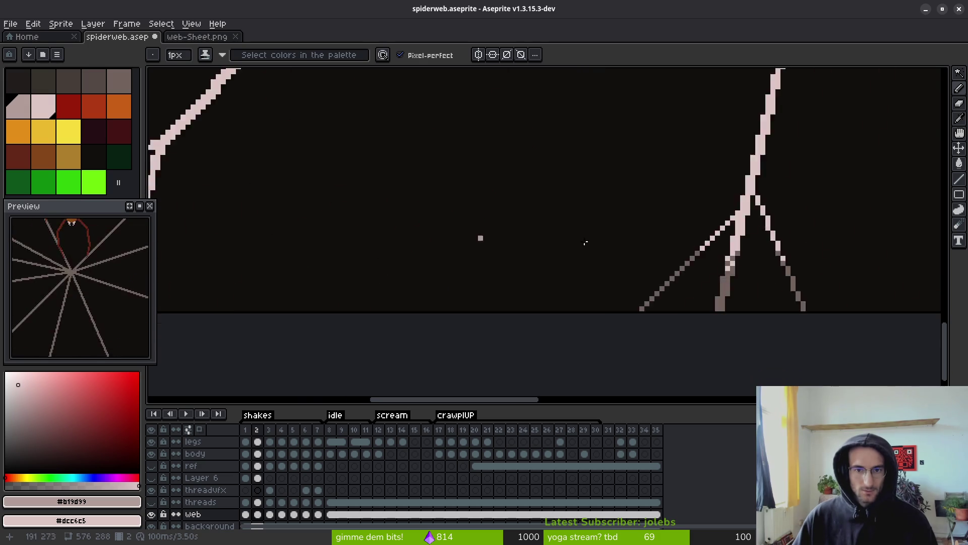
scroll(529, 232, up, 5)
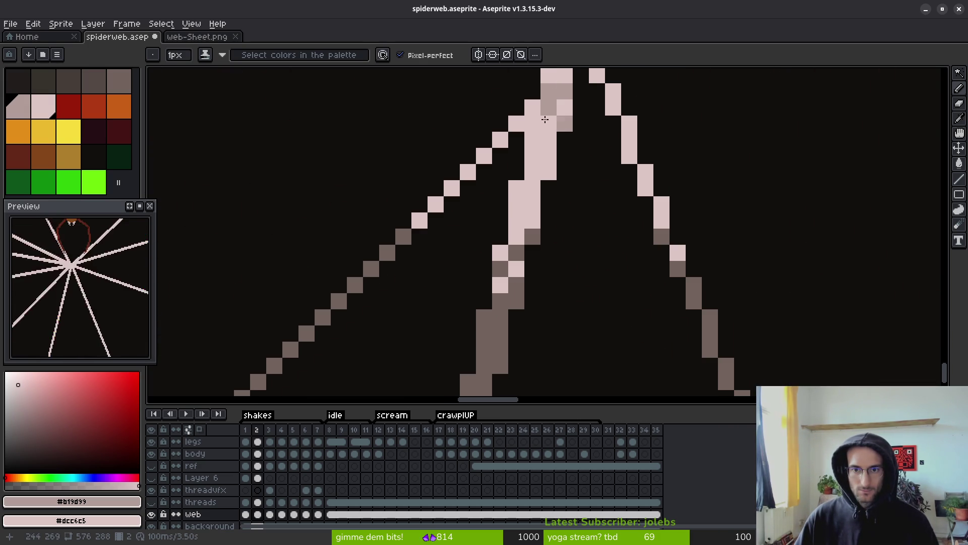
scroll(525, 222, up, 3)
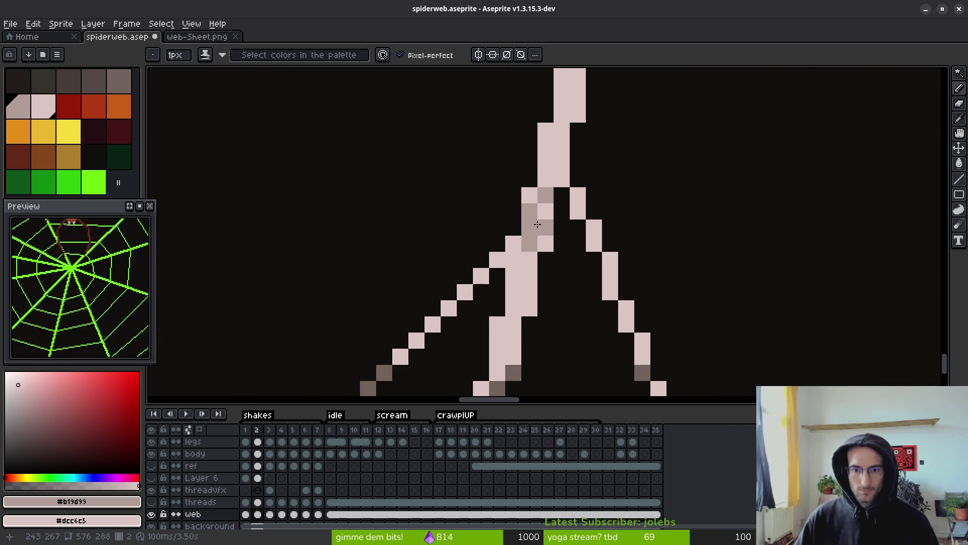
scroll(661, 307, down, 3)
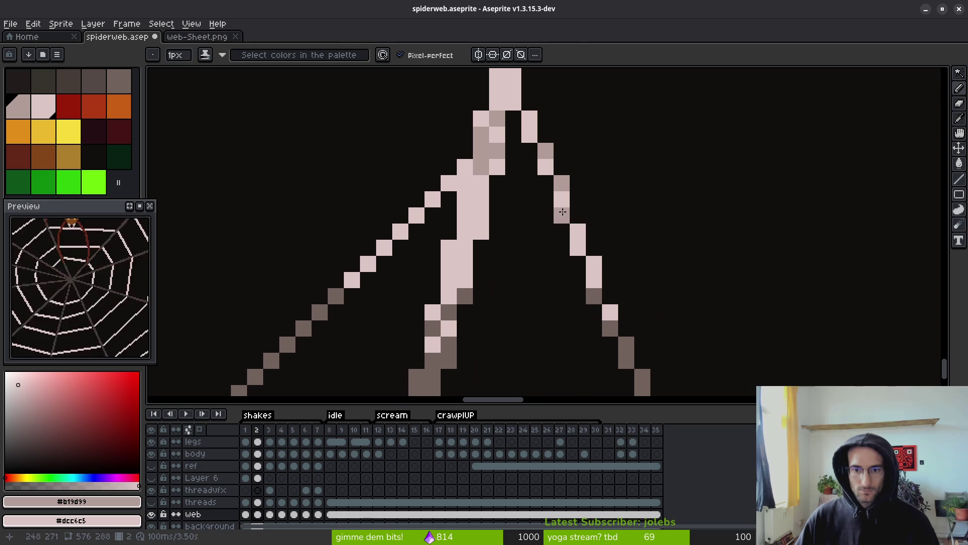
Bucket-fill the light thread runs and left diagonal thread with the darker shade, undoing a stray background fill.
key(g)
click(578, 237)
click(594, 272)
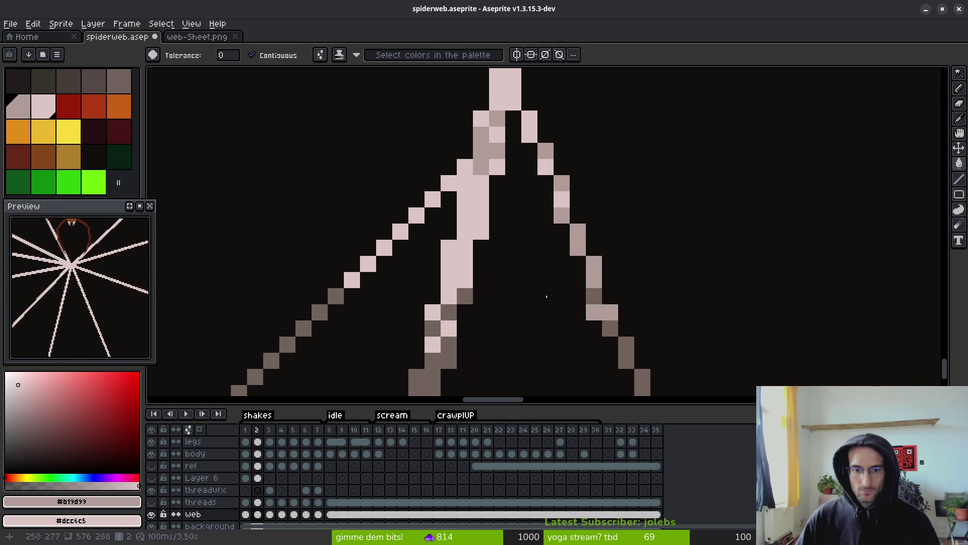
click(594, 312)
click(454, 257)
click(384, 247)
click(400, 231)
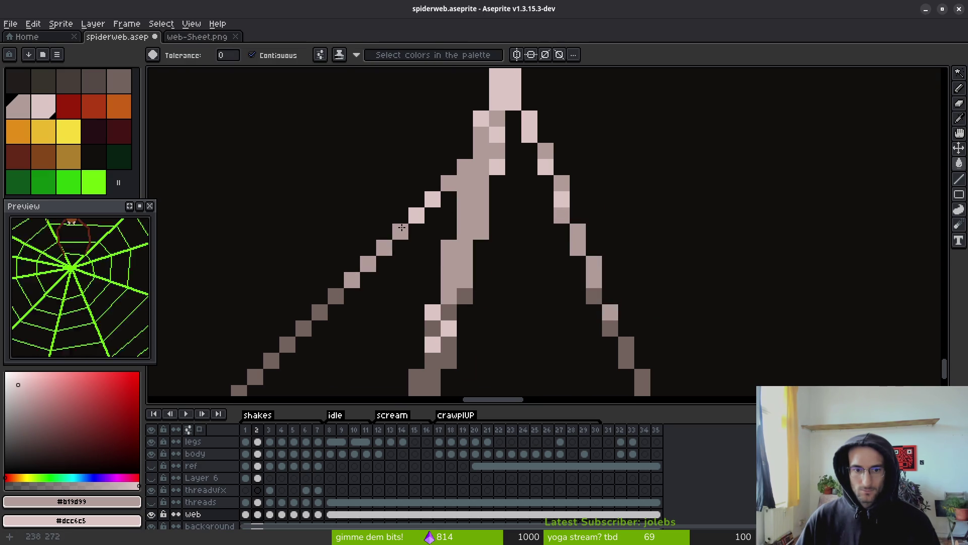
click(409, 222)
key(ctrl+z)
click(416, 215)
click(432, 198)
click(449, 325)
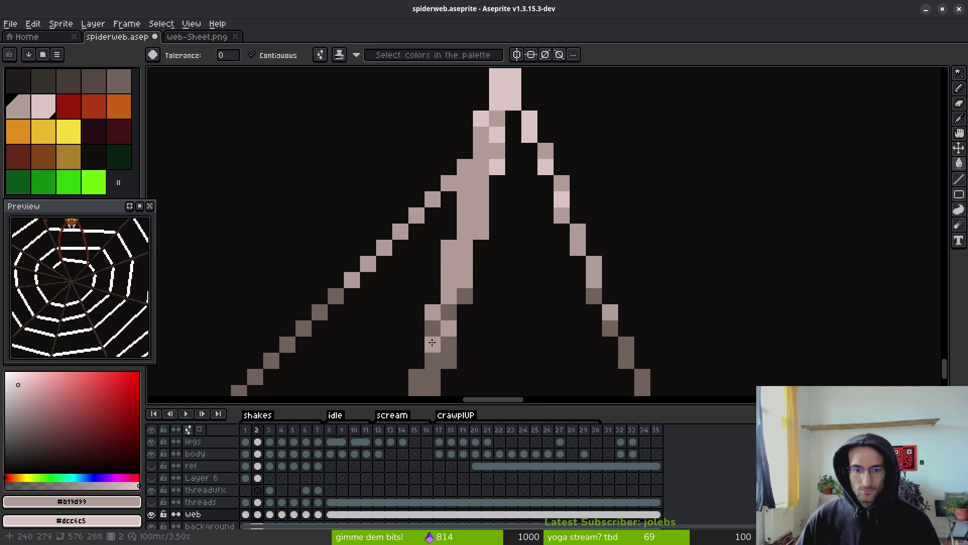
Touch up single pixels: darken a neighbouring thread pixel and add light-pink pixels on the threads.
scroll(481, 187, up, 2)
key(b)
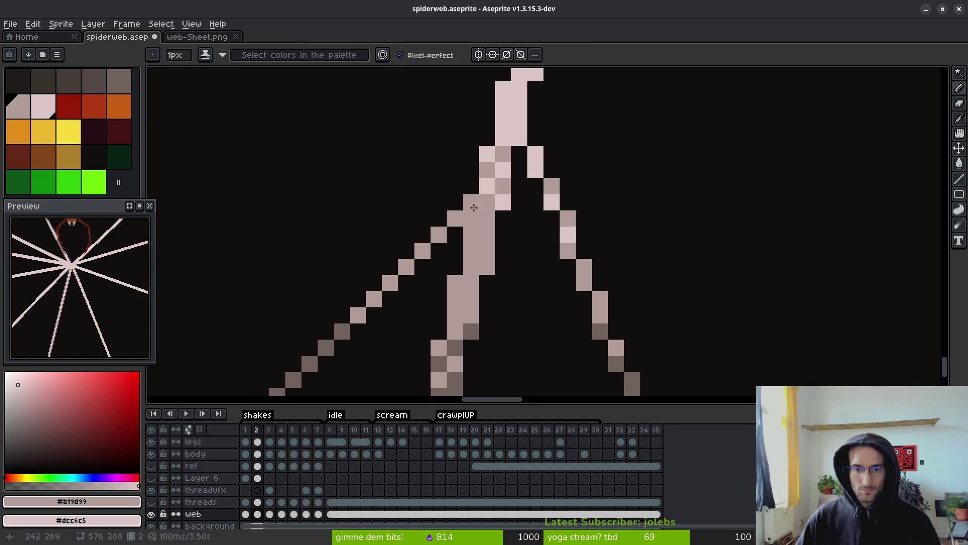
right_click(474, 207)
click(488, 187)
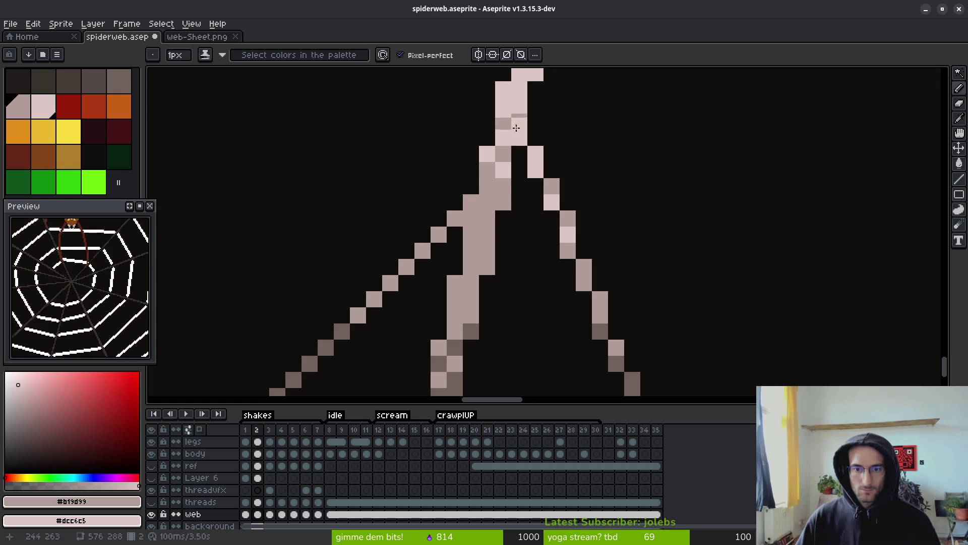
click(551, 153)
scroll(567, 168, down, 5)
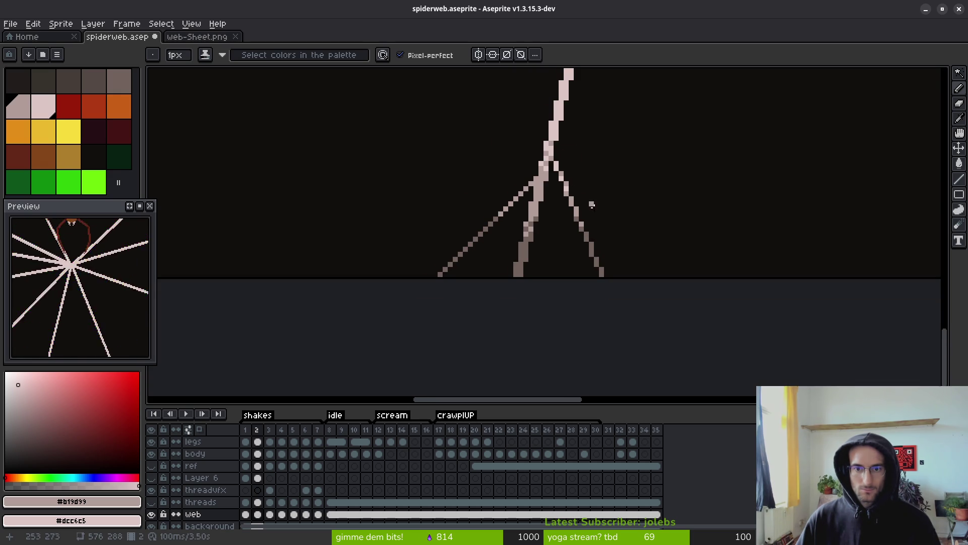
scroll(585, 210, up, 3)
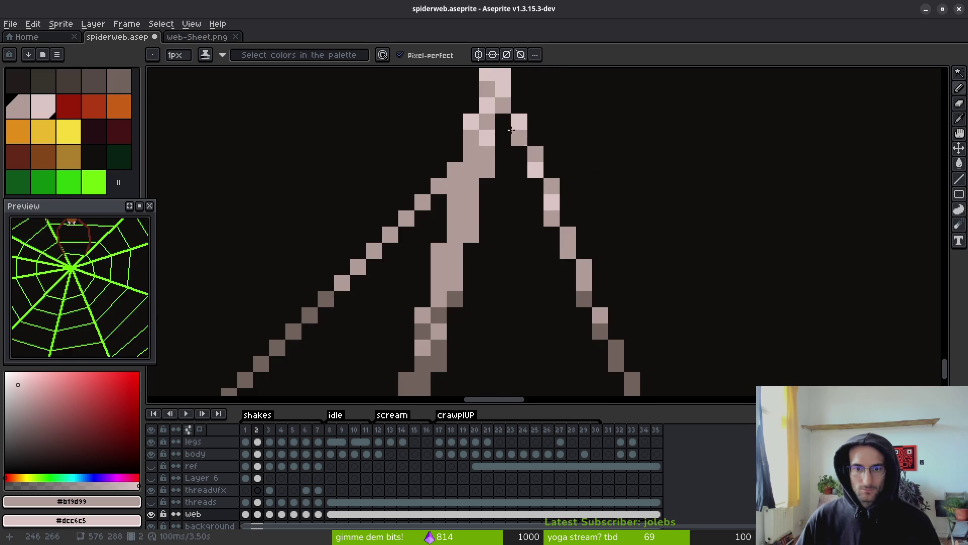
scroll(531, 131, down, 5)
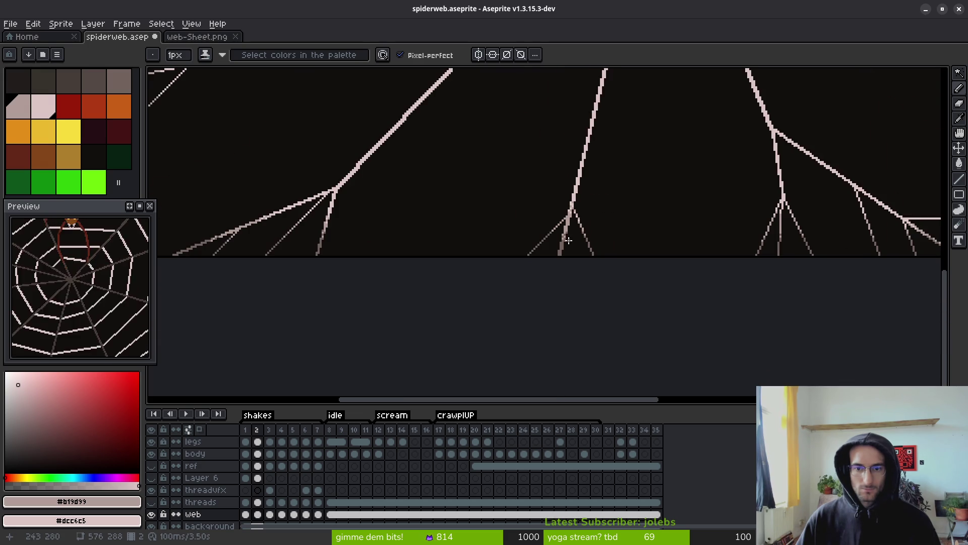
scroll(368, 222, left, 5)
scroll(492, 257, up, 3)
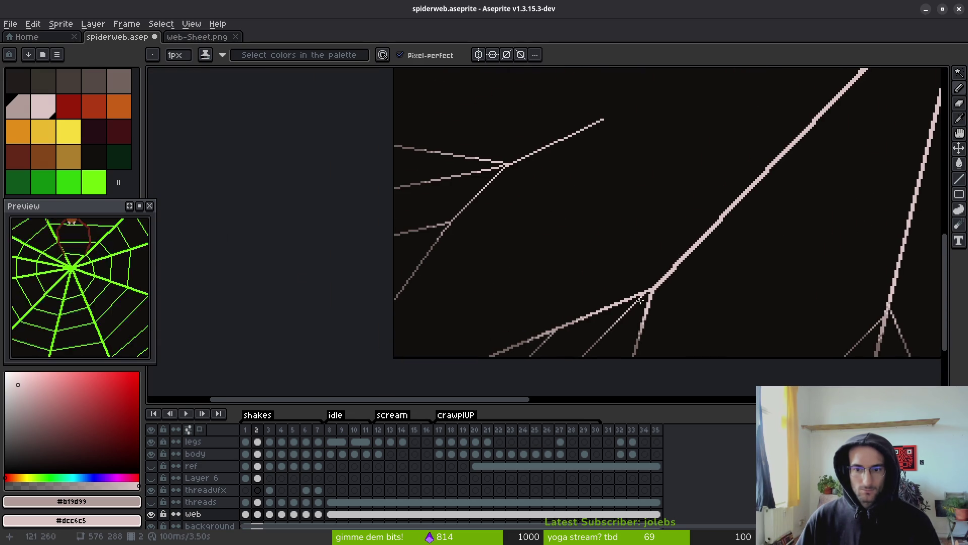
scroll(557, 309, up, 3)
scroll(557, 309, left, 1)
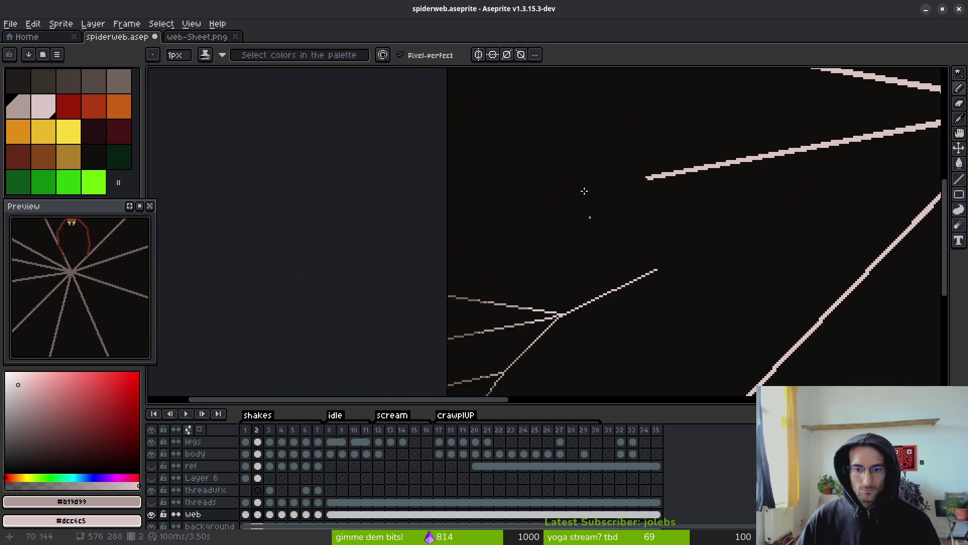
scroll(549, 370, up, 6)
drag(778, 273, 369, 242)
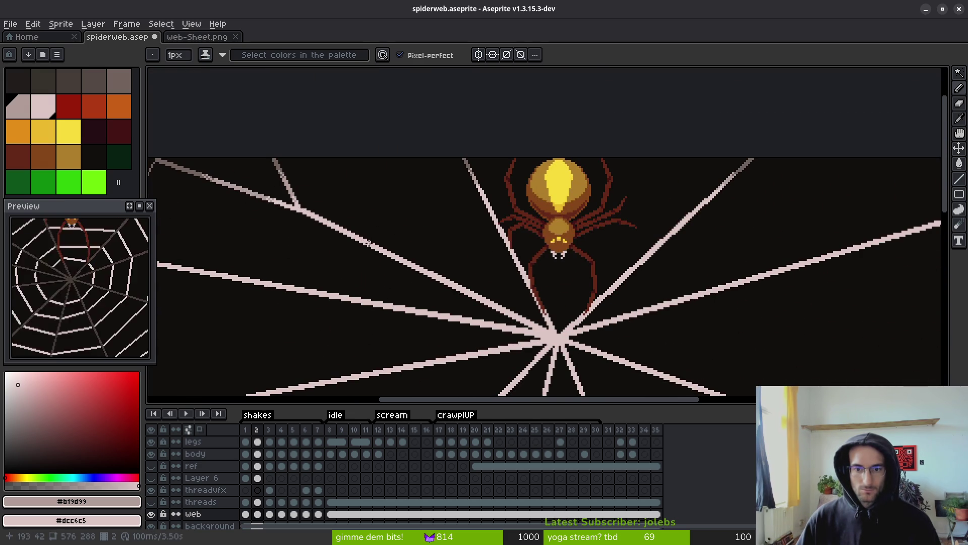
scroll(378, 234, right, 8)
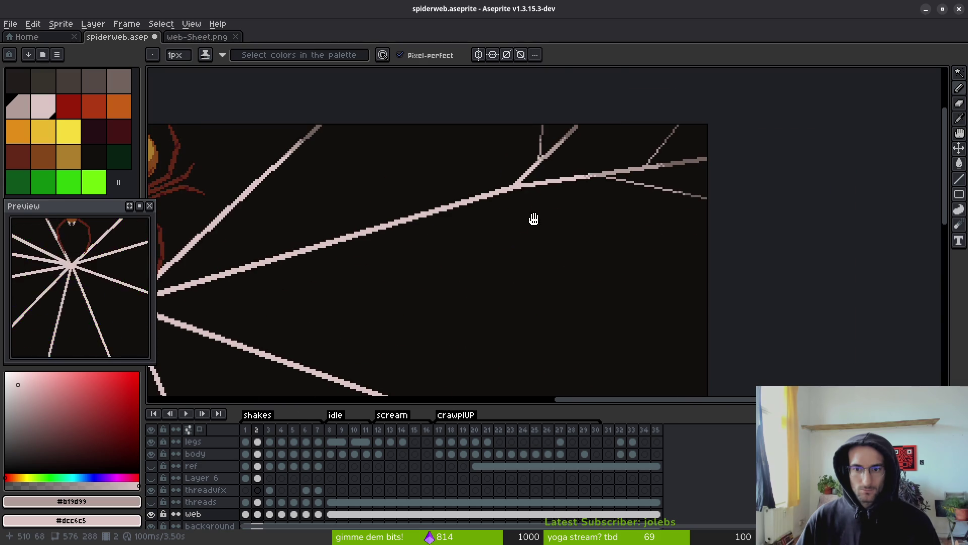
drag(534, 218, 439, 195)
scroll(537, 280, up, 4)
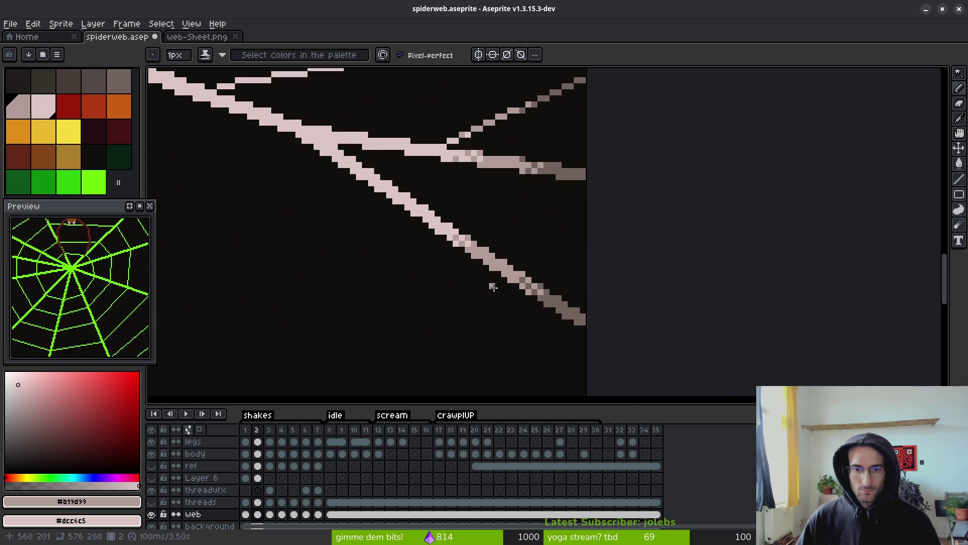
scroll(493, 286, down, 3)
mouse_move(470, 156)
mouse_down()
mouse_move(429, 275)
mouse_move(504, 177)
mouse_move(620, 172)
mouse_up()
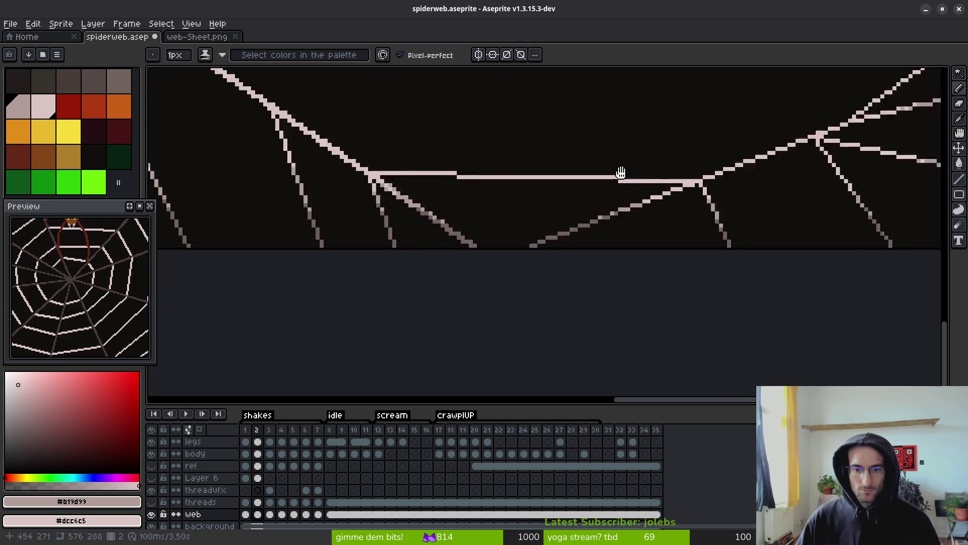
key(Left)
key(i)
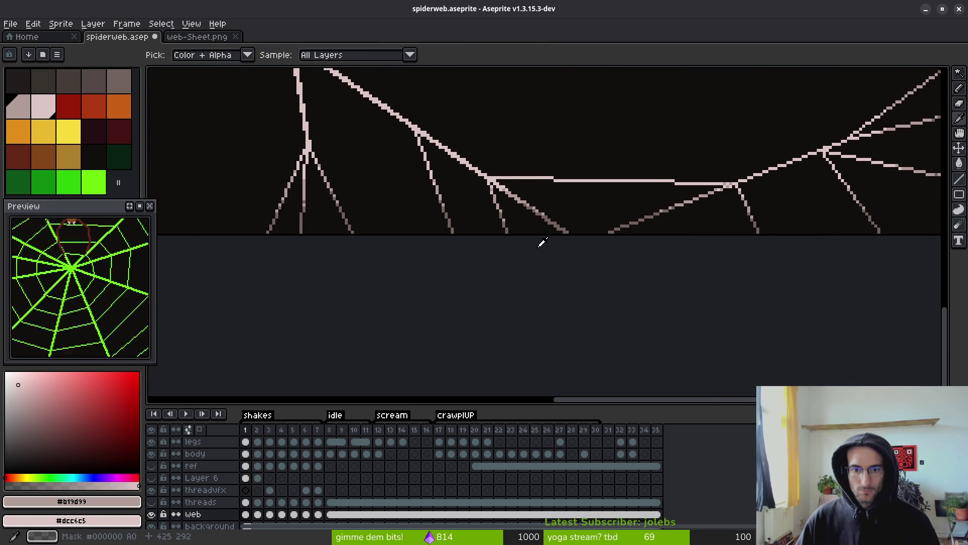
key(Left)
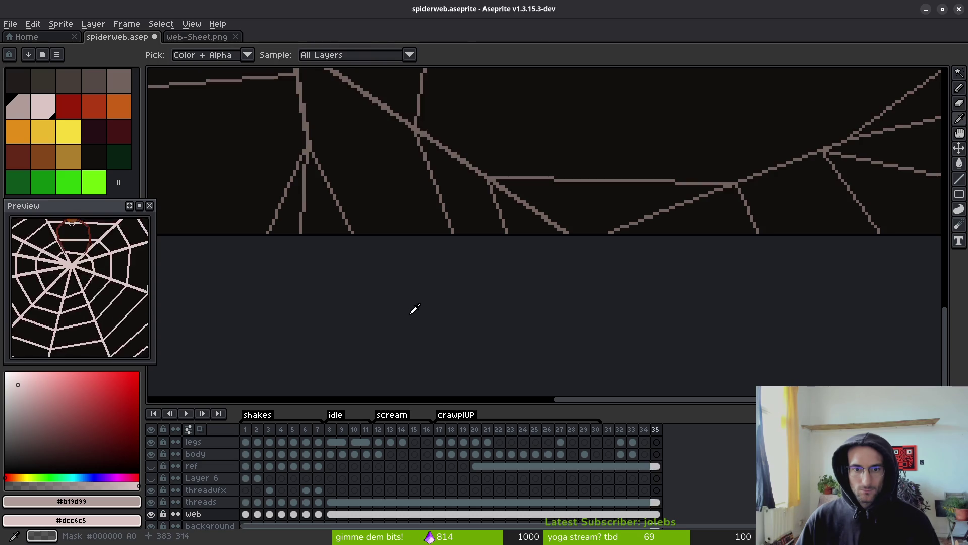
key(Right)
key(Right)
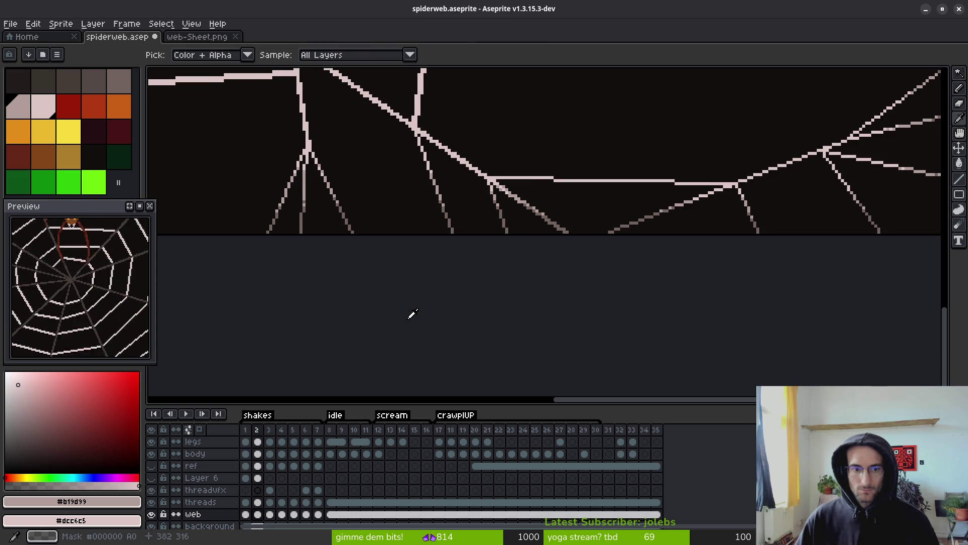
key(Left)
key(Right)
key(Left)
key(Right)
key(Left)
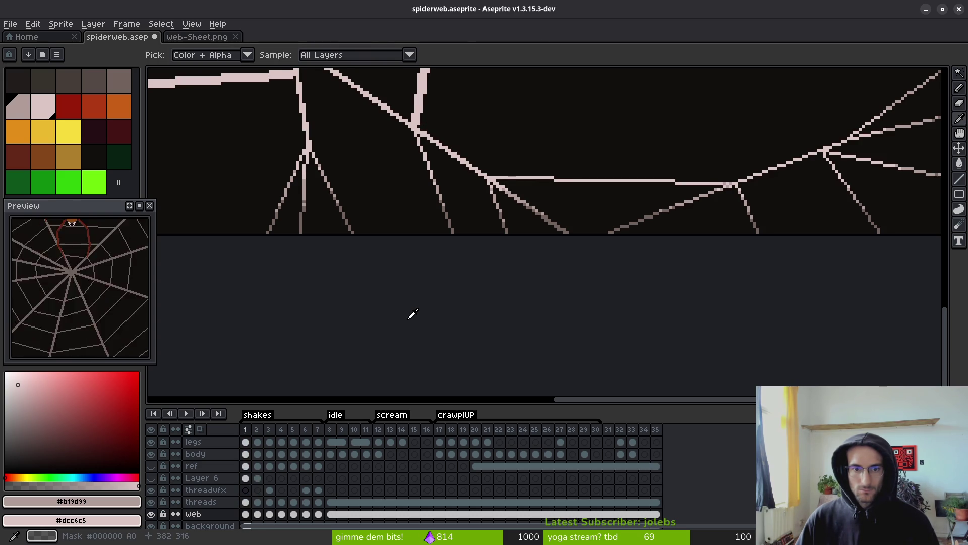
key(Right)
key(Left)
key(Left)
key(Right)
key(Right)
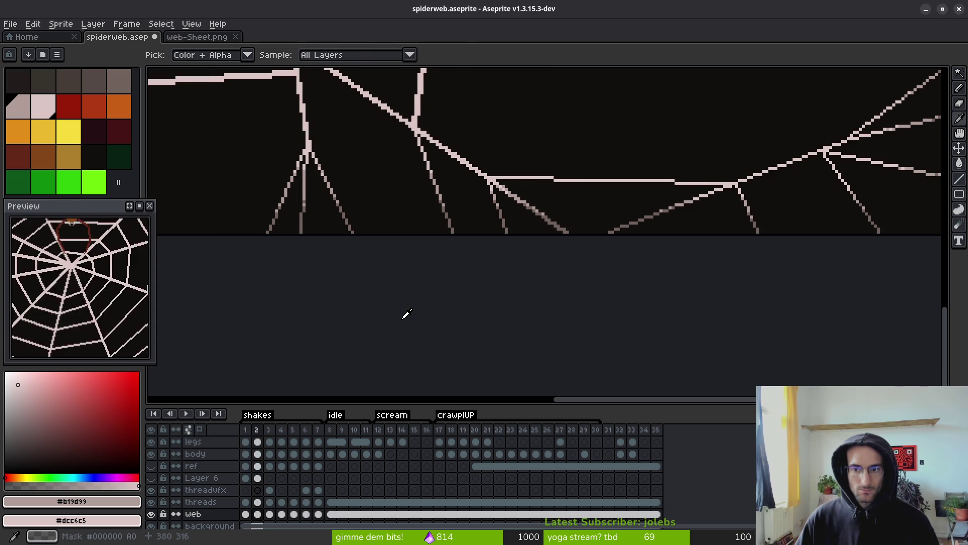
key(Left)
scroll(563, 284, up, 2)
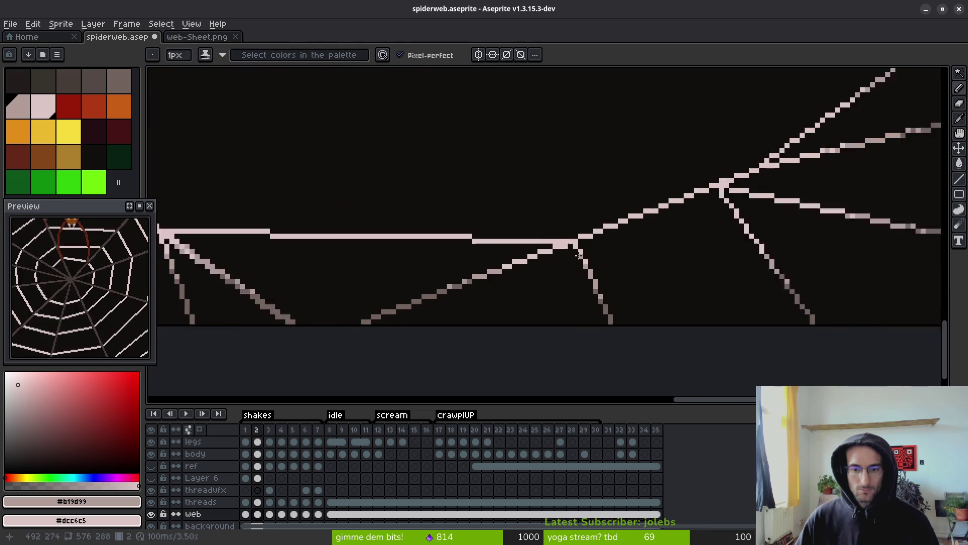
Lasso-select part of a web thread.
key(b)
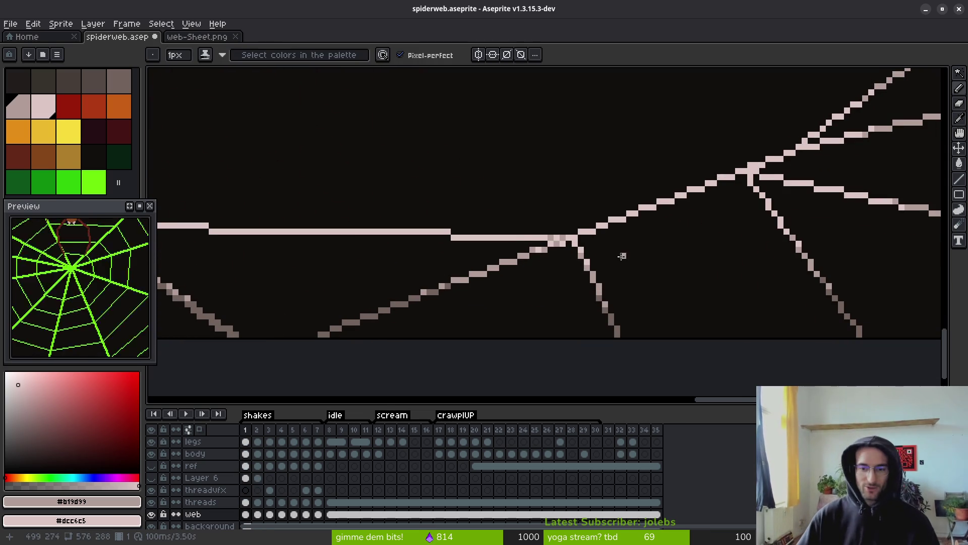
scroll(622, 257, down, 3)
scroll(620, 232, up, 2)
key(q)
mouse_move(824, 80)
mouse_down()
mouse_move(442, 186)
mouse_move(471, 348)
mouse_move(802, 91)
mouse_move(796, 81)
mouse_up()
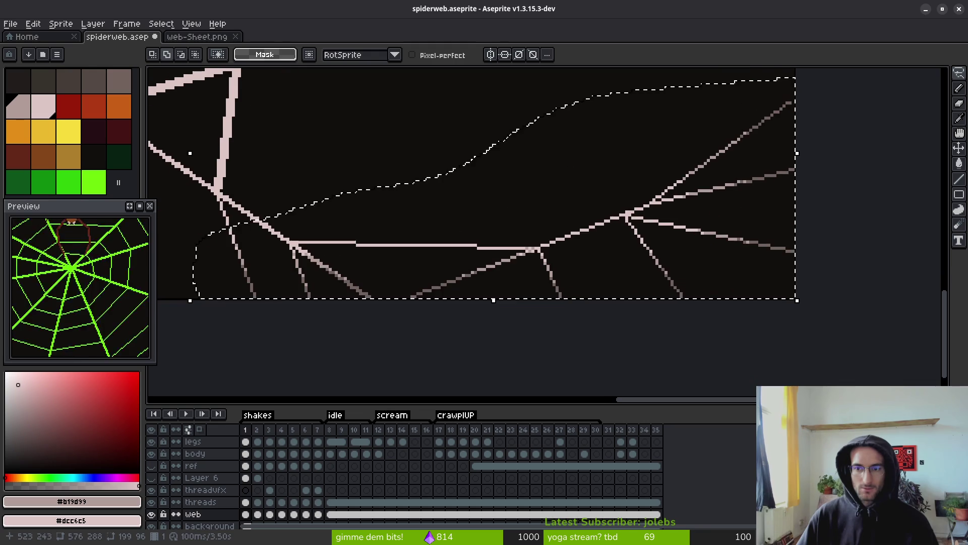
On frame 2, clear the lasso selection and save spiderweb.aseprite.
click(257, 514)
key(ctrl+d)
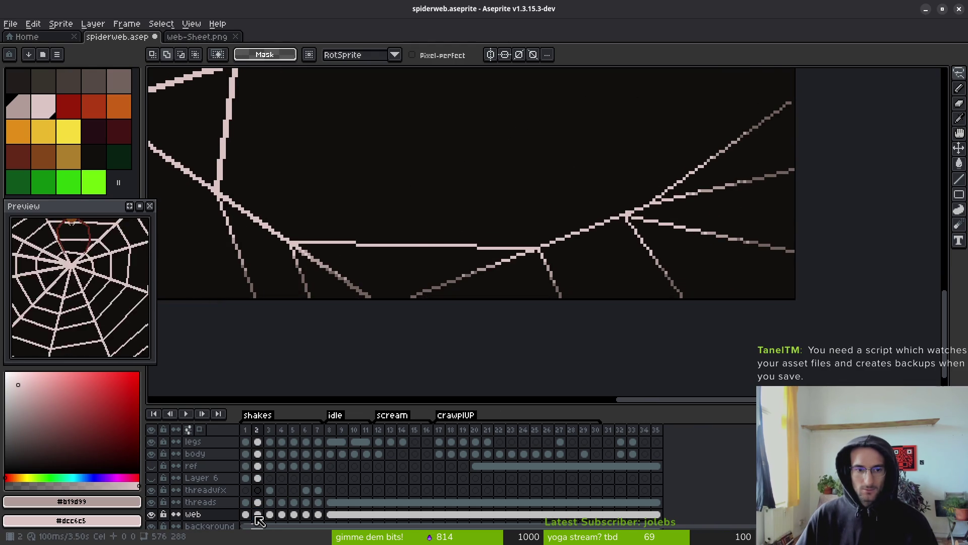
key(ctrl+z)
key(ctrl+d)
key(ctrl+s)
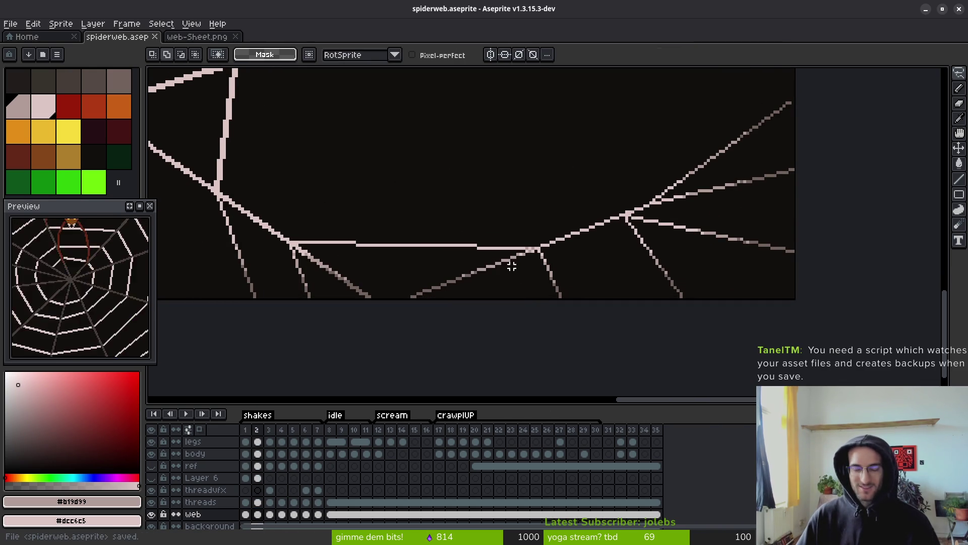
Pan over the upper web strands, check frame 1, then move on to frame 3.
scroll(512, 266, up, 3)
key(i)
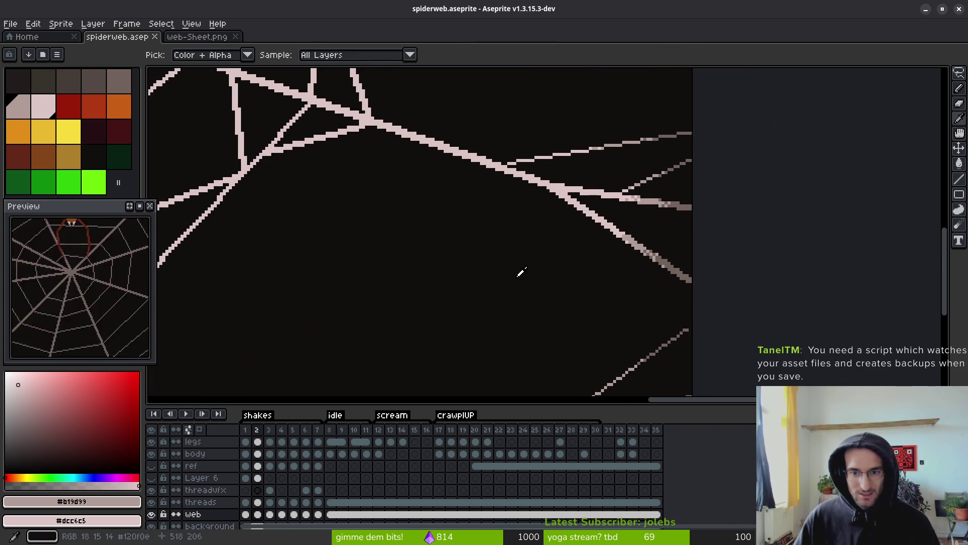
drag(476, 200, 485, 232)
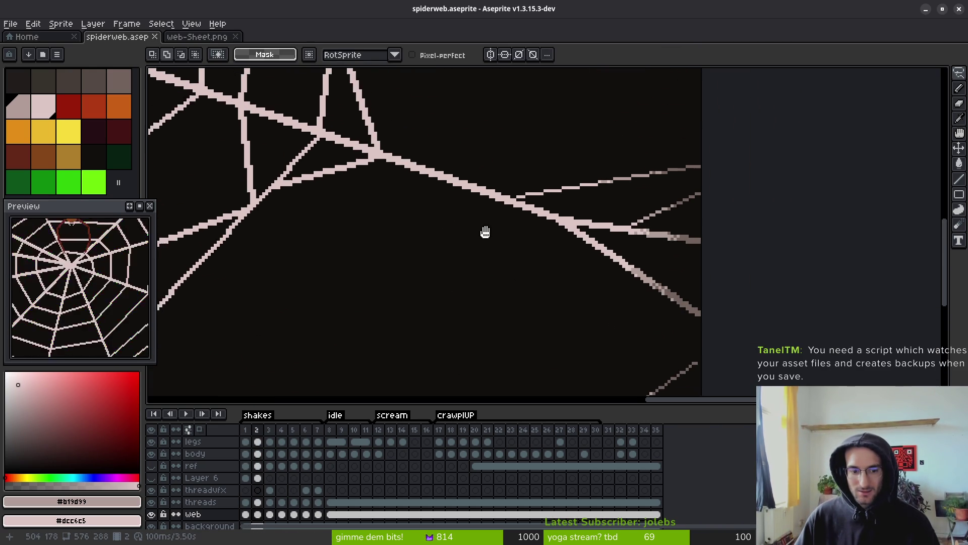
scroll(485, 232, down, 5)
key(Left)
scroll(520, 192, up, 6)
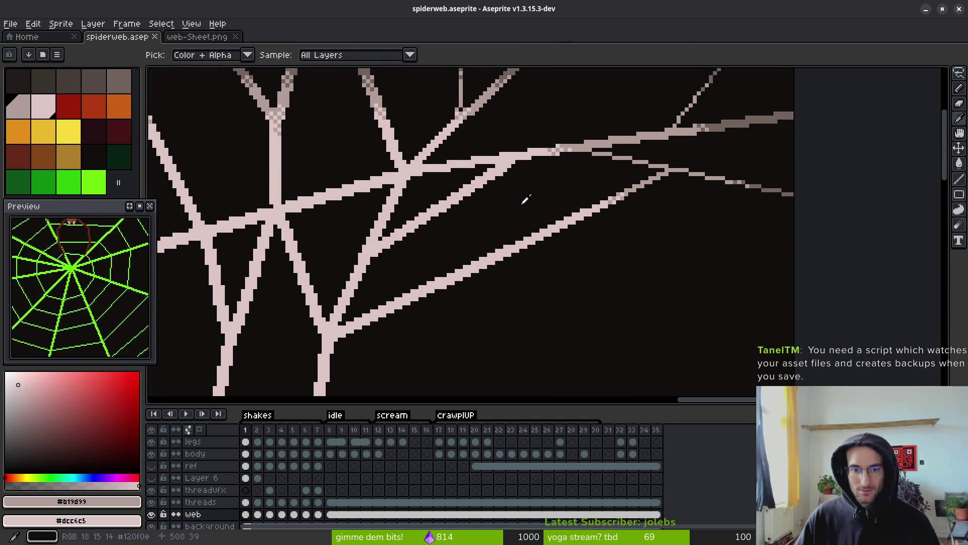
key(Right)
key(Right)
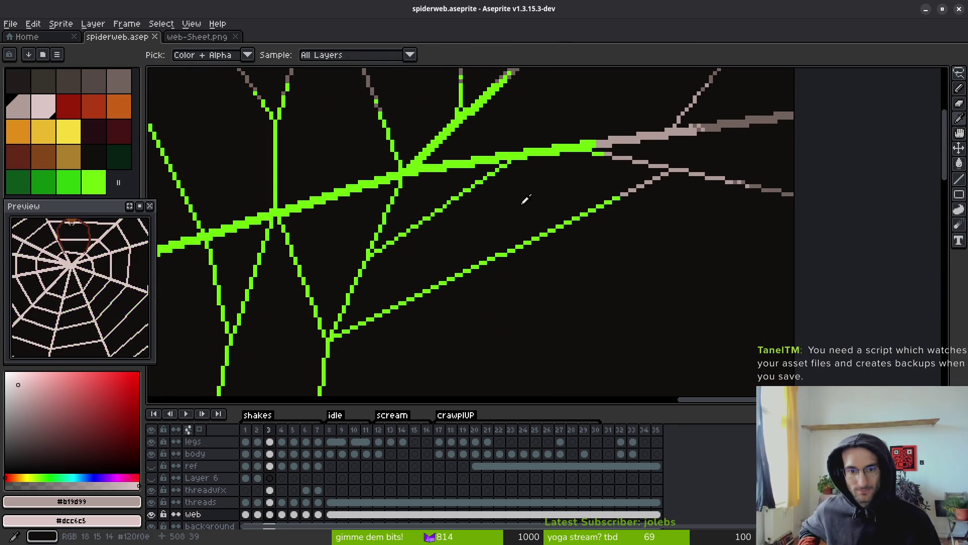
key(m)
scroll(520, 206, down, 4)
Compare frame 3's green web with its neighbour and move the web layer above threads.
scroll(478, 251, up, 1)
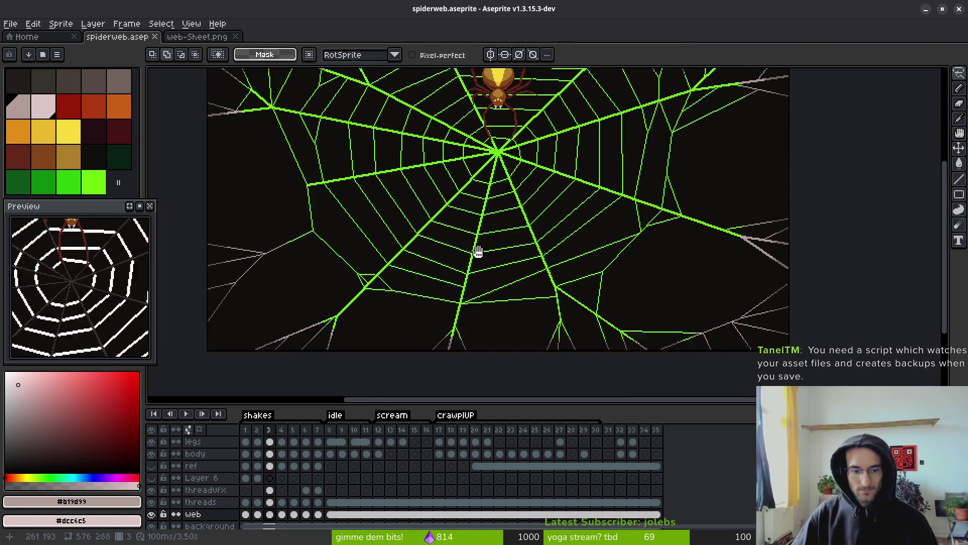
drag(478, 251, 485, 249)
key(Left)
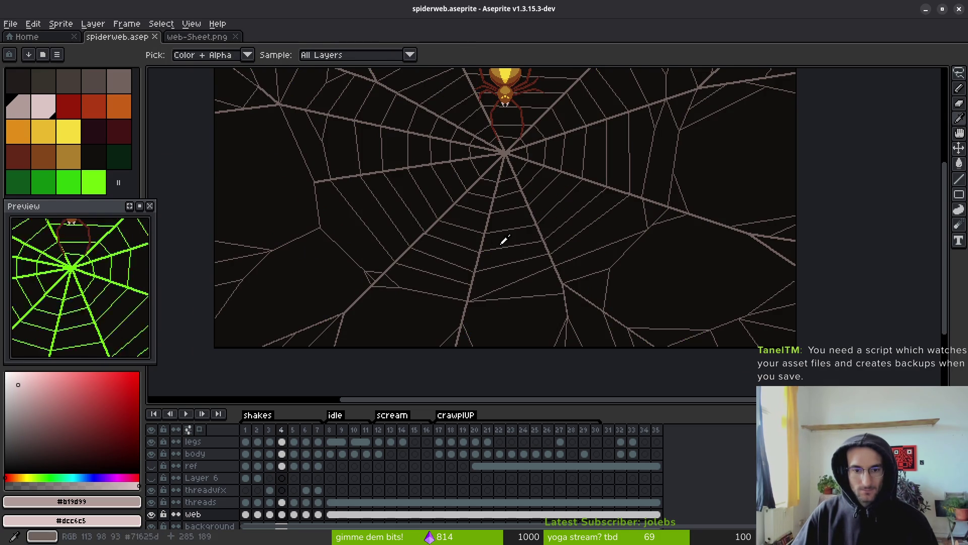
key(Right)
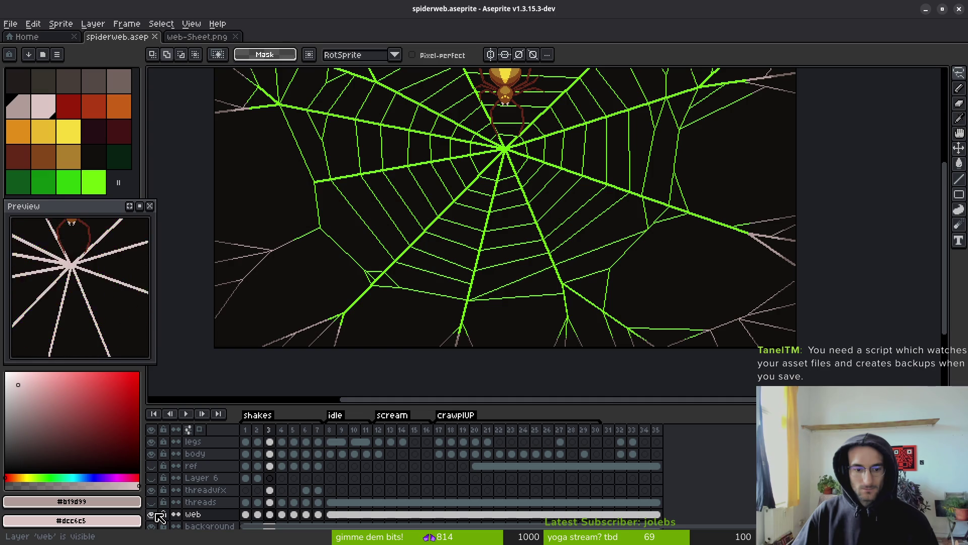
drag(214, 514, 227, 505)
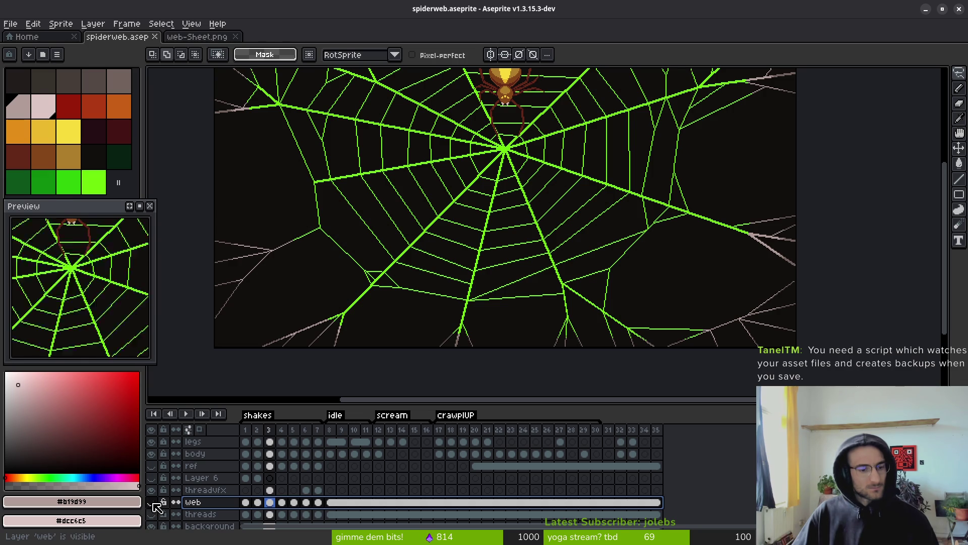
Hide the threadvfx layer and toggle the web layer to compare the strands.
drag(443, 265, 417, 240)
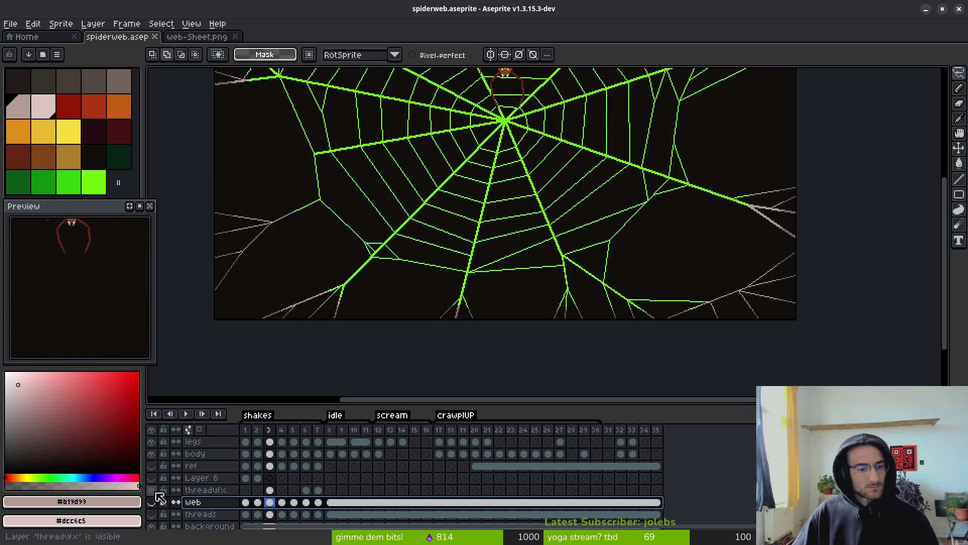
click(155, 492)
click(155, 502)
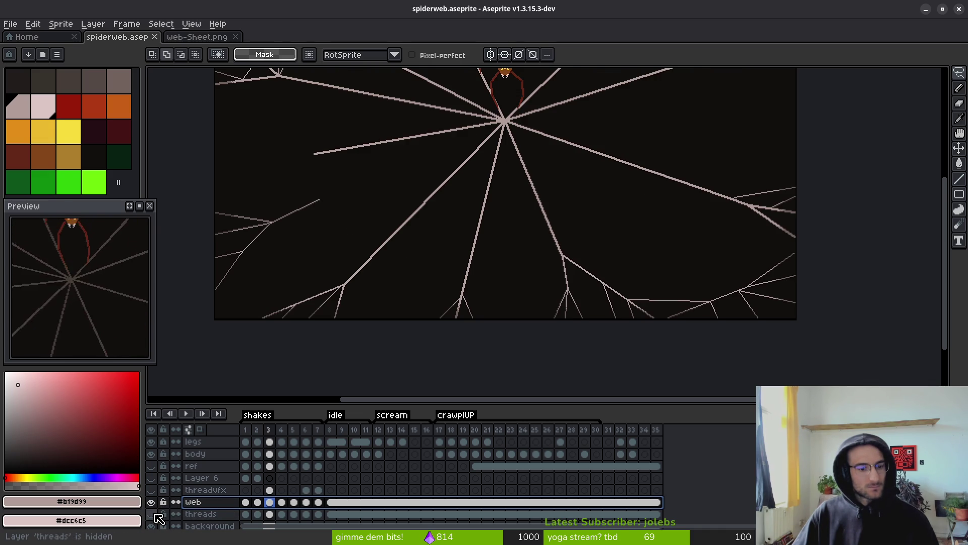
click(155, 503)
click(154, 503)
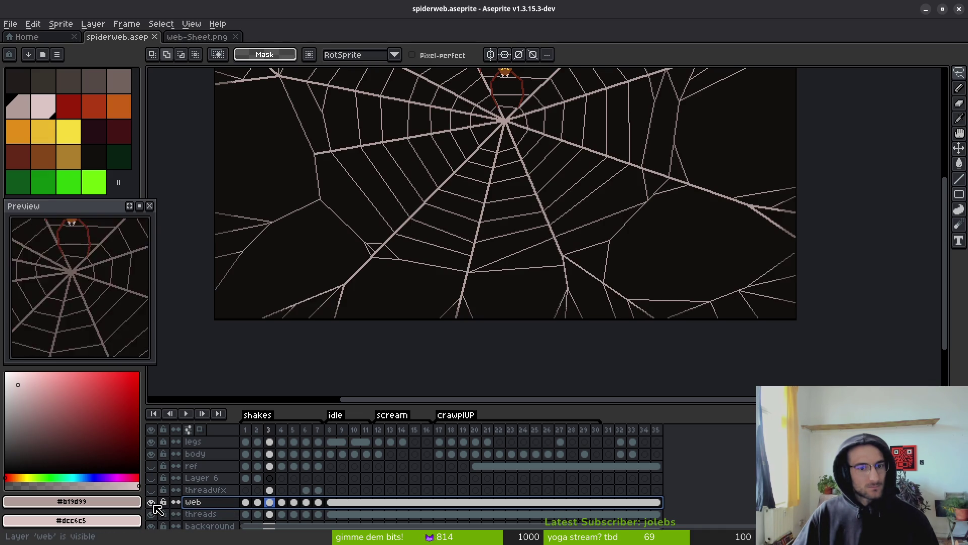
Save spiderweb.aseprite and bring up the overview of open windows.
scroll(460, 219, up, 2)
scroll(603, 255, down, 4)
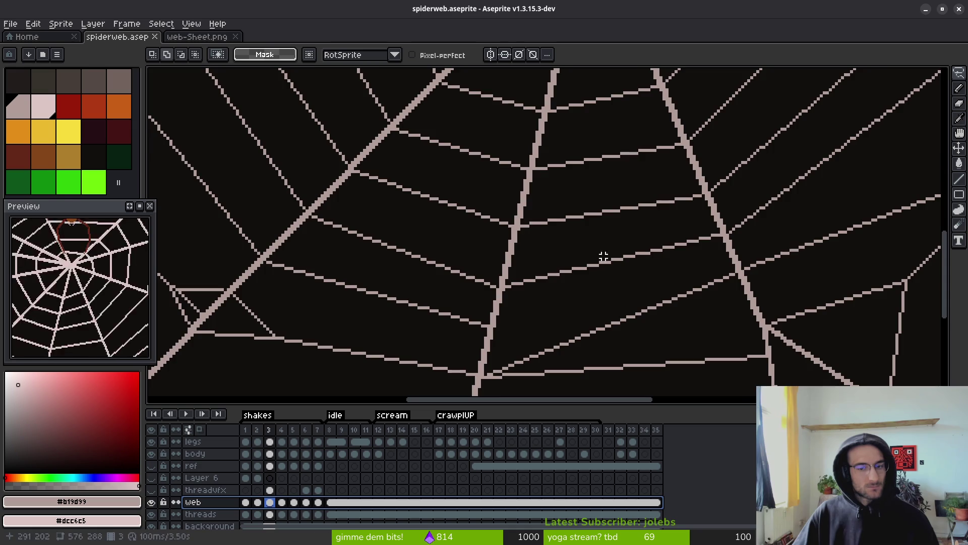
key(i)
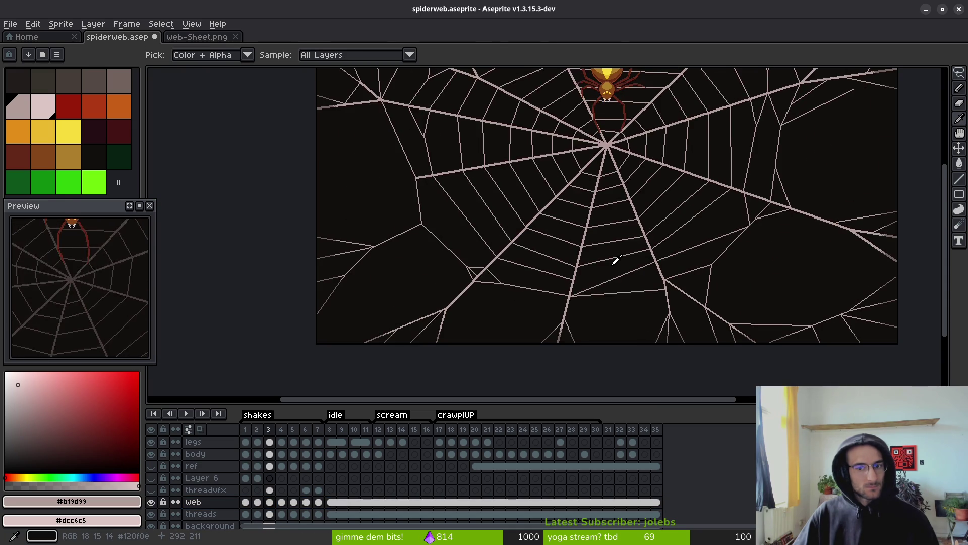
key(v)
scroll(525, 263, down, 2)
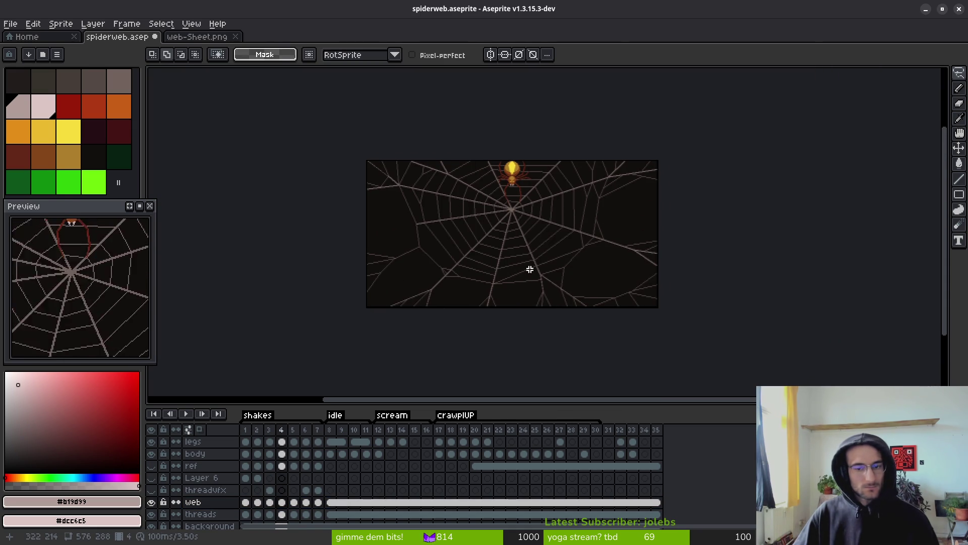
key(ctrl+s)
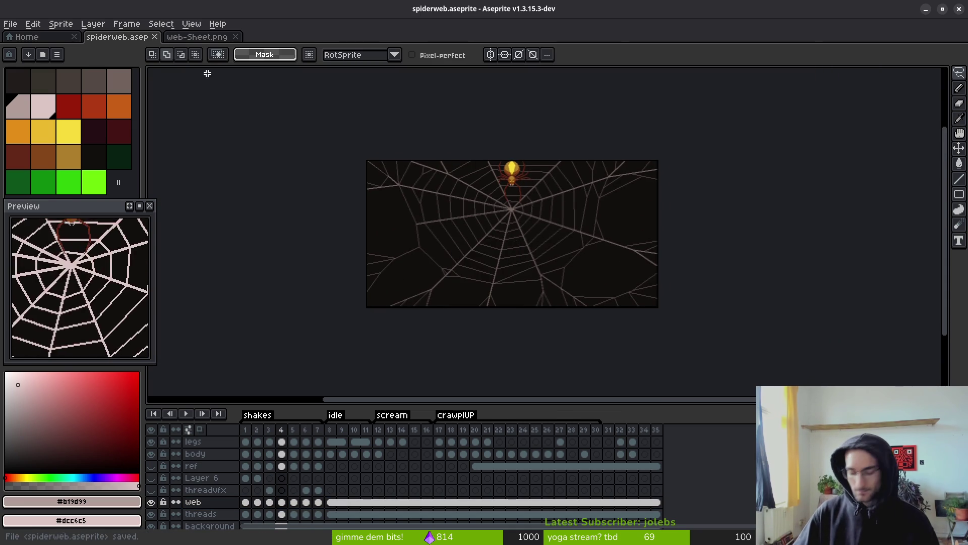
key(super)
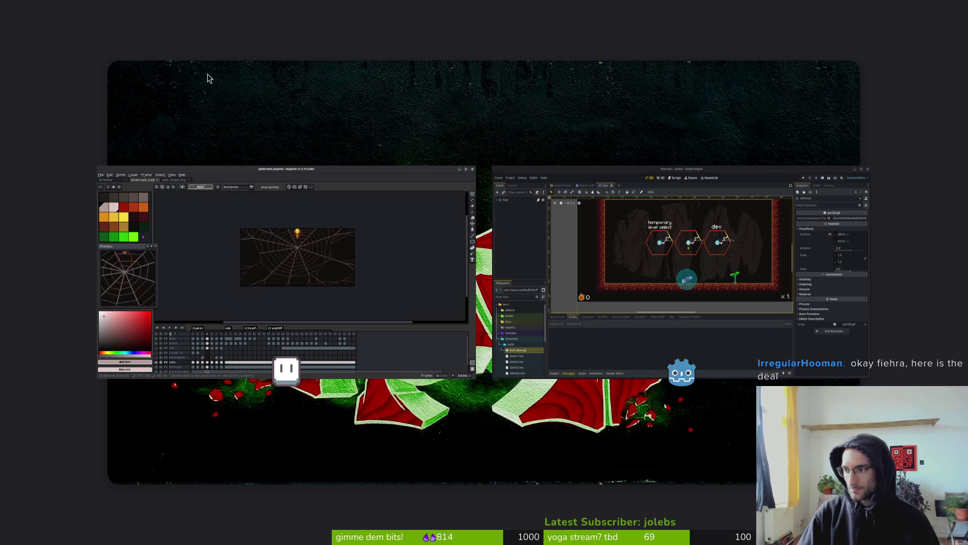
In the drop-down terminal, go home, enter the dev folder and list its projects.
key(super)
key(F12)
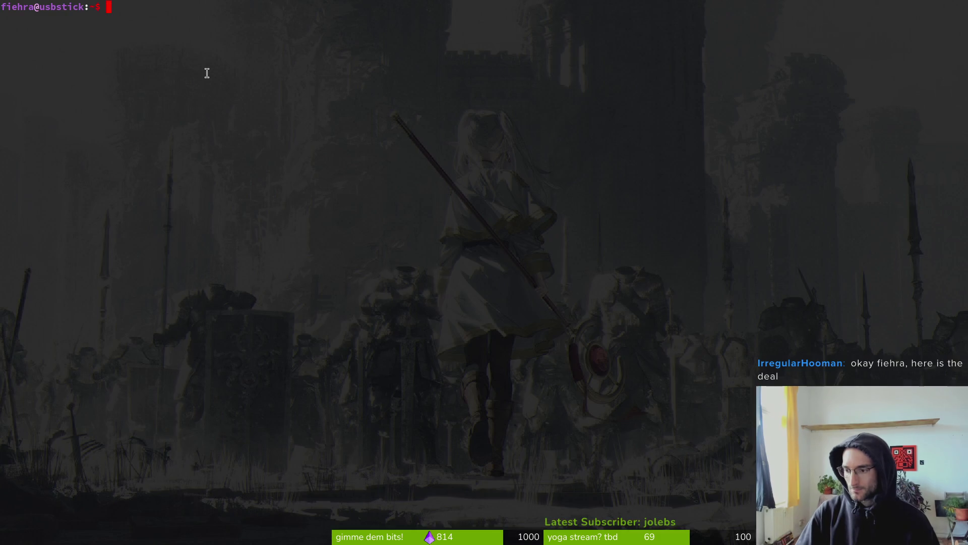
text(cd dev/pol)
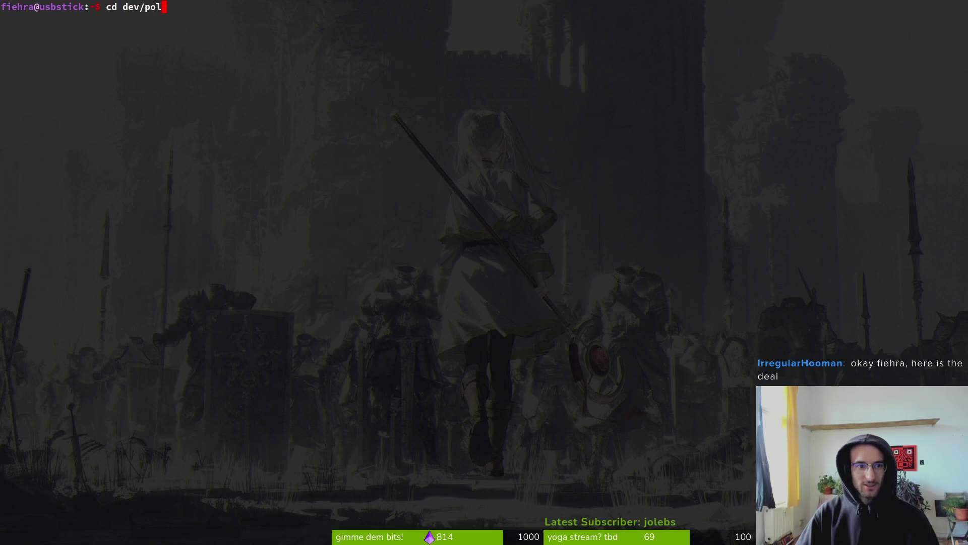
key(Return)
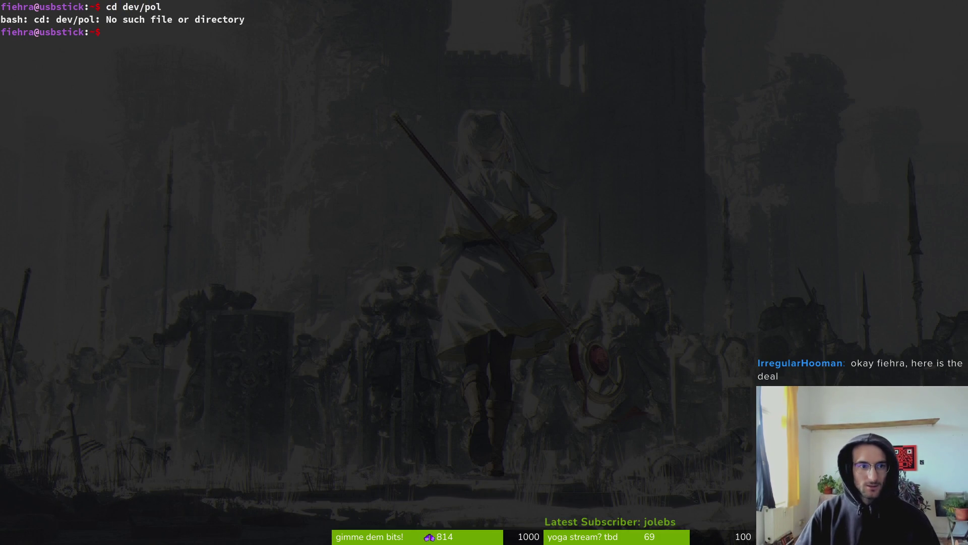
text(cd)
key(Return)
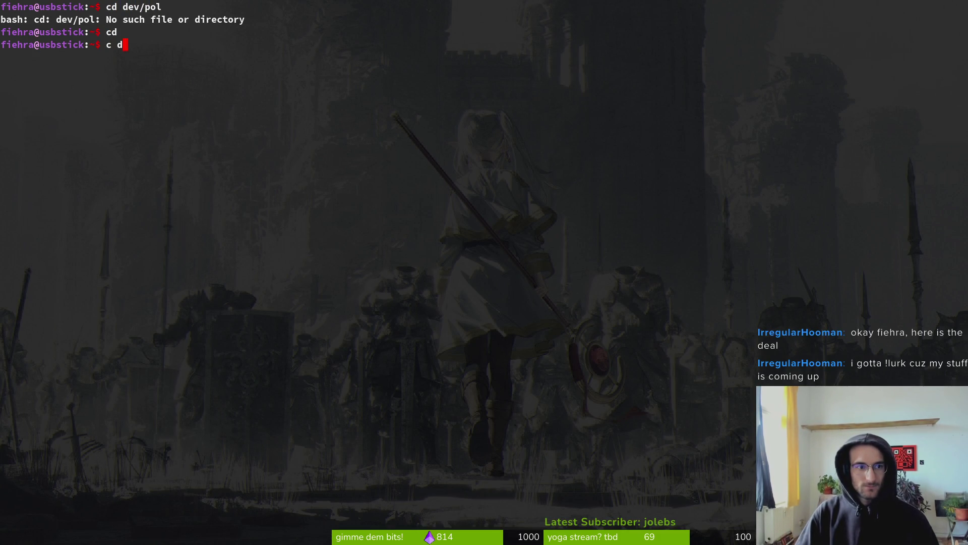
text(dev/)
key(Return)
text(ls)
key(Return)
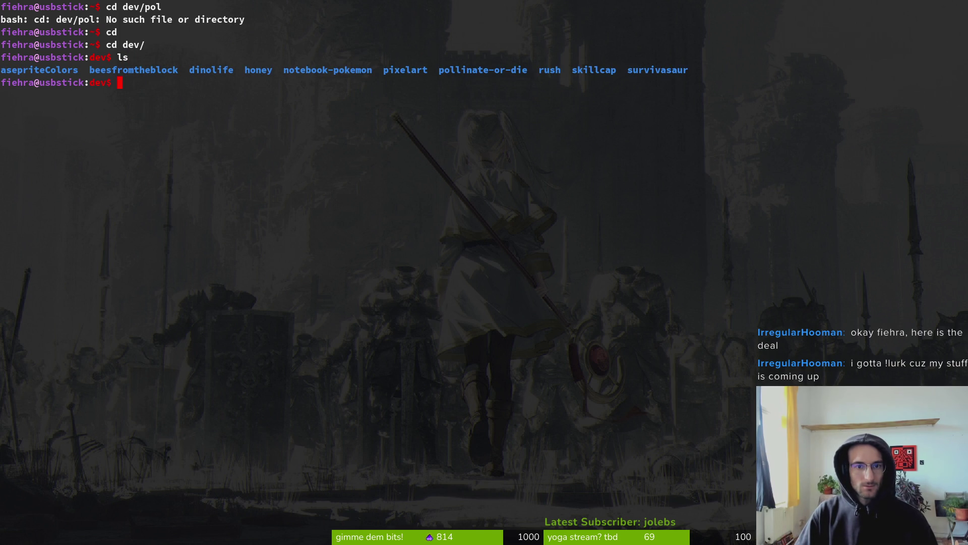
Enter the pixelart folder, list the aseprite files in art, then return to pixelart.
text(cd pi)
key(Tab)
key(Return)
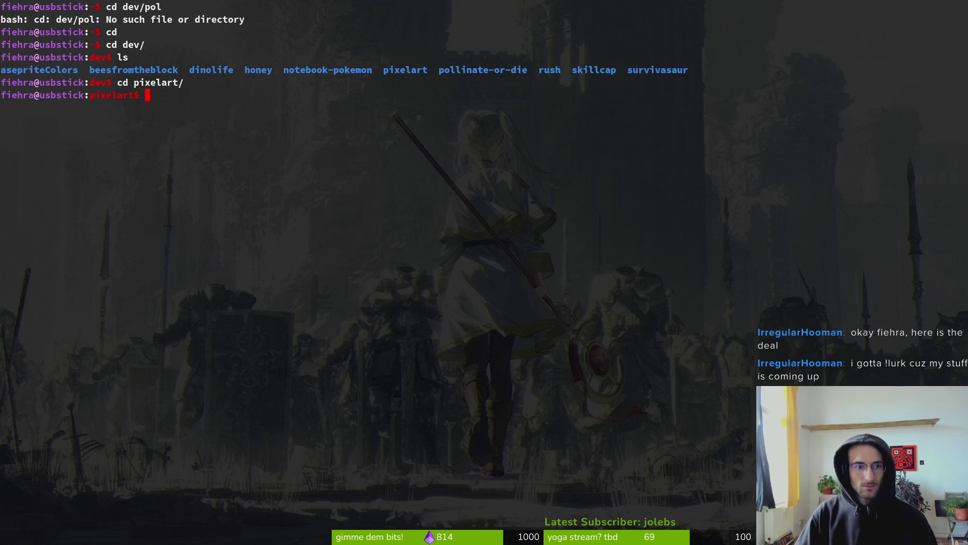
text(ls)
key(Return)
text(cd art)
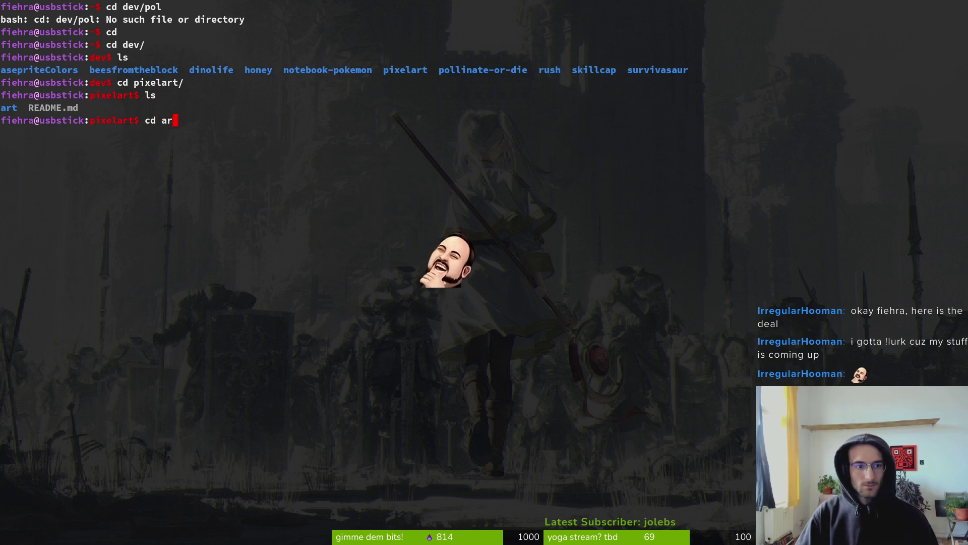
key(Return)
text(ls)
key(Return)
text(cd)
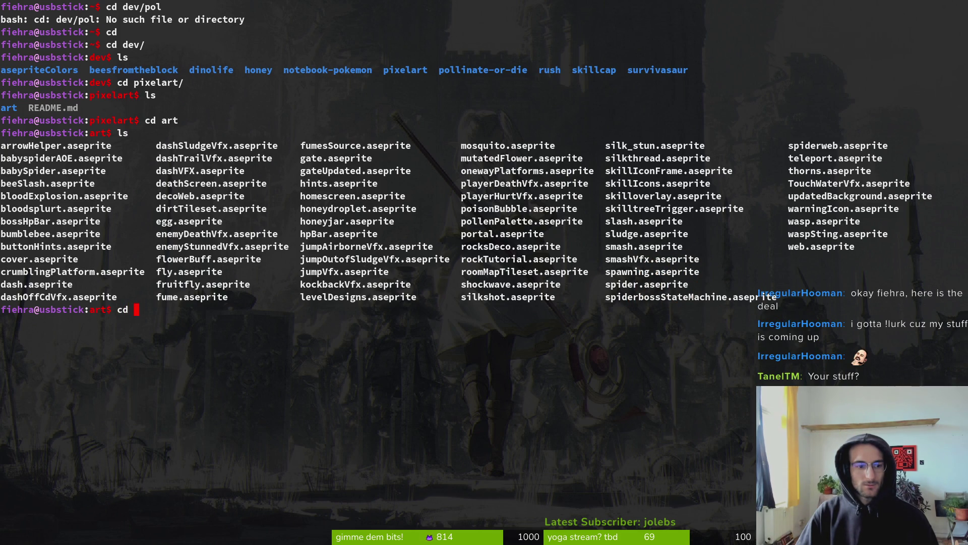
text(..)
key(Return)
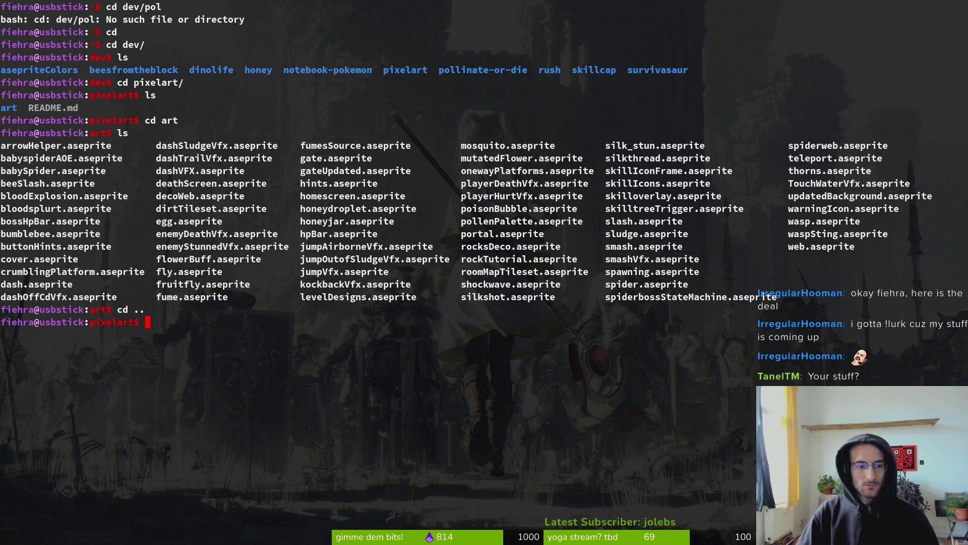
text(ls)
key(Return)
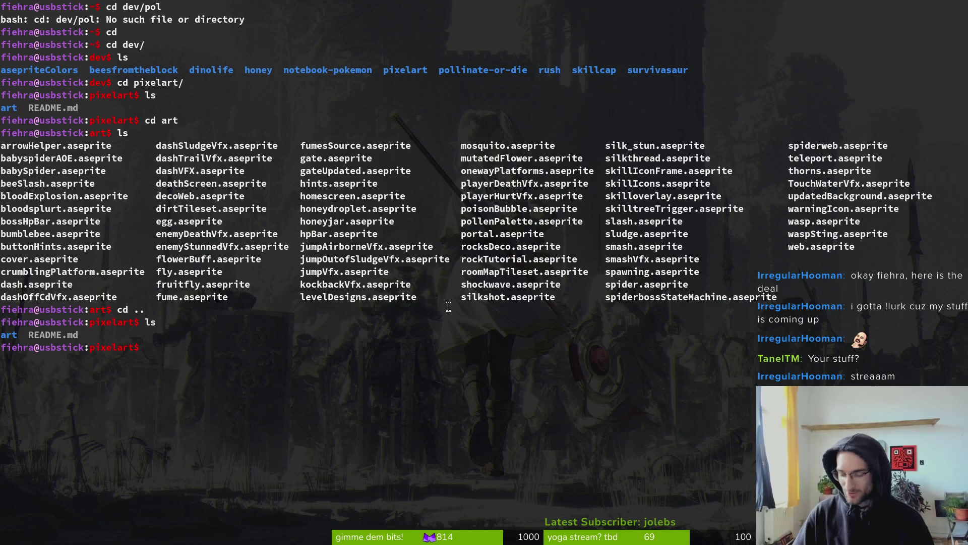
Clear the terminal, switch back to Aseprite with Alt+Tab and show the window overview.
text(clear)
key(Return)
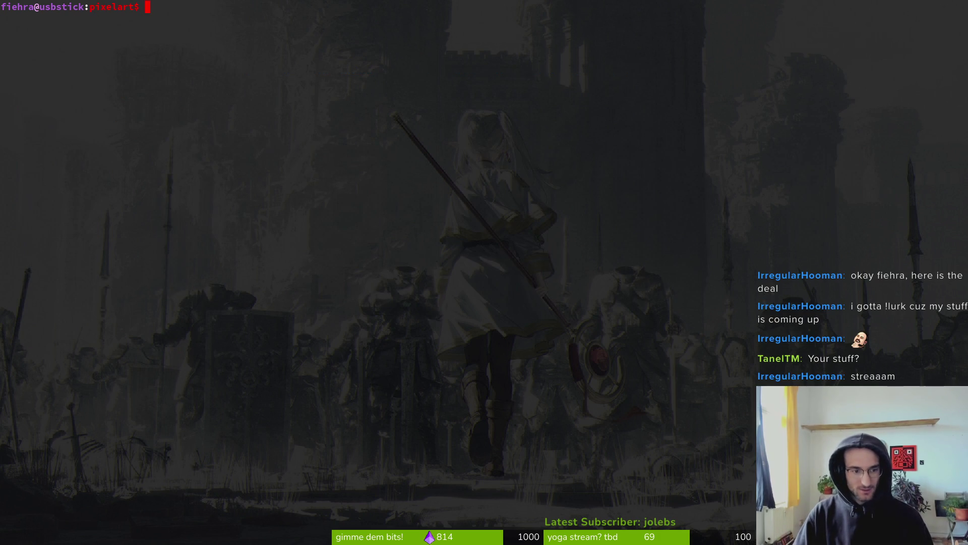
key(super)
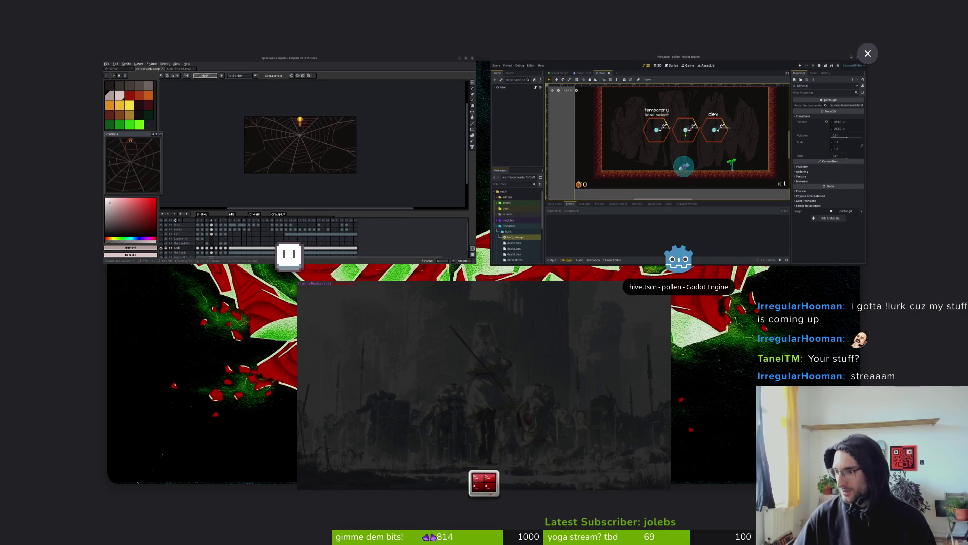
key(super)
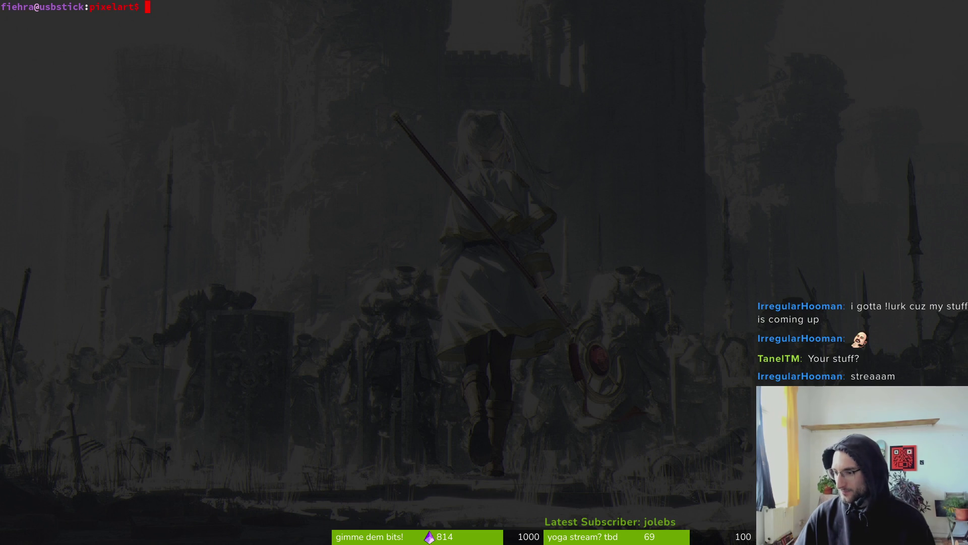
key(alt+Tab)
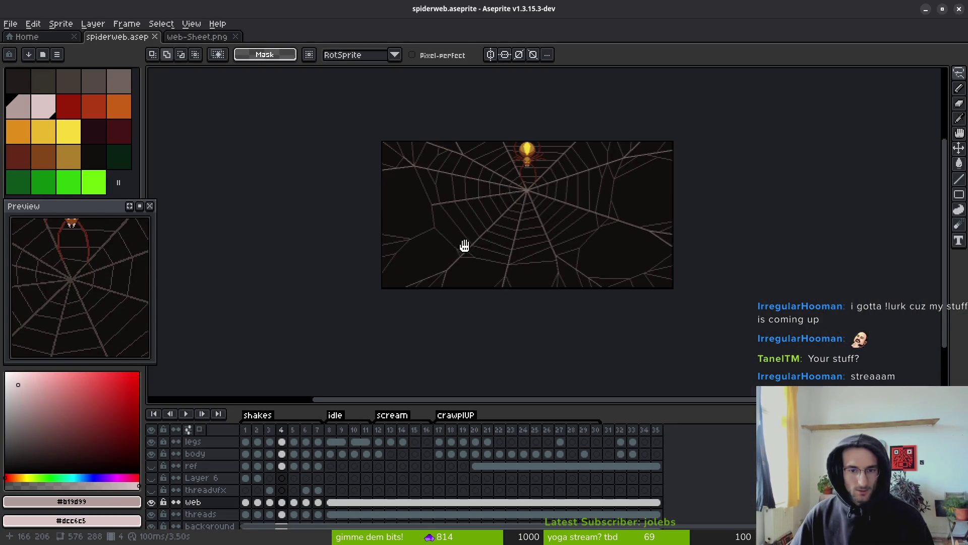
key(super)
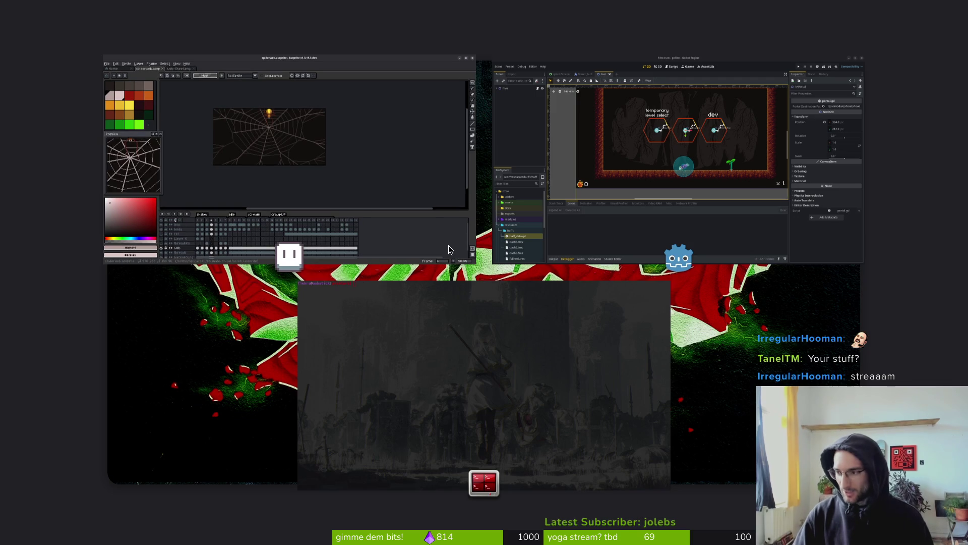
Browse to the pollinate-or-die assets sprites folder in Files and select its files.
key(super+e)
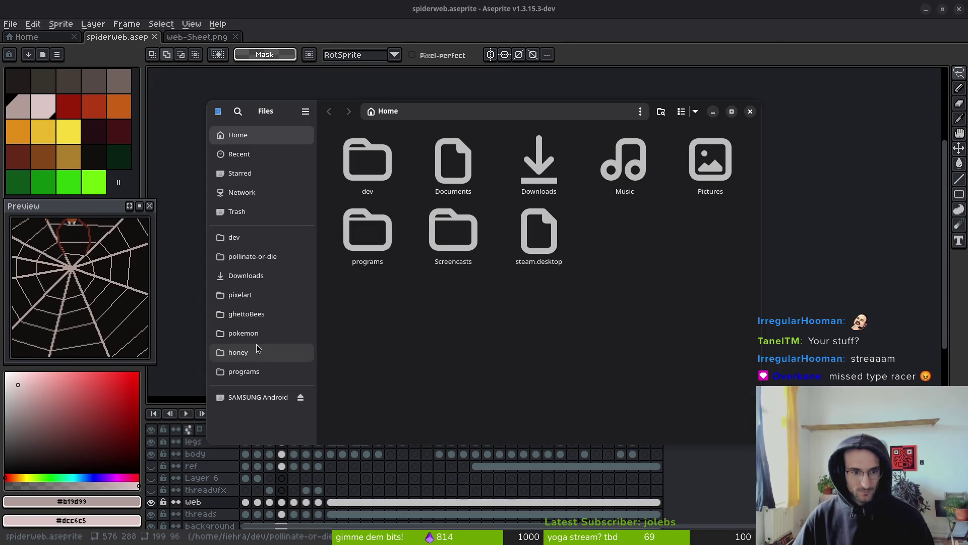
click(262, 257)
double_click(453, 161)
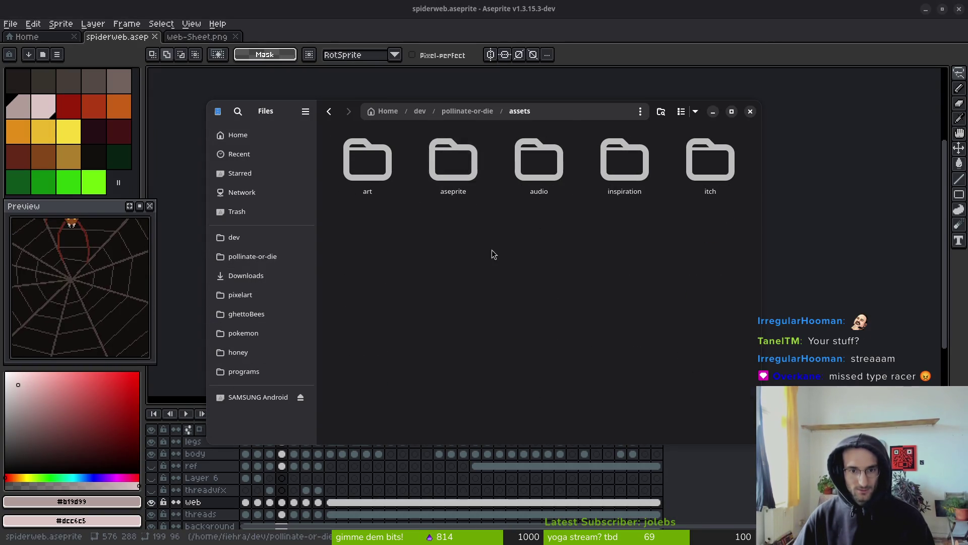
double_click(453, 161)
key(ctrl+a)
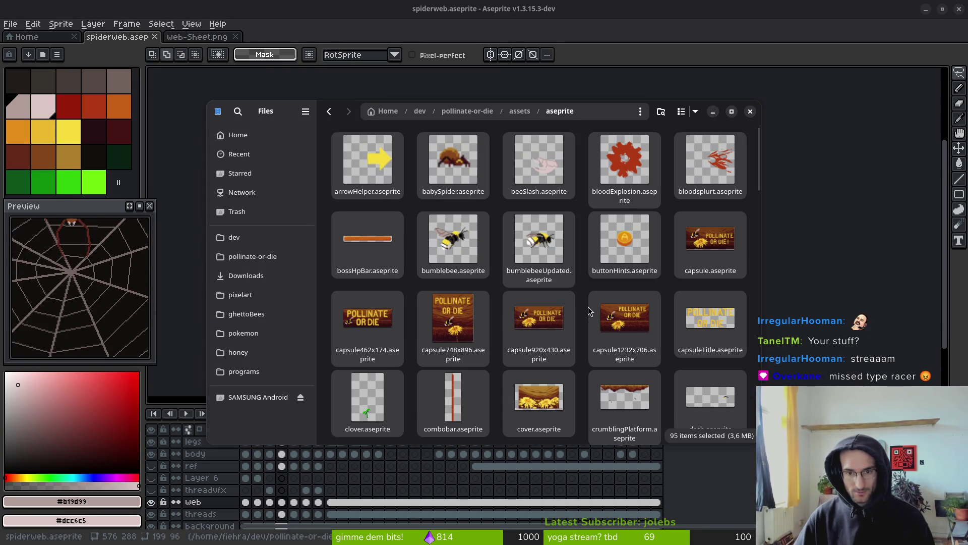
Go to dev/pixelart/art, then undo an accidental trashing of all its files.
click(247, 238)
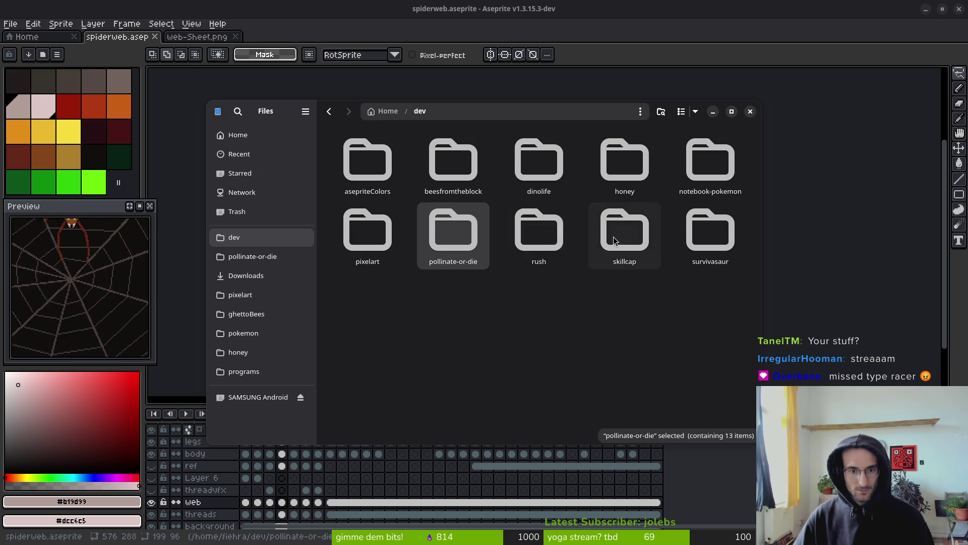
double_click(367, 234)
double_click(367, 161)
key(ctrl+a)
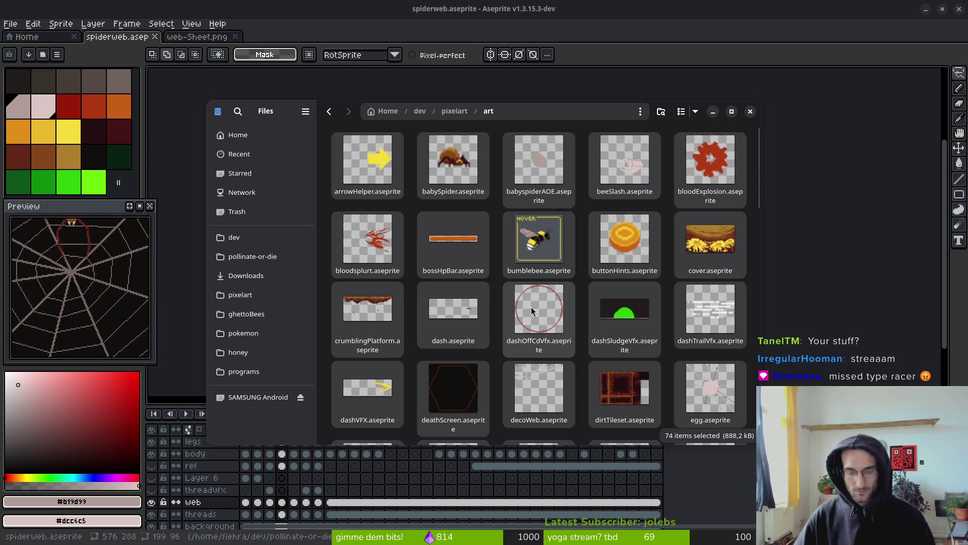
key(Delete)
key(ctrl+z)
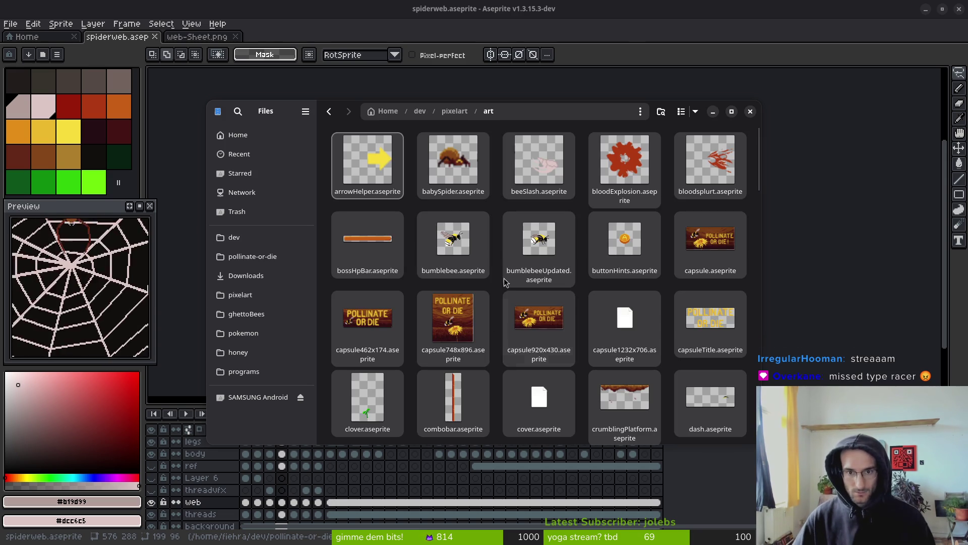
Select only web.aseprite and move it to the trash.
scroll(593, 296, down, 3)
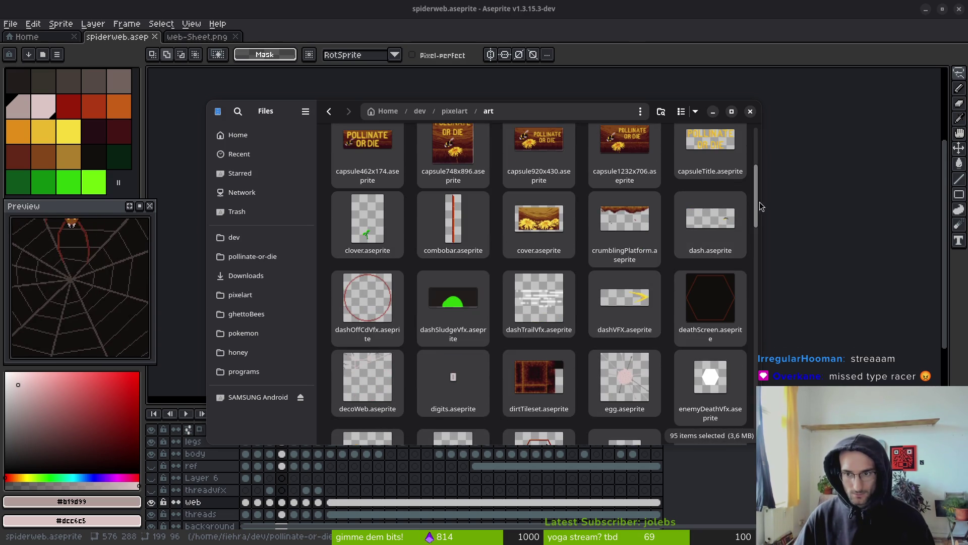
drag(759, 207, 759, 434)
click(718, 392)
key(Delete)
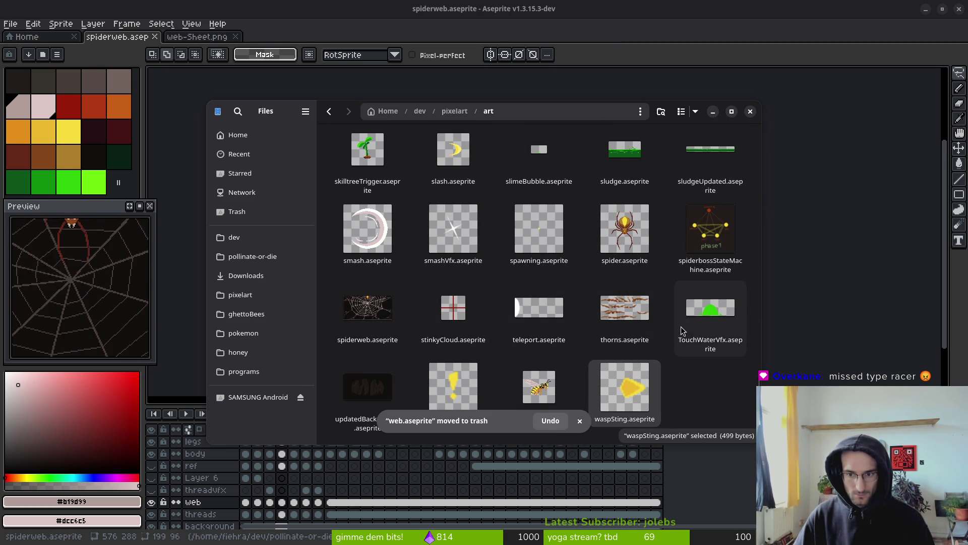
Look through the art folder's remaining files, then close Files and switch to the typer.io browser.
scroll(694, 311, up, 1)
scroll(454, 283, up, 2)
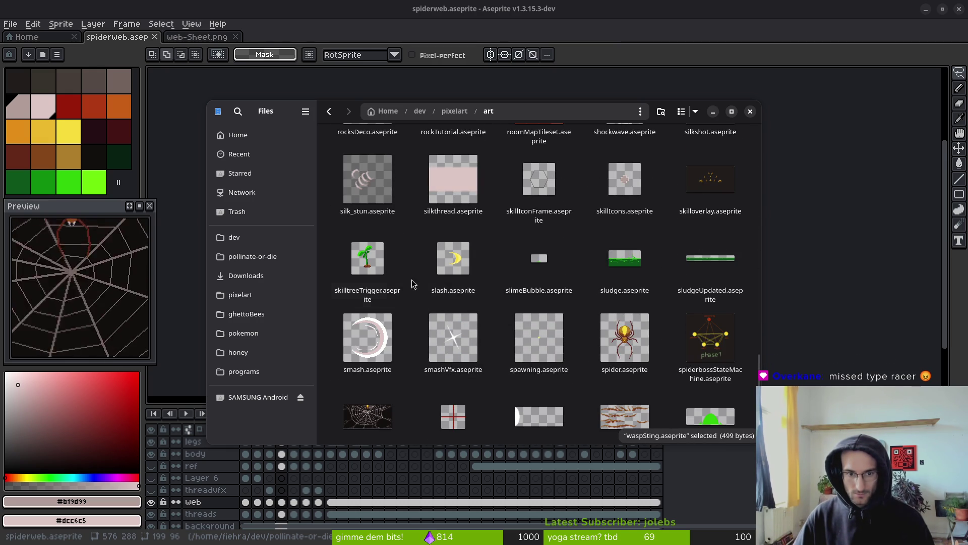
scroll(625, 298, up, 2)
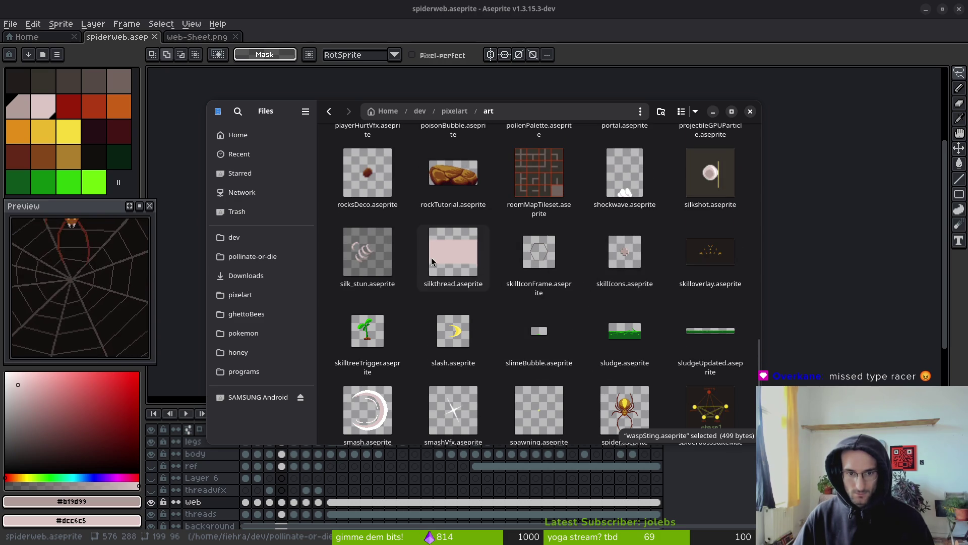
scroll(391, 259, up, 1)
scroll(393, 259, up, 2)
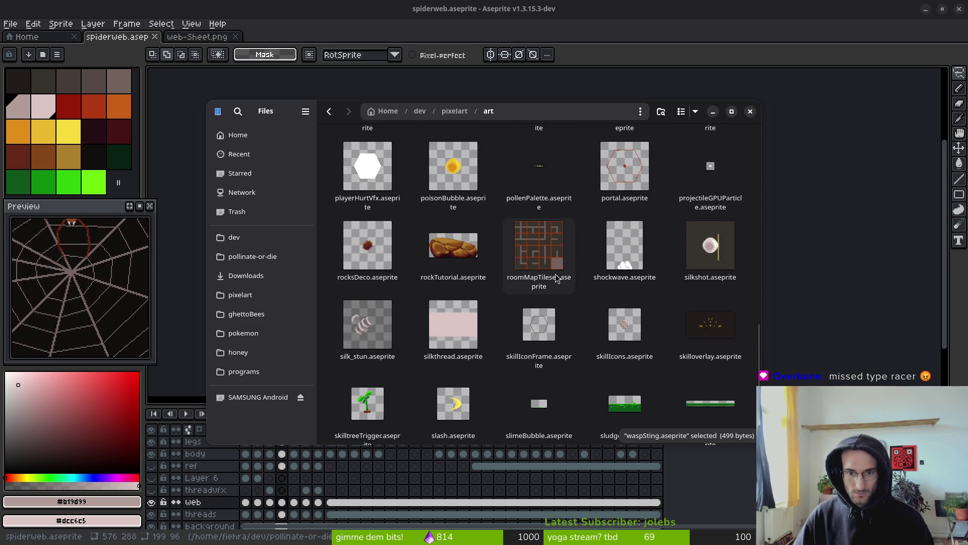
scroll(441, 268, up, 2)
click(448, 360)
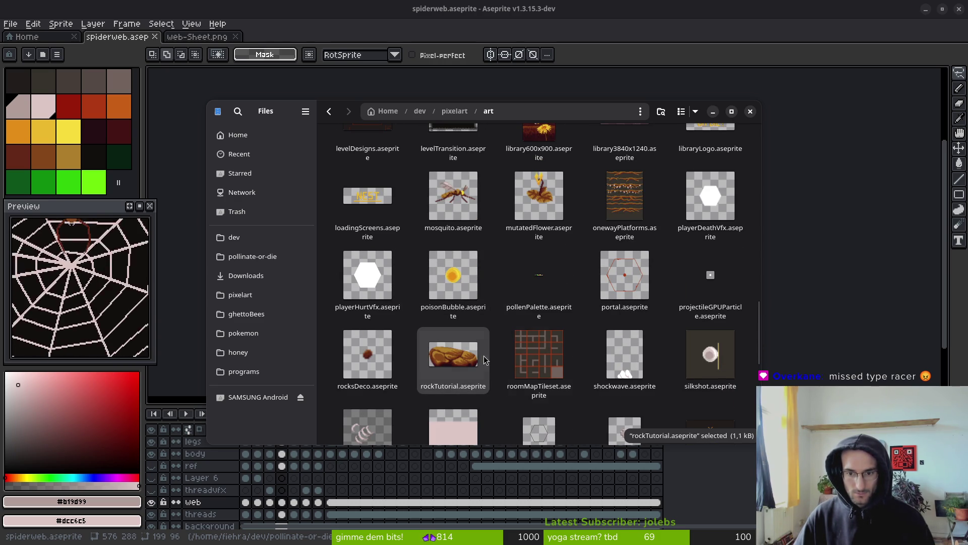
scroll(601, 362, up, 1)
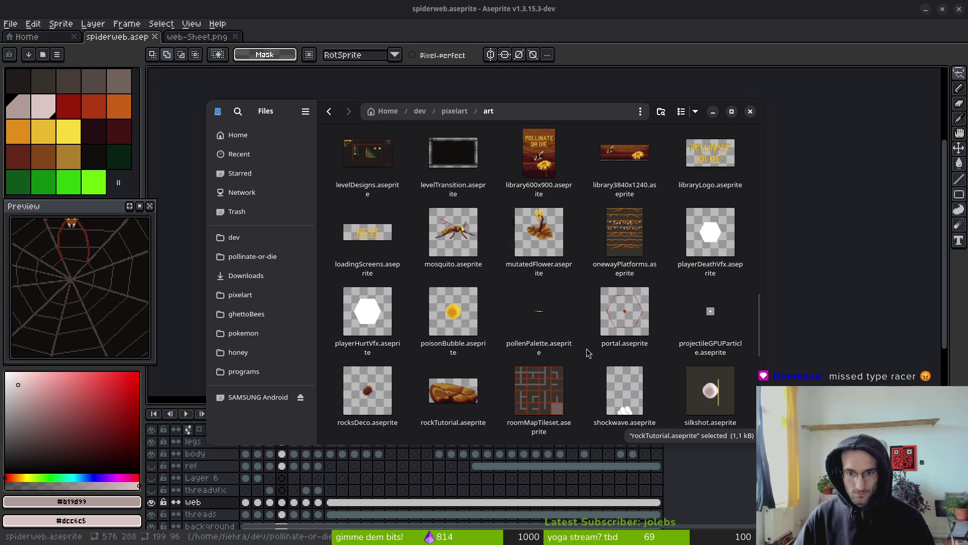
scroll(580, 319, up, 4)
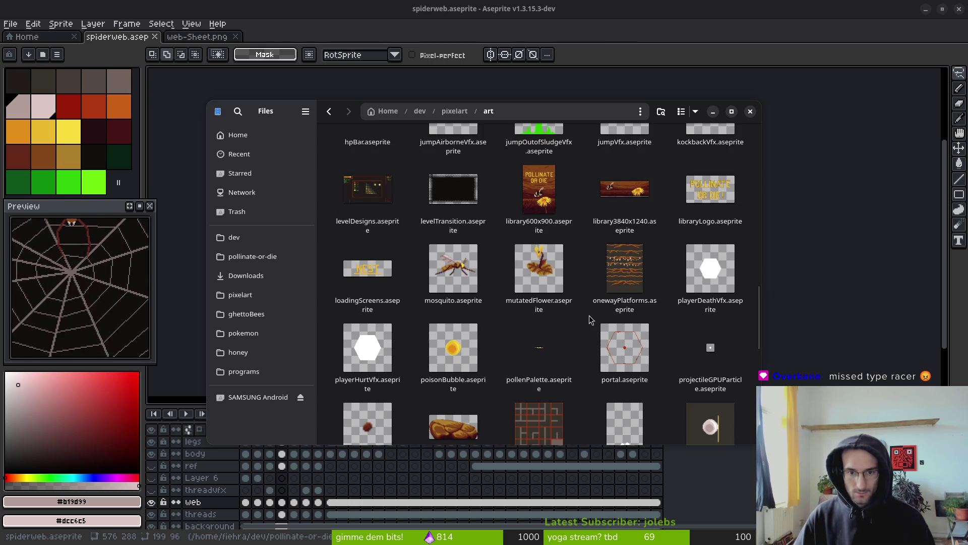
scroll(582, 343, up, 4)
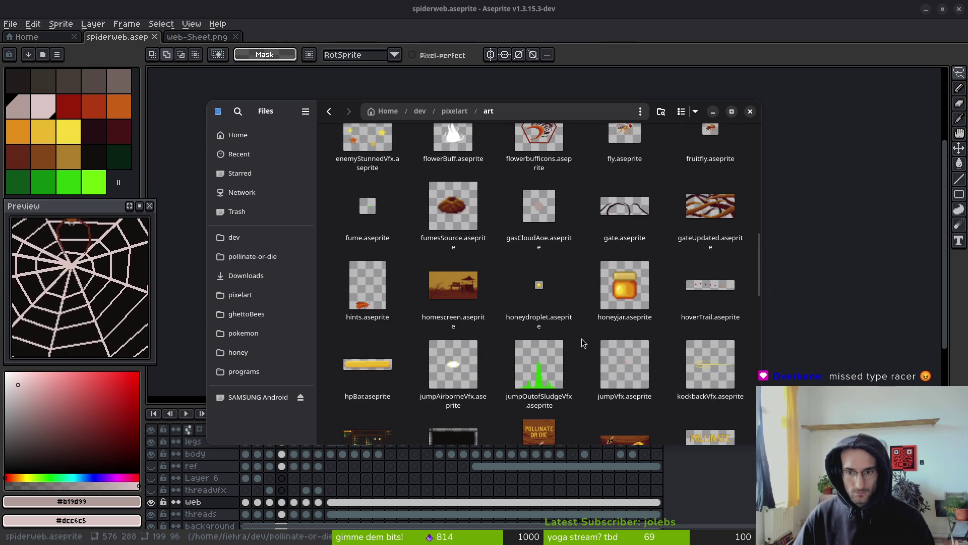
scroll(580, 348, up, 4)
scroll(585, 351, down, 5)
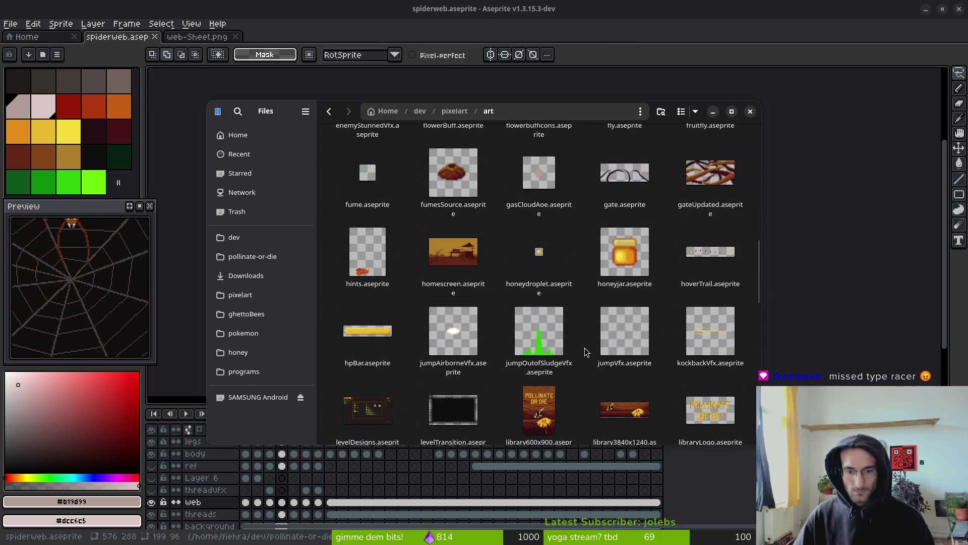
scroll(591, 349, up, 4)
scroll(591, 351, down, 3)
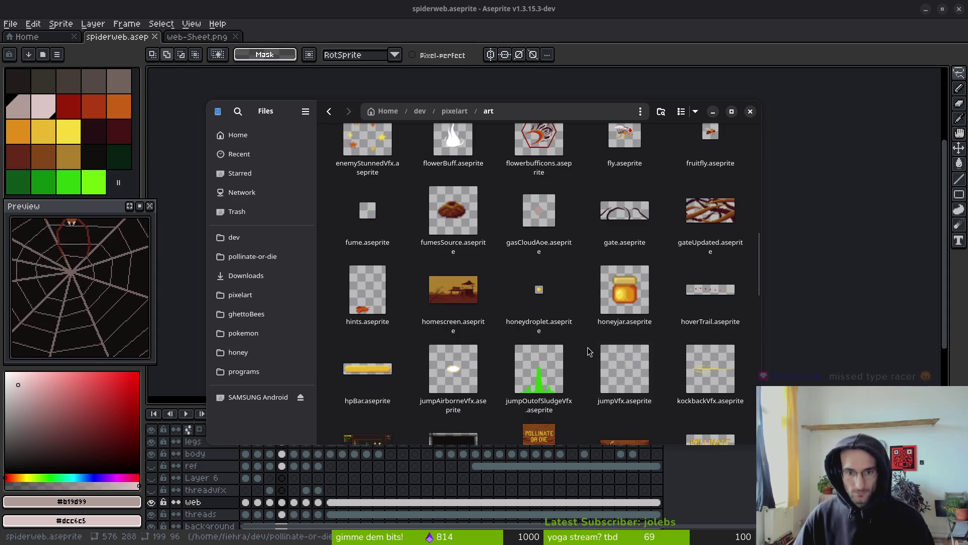
scroll(593, 351, up, 3)
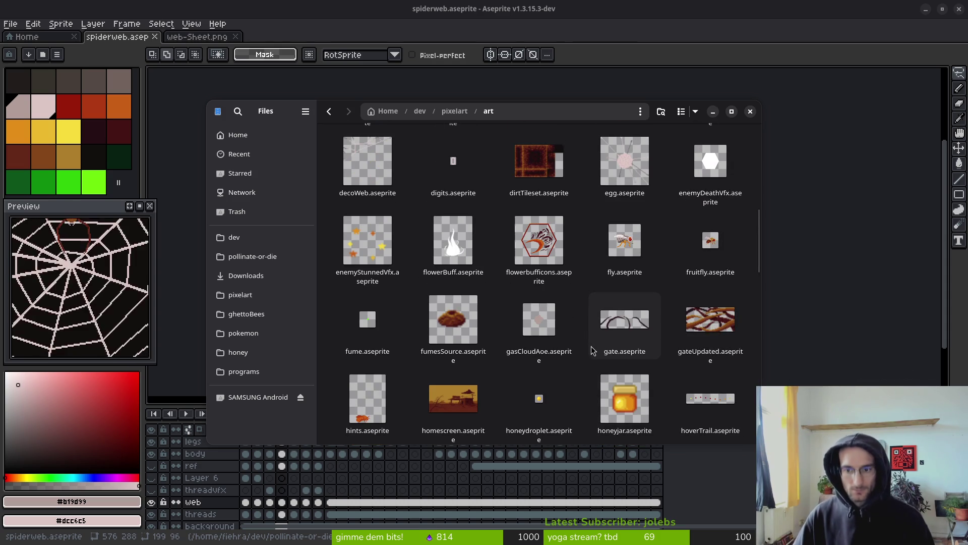
scroll(594, 349, up, 5)
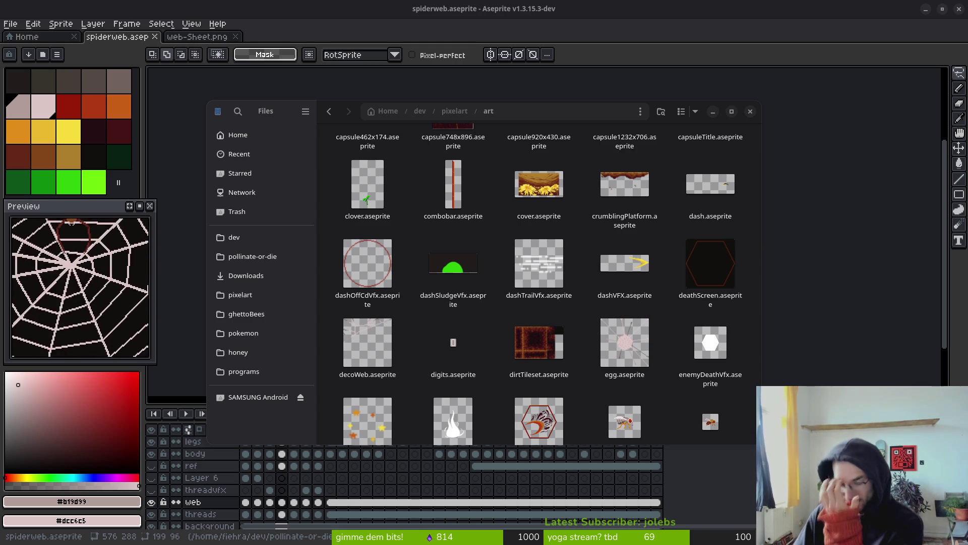
scroll(500, 184, up, 4)
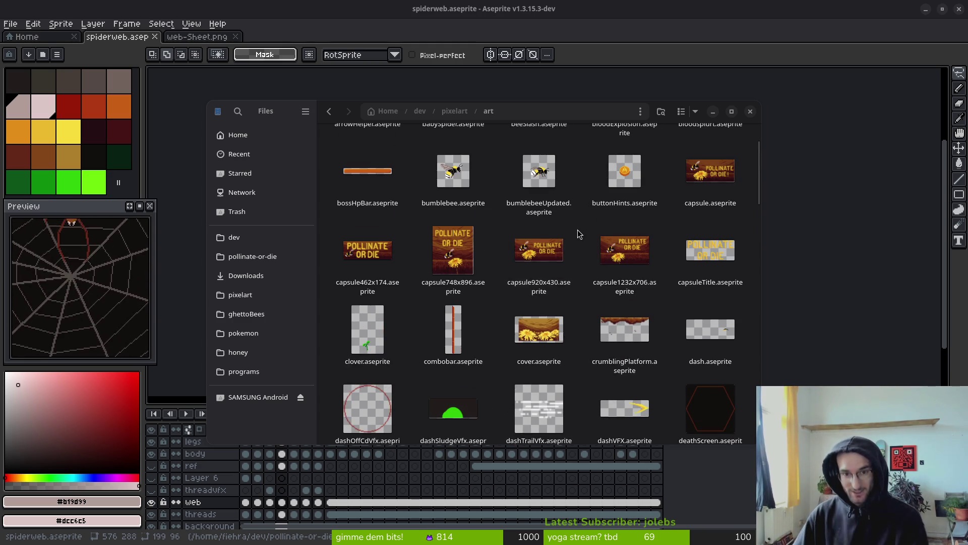
click(750, 112)
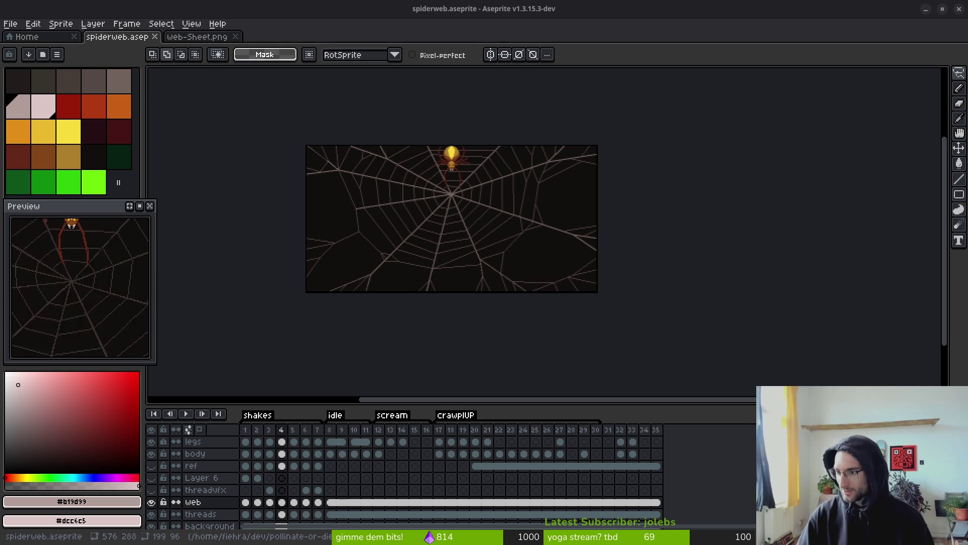
key(alt+Tab)
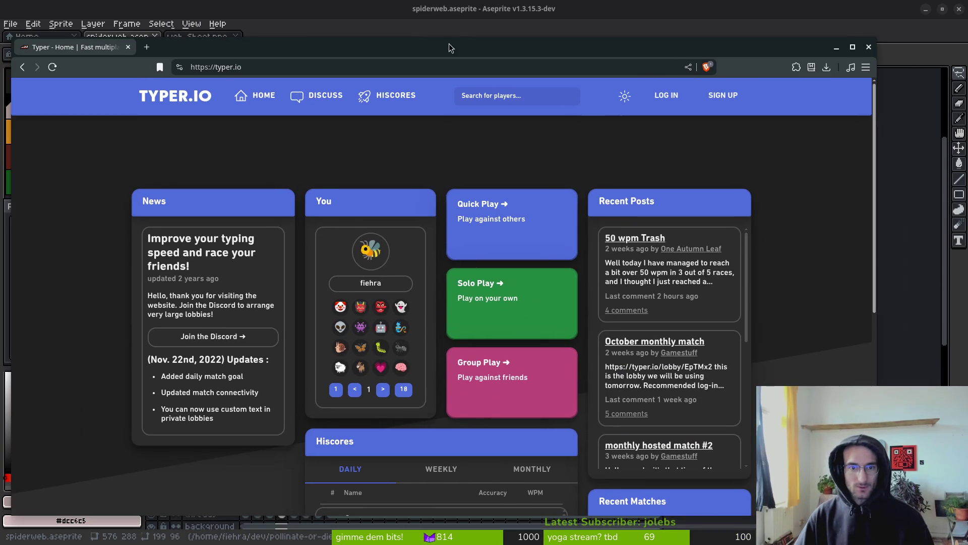
Start a private Group Play lobby for up to 15 players and copy its invite link.
drag(449, 47, 464, 47)
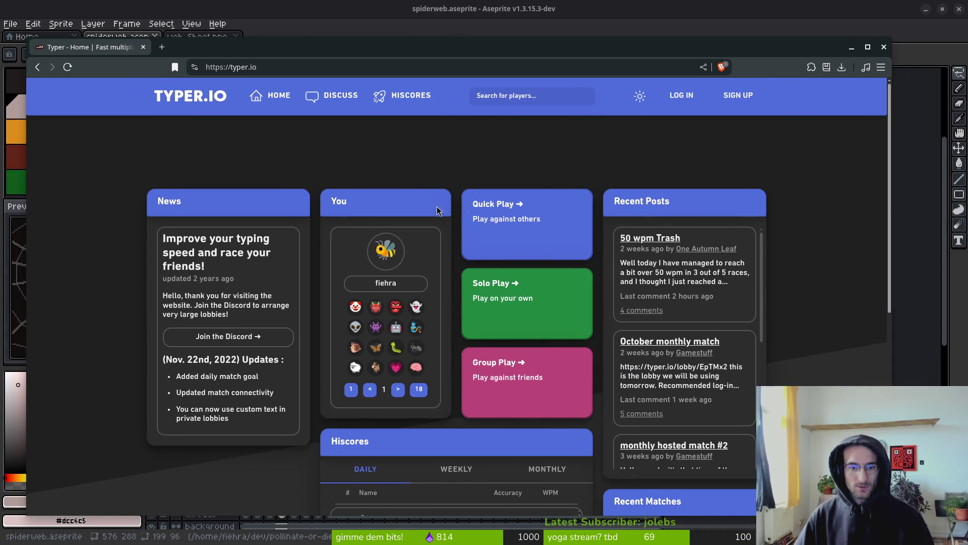
click(516, 380)
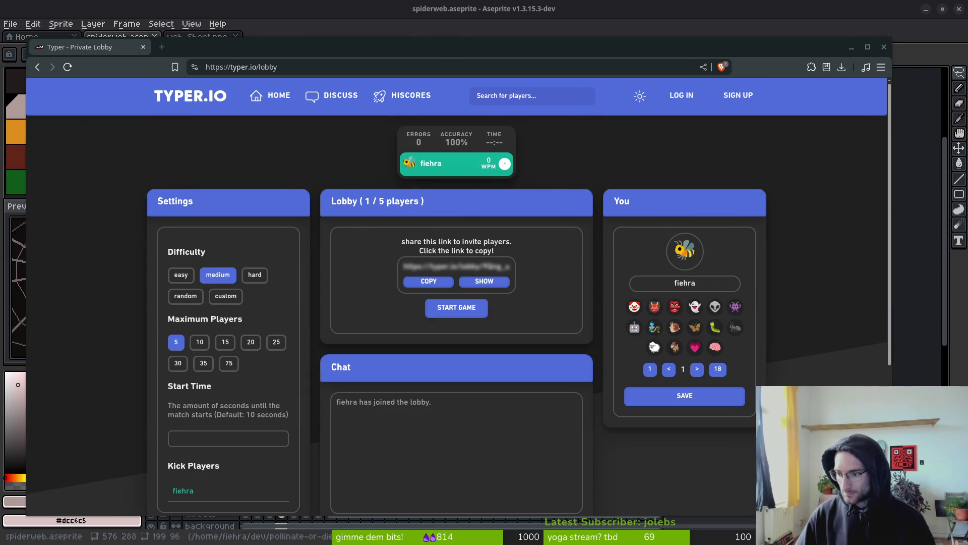
click(429, 281)
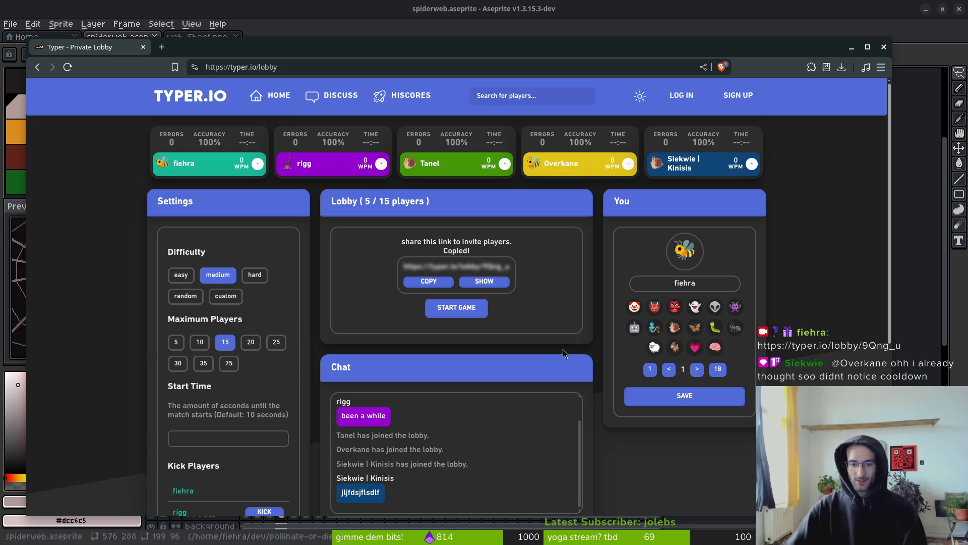
Type the Blade Runner quote through 'like tears in rain.', correcting typos along the way.
click(450, 309)
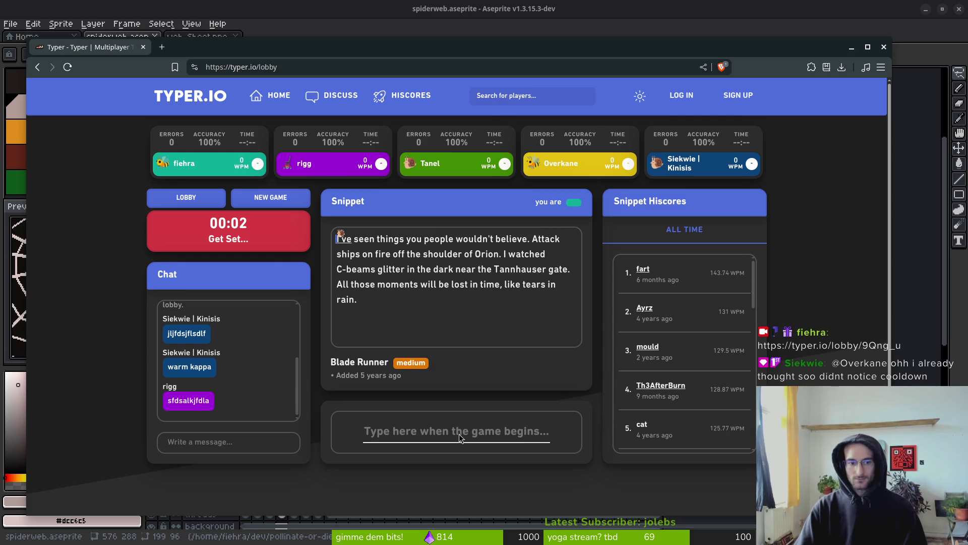
text(I=)
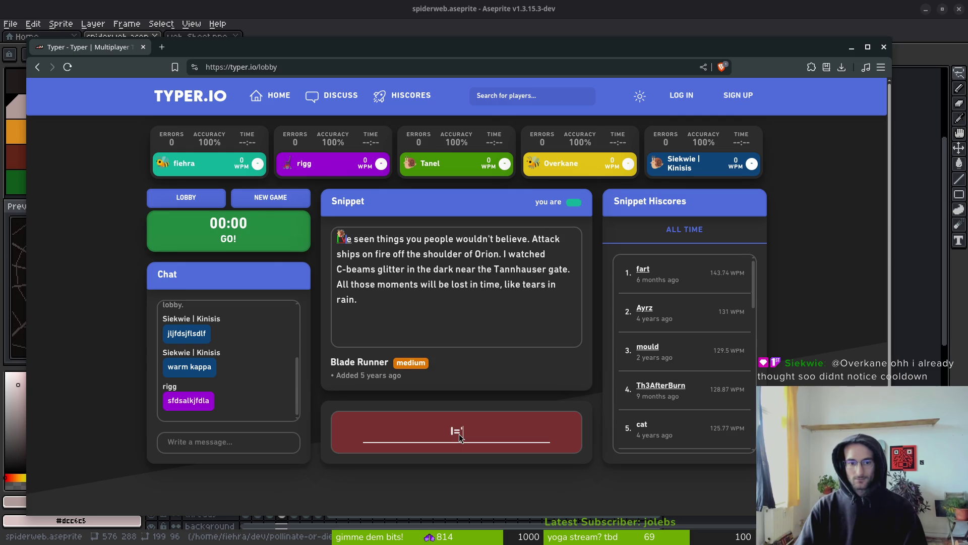
key(BackSpace)
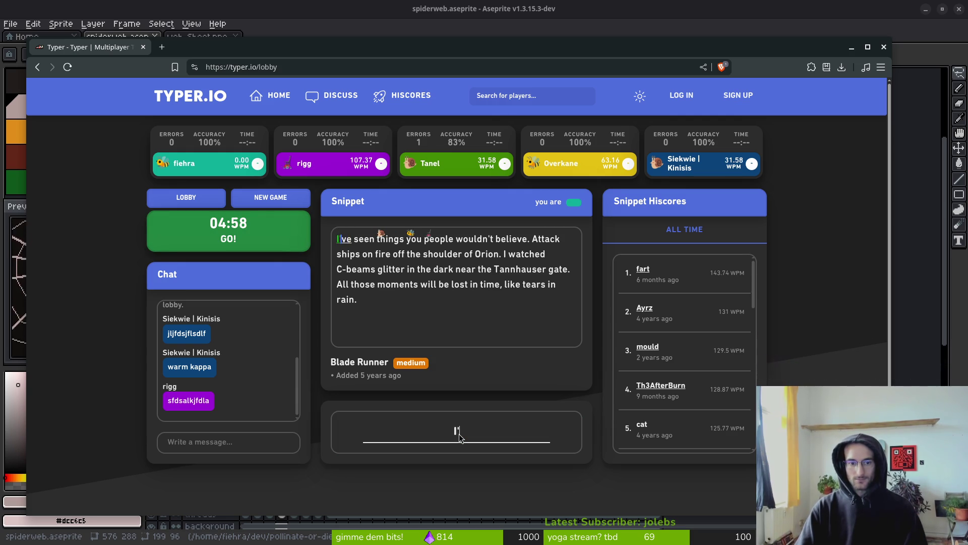
text('ve sdeet)
key(BackSpace)
key(BackSpace)
key(BackSpace)
key(BackSpace)
text(e)
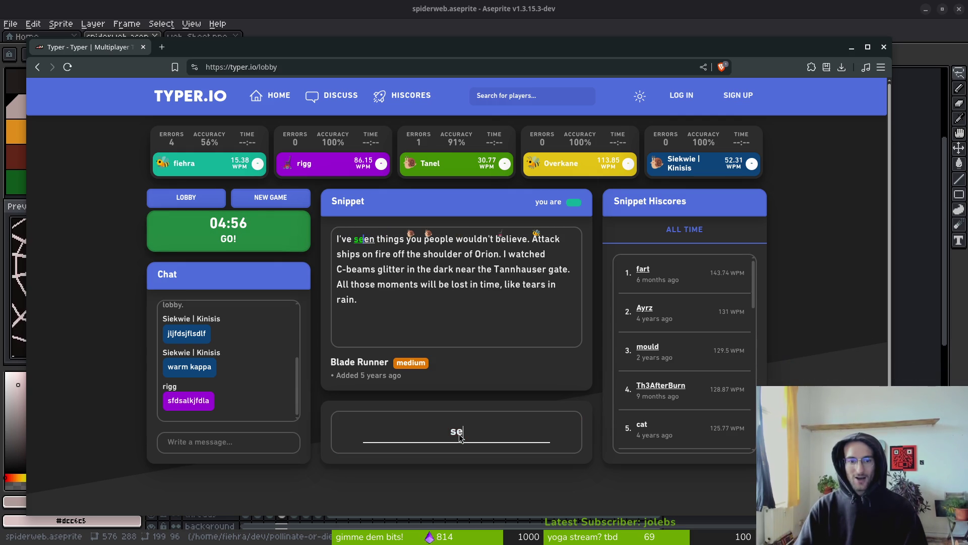
text(en things you people)
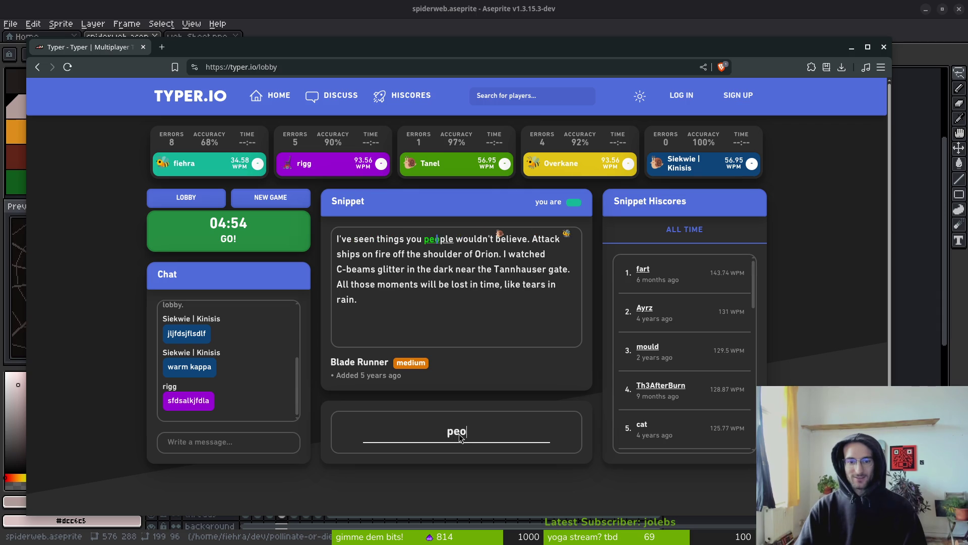
text( would)
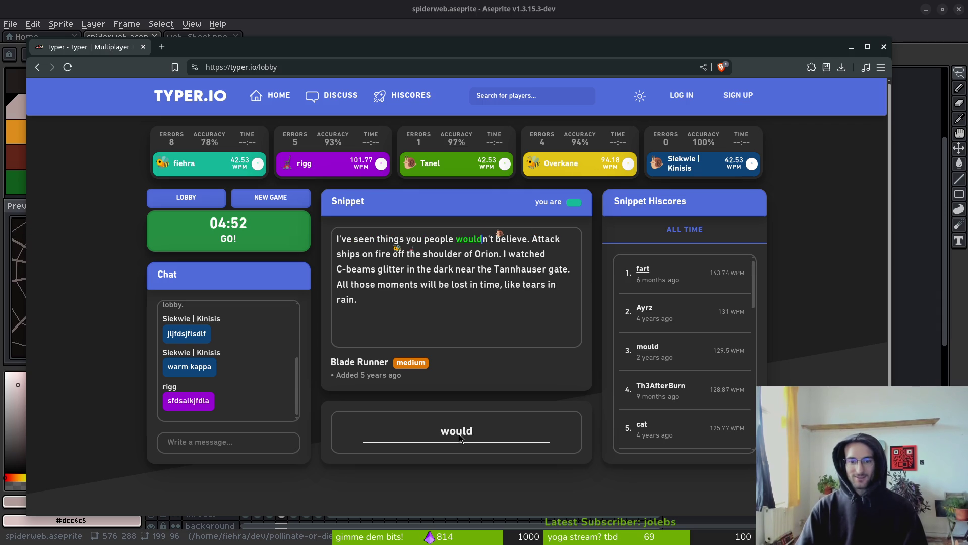
text(n't believe)
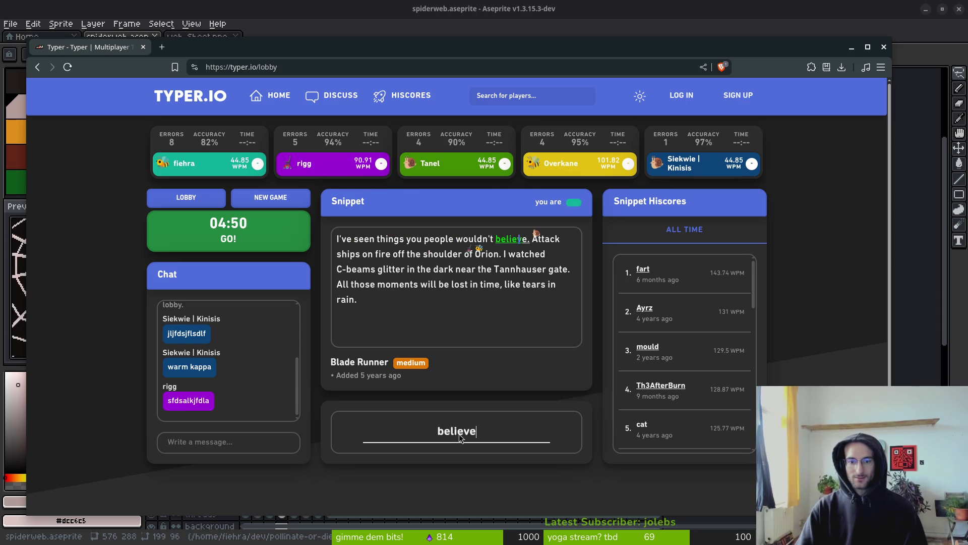
text(. tack ship)
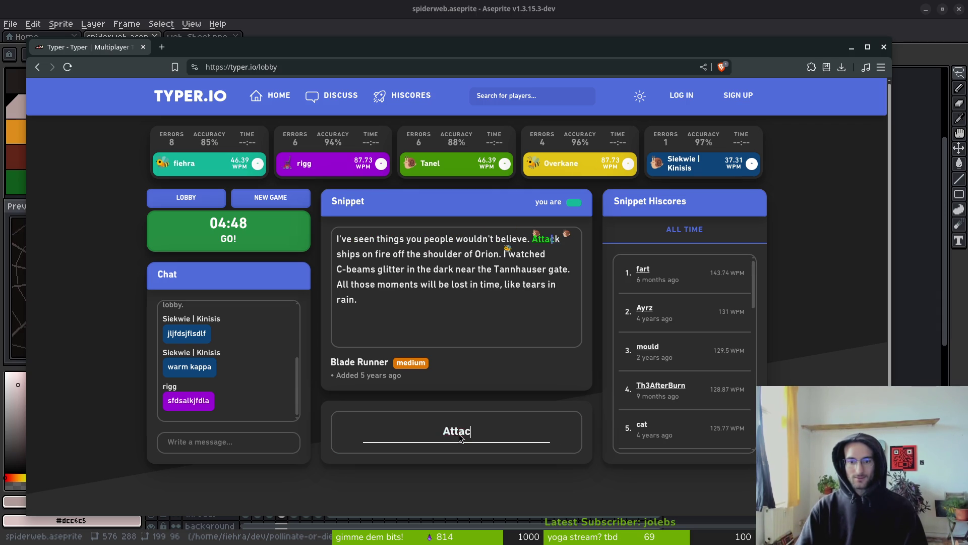
text(s on )
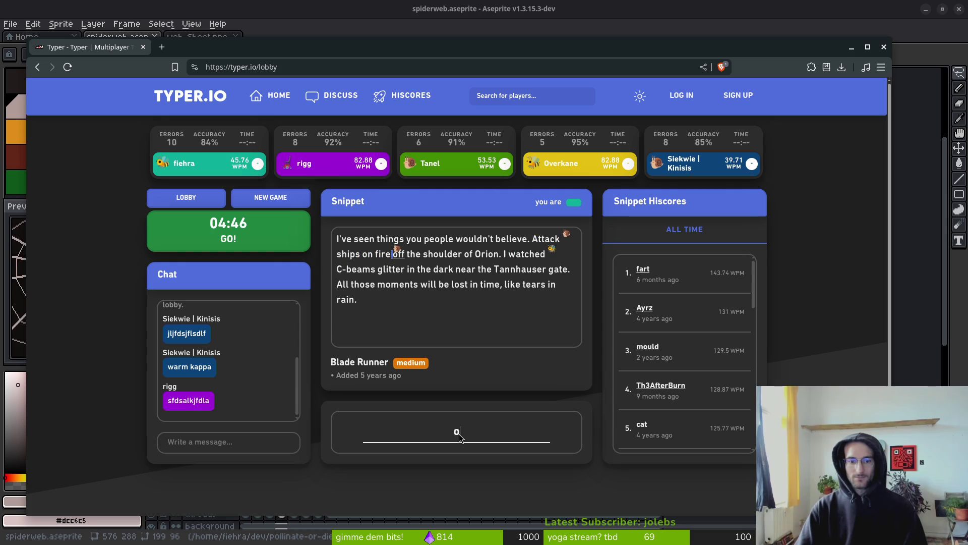
text(ff the shoulder of )
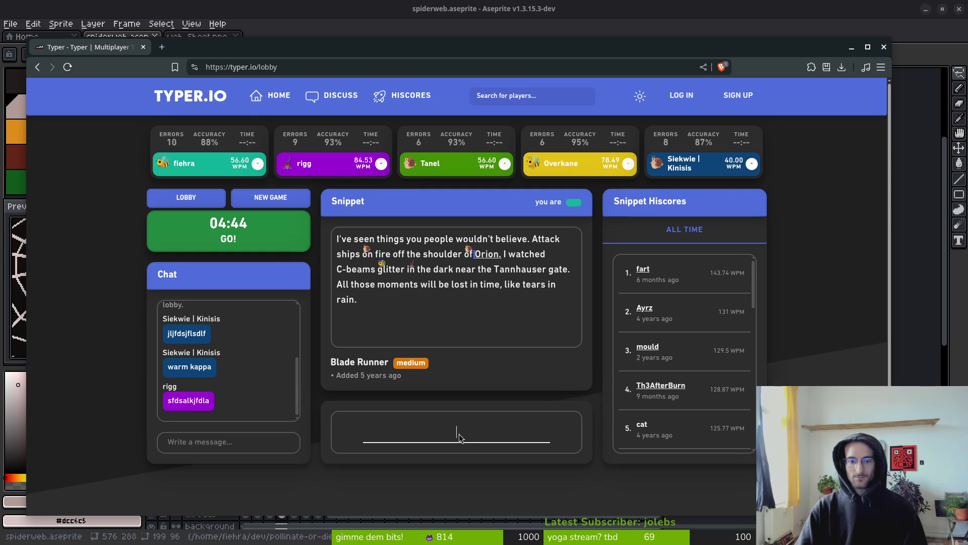
text(Orion)
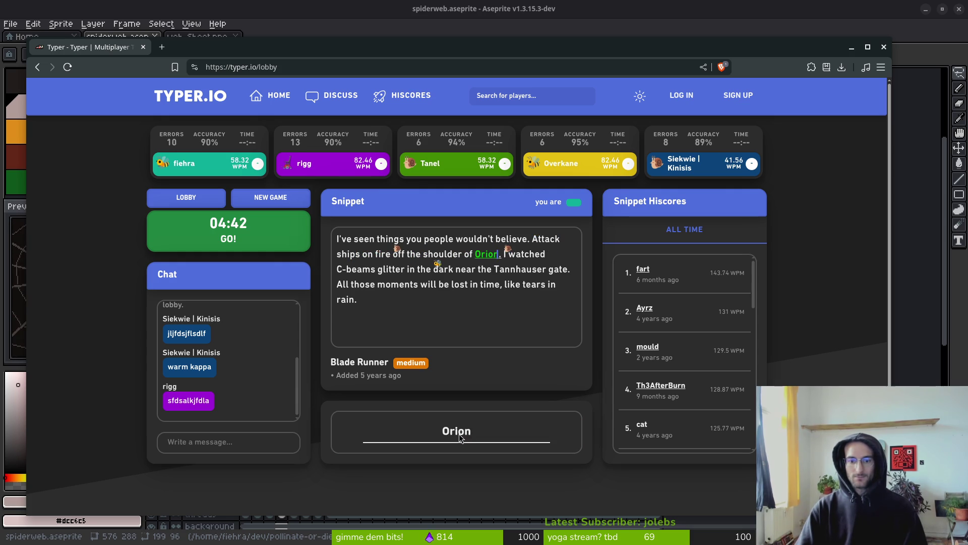
text(. I watched )
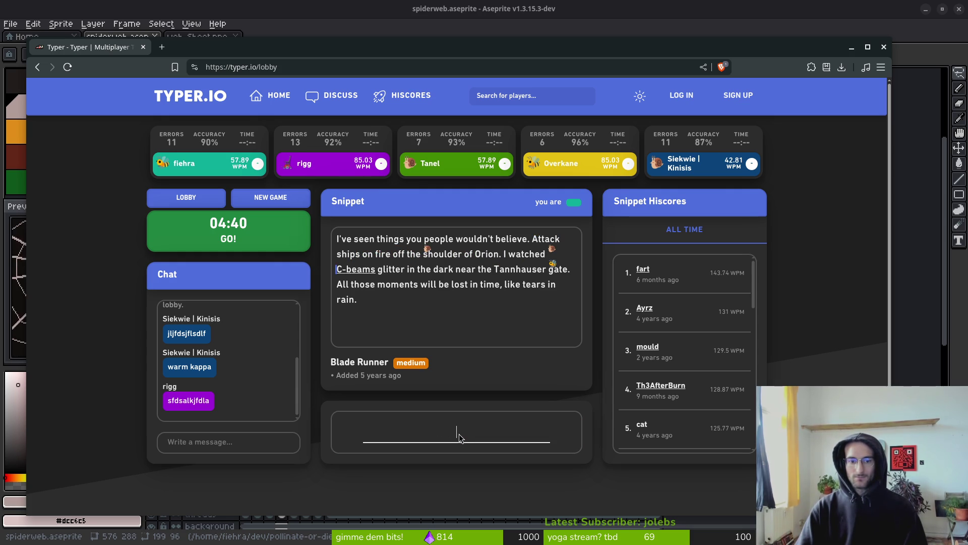
text(-)
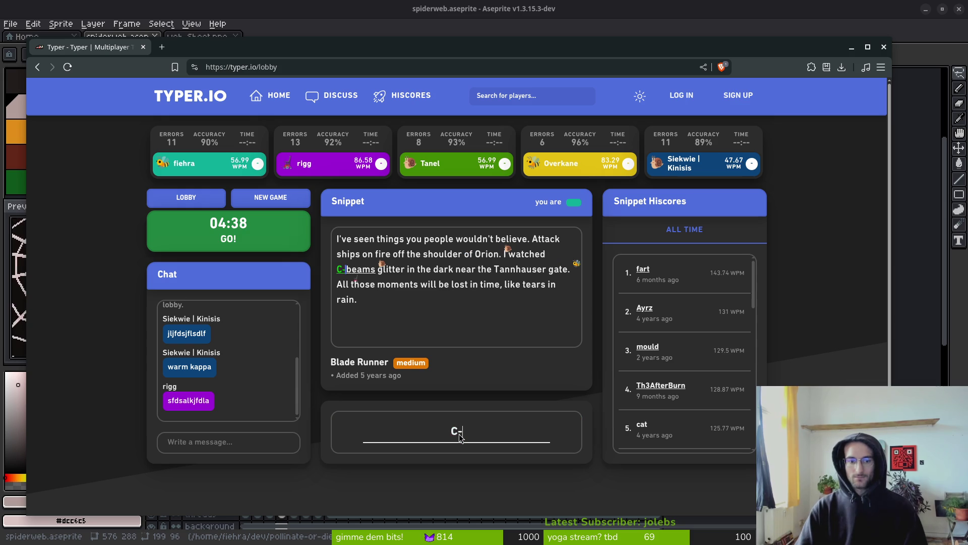
text(bems)
key(BackSpace)
key(BackSpace)
text(a)
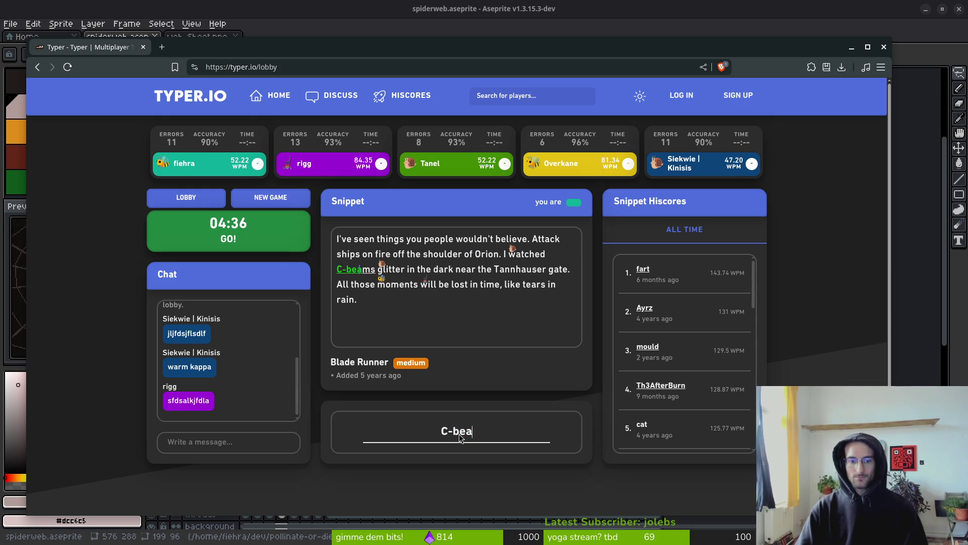
text(ms glitter in th)
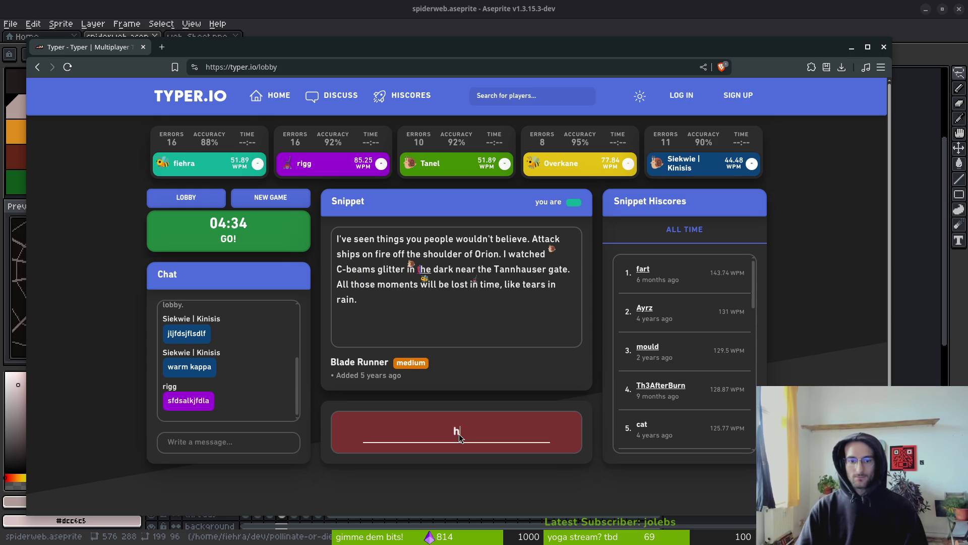
text(k nea)
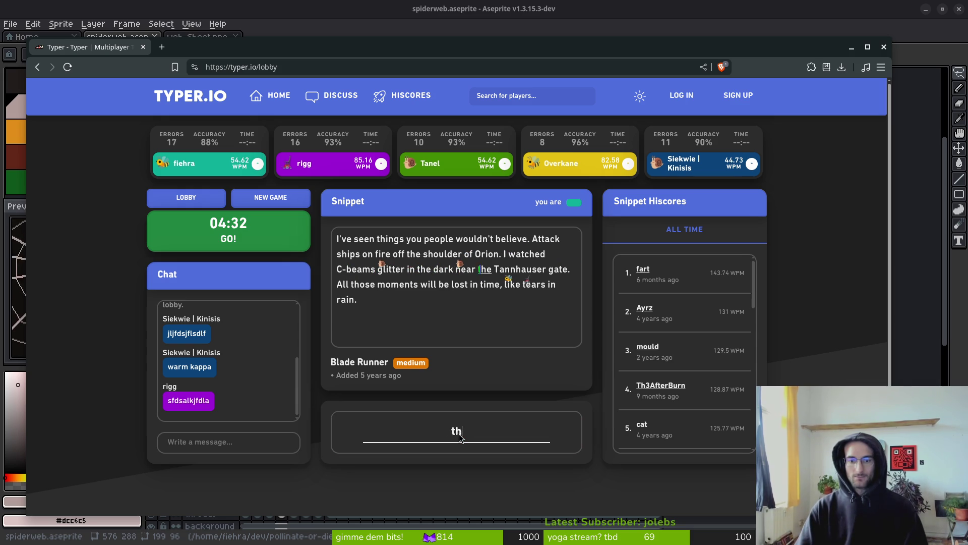
text(e t)
text(Tann)
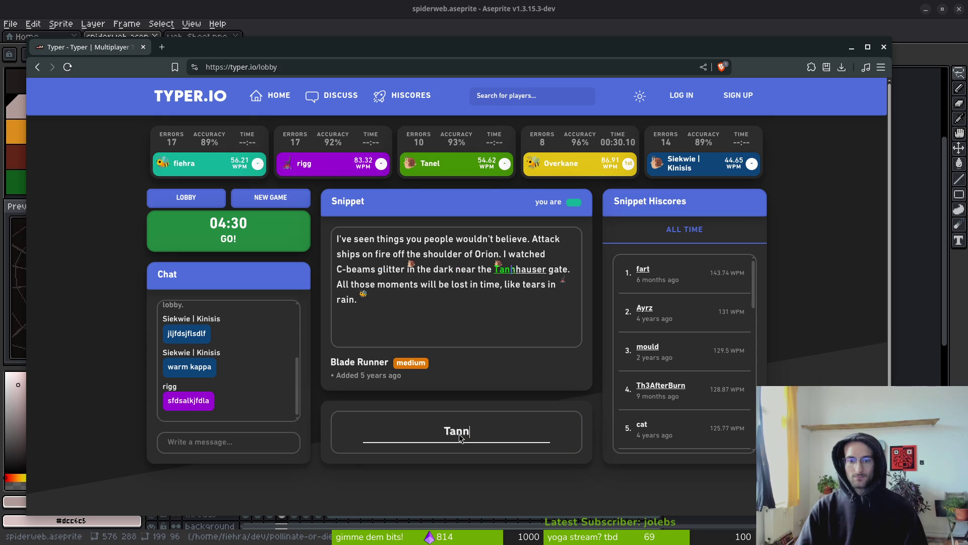
text(hauser gate. All those momen)
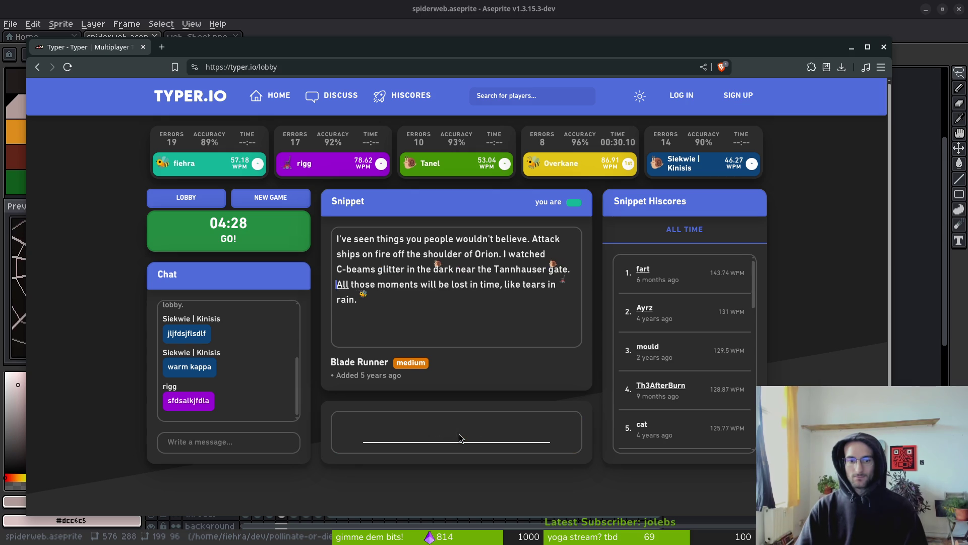
text(ts will be lost in )
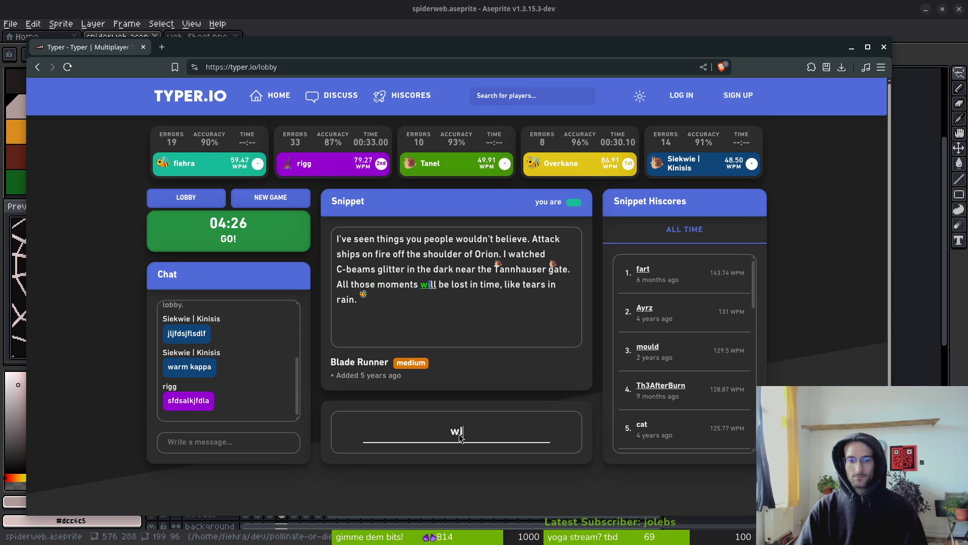
text(time,)
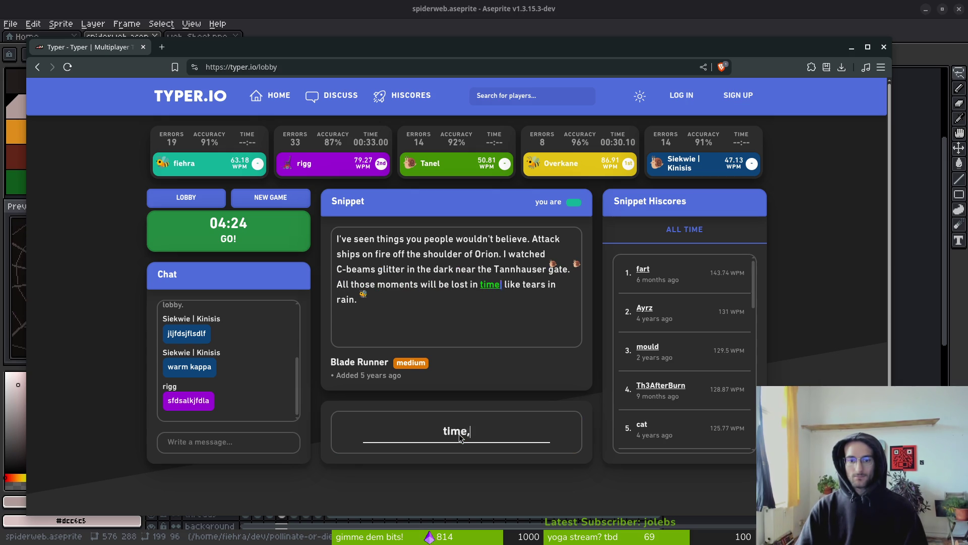
text( like tears in rain.)
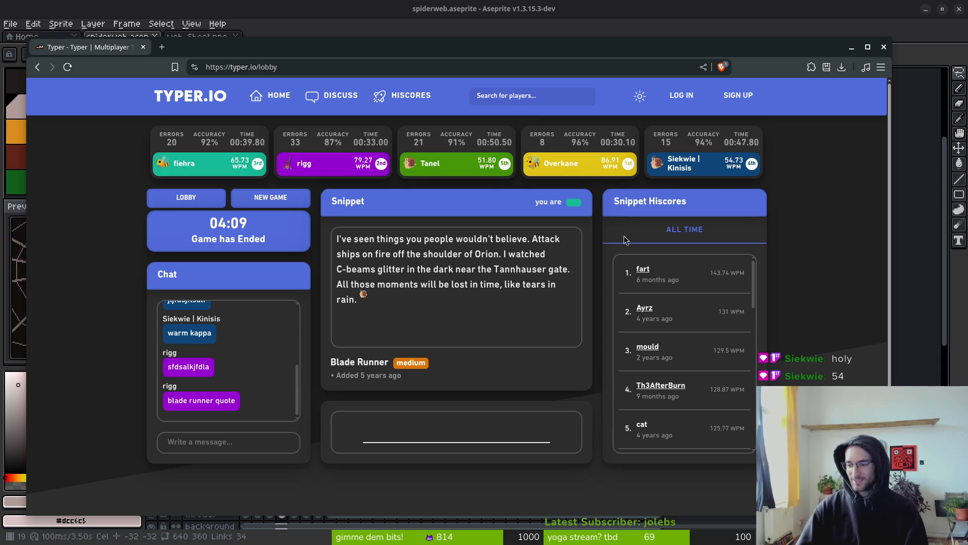
Start a new race and type the Harry Potter rock-cakes passage, fixing typos as you go.
click(265, 199)
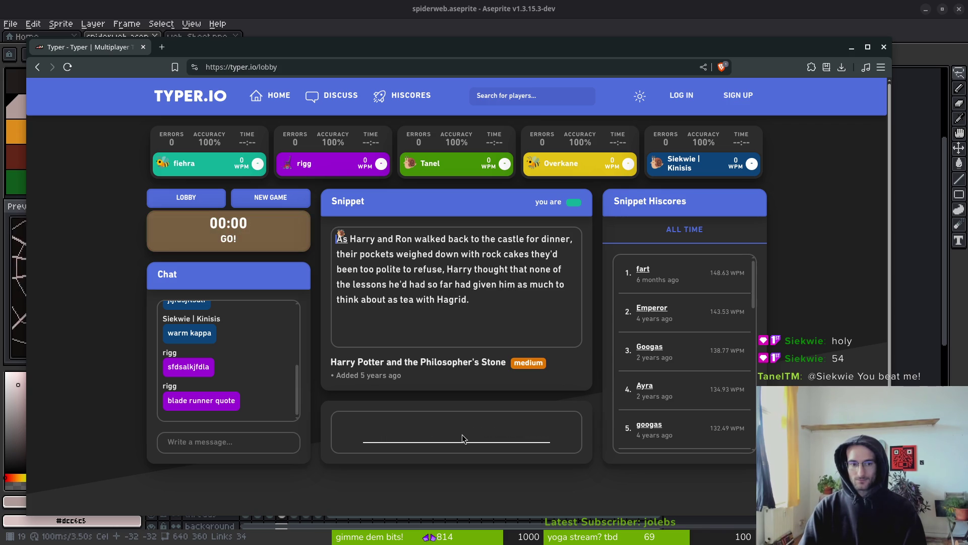
text(AsHarry an)
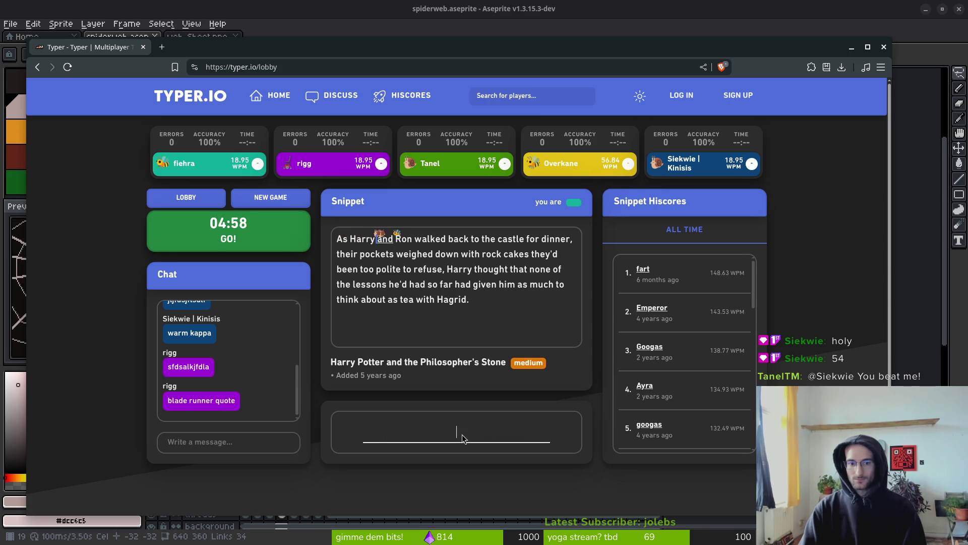
text(d Ron walked )
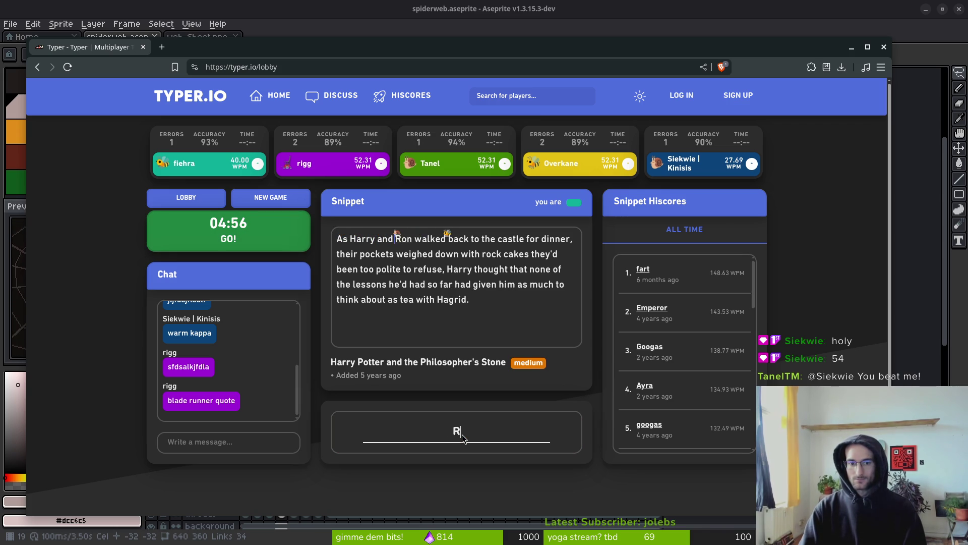
text(bac)
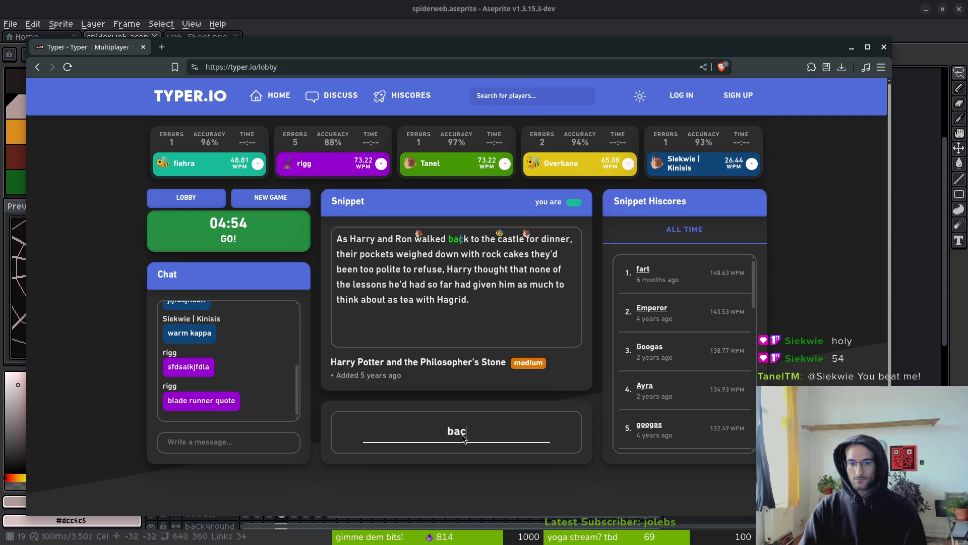
text(k to the castle for dinner, the)
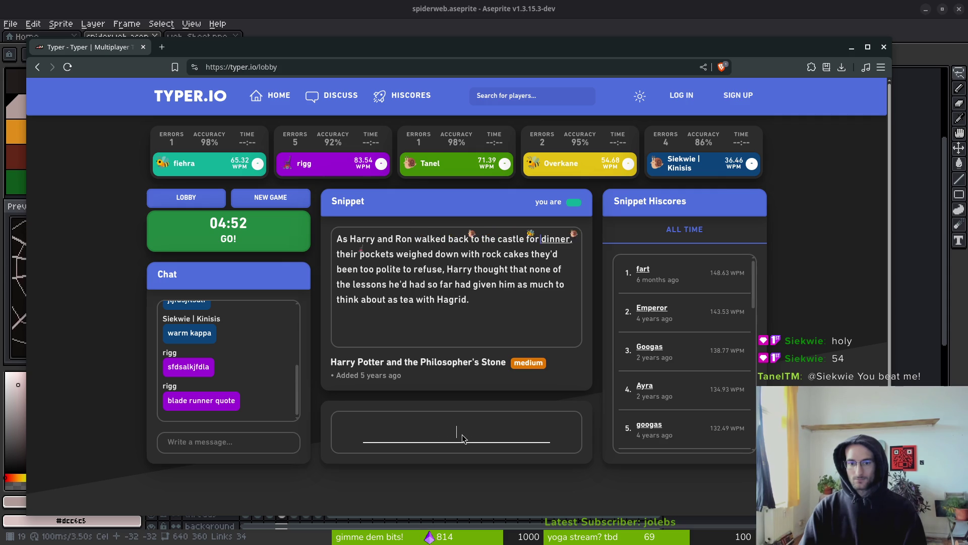
text(ir pc)
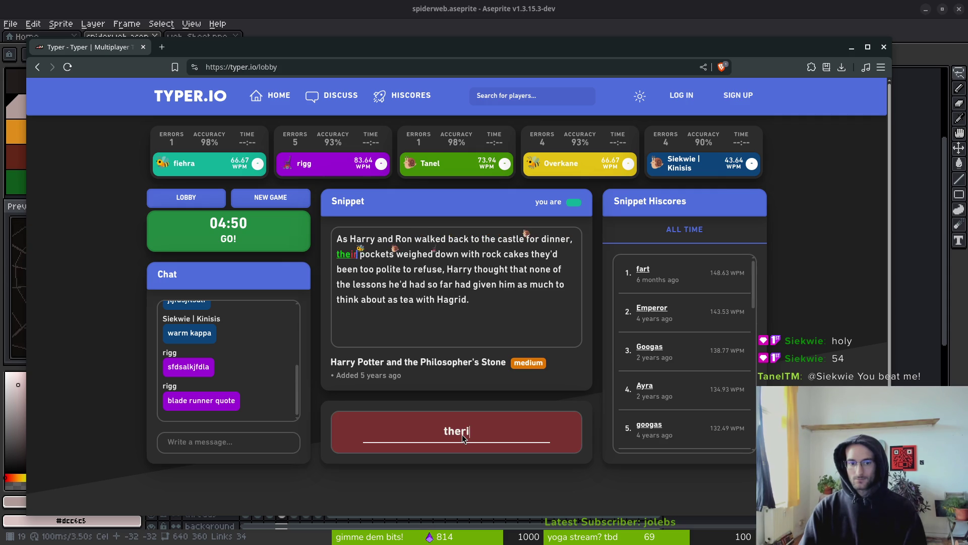
key(BackSpace)
text(ockl)
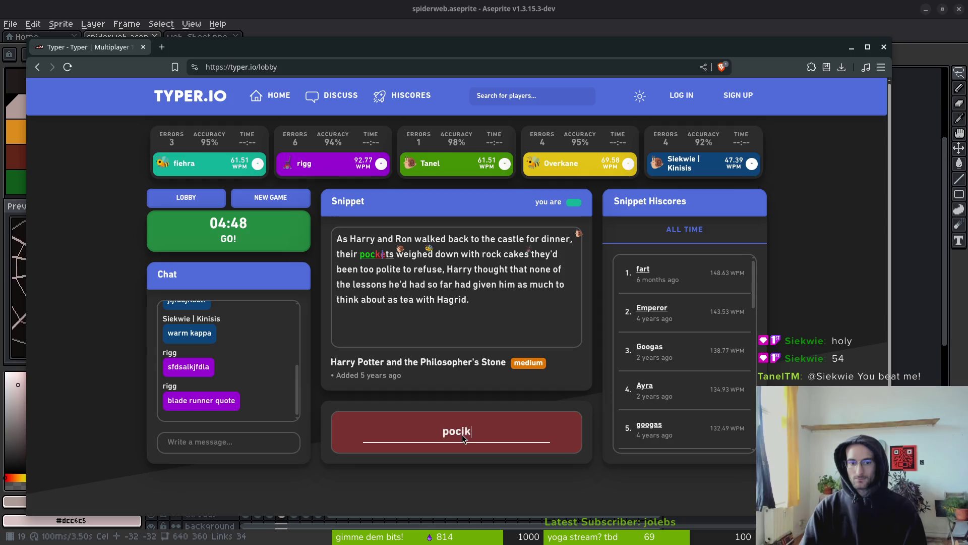
key(BackSpace)
key(BackSpace)
text(kets weighed down )
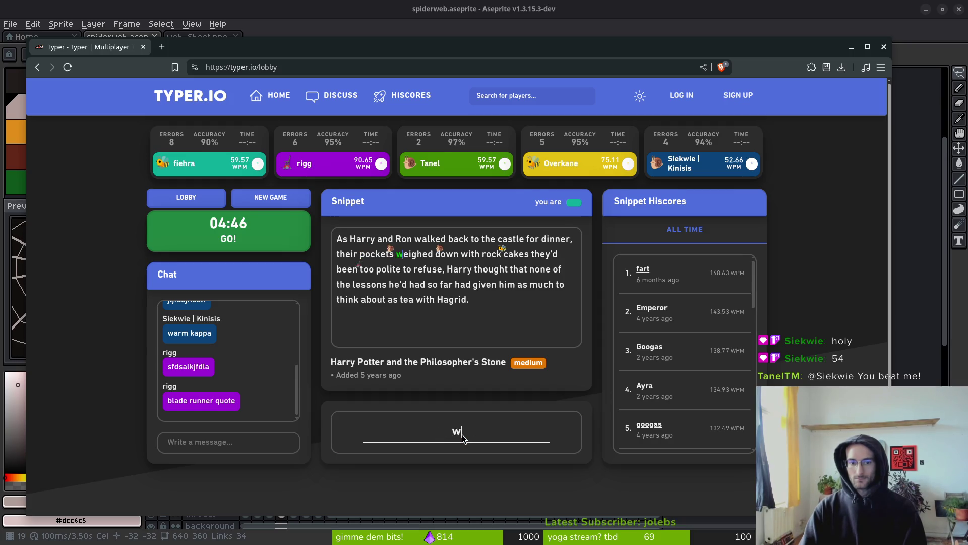
text(with rock c)
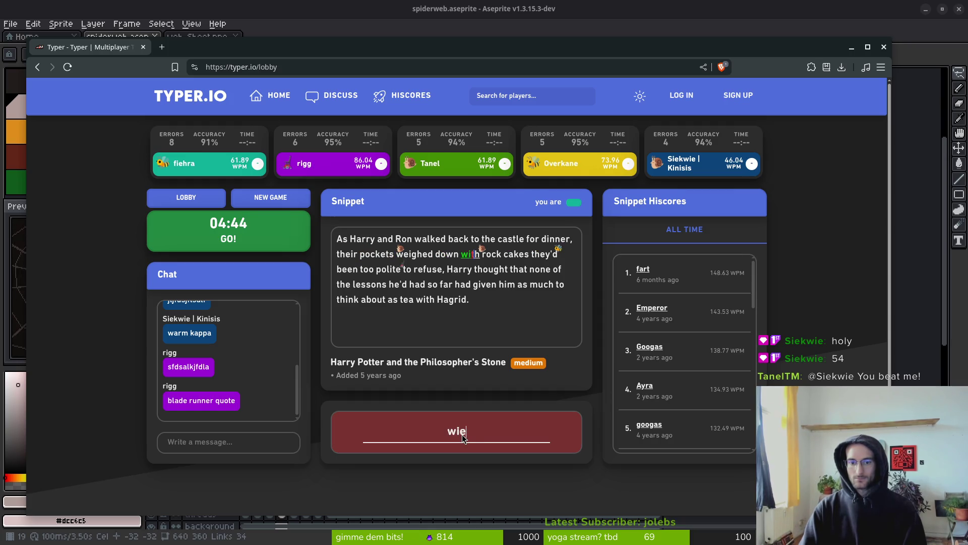
text(akes thex)
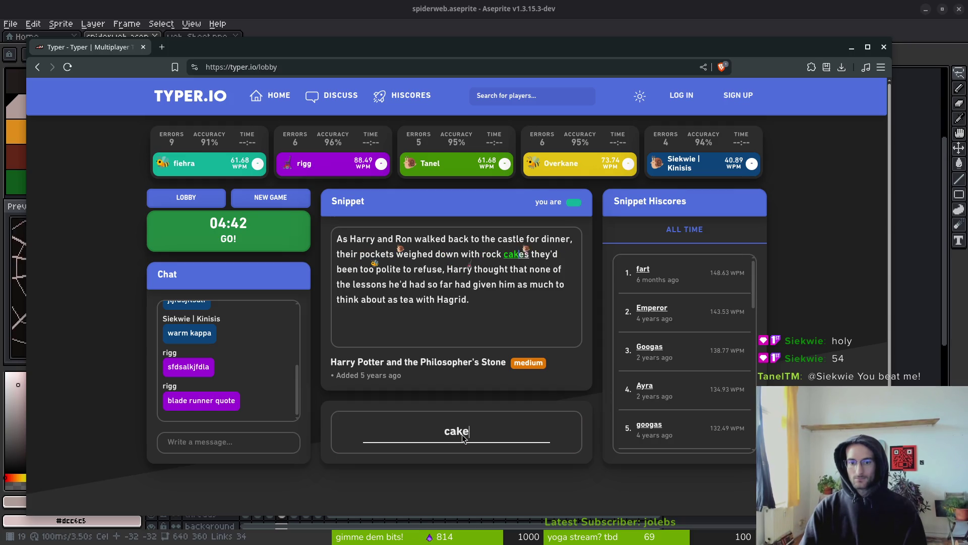
key(BackSpace)
text(y'd b)
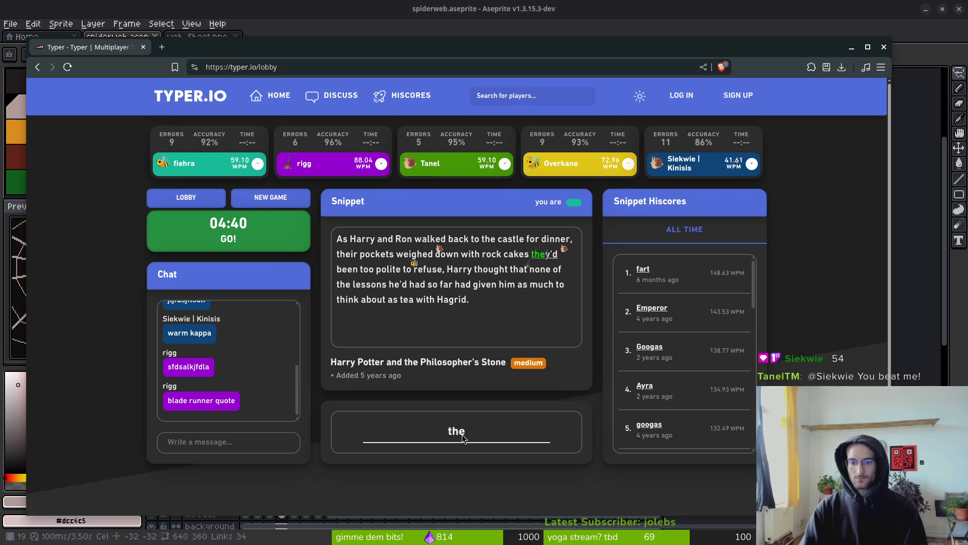
text(een too polidt)
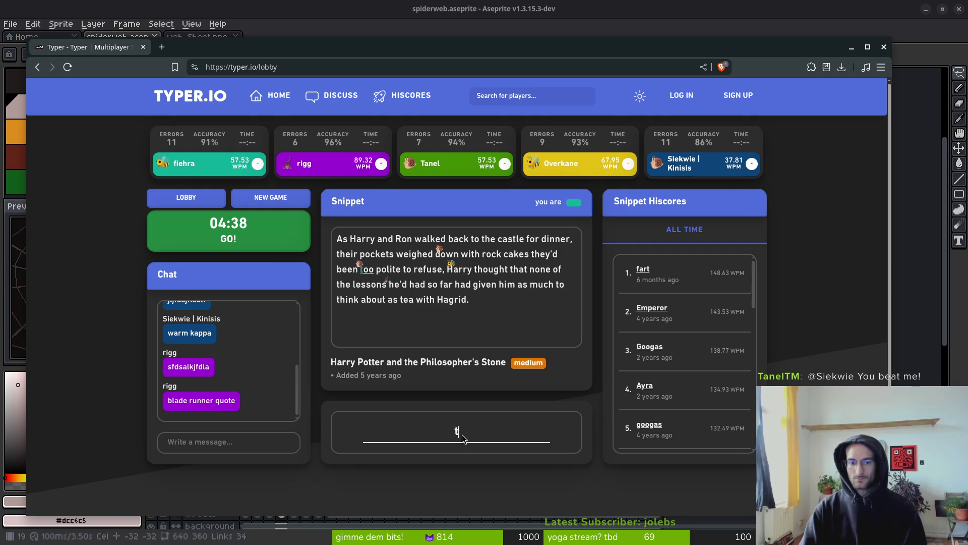
key(BackSpace)
key(BackSpace)
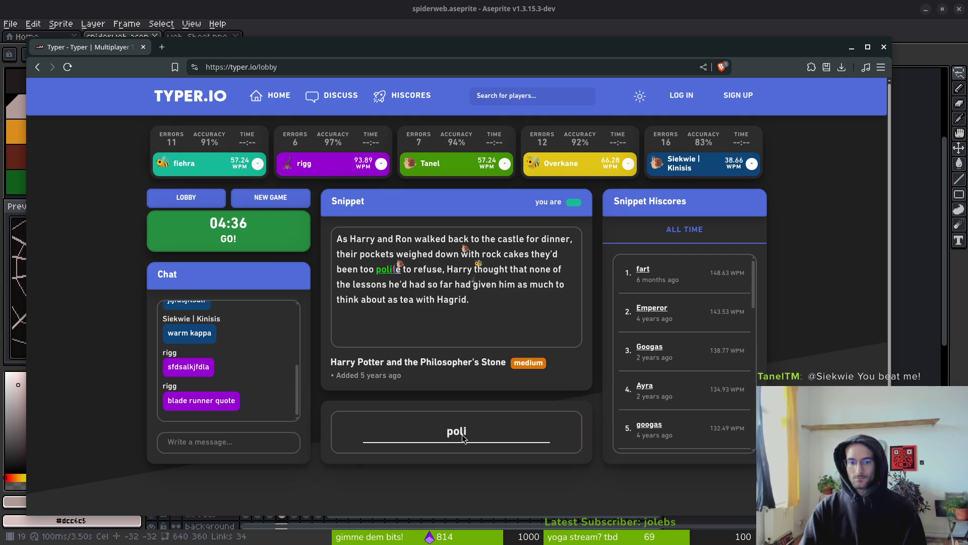
text(te to refuse, Harry th)
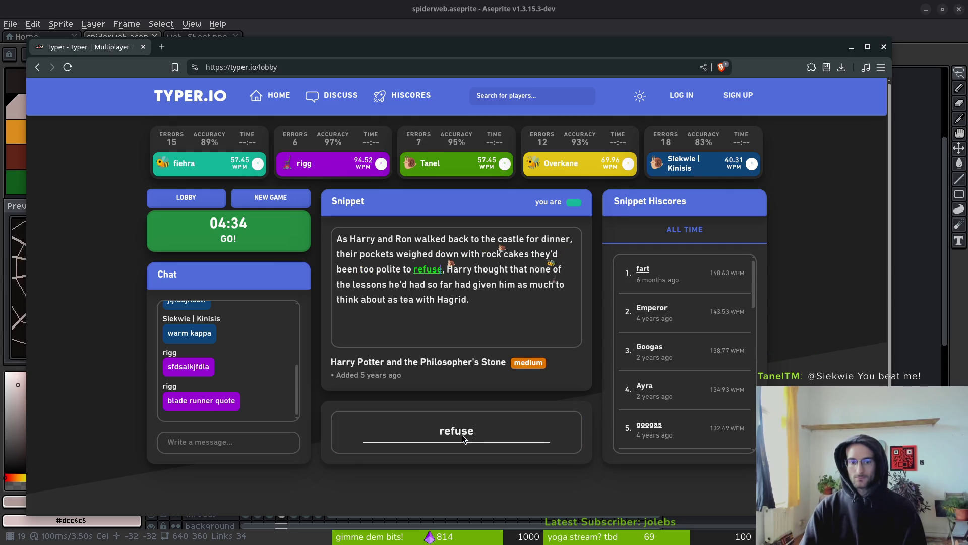
text(oug)
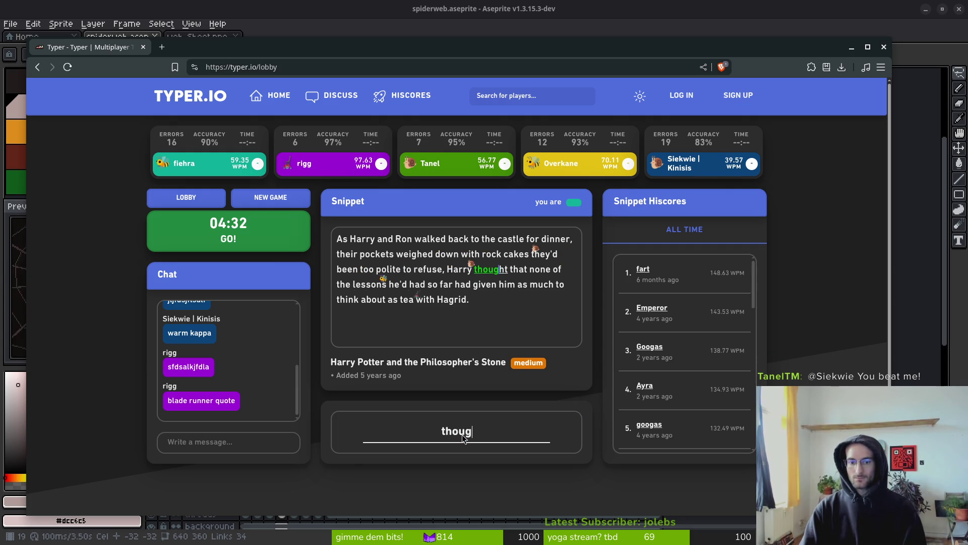
text(ht that none of the lessons he)
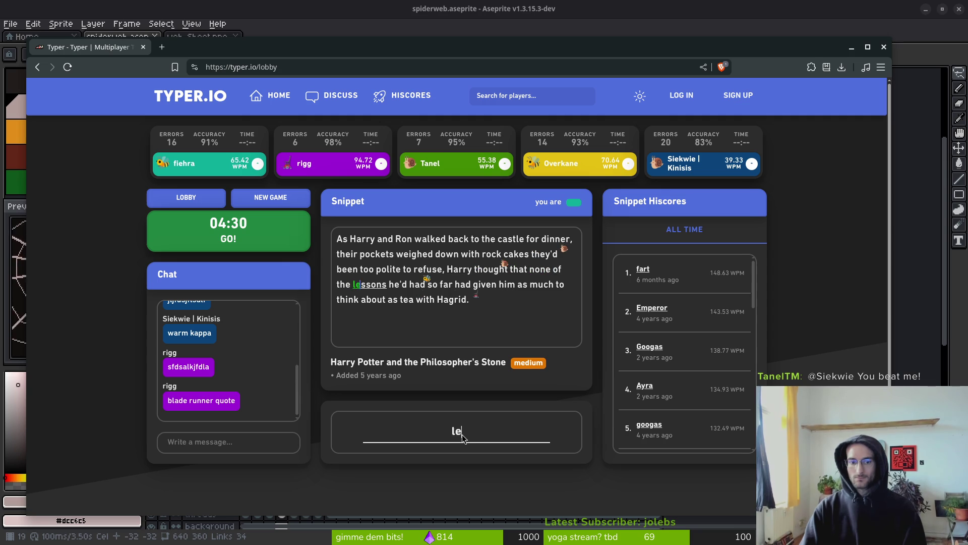
text(d had so far had )
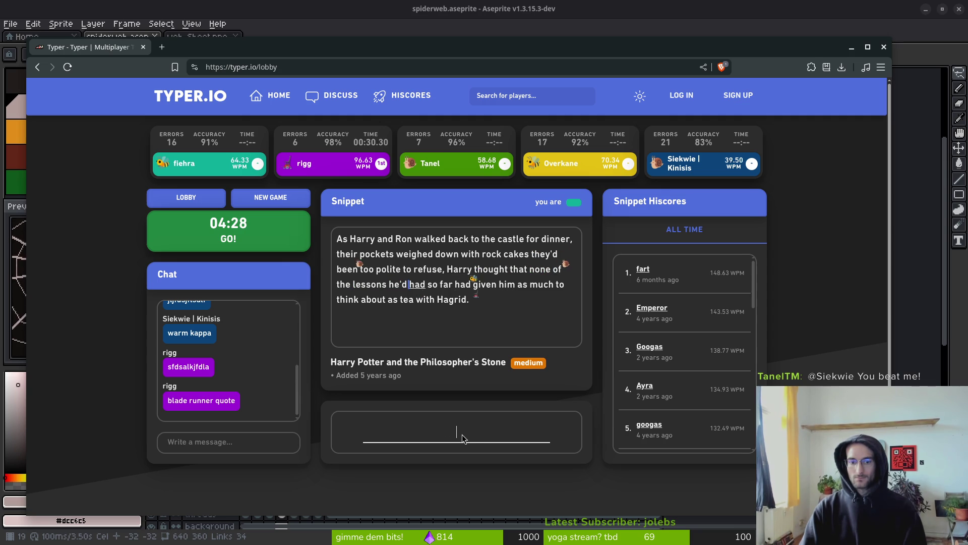
text(give)
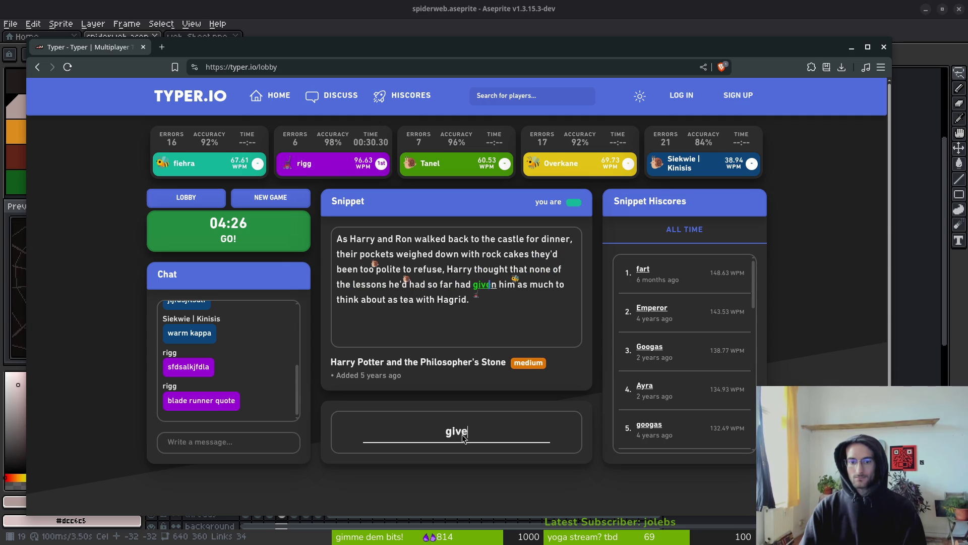
text(n him as muc)
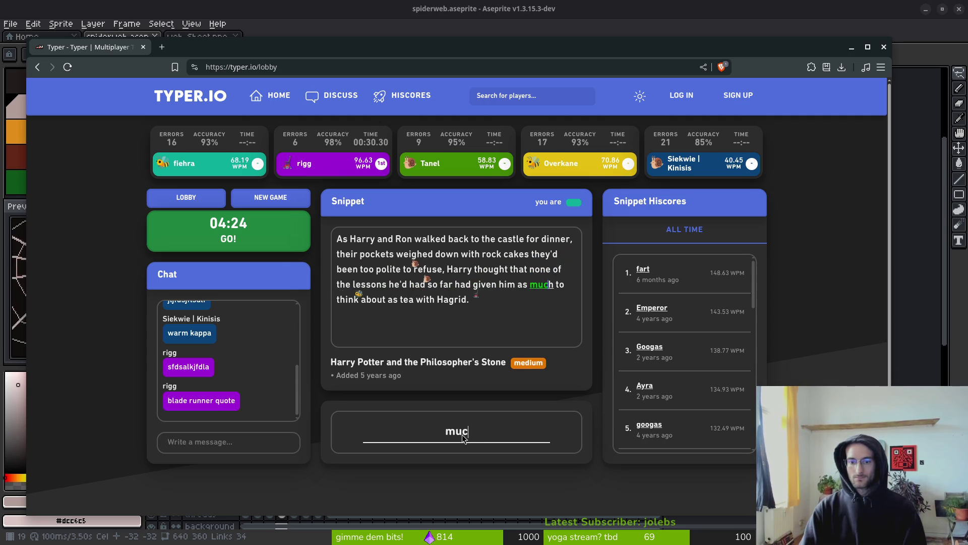
text(h to think a)
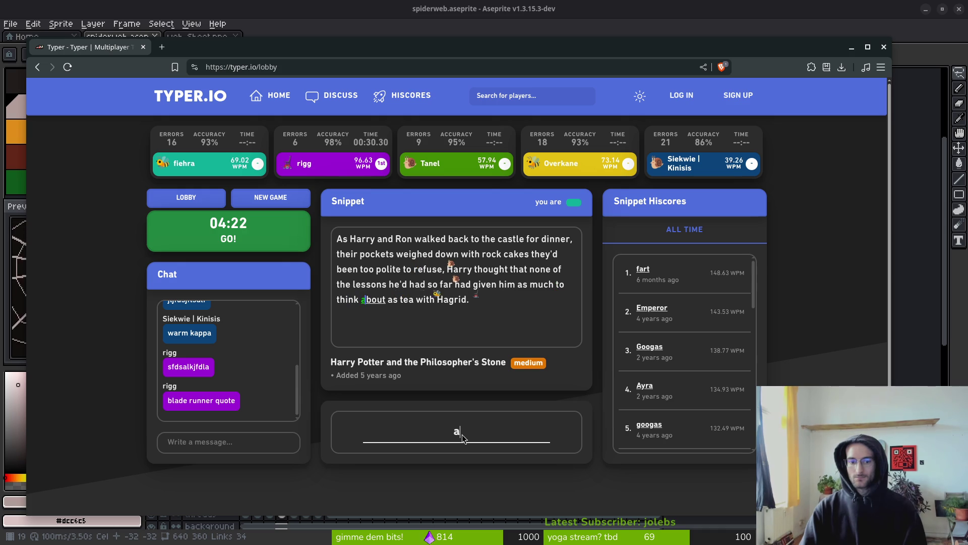
text(out as tea with )
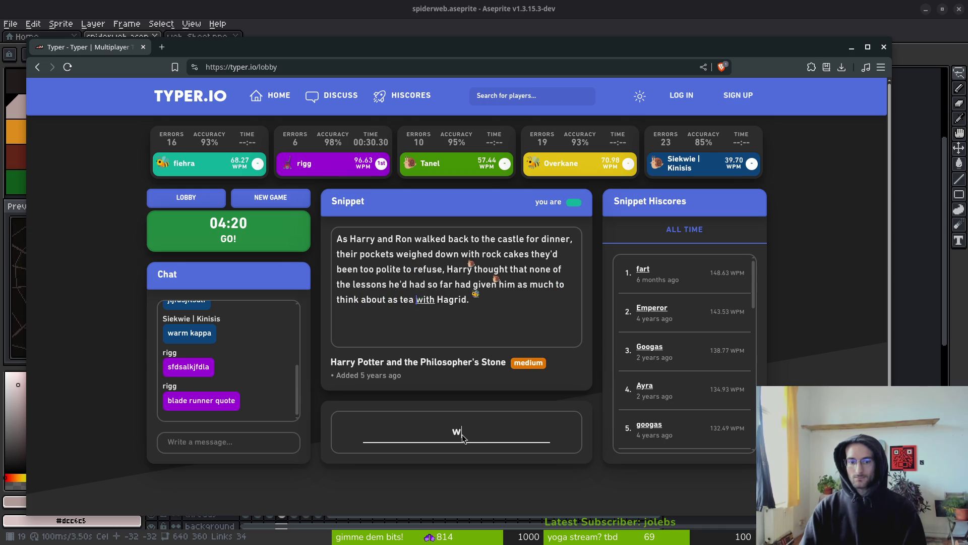
text(Ha)
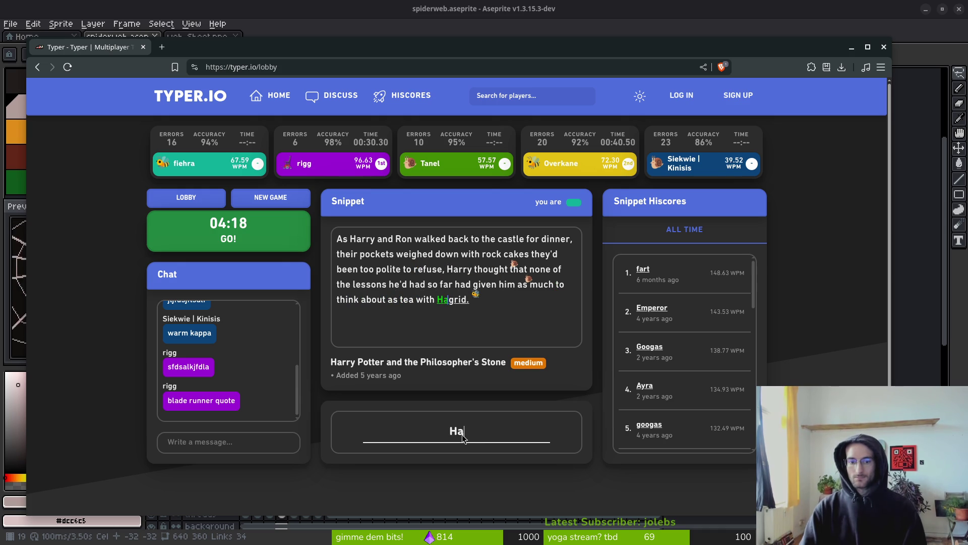
text(grid.)
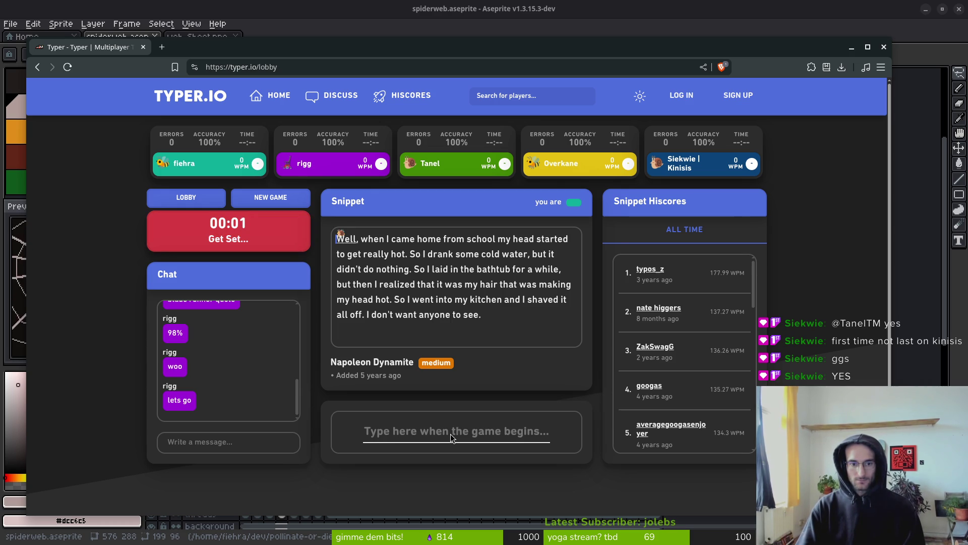
Type the Napoleon Dynamite snippet's opening up to 'it didn't do nothing', correcting typos.
text(Well, whe)
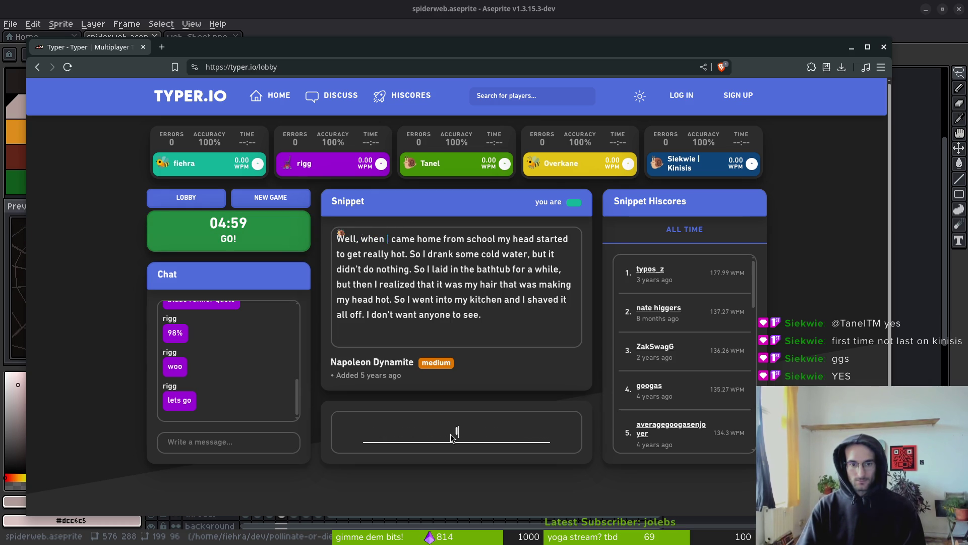
text(I came home from sc)
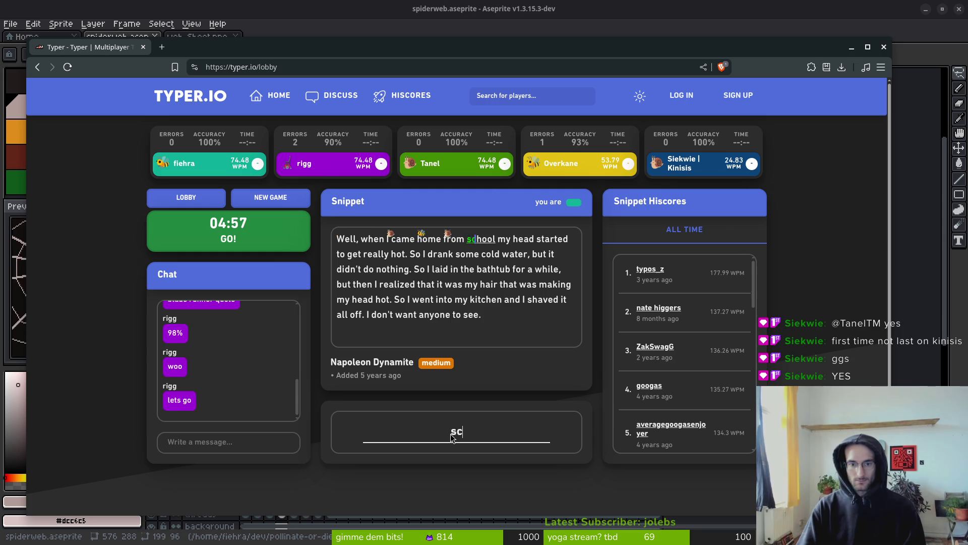
text(hool my head st)
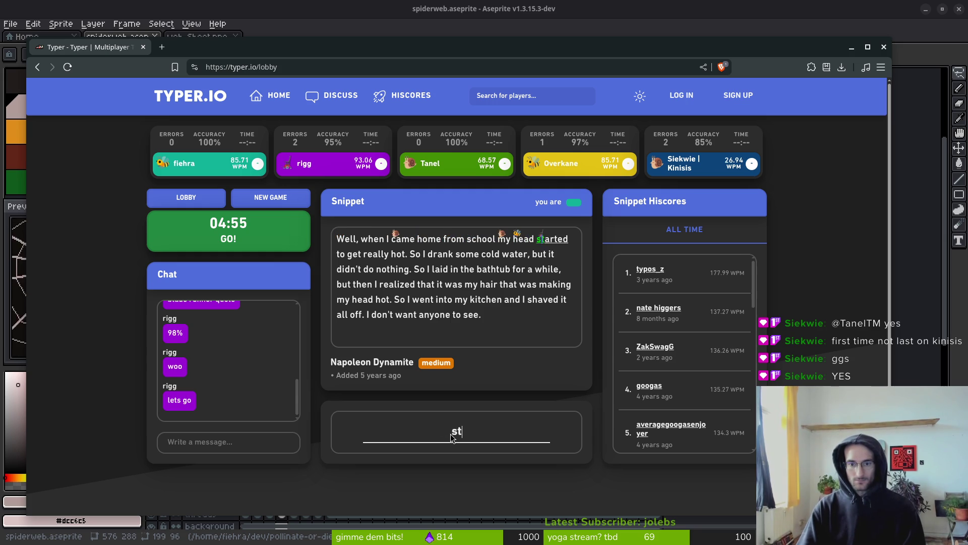
text(arted to get really )
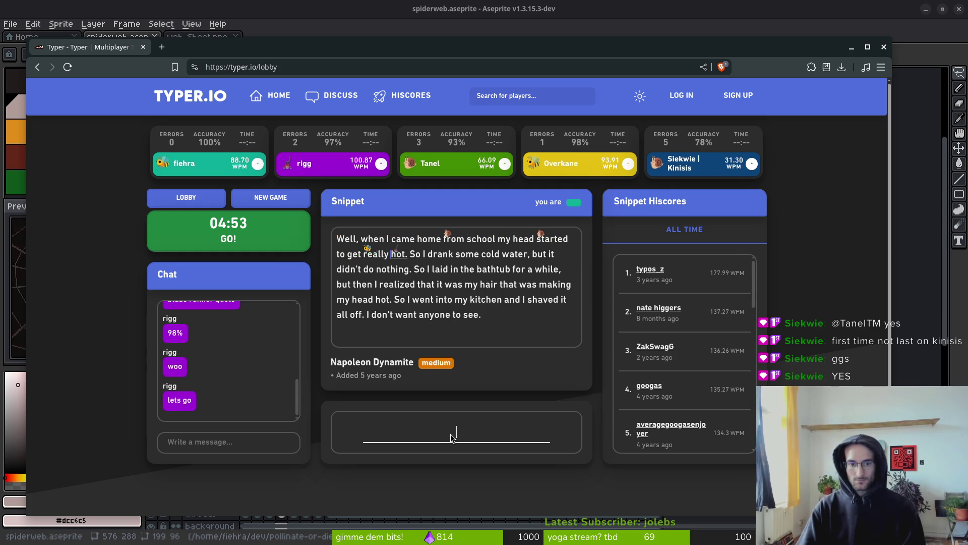
text(hot. So )
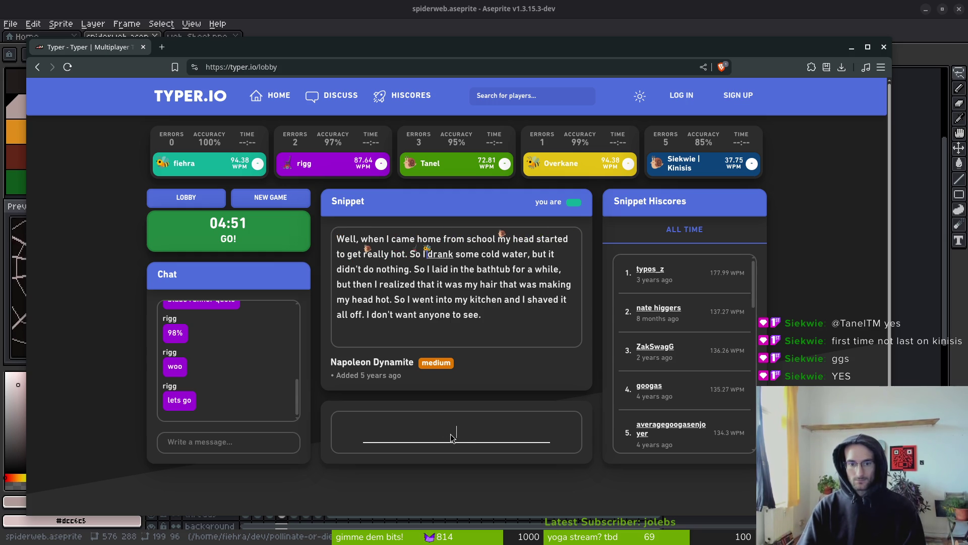
text(drank some cold wat)
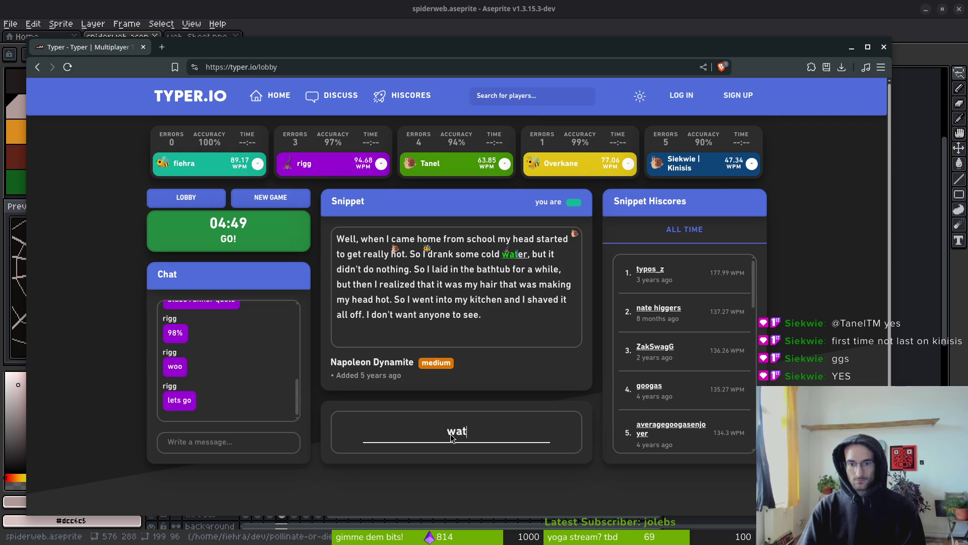
text(er, But)
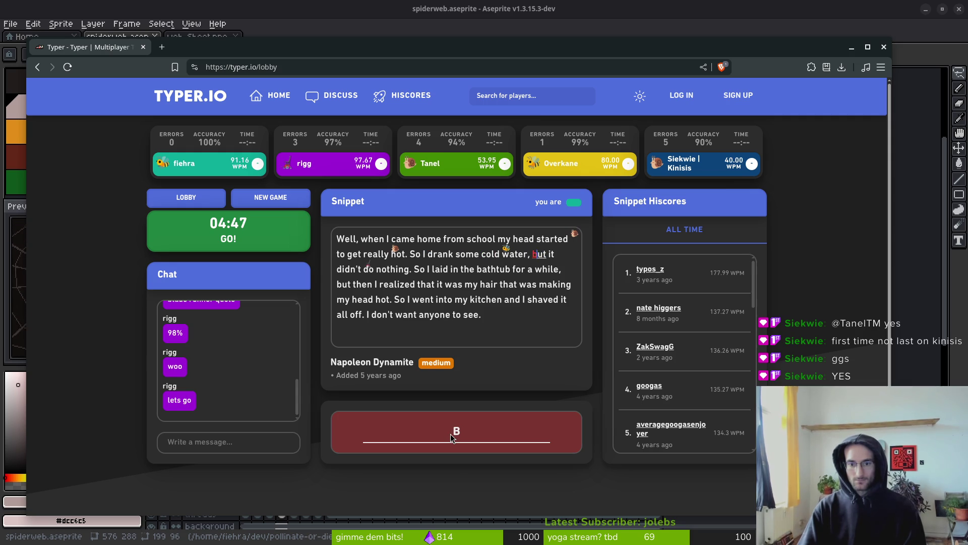
key(BackSpace)
text(but it di)
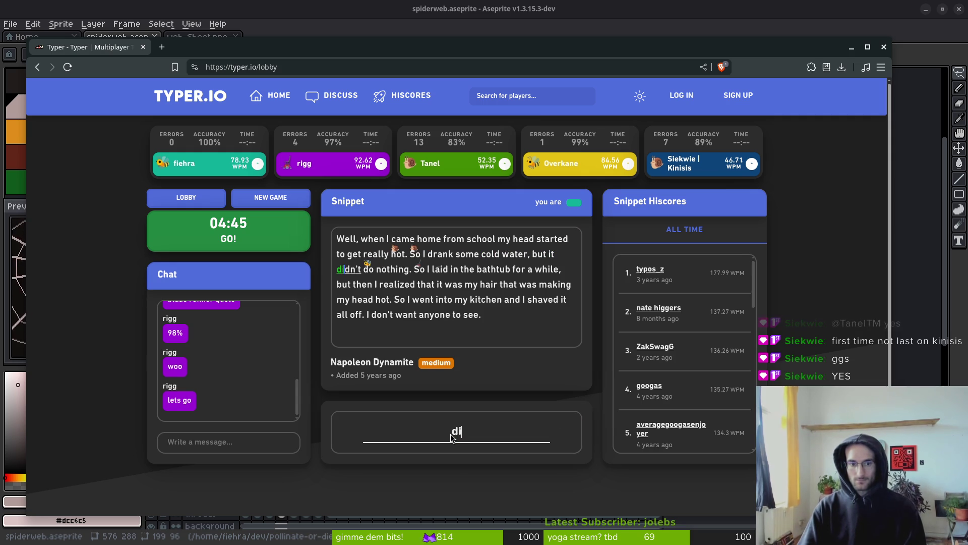
text(dn'd)
key(BackSpace)
text(t do n)
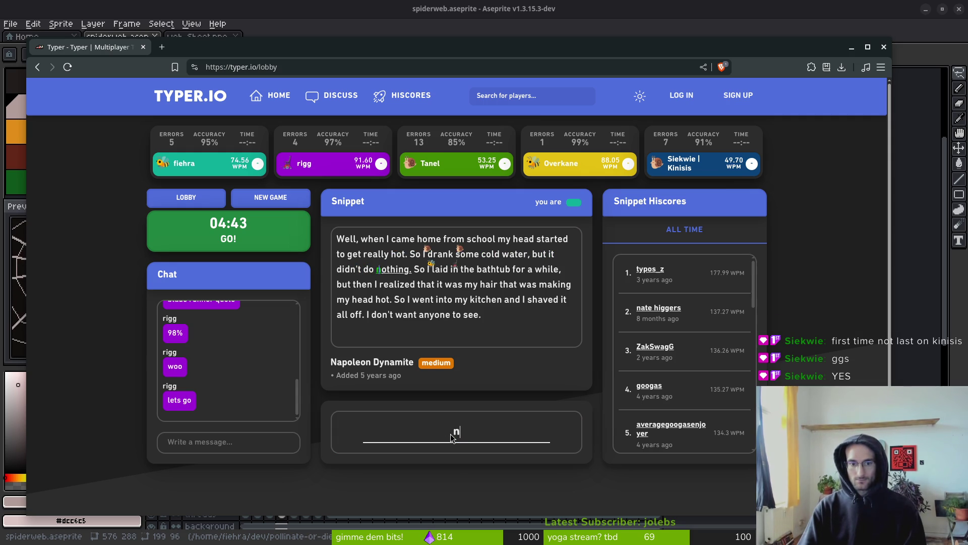
text(othing,)
Type the rest, from the bathtub line to 'I don't want anyone to see.', fixing typos.
key(BackSpace)
text(. S)
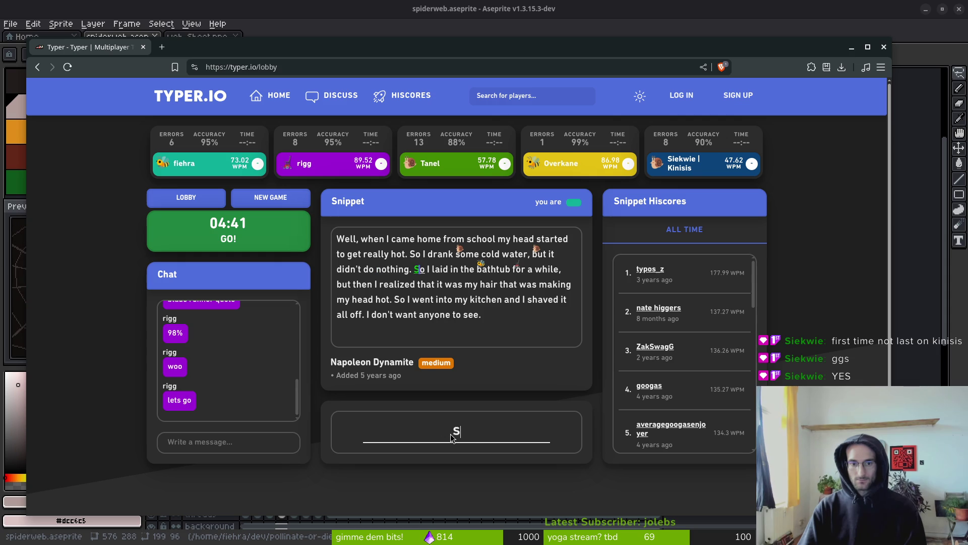
text(o id in the bathtu)
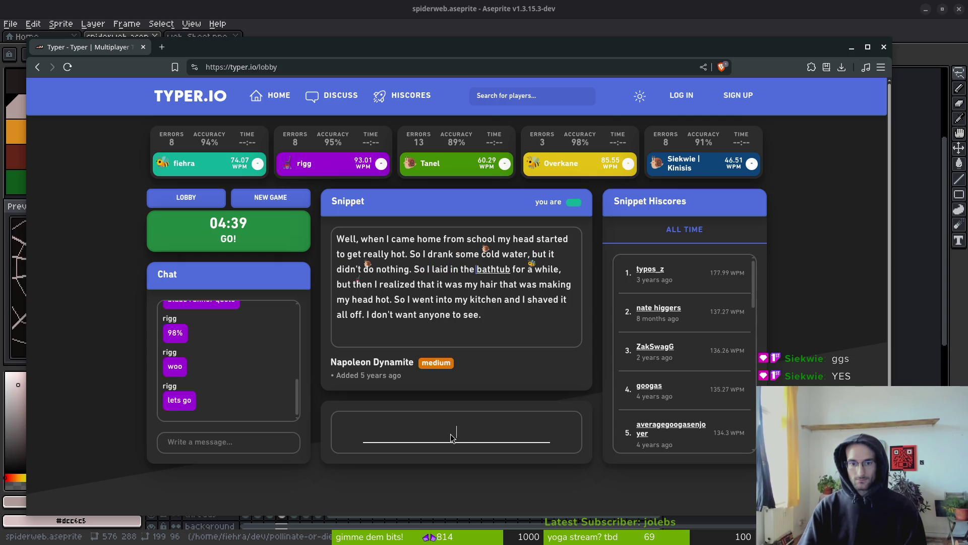
text(n)
key(BackSpace)
text(b)
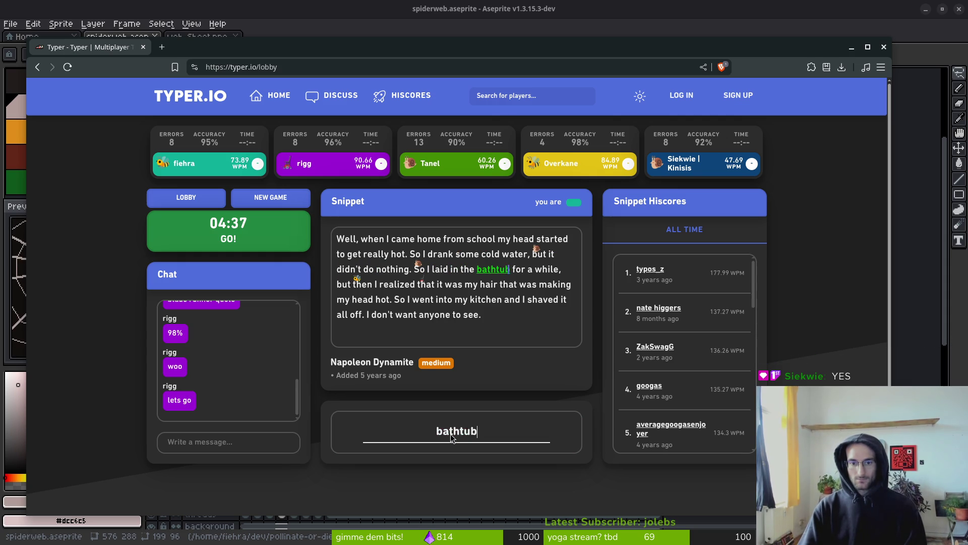
text( for a while, but then I real)
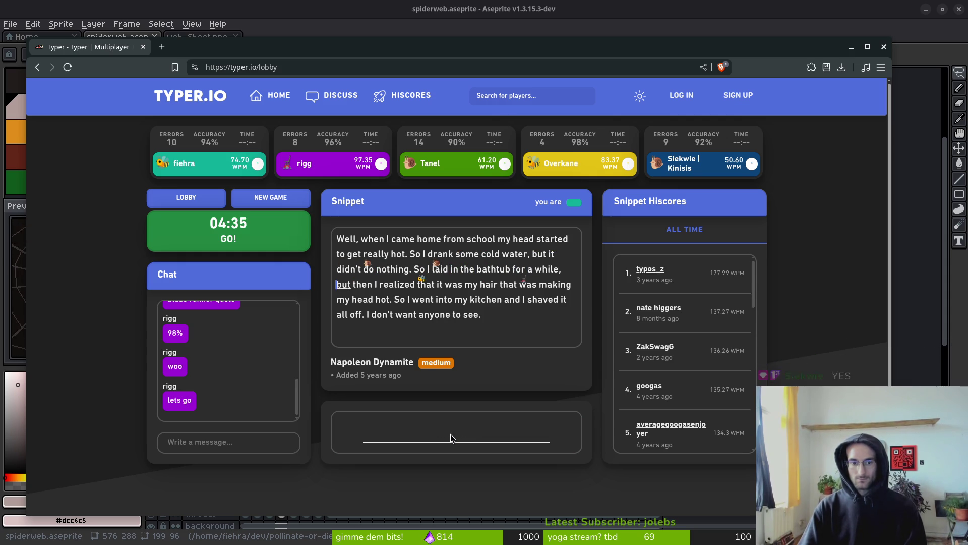
key(BackSpace)
text(I realized)
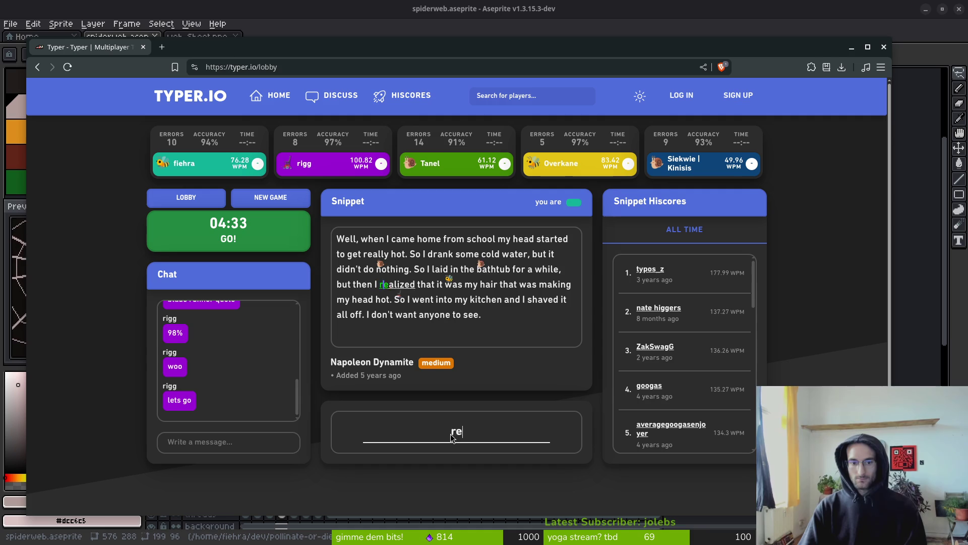
text(d that it was my ha)
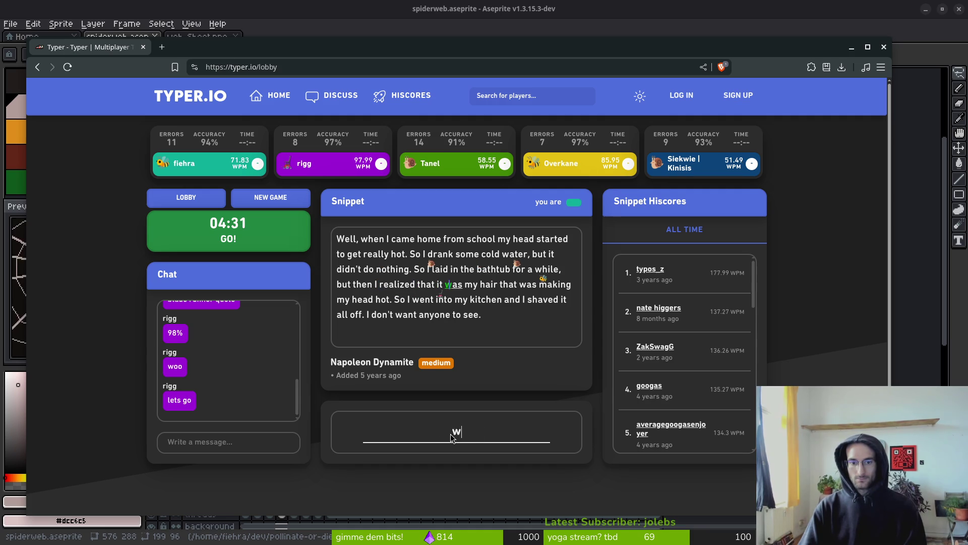
text(ir that was making )
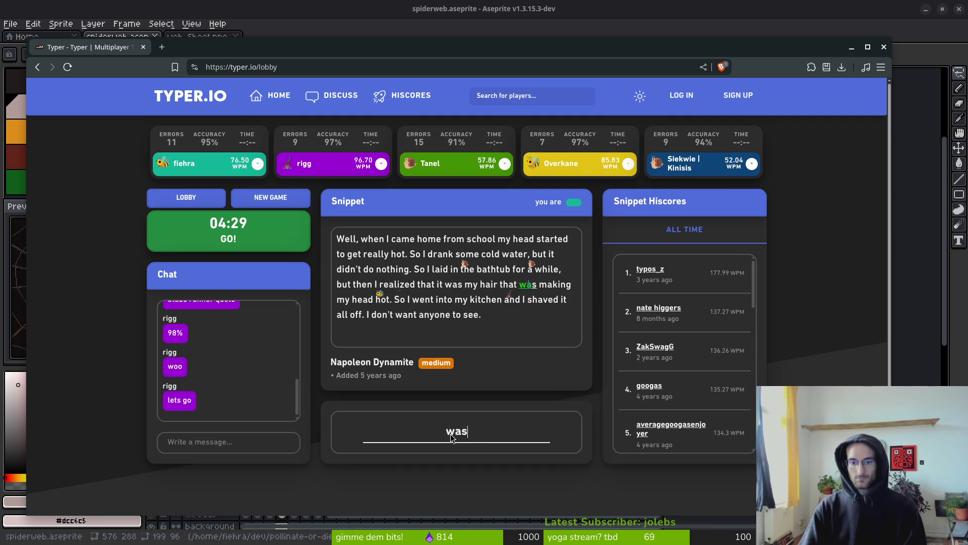
text(my head hot. So)
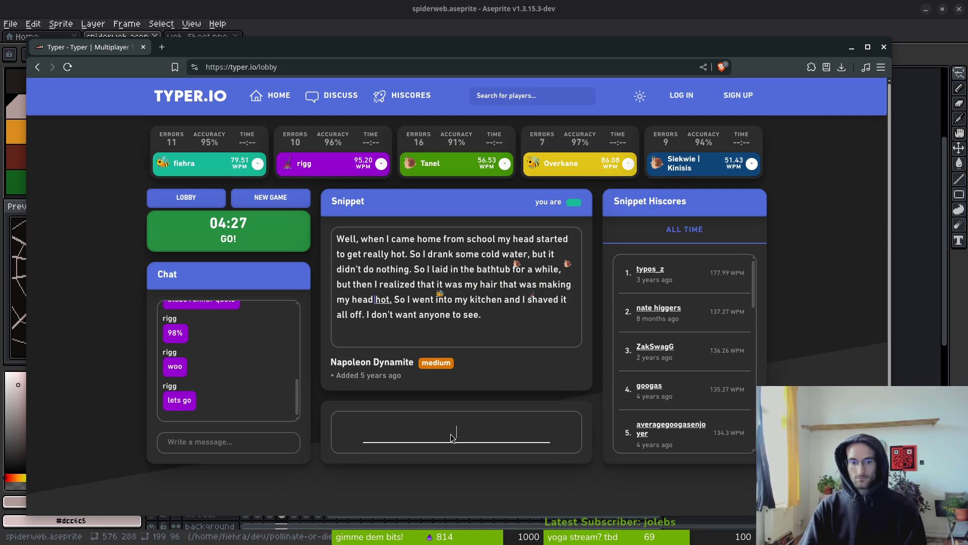
text( I went into m)
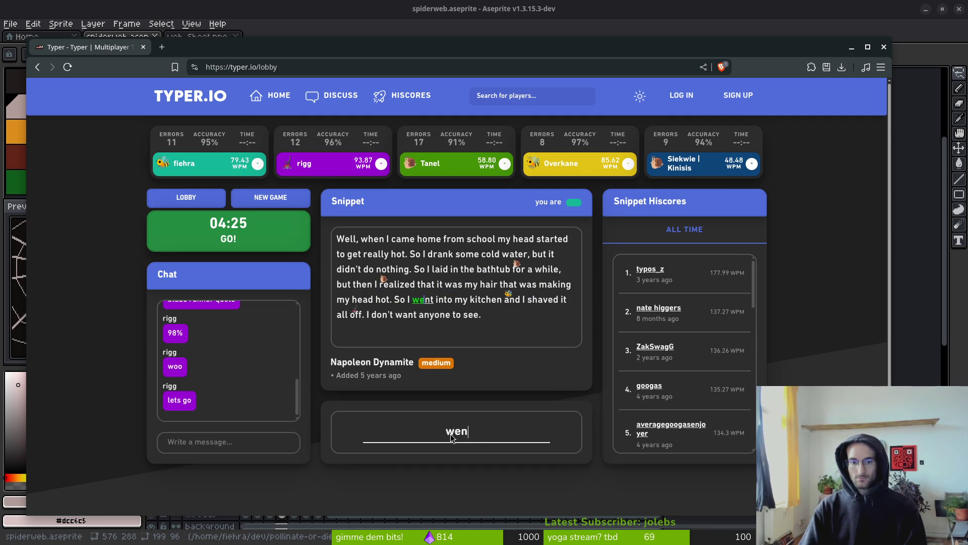
text(y k)
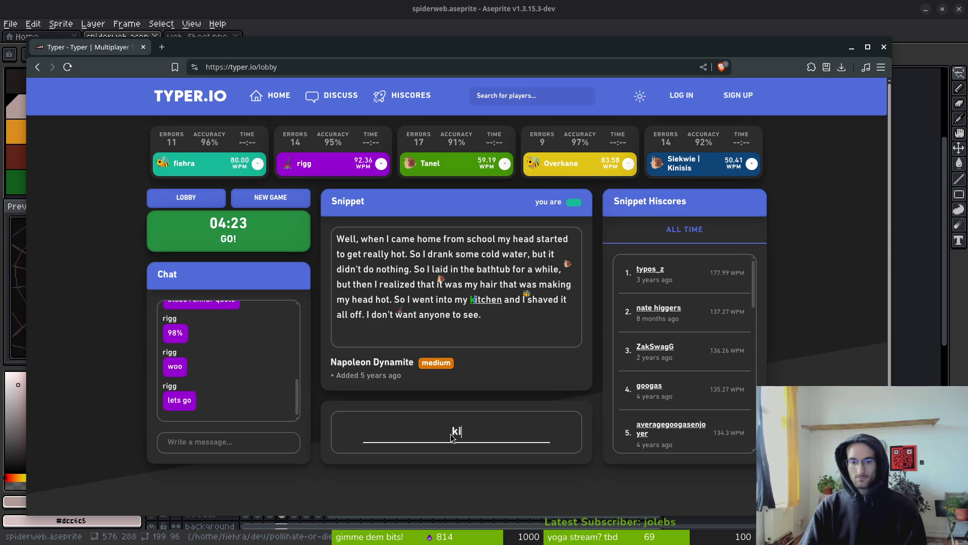
text(tchen and )
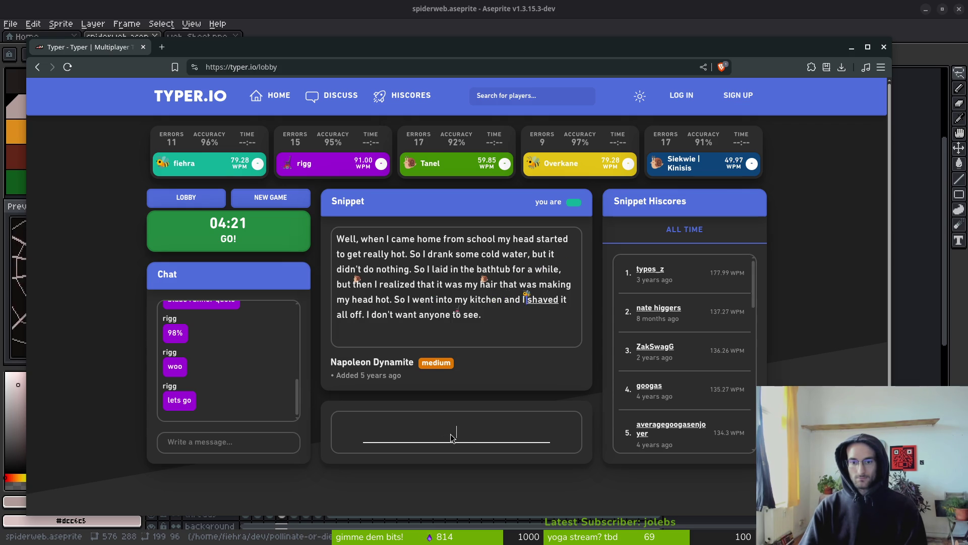
text(I shad)
key(BackSpace)
text(ved it all )
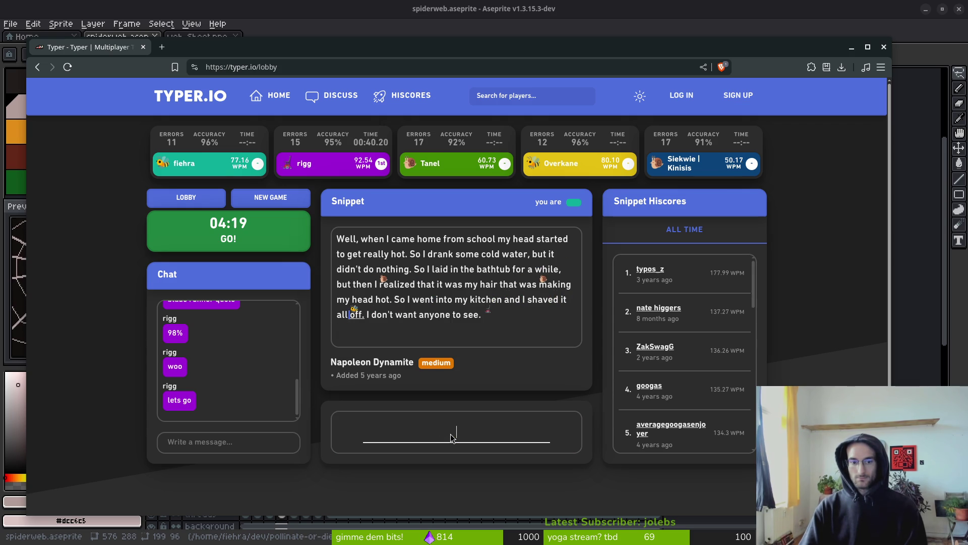
text(off. I )
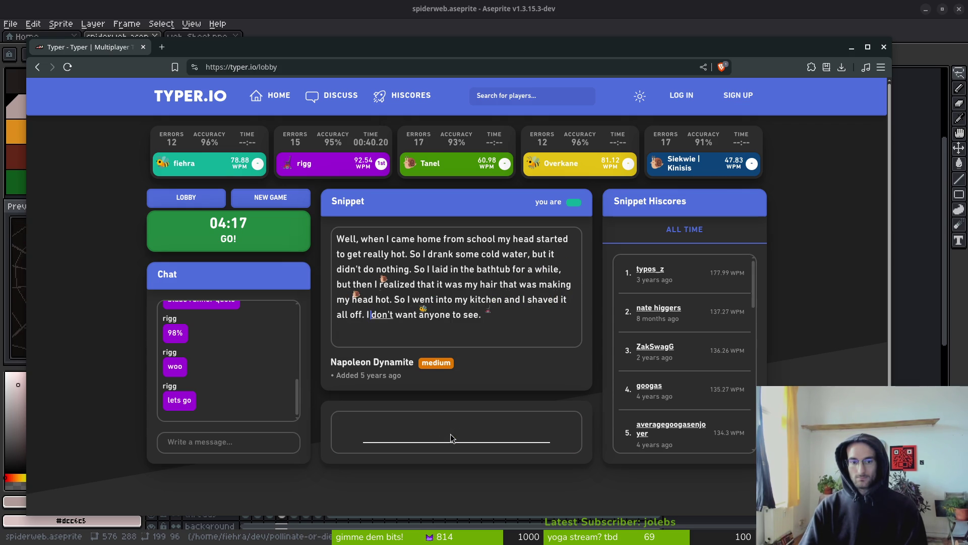
text(don't want any)
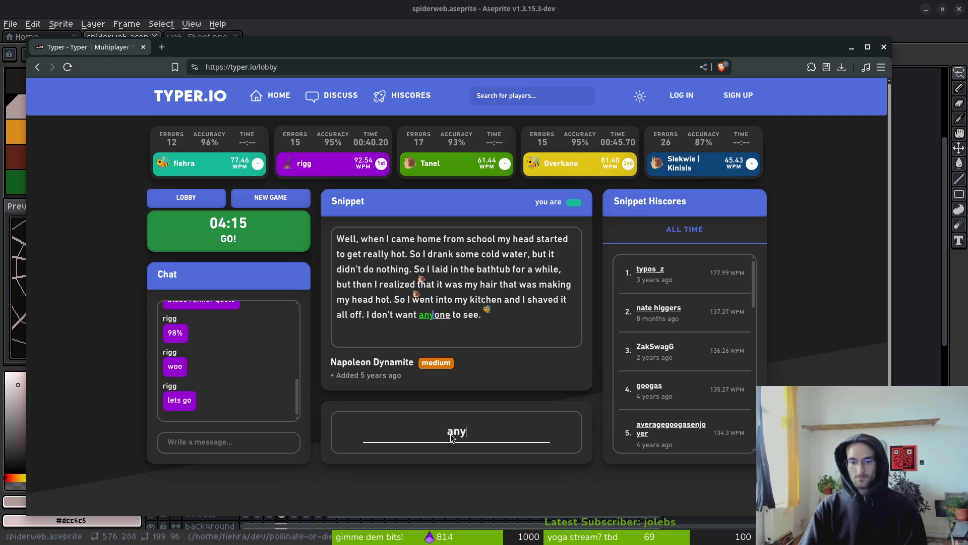
text(one to see.)
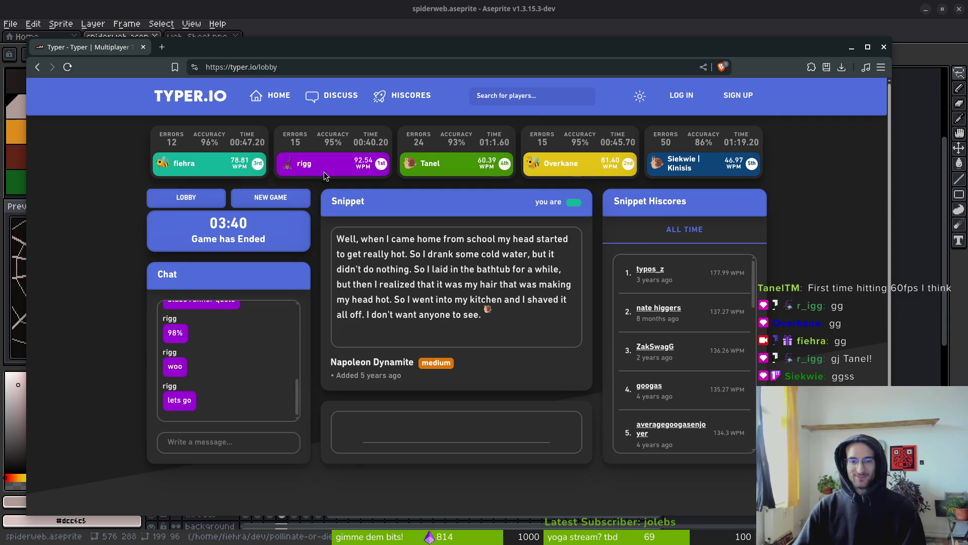
Switch back to Aseprite, save spiderweb.aseprite and quit the editor.
key(alt+Tab)
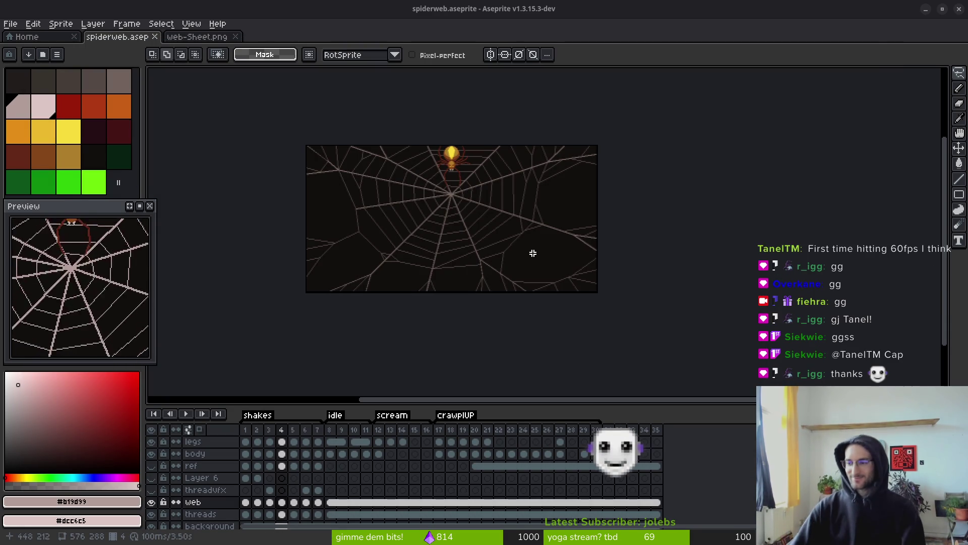
scroll(480, 279, left, 3)
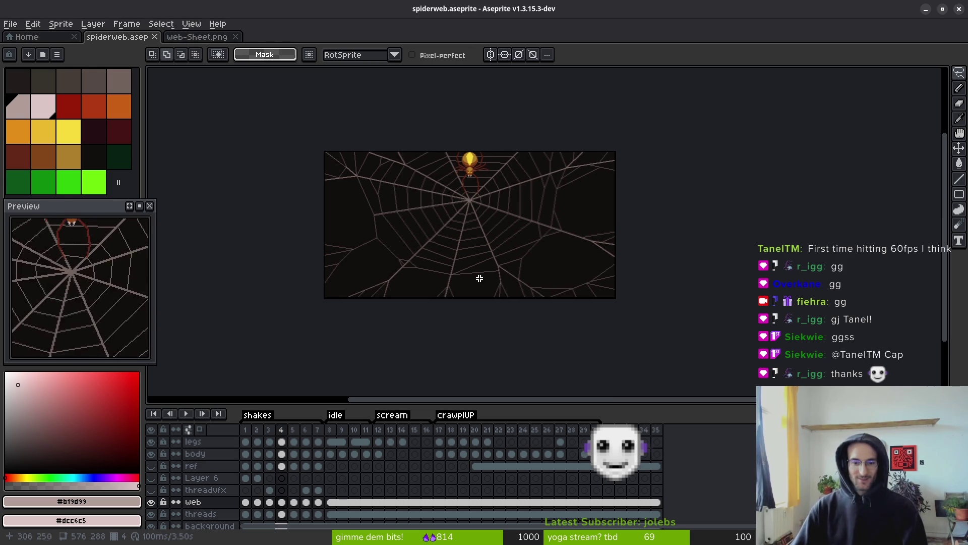
key(ctrl+s)
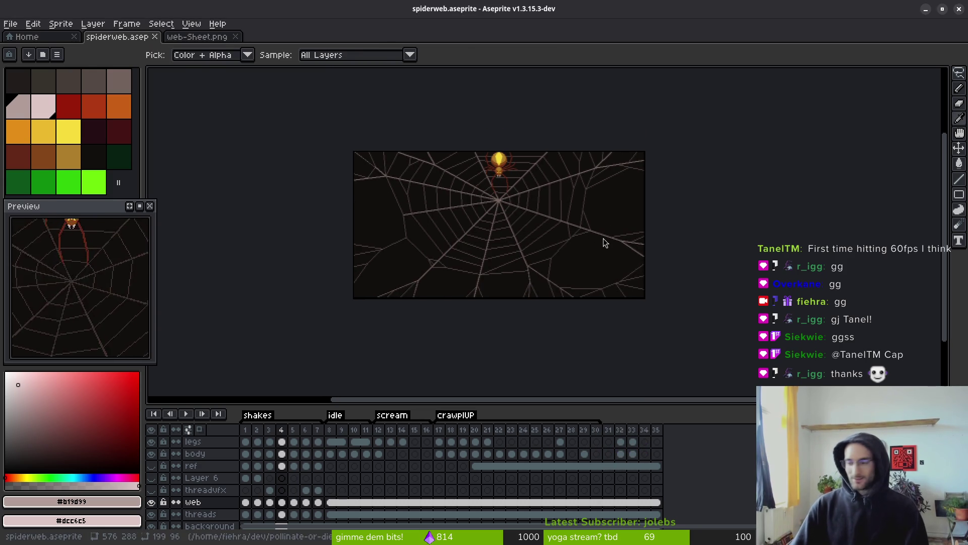
key(ctrl+q)
text(t)
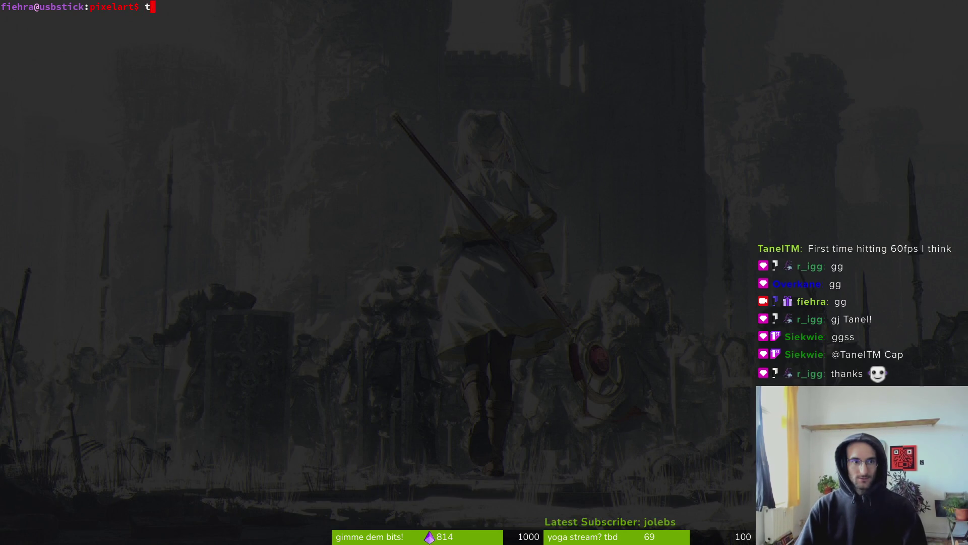
Stage all modified and untracked pixel-art files in tig status.
text(ig status)
key(Return)
key(Down)
key(u)
key(u)
key(u)
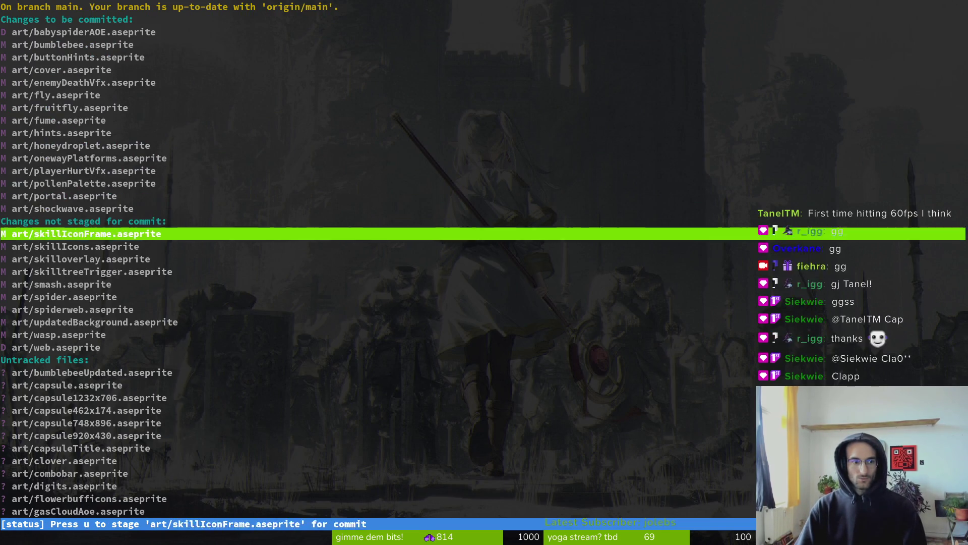
key(u)
key(u)
key(u)
key(q)
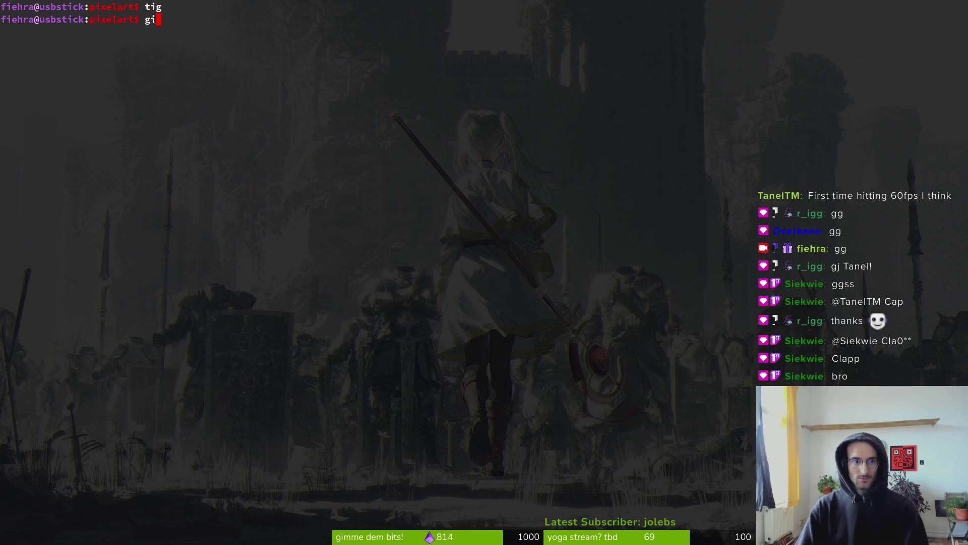
Confirm nothing is left to stage, commit as 'back up pixelart' and push, then return to Aseprite.
key(Return)
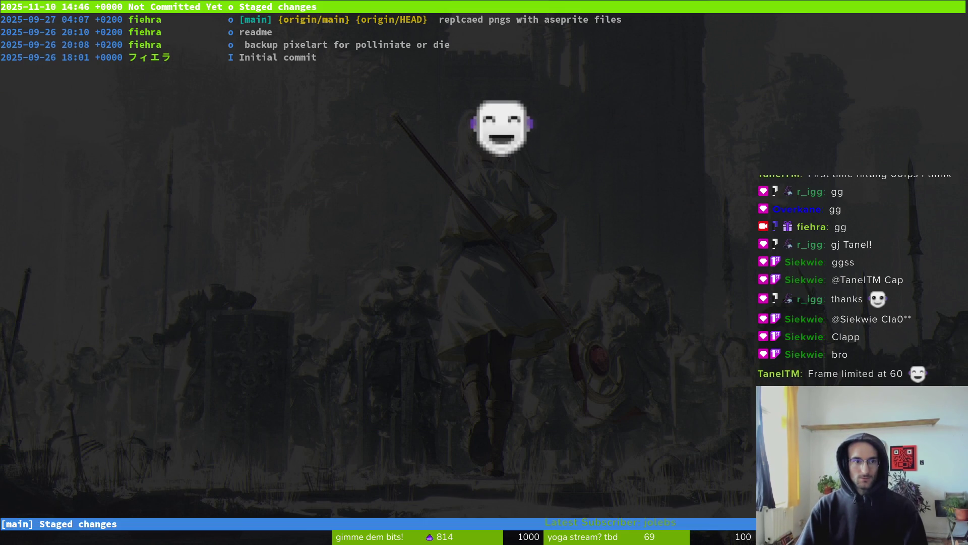
key(s)
key(Down)
key(Down)
key(Down)
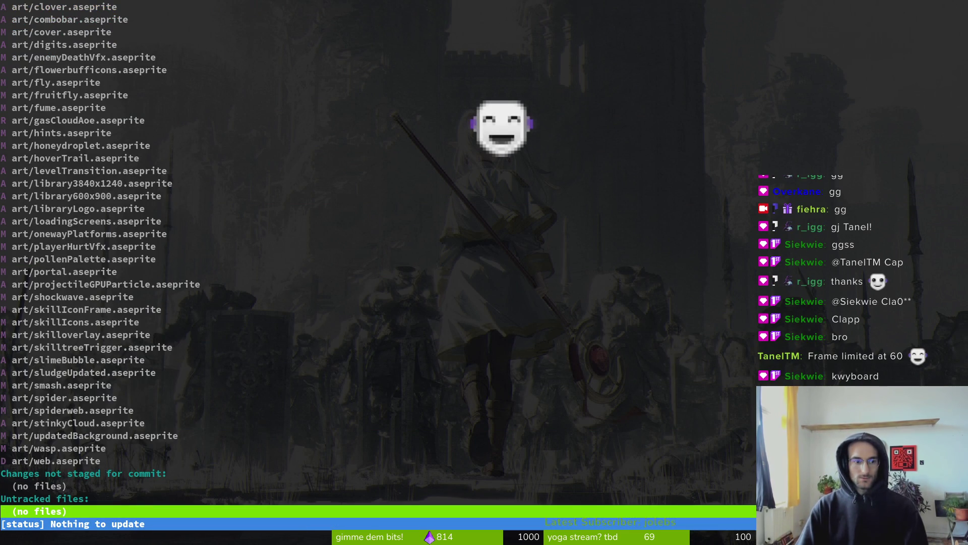
text(qgit commit -m "back up pixelart)
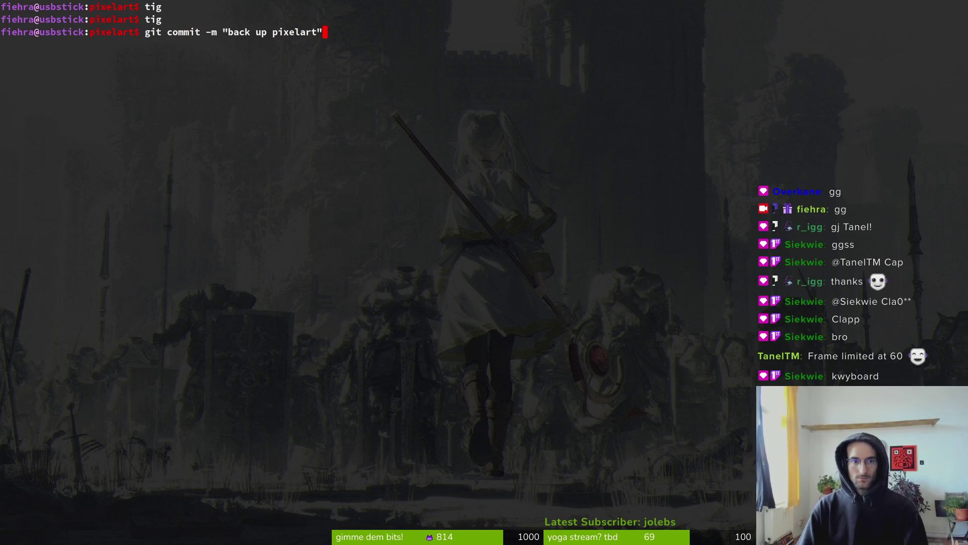
key(Return)
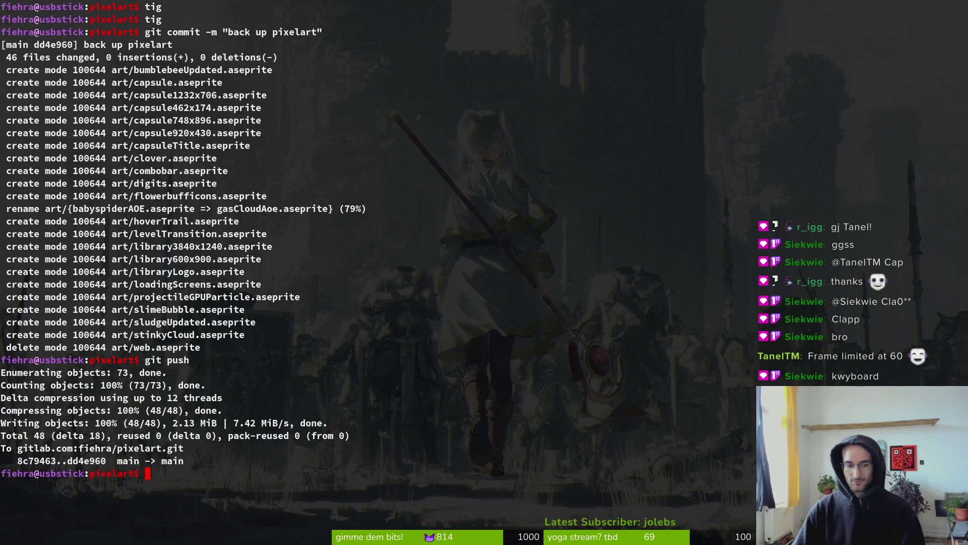
key(alt+Tab)
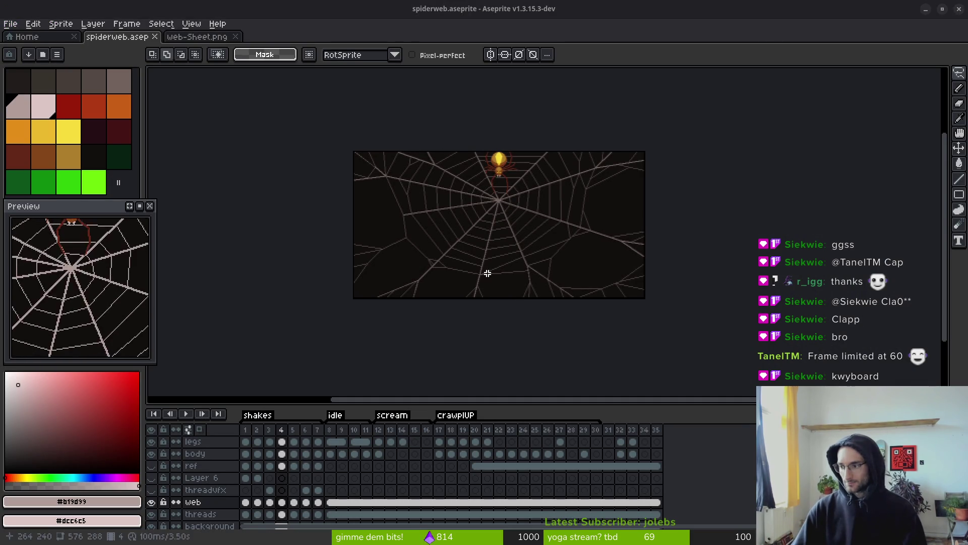
Hide the background layer and save spiderweb.aseprite.
key(alt+Tab)
click(959, 9)
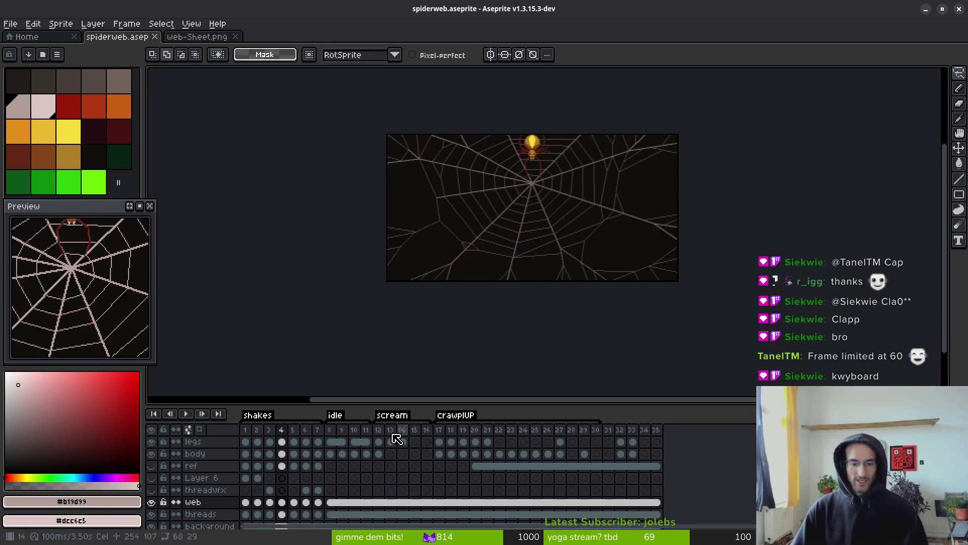
click(153, 525)
key(ctrl+s)
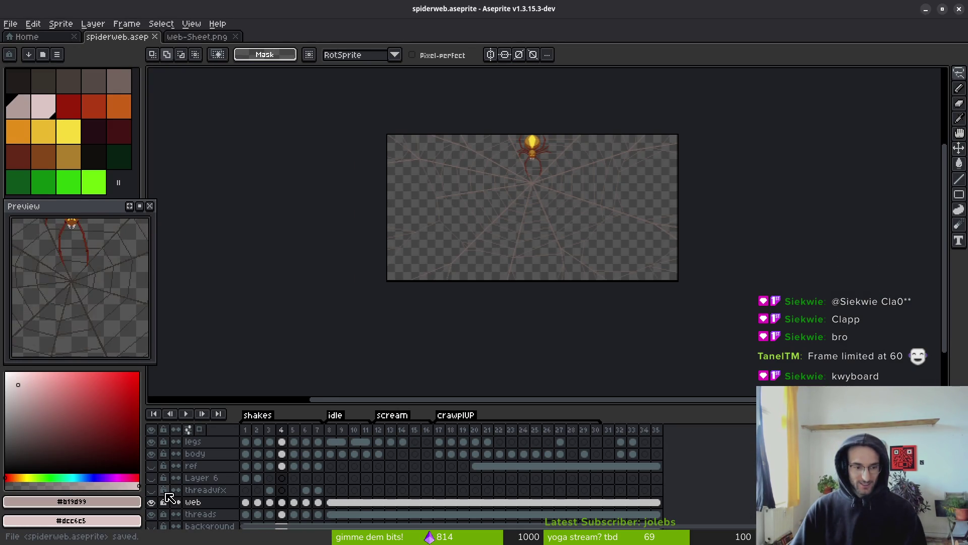
Select the legs cel at frame 19, zoom in on the spider, and step to frame 20.
click(451, 453)
click(476, 454)
click(463, 441)
scroll(571, 190, up, 5)
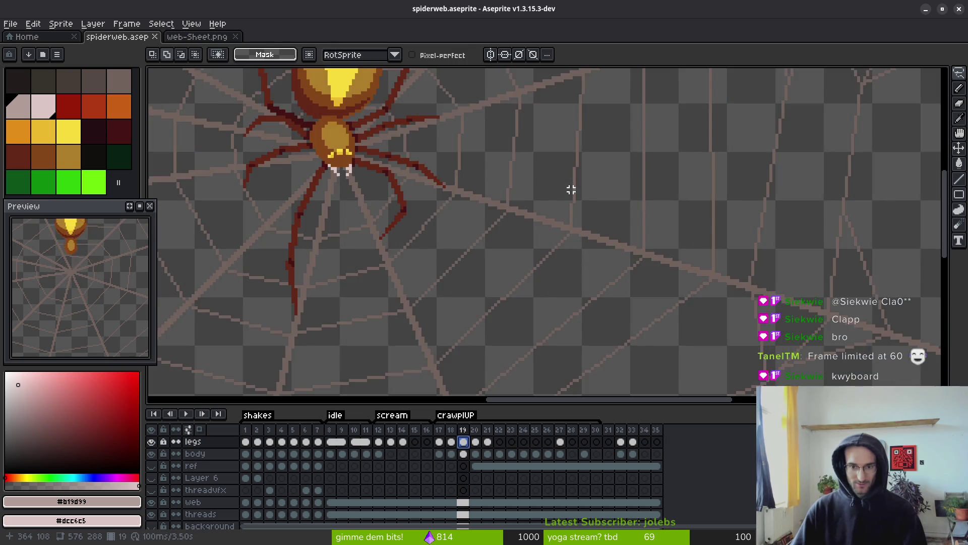
key(i)
key(Right)
key(Left)
key(Right)
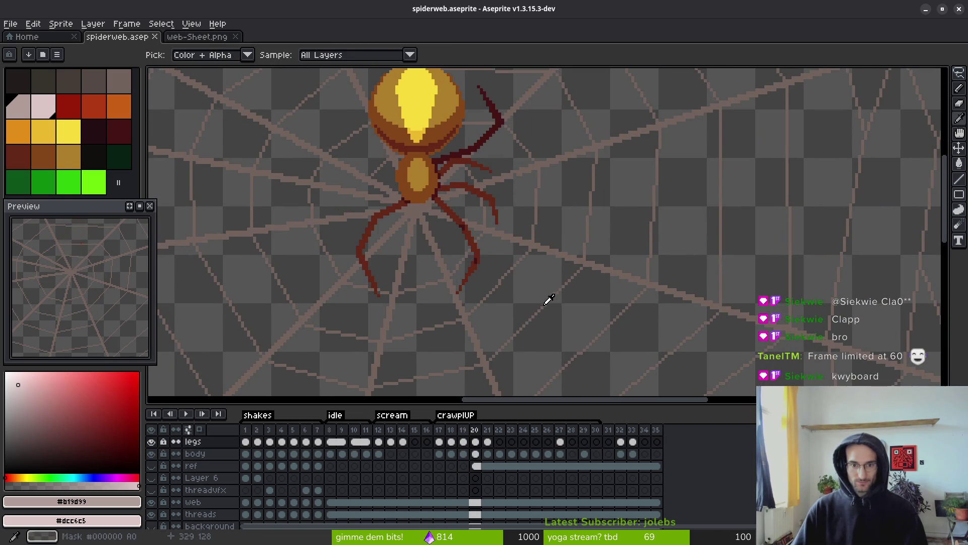
key(m)
drag(426, 273, 432, 273)
Turn on onion skin and compare the leg poses of frames 19 and 20 up close.
key(F3)
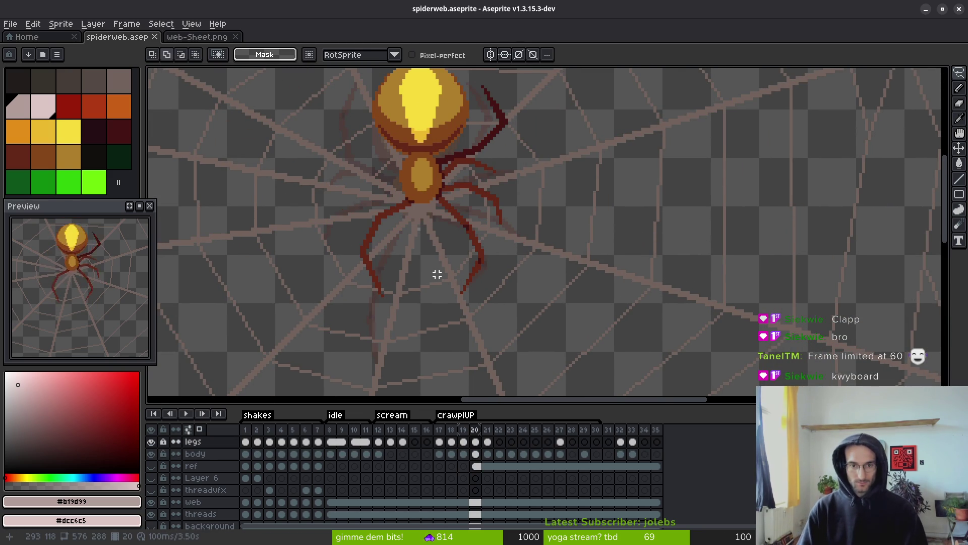
scroll(436, 274, up, 2)
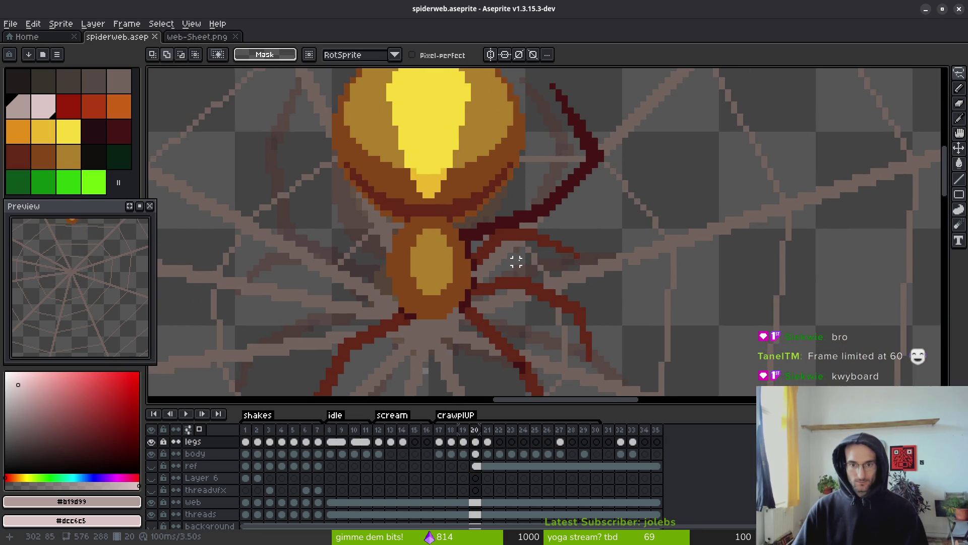
scroll(557, 231, down, 1)
key(i)
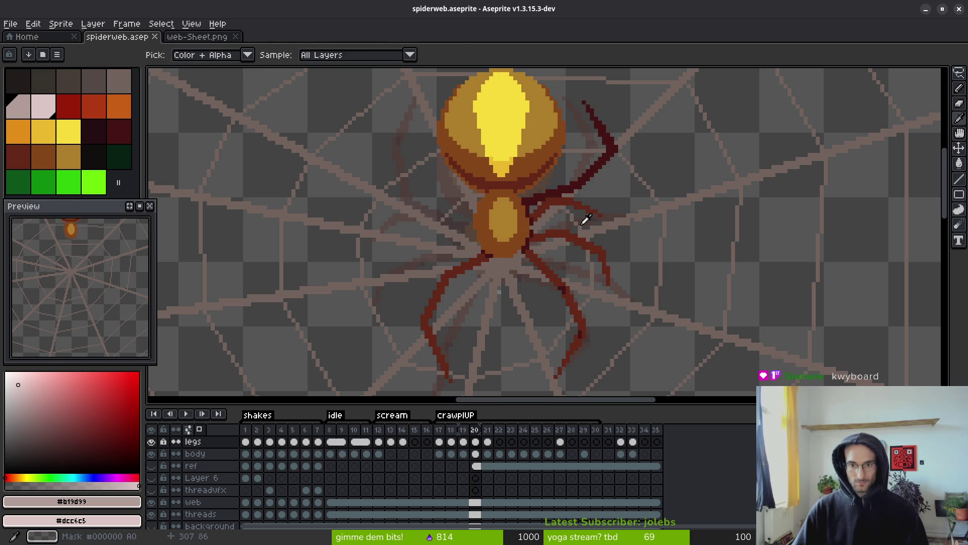
key(Left)
key(Right)
key(Left)
key(m)
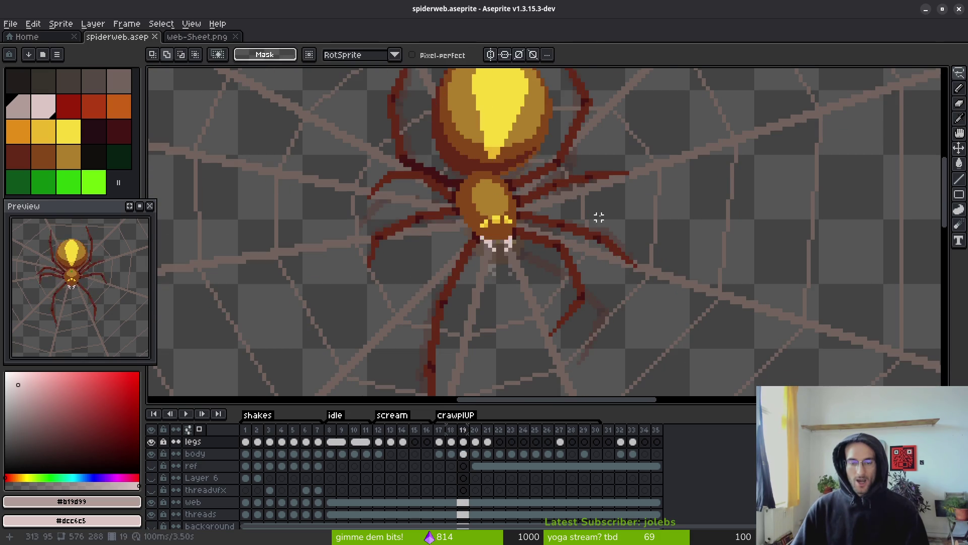
key(Right)
key(i)
key(m)
scroll(597, 217, up, 2)
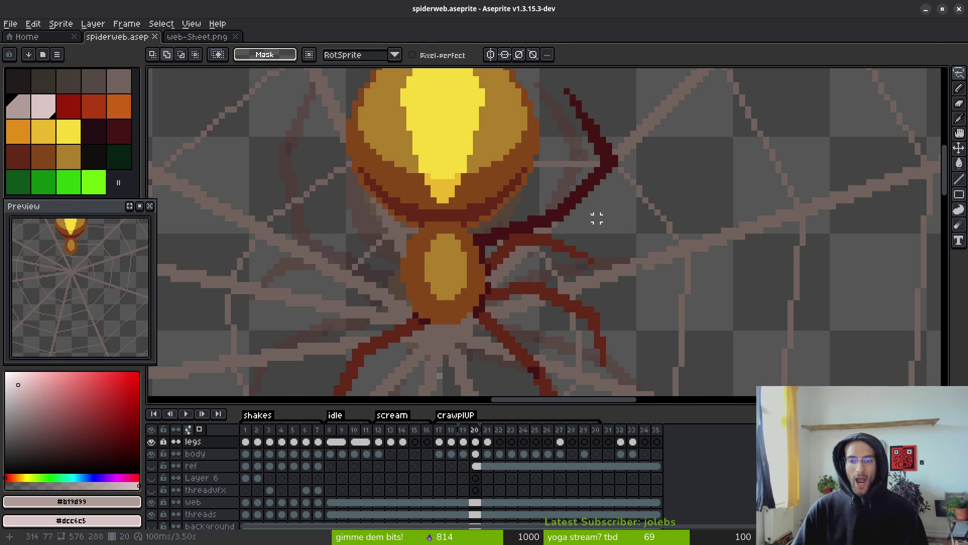
Lasso the raised upper-right leg in frame 20 and nudge it left and down.
key(q)
drag(599, 87, 547, 178)
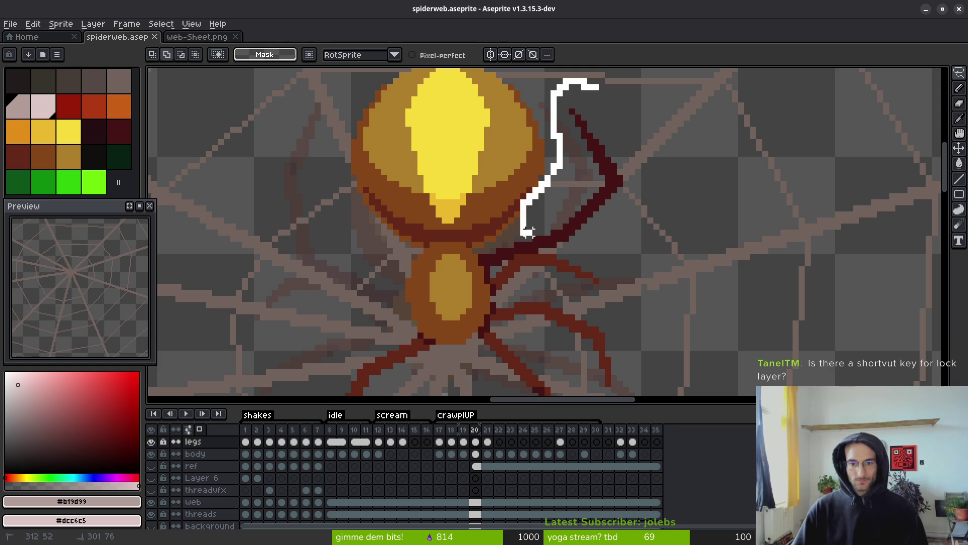
mouse_move(527, 231)
mouse_down()
mouse_move(626, 234)
mouse_move(630, 121)
mouse_move(600, 88)
mouse_up()
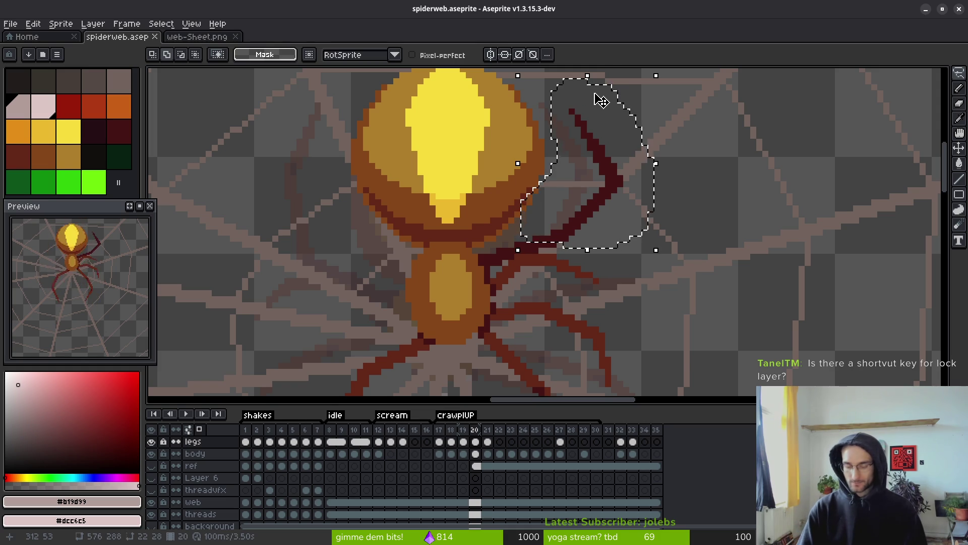
click(600, 100)
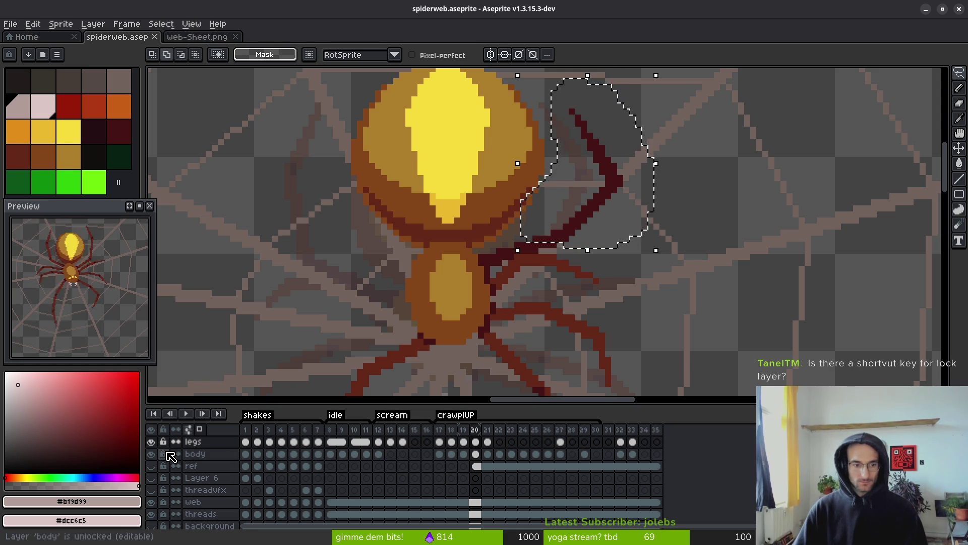
key(Left)
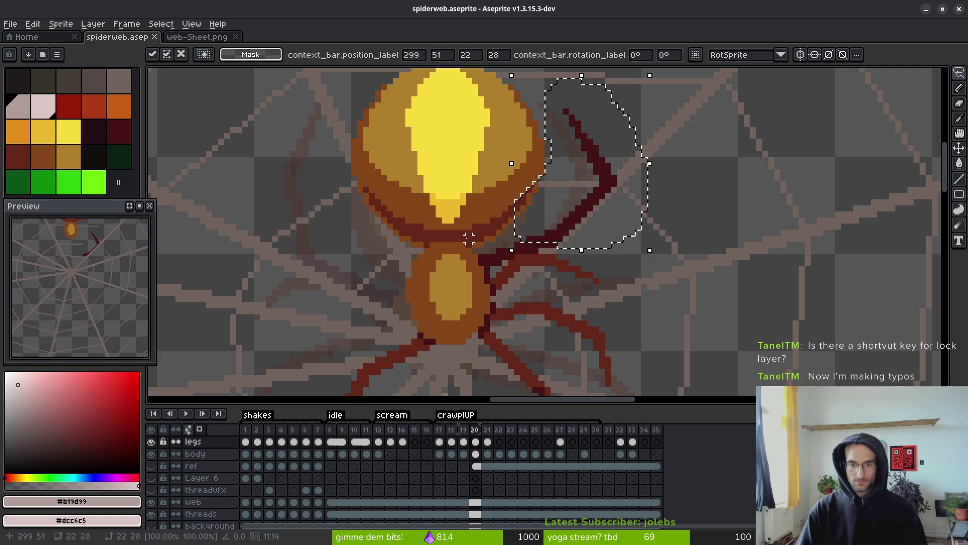
key(Left)
key(Down)
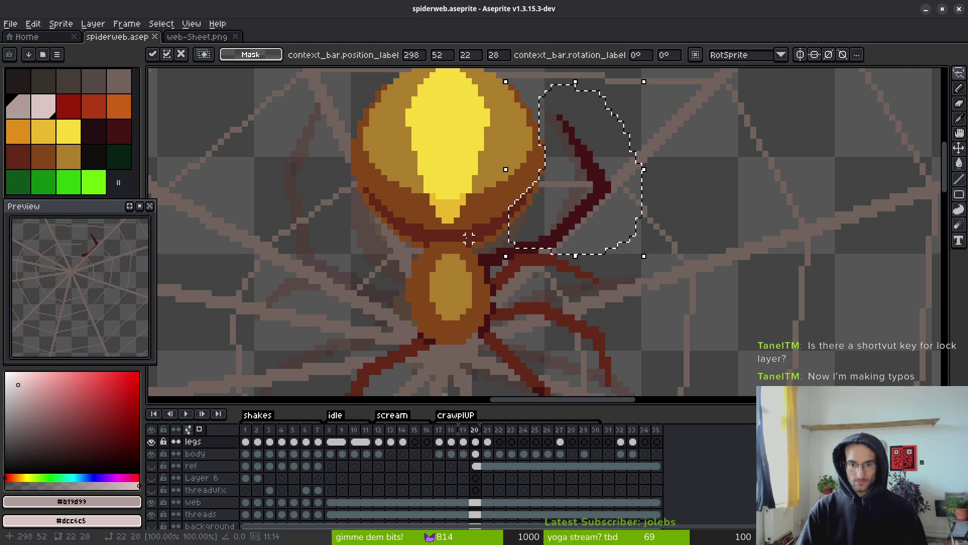
key(Return)
Check frame 19's leg pose against the repositioned leg in frame 20.
key(comma)
scroll(705, 273, down, 3)
key(i)
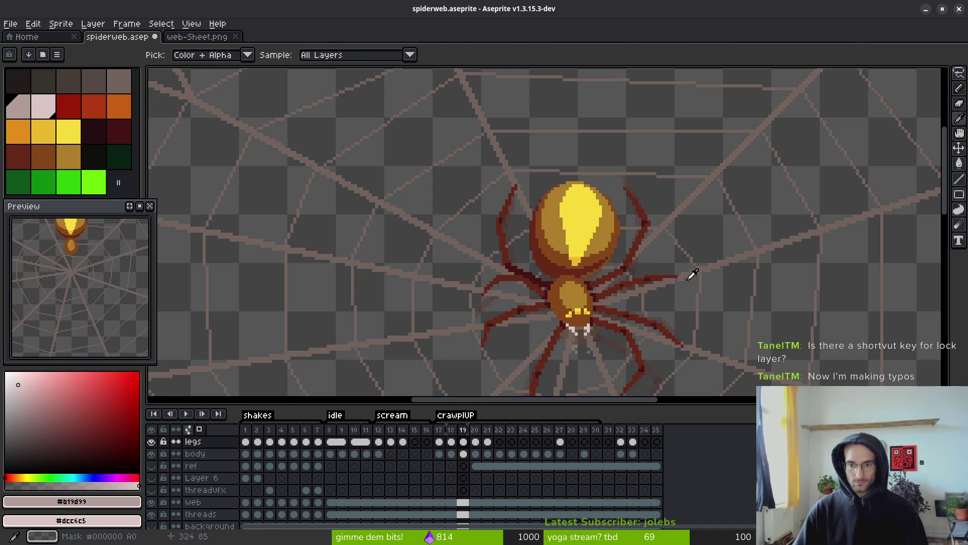
key(period)
key(m)
scroll(640, 265, up, 5)
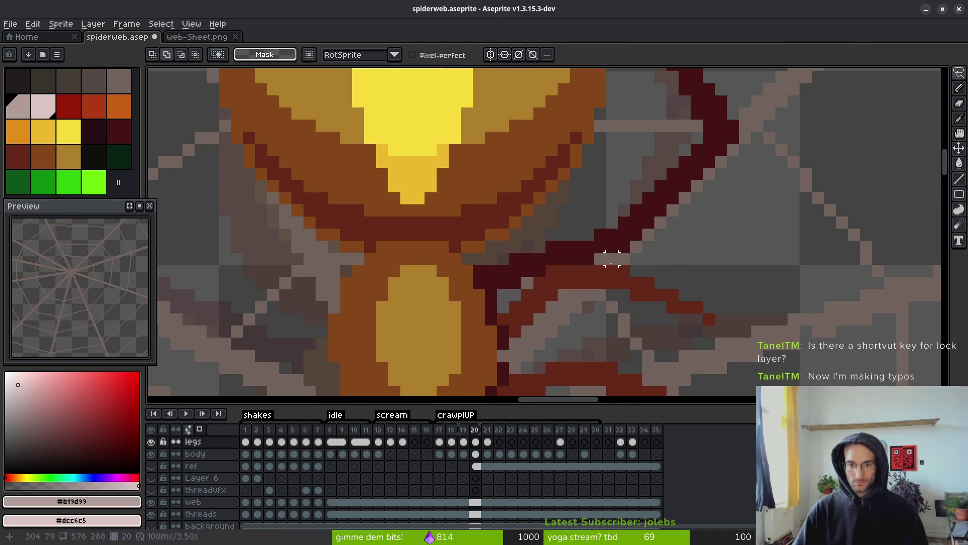
key(b)
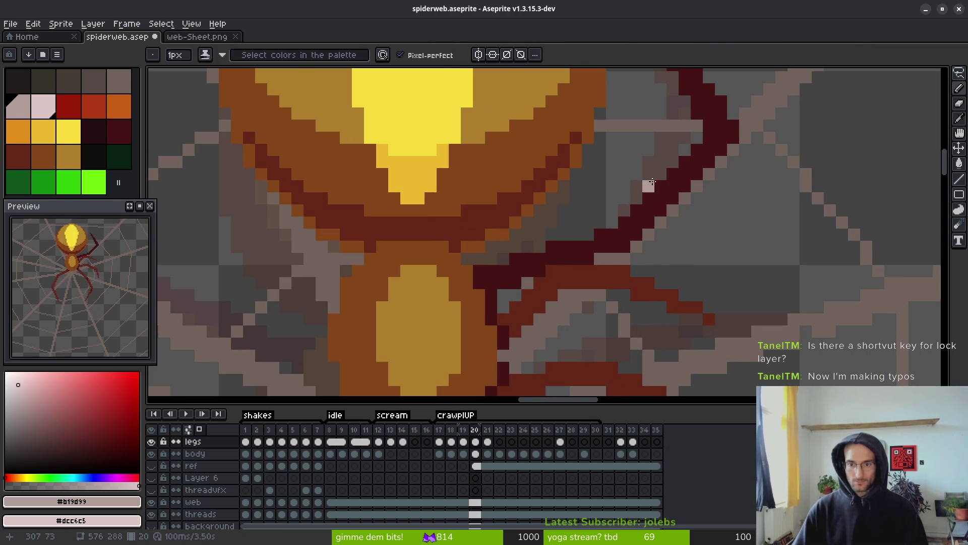
scroll(652, 181, down, 2)
Outline part of the upper-right leg, transform it, and save the spider file.
key(q)
mouse_move(673, 108)
mouse_down()
mouse_move(647, 151)
mouse_move(627, 259)
mouse_move(703, 242)
mouse_move(661, 102)
mouse_up()
key(ctrl+t)
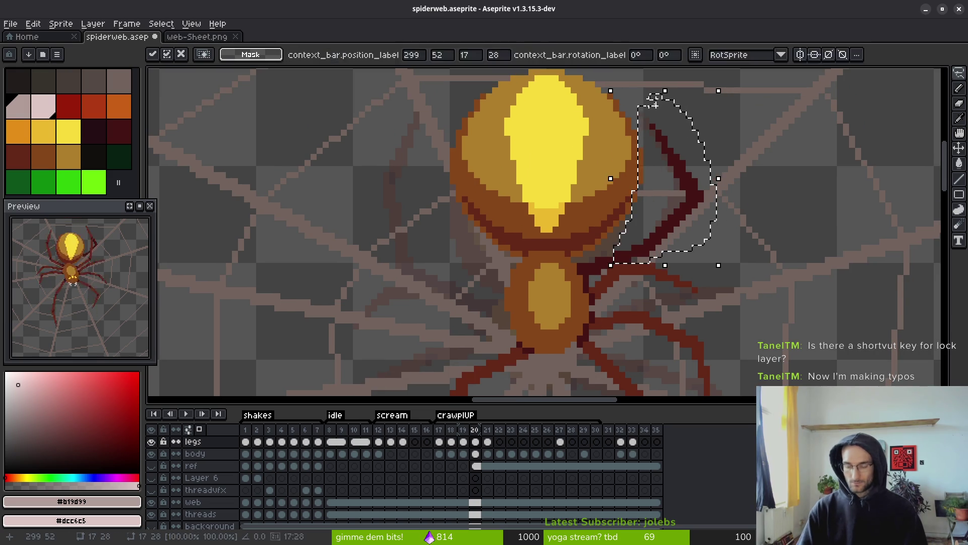
key(ctrl+s)
Pick the dark maroon #431414 from the leg and pencil-dab a pixel onto it.
scroll(630, 216, up, 4)
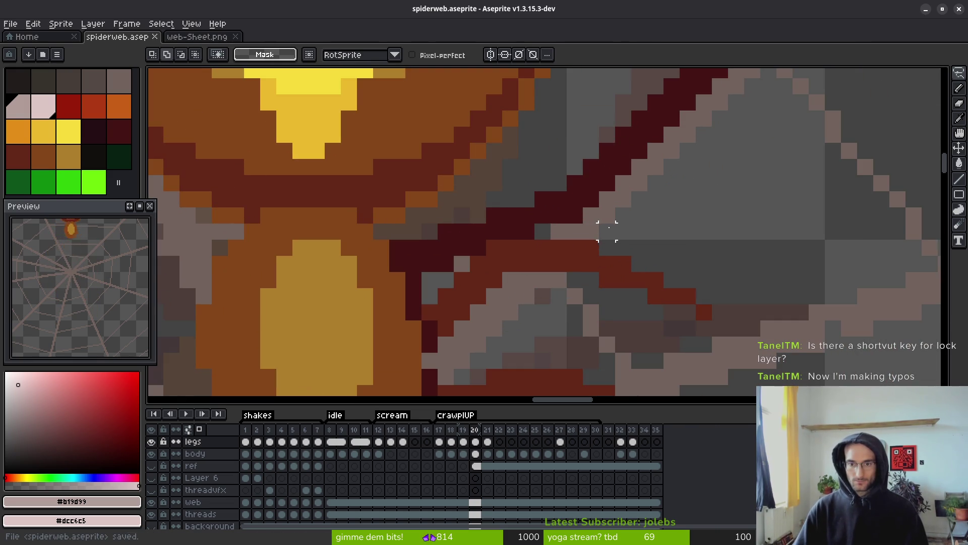
key(b)
alt+click(547, 207)
click(542, 231)
scroll(637, 291, down, 4)
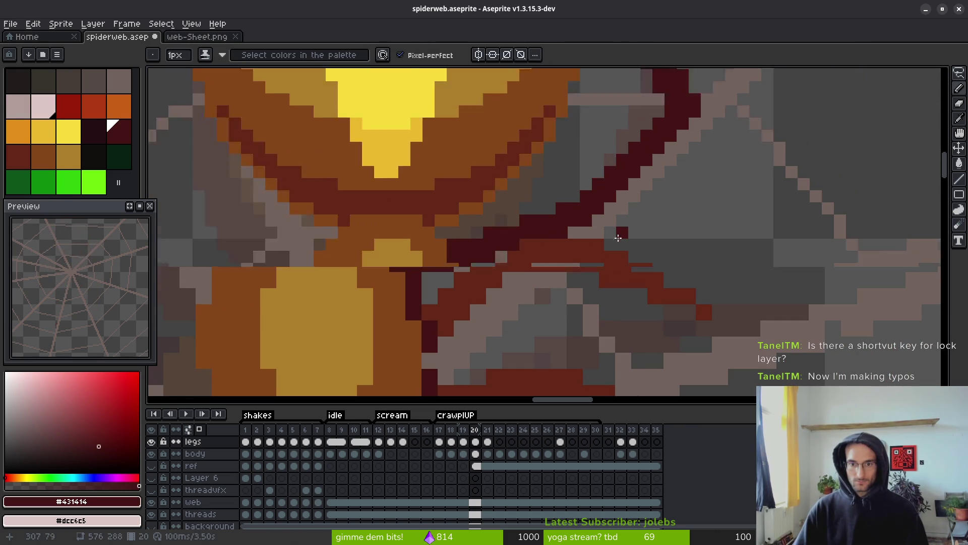
scroll(669, 275, down, 4)
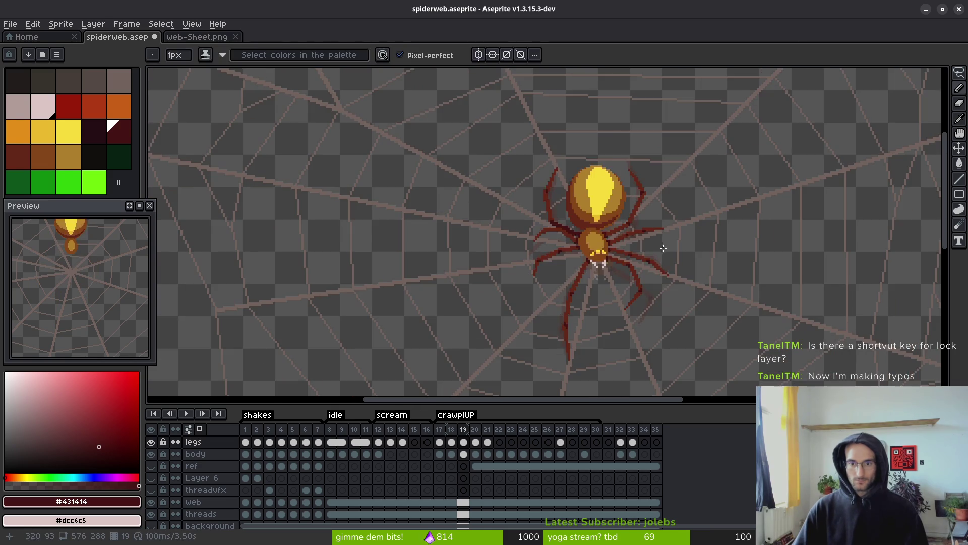
Flip between frames 19 and 20 to compare the leg poses, ending on frame 20.
key(comma)
key(period)
key(comma)
key(period)
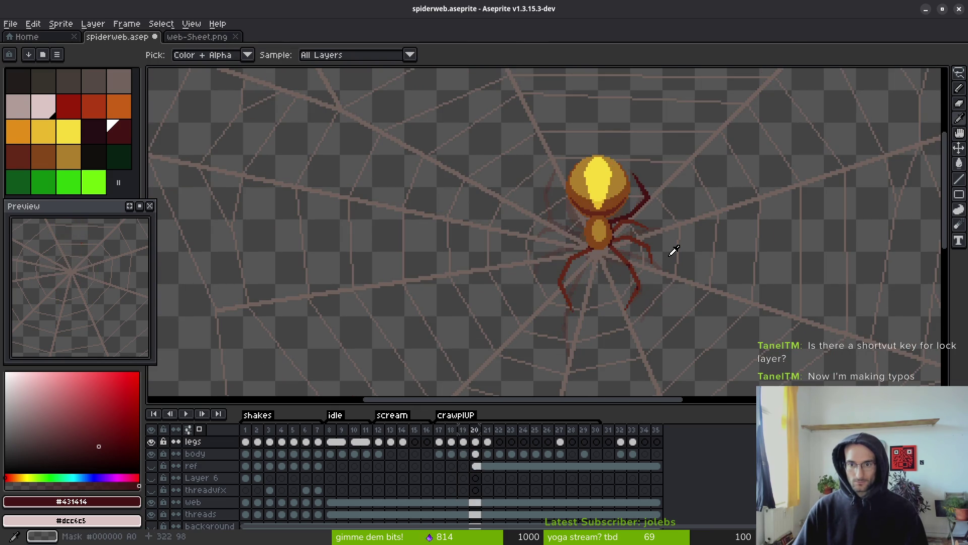
key(comma)
key(period)
key(comma)
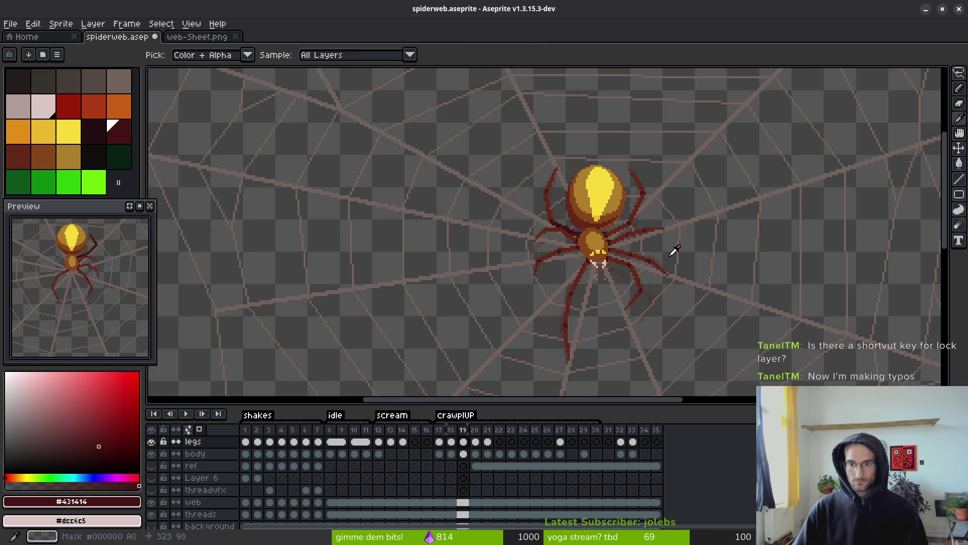
key(period)
key(comma)
key(period)
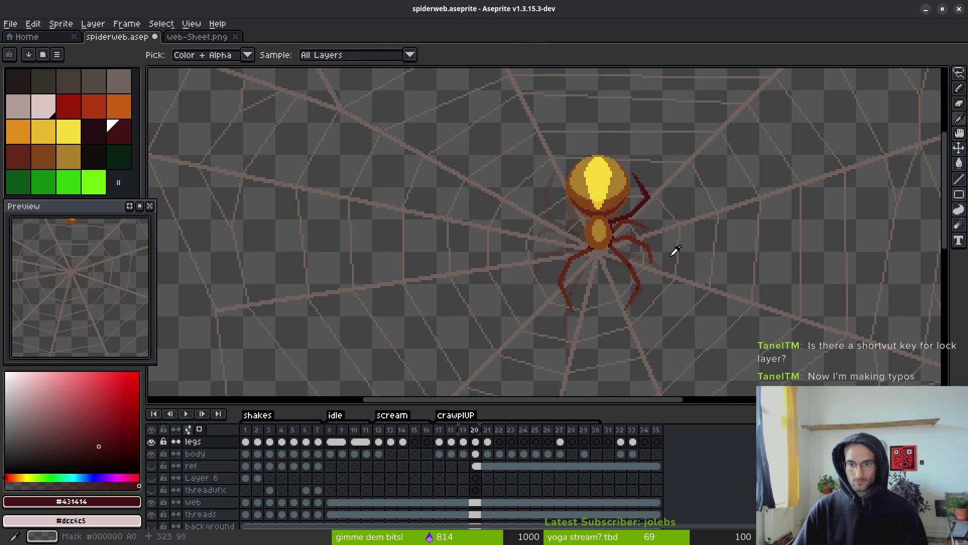
key(b)
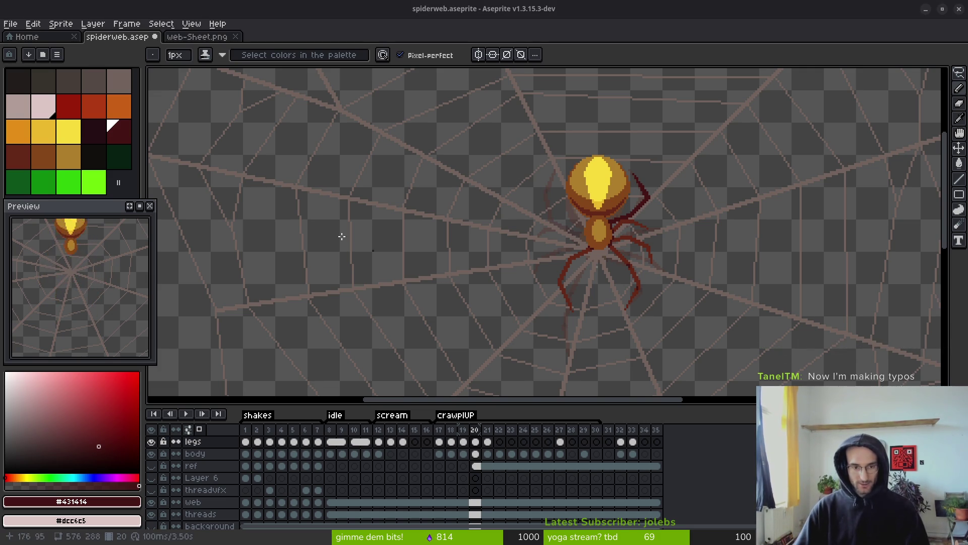
scroll(502, 335, down, 3)
scroll(503, 336, right, 2)
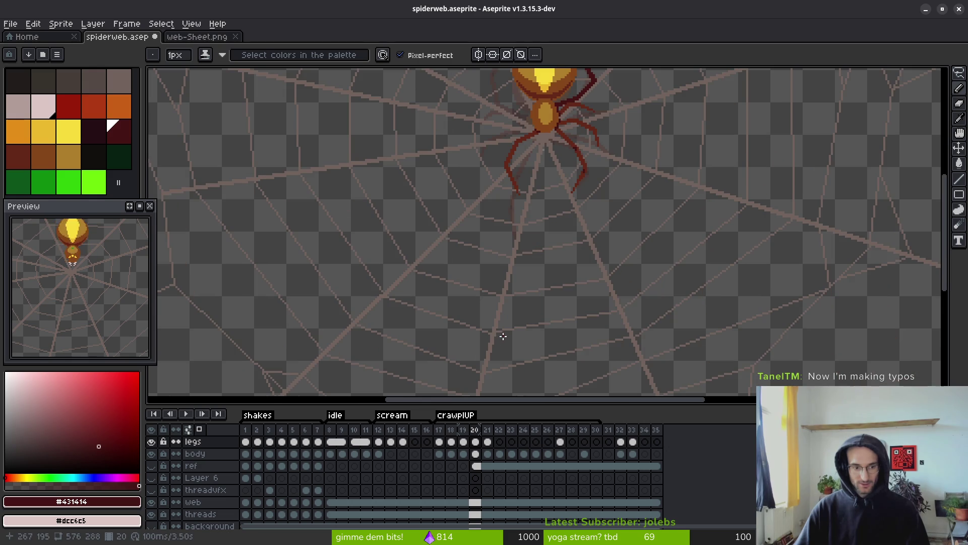
scroll(519, 302, down, 2)
scroll(532, 317, up, 2)
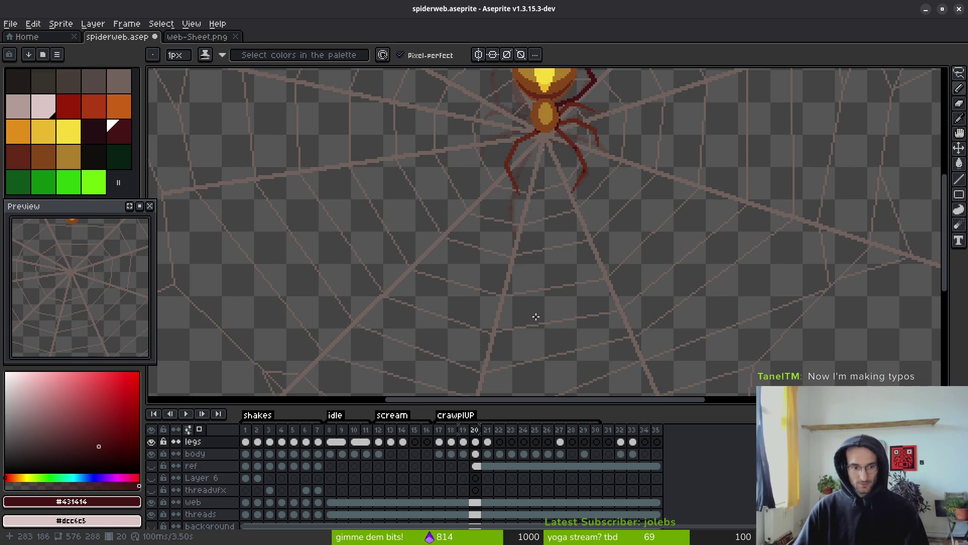
key(ctrl+shift+d)
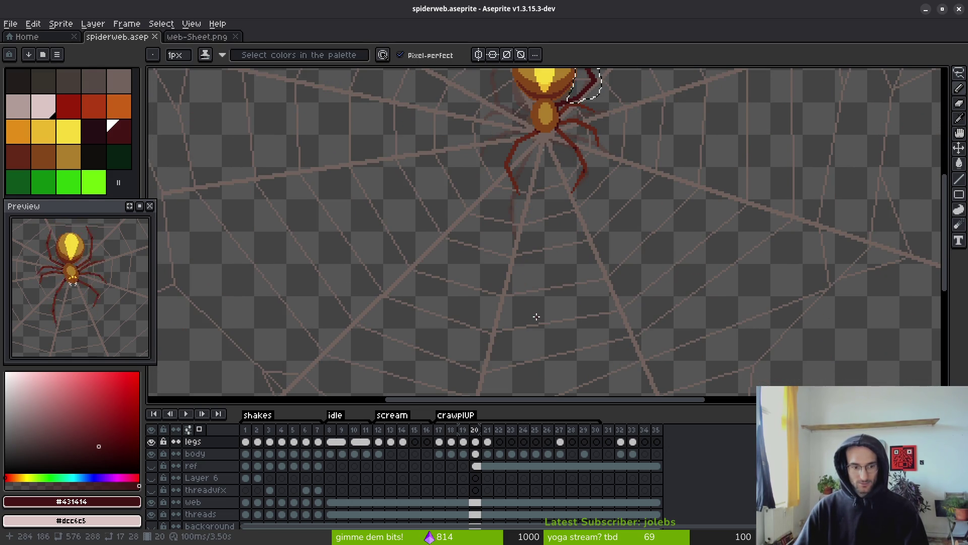
scroll(596, 134, up, 3)
scroll(584, 287, down, 2)
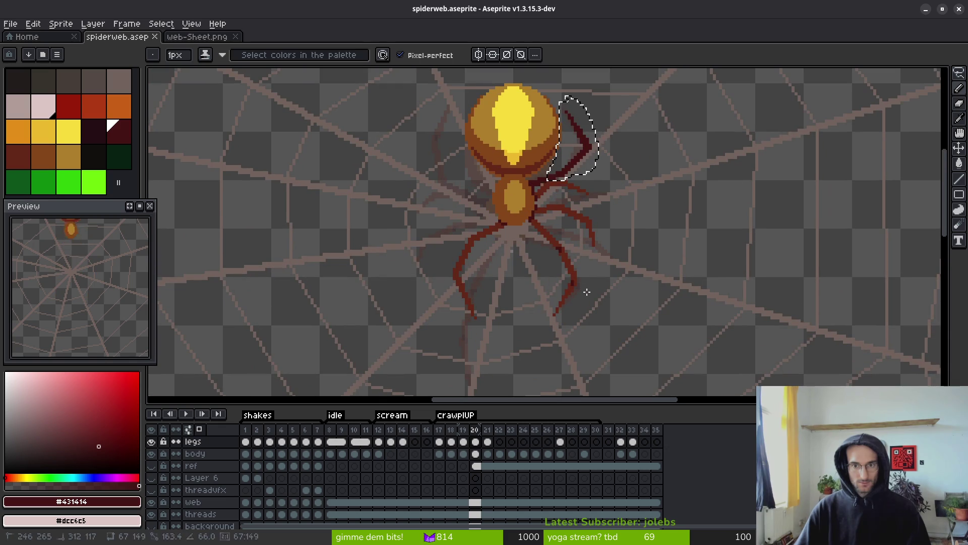
key(ctrl+d)
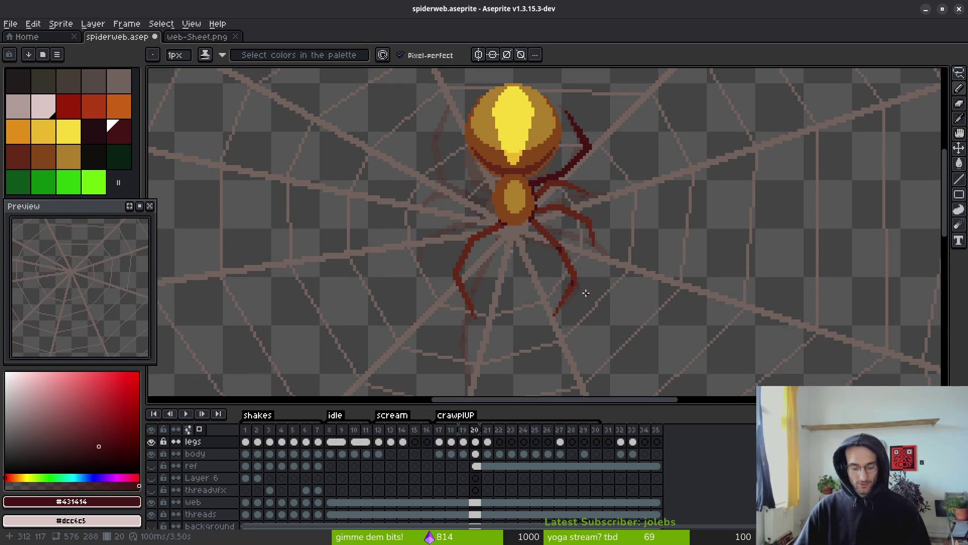
shift+click(585, 293)
key(shift+x)
key(shift+x)
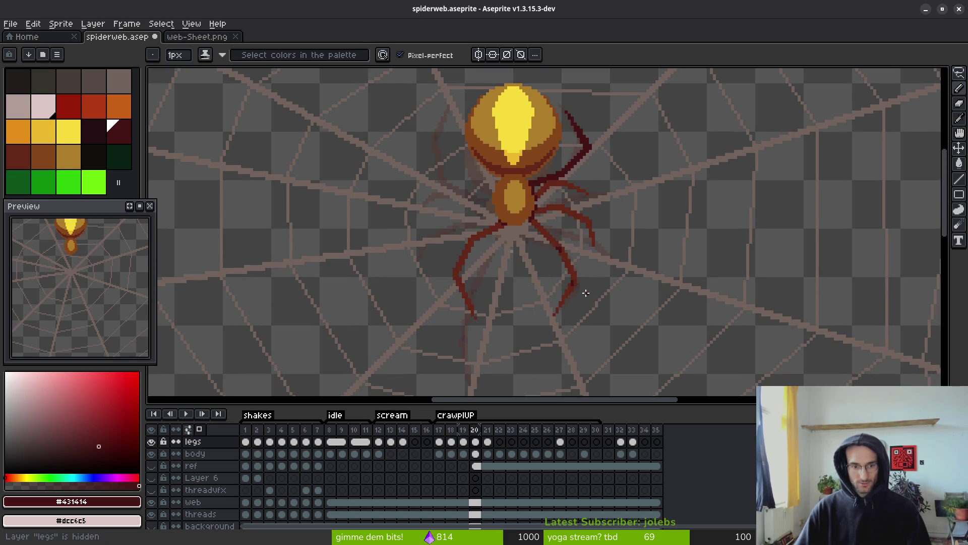
key(shift+x)
key(shift+x)
scroll(573, 290, down, 3)
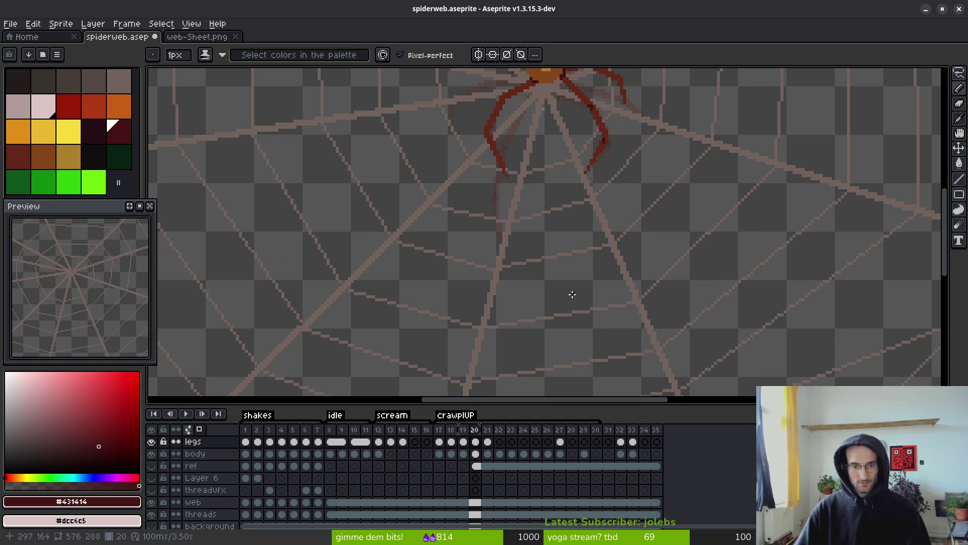
scroll(573, 294, up, 4)
scroll(585, 384, down, 3)
scroll(528, 375, up, 3)
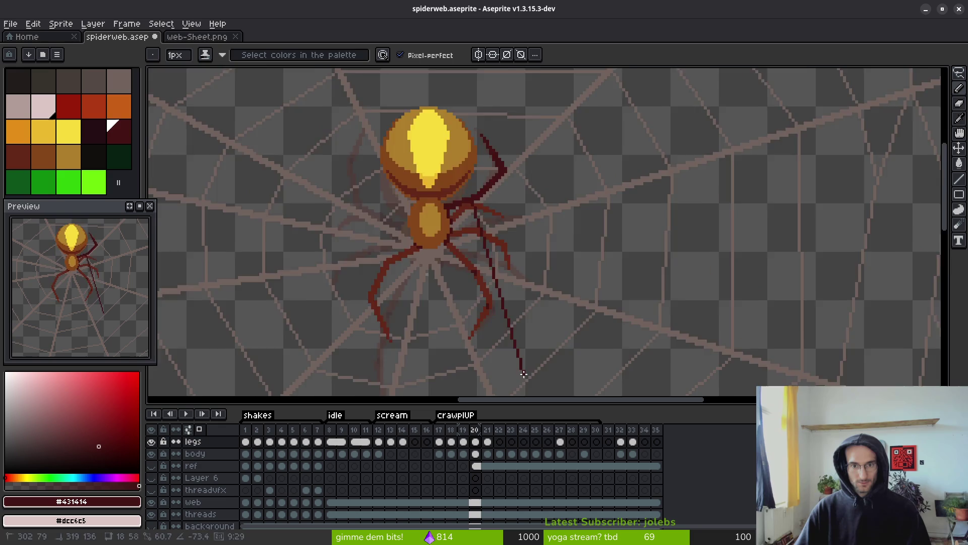
scroll(552, 335, down, 3)
scroll(559, 323, down, 5)
scroll(560, 323, down, 3)
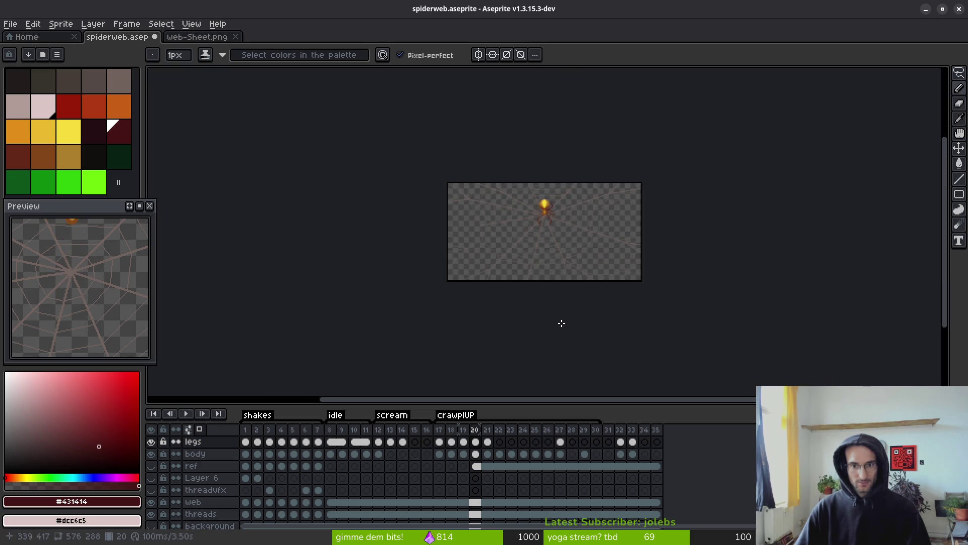
scroll(555, 303, up, 2)
scroll(551, 292, up, 6)
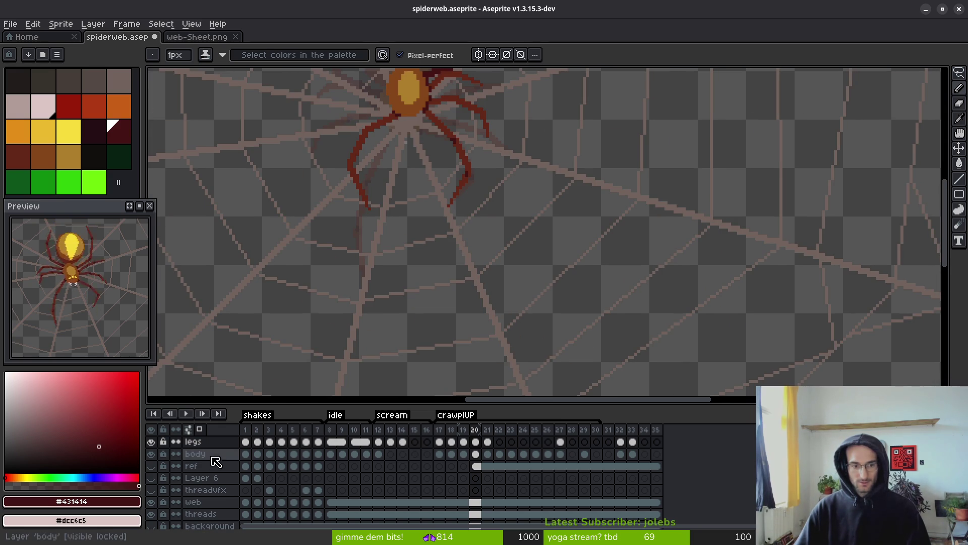
Unlock the legs layer and save the spider file.
click(164, 441)
scroll(529, 303, up, 3)
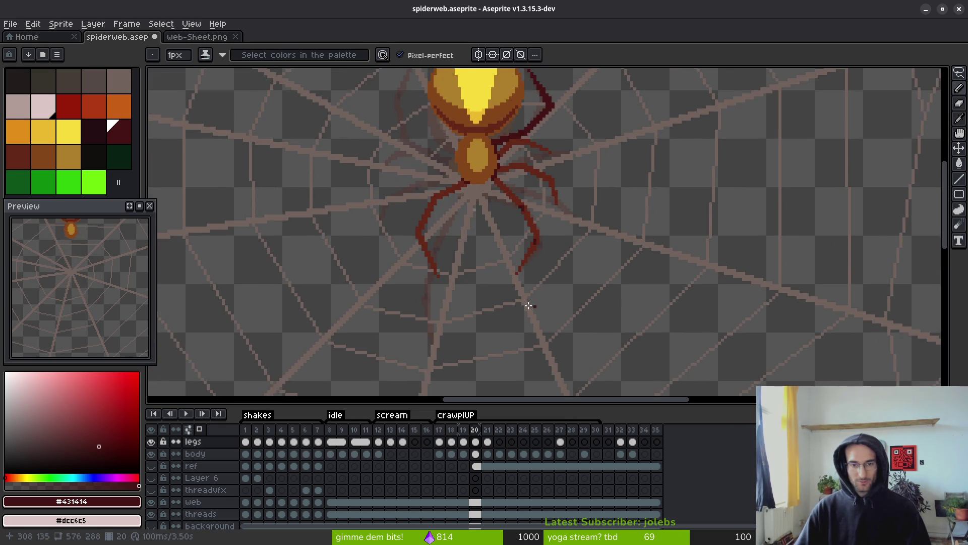
key(ctrl+s)
scroll(564, 233, up, 4)
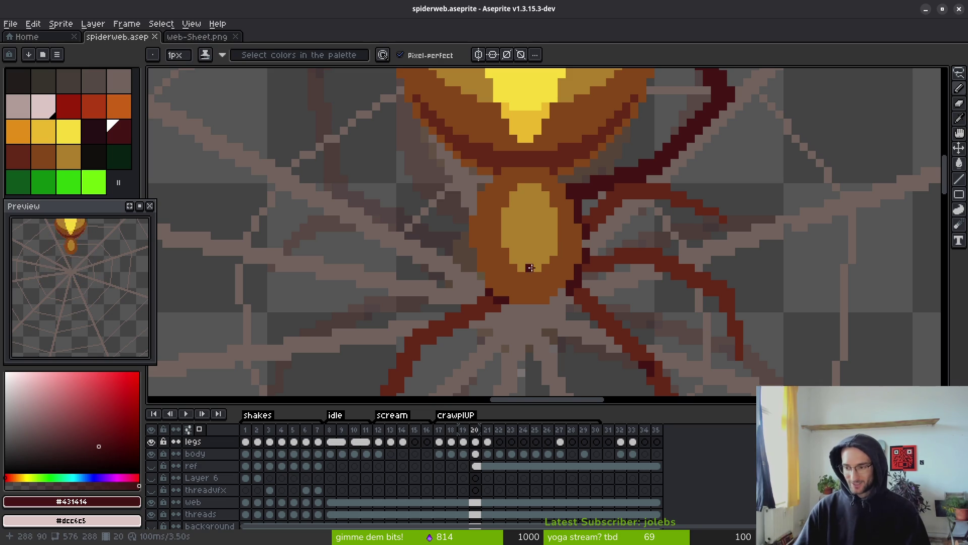
scroll(494, 245, up, 1)
scroll(594, 244, up, 1)
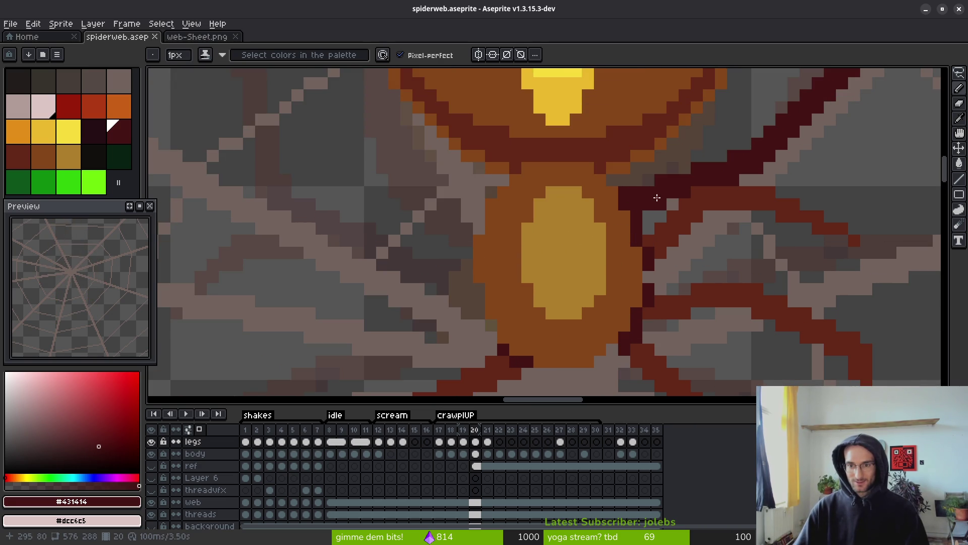
scroll(696, 217, down, 4)
scroll(694, 202, up, 3)
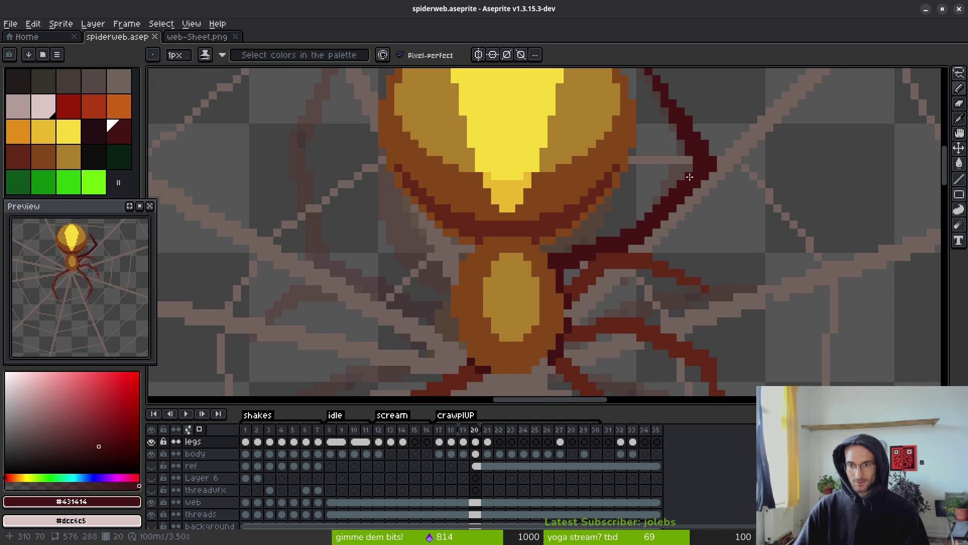
scroll(689, 177, up, 2)
scroll(671, 227, down, 4)
scroll(654, 278, down, 1)
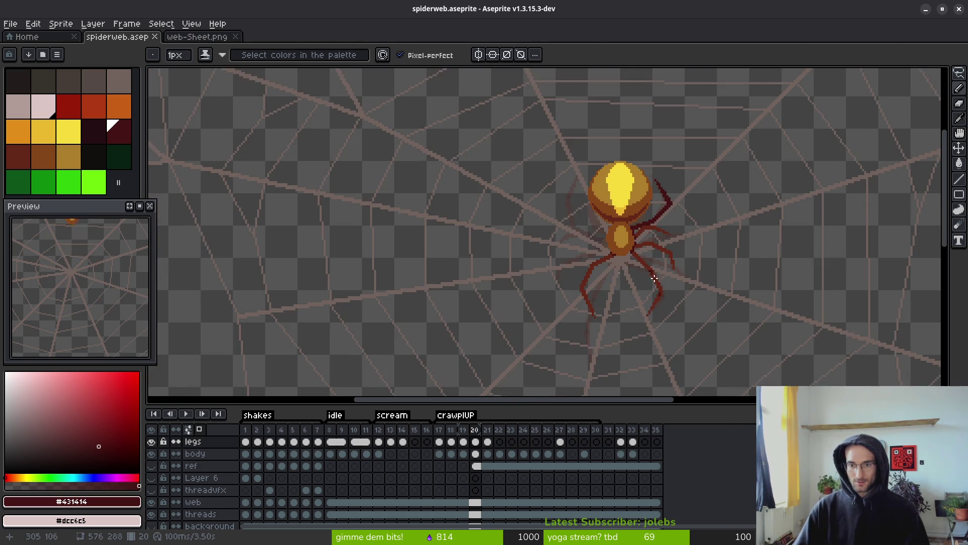
Take the leg red #632718 as main colour and dark maroon #431414 as second colour.
key(i)
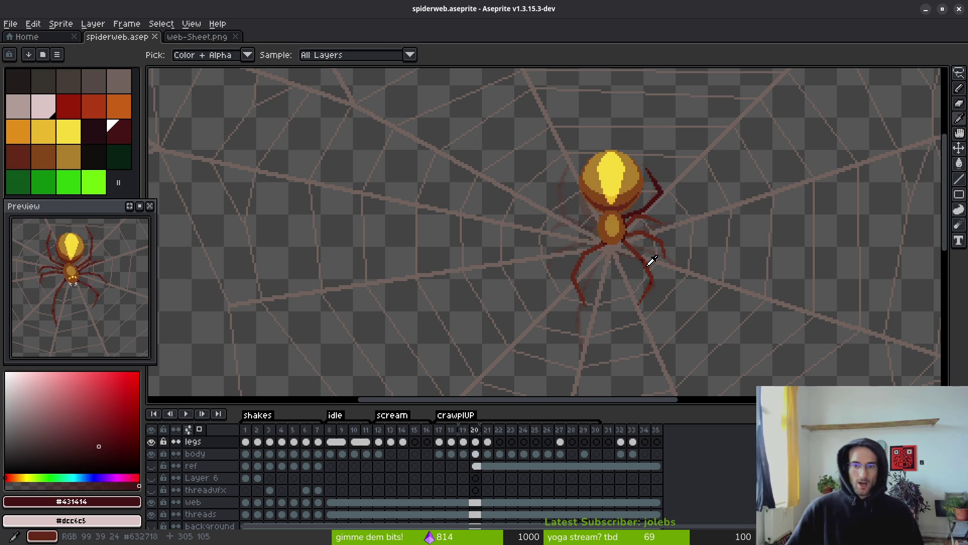
key(b)
scroll(531, 213, up, 3)
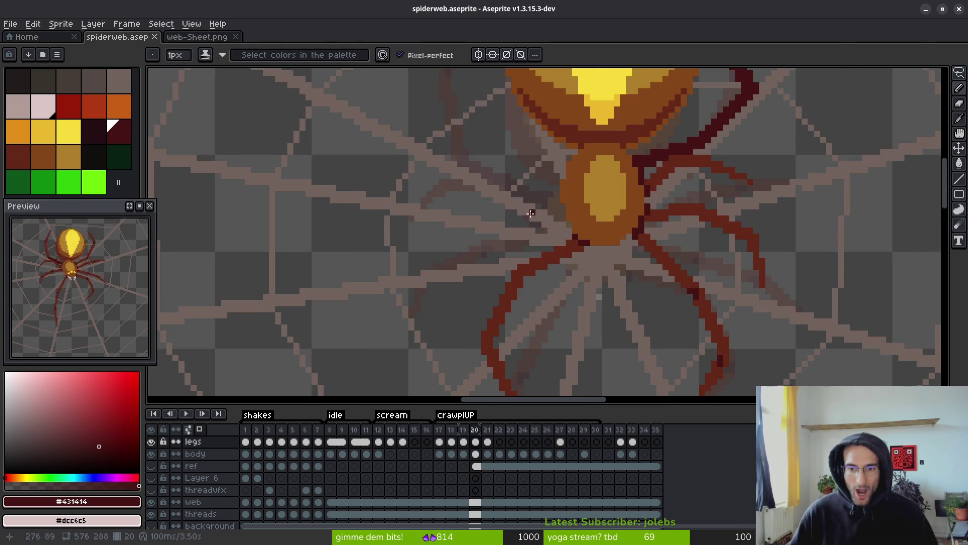
alt+click(569, 242)
alt+right_click(582, 239)
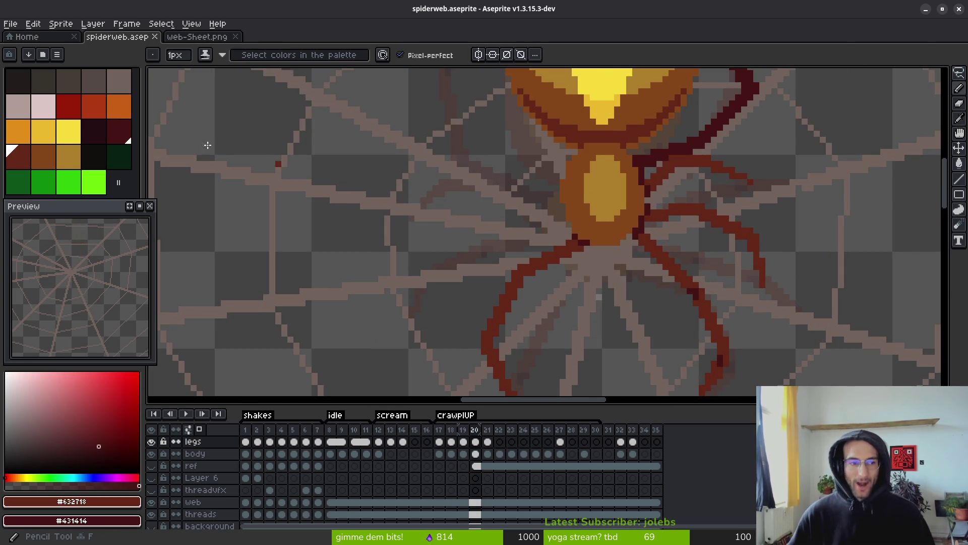
Play the crawlUP animation to review the spider's legs.
mouse_move(144, 130)
mouse_down()
mouse_move(166, 130)
mouse_move(141, 129)
mouse_up()
key(Return)
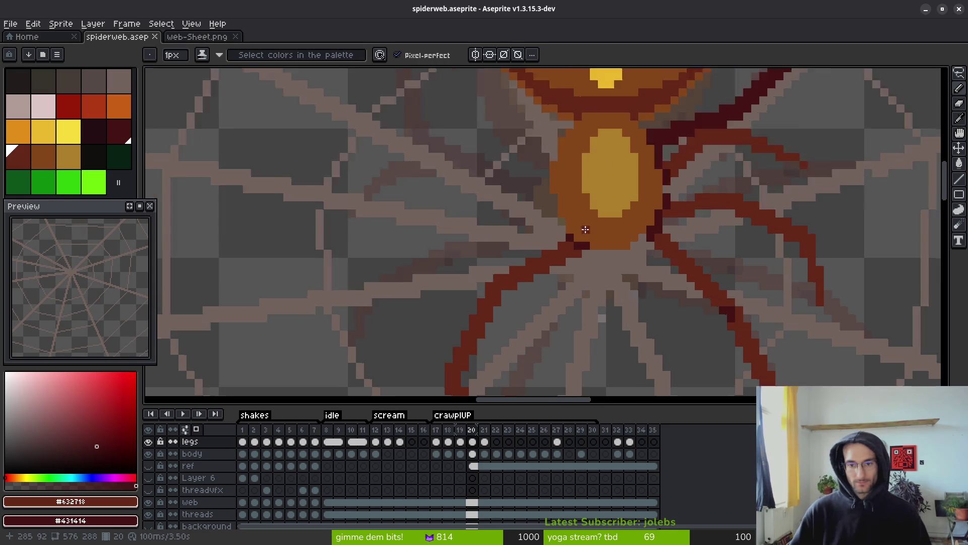
scroll(591, 219, down, 2)
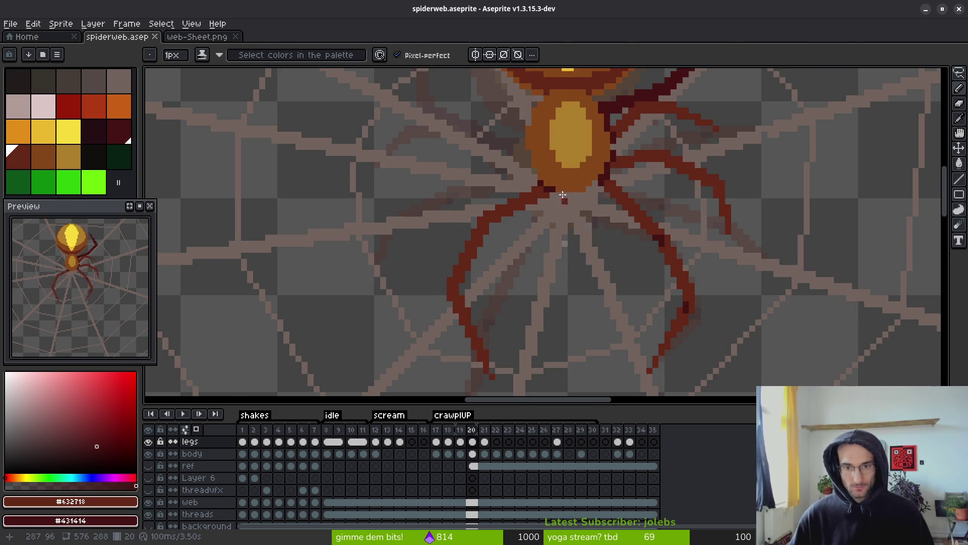
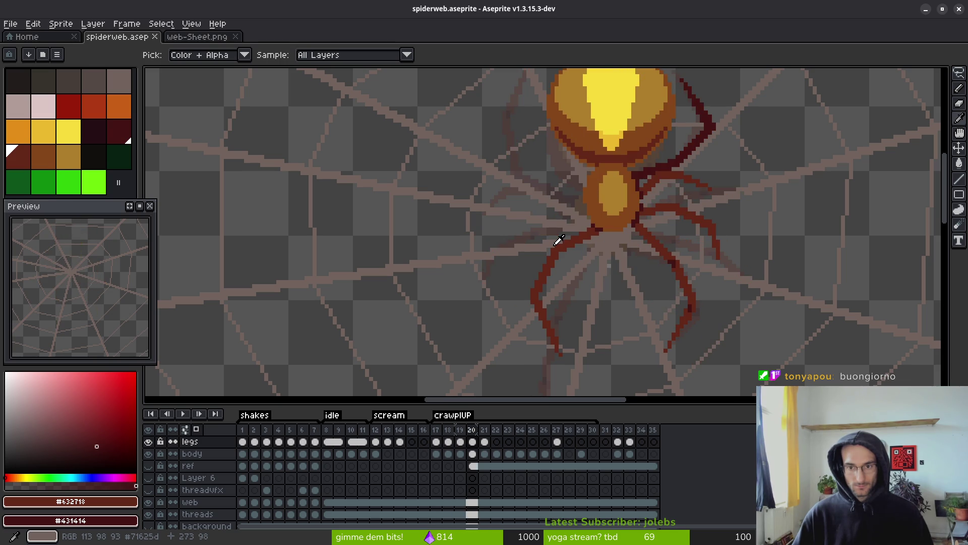
Replace a discarded freehand stroke with a straight dark red line for the leg beside the spider's head.
key(b)
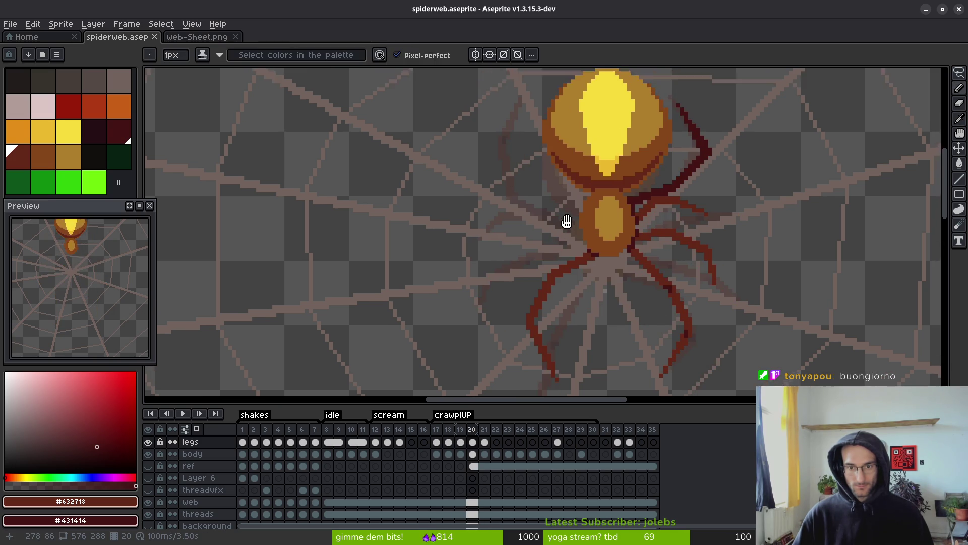
scroll(563, 222, up, 2)
scroll(563, 222, down, 1)
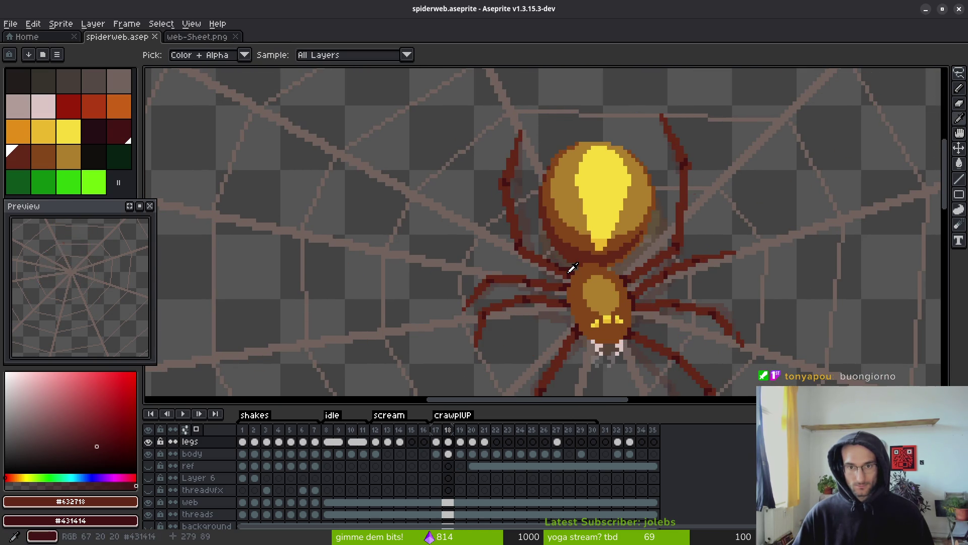
scroll(525, 161, up, 2)
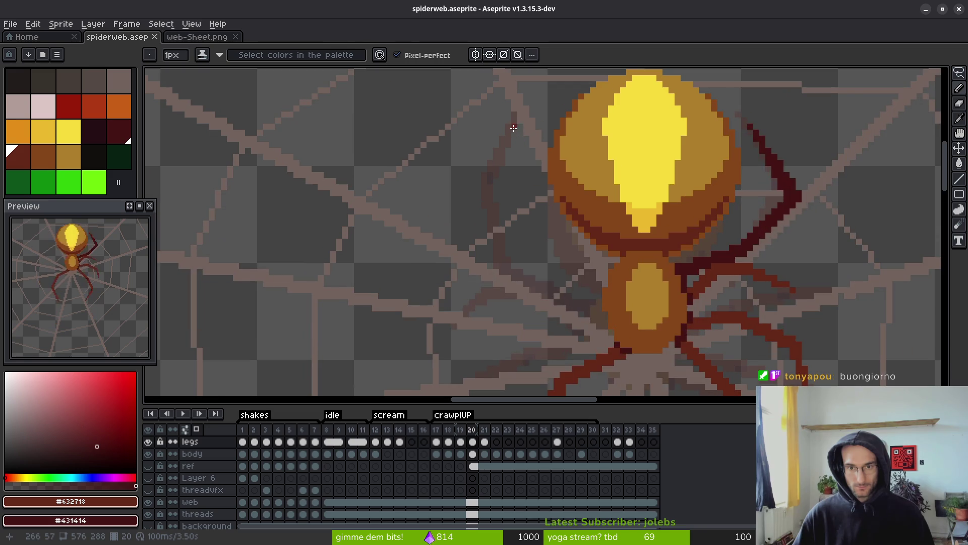
scroll(530, 122, down, 1)
scroll(539, 133, up, 1)
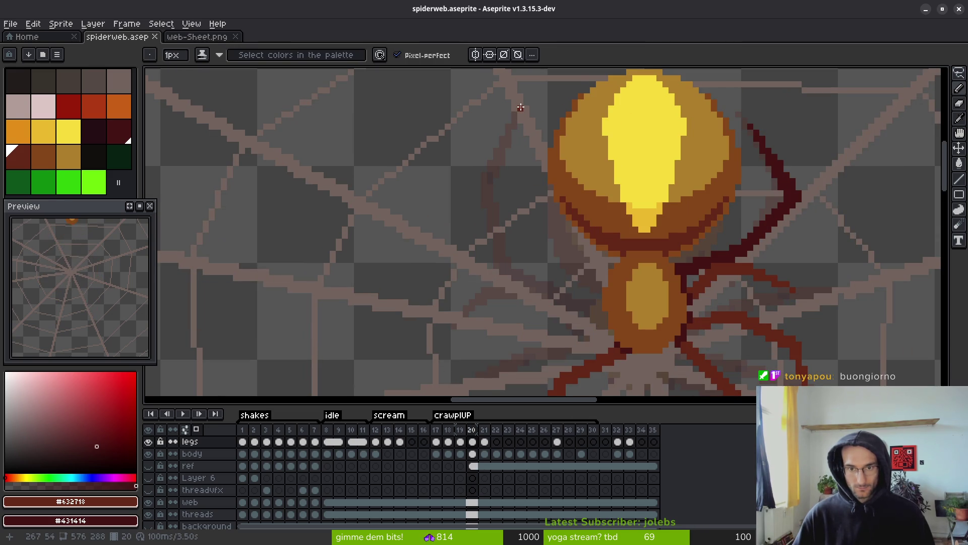
mouse_move(521, 107)
mouse_down()
mouse_move(488, 135)
mouse_move(470, 170)
mouse_up()
key(ctrl+z)
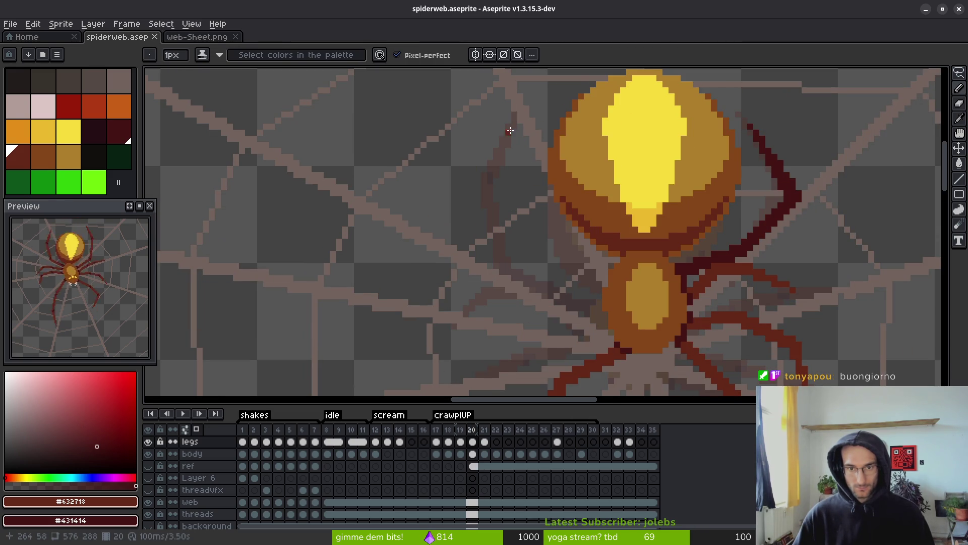
key(l)
mouse_move(519, 106)
mouse_down()
mouse_move(471, 173)
mouse_move(511, 248)
mouse_move(512, 262)
mouse_move(503, 258)
mouse_up()
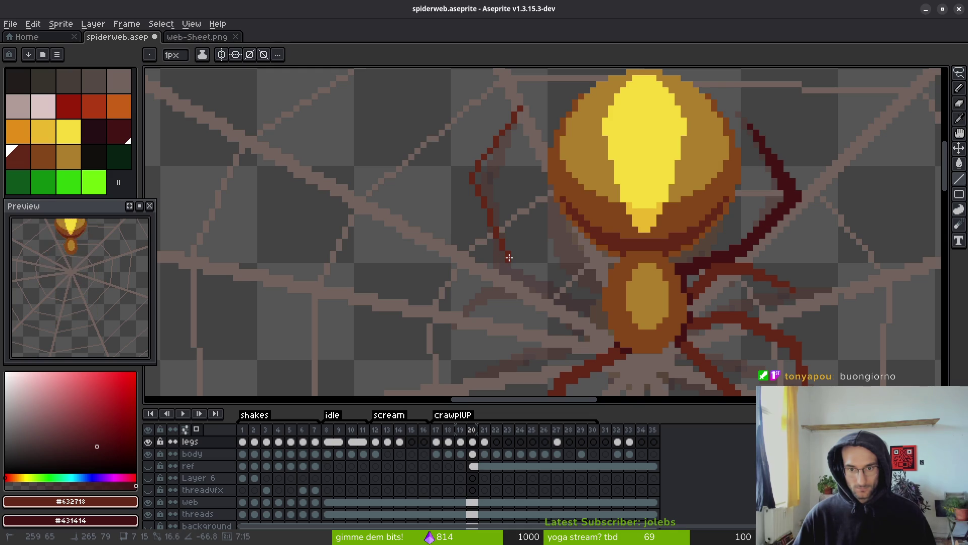
Undo the straight leg lines and redraw the upper-left leg as four joined dark red segments.
shift+click(600, 274)
key(ctrl+z)
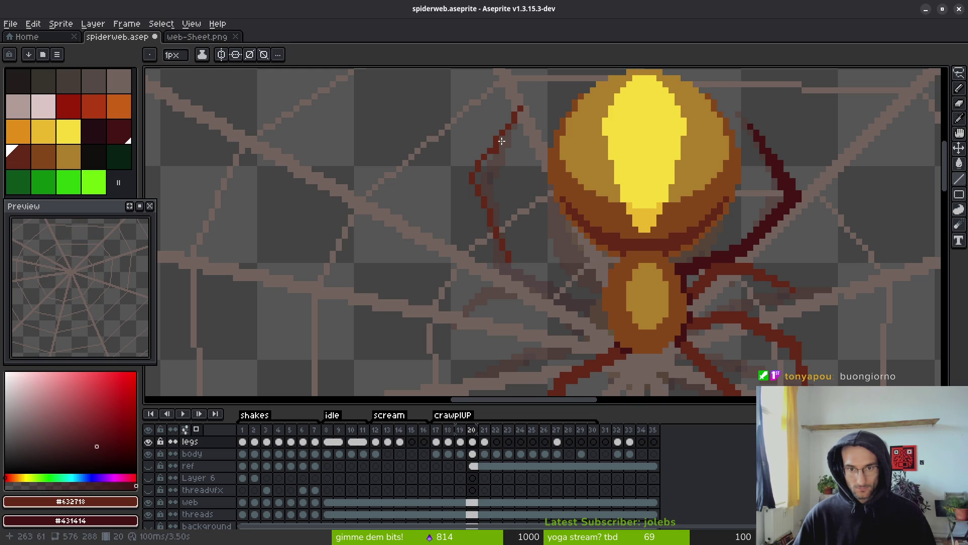
key(ctrl+z)
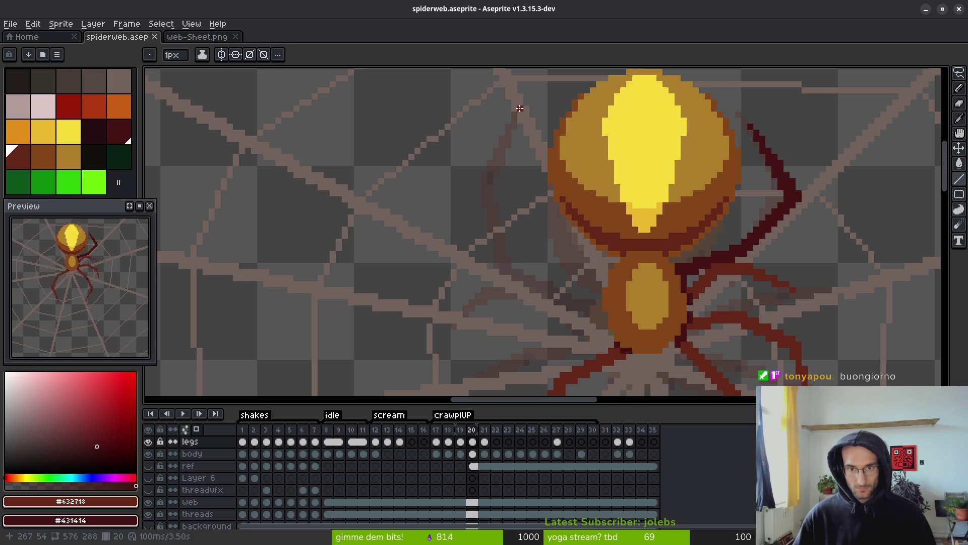
drag(520, 108, 503, 161)
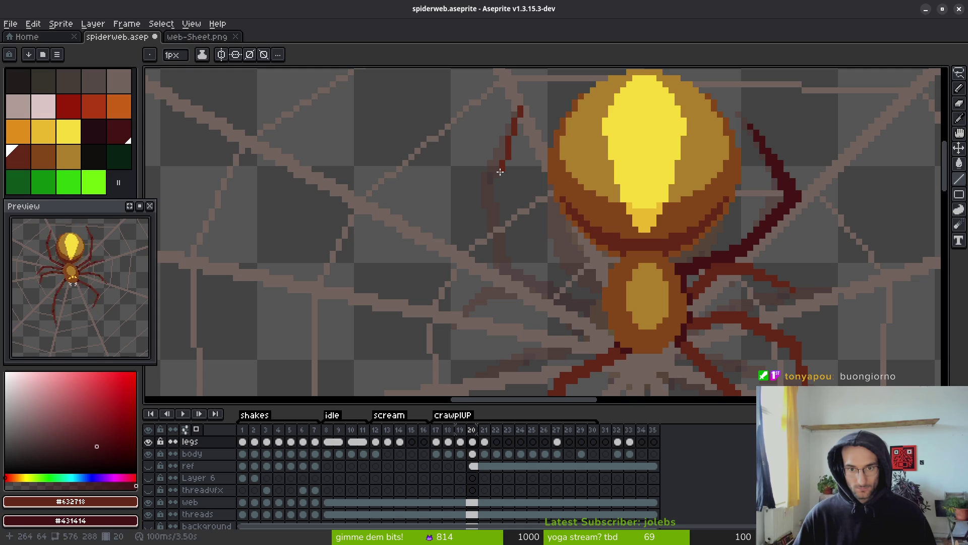
mouse_move(499, 171)
mouse_down()
mouse_move(519, 254)
mouse_move(605, 277)
mouse_move(536, 237)
mouse_move(614, 262)
mouse_move(546, 247)
mouse_up()
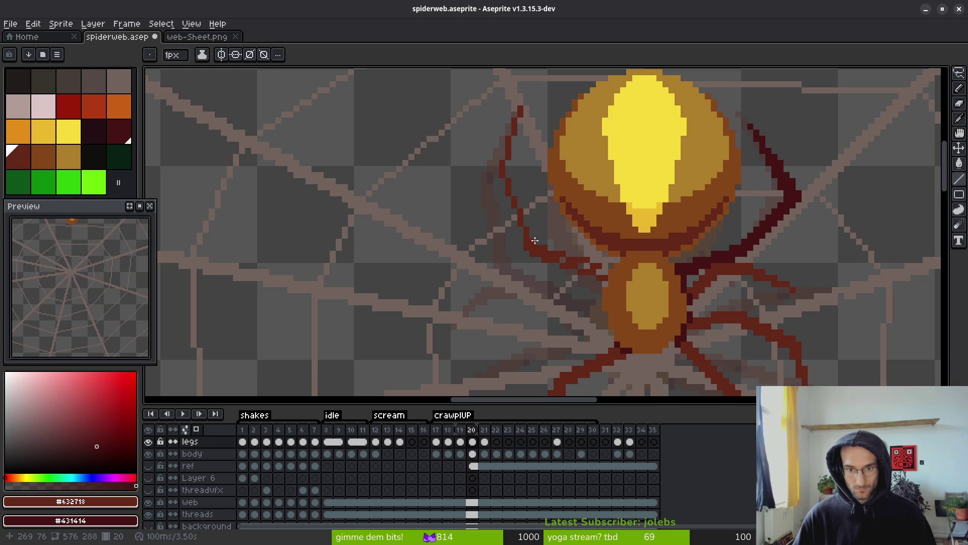
drag(535, 241, 510, 164)
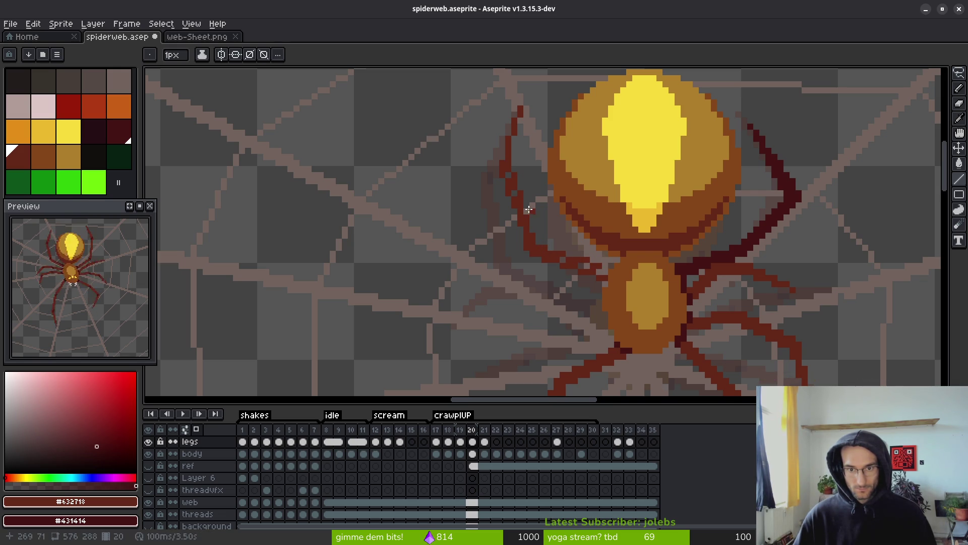
scroll(535, 216, up, 2)
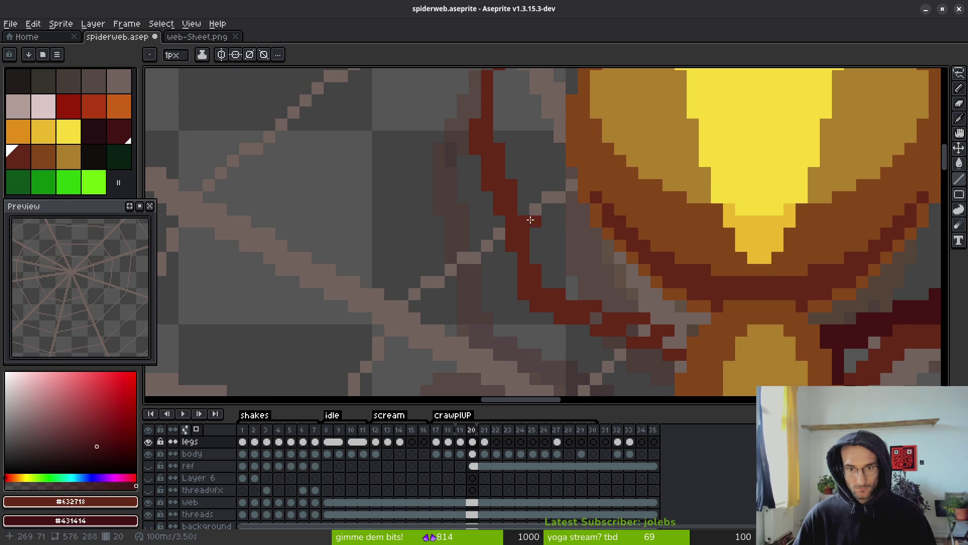
scroll(536, 262, down, 1)
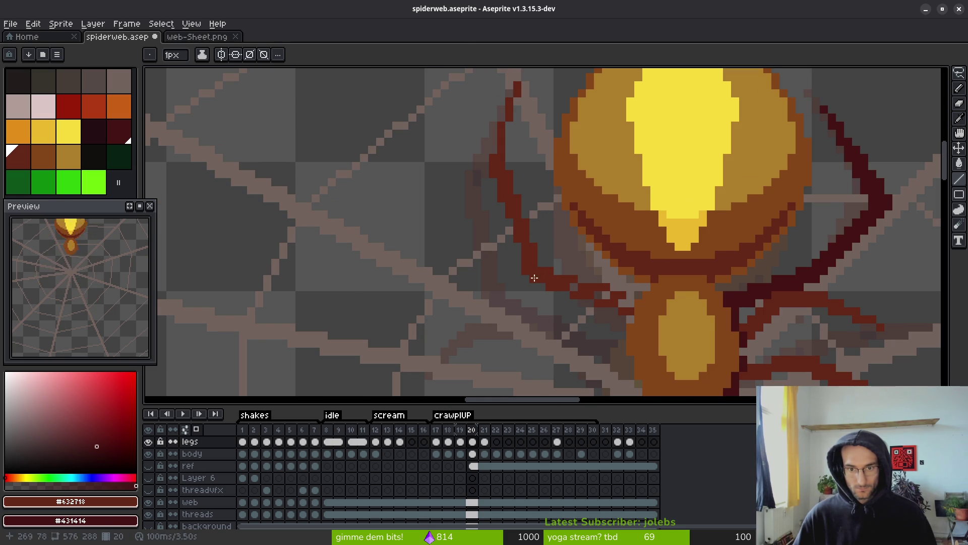
scroll(535, 278, up, 2)
drag(514, 242, 518, 145)
scroll(569, 249, down, 3)
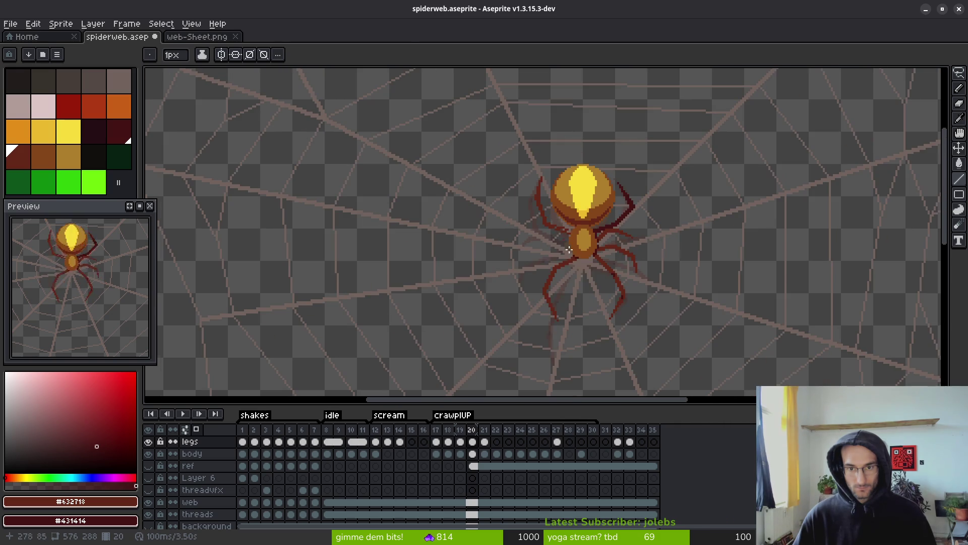
Flip between frames 19 and 20 to compare the spider's leg poses.
key(i)
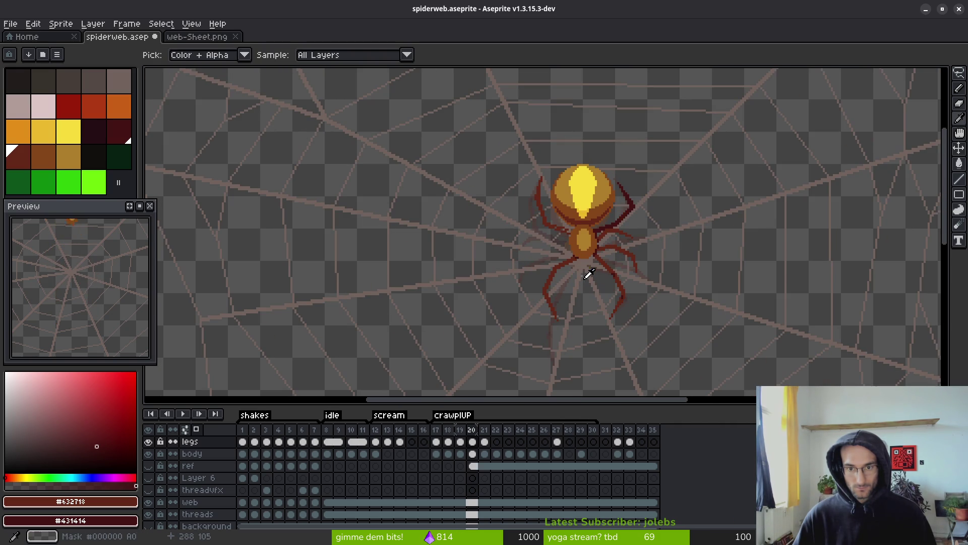
key(Left)
key(Right)
key(Left)
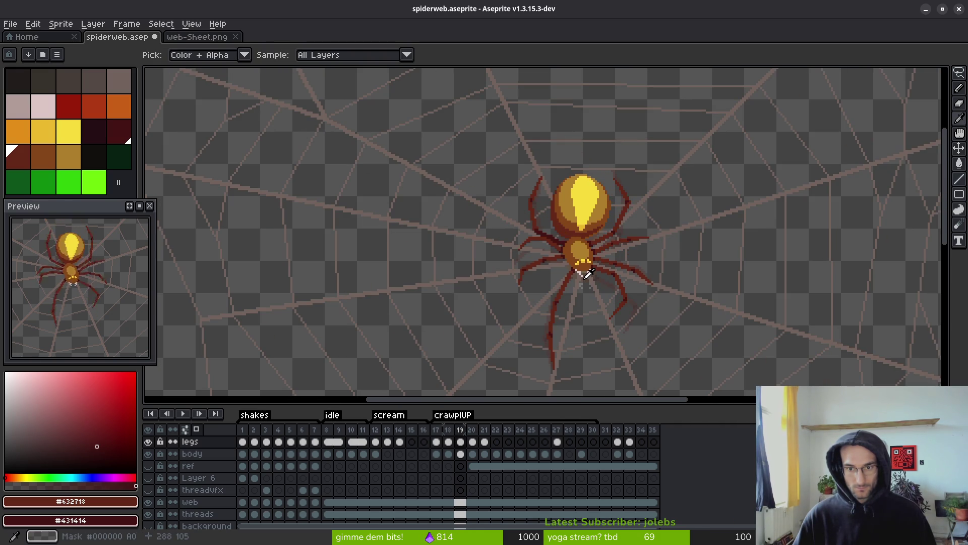
key(Right)
key(Left)
key(Right)
Paint over the grey gap at the upper-left leg's joint in dark red.
key(b)
scroll(582, 275, up, 3)
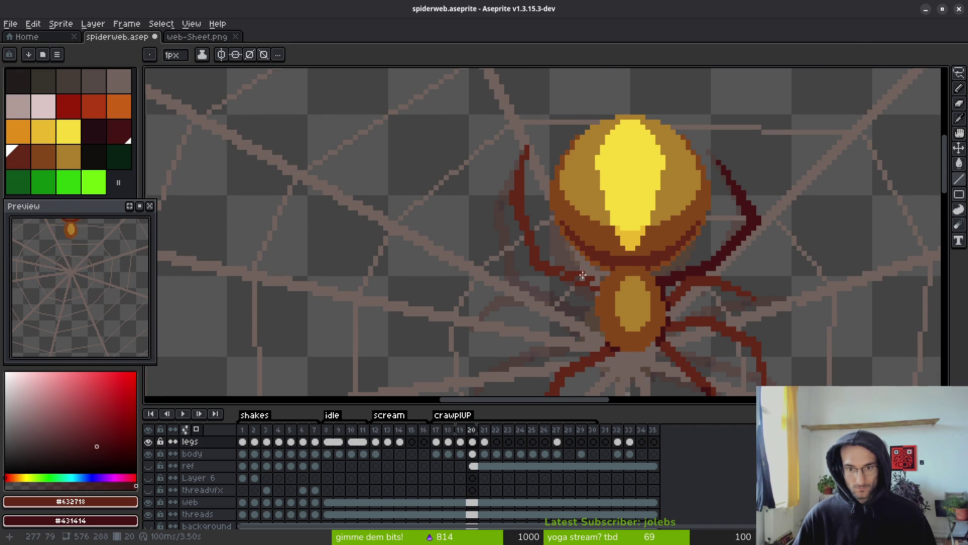
scroll(589, 280, up, 3)
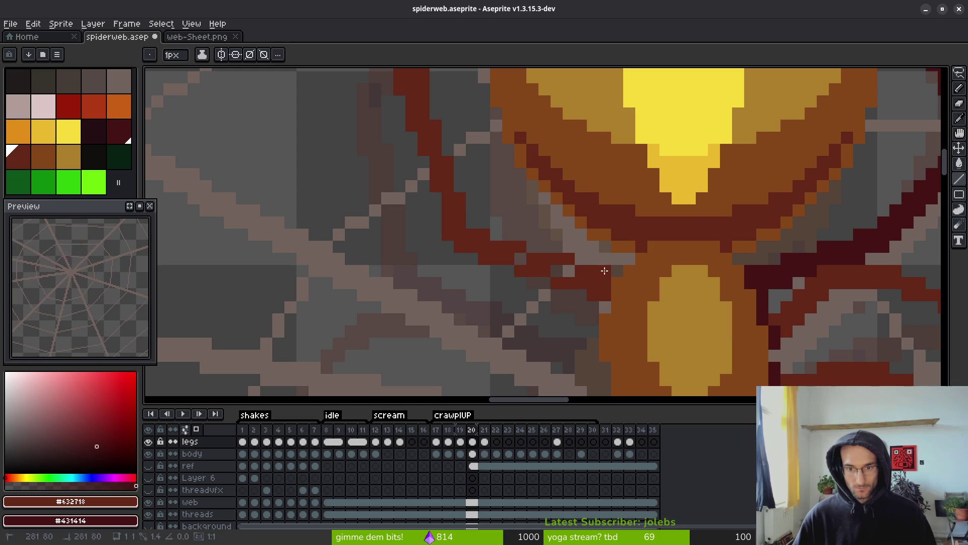
drag(605, 271, 537, 261)
scroll(527, 261, down, 1)
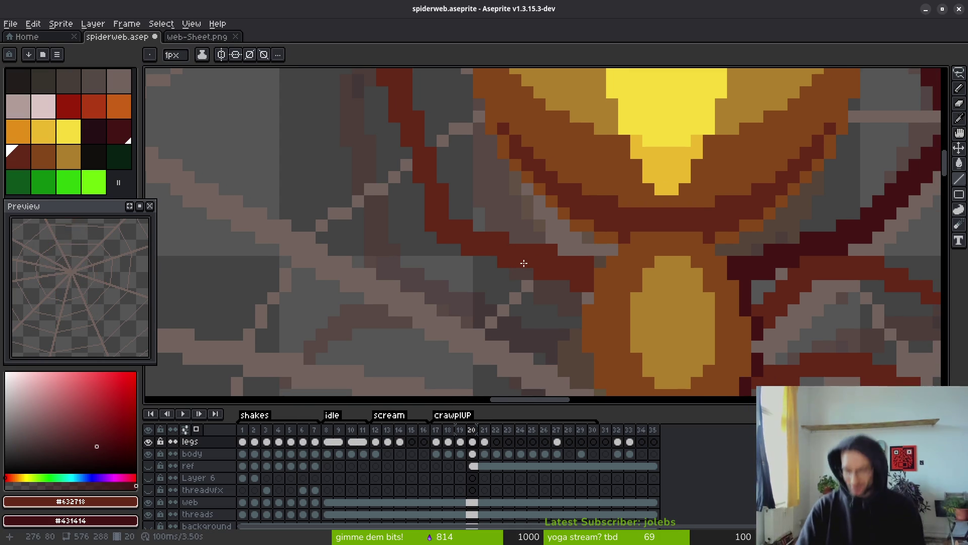
Open Files on Downloads, clear out the two PDFs, and enter the Transfer folder.
key(super+e)
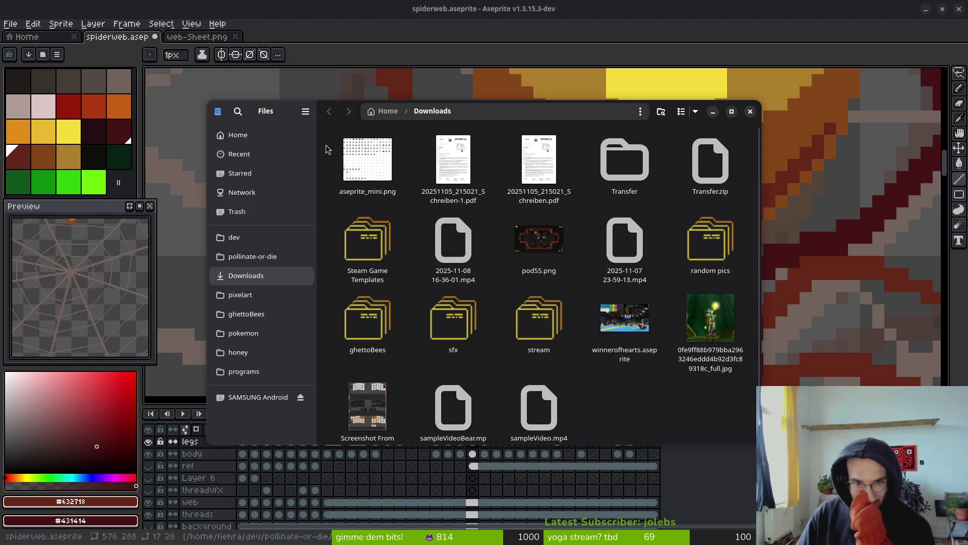
key(ctrl+w)
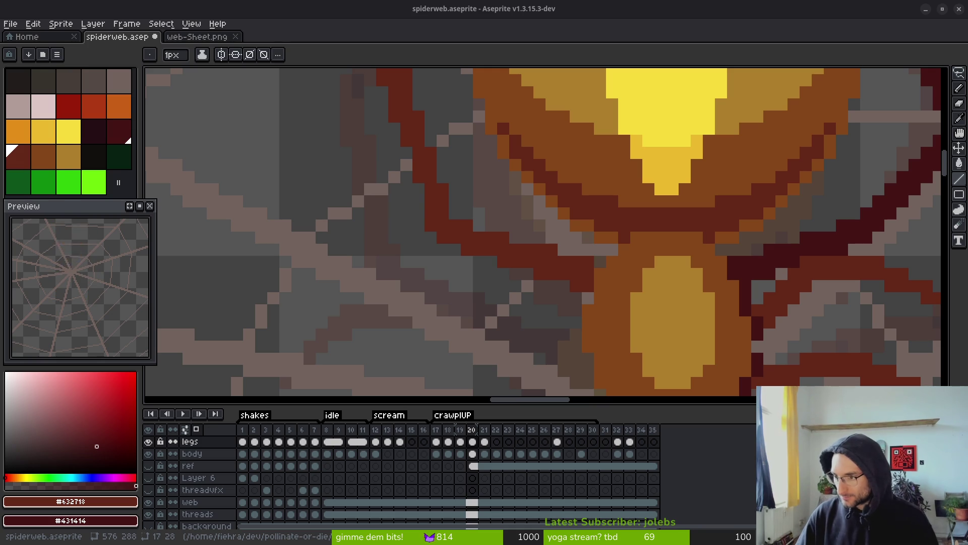
key(super+e)
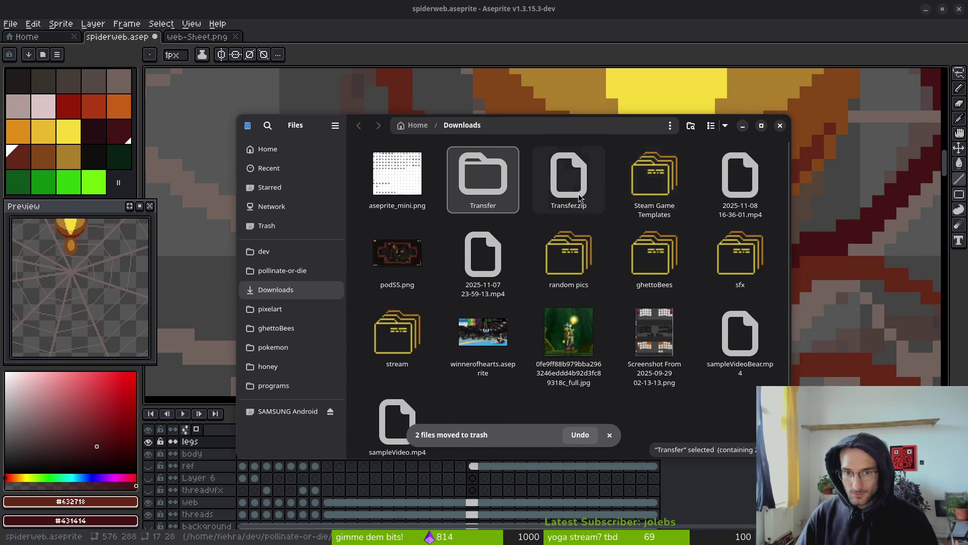
double_click(463, 188)
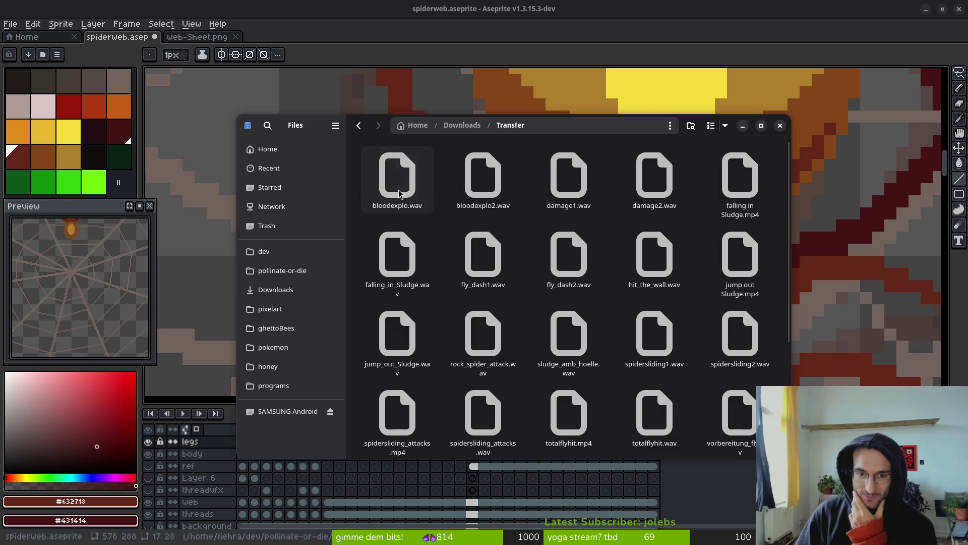
Play bloodexplo.wav, bloodexplo2.wav, damage1.wav and damage2.wav one after another.
click(416, 176)
key(Return)
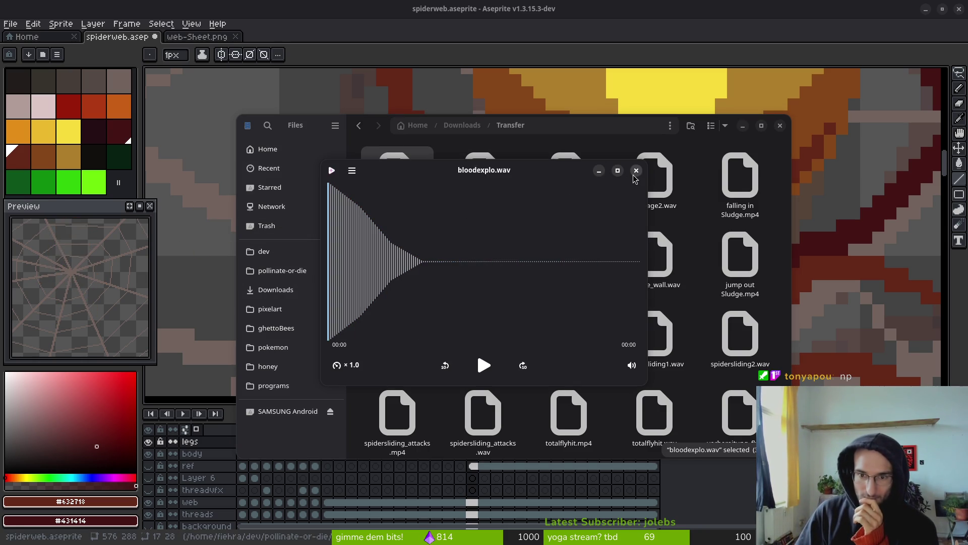
click(636, 171)
click(483, 174)
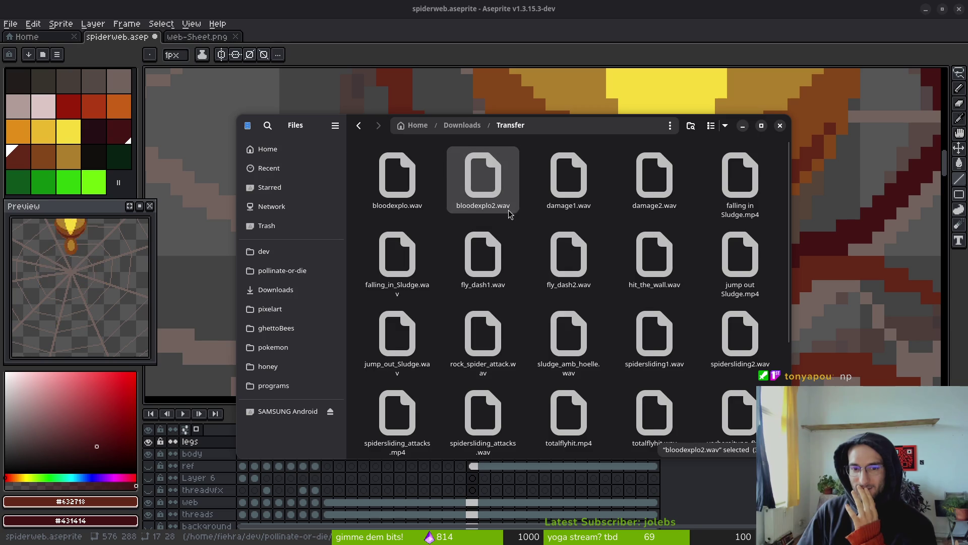
key(Return)
click(636, 171)
click(568, 174)
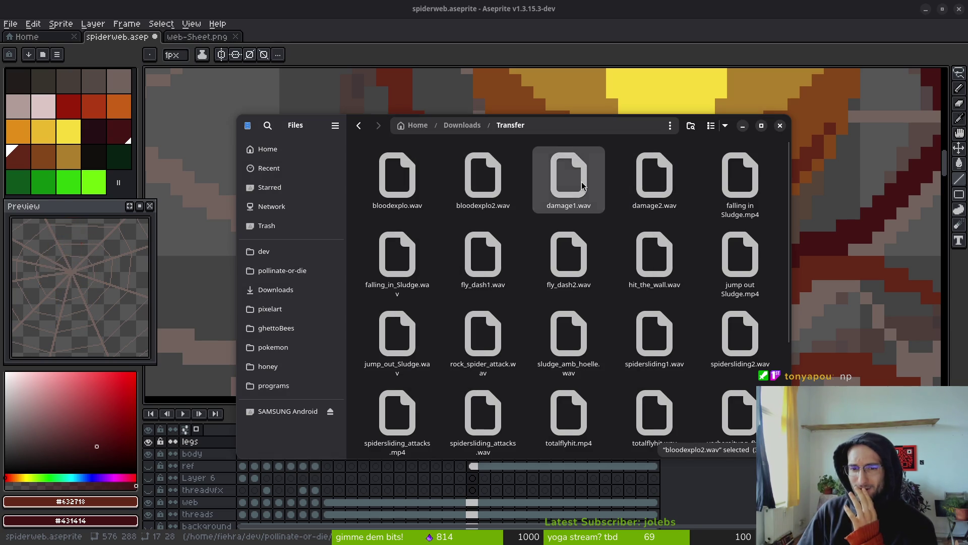
key(Return)
click(636, 170)
click(663, 174)
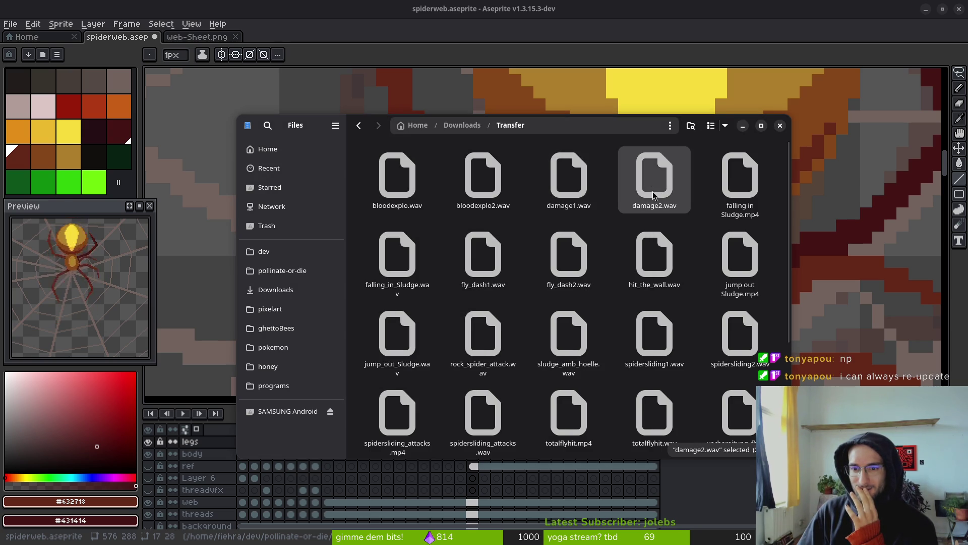
key(Return)
click(636, 171)
Watch the falling in Sludge.mp4 clip and preview falling_in_Sludge.wav.
click(727, 194)
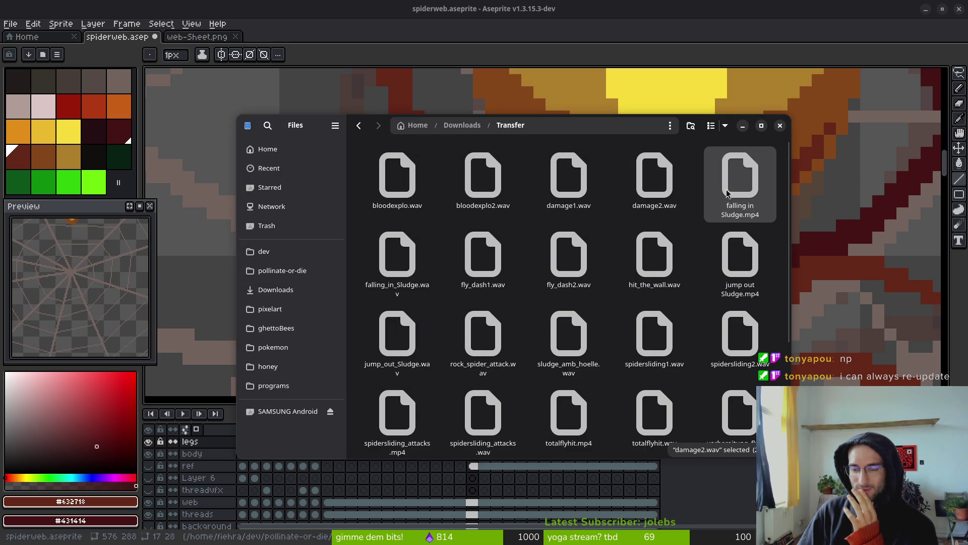
key(Return)
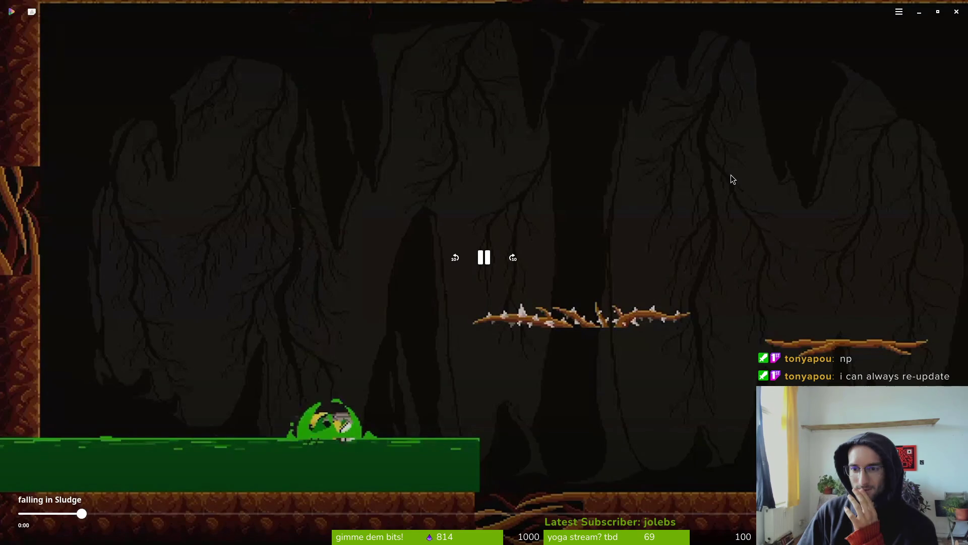
click(957, 12)
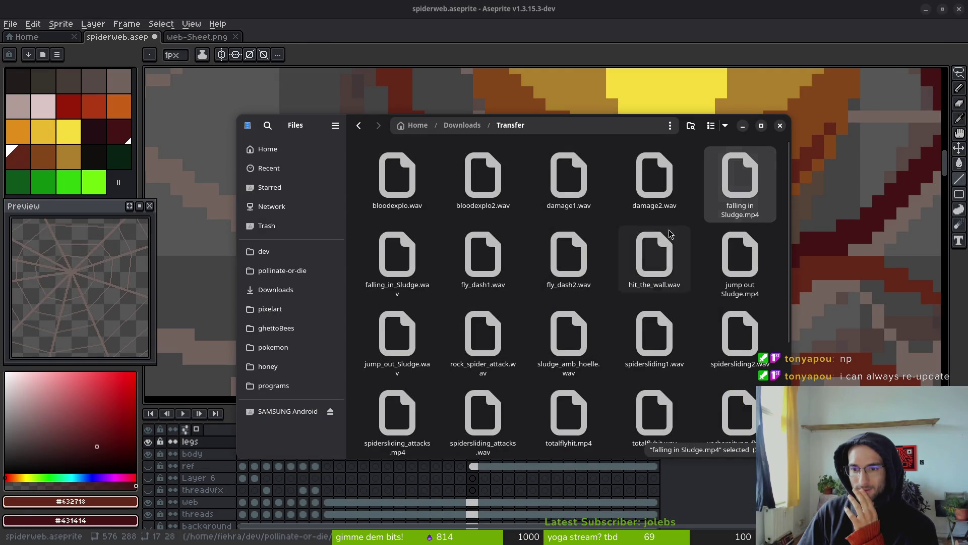
click(395, 263)
key(space)
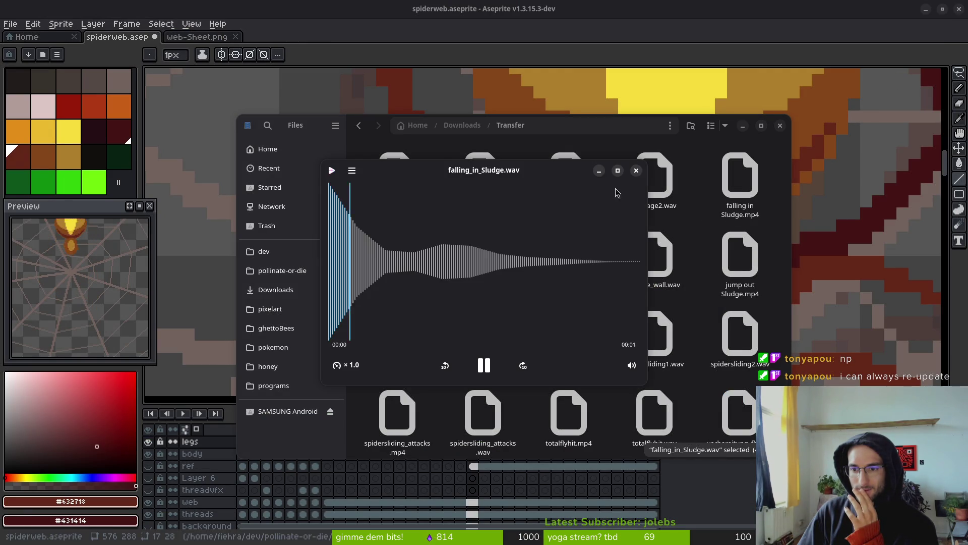
key(space)
Preview fly_dash1.wav and fly_dash2.wav, and pick hit_the_wall.wav.
click(482, 259)
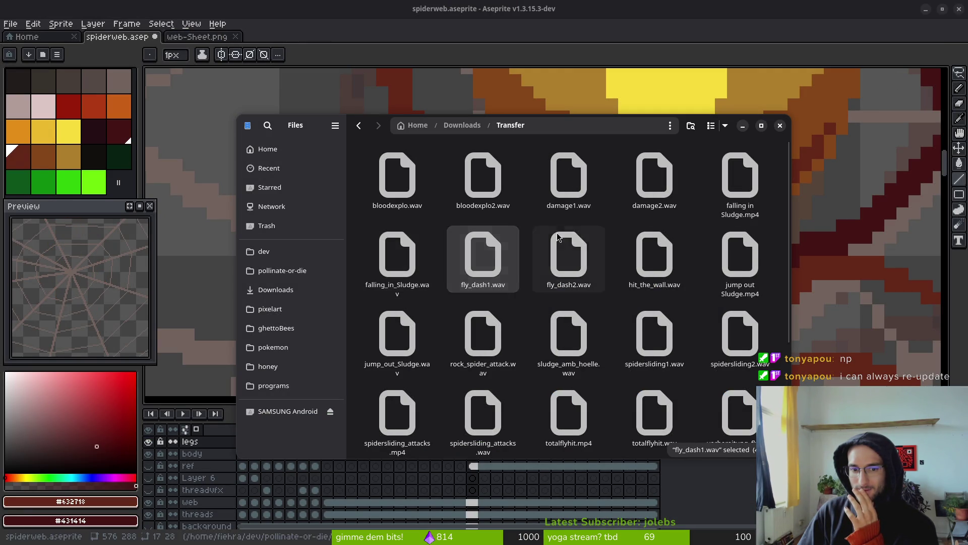
key(space)
key(space)
click(578, 252)
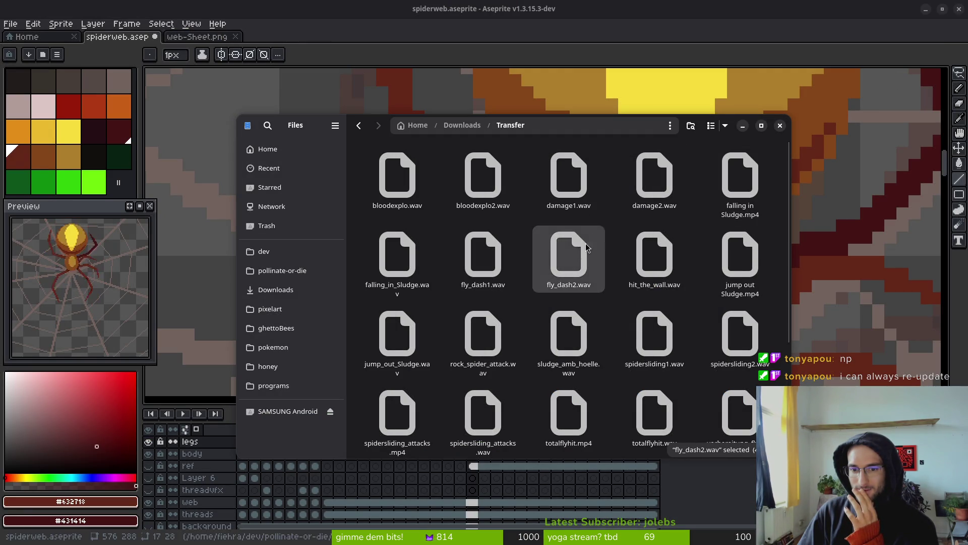
key(space)
key(space)
click(662, 268)
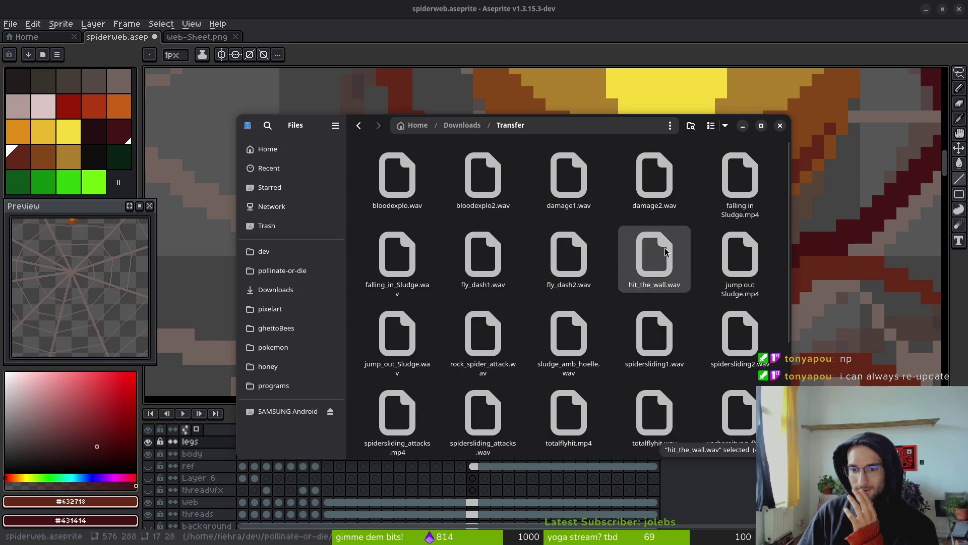
key(space)
key(space)
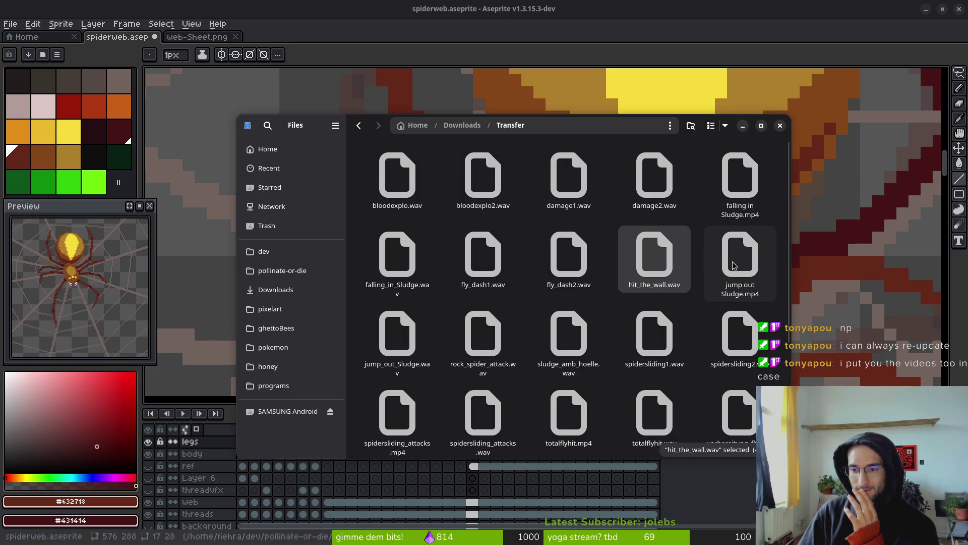
Watch the jump out Sludge.mp4 clip and preview jump_out_Sludge.wav.
click(733, 254)
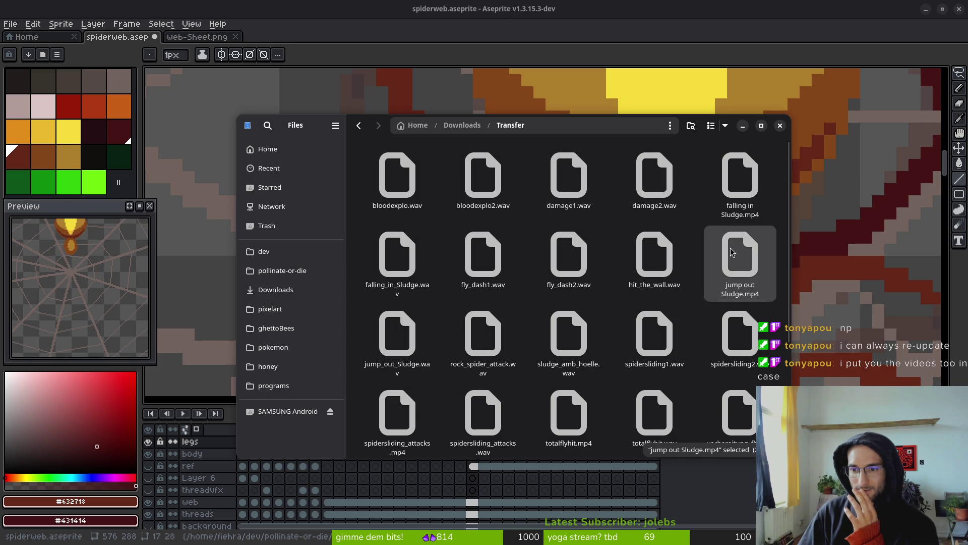
key(space)
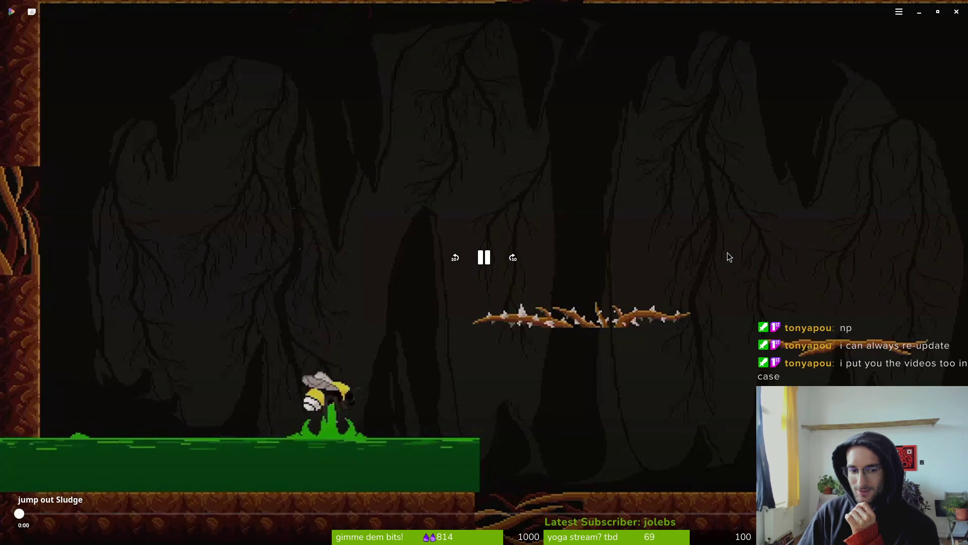
click(956, 12)
click(413, 353)
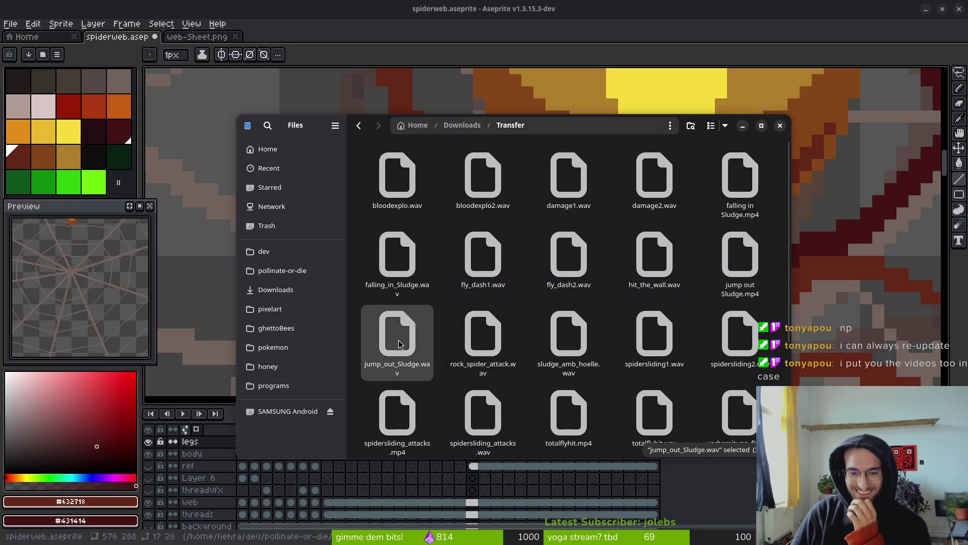
key(space)
click(636, 171)
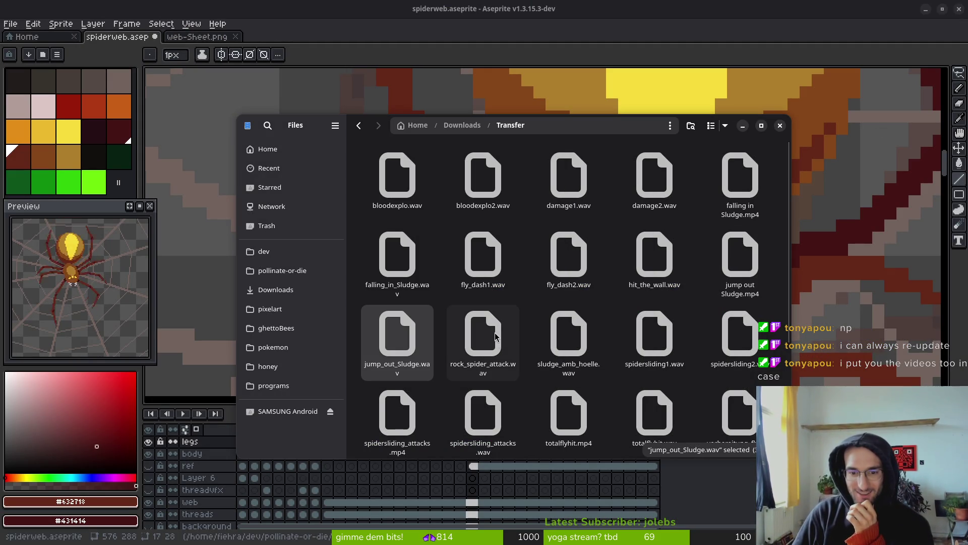
Preview rock_spider_attack.wav and sludge_amb_hoelle.wav.
click(492, 333)
key(space)
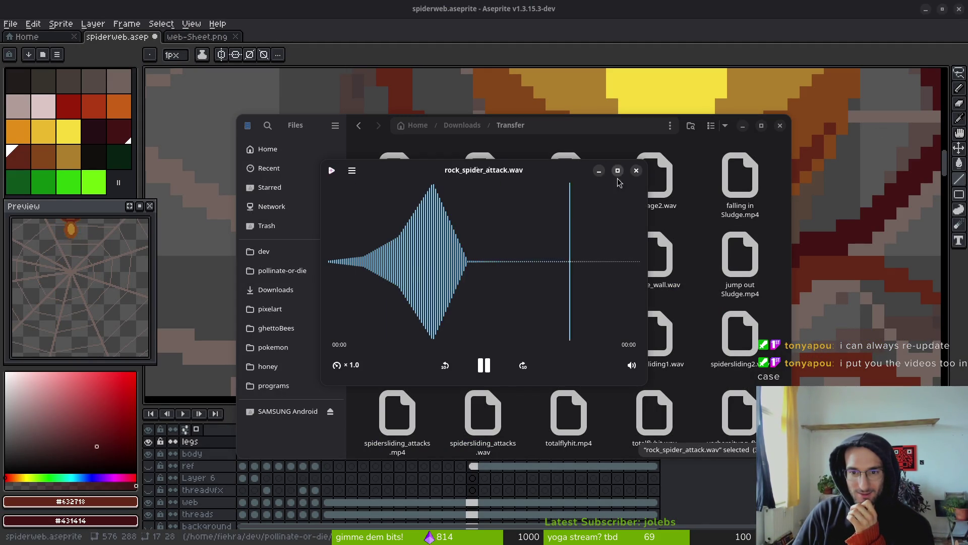
click(637, 170)
click(577, 341)
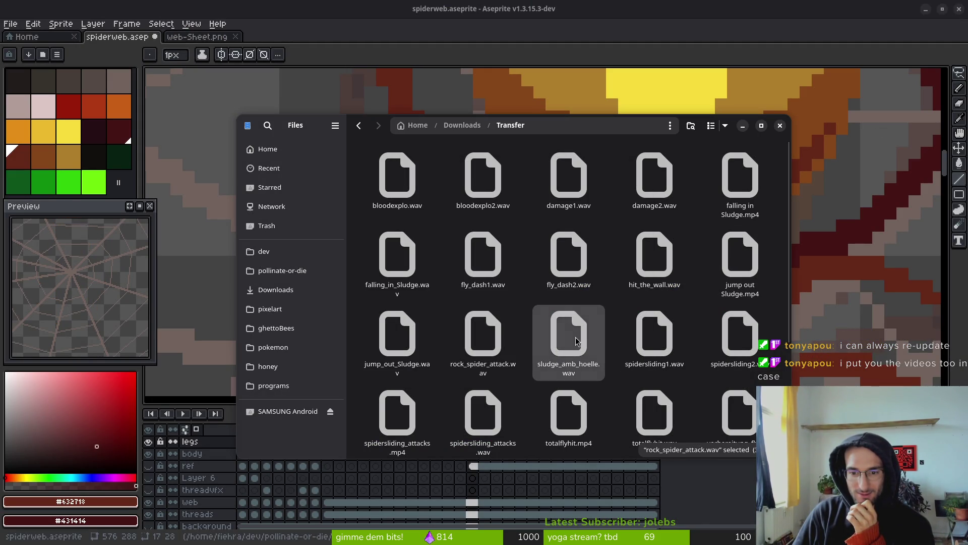
key(space)
key(space)
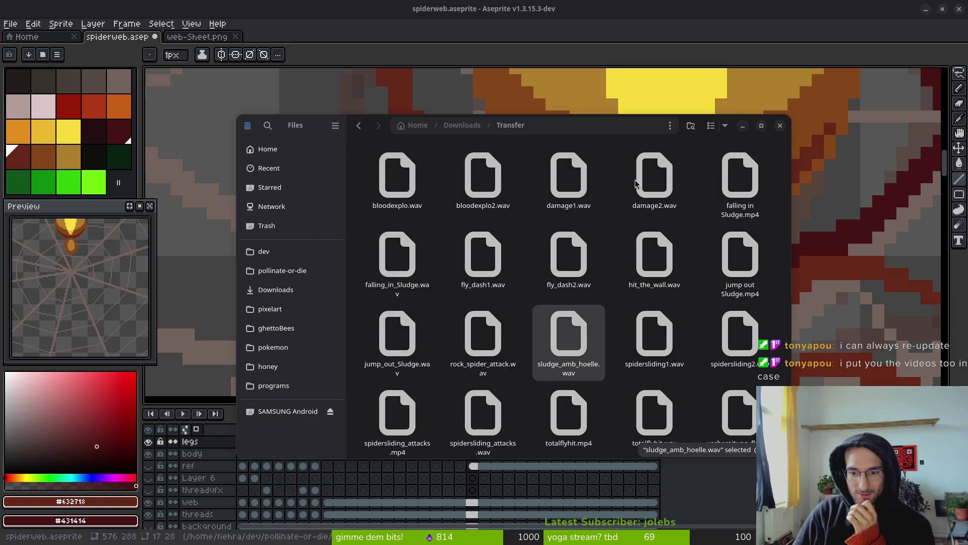
scroll(656, 259, down, 3)
scroll(655, 259, down, 1)
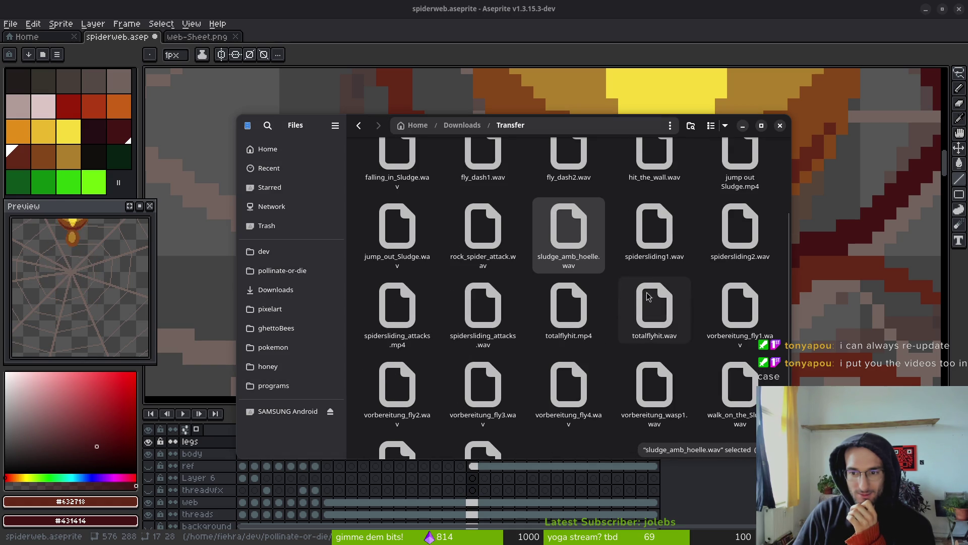
Watch totalflyhit.mp4, then close the file browser to return to Aseprite.
double_click(566, 308)
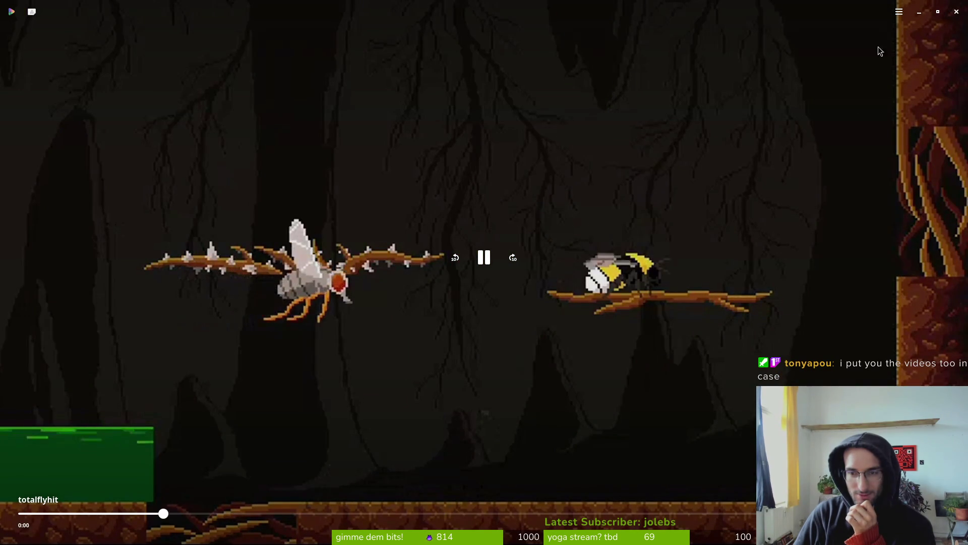
click(957, 11)
scroll(437, 356, down, 3)
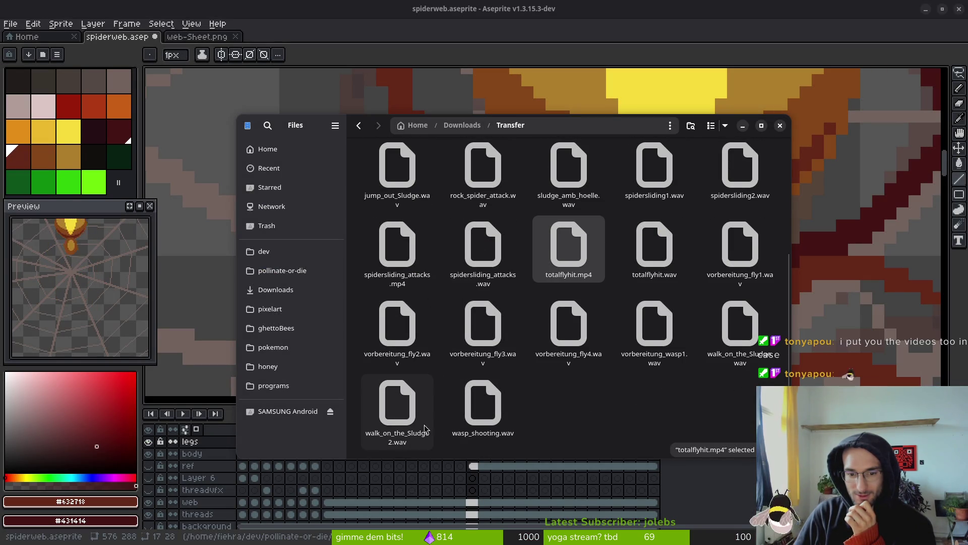
click(781, 125)
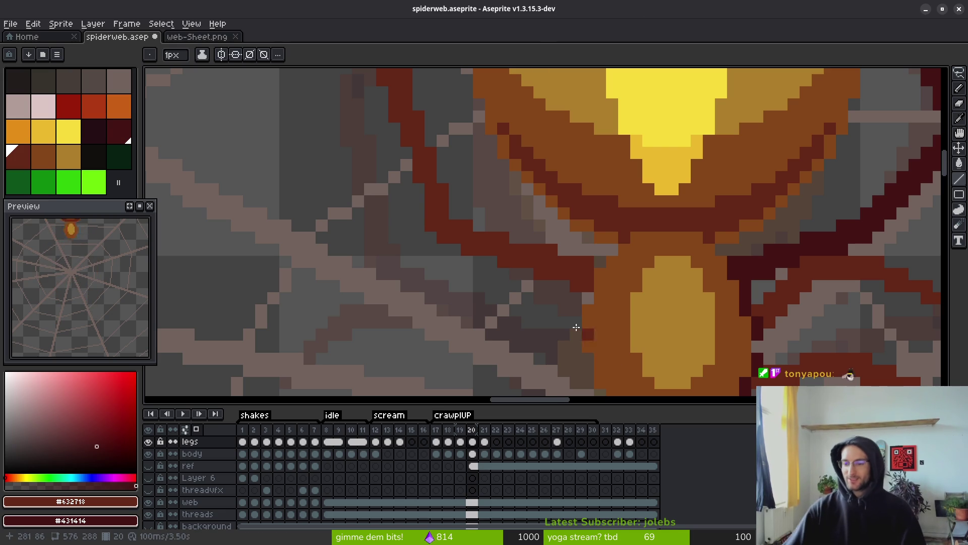
Zoom into frame 20 and touch up a pixel on the upper-left leg.
scroll(576, 327, down, 5)
scroll(563, 202, up, 3)
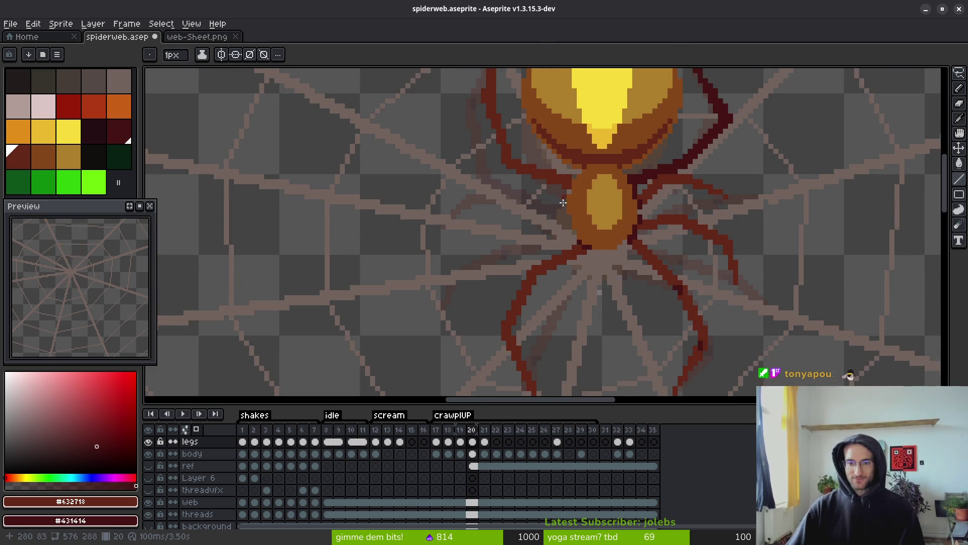
scroll(563, 202, down, 5)
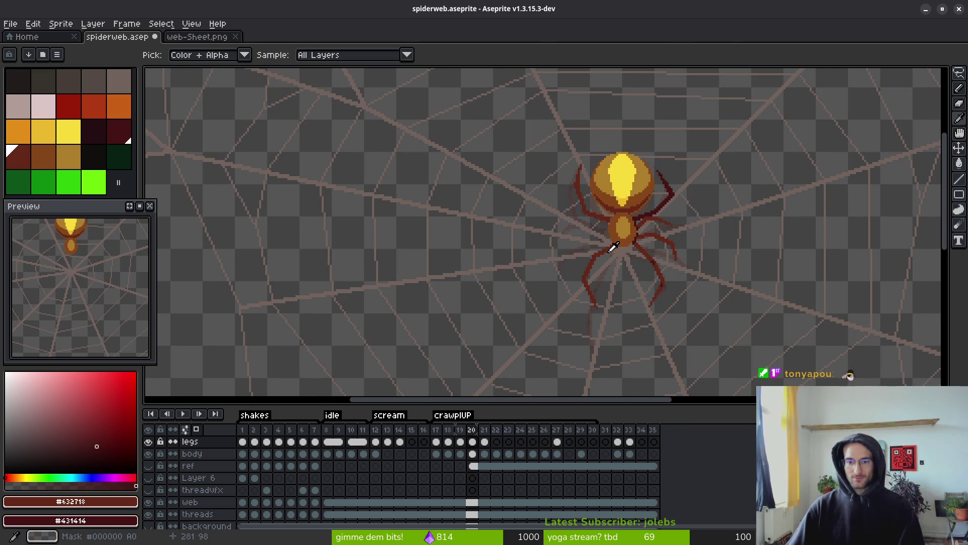
scroll(613, 246, up, 4)
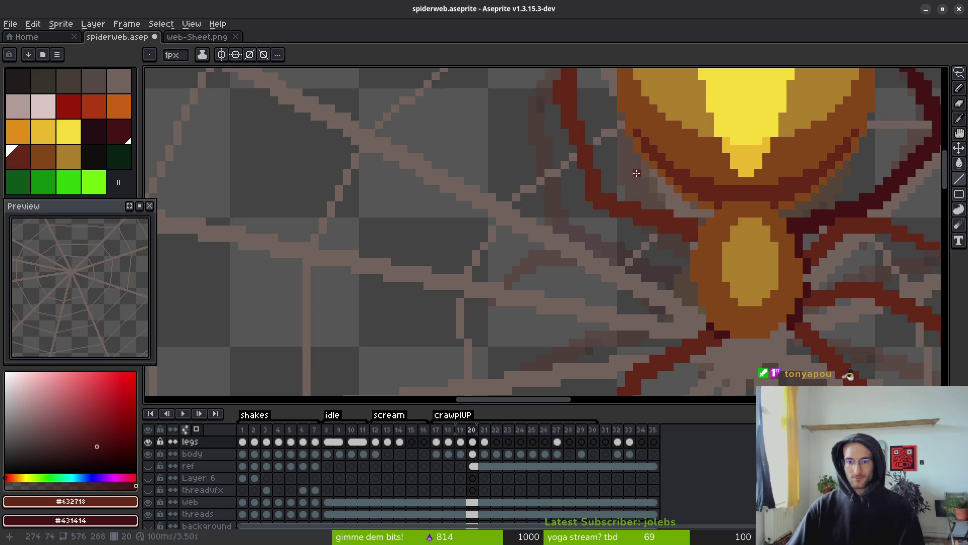
scroll(572, 193, up, 2)
click(578, 220)
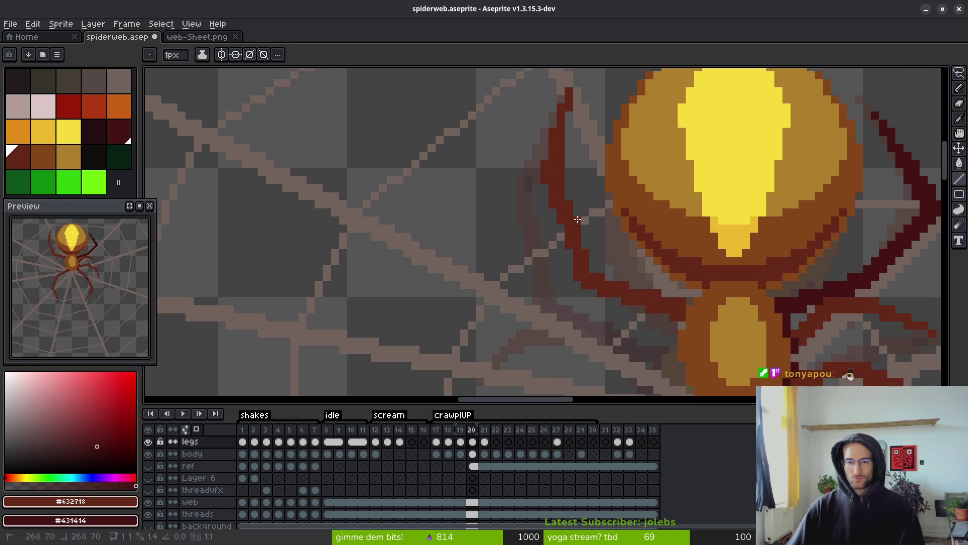
key(e)
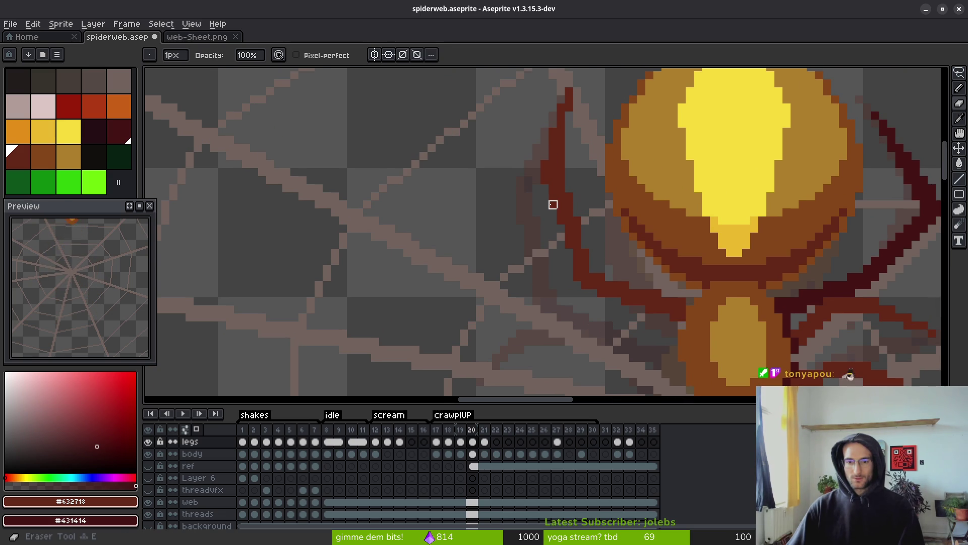
key(b)
Erase a stray pixel at the upper-left leg's joint.
scroll(569, 184, down, 2)
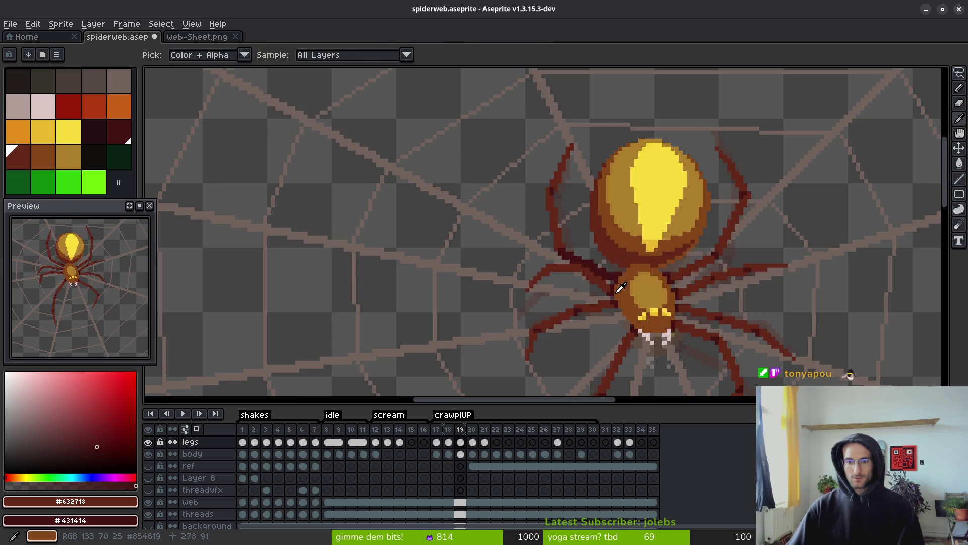
scroll(602, 193, up, 3)
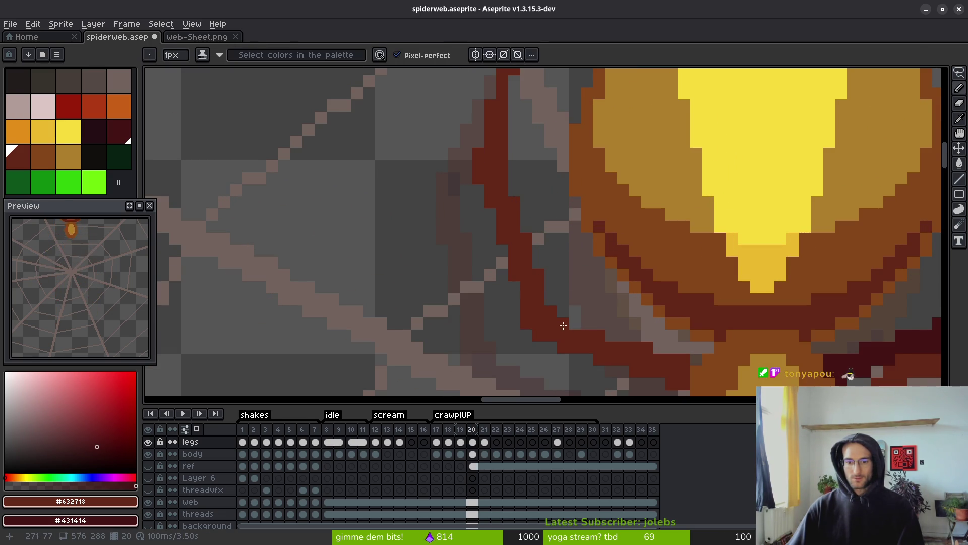
scroll(554, 288, down, 2)
key(i)
key(b)
scroll(585, 267, up, 3)
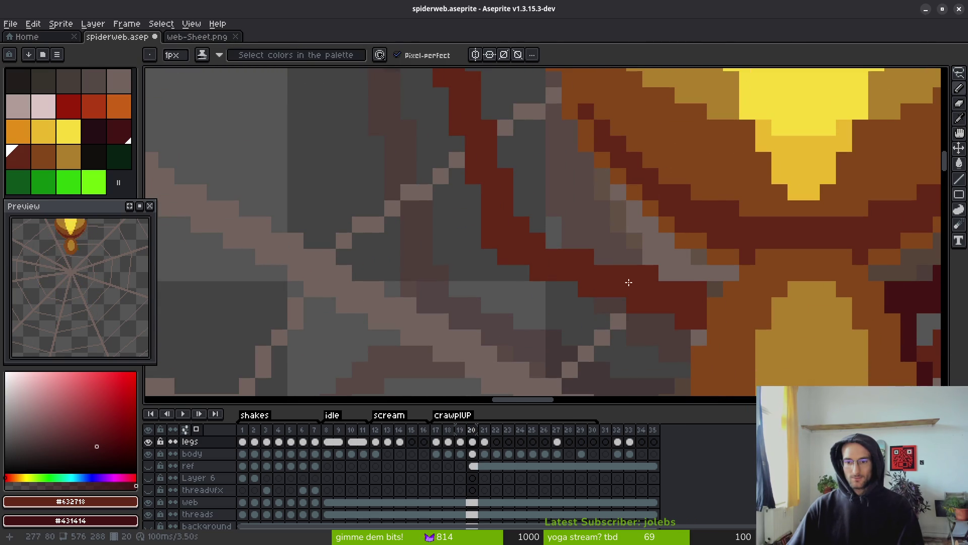
key(e)
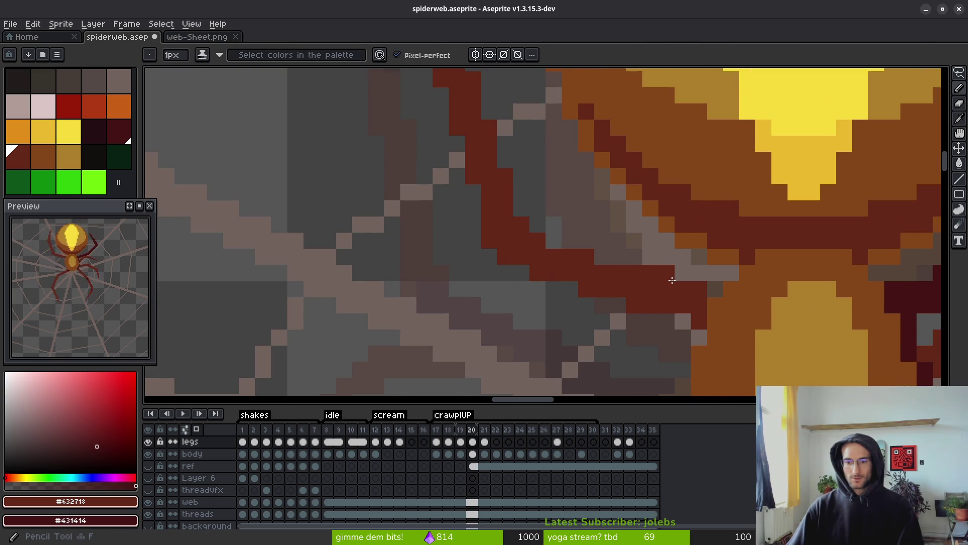
key(e)
click(602, 256)
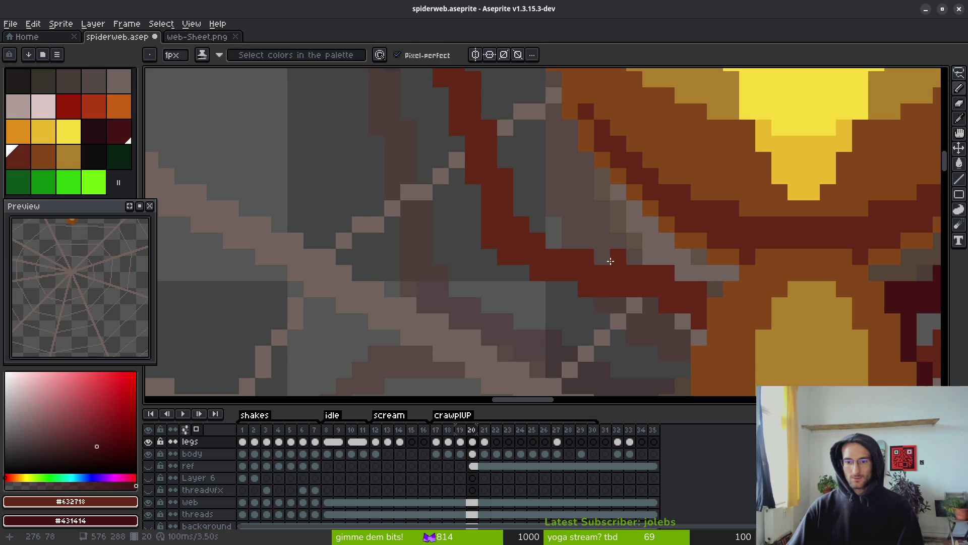
key(e)
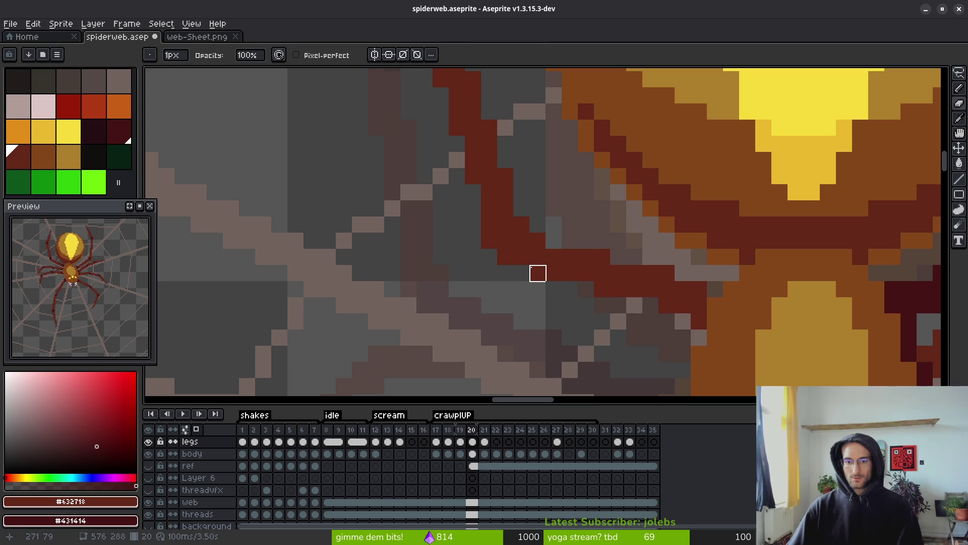
key(b)
Paint dark red pixels onto the leg beside the abdomen, then step back two frames.
key(i)
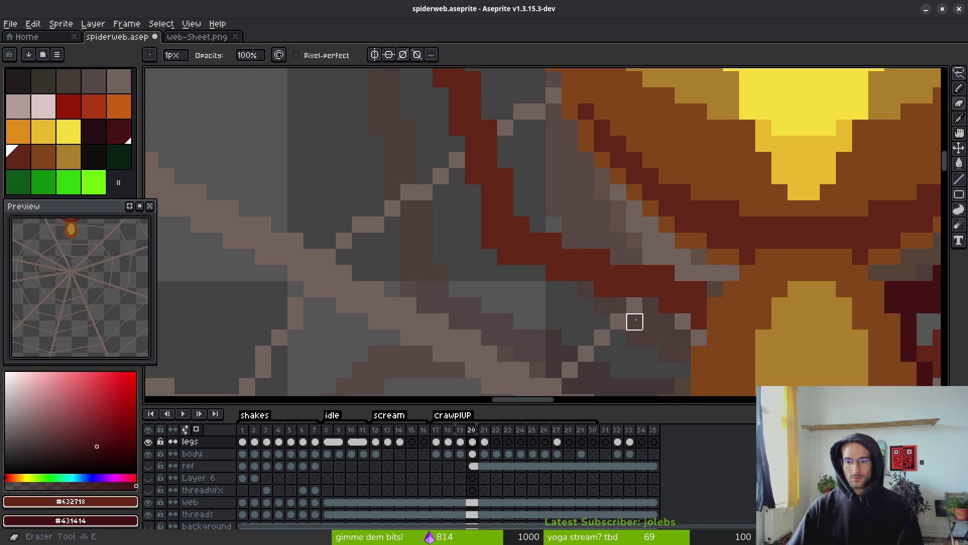
scroll(640, 327, down, 6)
scroll(651, 338, up, 1)
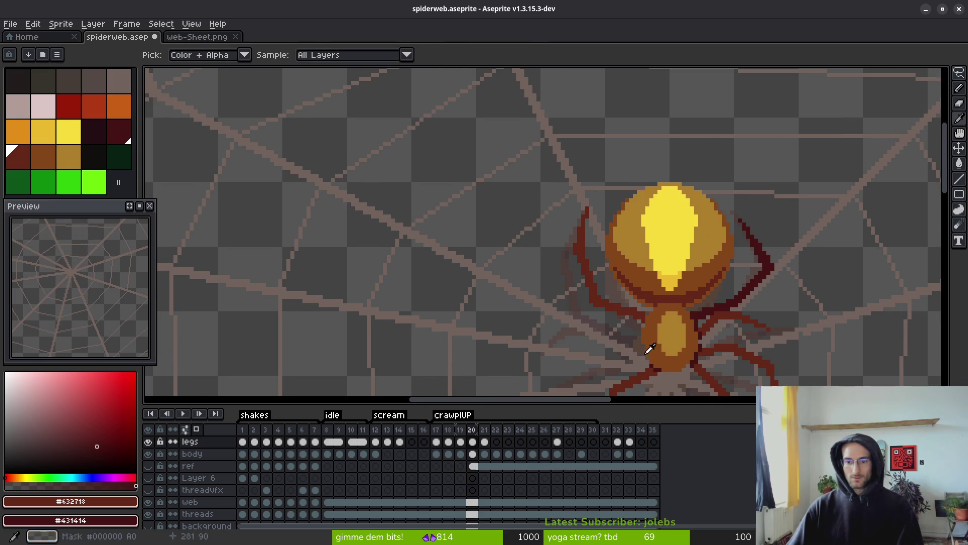
key(b)
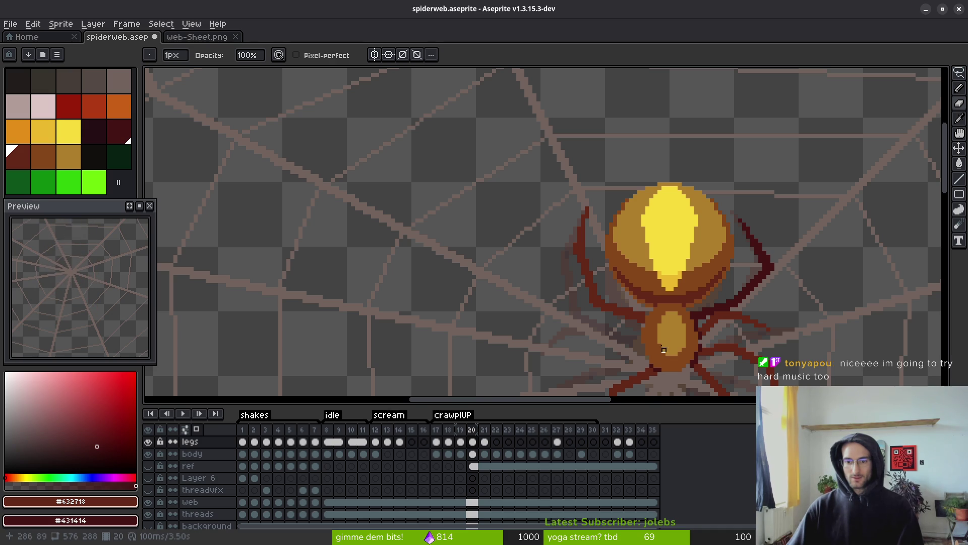
scroll(664, 349, up, 3)
key(f)
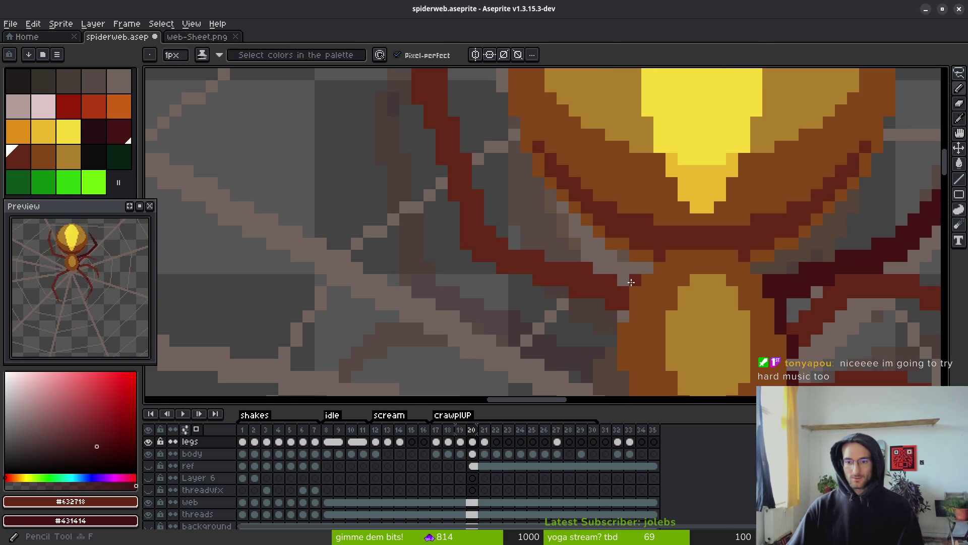
drag(621, 303, 623, 283)
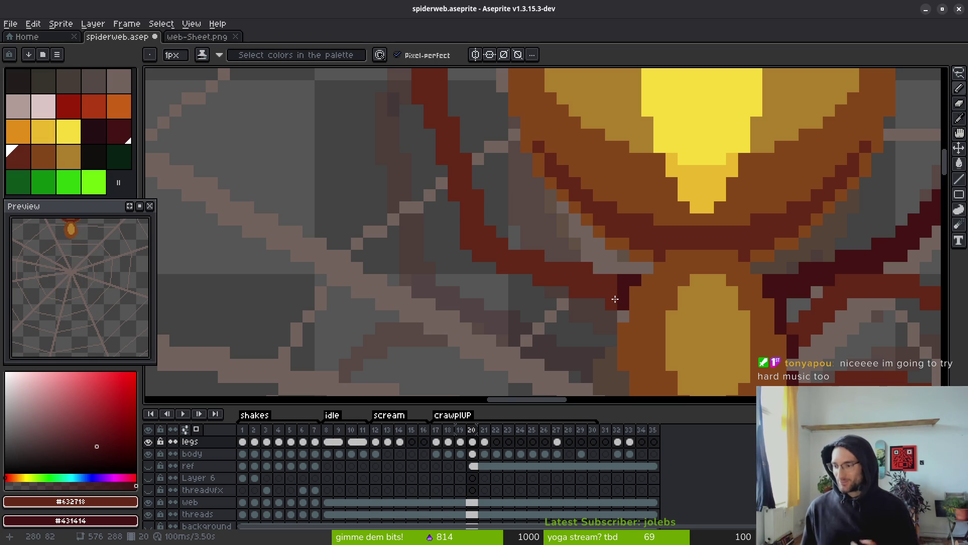
scroll(625, 287, down, 5)
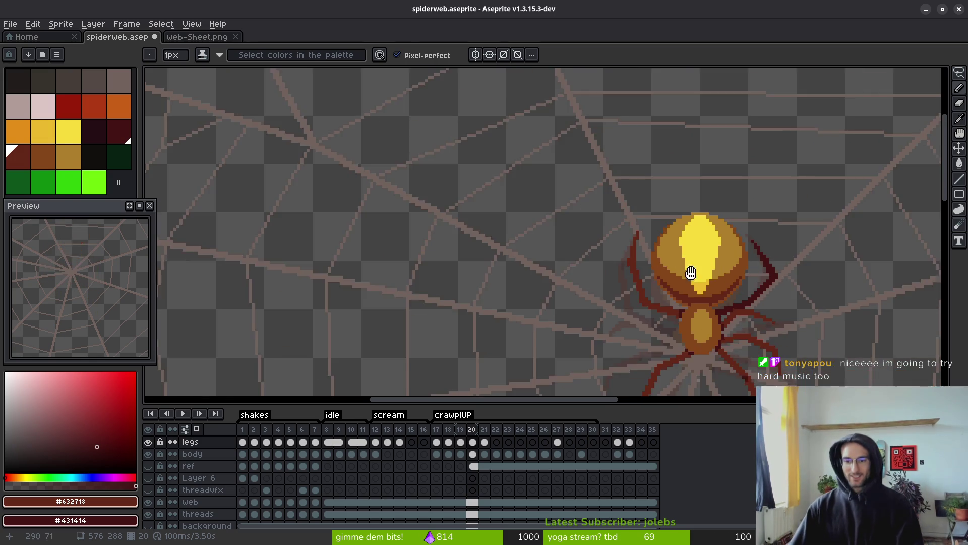
key(comma)
key(comma)
scroll(579, 305, down, 2)
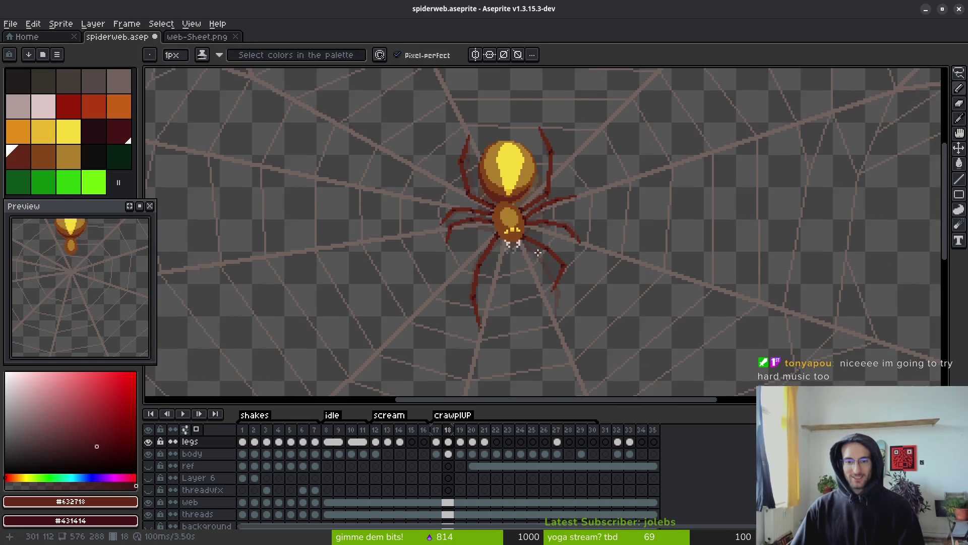
key(comma)
key(period)
key(period)
key(period)
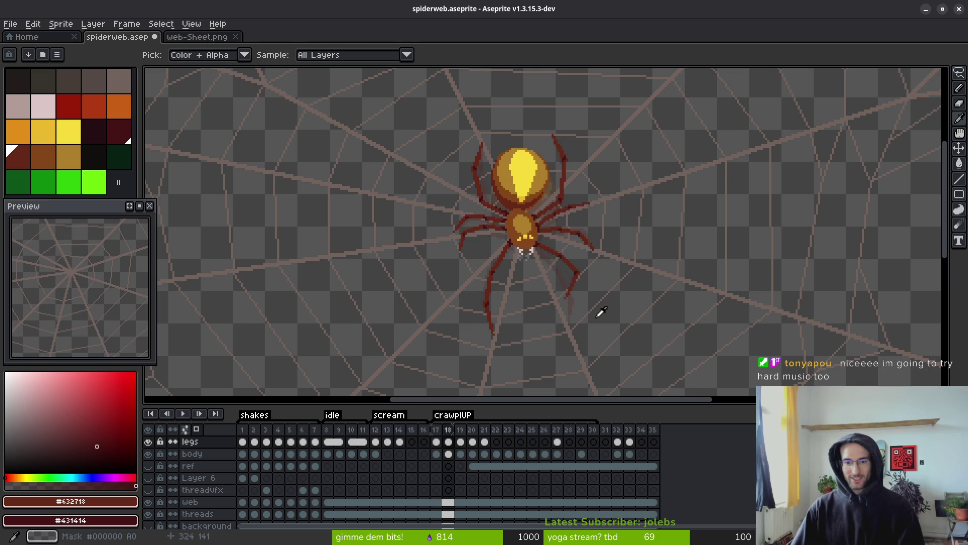
key(Right)
key(Left)
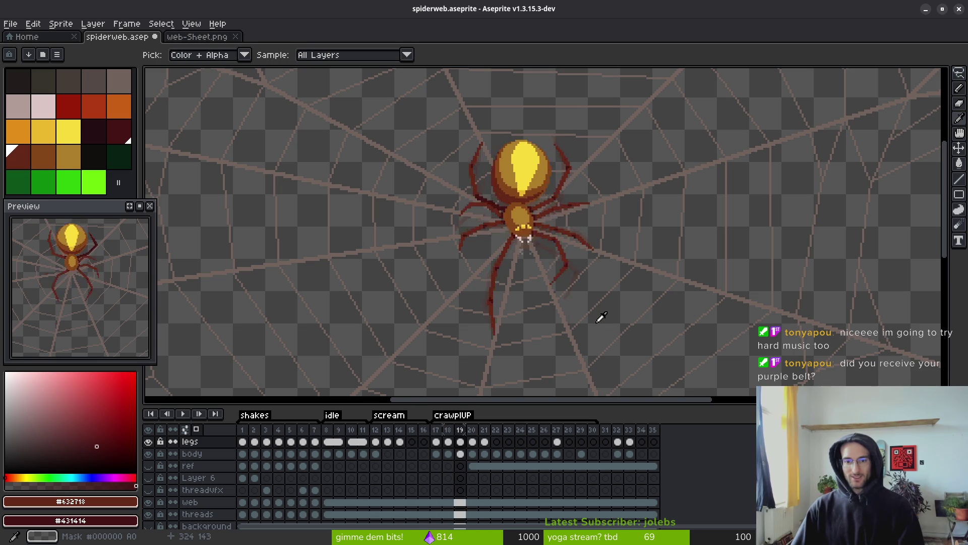
key(Right)
key(Left)
key(Right)
key(Left)
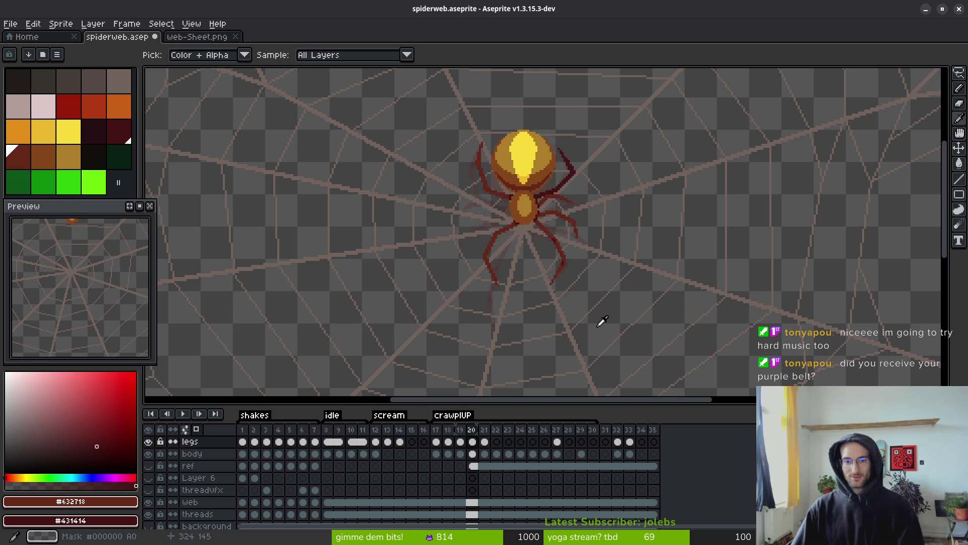
key(Right)
key(Left)
key(Right)
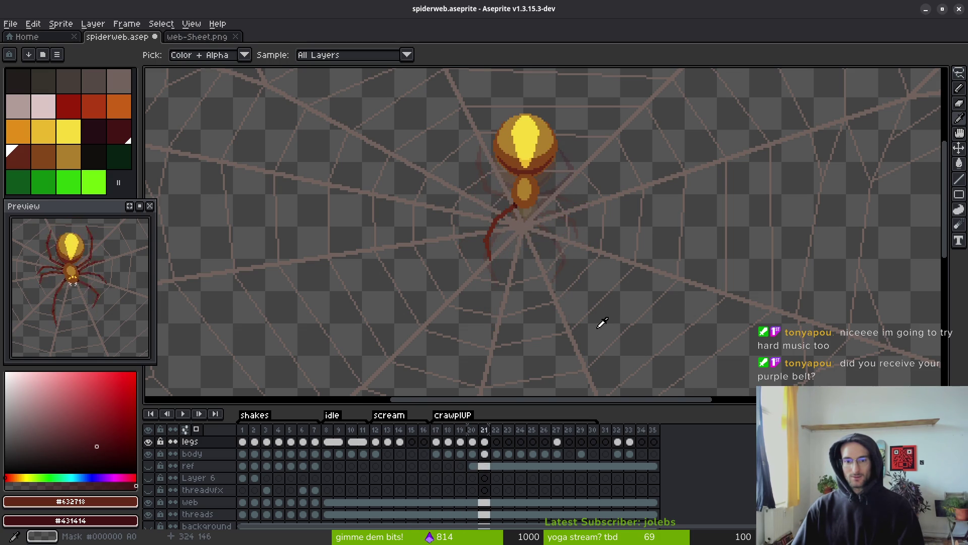
key(Left)
key(Right)
key(Left)
key(Right)
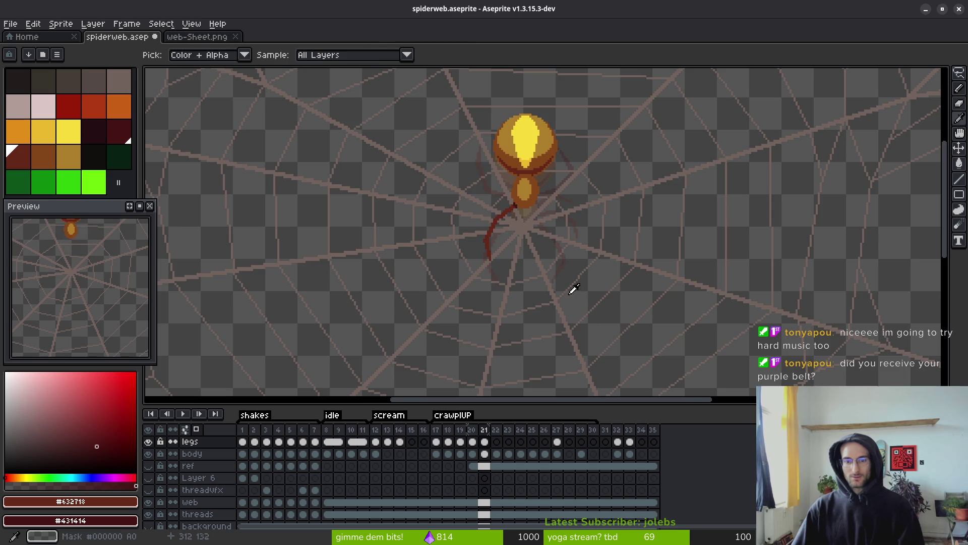
drag(575, 287, 598, 321)
scroll(599, 321, down, 3)
scroll(579, 282, up, 3)
key(Left)
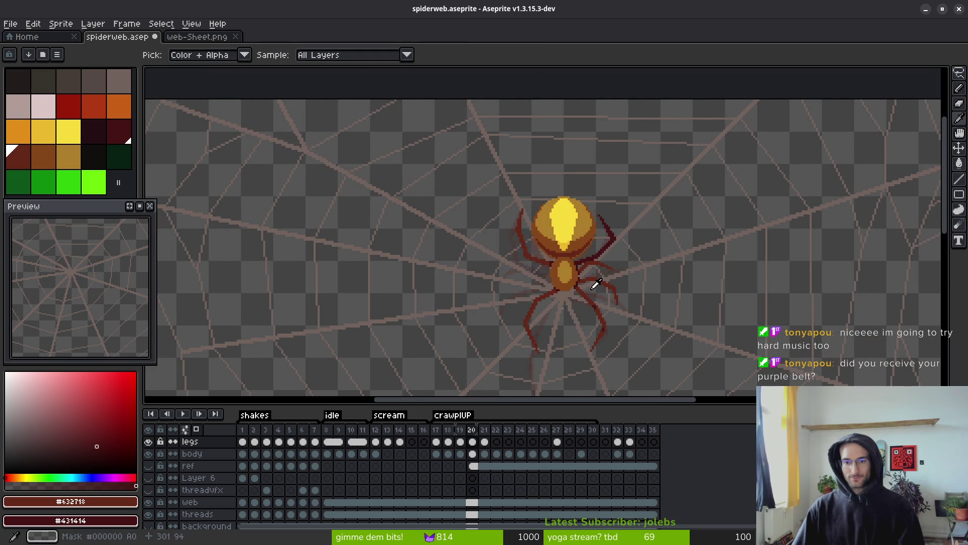
key(Right)
key(Left)
key(Right)
key(Left)
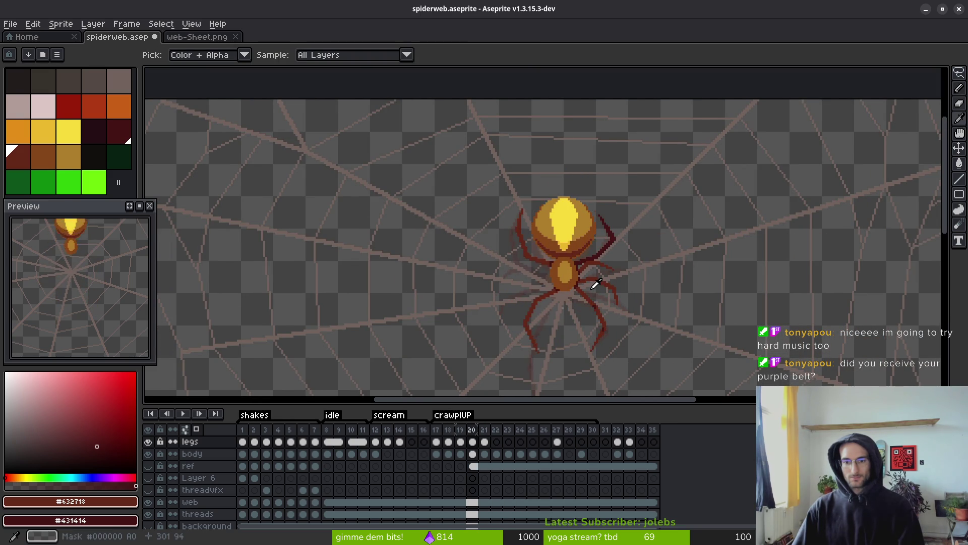
key(Right)
key(Right)
key(Left)
key(Left)
key(Right)
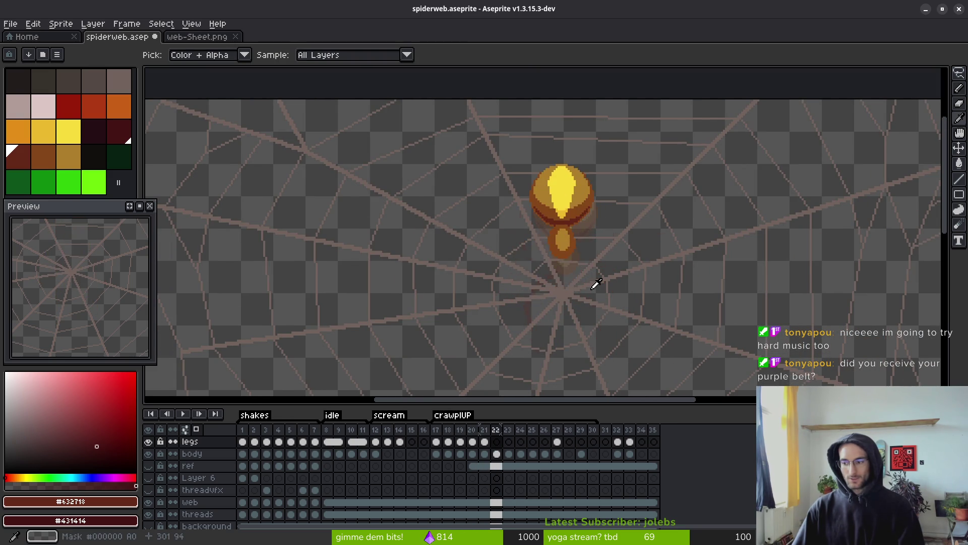
key(Left)
key(Right)
key(Left)
key(Left)
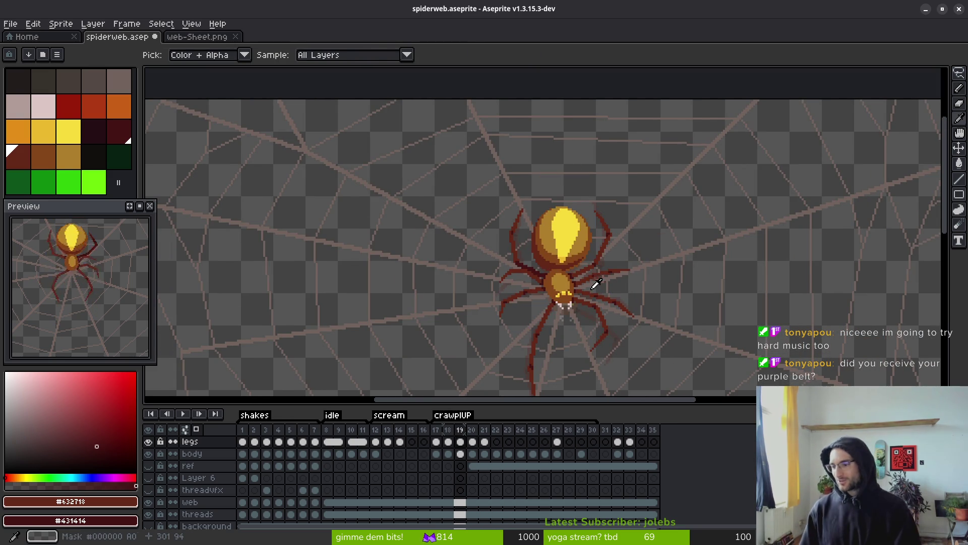
key(b)
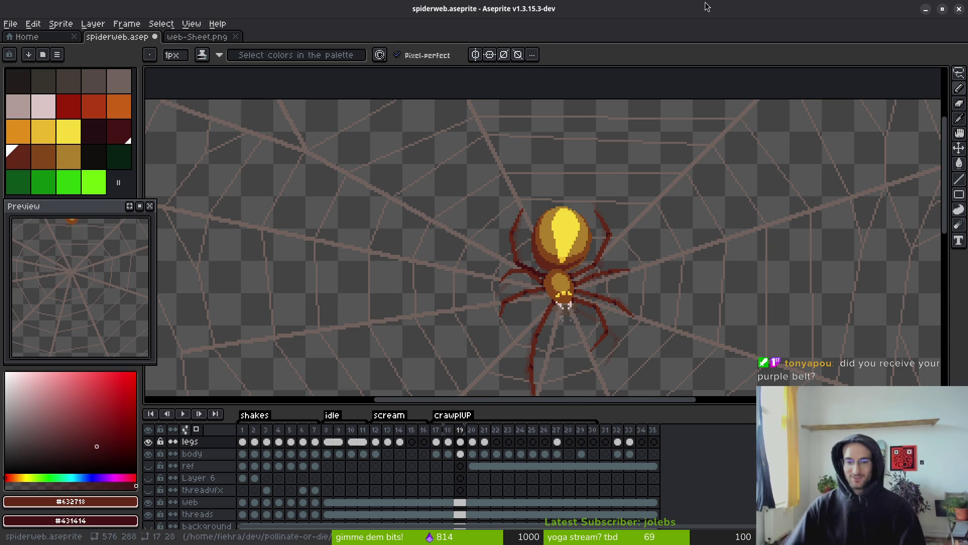
Make a trial freehand selection around the leg beside the abdomen, then clear it.
scroll(584, 290, up, 4)
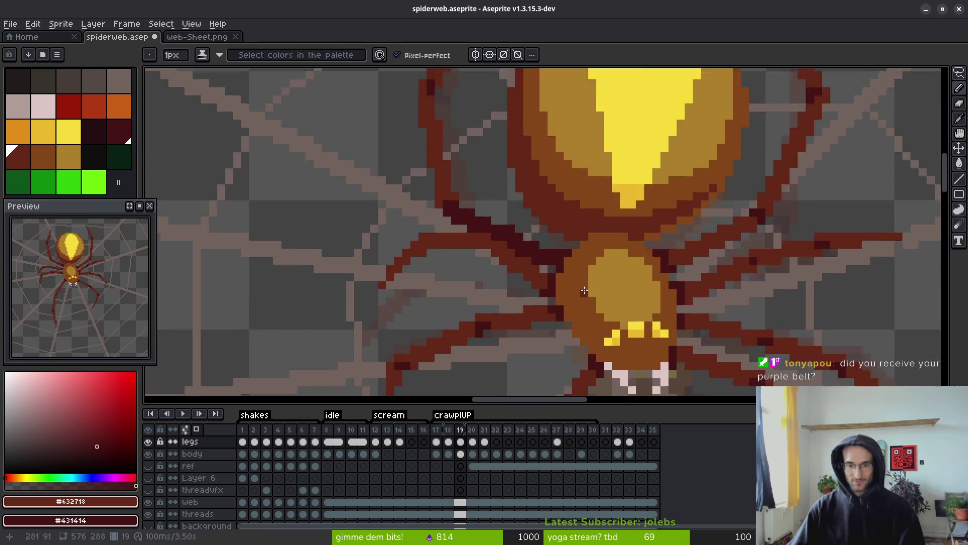
scroll(558, 281, up, 3)
key(shift+w)
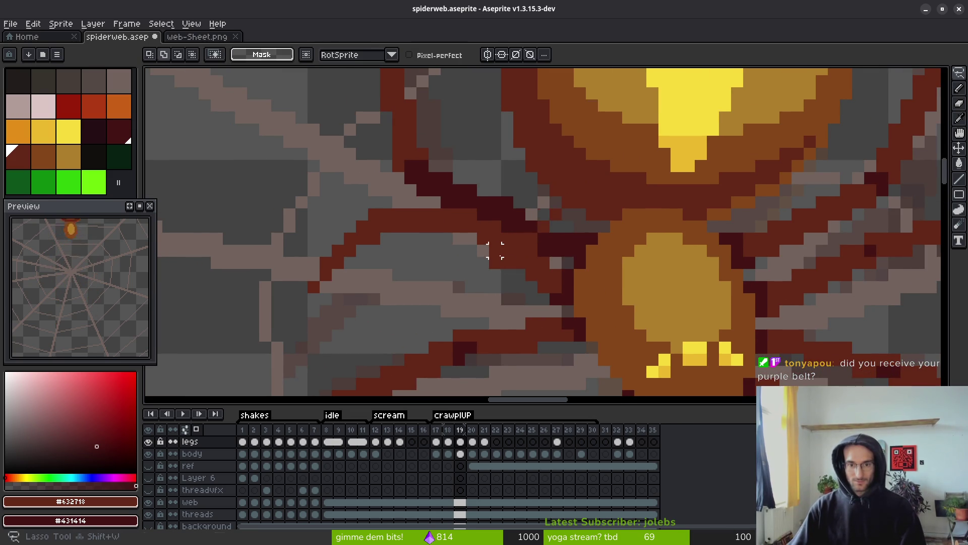
scroll(507, 250, up, 2)
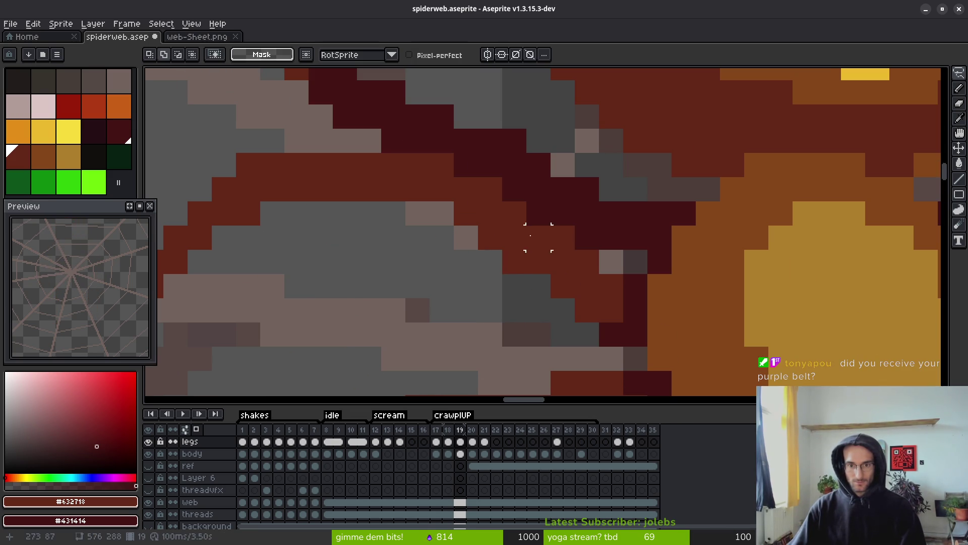
mouse_move(538, 237)
mouse_down()
mouse_move(357, 264)
mouse_move(278, 315)
mouse_move(198, 238)
mouse_move(345, 213)
mouse_move(413, 230)
mouse_move(432, 259)
mouse_up()
scroll(280, 312, down, 1)
key(ctrl+d)
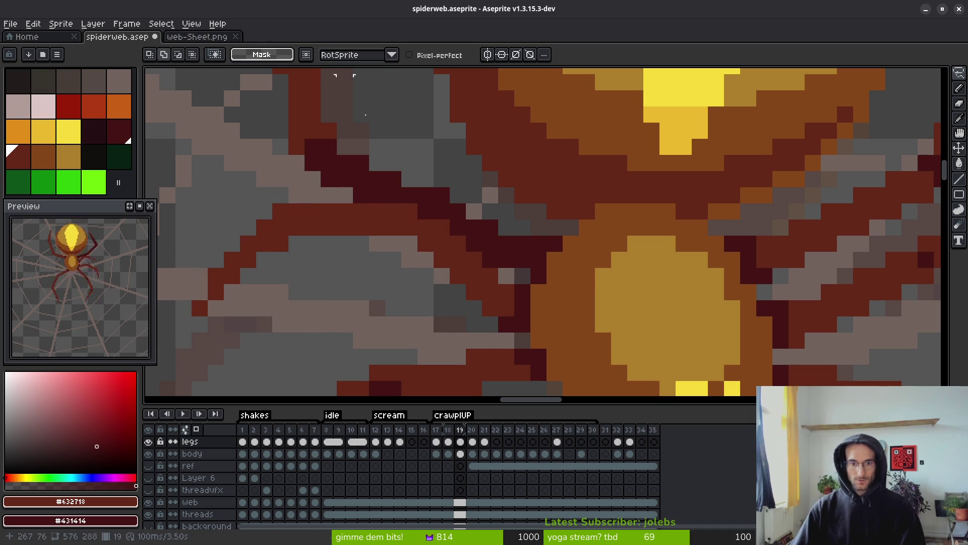
scroll(425, 260, down, 2)
scroll(383, 258, down, 2)
Flip between frames 19 and 20 to compare the leg poses, ending on frame 20.
key(i)
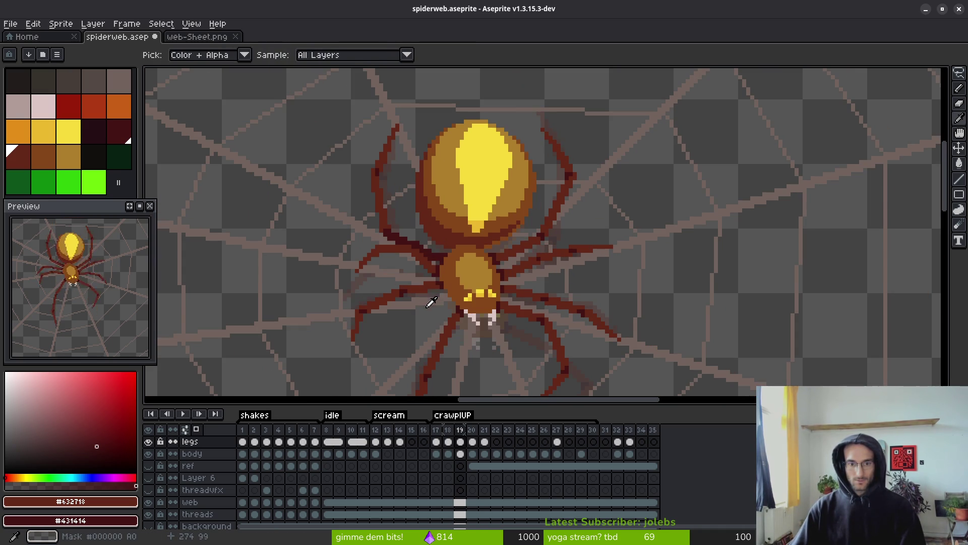
key(Right)
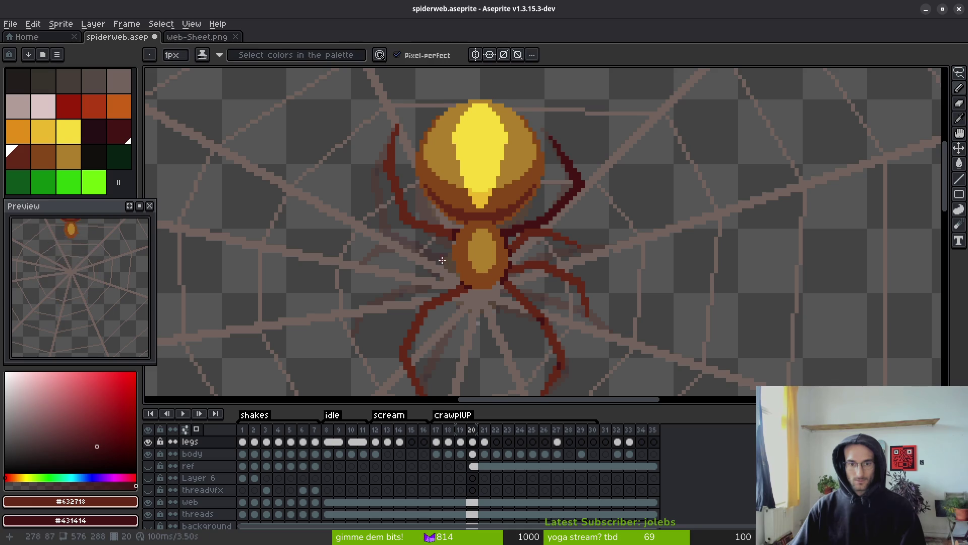
scroll(515, 273, left, 3)
key(Left)
key(Right)
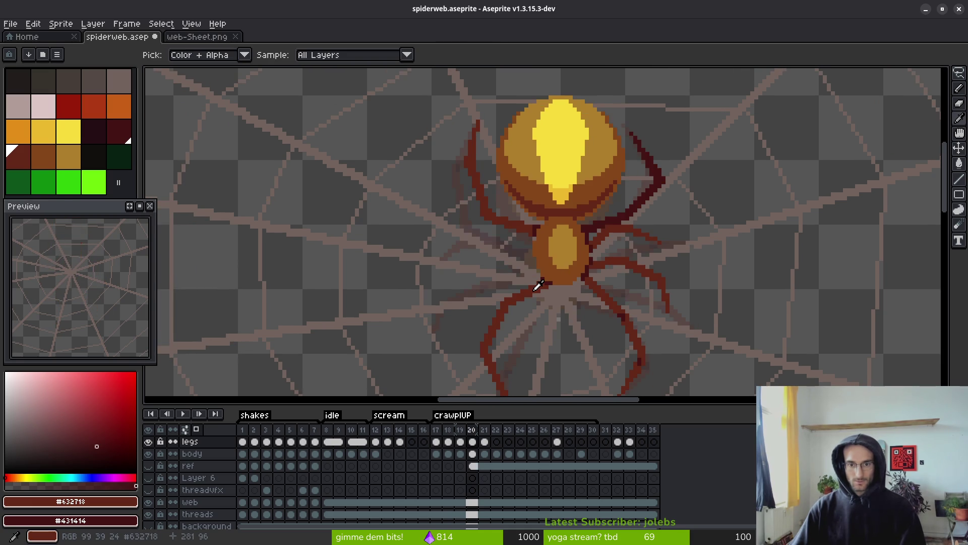
key(Left)
key(Right)
key(Right)
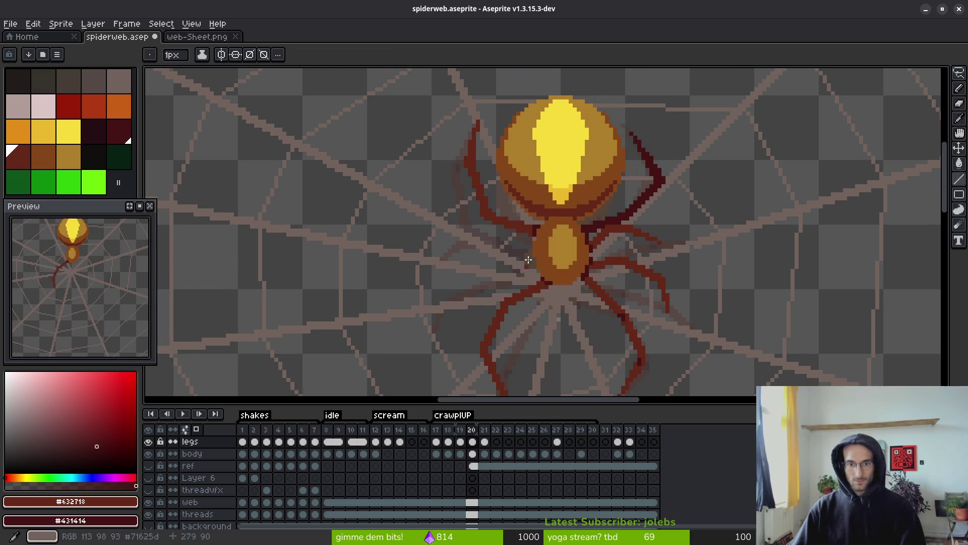
scroll(540, 283, up, 3)
scroll(557, 282, down, 2)
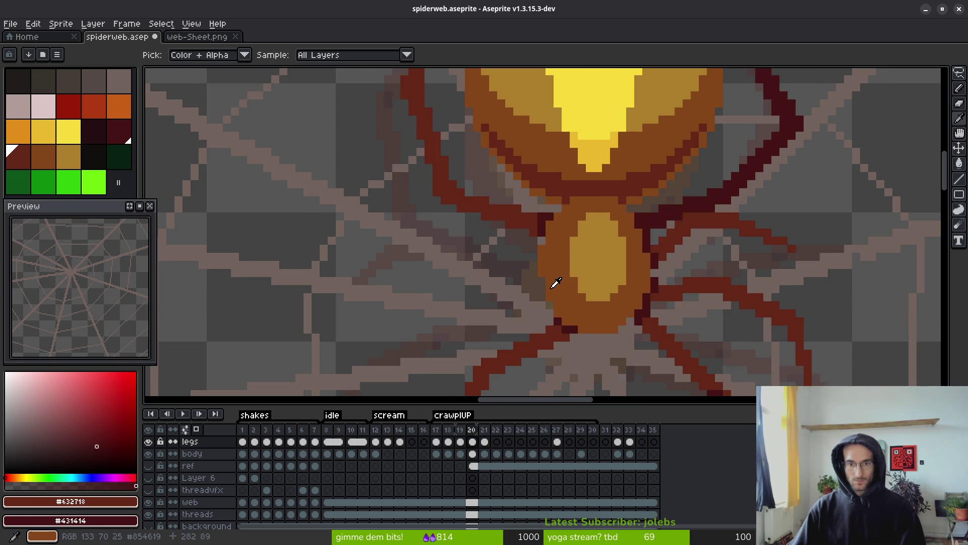
scroll(556, 283, up, 2)
key(Left)
key(Left)
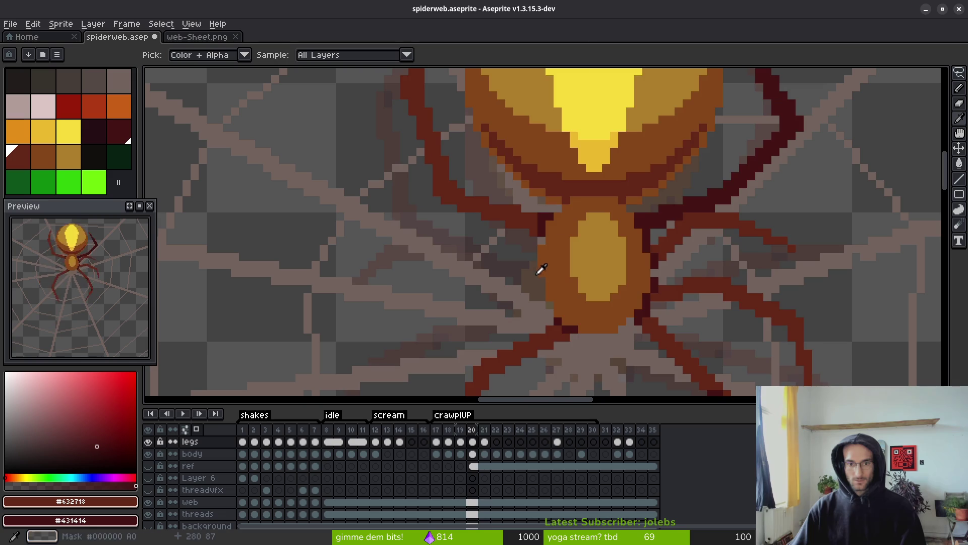
key(Right)
scroll(531, 259, up, 2)
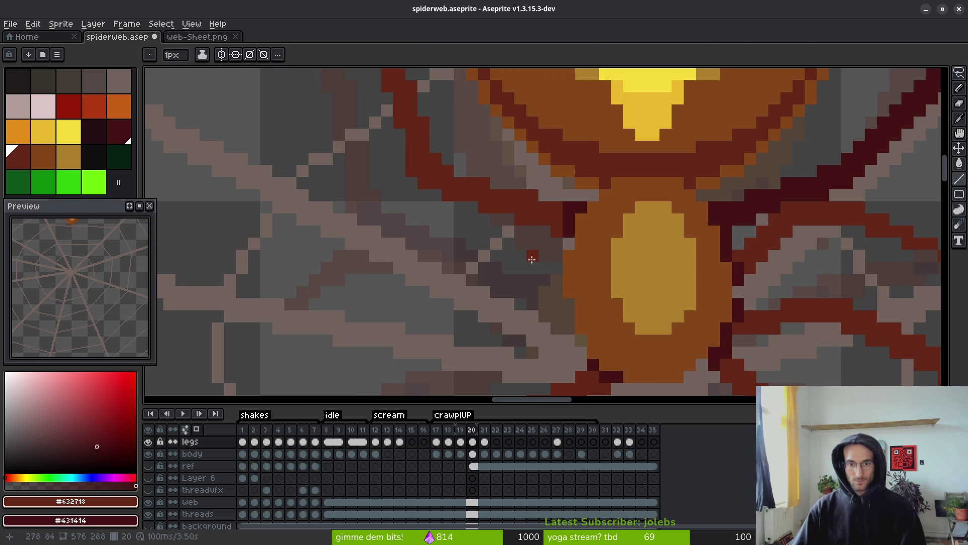
drag(545, 246, 552, 244)
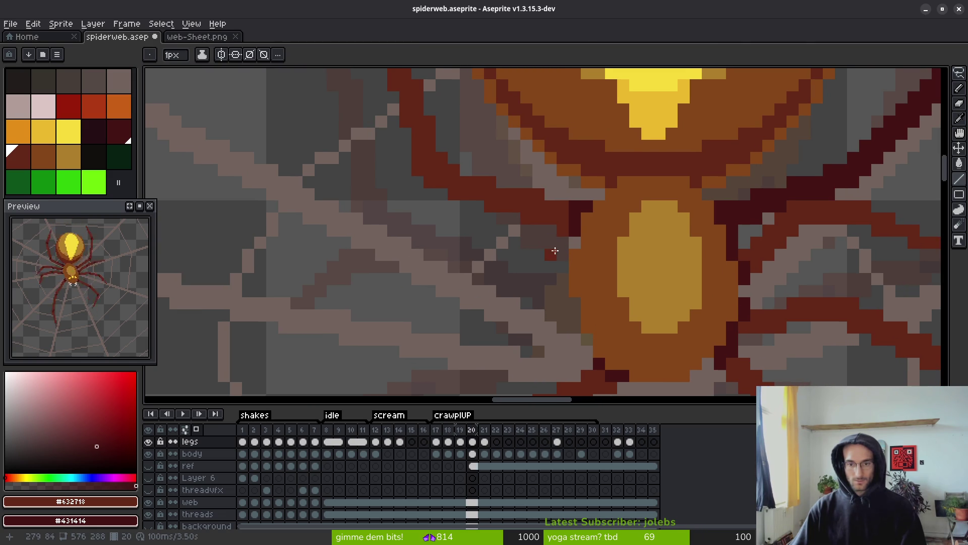
Fill the diagonal leg band dark maroon and draw a reddish-brown leg line leftward from the body.
key(f)
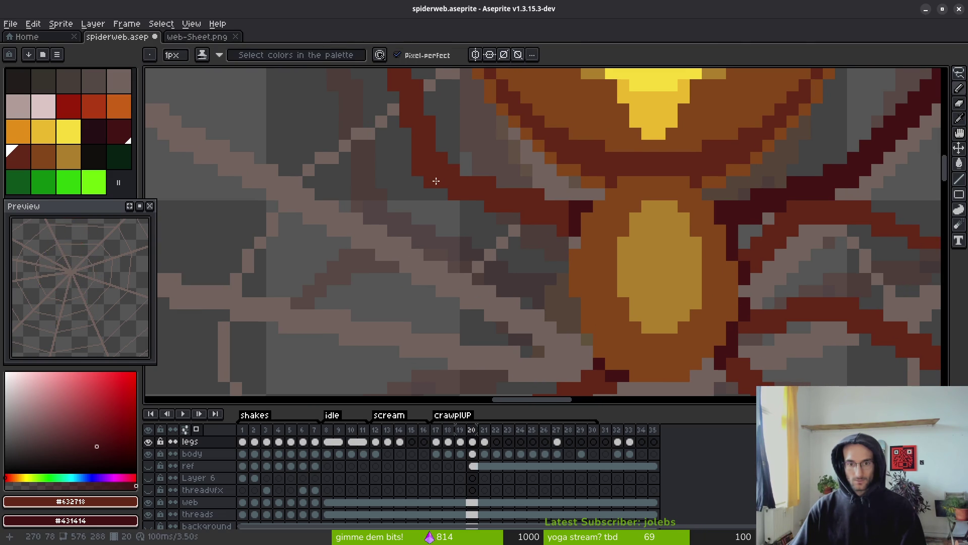
key(g)
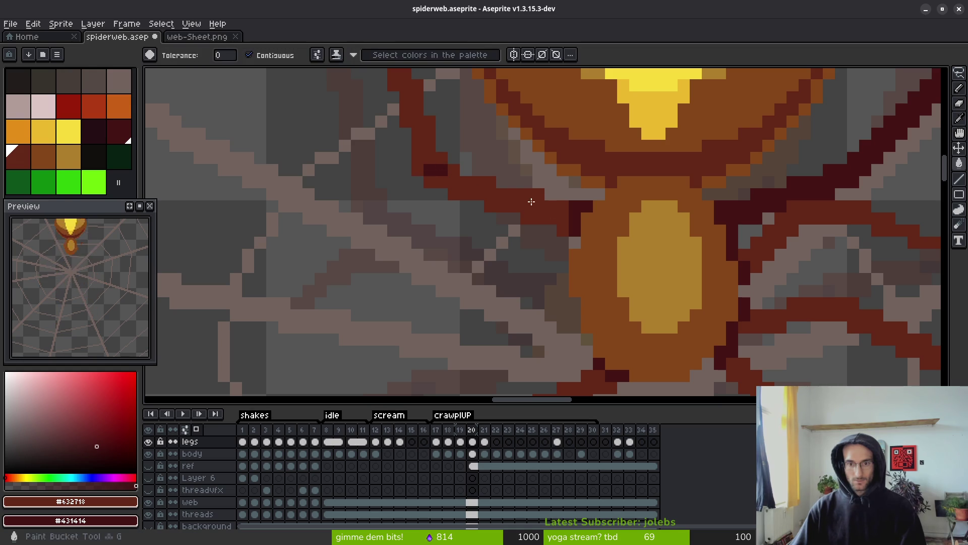
click(535, 217)
key(f)
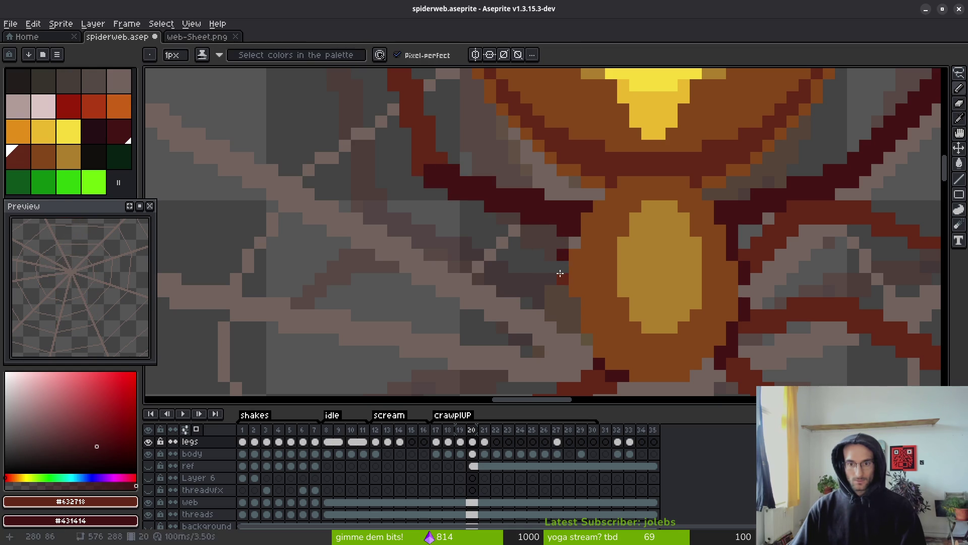
drag(560, 273, 561, 262)
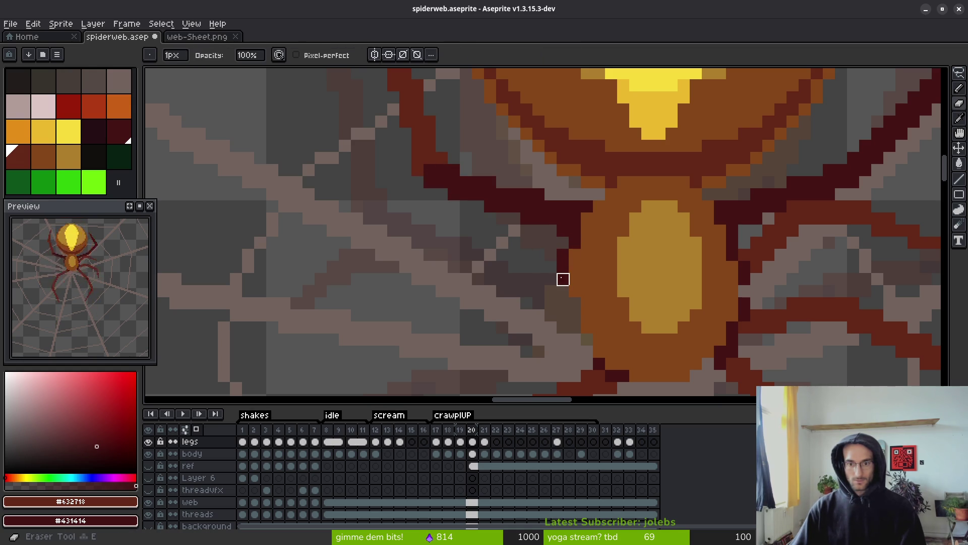
key(ctrl+z)
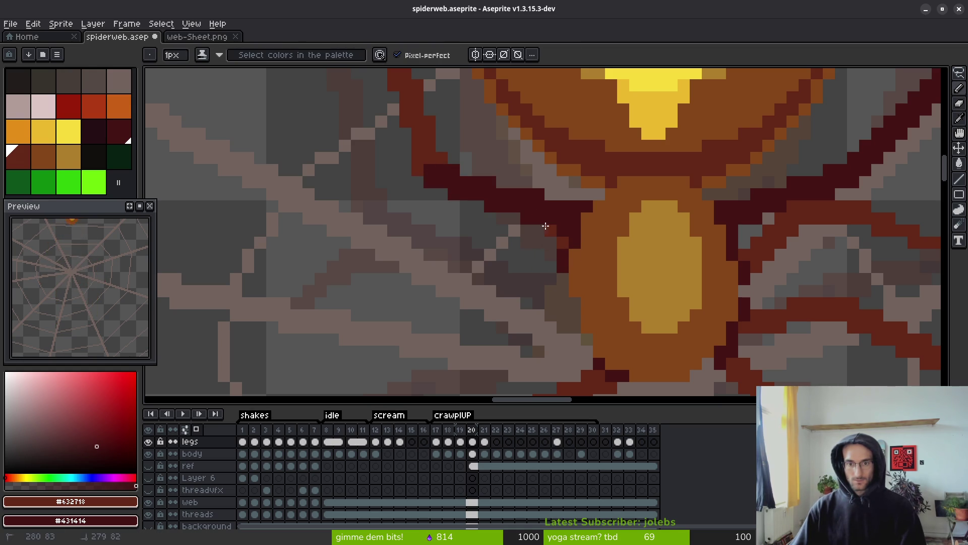
drag(510, 191, 417, 202)
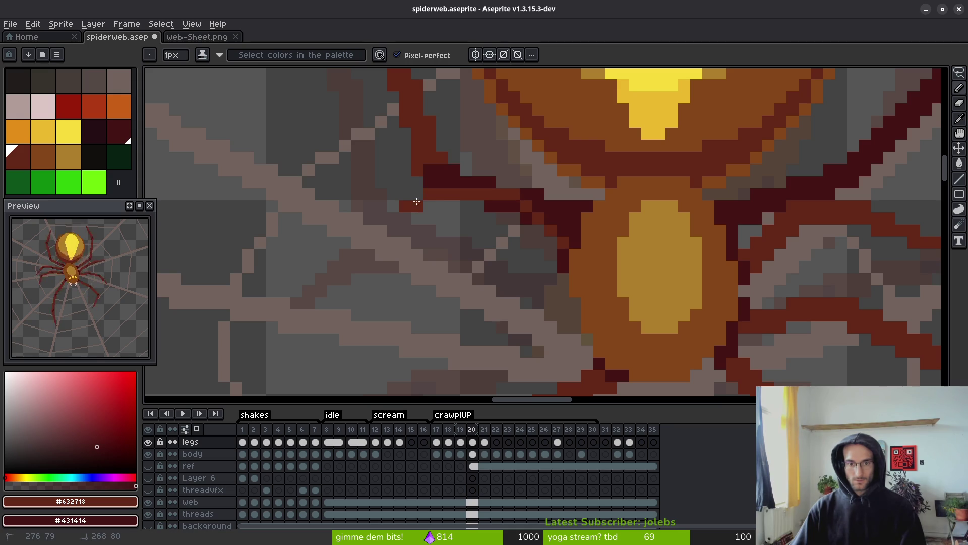
Check frame 19, then redraw the upper left leg as a straight segment running upward.
key(comma)
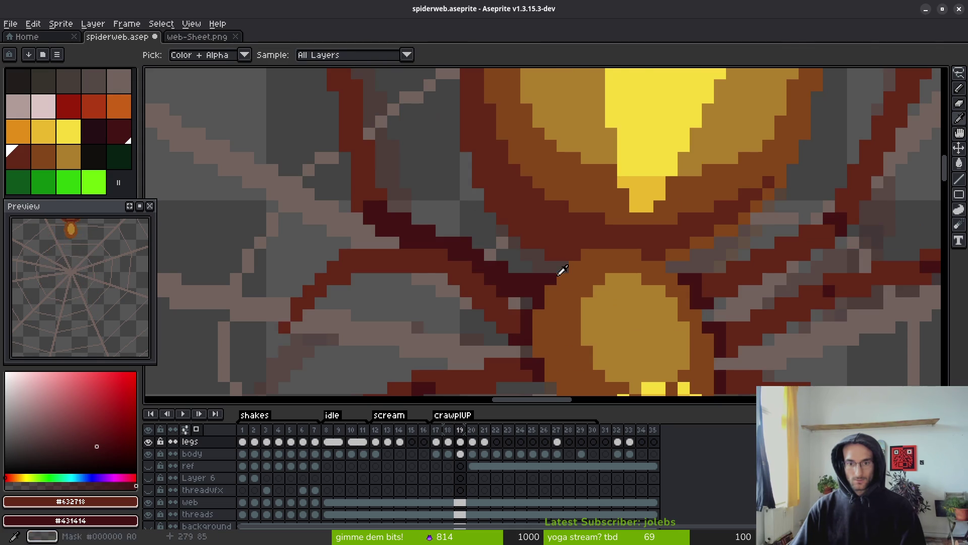
key(period)
click(537, 252)
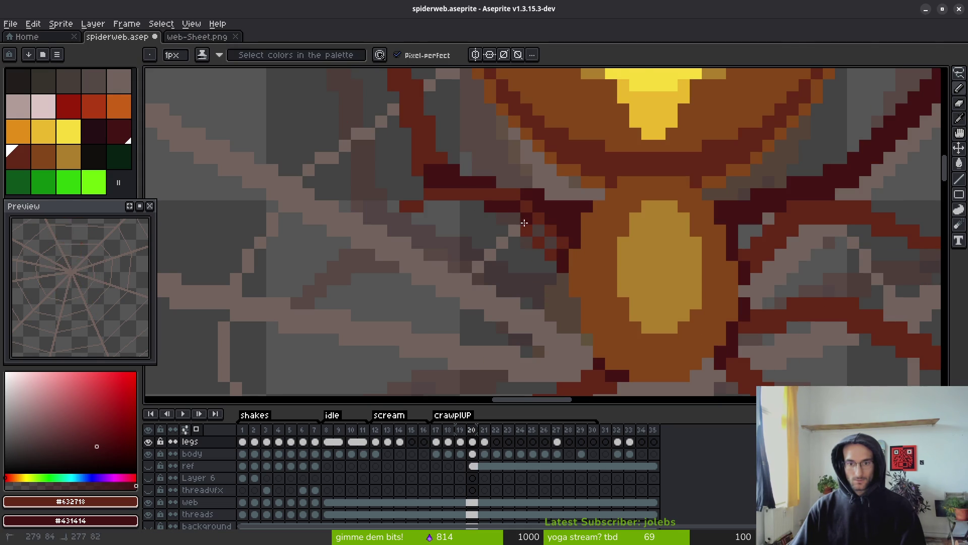
mouse_move(504, 207)
mouse_down()
mouse_move(428, 202)
mouse_move(418, 290)
mouse_move(413, 214)
mouse_up()
key(l)
key(ctrl+z)
drag(407, 284, 424, 194)
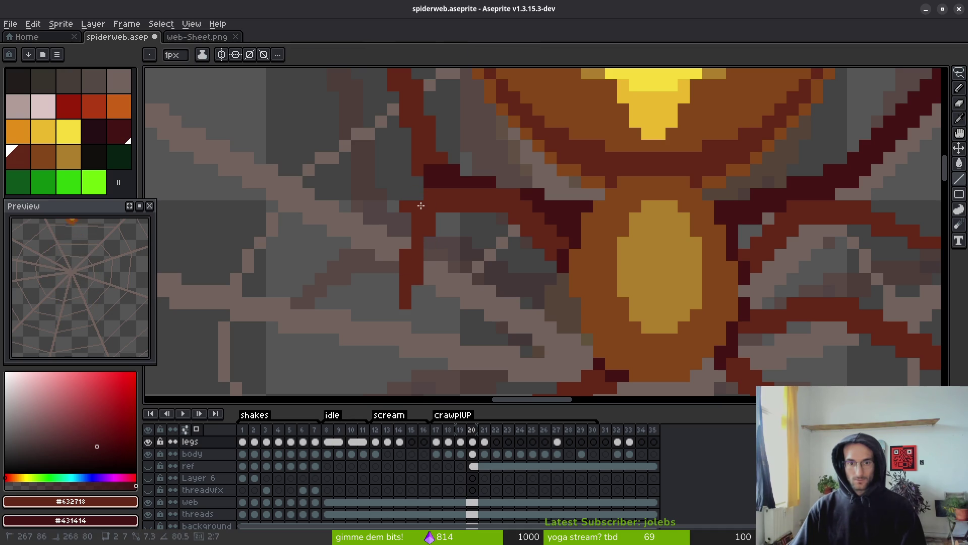
Paint dark red pixels along the redrawn left leg.
key(b)
scroll(407, 248, down, 4)
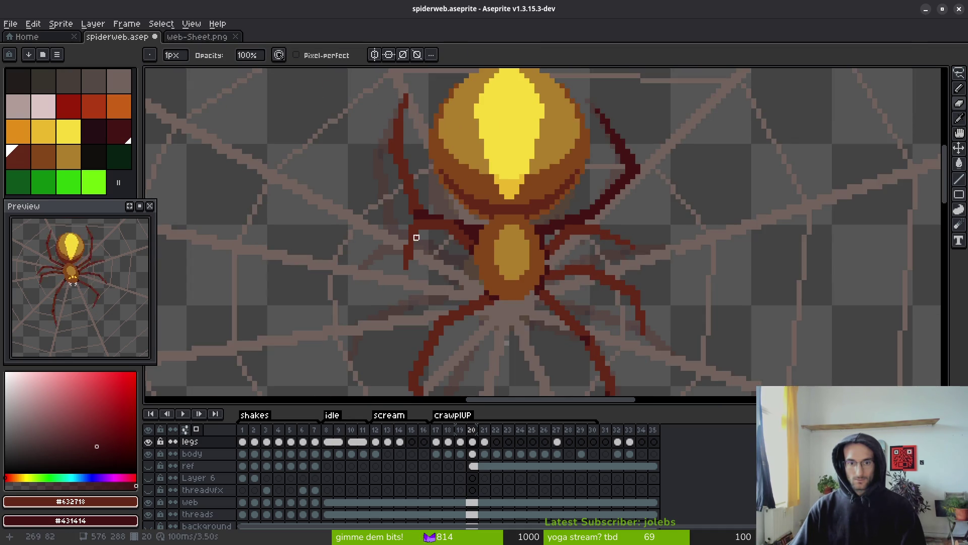
scroll(416, 238, up, 3)
key(shift+b)
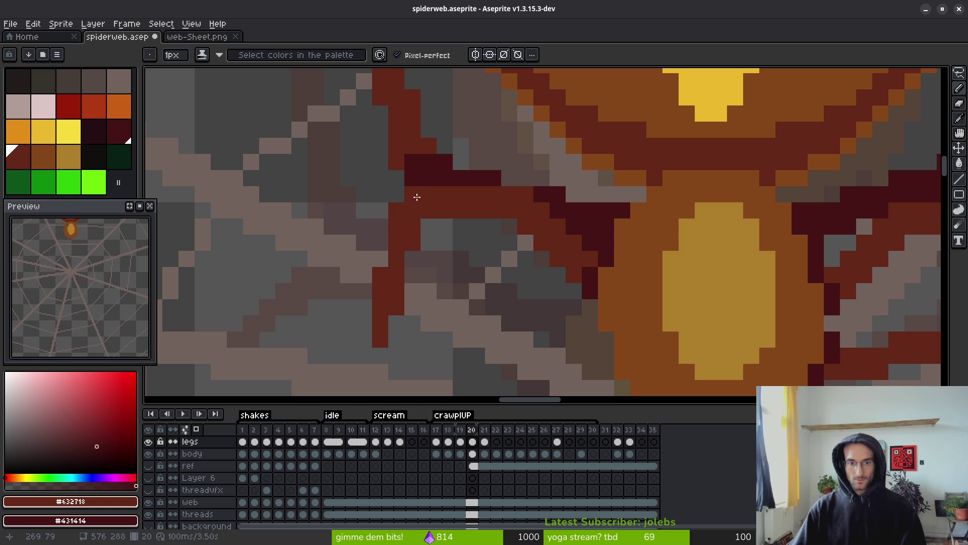
scroll(416, 196, down, 3)
key(i)
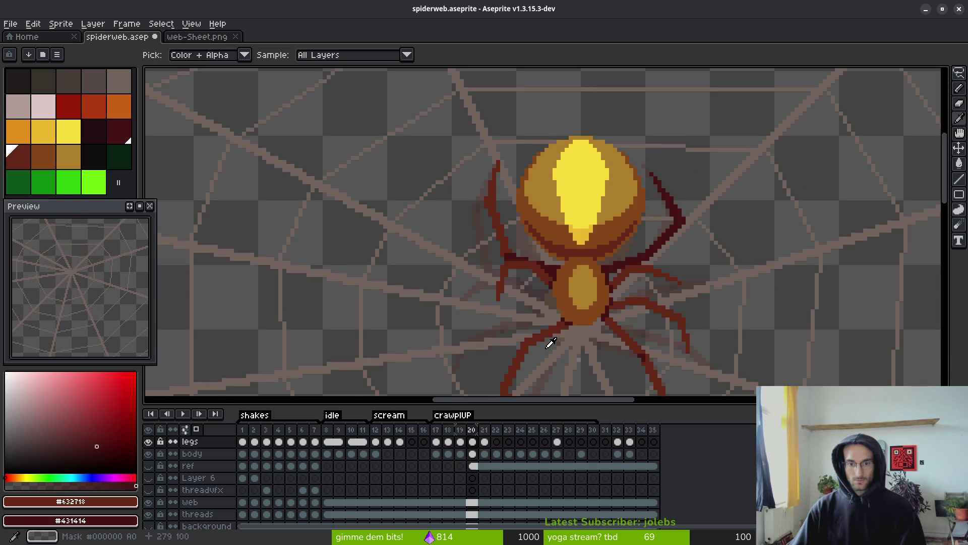
key(b)
scroll(535, 318, up, 3)
drag(464, 281, 489, 207)
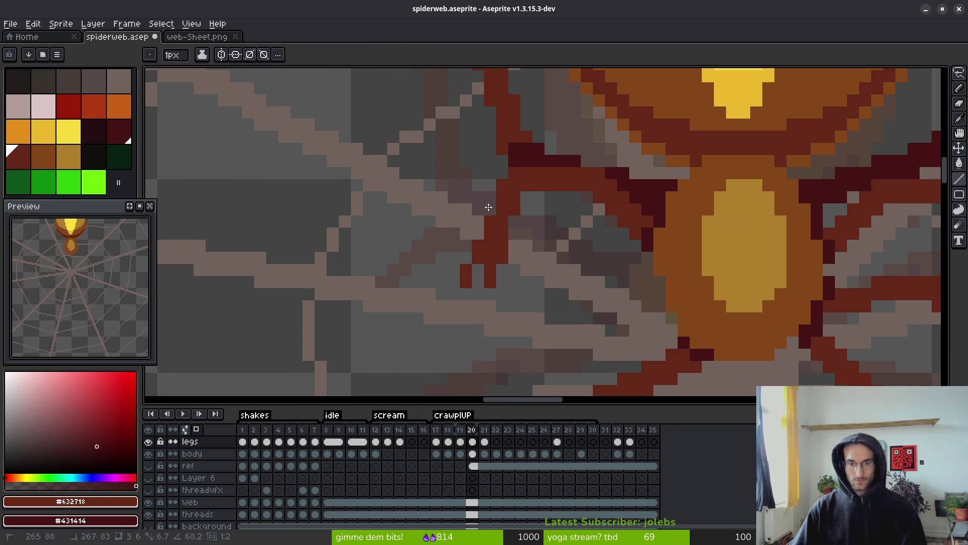
Erase two stray leg pixels and add a dark red pixel at the leg joint.
key(e)
drag(489, 281, 503, 233)
key(shift+b)
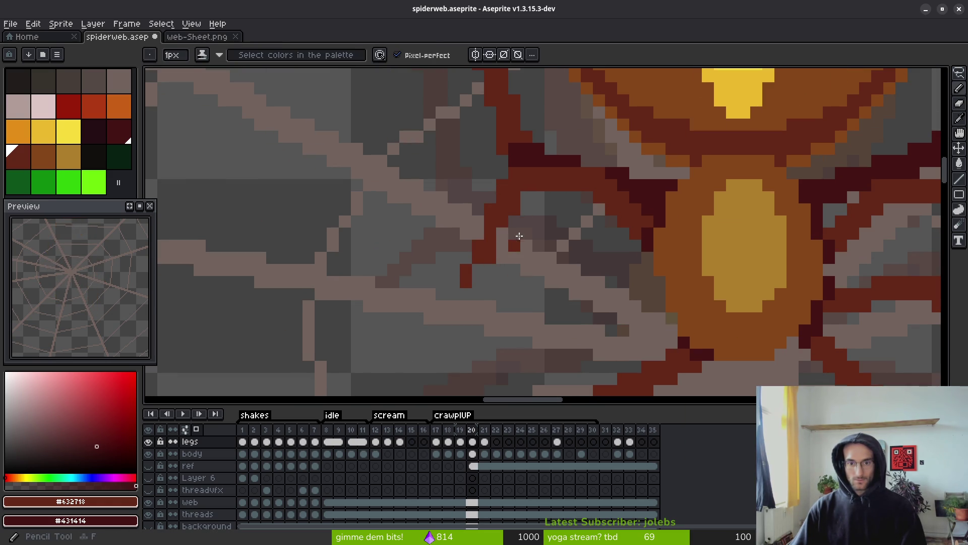
click(464, 258)
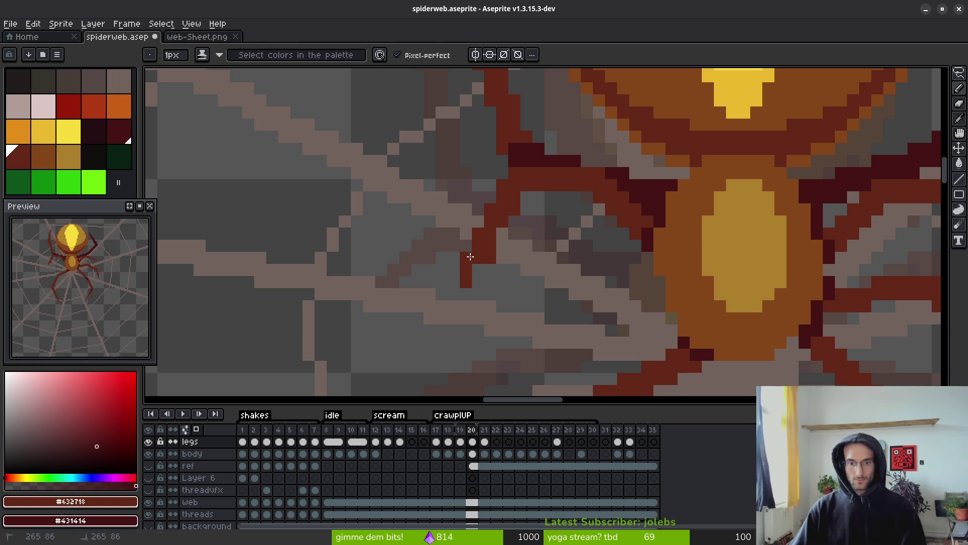
key(e)
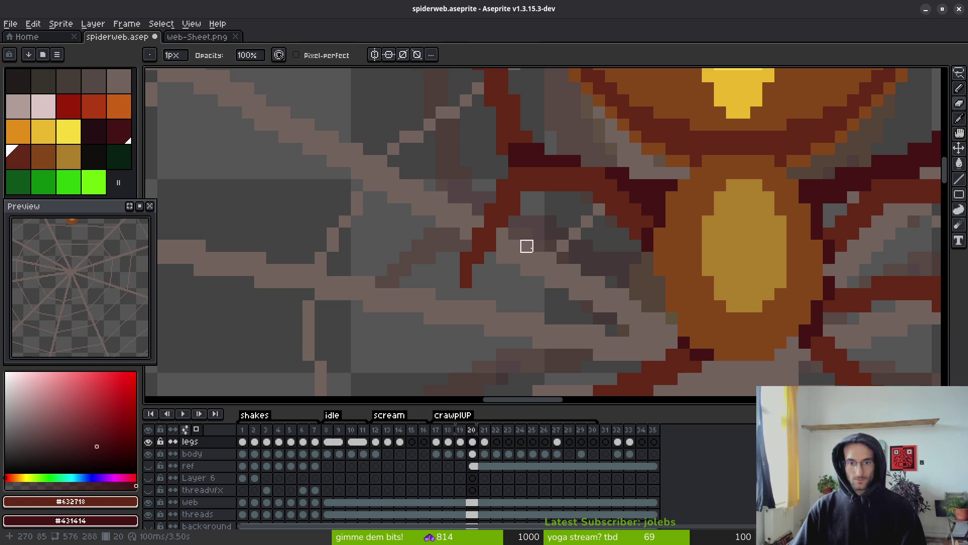
scroll(537, 267, down, 4)
scroll(545, 274, up, 4)
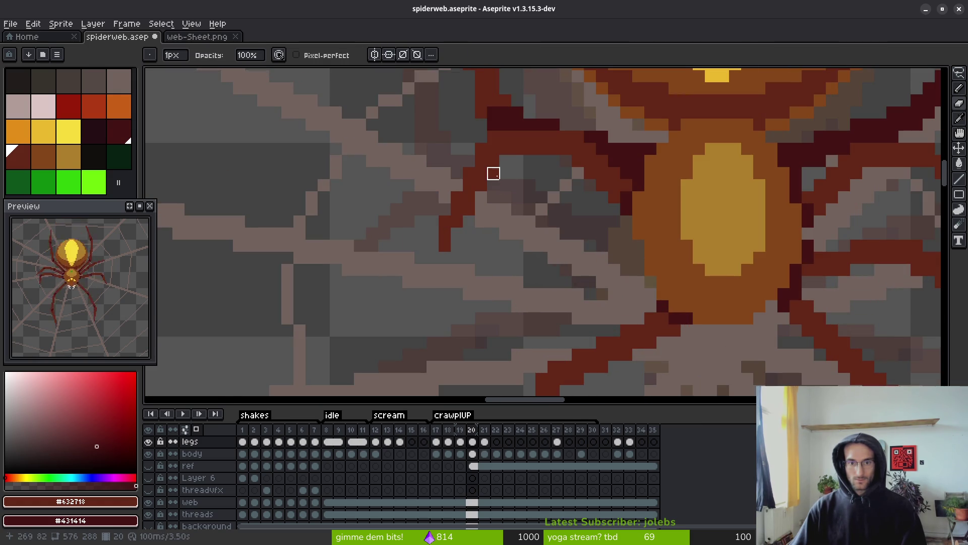
scroll(527, 258, down, 4)
Step back and forth through frames 18 to 21 to compare the leg poses.
key(i)
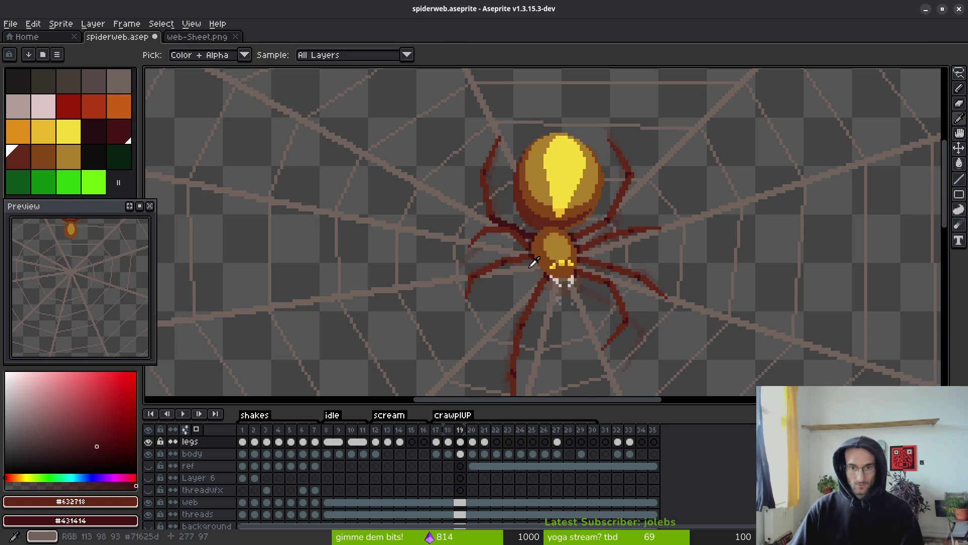
key(Right)
key(Left)
key(Right)
key(Left)
key(Right)
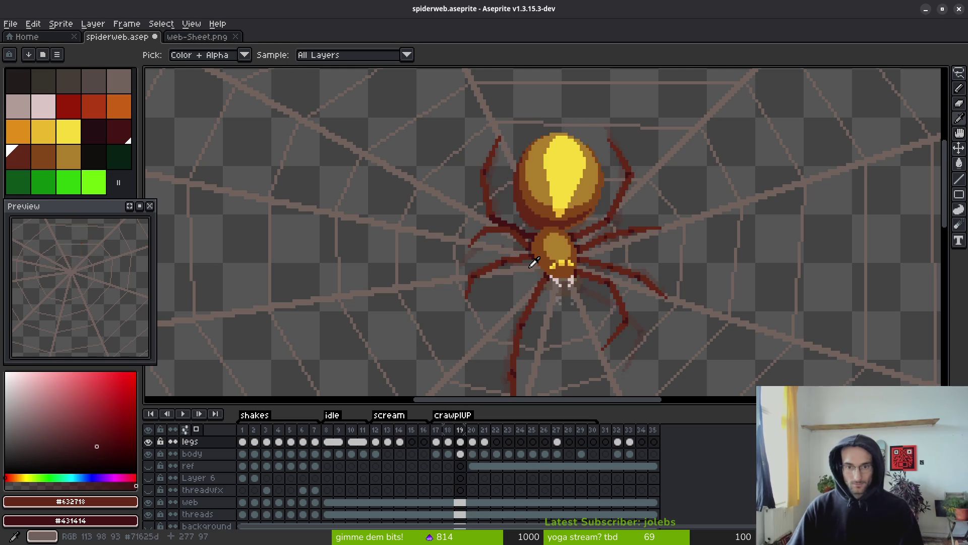
key(Left)
key(Right)
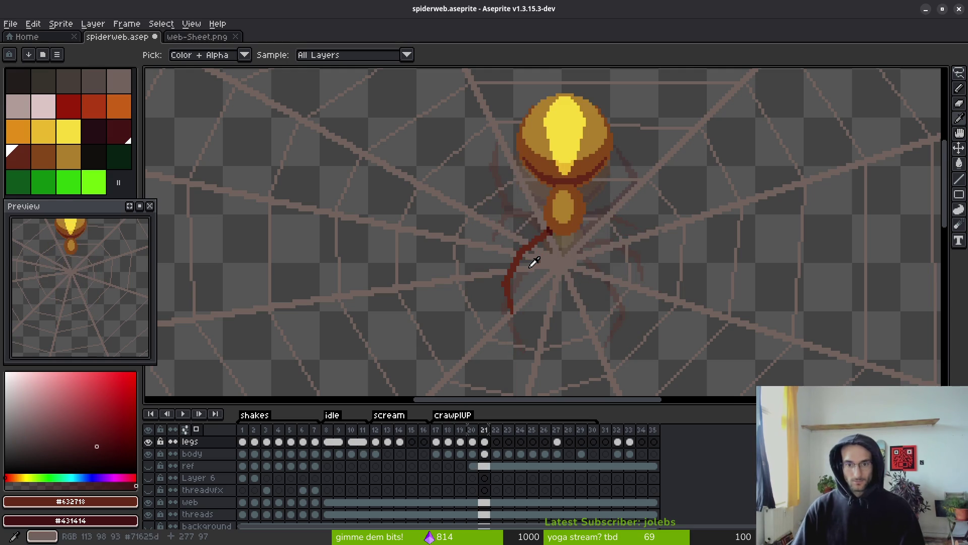
key(Left)
key(Left)
key(Left)
key(Right)
key(Right)
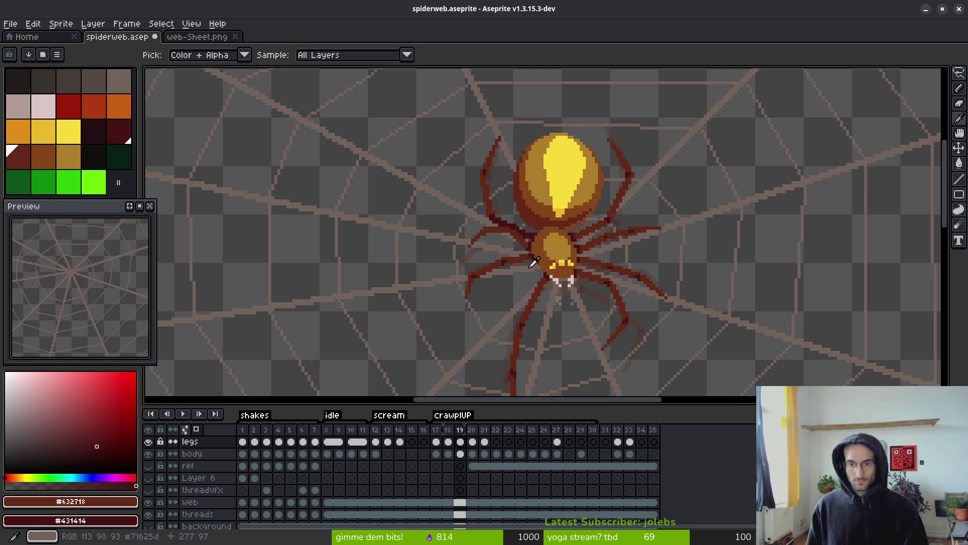
key(Left)
key(Left)
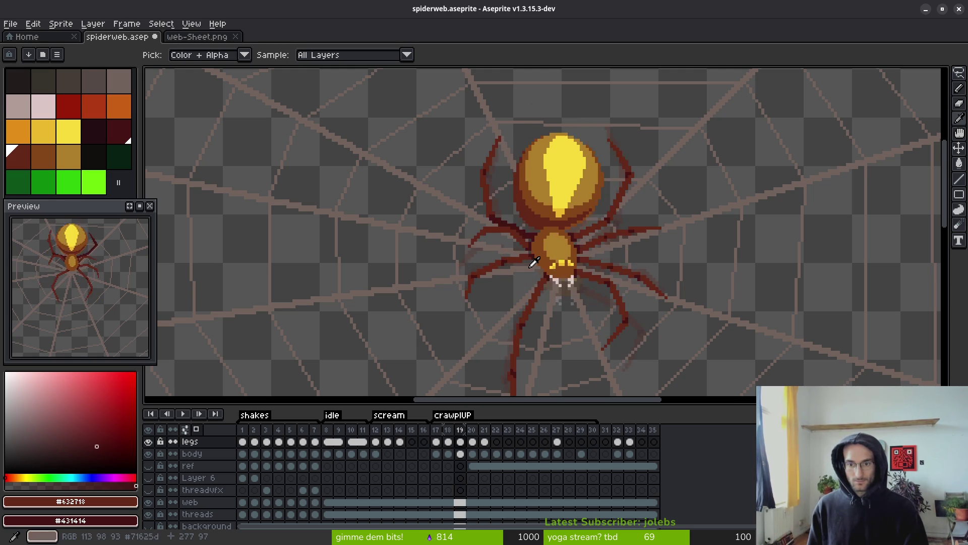
key(Right)
key(Right)
key(Left)
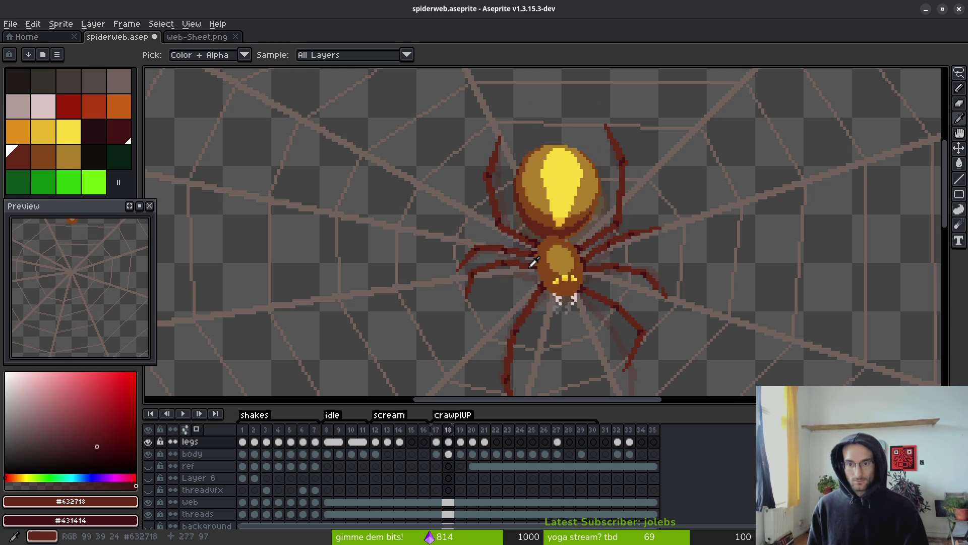
key(Right)
key(Left)
key(Left)
Zoom in to inspect the legs on frame 19, then step back to frame 16.
scroll(683, 320, up, 3)
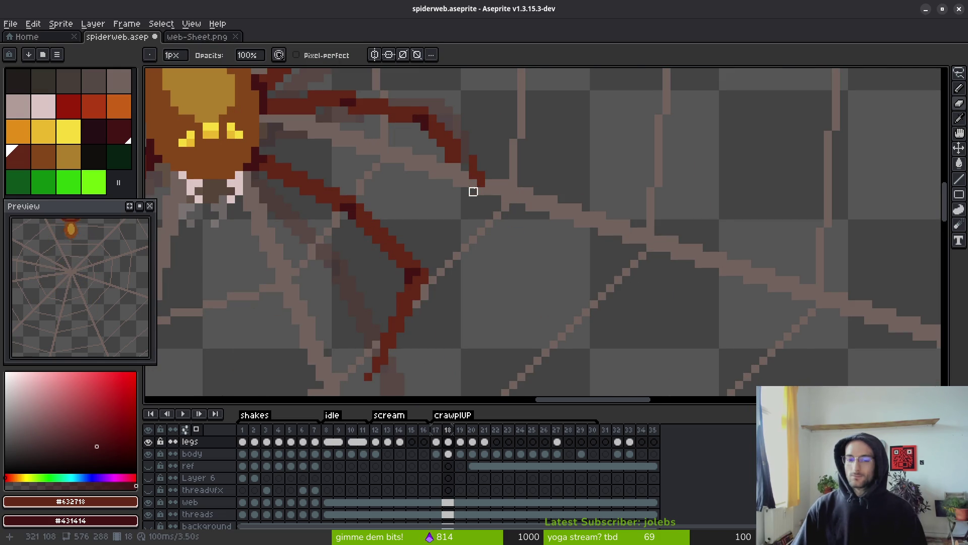
scroll(471, 188, up, 3)
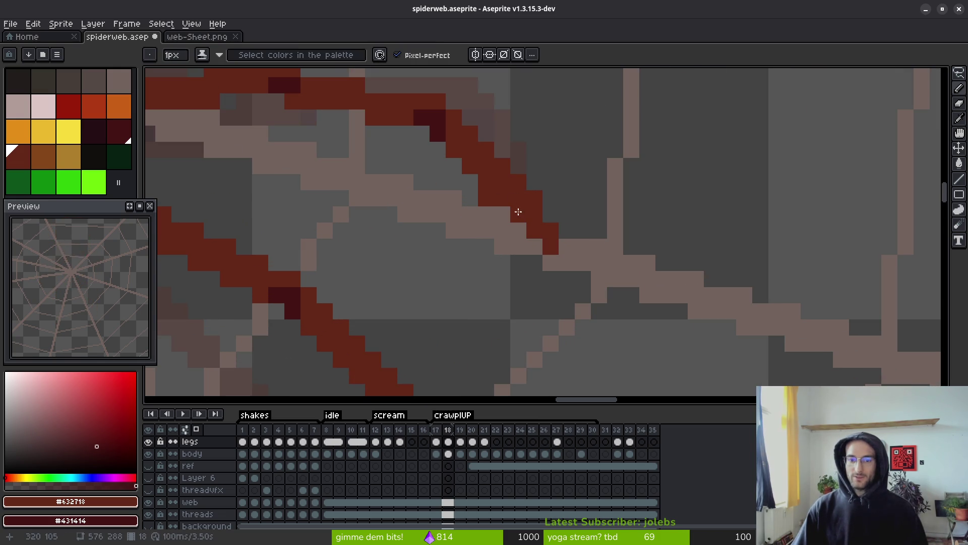
key(e)
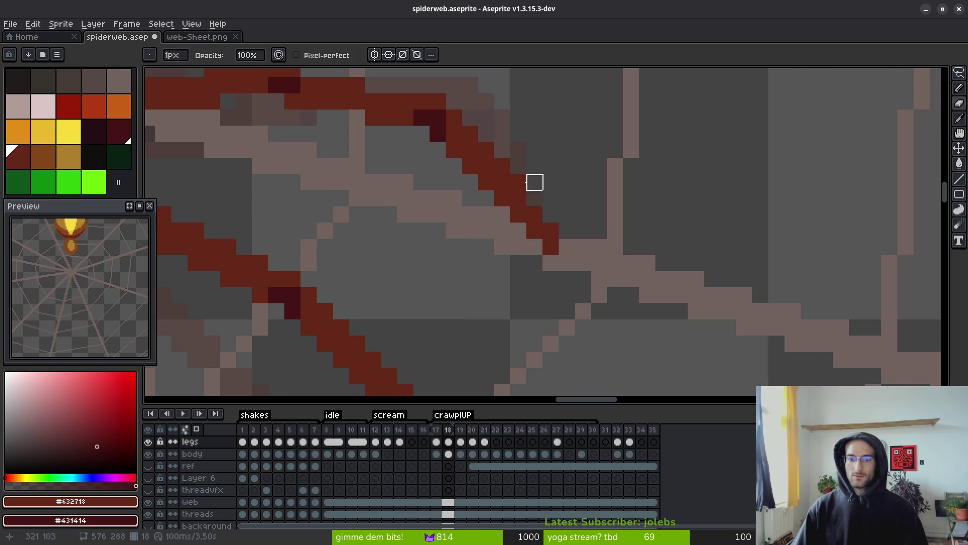
scroll(584, 182, down, 3)
key(i)
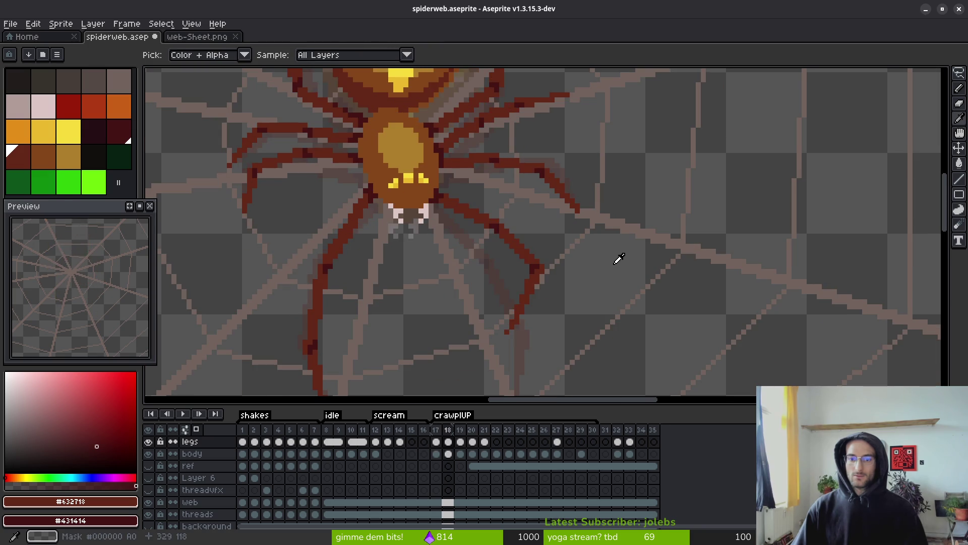
key(Right)
key(b)
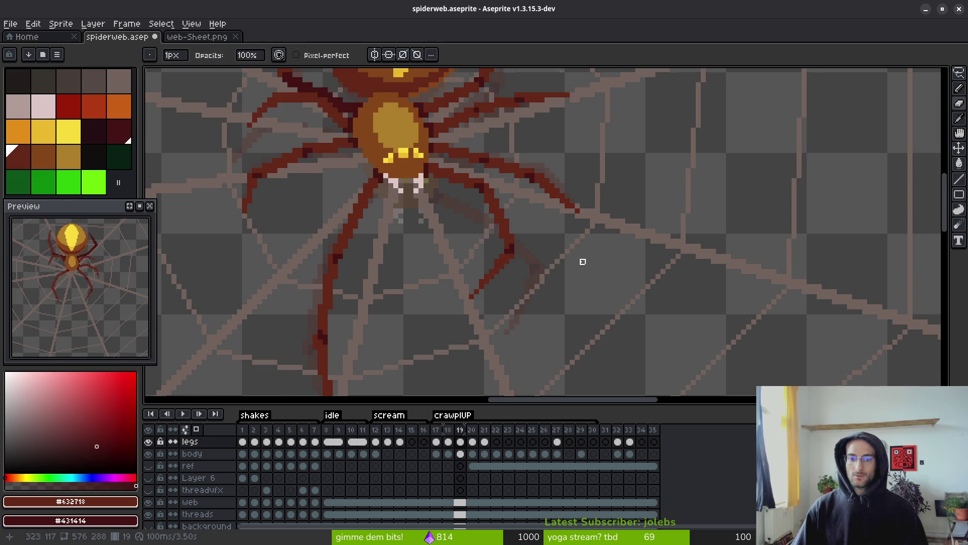
scroll(580, 275, down, 5)
scroll(585, 281, up, 5)
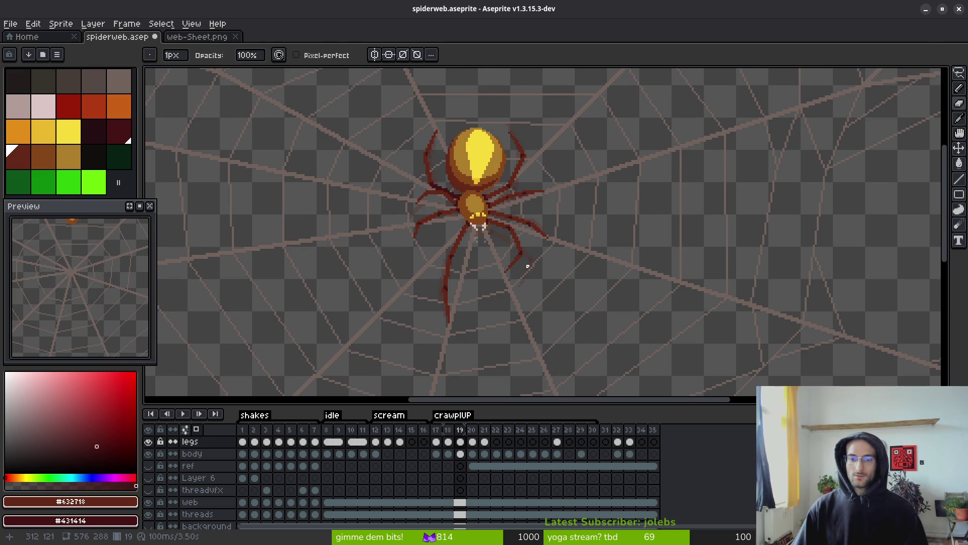
key(i)
key(Left)
key(Left)
key(Left)
Play the animation, stop it, step through a few frames and play again from the start.
key(Return)
key(b)
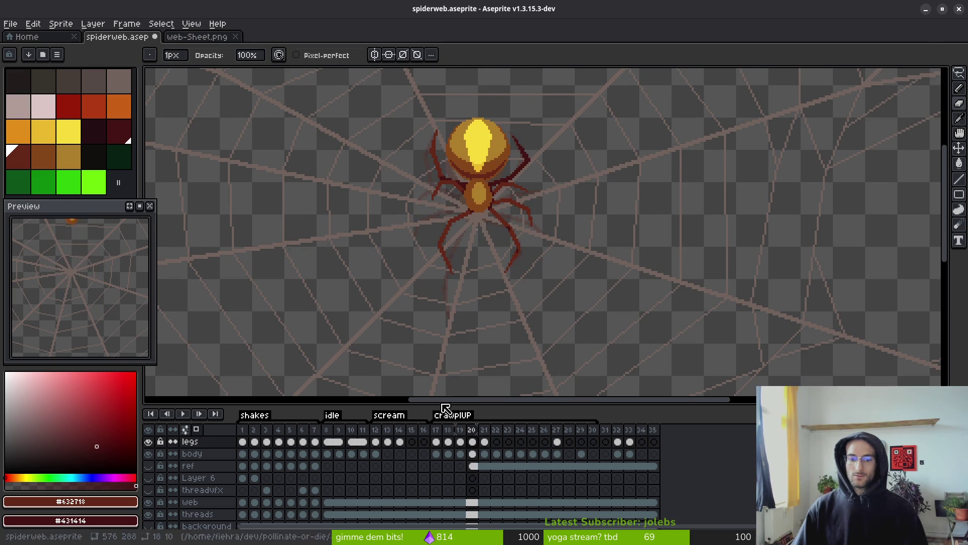
click(328, 453)
key(Right)
key(Right)
key(i)
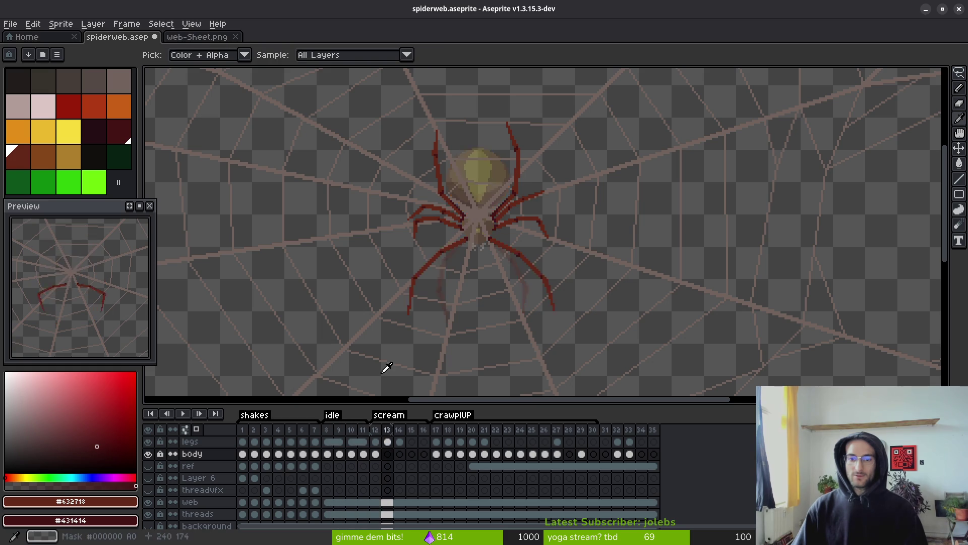
key(Left)
key(Left)
key(Left)
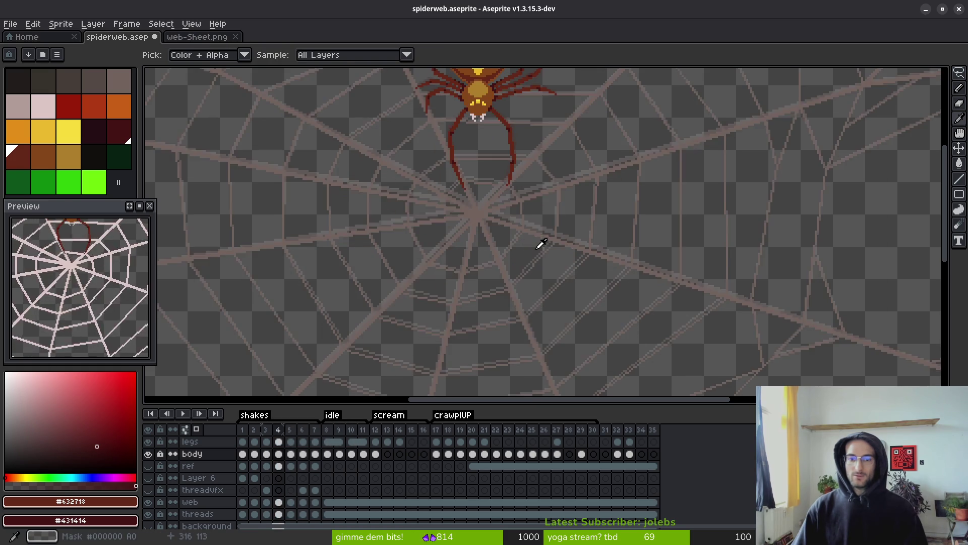
key(Return)
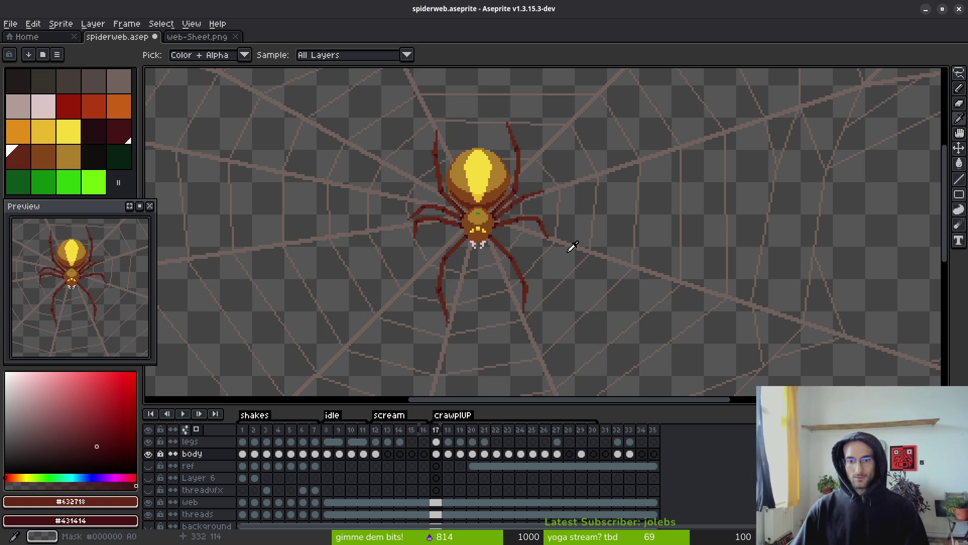
Select the legs cel on frame 19 and bring the spider's legs into view.
scroll(524, 220, up, 1)
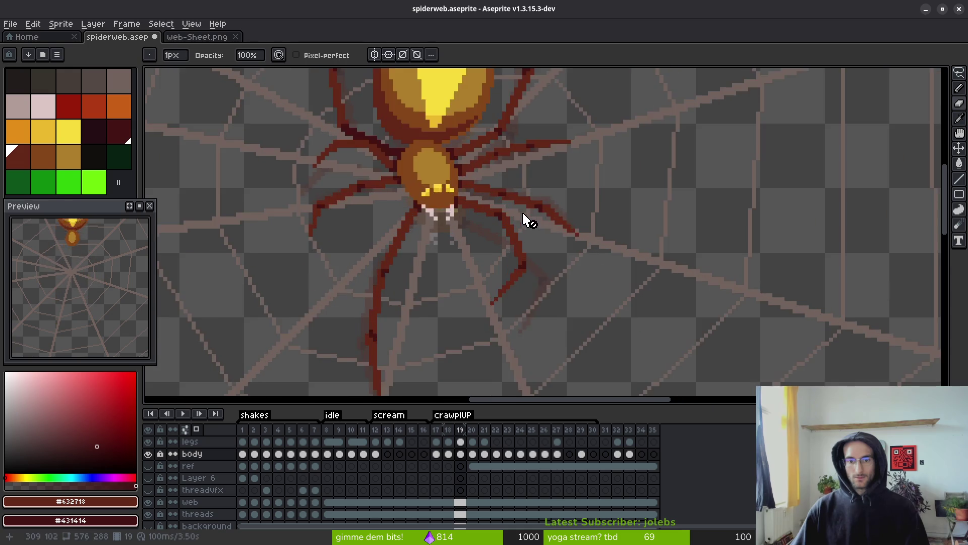
scroll(525, 221, down, 2)
scroll(529, 208, up, 1)
scroll(530, 208, up, 3)
scroll(592, 201, down, 1)
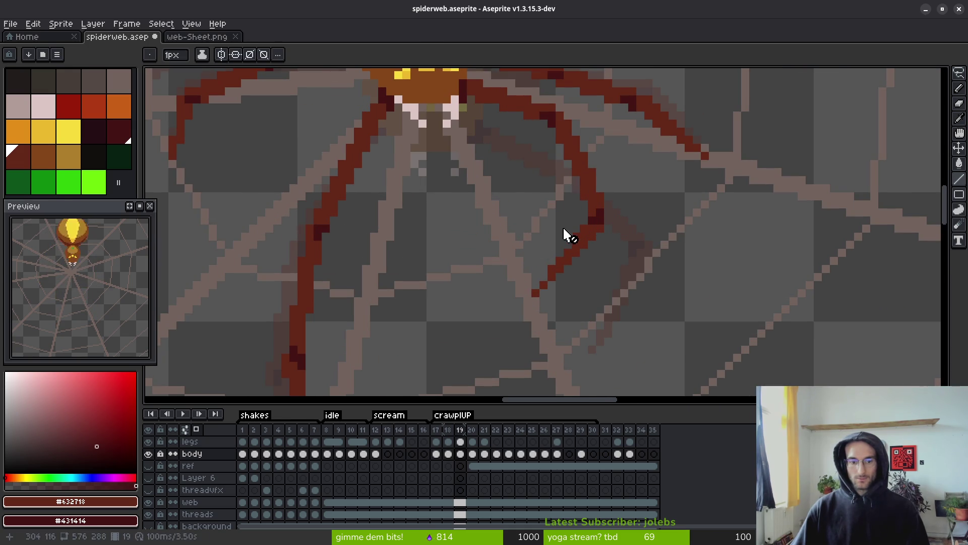
click(460, 441)
drag(553, 240, 545, 280)
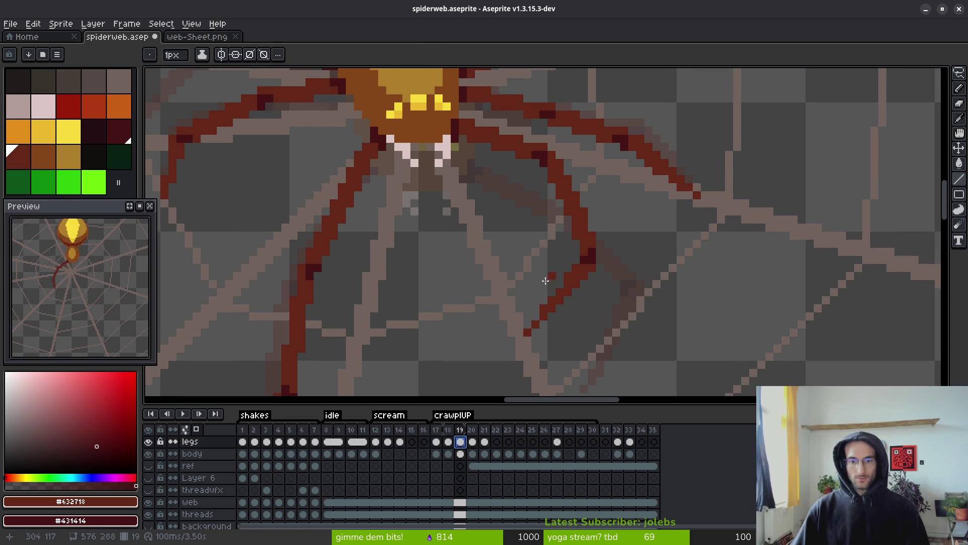
scroll(529, 287, down, 1)
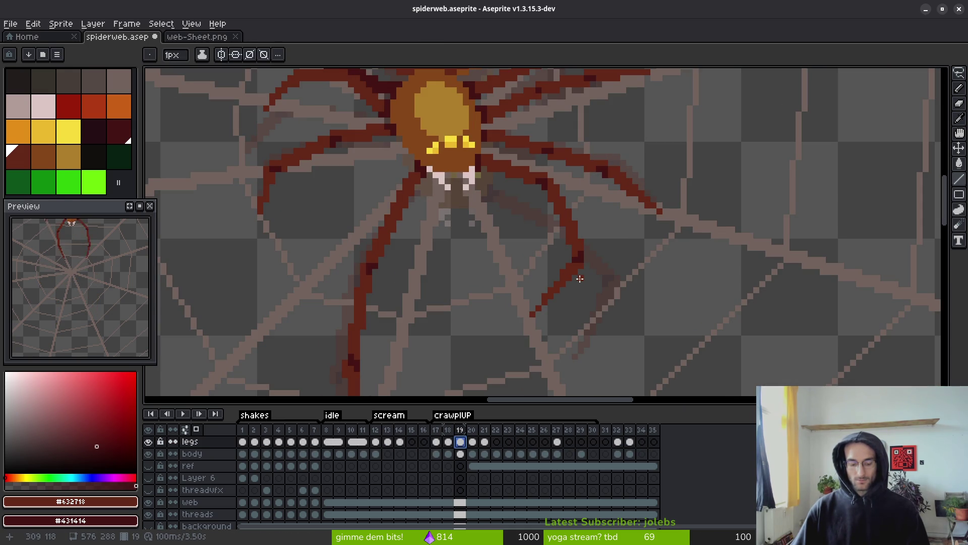
Try lassoing the right leg twice, clear the selection and save the sprite.
key(m)
scroll(600, 237, up, 1)
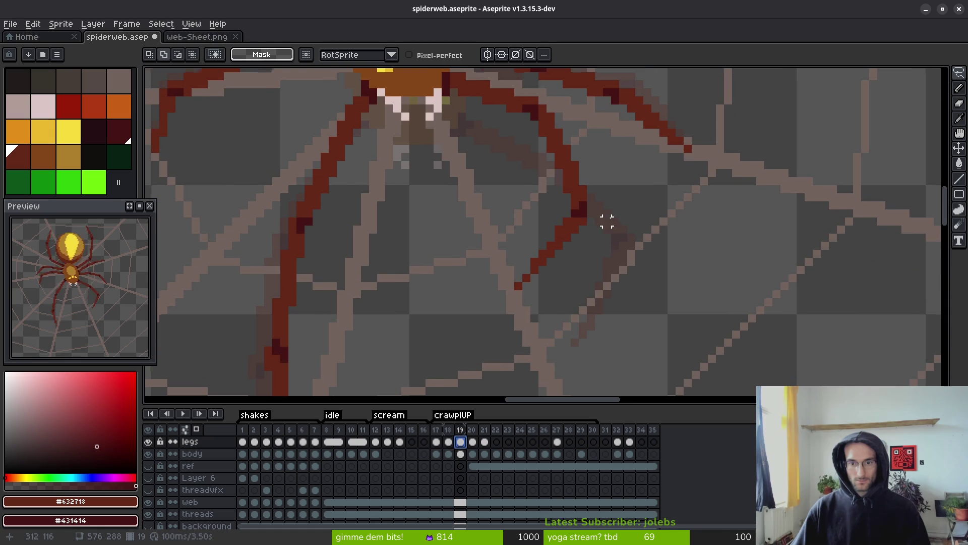
mouse_move(599, 181)
mouse_down()
mouse_move(435, 332)
mouse_move(587, 160)
mouse_move(596, 177)
mouse_up()
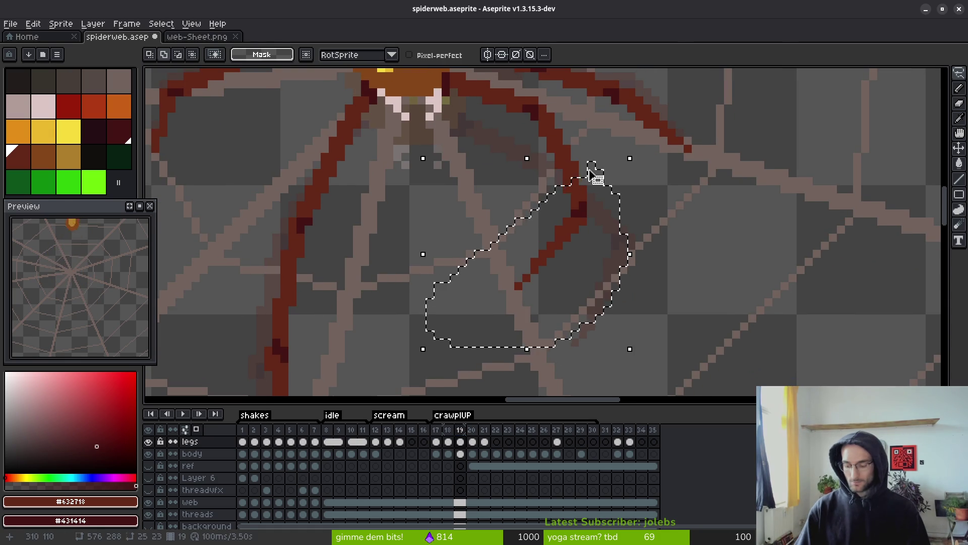
key(ctrl+d)
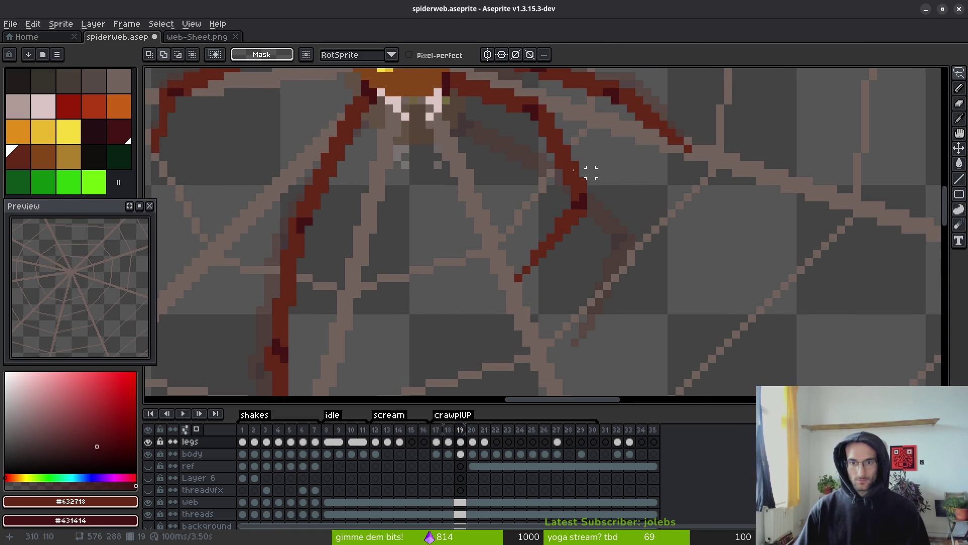
scroll(590, 197, up, 2)
mouse_move(588, 174)
mouse_down()
mouse_move(356, 335)
mouse_move(610, 267)
mouse_move(594, 202)
mouse_up()
key(ctrl+d)
key(ctrl+s)
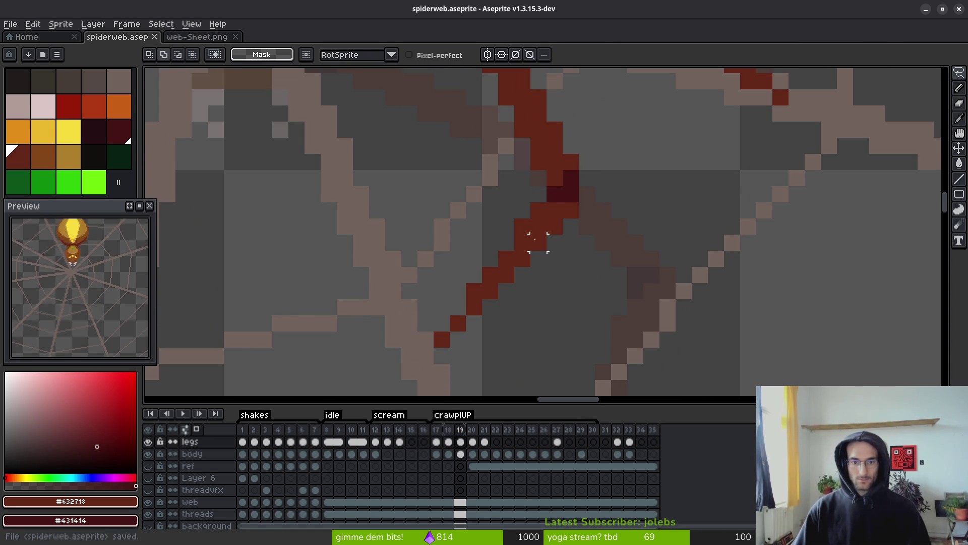
Lasso the lower part of the right leg and nudge it one pixel left.
scroll(521, 242, down, 1)
scroll(558, 147, down, 2)
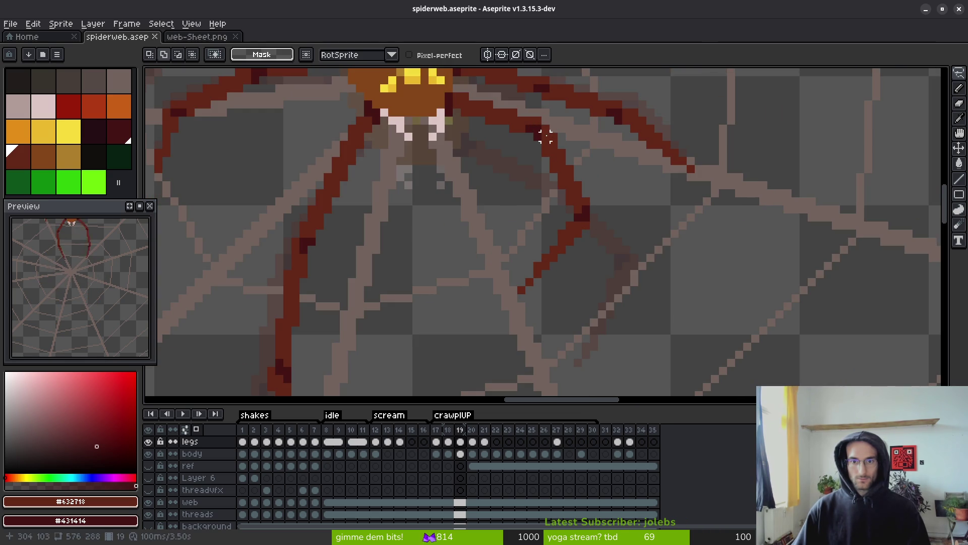
mouse_move(545, 136)
mouse_down()
mouse_move(572, 324)
mouse_move(578, 201)
mouse_up()
mouse_move(554, 129)
mouse_down()
mouse_move(497, 321)
mouse_move(556, 130)
mouse_up()
key(ctrl+d)
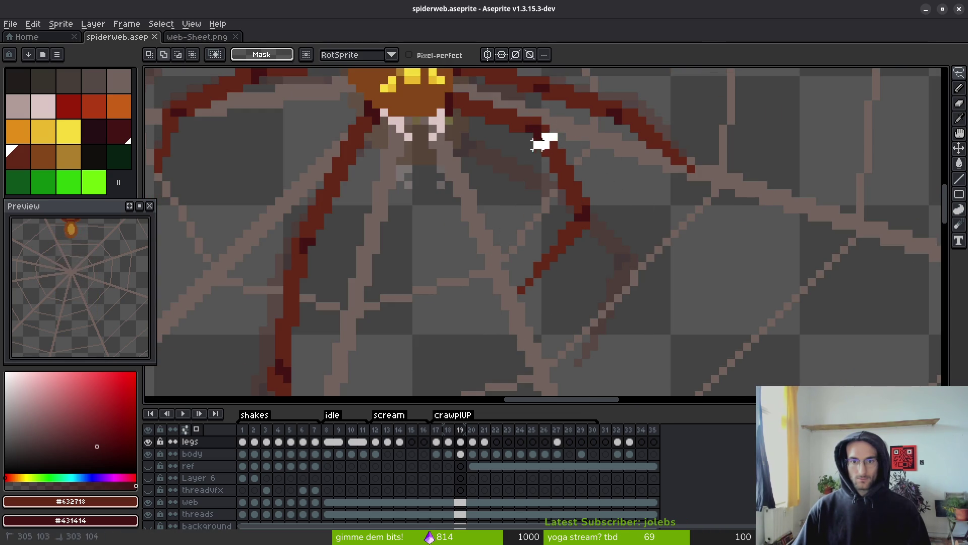
scroll(541, 141, up, 3)
scroll(525, 169, down, 3)
mouse_move(526, 168)
mouse_down()
mouse_move(502, 186)
mouse_move(555, 279)
mouse_move(534, 178)
mouse_up()
key(Left)
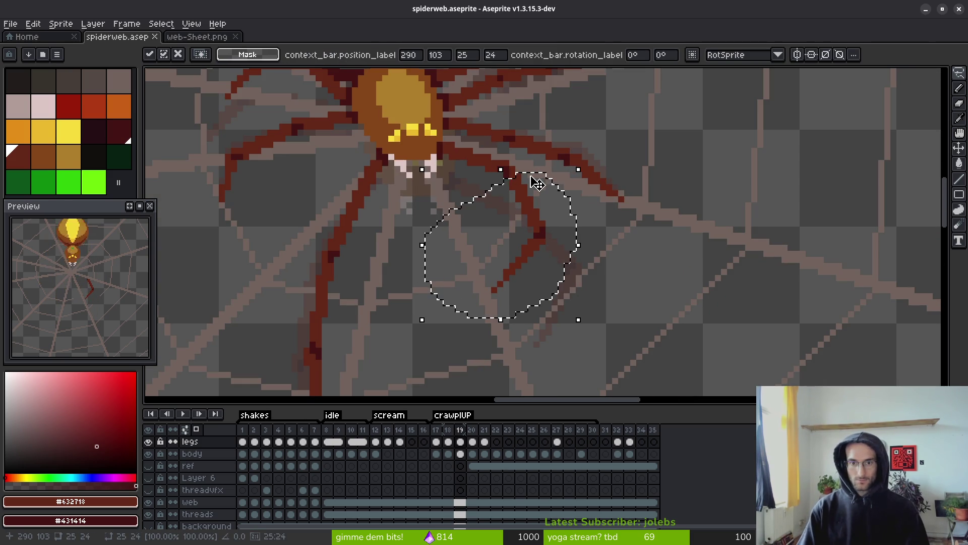
key(ctrl+d)
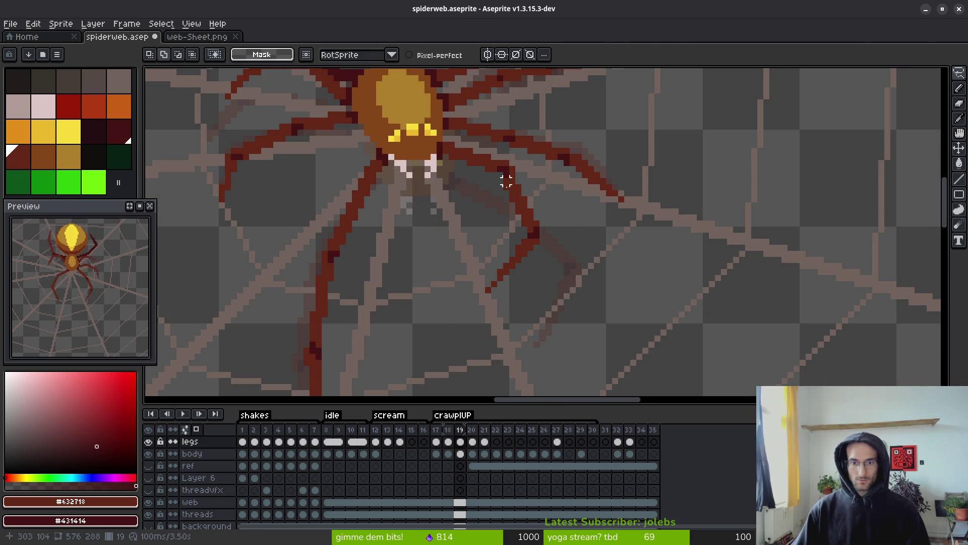
scroll(504, 172, up, 2)
Add a red pixel beside the leg and erase a stray red leg pixel.
key(f)
click(487, 185)
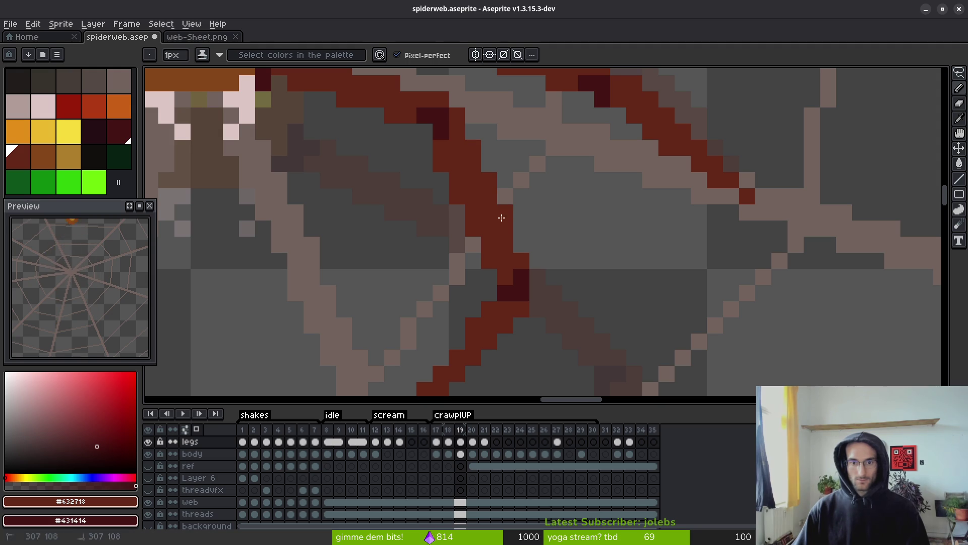
key(e)
click(489, 260)
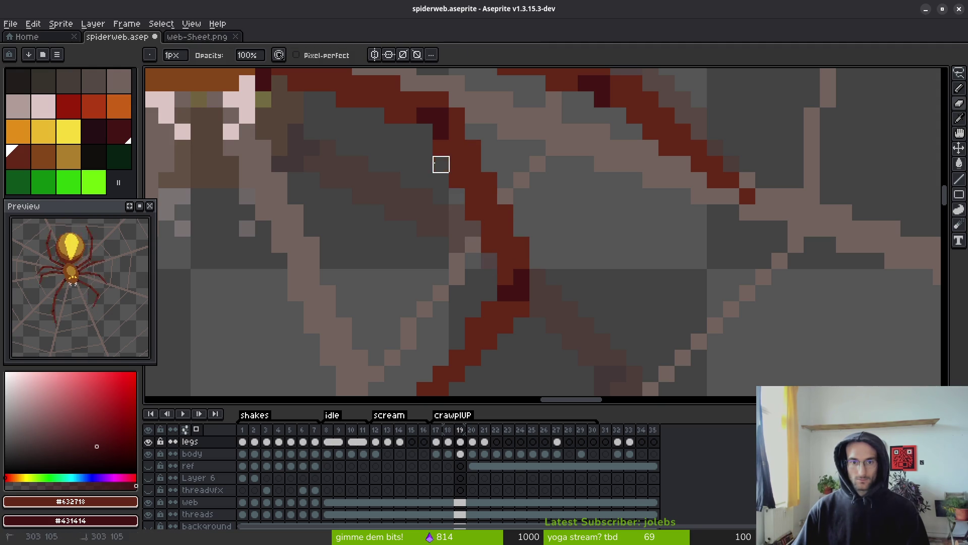
scroll(441, 164, down, 5)
scroll(569, 262, up, 1)
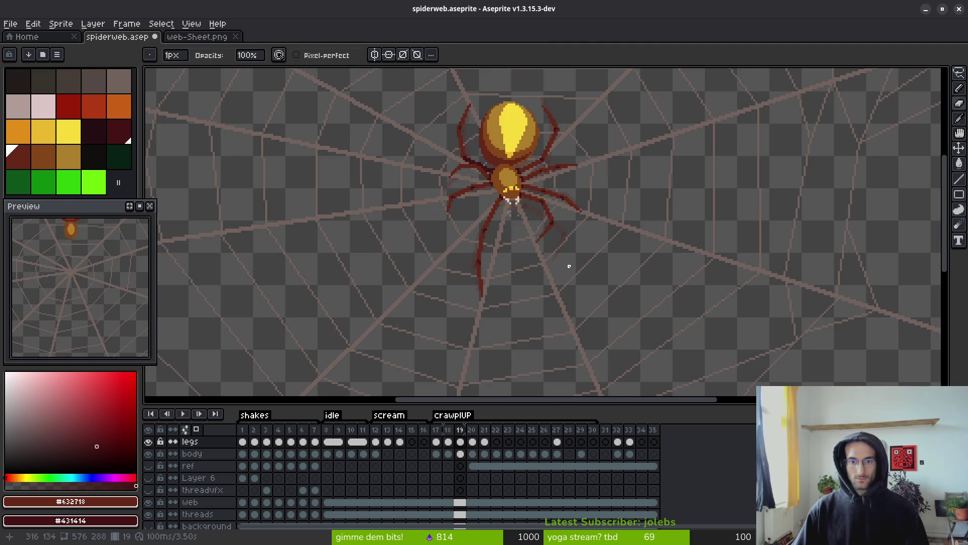
Flip between frames 18, 19 and 20 to compare leg poses, ending on frame 20.
key(i)
key(Left)
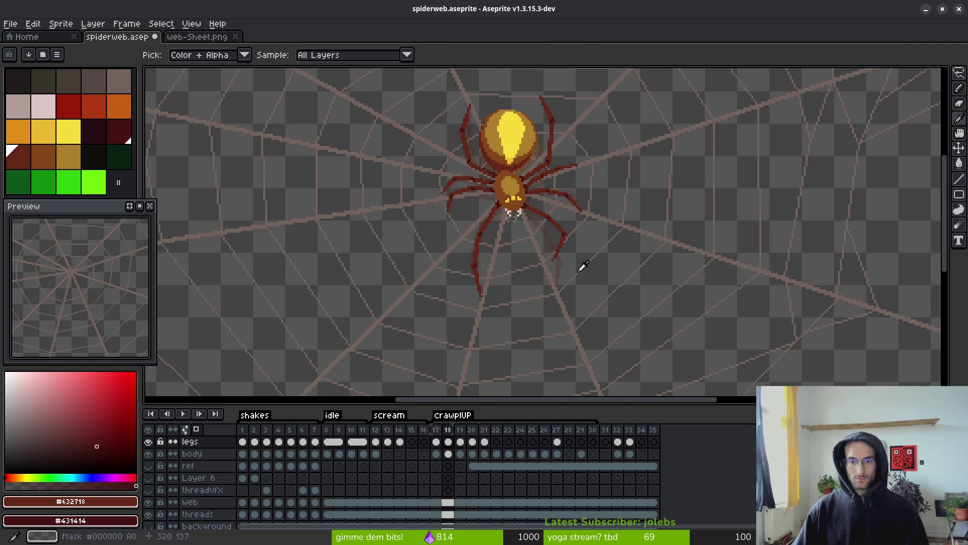
key(Right)
key(Left)
key(Right)
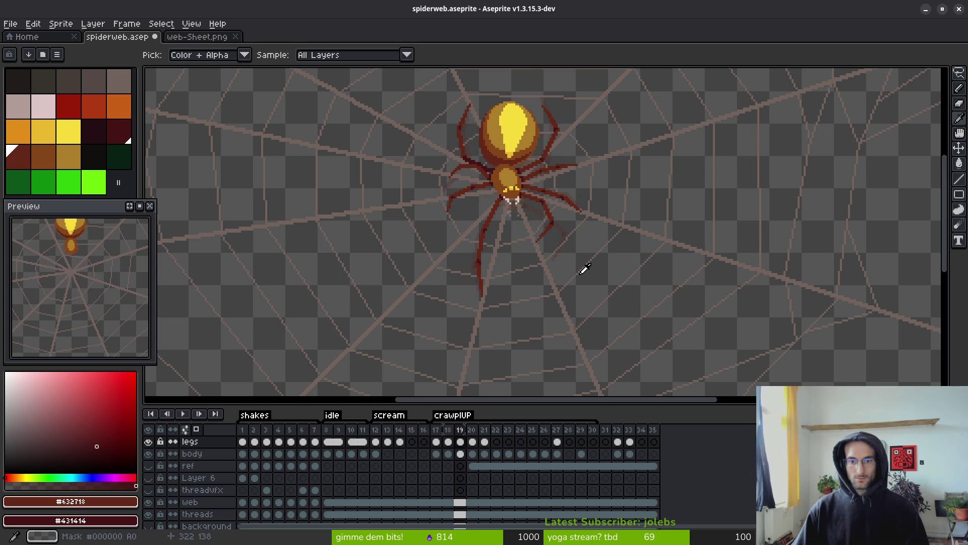
key(Left)
key(Right)
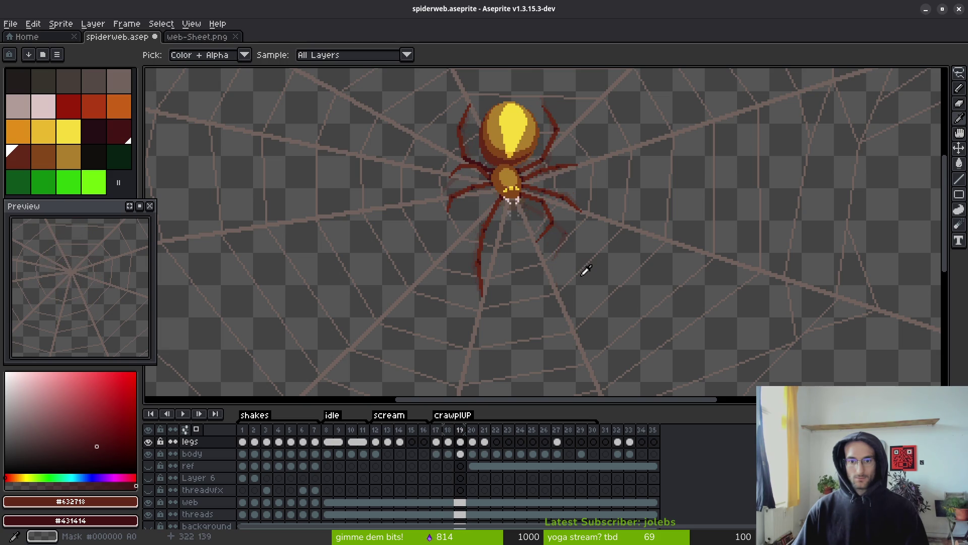
key(Right)
key(Left)
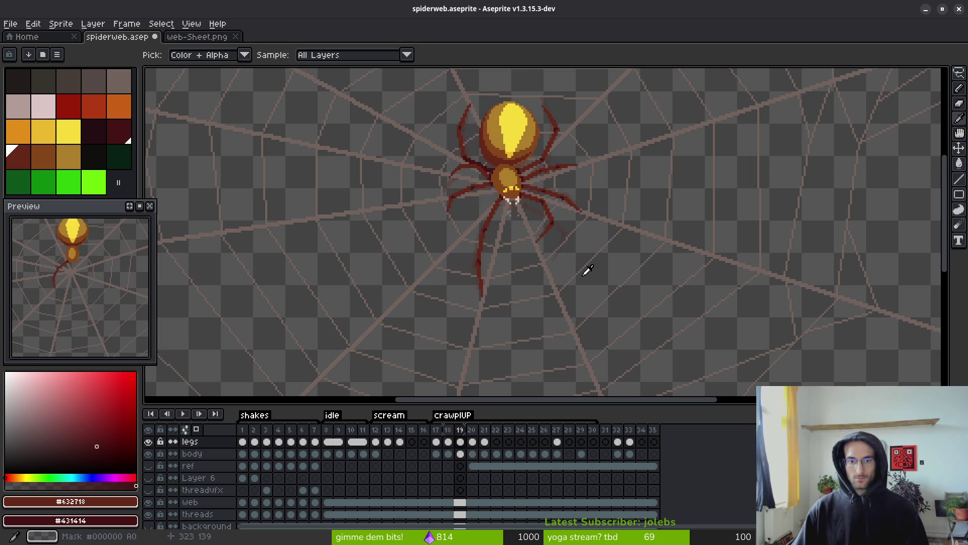
key(Right)
key(Left)
key(Right)
key(Left)
key(Right)
key(Left)
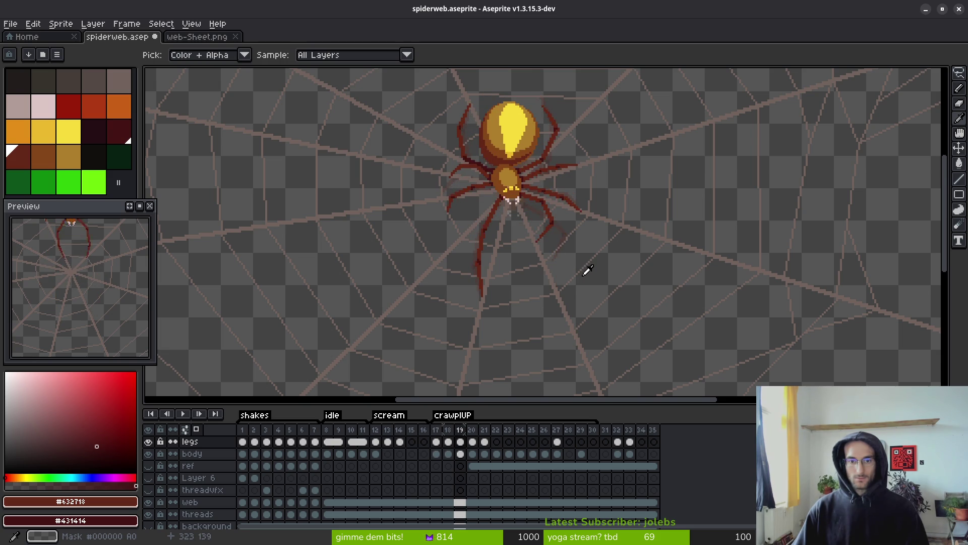
key(Right)
key(Left)
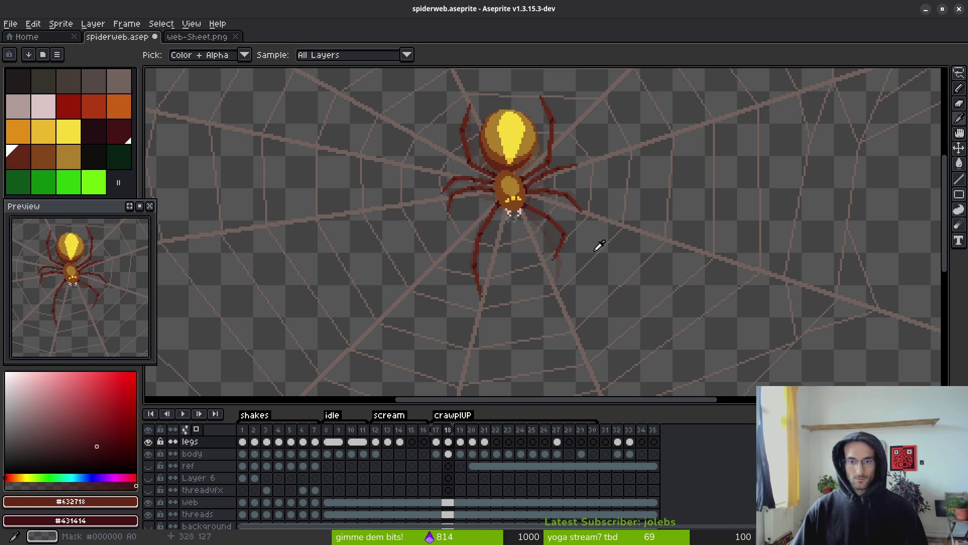
key(Right)
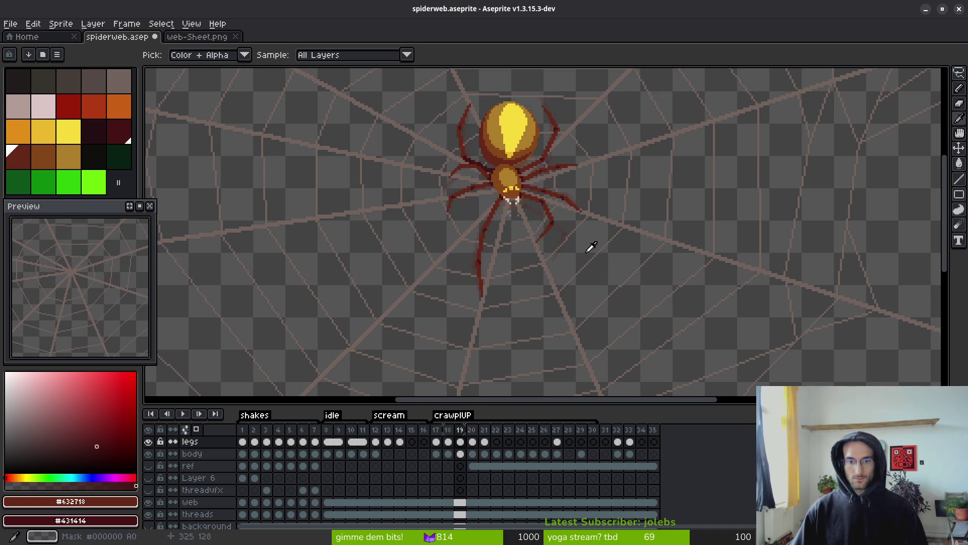
Erase the old red leg on frame 21 with a larger eraser.
scroll(516, 213, up, 3)
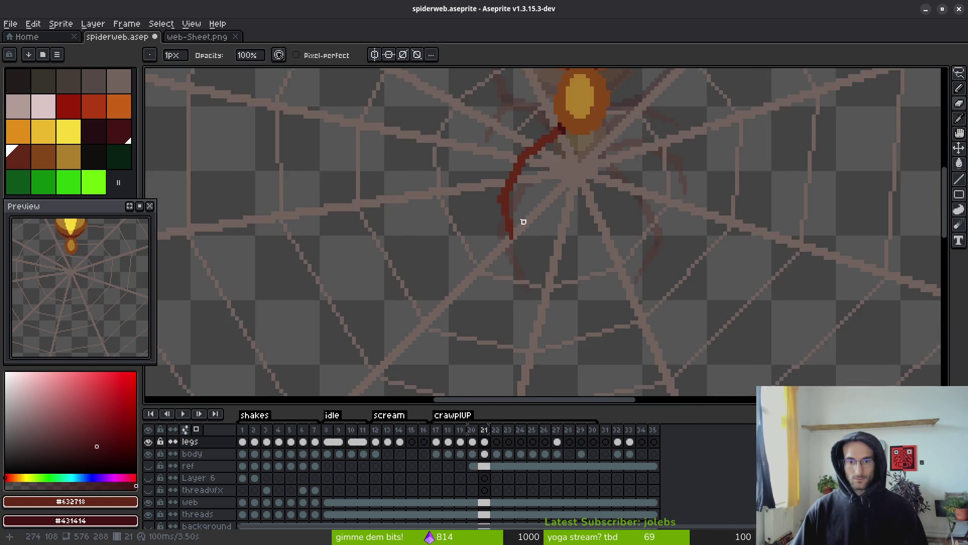
drag(565, 173, 546, 227)
key(e)
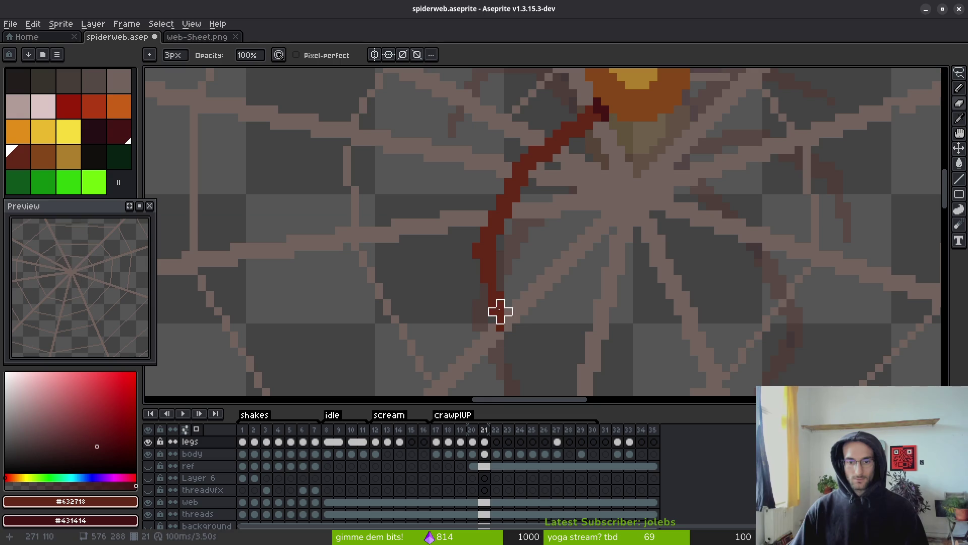
mouse_move(499, 311)
mouse_down()
mouse_move(493, 229)
mouse_move(579, 112)
mouse_move(509, 124)
mouse_move(459, 189)
mouse_up()
Draw two connected dark-red line segments forming a bent leg down-left from the body.
key(l)
scroll(579, 248, down, 3)
key(comma)
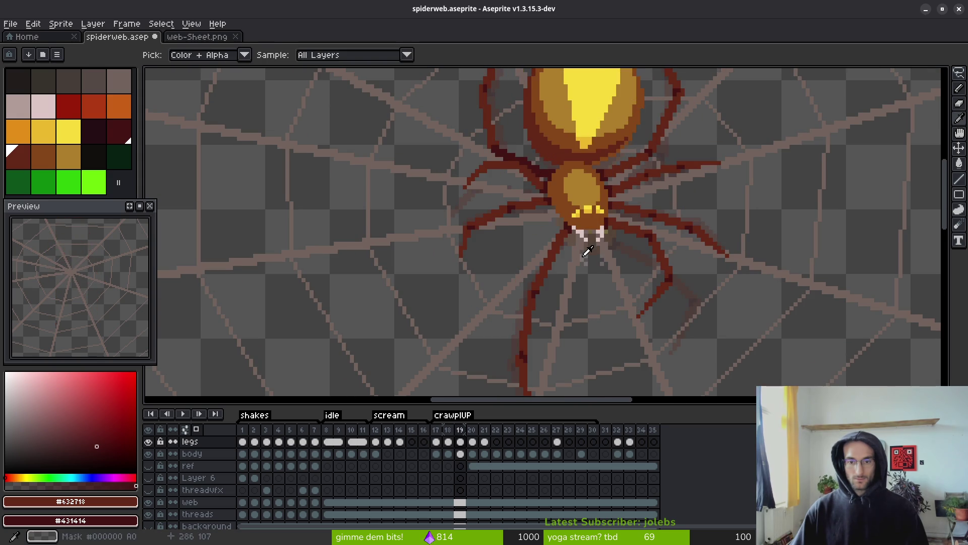
key(period)
scroll(563, 225, down, 2)
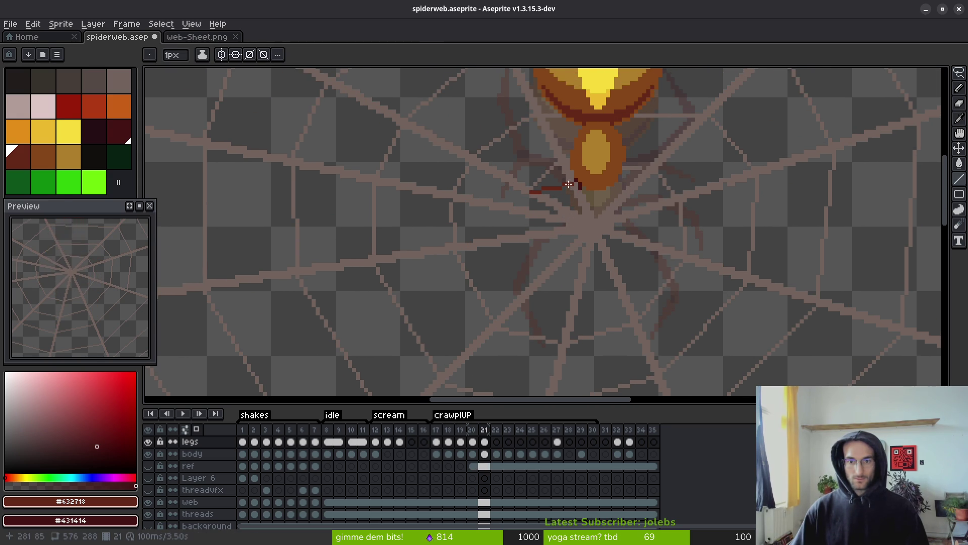
scroll(511, 196, up, 1)
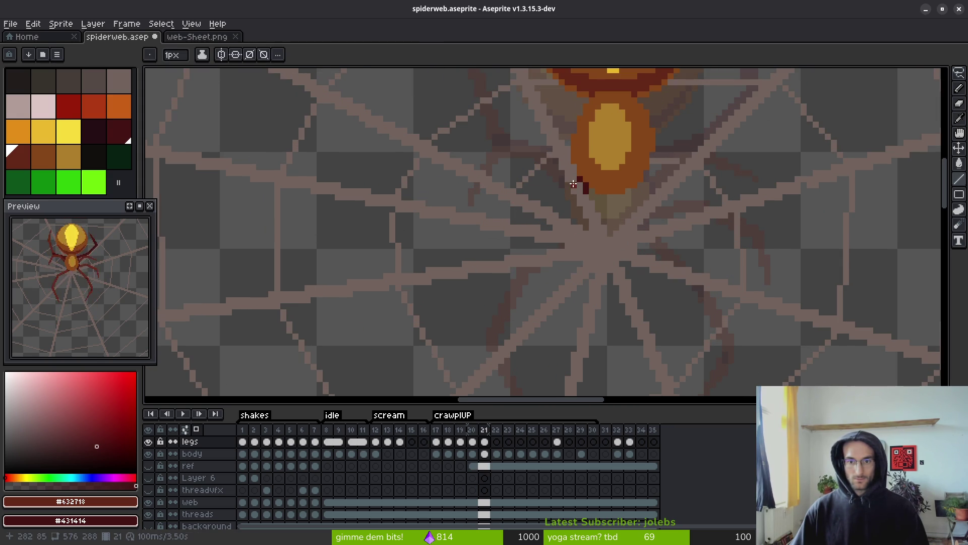
mouse_move(573, 184)
mouse_down()
mouse_move(529, 190)
mouse_move(488, 223)
mouse_move(515, 311)
mouse_up()
mouse_move(485, 228)
mouse_down()
mouse_move(507, 270)
mouse_move(491, 243)
mouse_move(538, 195)
mouse_up()
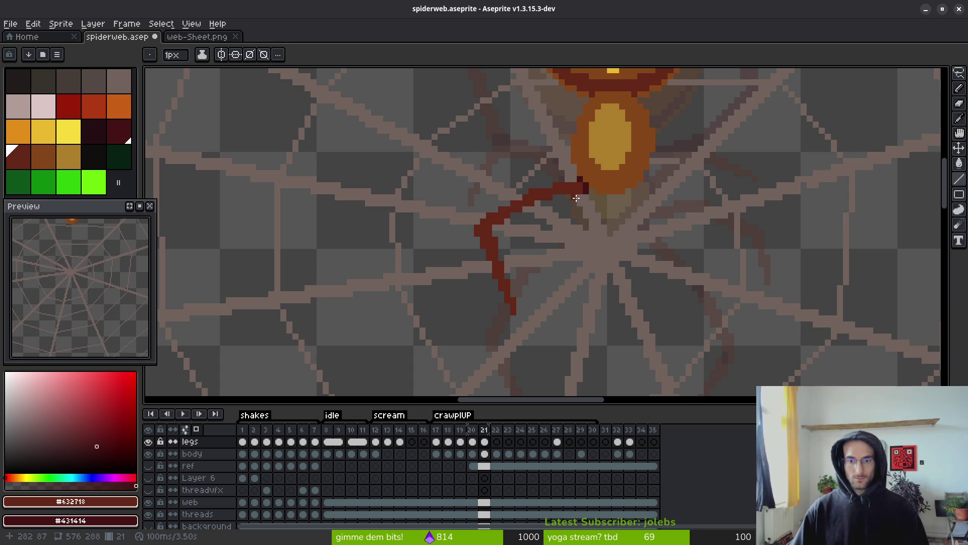
Remove a stray pixel at the leg-body joint and fill gaps along the upper leg.
scroll(577, 198, up, 3)
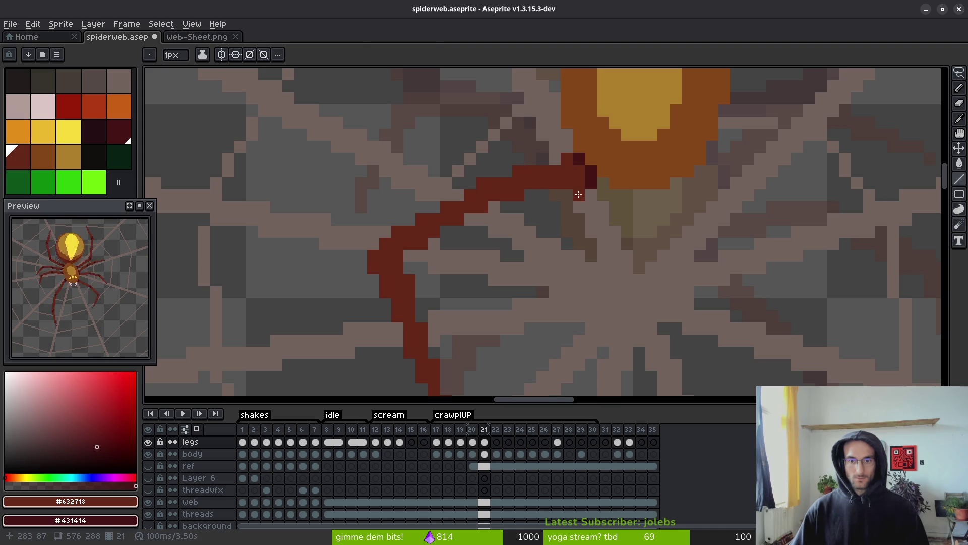
key(b)
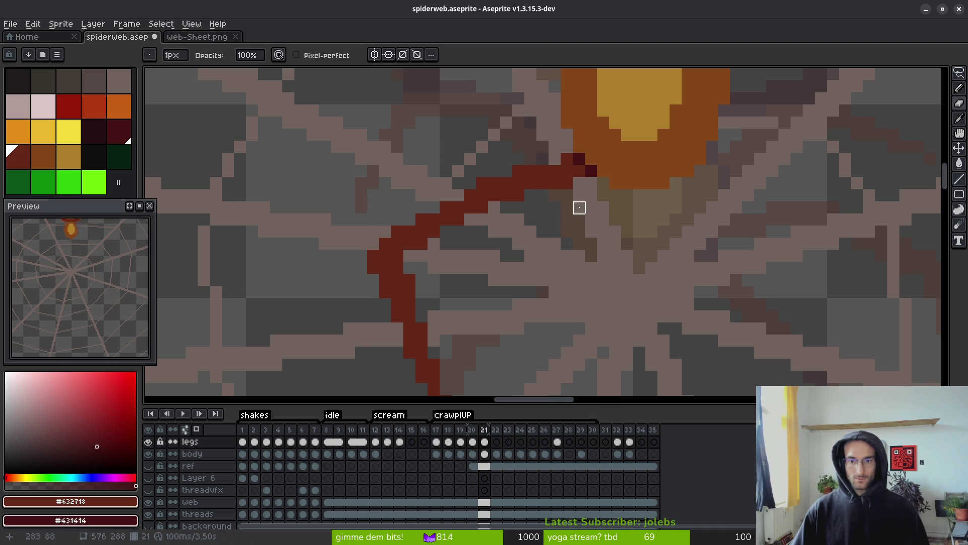
key(ctrl+z)
click(554, 159)
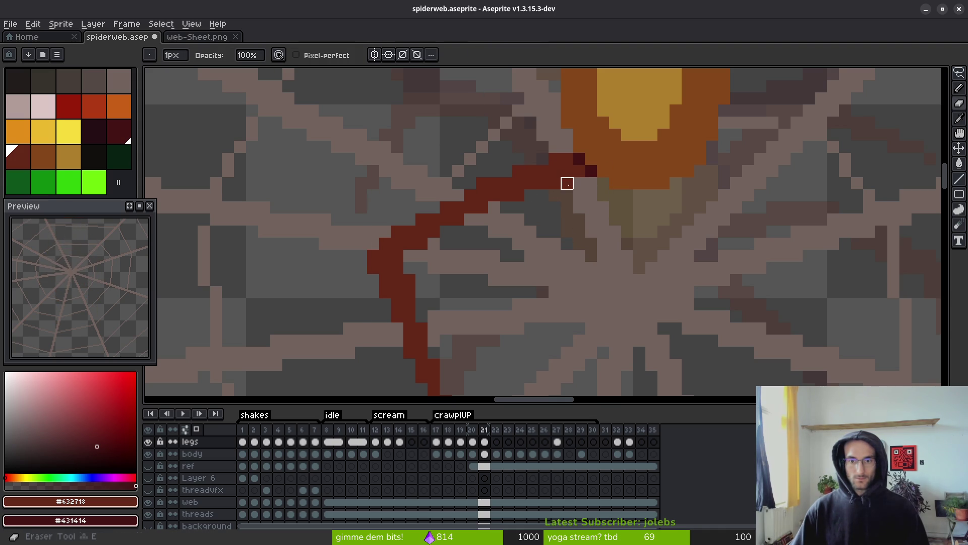
scroll(566, 208, down, 5)
scroll(562, 233, up, 6)
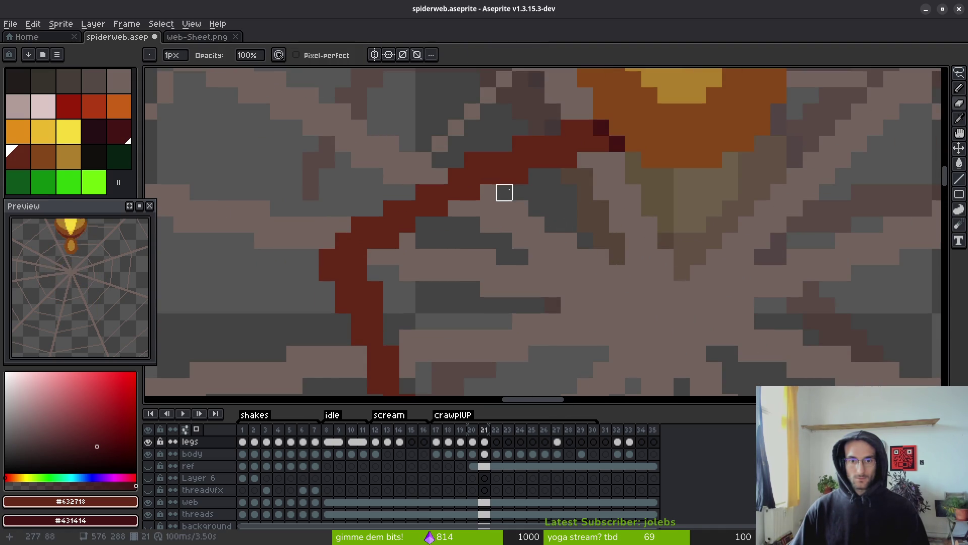
key(alt)
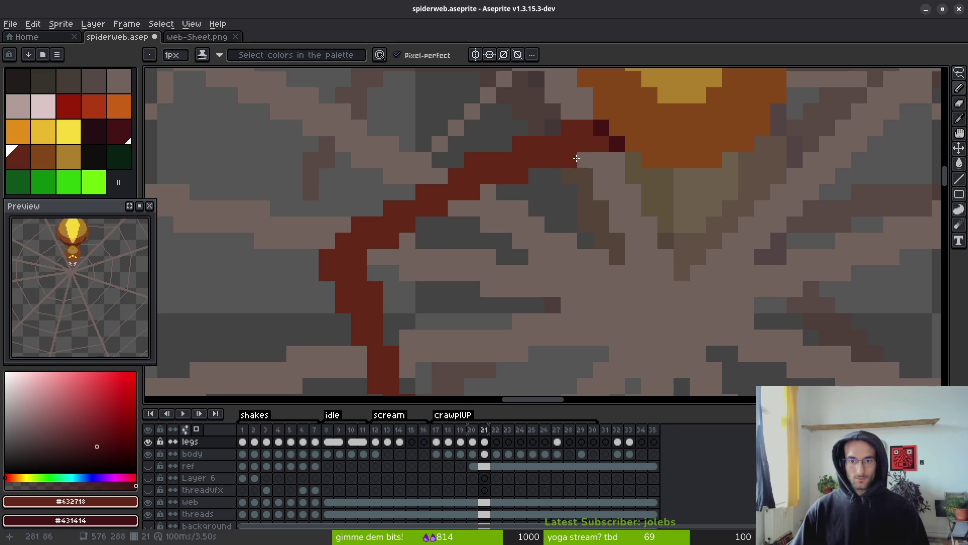
click(532, 171)
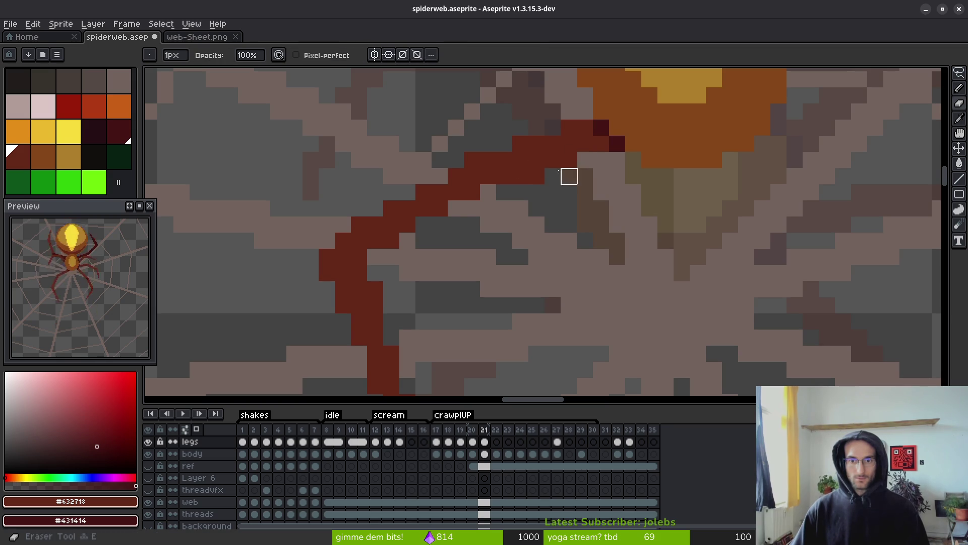
drag(568, 173, 433, 199)
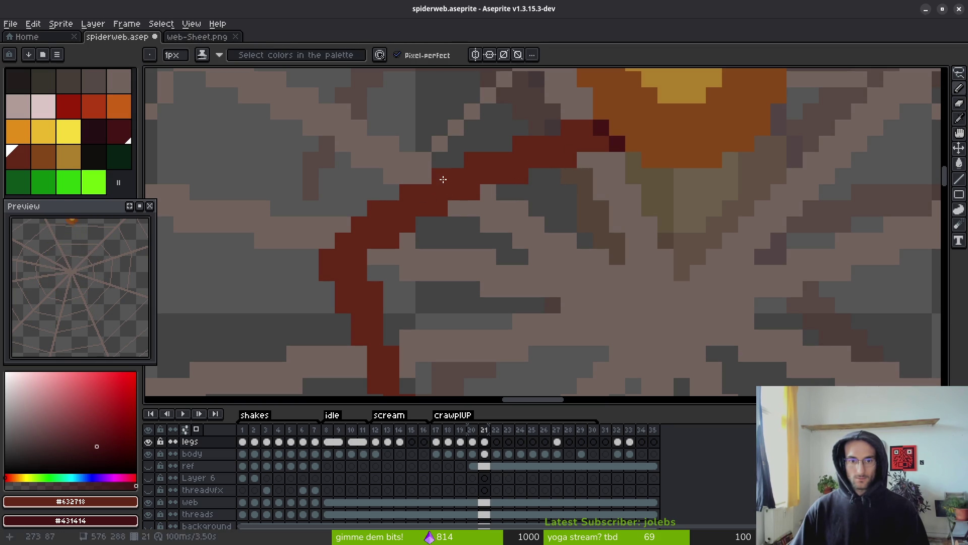
Shade the leg's bend with two darker red pixels.
scroll(524, 242, down, 5)
scroll(560, 264, up, 1)
key(alt)
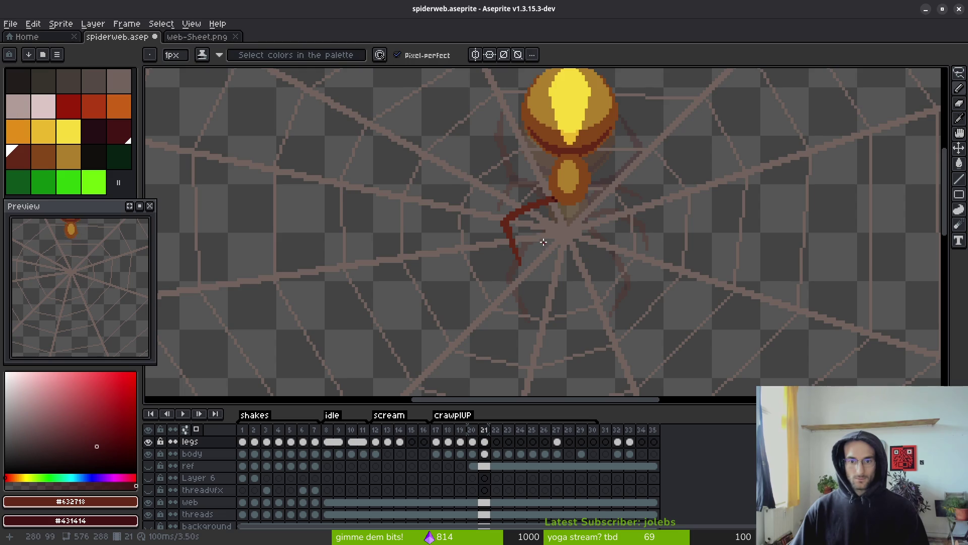
scroll(543, 242, up, 2)
scroll(482, 228, up, 2)
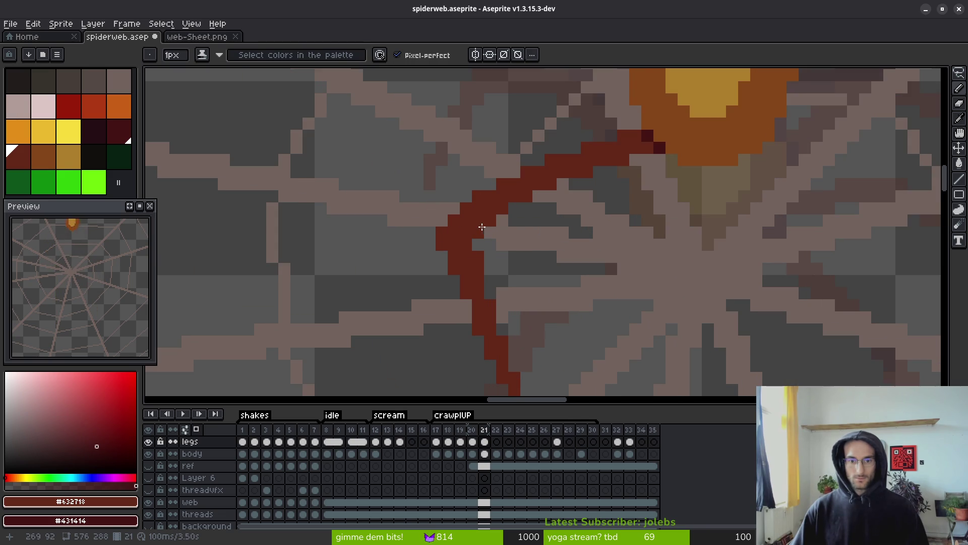
right_click(453, 232)
right_click(466, 244)
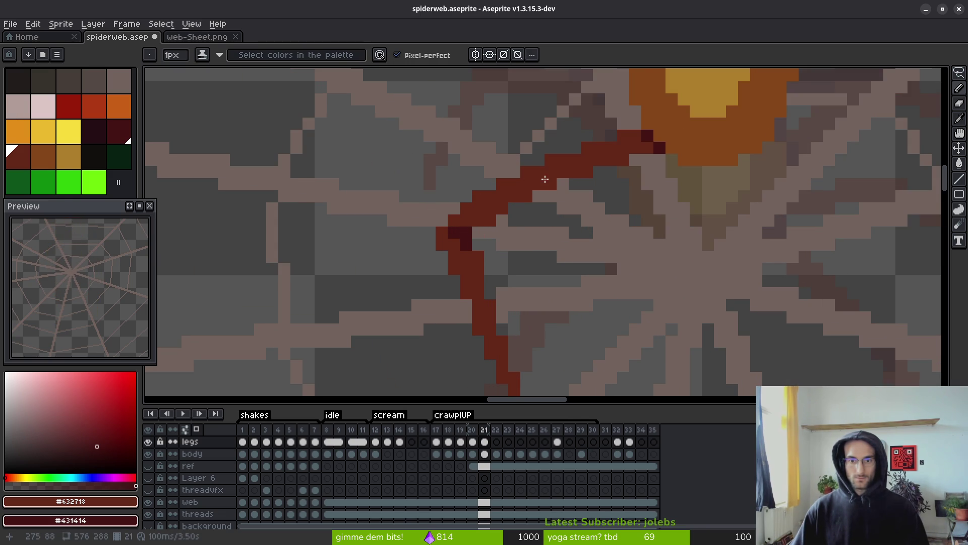
Add a dark-red pixel at the bend and erase a stray pixel near the leg's lower end.
scroll(560, 212, down, 2)
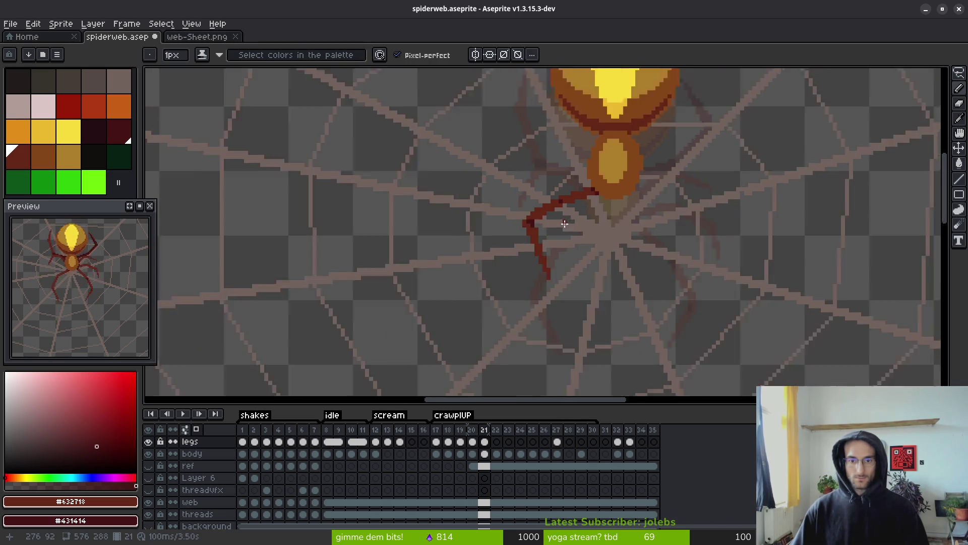
scroll(557, 217, up, 2)
key(e)
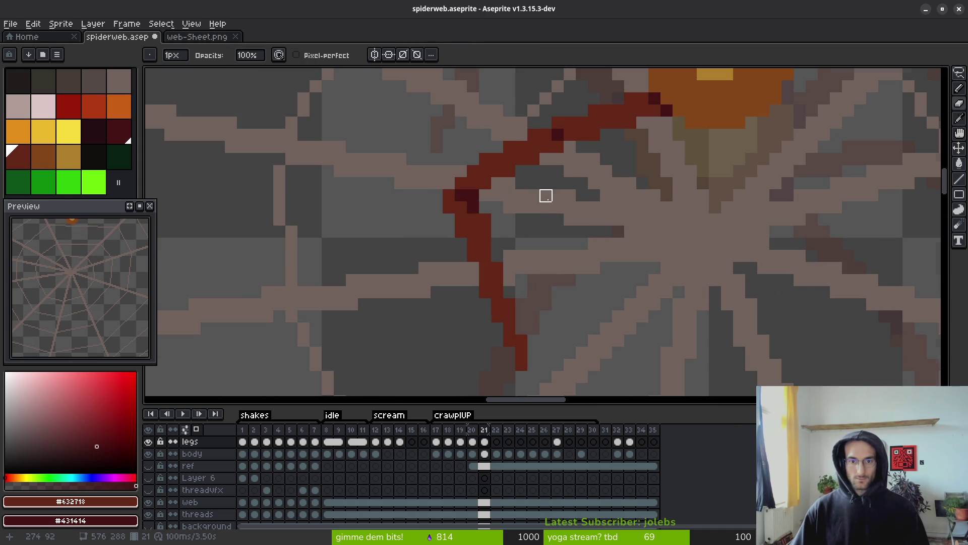
scroll(546, 196, down, 3)
scroll(479, 192, up, 4)
key(b)
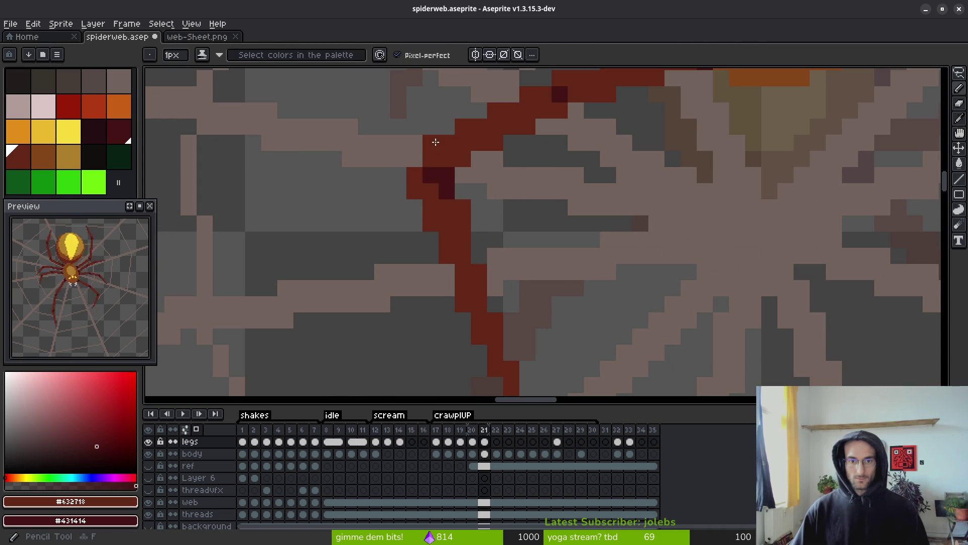
click(417, 159)
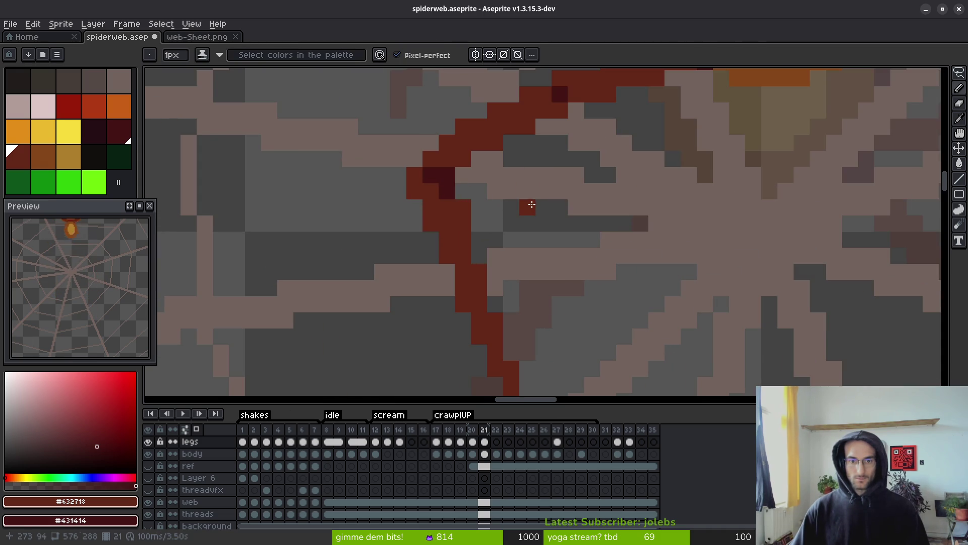
scroll(550, 217, down, 2)
scroll(560, 230, up, 2)
key(e)
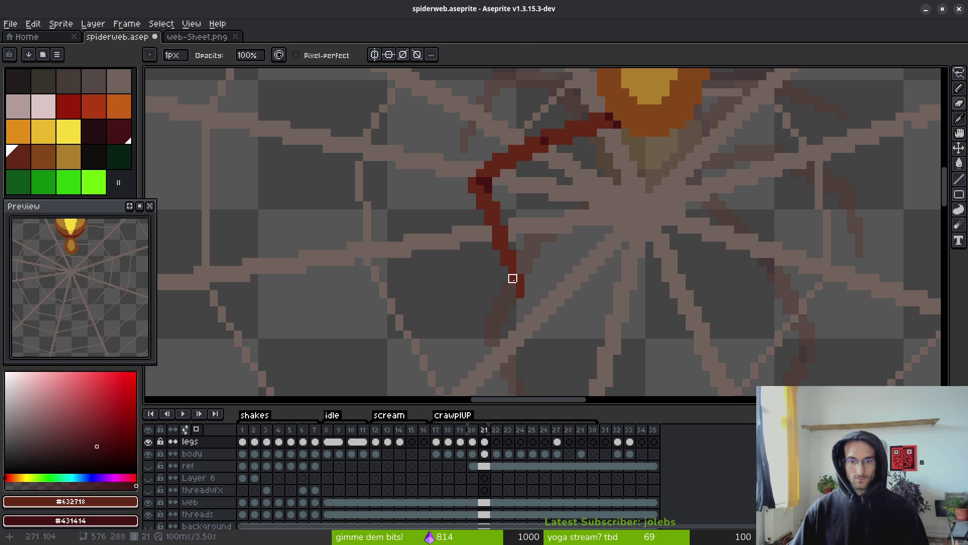
click(521, 287)
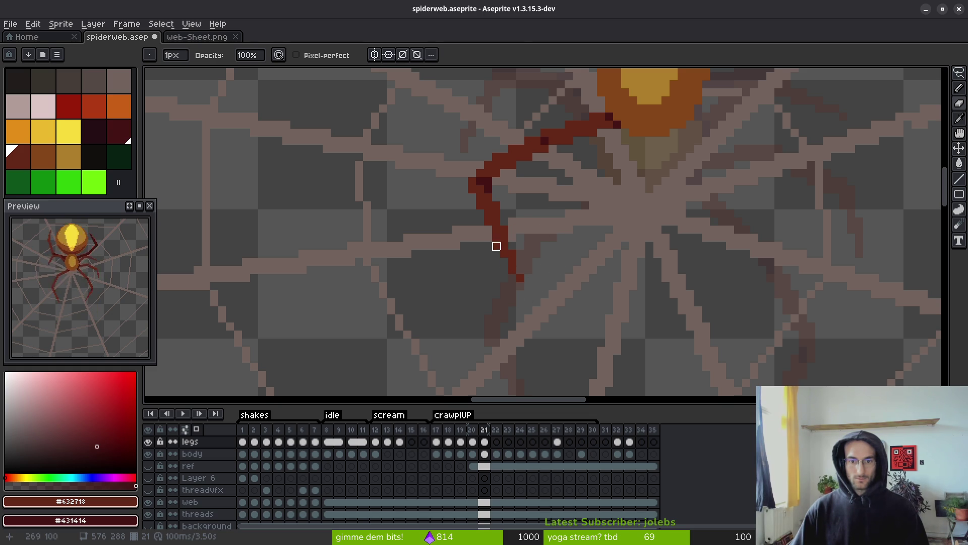
scroll(512, 253, up, 3)
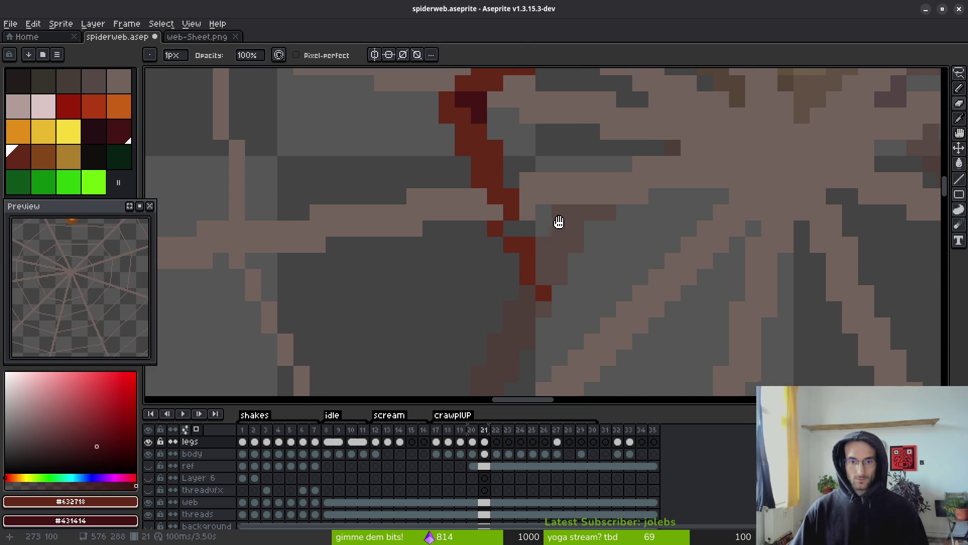
Shift the selected leg tip up one pixel, deselect, and save the sprite.
key(m)
drag(502, 251, 605, 343)
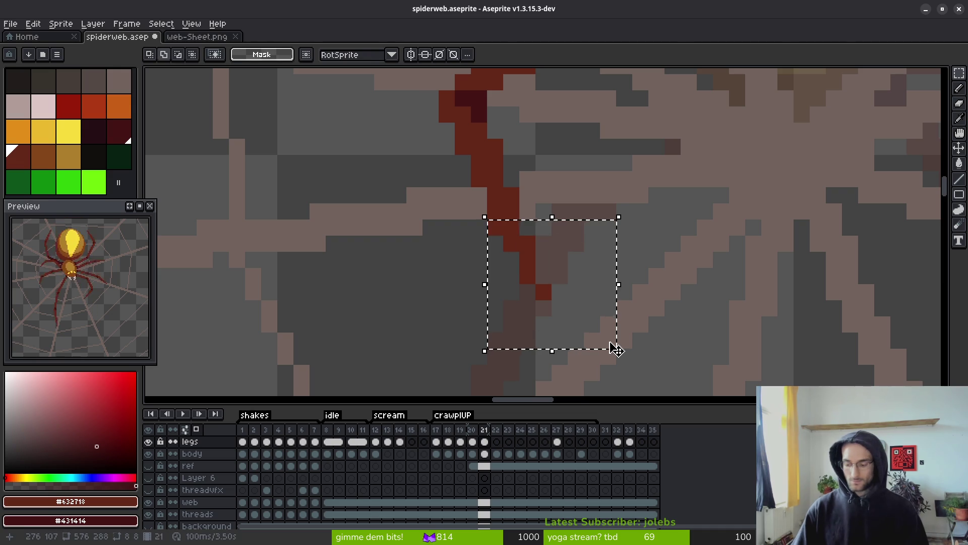
key(Up)
key(ctrl+d)
key(ctrl+s)
Extend the leg tip with red pixels and erase a stray pixel beside the leg.
key(b)
click(511, 244)
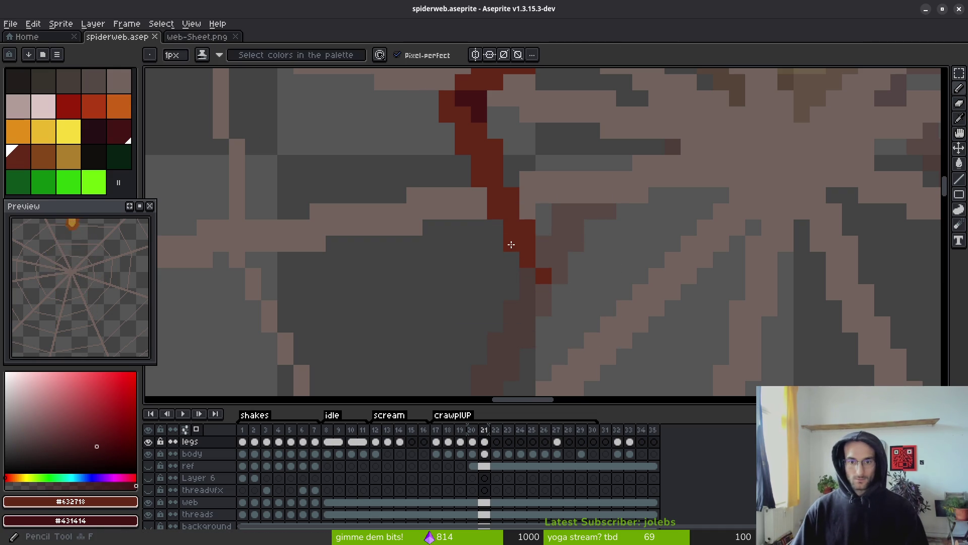
click(527, 276)
click(543, 292)
key(e)
click(544, 275)
click(544, 228)
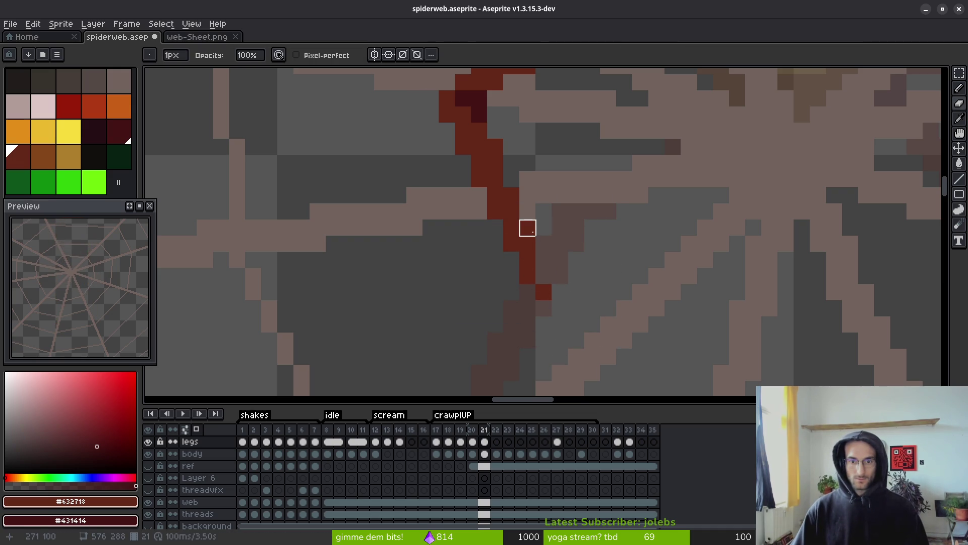
scroll(612, 277, down, 2)
scroll(533, 207, up, 2)
Reselect a smaller area around the leg tip and save the sprite.
key(m)
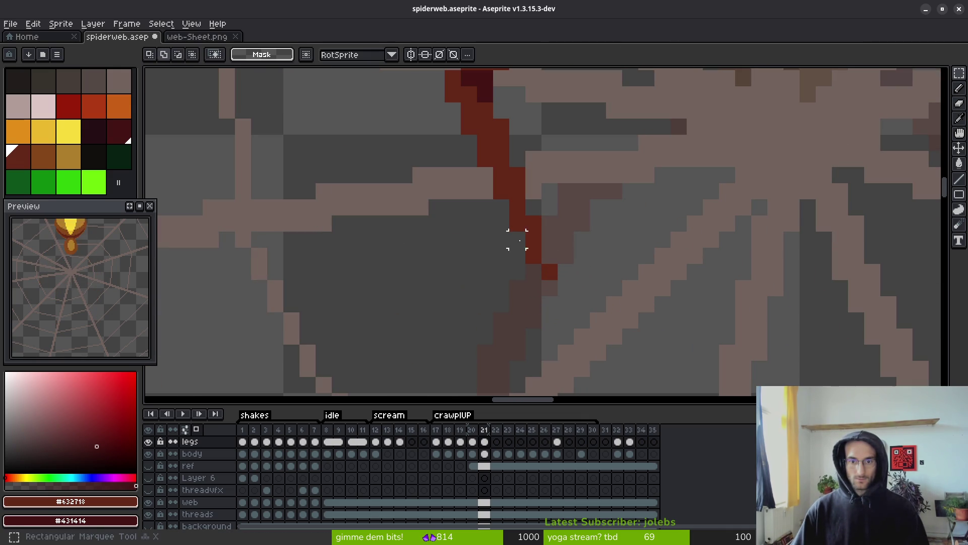
drag(508, 214, 641, 346)
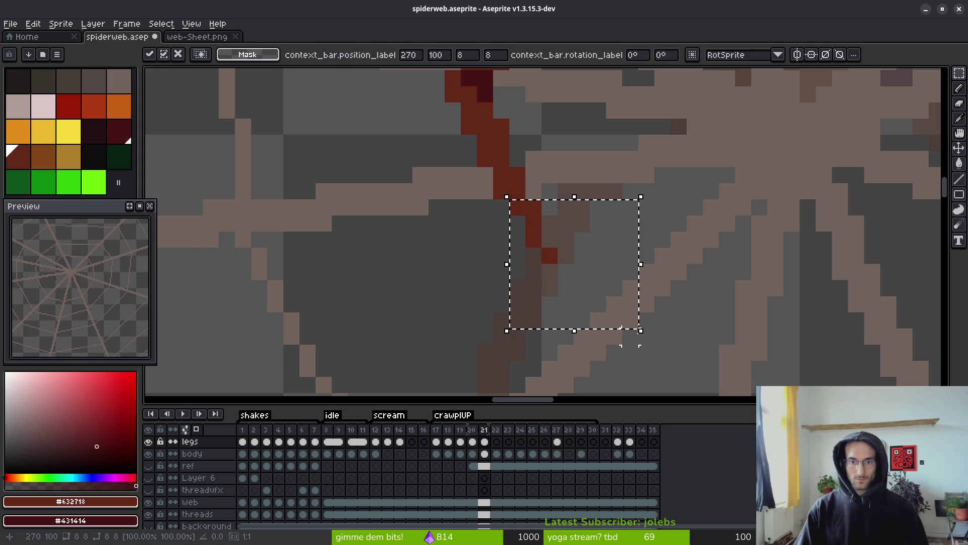
key(ctrl+d)
scroll(580, 236, down, 2)
scroll(580, 235, up, 2)
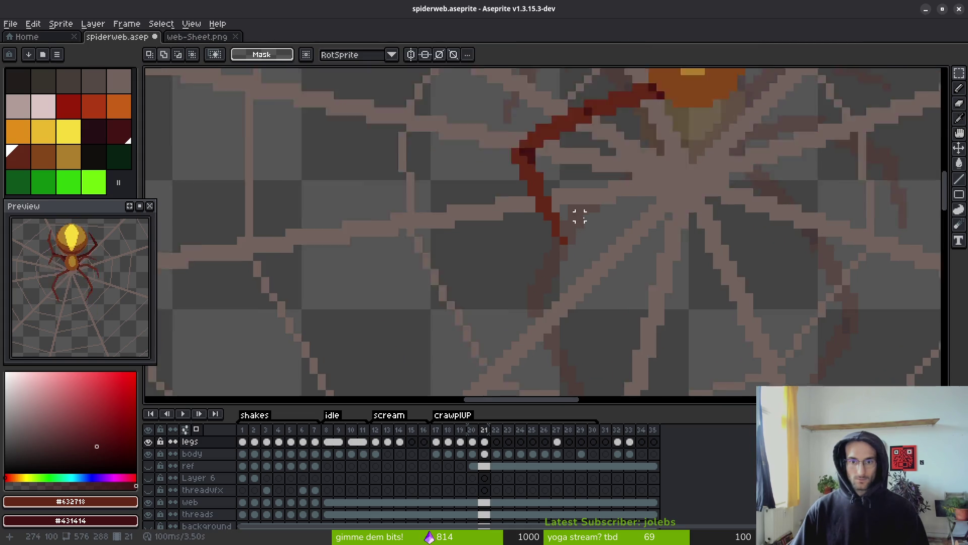
key(ctrl+shift+d)
scroll(510, 246, up, 2)
drag(511, 246, 601, 318)
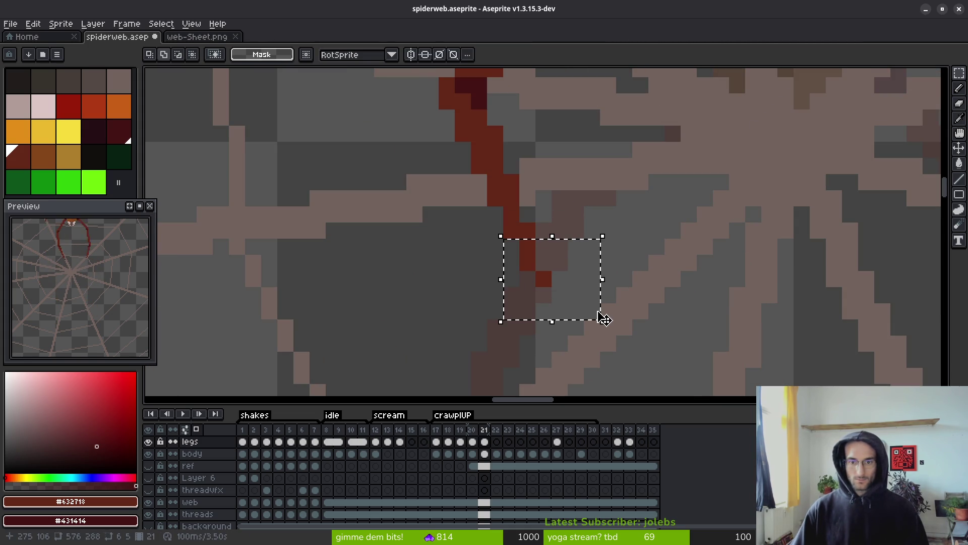
key(ctrl+s)
Zoom out and flick between frames 20 and 21 to compare the leg poses.
scroll(579, 230, down, 2)
scroll(582, 235, down, 1)
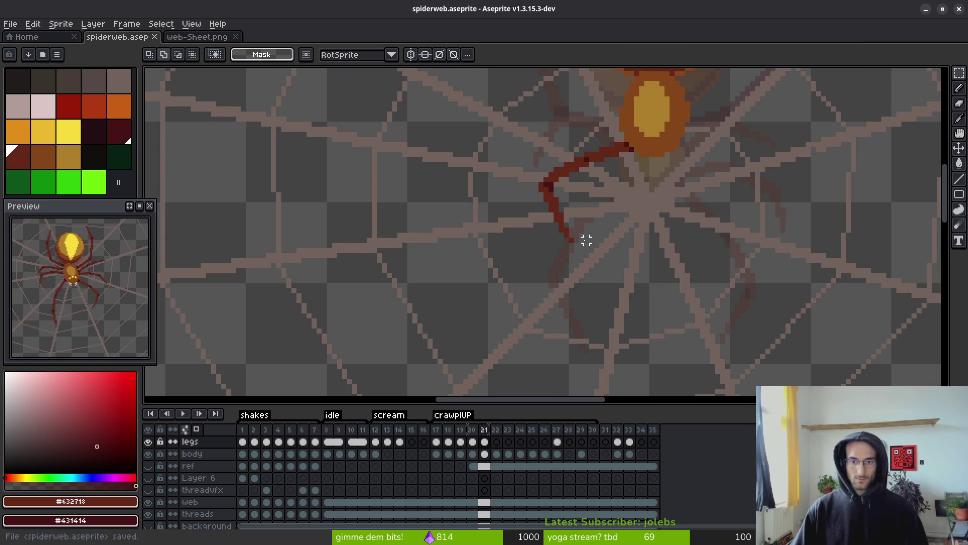
scroll(596, 230, down, 2)
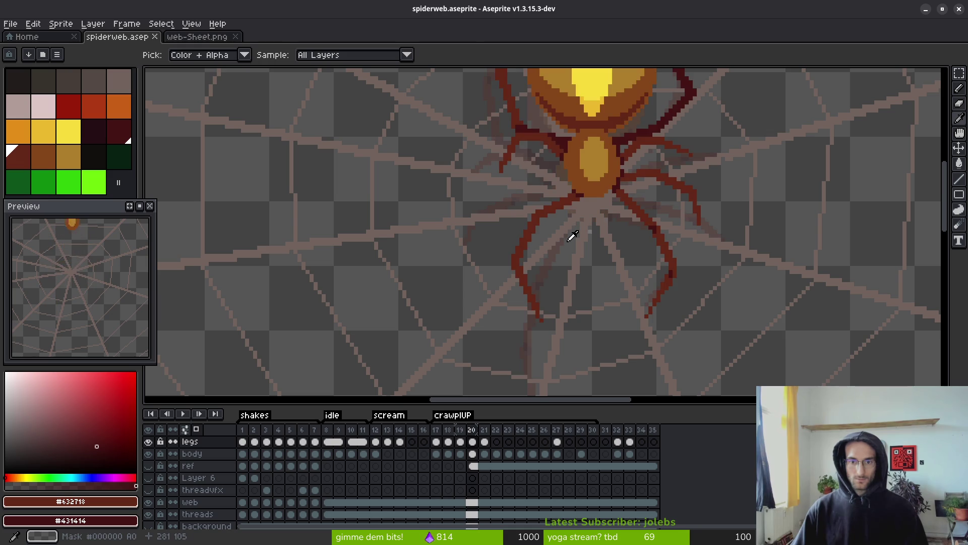
scroll(577, 231, down, 1)
key(i)
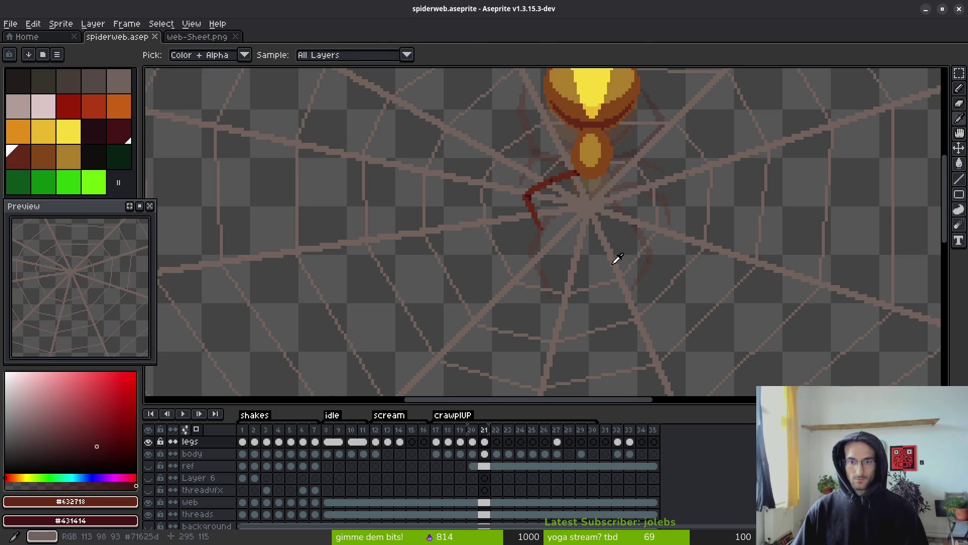
key(f)
scroll(611, 258, up, 2)
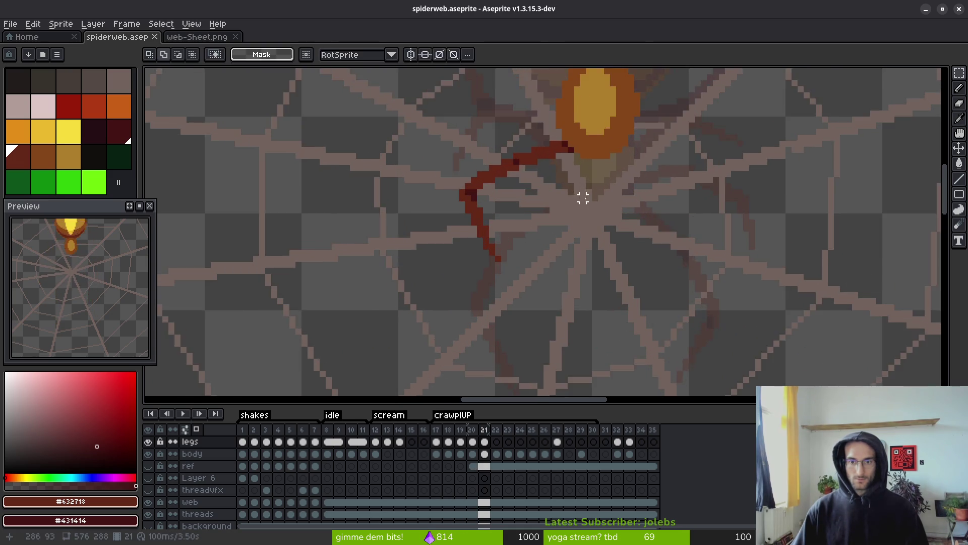
scroll(611, 258, down, 2)
key(i)
key(Left)
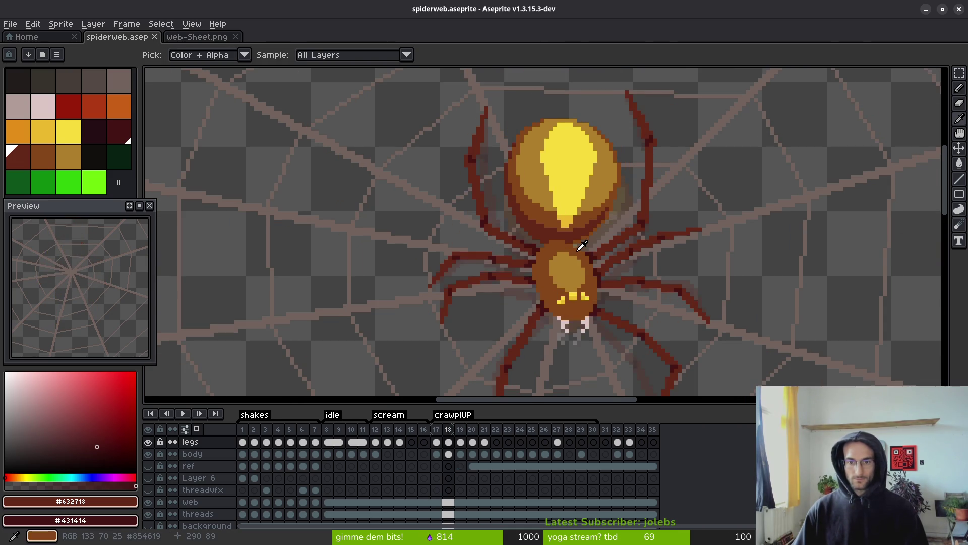
key(Right)
key(Left)
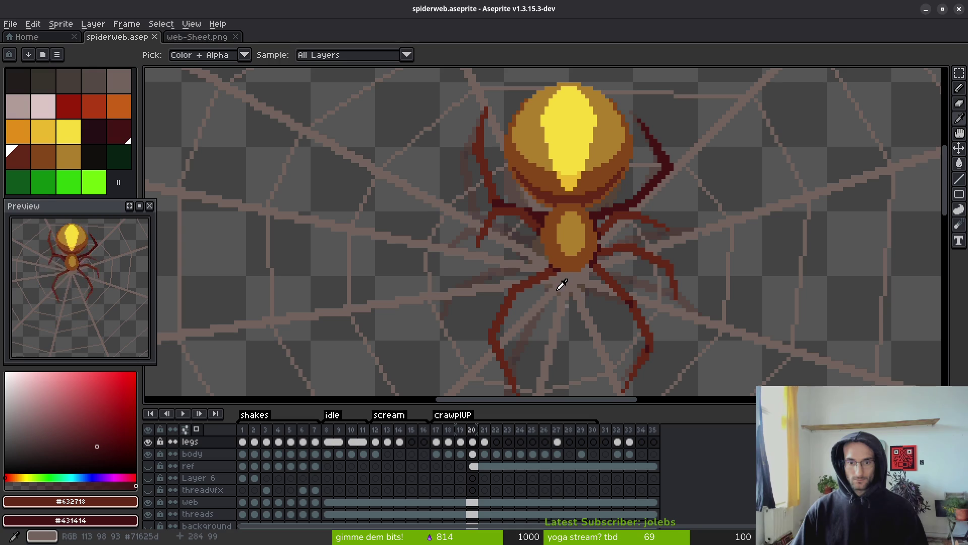
key(Right)
key(Left)
Step through frames 18–21, then settle on frame 20 with the Pencil zoomed in.
key(b)
scroll(569, 227, up, 1)
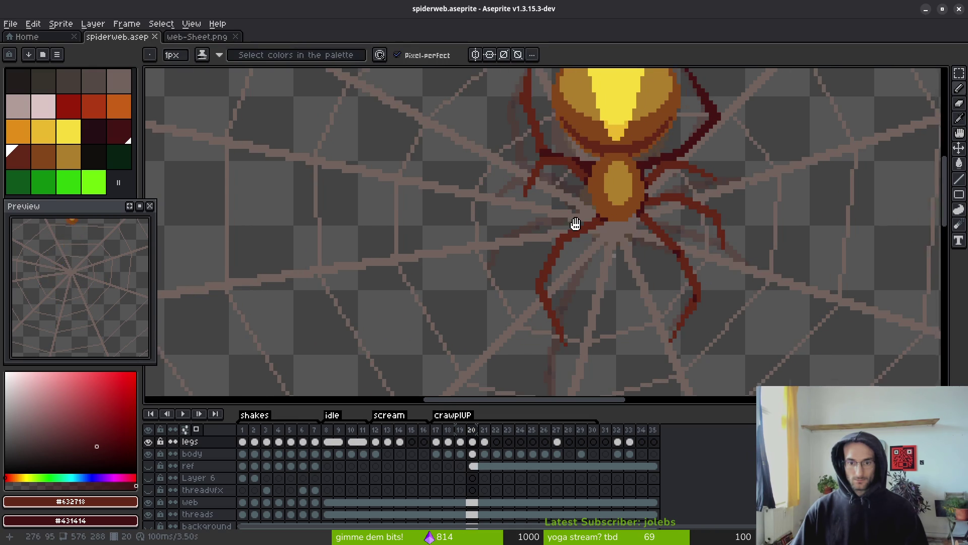
scroll(536, 230, up, 1)
key(i)
key(Right)
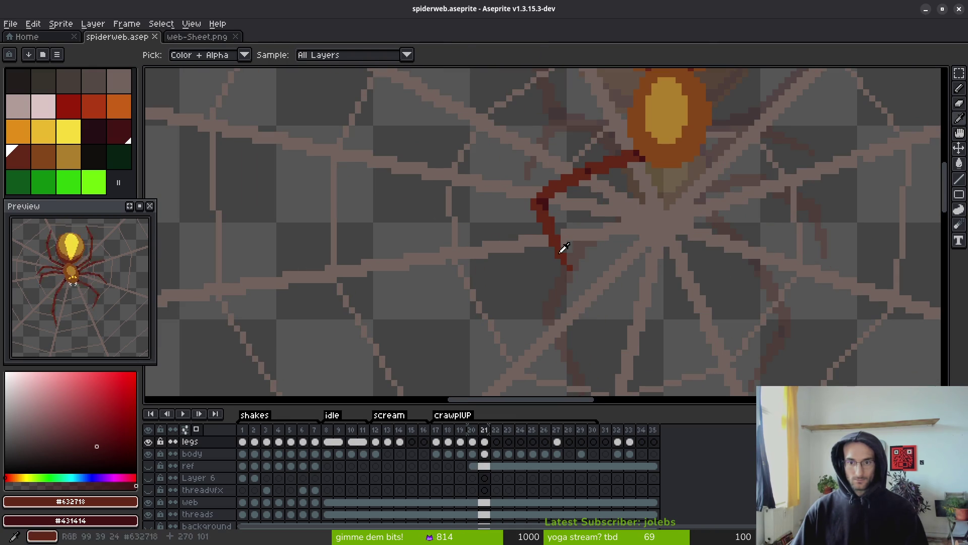
key(Left)
key(Left)
key(Left)
key(Right)
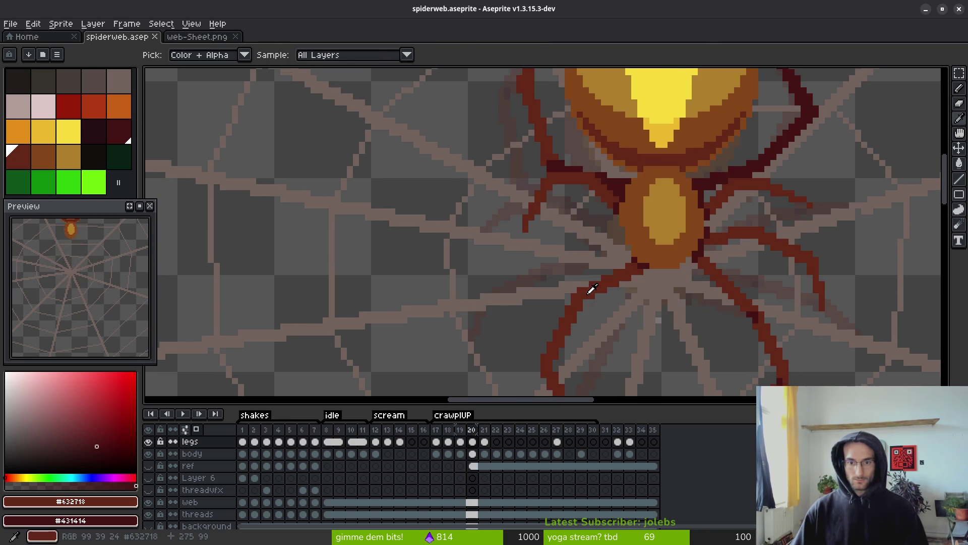
key(Left)
key(Right)
key(Left)
key(Right)
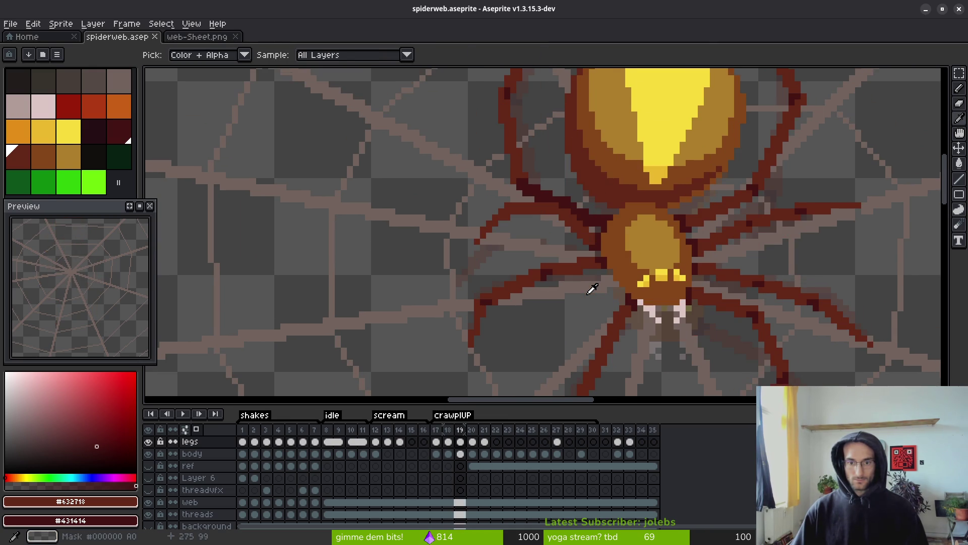
key(Right)
key(b)
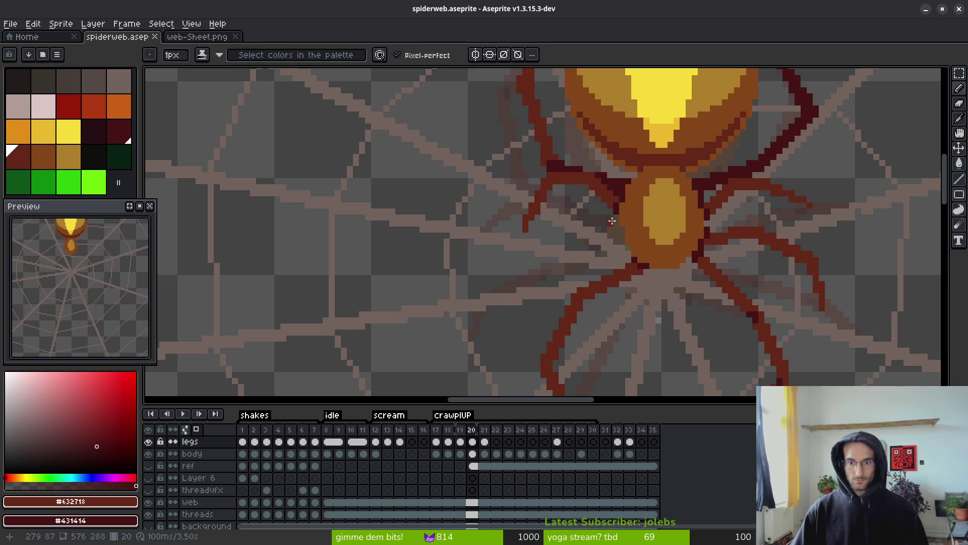
scroll(613, 220, up, 1)
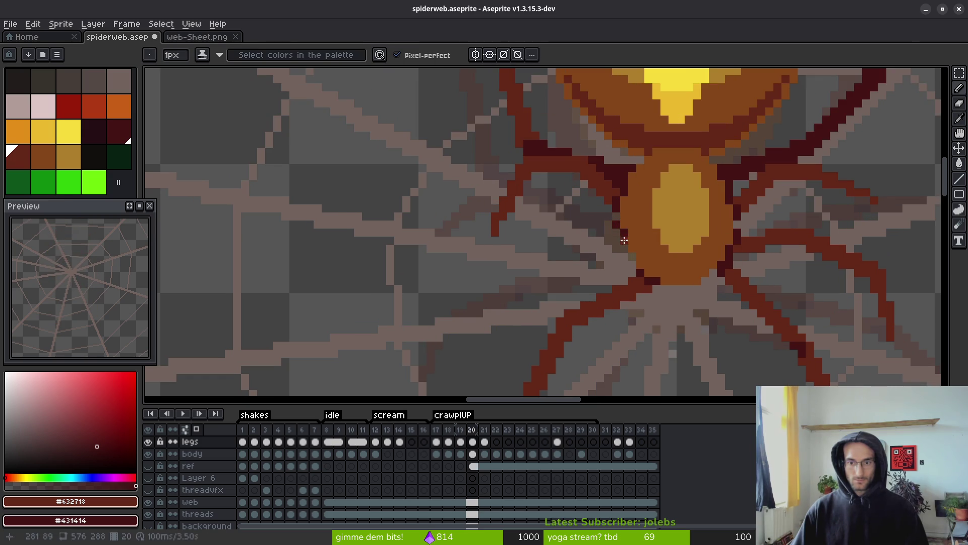
Draw straight dark-red leg segments down-left from the tip and toward the body, redoing one misplaced line.
key(l)
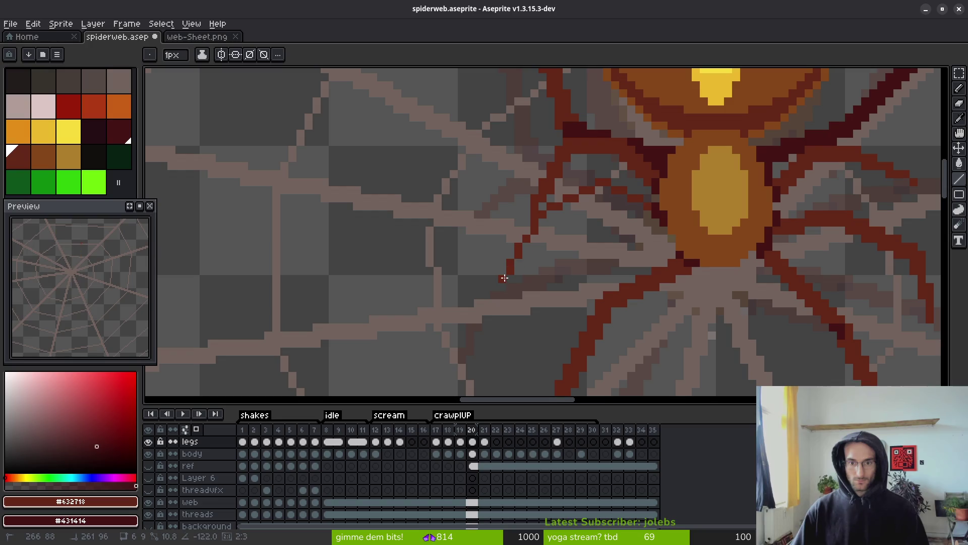
mouse_move(533, 218)
mouse_down()
mouse_move(504, 274)
mouse_move(500, 262)
mouse_up()
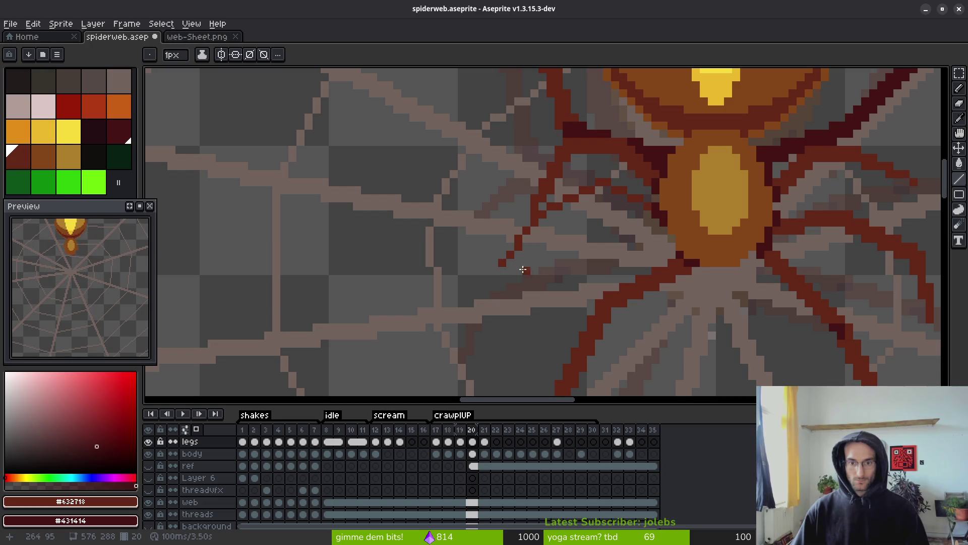
key(ctrl+z)
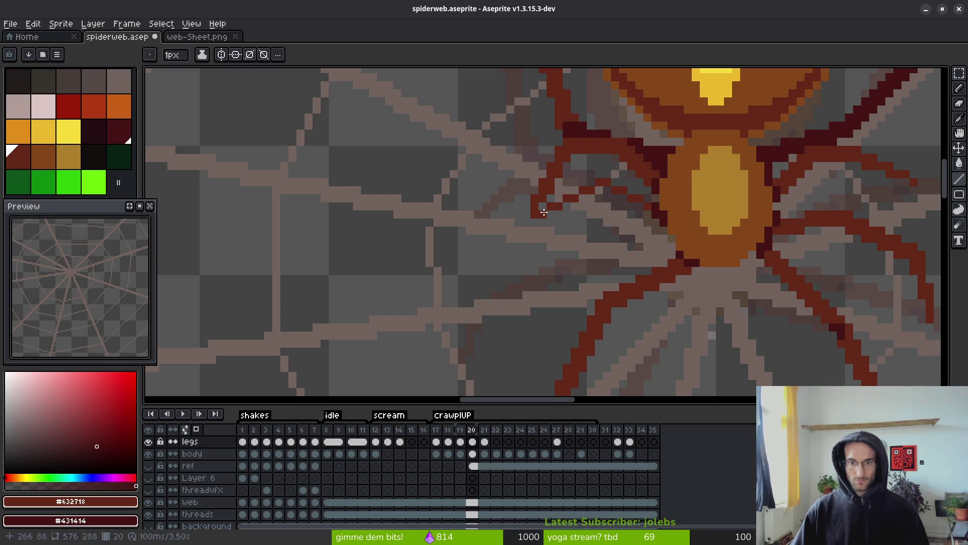
mouse_move(544, 212)
mouse_down()
mouse_move(504, 254)
mouse_move(520, 275)
mouse_up()
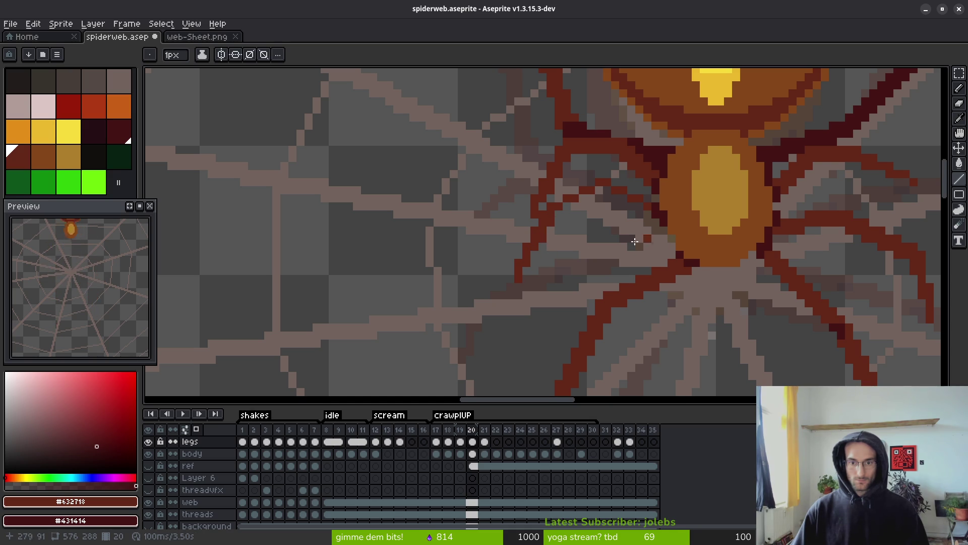
mouse_move(555, 213)
mouse_down()
mouse_move(605, 194)
mouse_move(646, 214)
mouse_up()
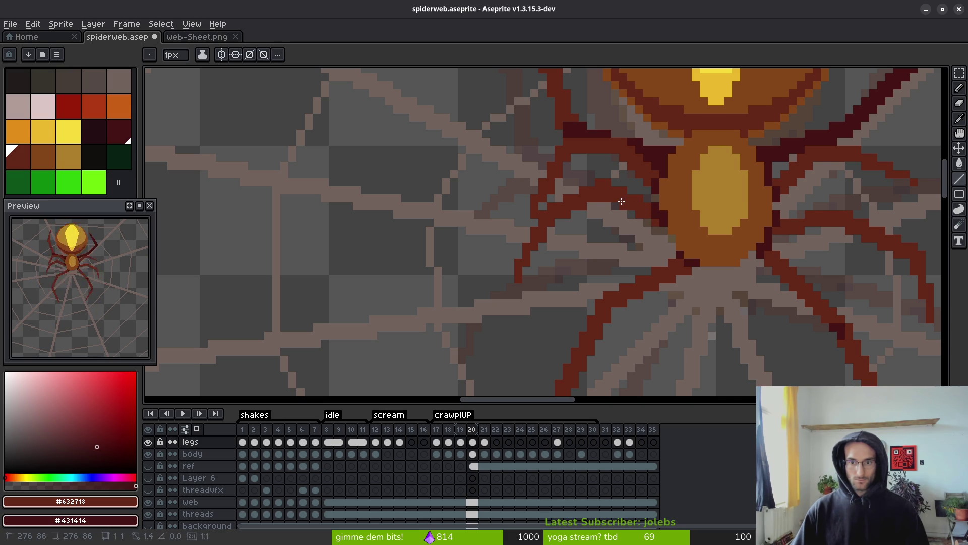
Zoom out and step back to frame 19.
scroll(651, 222, up, 2)
scroll(645, 172, down, 4)
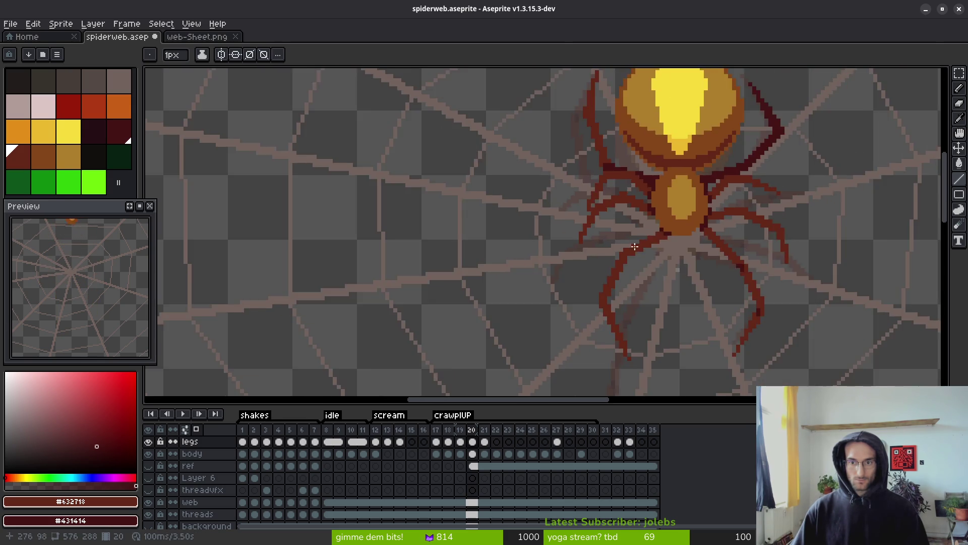
key(alt)
key(Left)
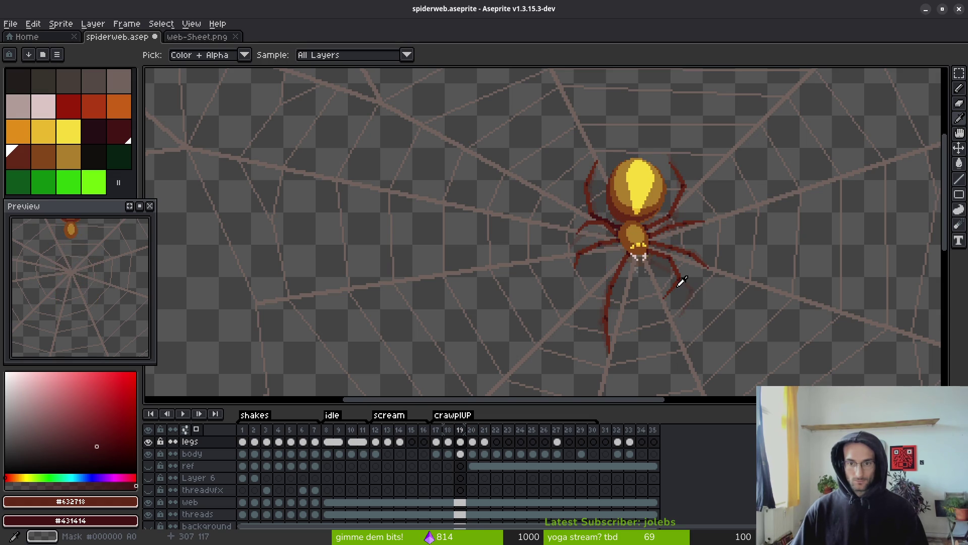
key(Right)
key(Left)
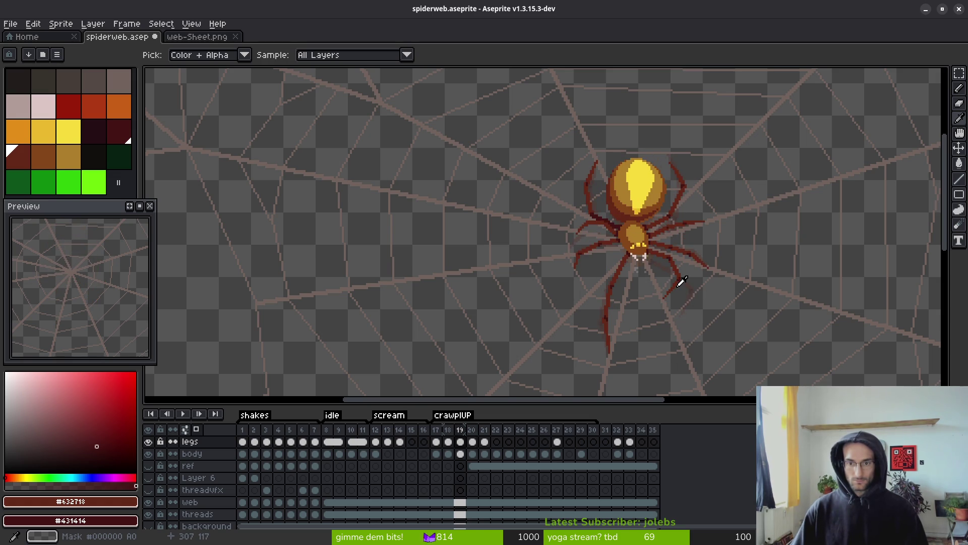
key(Right)
key(Right)
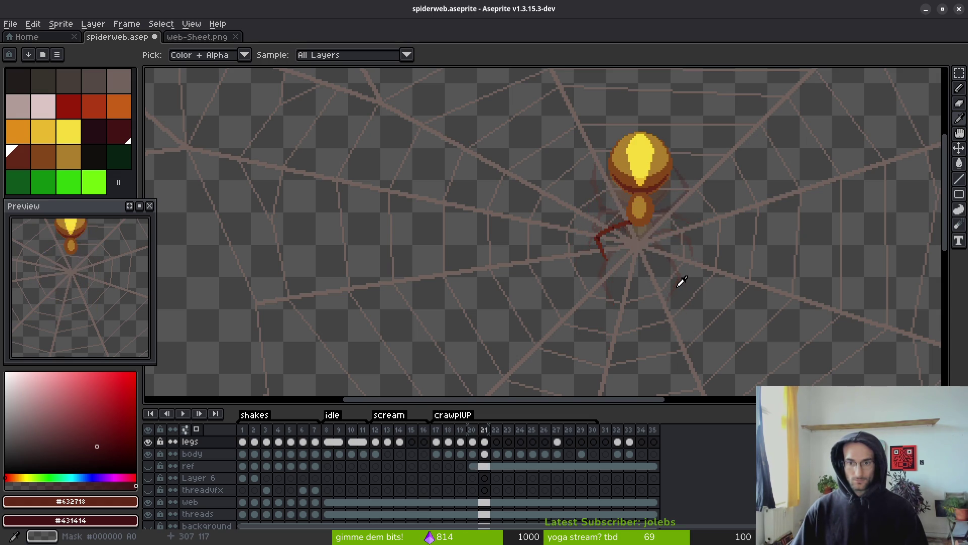
key(Left)
key(Left)
key(Right)
key(Right)
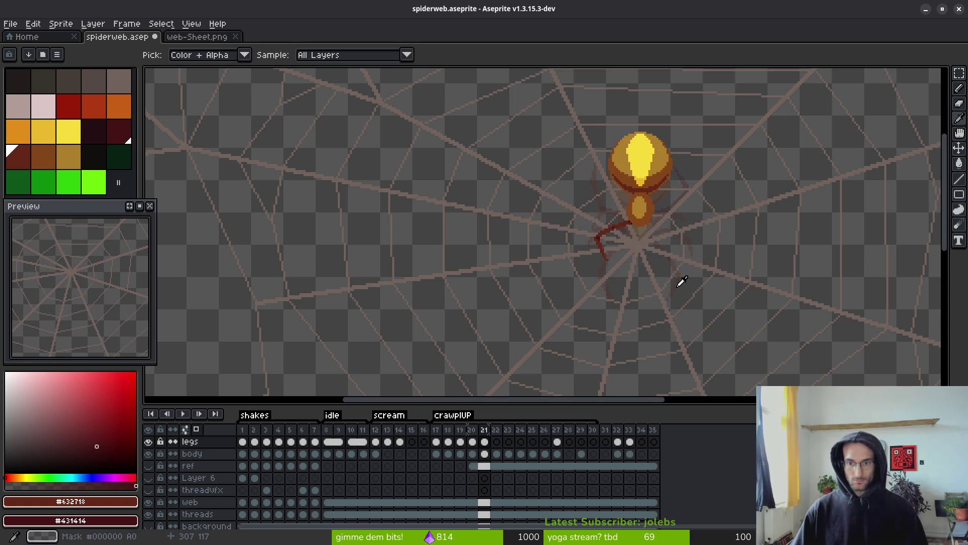
key(Left)
key(Left)
key(Right)
key(Left)
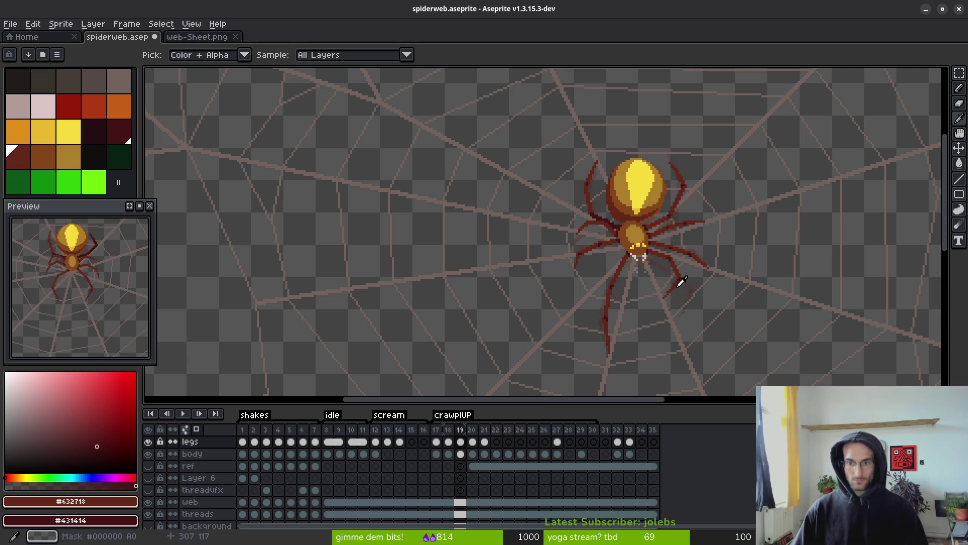
key(Right)
key(Right)
key(Left)
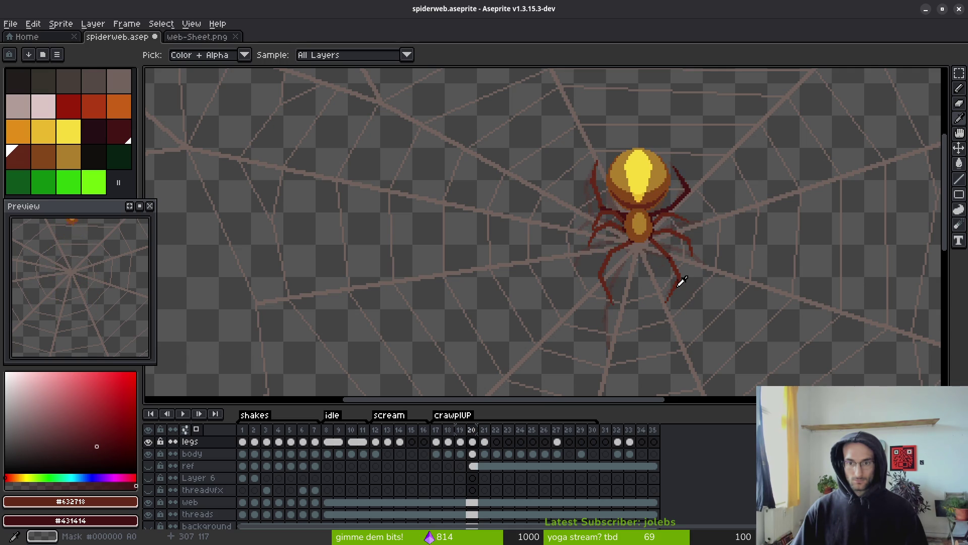
key(Left)
key(Left)
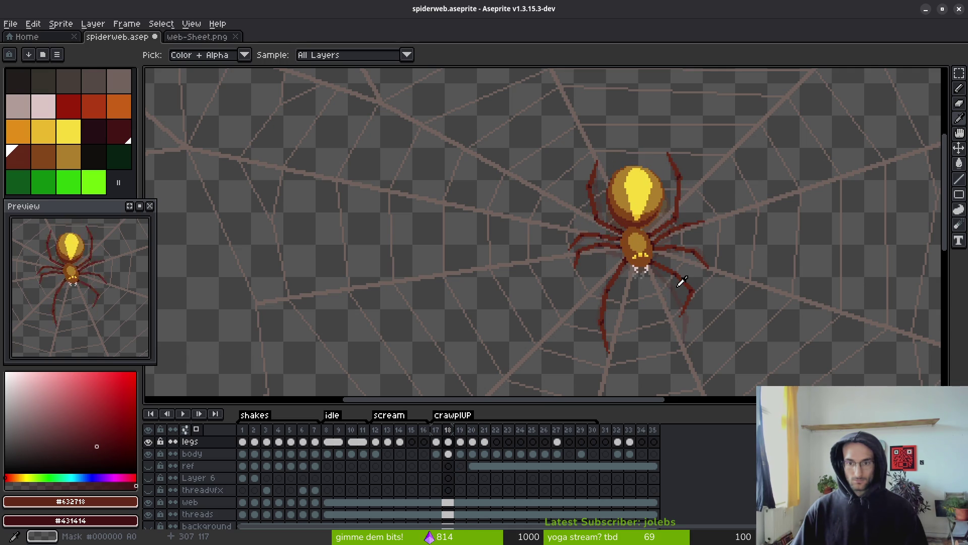
key(Right)
key(Right)
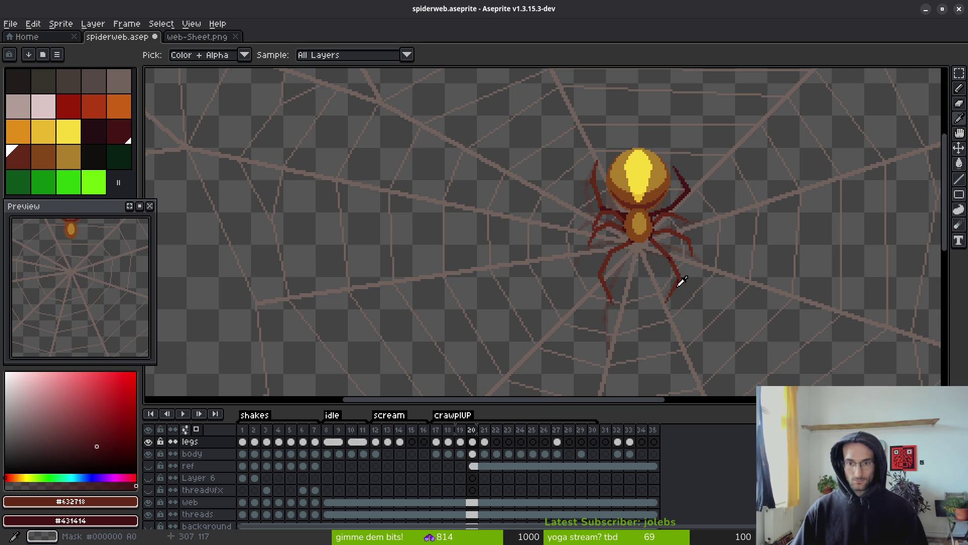
key(Left)
key(Left)
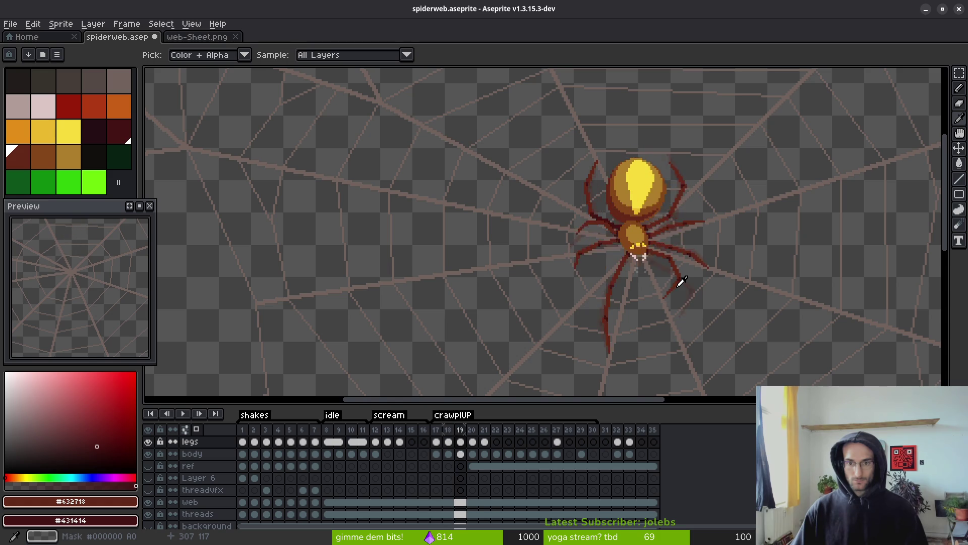
key(Left)
key(Left)
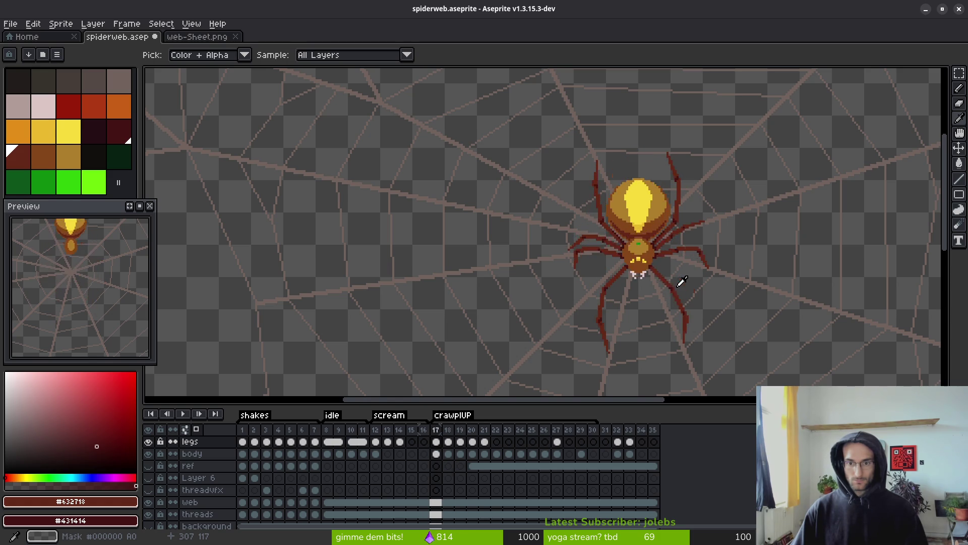
key(Right)
key(Right)
key(Right)
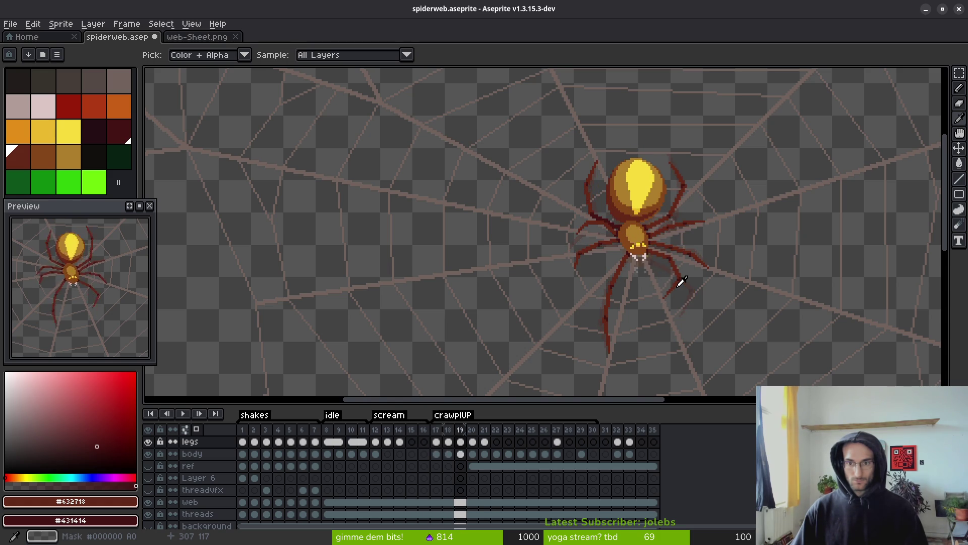
key(Right)
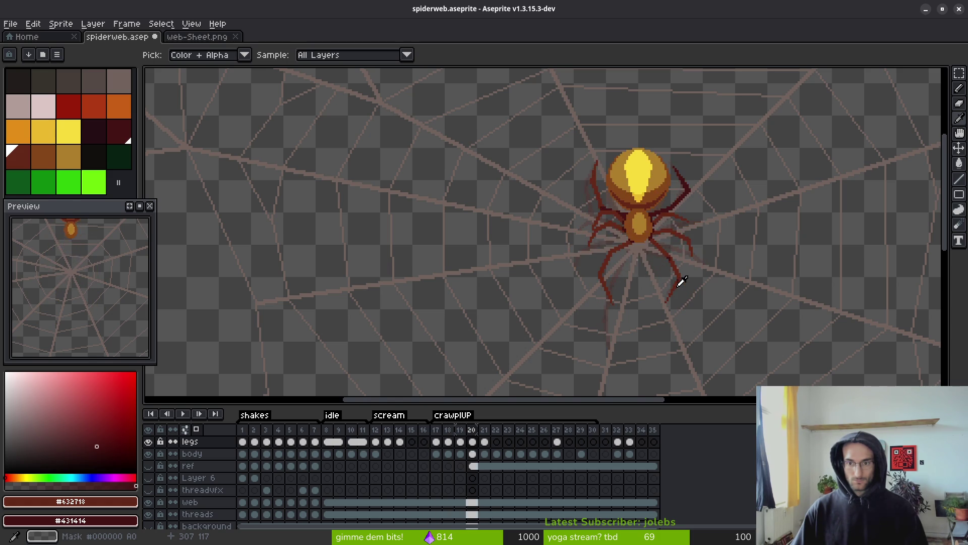
key(Left)
key(Right)
key(Left)
On frame 20, erase the old leg pixels right of the spider's body.
key(Right)
key(b)
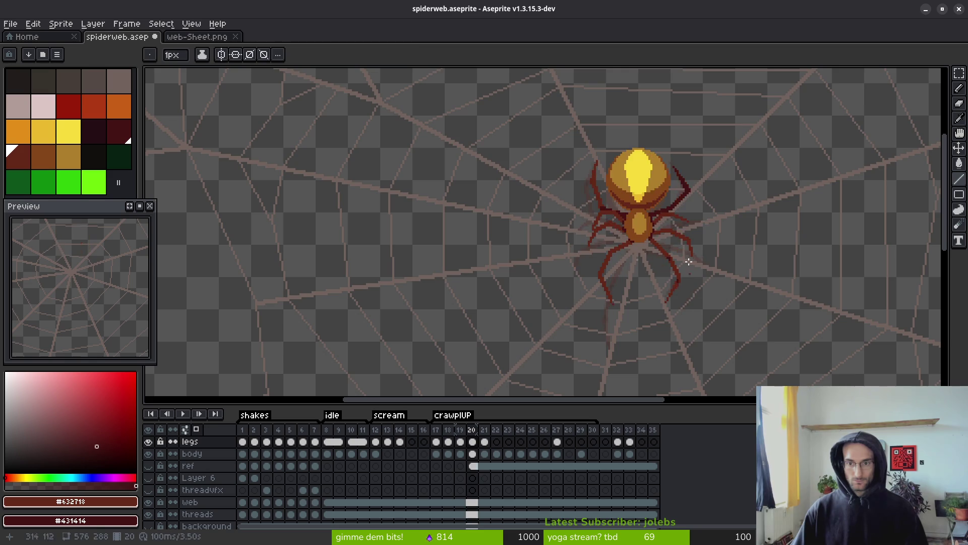
scroll(688, 262, up, 3)
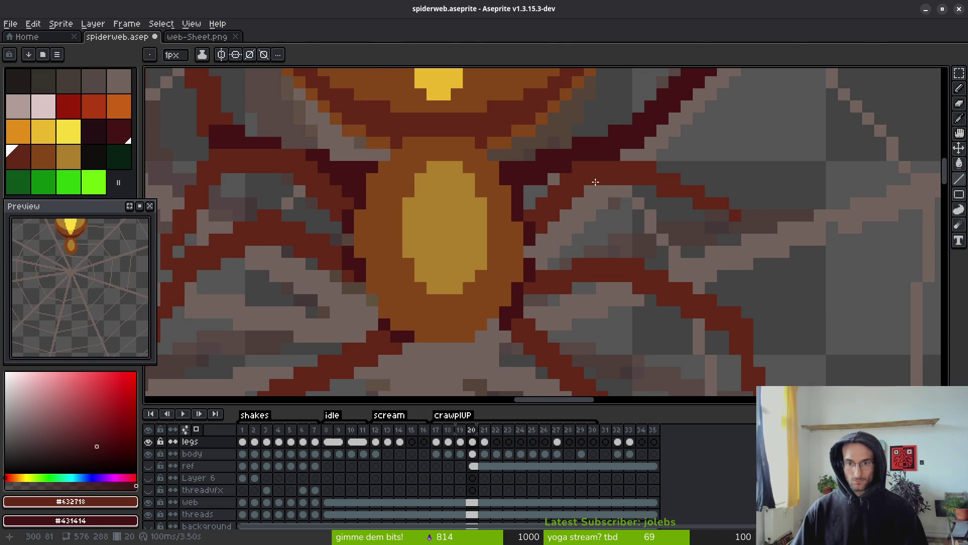
key(e)
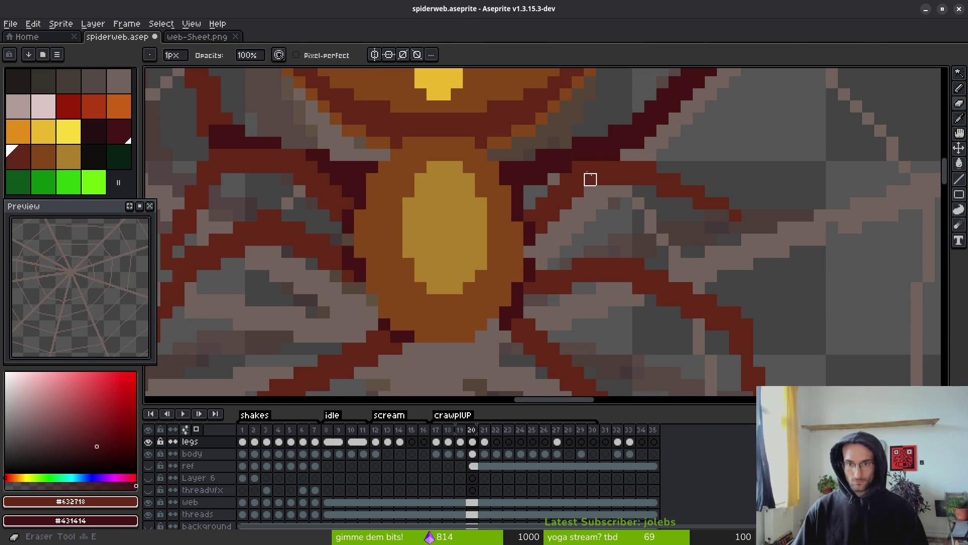
mouse_move(590, 179)
mouse_down()
mouse_move(649, 180)
mouse_move(562, 180)
mouse_move(626, 166)
mouse_move(675, 191)
mouse_move(565, 179)
mouse_up()
Draw a straight leg line angling up-right and a new horizontal leg right of the body.
key(b)
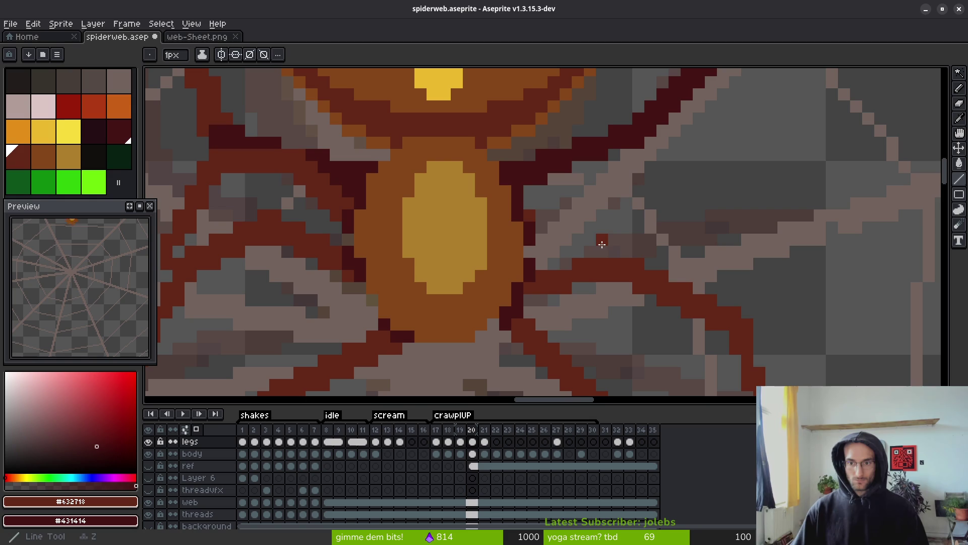
mouse_move(538, 215)
mouse_down()
mouse_move(627, 187)
mouse_move(618, 197)
mouse_move(834, 216)
mouse_move(582, 215)
mouse_move(601, 221)
mouse_up()
key(b)
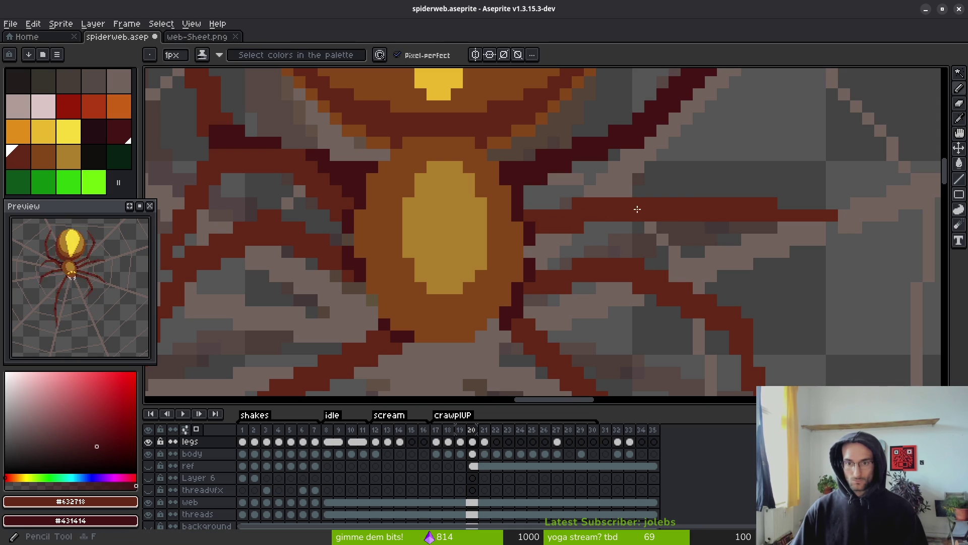
drag(648, 189, 697, 191)
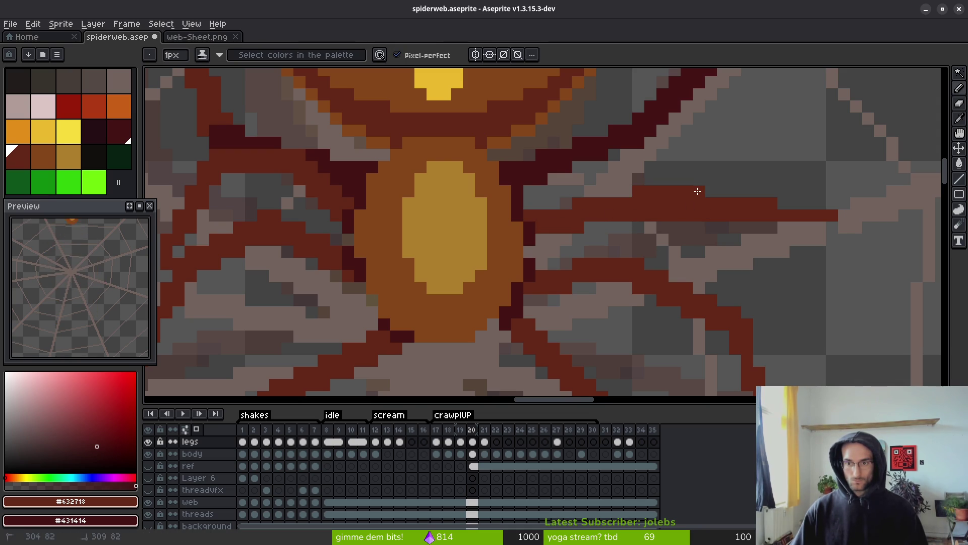
Trim the new horizontal leg and touch up its red tip pixels.
key(e)
drag(639, 216, 711, 216)
key(b)
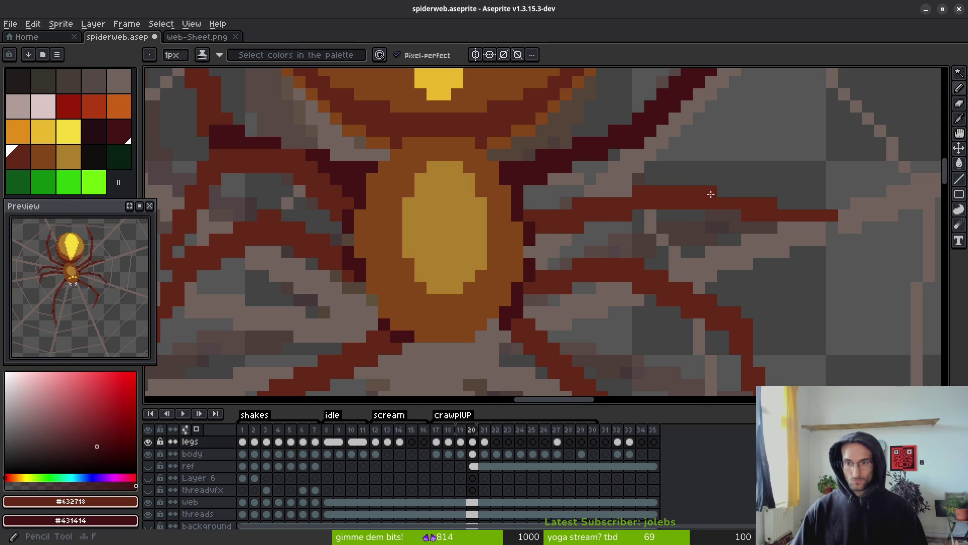
click(730, 196)
key(e)
key(b)
mouse_move(772, 214)
mouse_down()
mouse_move(748, 214)
mouse_move(760, 216)
mouse_up()
click(784, 203)
key(e)
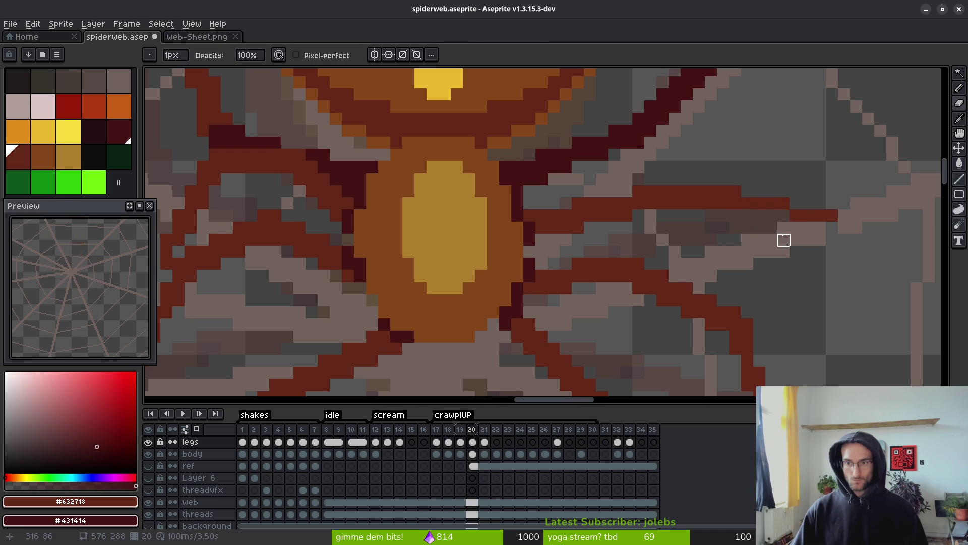
key(b)
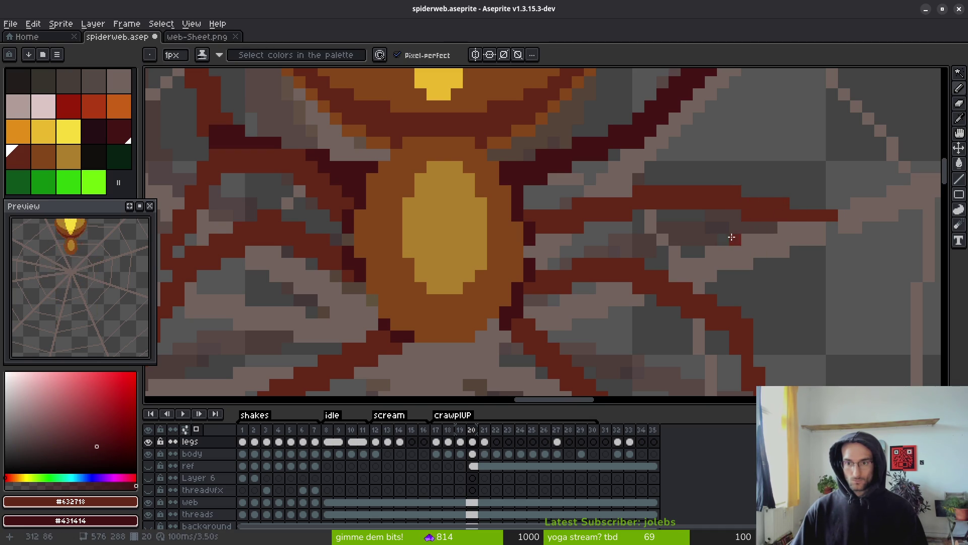
Zoom around the right legs while sampling colours from the canvas.
scroll(687, 230, down, 3)
scroll(731, 196, up, 3)
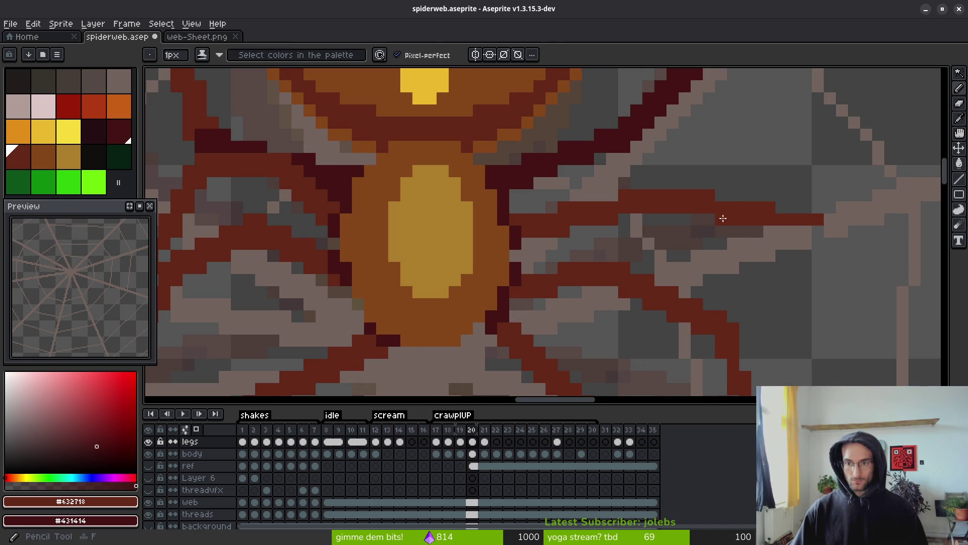
scroll(642, 227, up, 2)
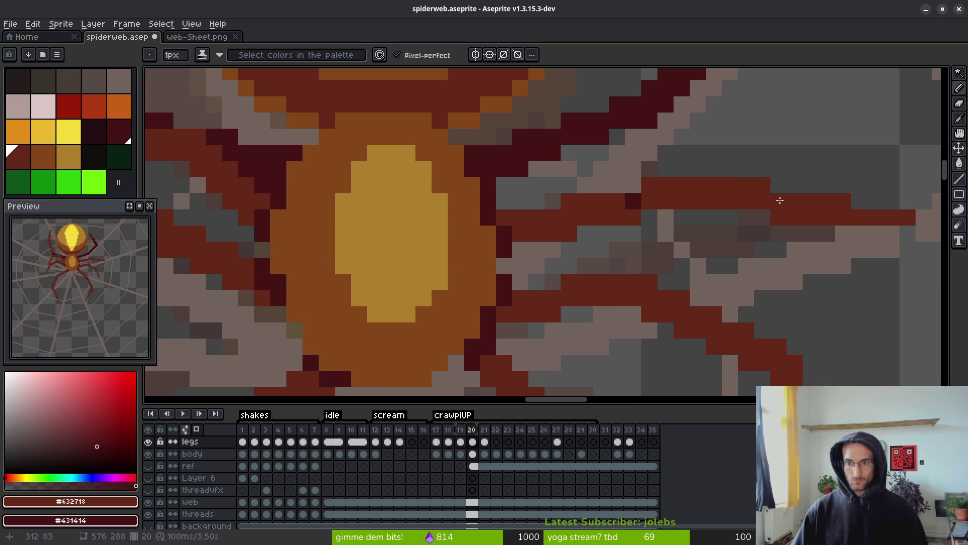
scroll(673, 235, down, 3)
scroll(658, 236, up, 3)
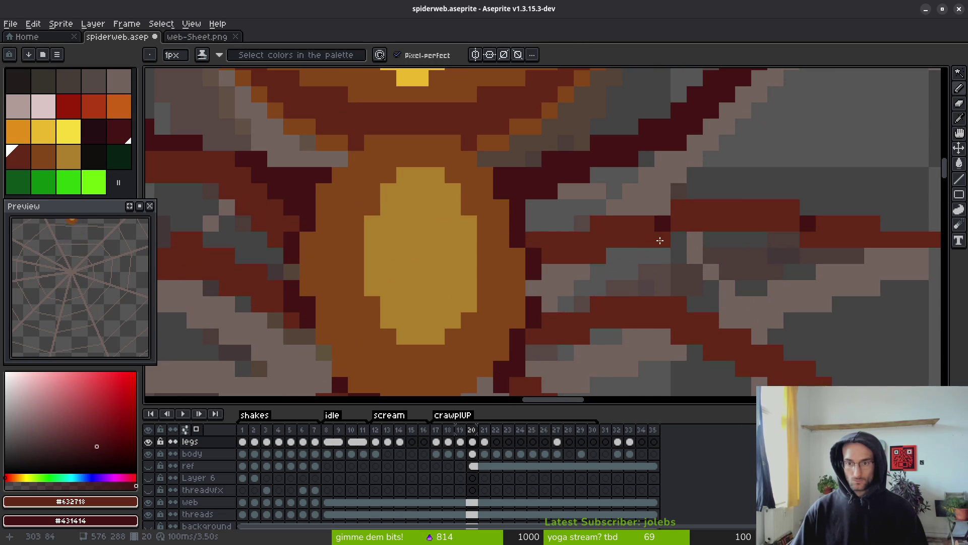
scroll(659, 236, down, 3)
key(i)
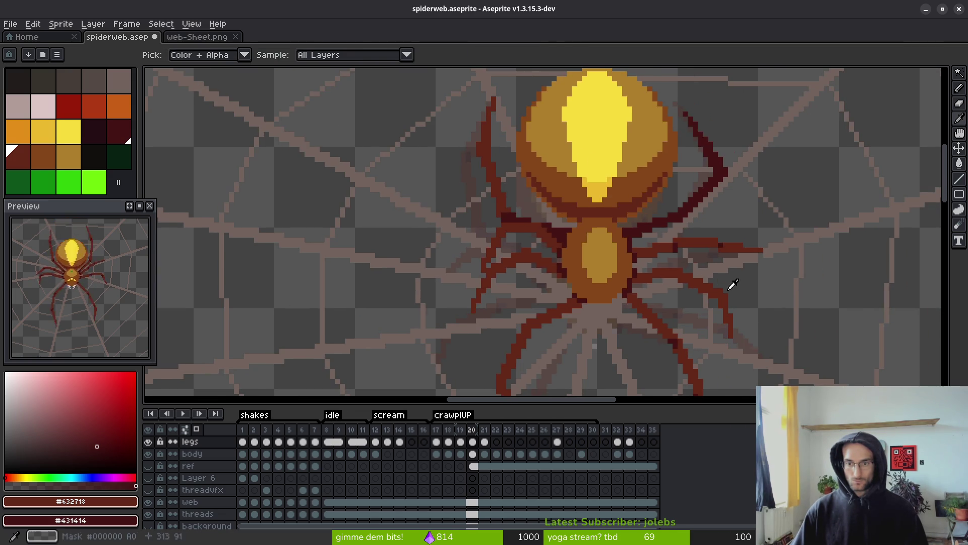
scroll(738, 304, down, 2)
key(b)
scroll(706, 288, up, 5)
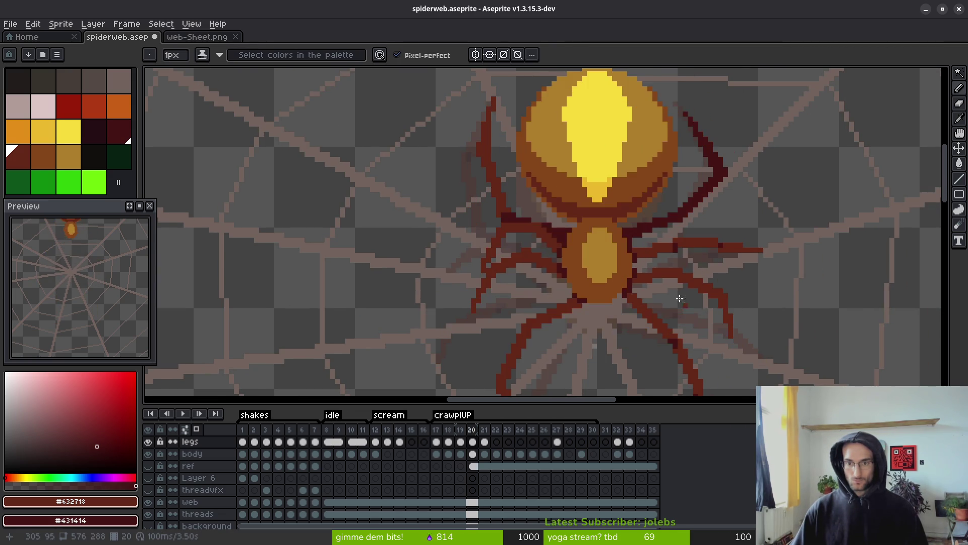
scroll(662, 268, down, 2)
scroll(662, 268, down, 2)
Flip between frames 19 and 20 to compare the leg poses.
key(i)
key(Left)
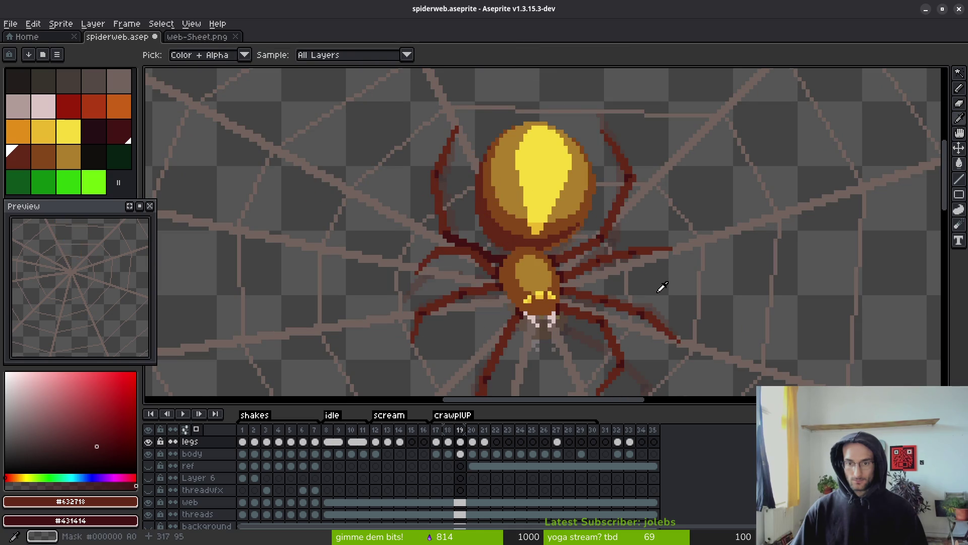
key(Right)
key(Left)
key(Right)
key(b)
scroll(568, 279, up, 4)
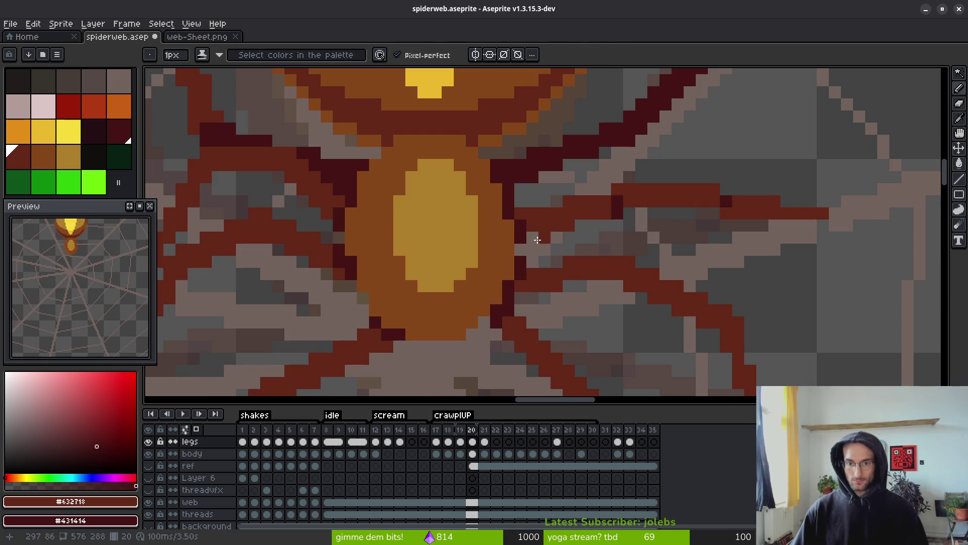
key(i)
key(b)
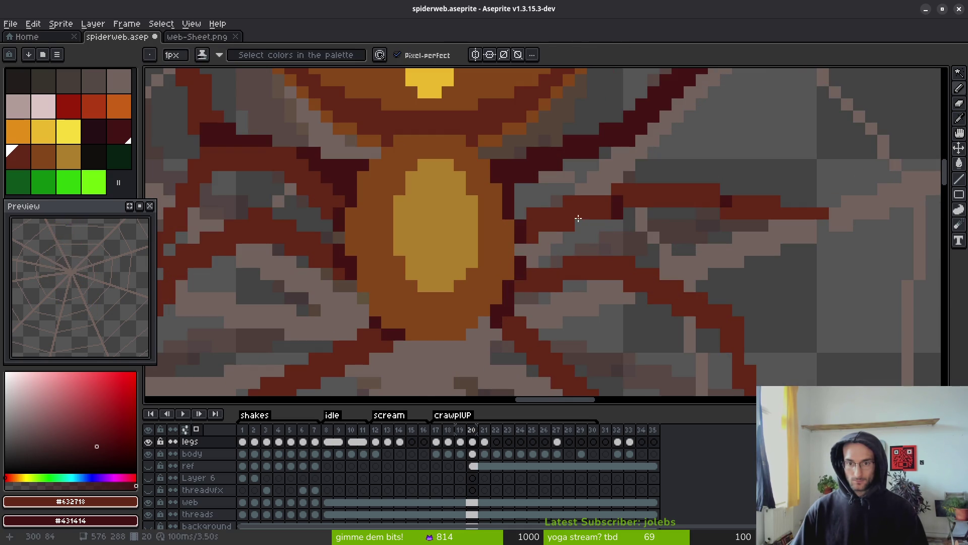
Shift the view toward the right-side legs and sample the dark red leg colour.
key(e)
key(b)
key(e)
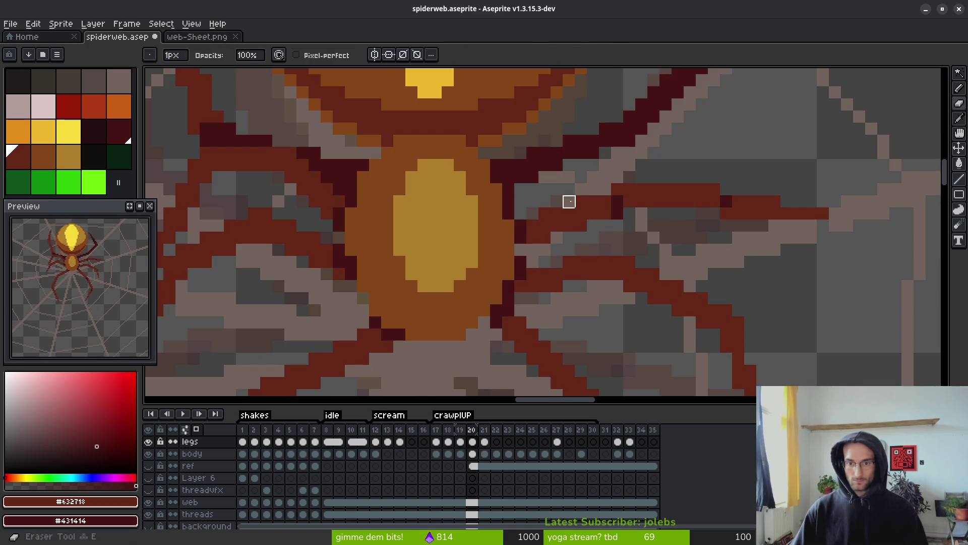
drag(678, 225, 630, 222)
key(i)
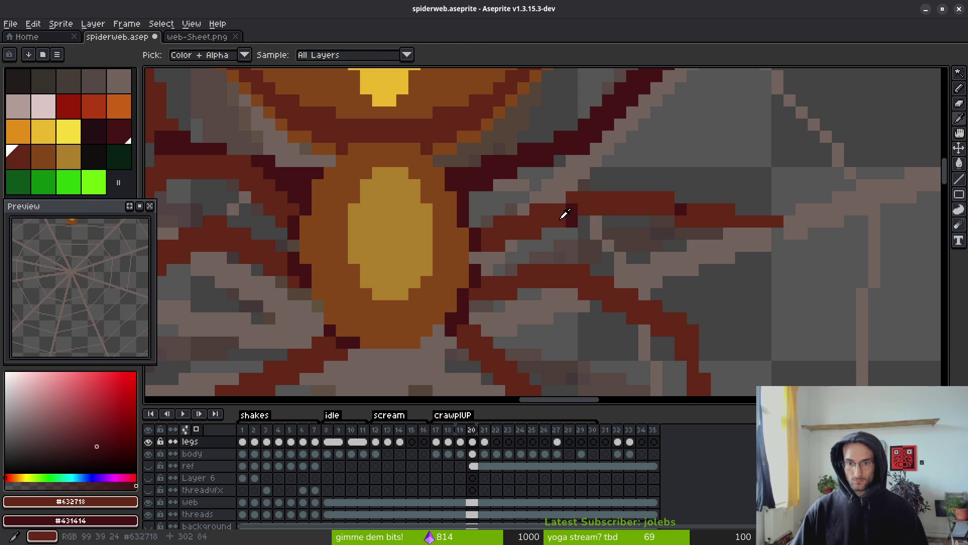
key(b)
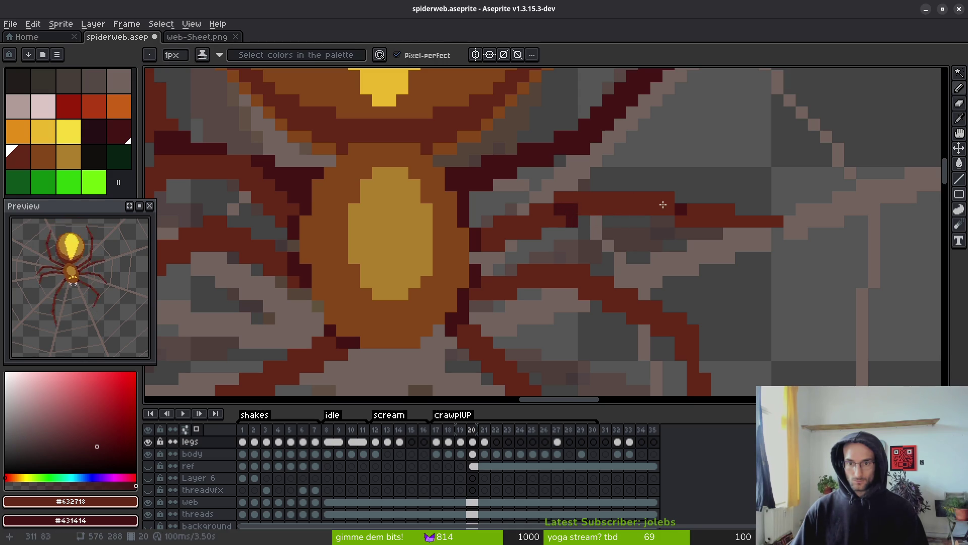
scroll(634, 202, down, 4)
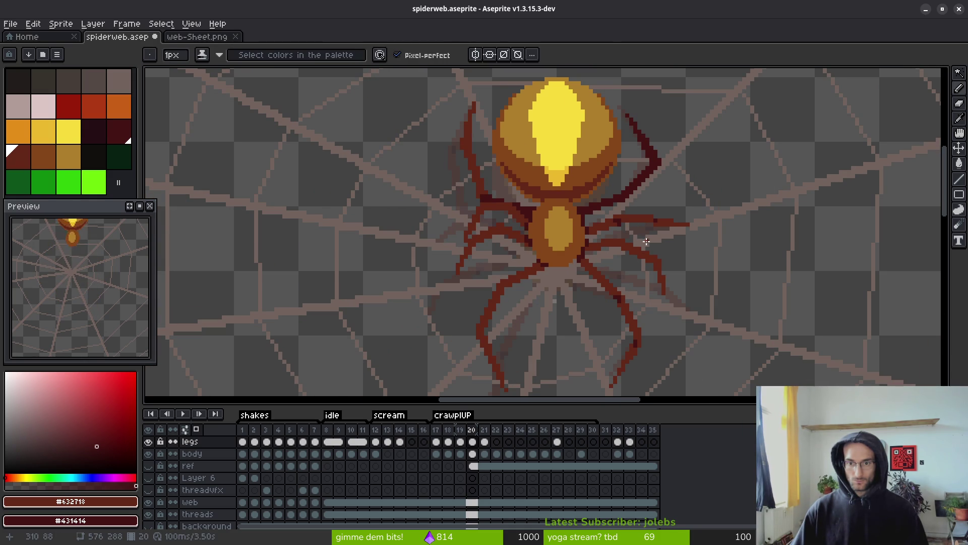
key(i)
key(b)
scroll(609, 220, up, 4)
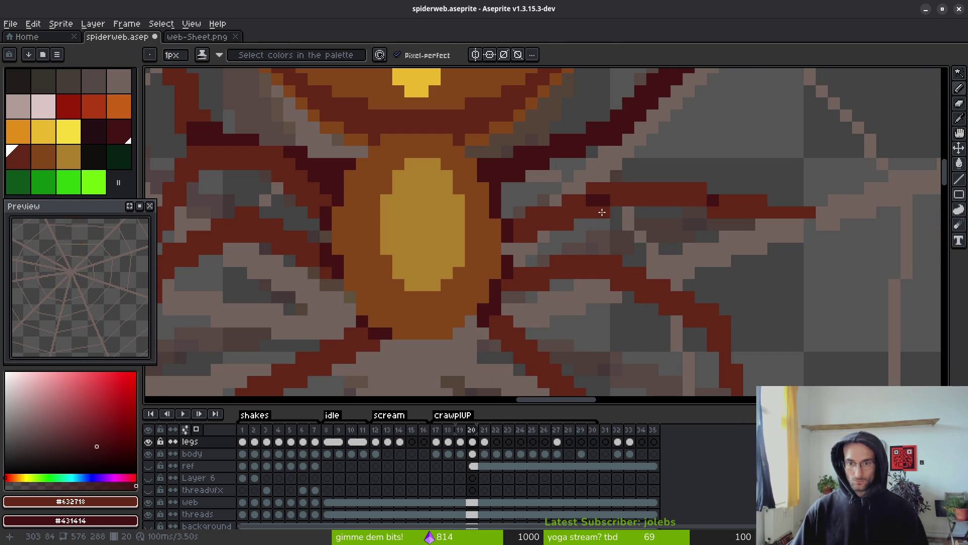
scroll(601, 213, down, 4)
Compare frames 19 and 20 again before editing the right leg.
key(i)
key(comma)
key(period)
key(comma)
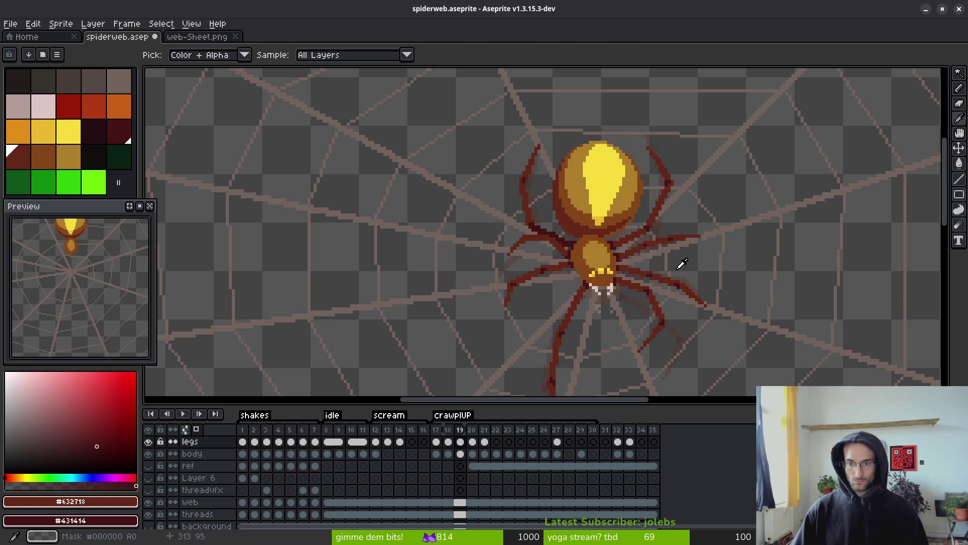
key(period)
key(b)
scroll(681, 234, up, 4)
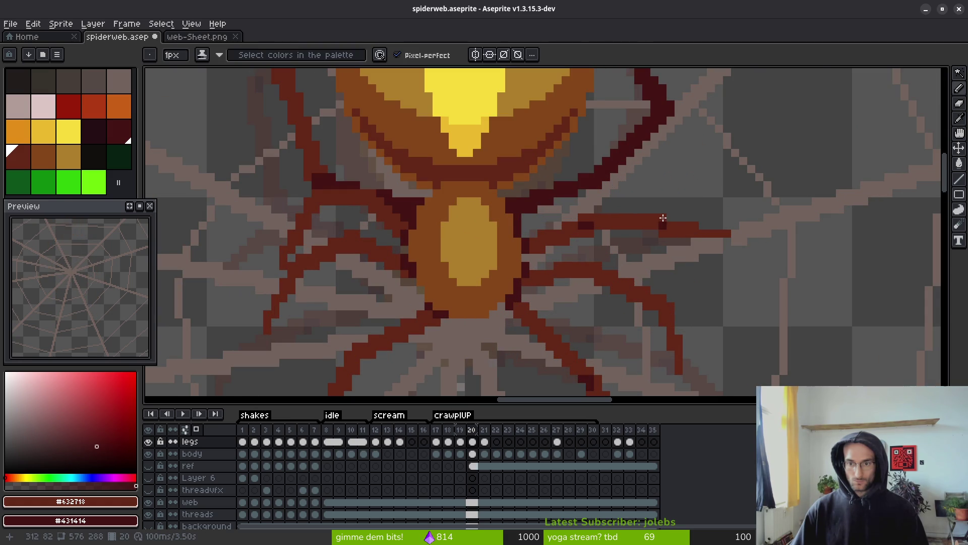
Extend the right leg with red pixels, undoing the last added pixel.
click(663, 217)
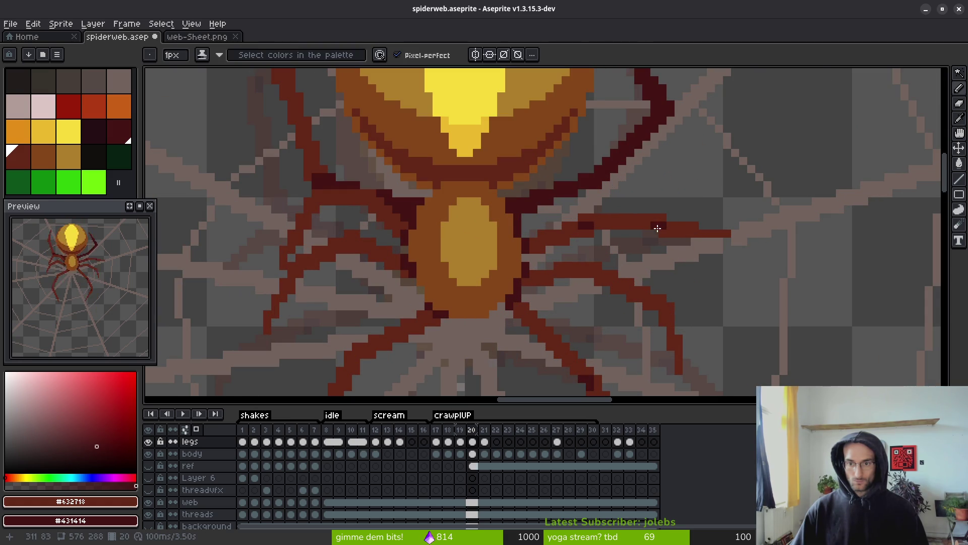
scroll(666, 234, down, 3)
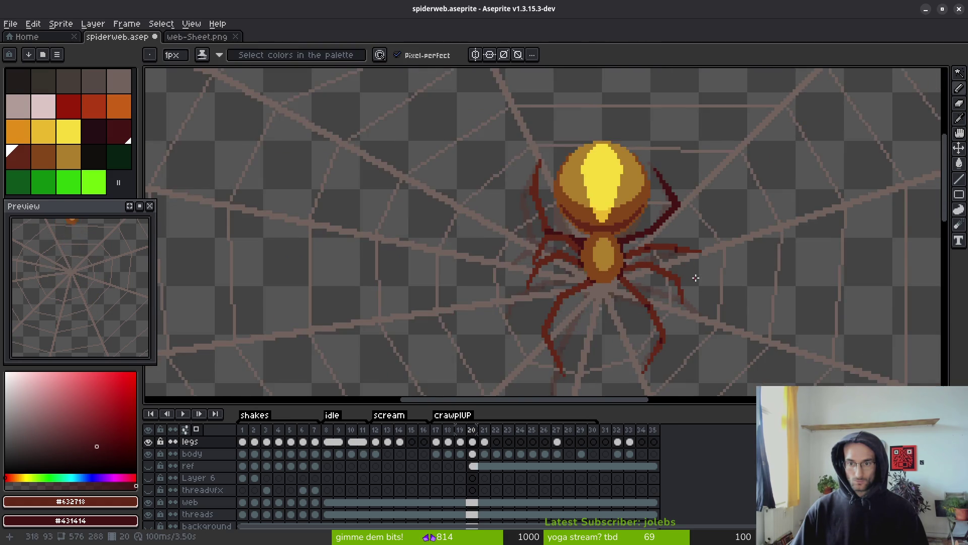
scroll(667, 234, up, 4)
key(e)
key(b)
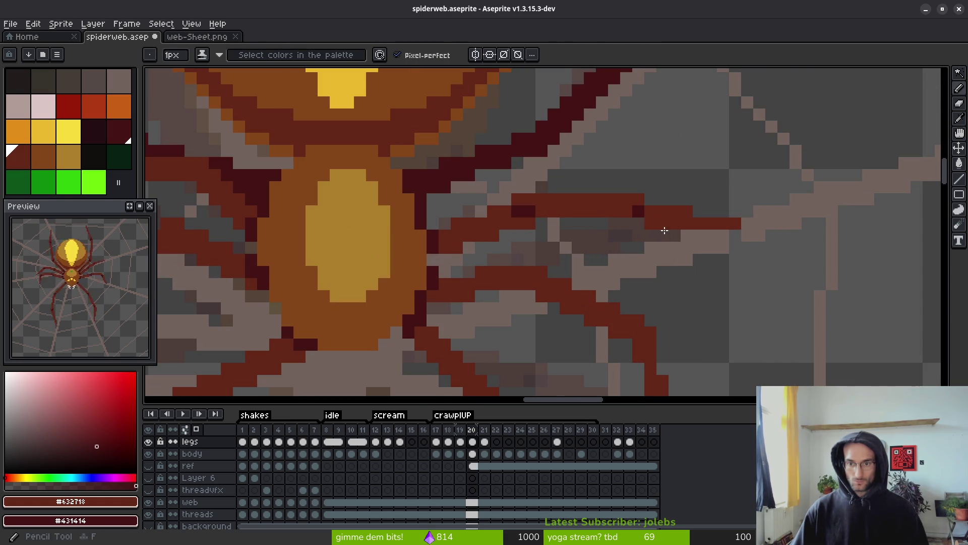
click(649, 201)
key(ctrl+z)
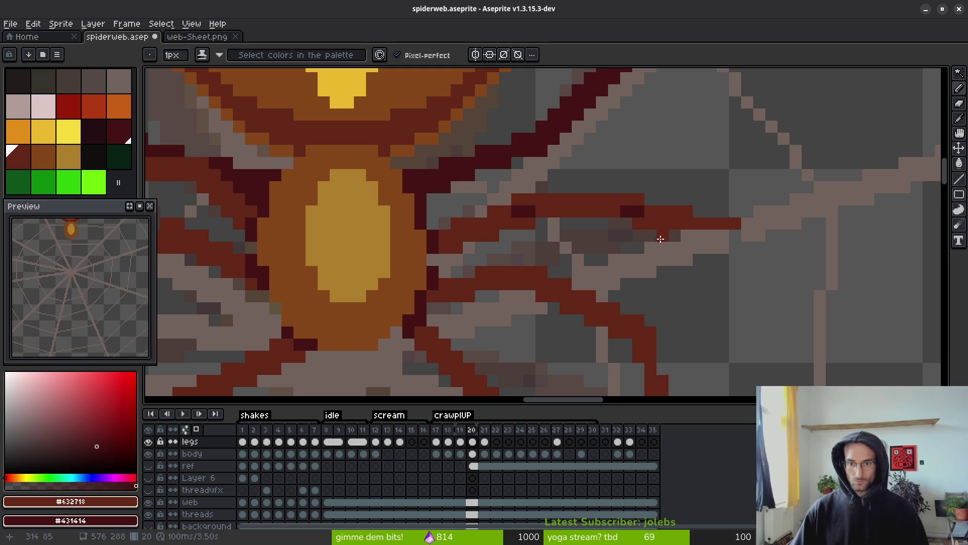
Pan the canvas to recentre the spider and pick colours from it.
key(e)
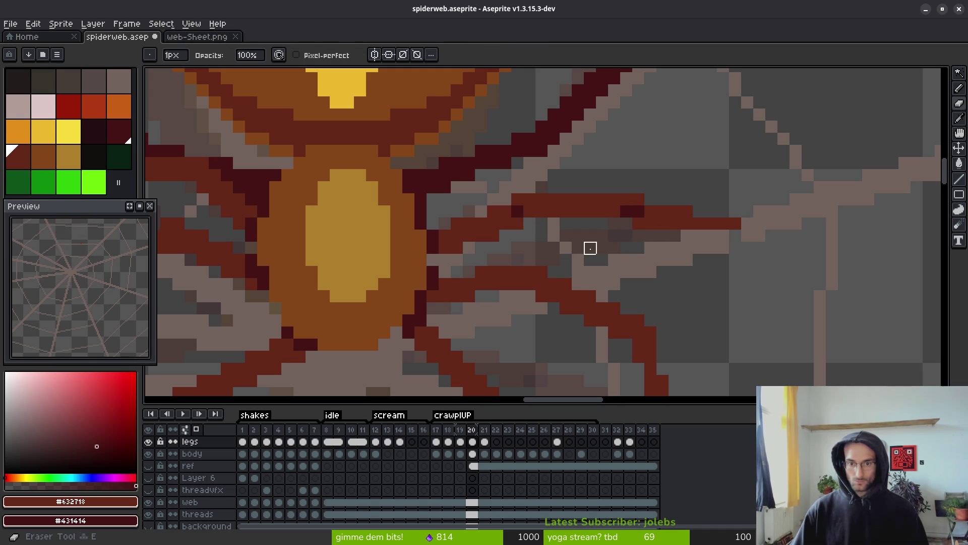
scroll(591, 246, down, 3)
scroll(598, 263, up, 4)
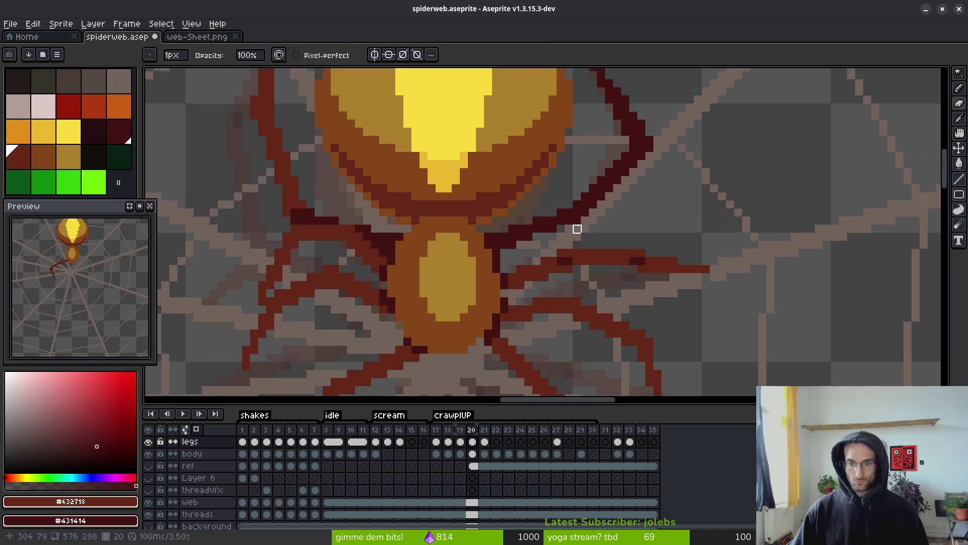
key(b)
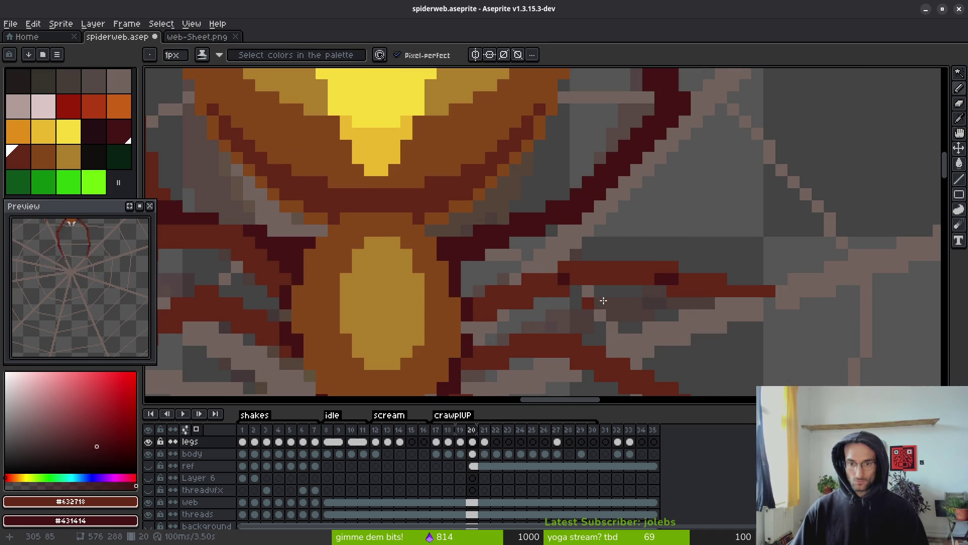
scroll(612, 277, down, 3)
scroll(617, 267, down, 1)
key(Return)
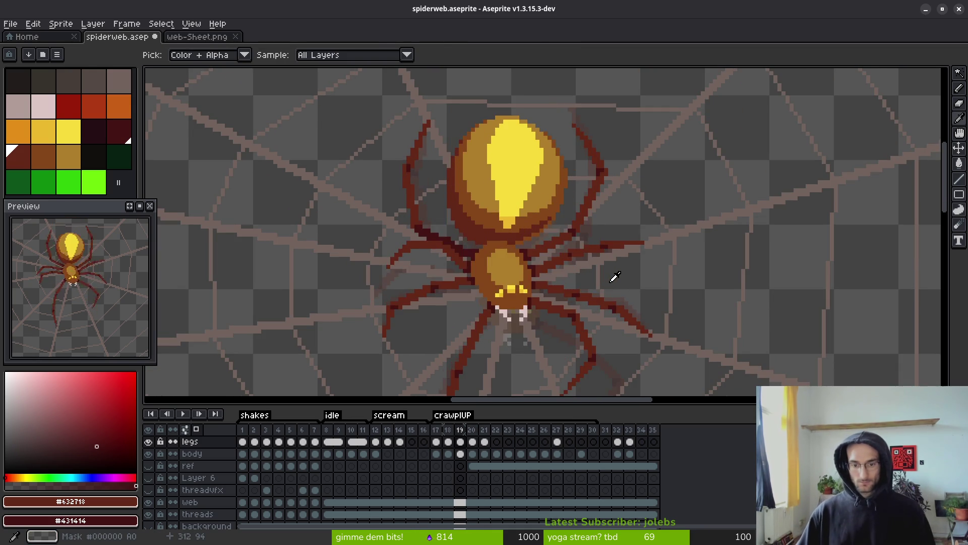
drag(614, 276, 640, 225)
key(b)
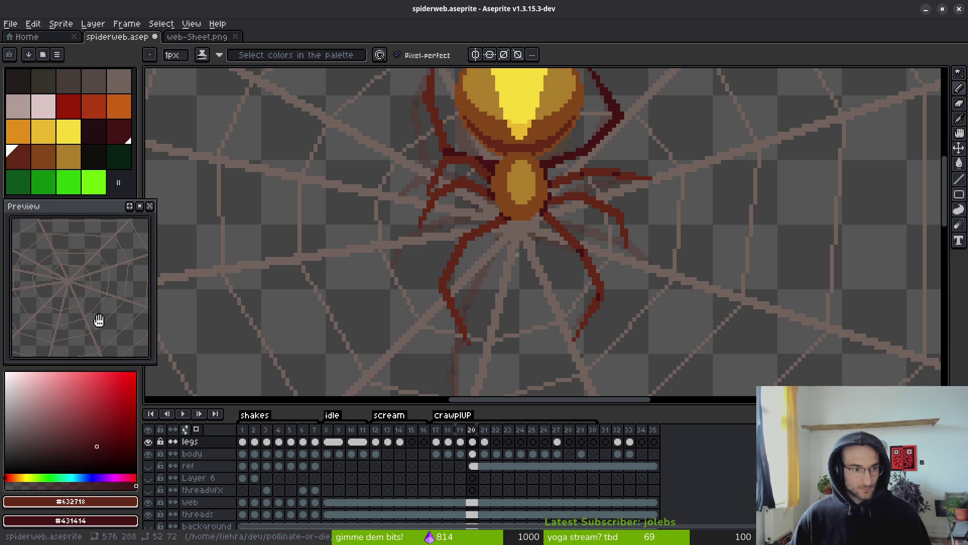
drag(535, 232, 522, 268)
scroll(521, 267, down, 1)
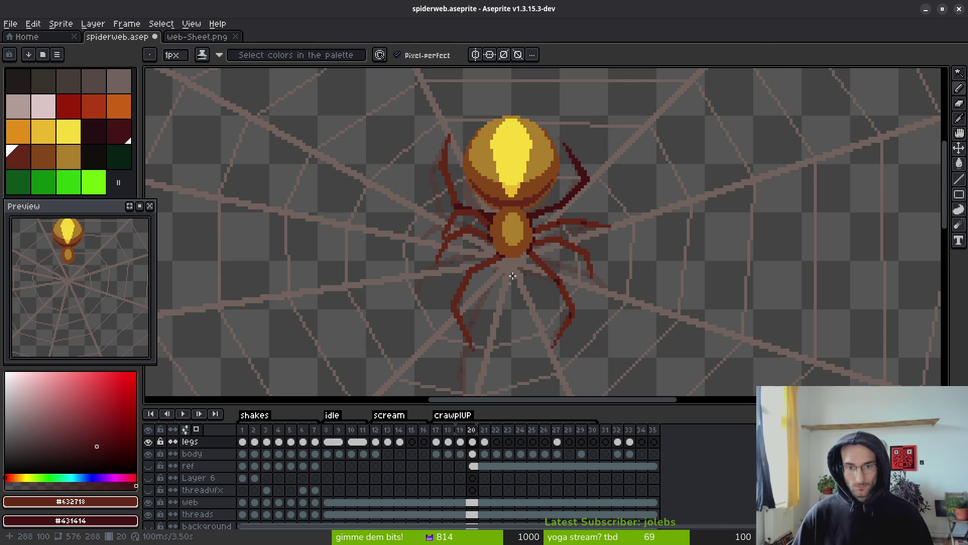
key(i)
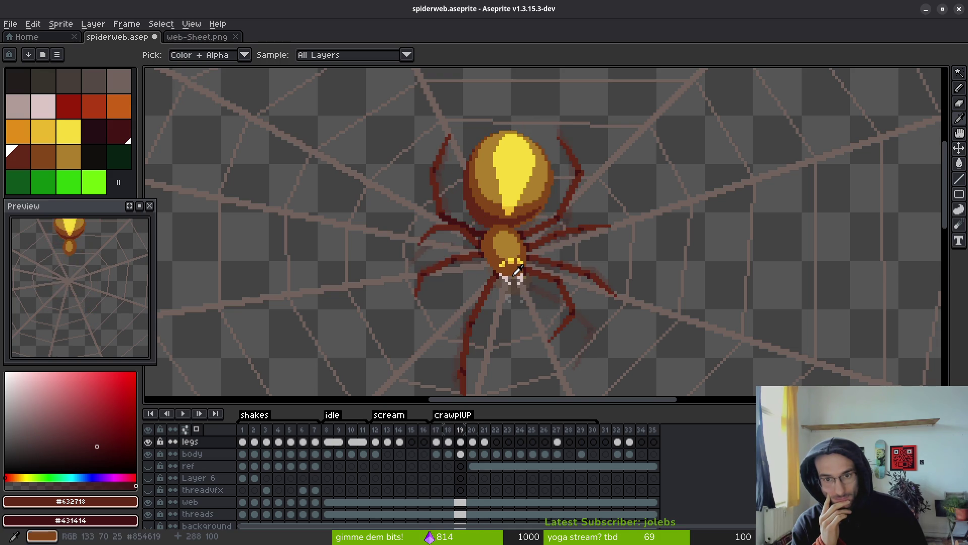
key(b)
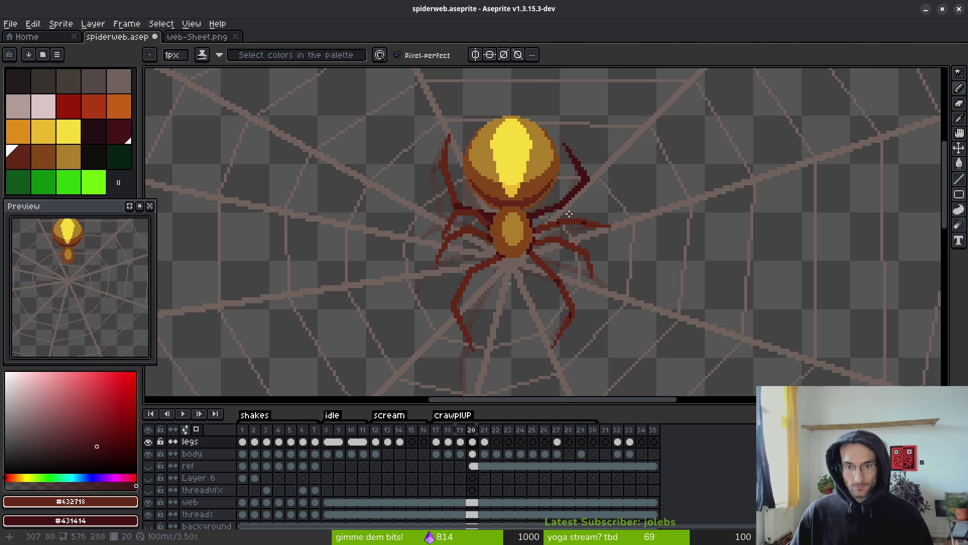
Erase the dark upper-right leg with a 3-pixel eraser brush.
scroll(568, 214, up, 3)
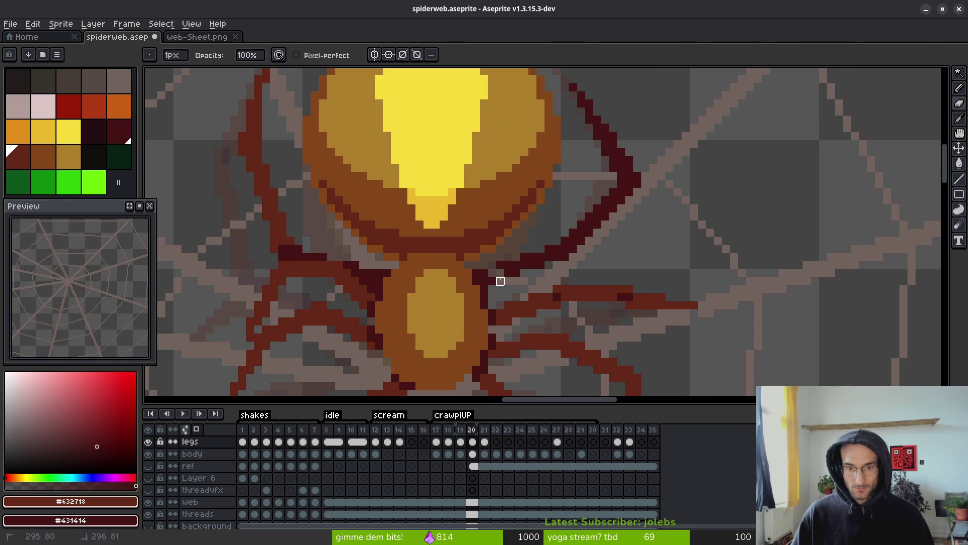
scroll(484, 273, down, 2)
key(e)
mouse_move(508, 263)
mouse_down()
mouse_move(637, 173)
mouse_move(596, 126)
mouse_move(613, 164)
mouse_up()
scroll(624, 224, down, 2)
Flip through frames 21 and 22 and back to frame 20 to compare poses.
key(Right)
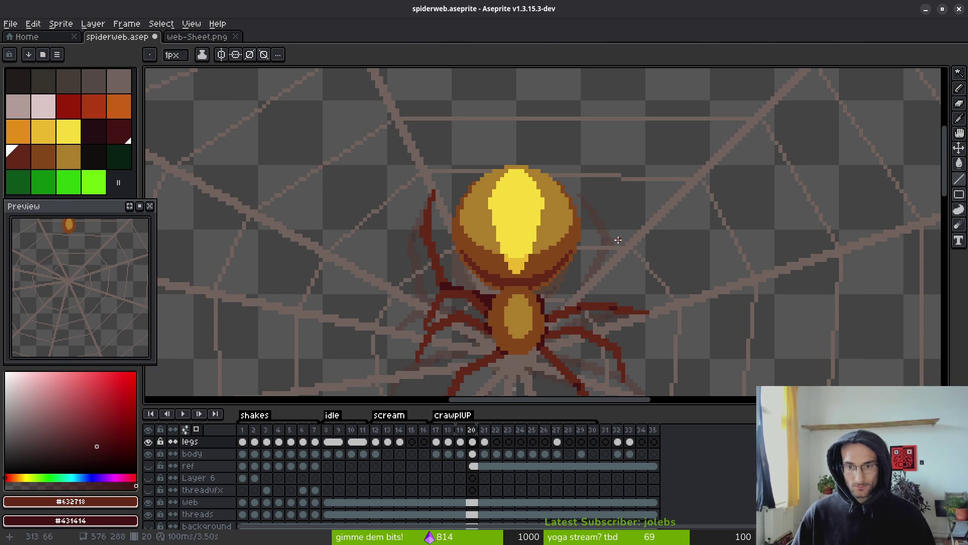
key(Left)
key(i)
key(Right)
key(Right)
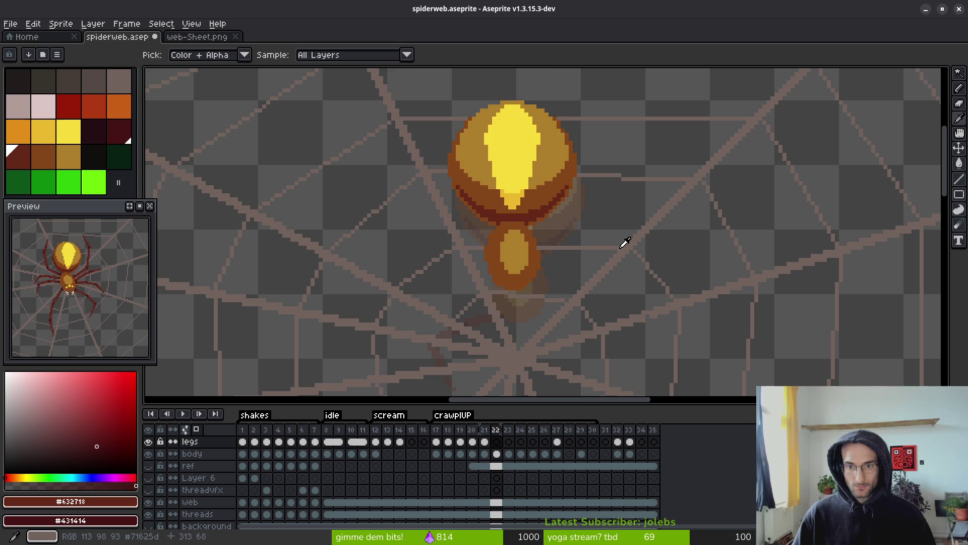
key(Left)
key(Right)
mouse_move(625, 242)
mouse_down()
mouse_move(588, 296)
mouse_move(598, 199)
mouse_up()
key(Left)
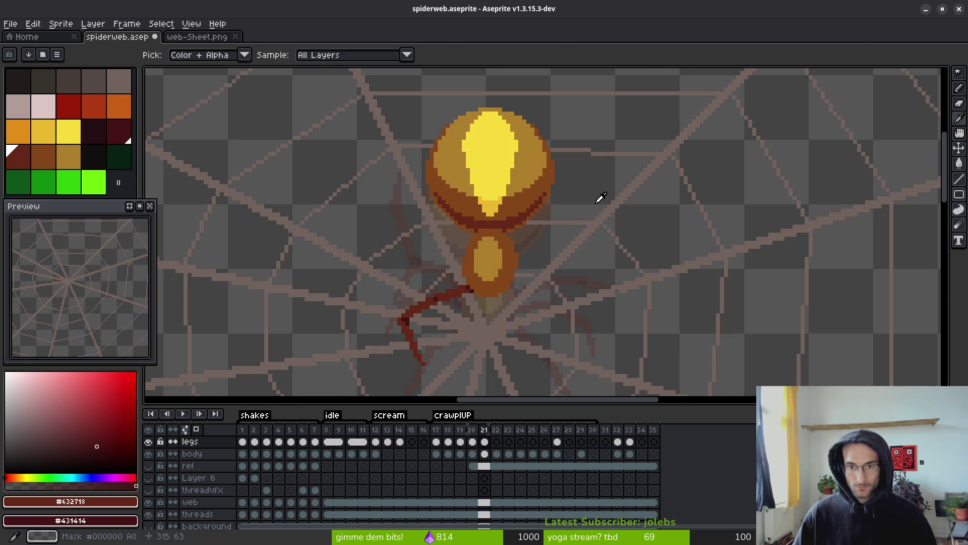
key(Left)
key(Right)
key(Right)
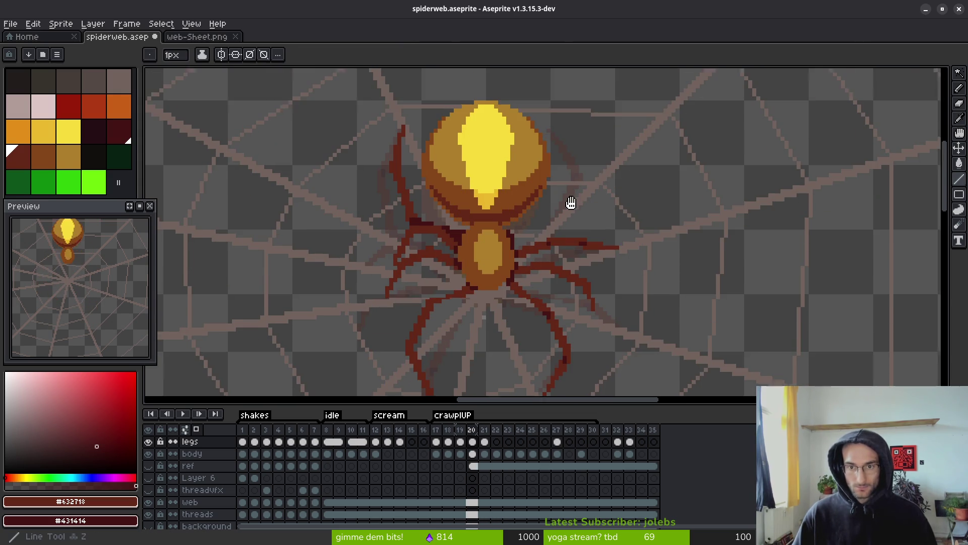
key(Left)
key(Left)
Draw dark red diagonal leg lines up-right from the spider's body.
key(b)
scroll(516, 275, up, 1)
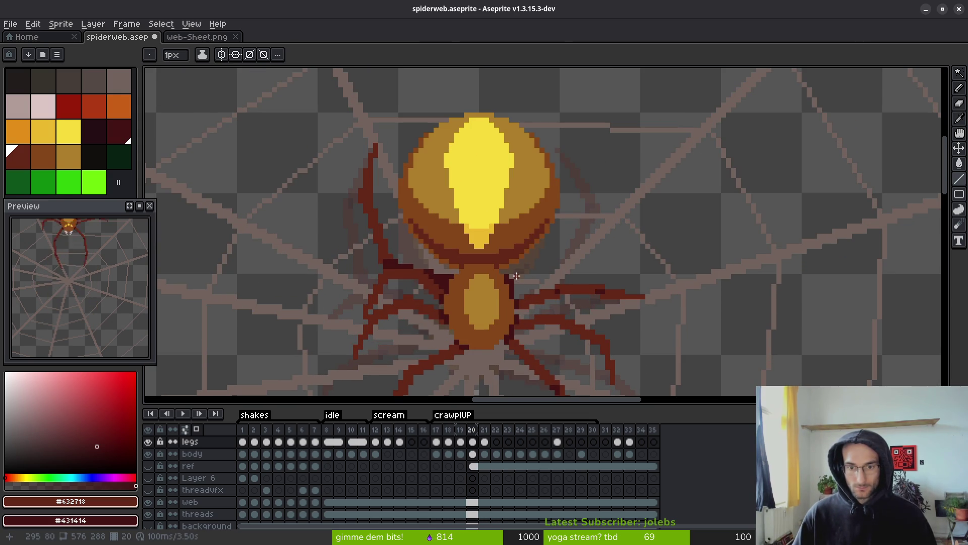
drag(510, 277, 558, 231)
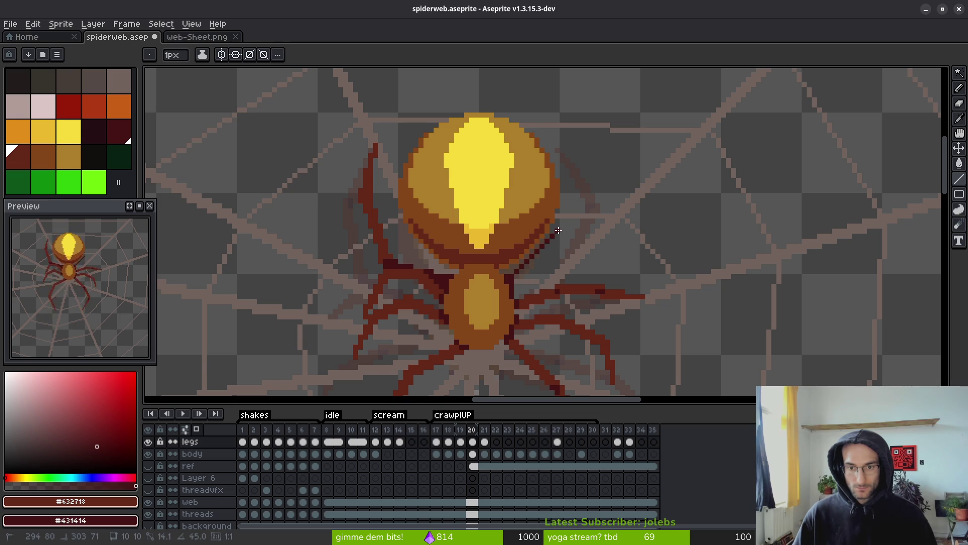
mouse_move(517, 279)
mouse_down()
mouse_move(571, 225)
mouse_move(561, 233)
mouse_up()
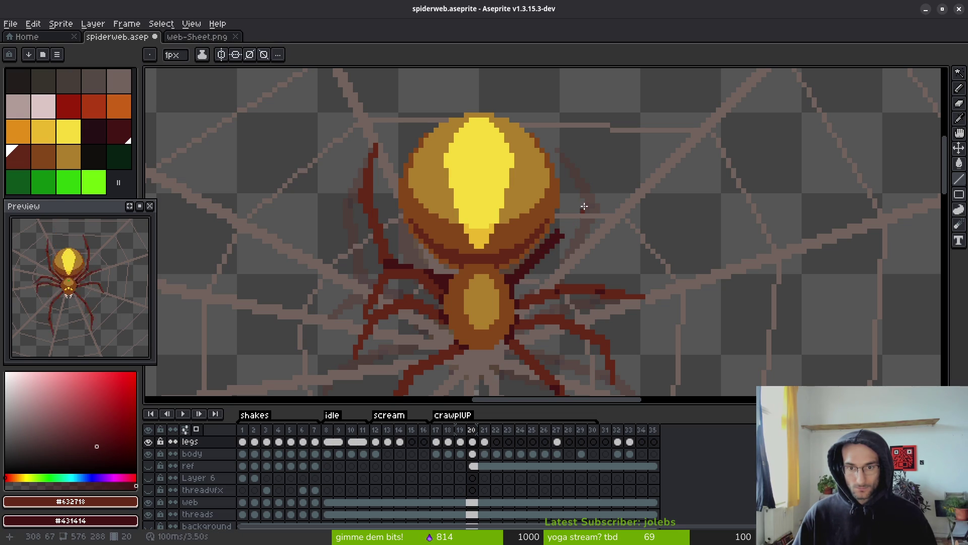
scroll(579, 210, up, 2)
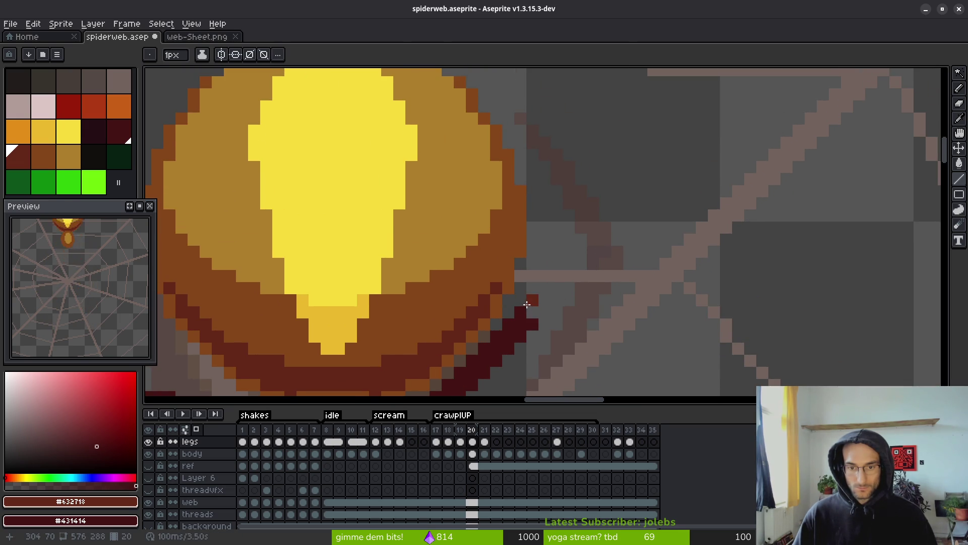
mouse_move(526, 304)
mouse_down()
mouse_move(545, 187)
mouse_move(569, 147)
mouse_move(567, 190)
mouse_move(570, 145)
mouse_move(560, 167)
mouse_move(567, 145)
mouse_move(569, 197)
mouse_move(530, 319)
mouse_move(569, 184)
mouse_up()
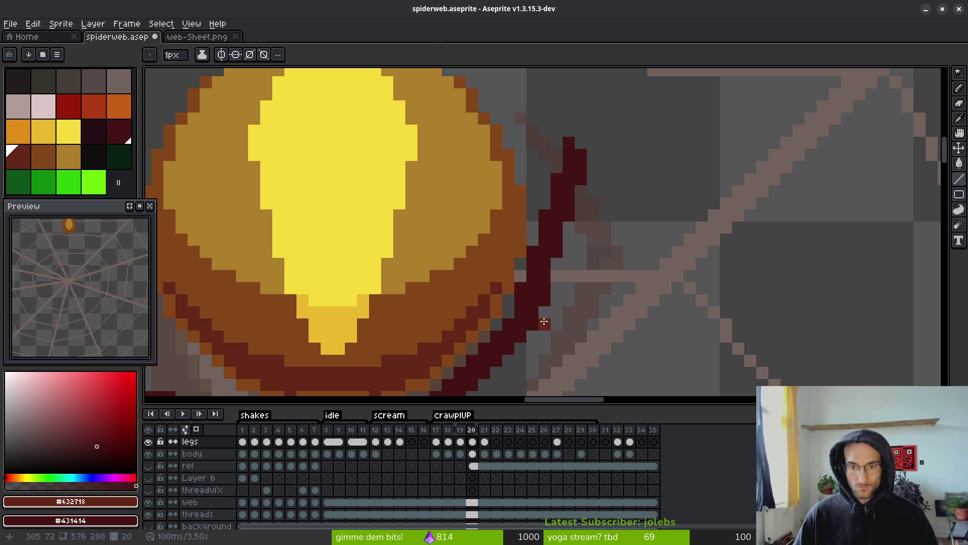
Extend the upper-right leg upward with straight dark red line segments.
key(b)
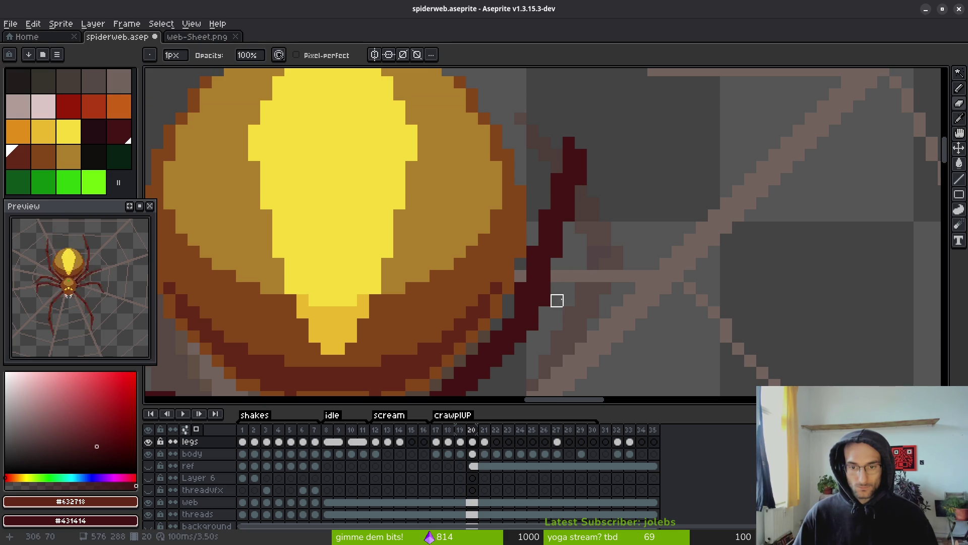
key(e)
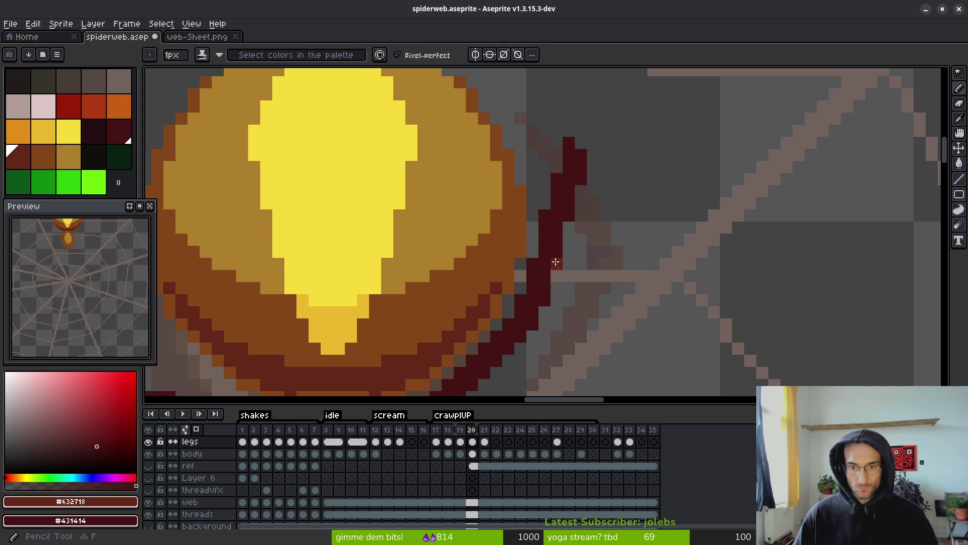
scroll(605, 216, down, 3)
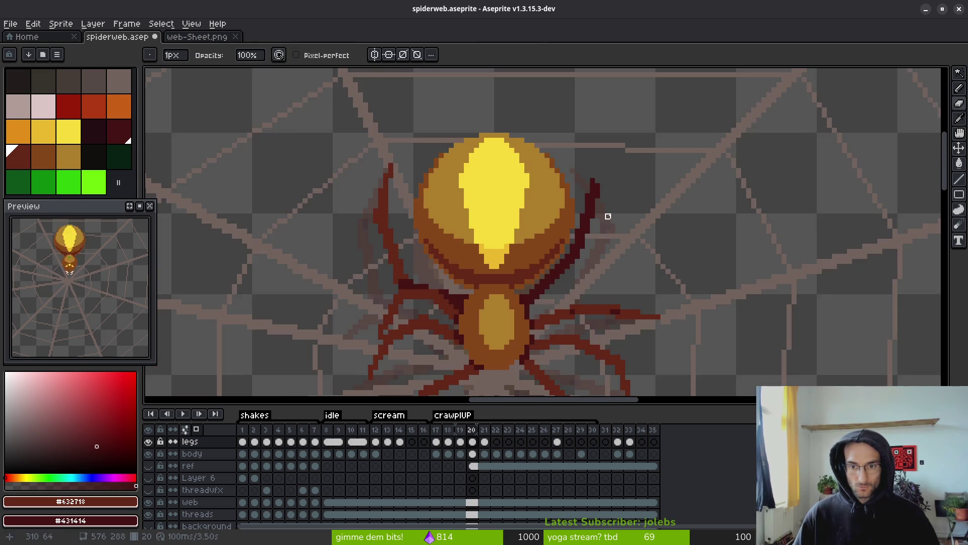
scroll(583, 205, up, 4)
scroll(638, 157, down, 3)
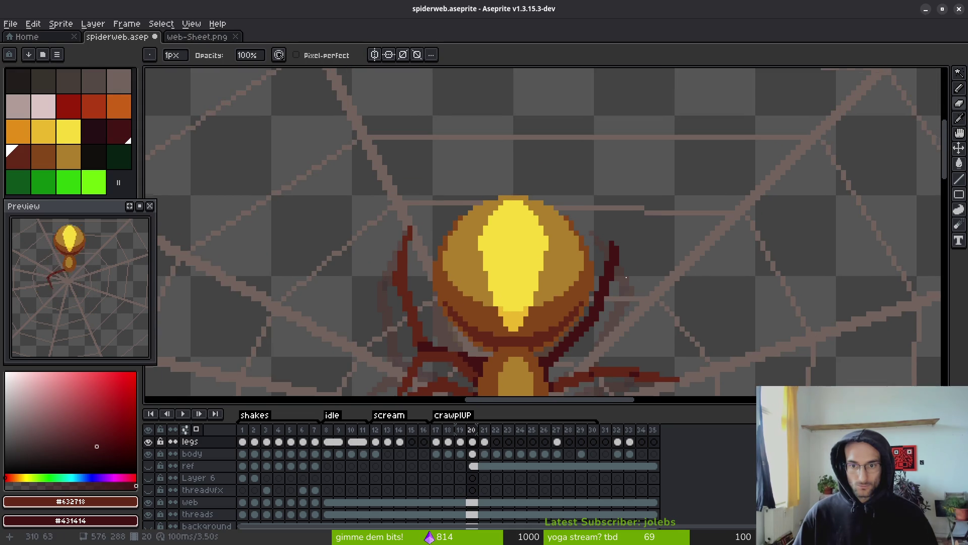
key(v)
mouse_move(612, 243)
mouse_down()
mouse_move(592, 152)
mouse_move(594, 160)
mouse_up()
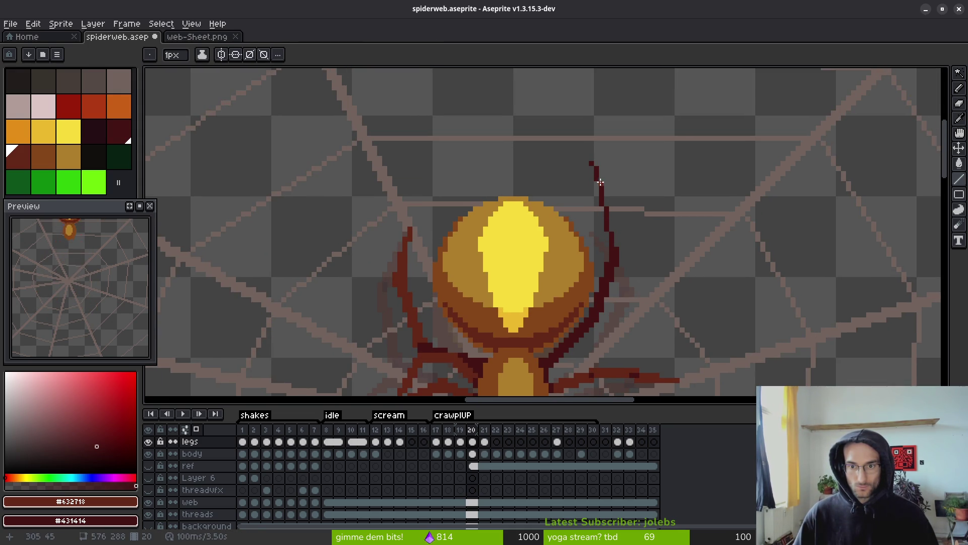
scroll(618, 181, up, 2)
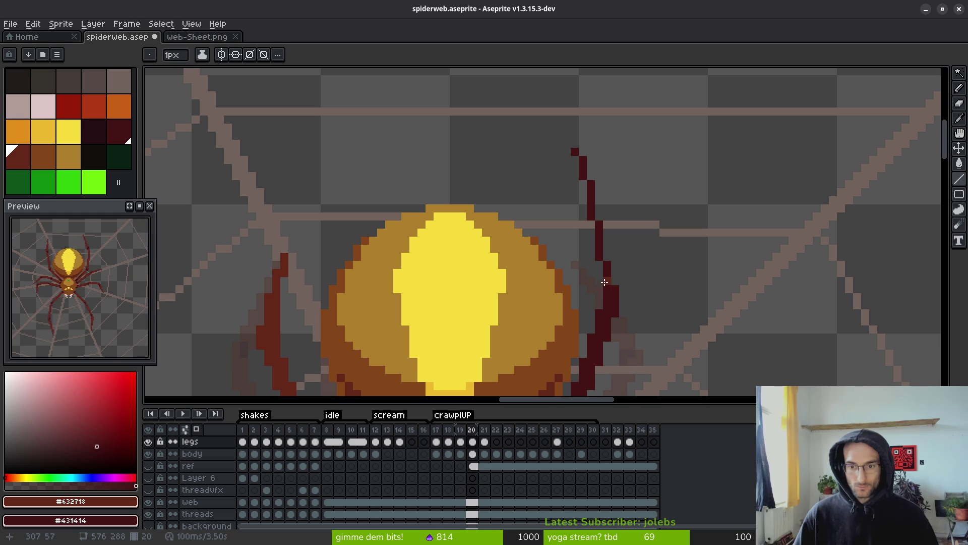
drag(615, 280, 587, 171)
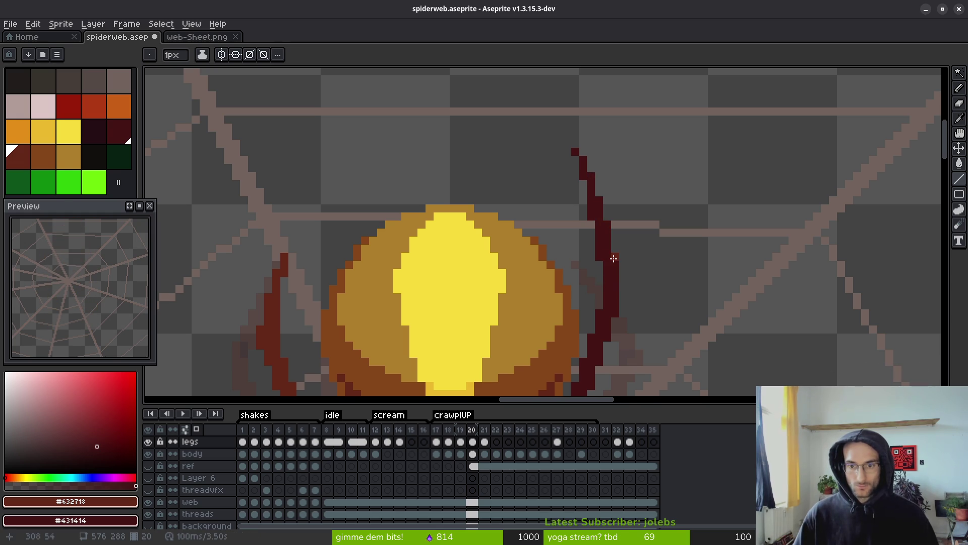
Compare the redrawn leg on frame 20 against frame 19.
scroll(593, 301, down, 3)
scroll(637, 248, up, 1)
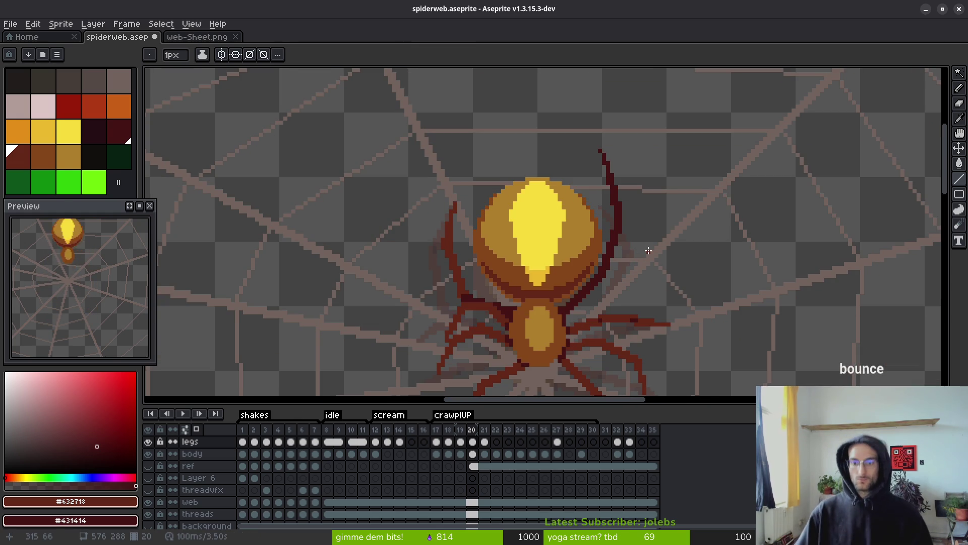
scroll(648, 251, down, 1)
key(i)
scroll(655, 302, down, 2)
key(Left)
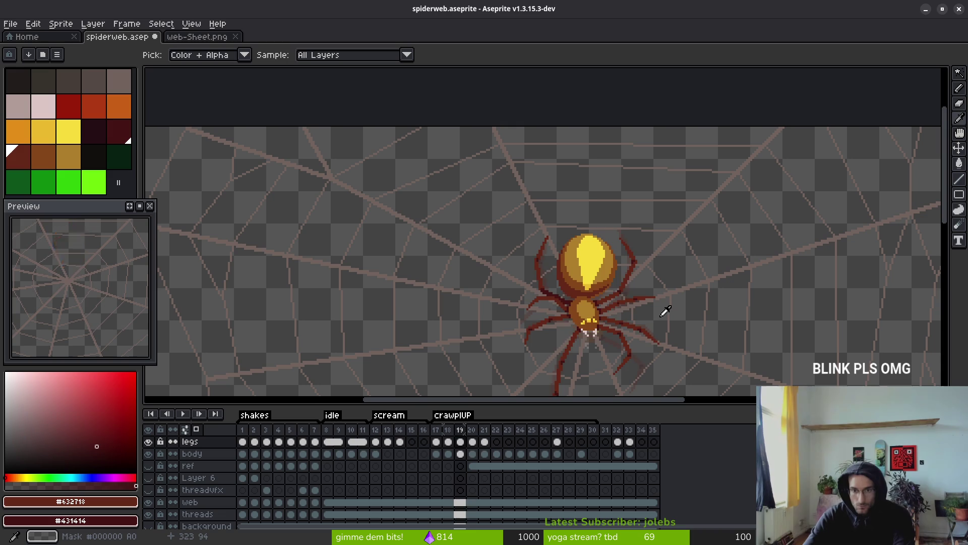
key(Right)
key(Left)
key(Right)
key(b)
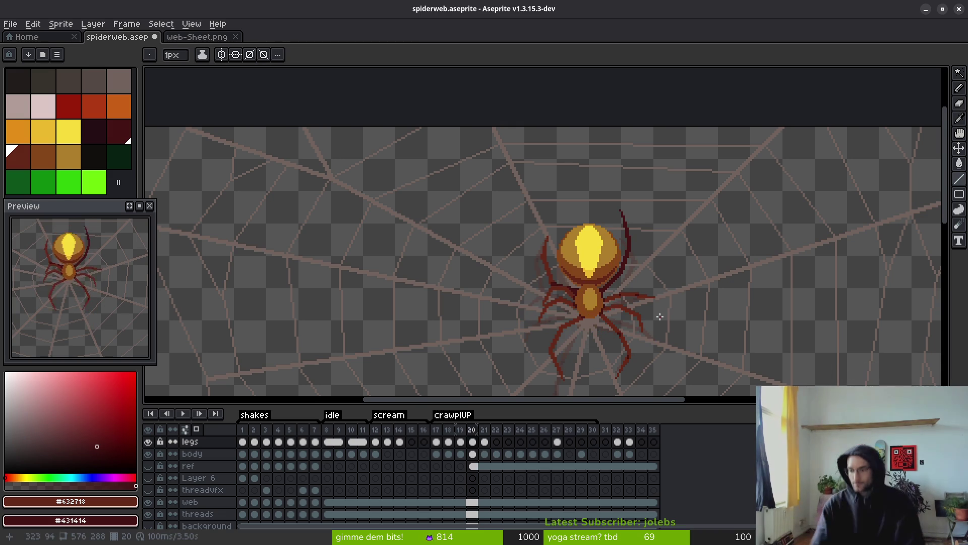
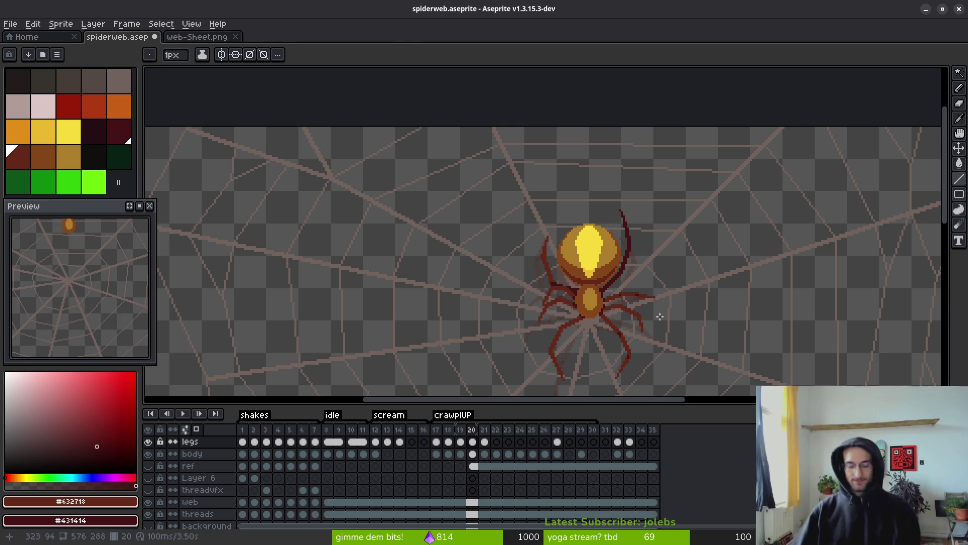
Reframe the view around the spider and go to frame 20 of crawlUP.
key(i)
key(Return)
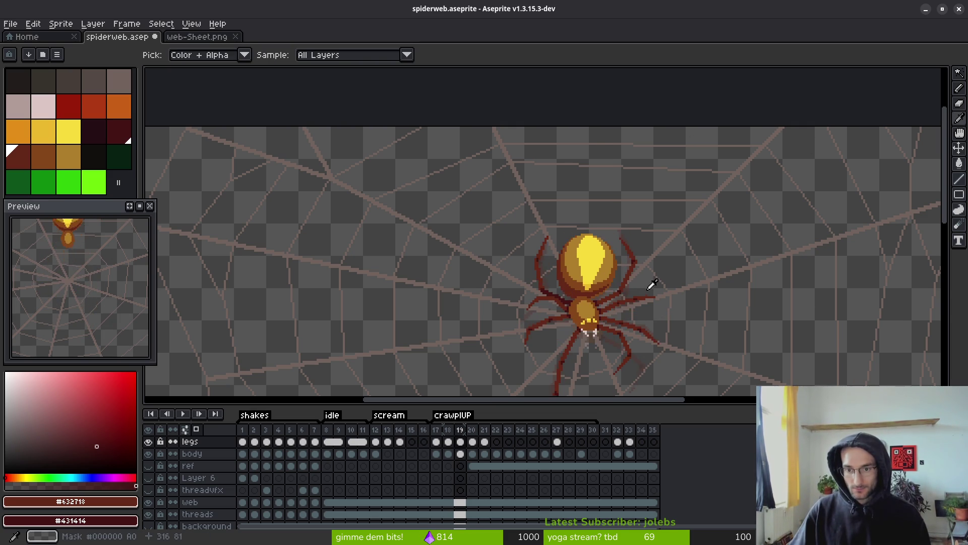
drag(631, 295, 603, 250)
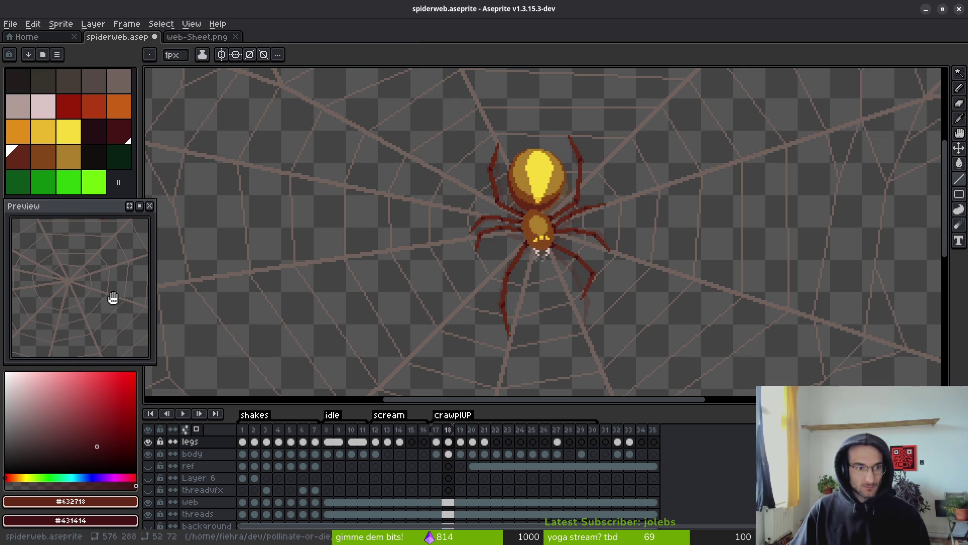
drag(111, 296, 110, 342)
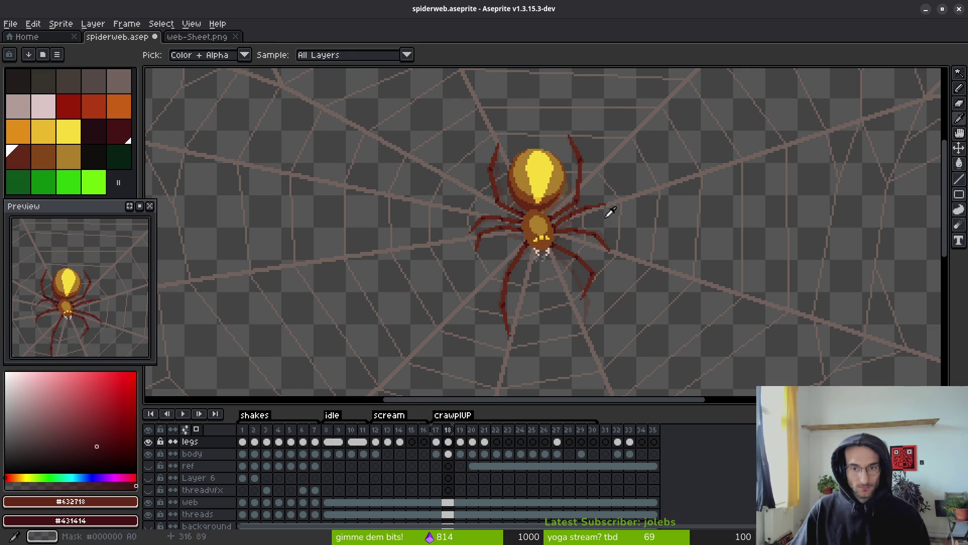
key(Right)
scroll(582, 176, up, 3)
key(Right)
scroll(543, 262, up, 2)
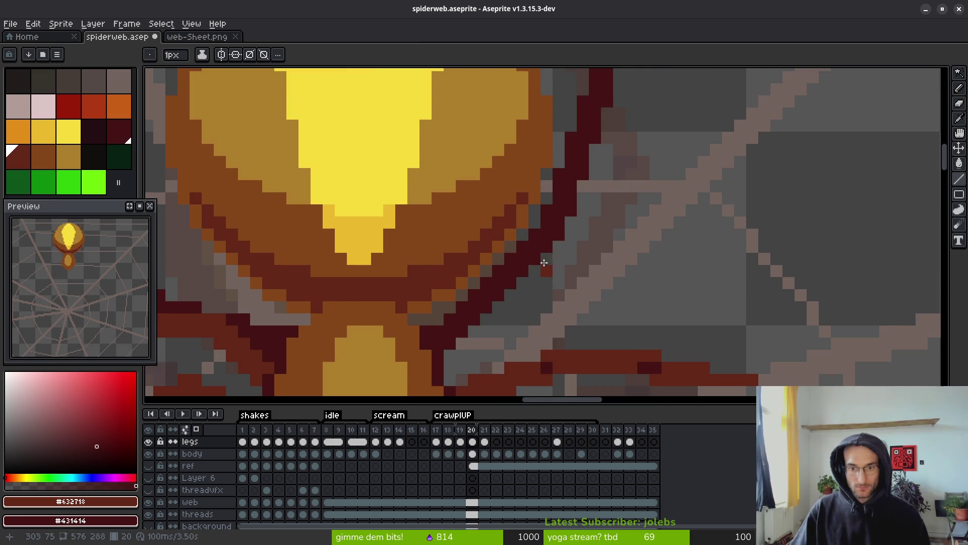
Fill the upper-right leg's dark strand with red #632718 and add a darker red pixel.
key(g)
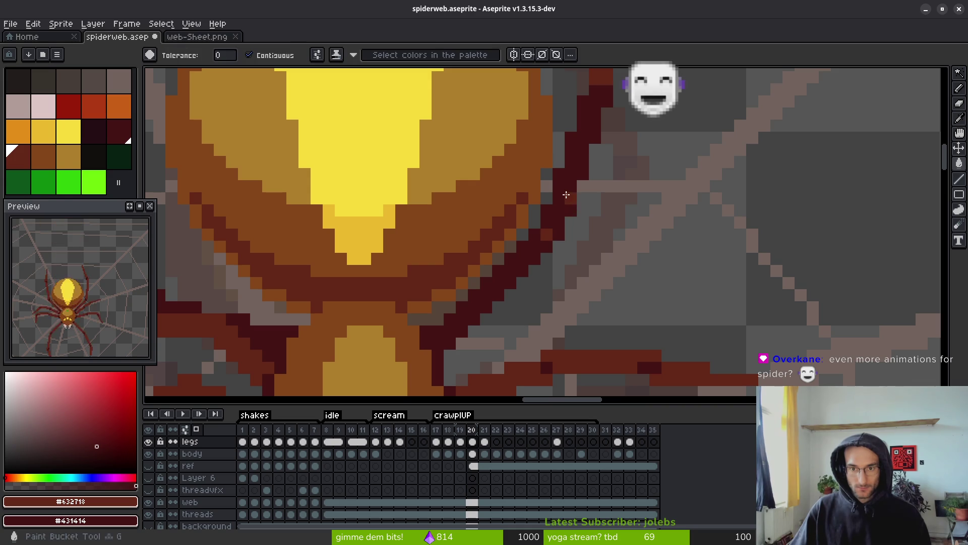
click(565, 199)
key(b)
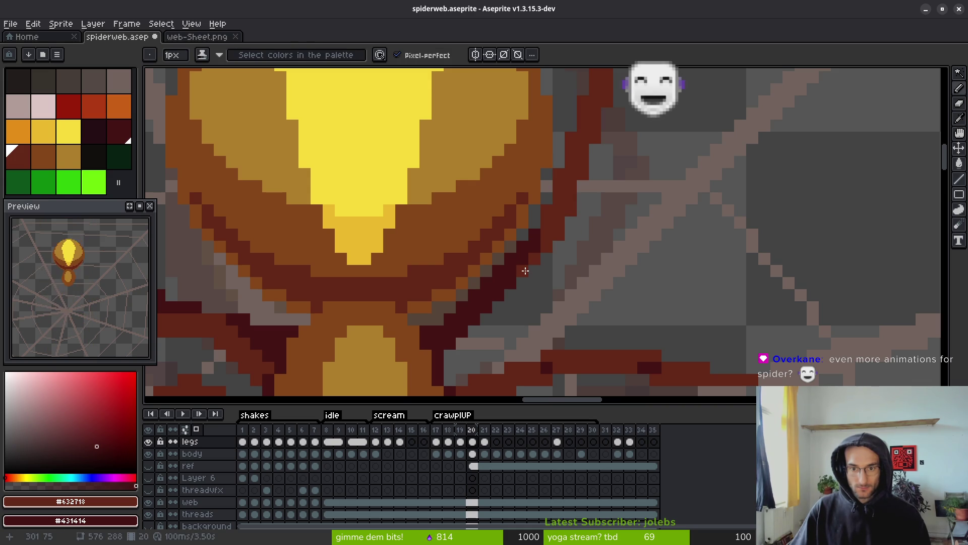
scroll(540, 267, up, 2)
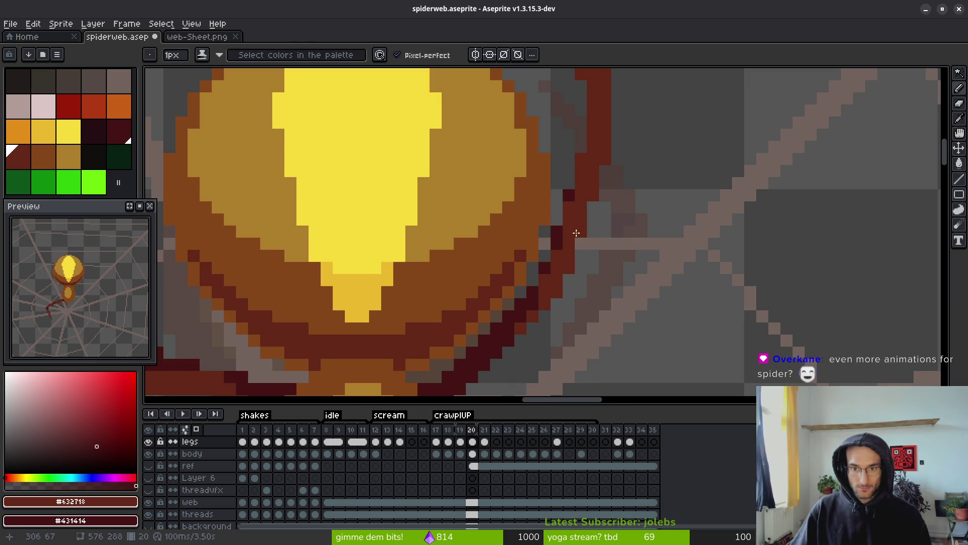
scroll(591, 226, down, 4)
scroll(583, 255, up, 3)
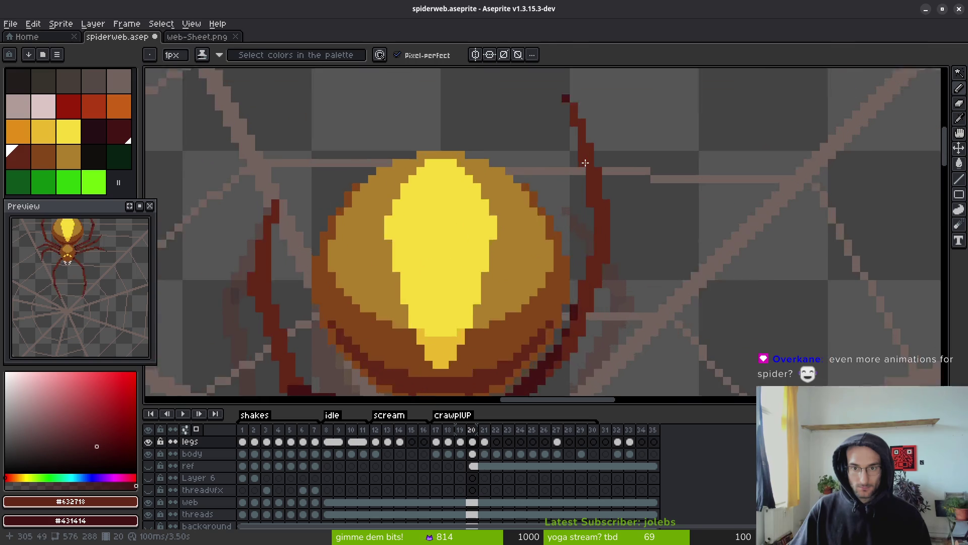
scroll(583, 262, up, 2)
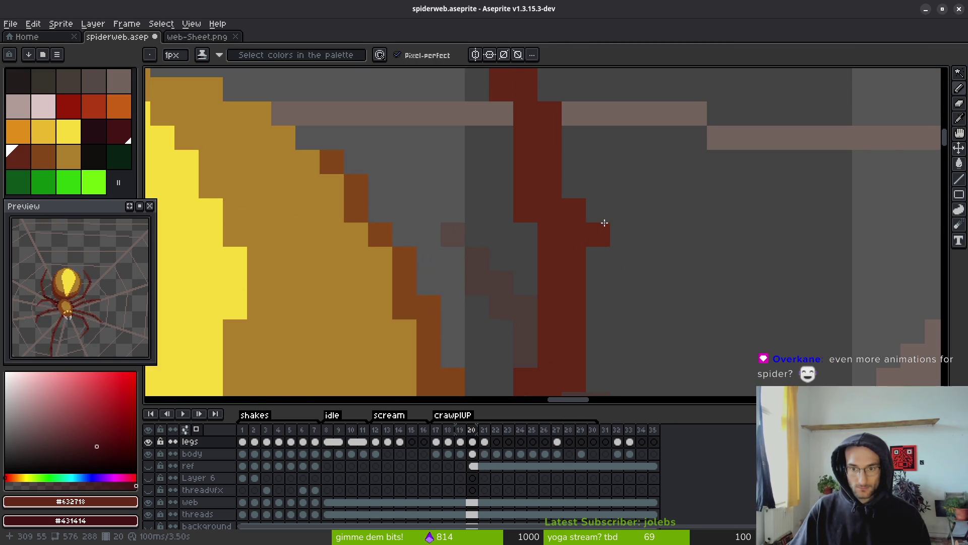
right_click(549, 209)
scroll(549, 209, down, 3)
scroll(614, 150, up, 2)
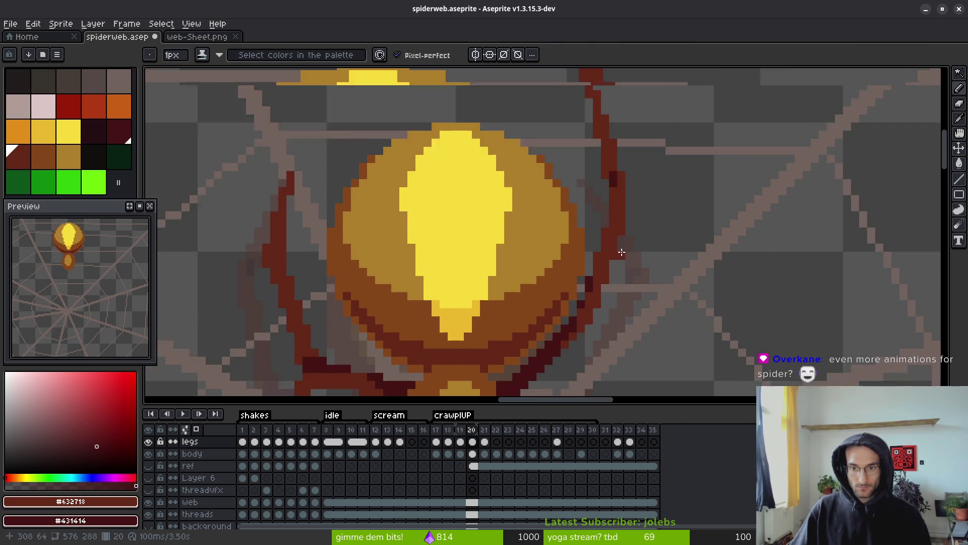
scroll(613, 149, down, 3)
scroll(632, 180, up, 2)
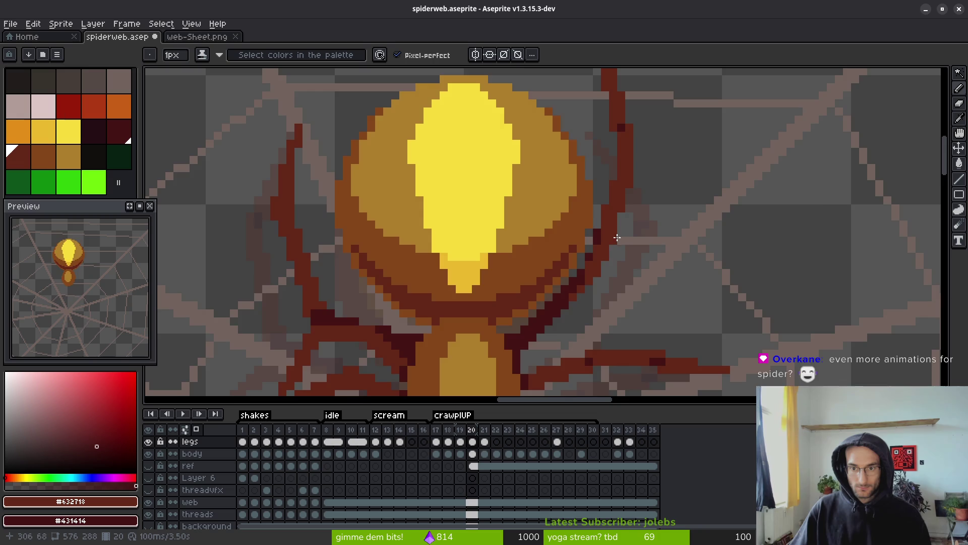
scroll(617, 237, down, 3)
scroll(612, 168, up, 3)
Marquee-move the top-right leg's tip into place and save spiderweb.aseprite.
key(m)
mouse_move(574, 73)
mouse_down()
mouse_move(670, 205)
mouse_move(662, 226)
mouse_up()
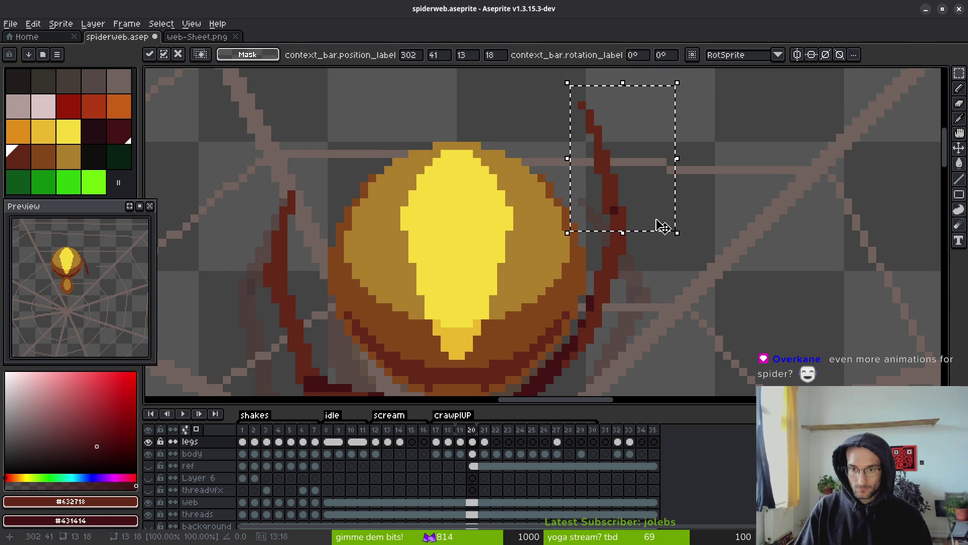
key(ctrl+d)
key(ctrl+s)
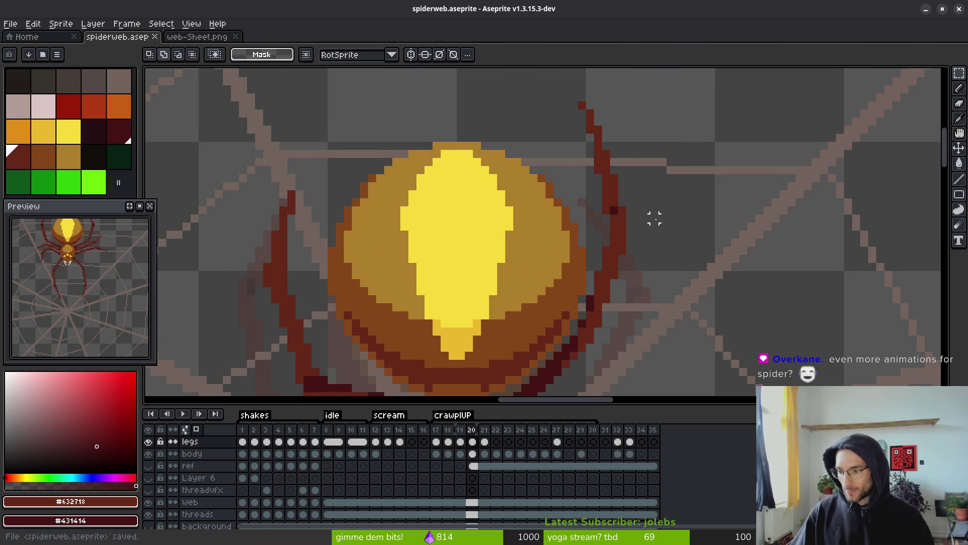
scroll(654, 218, down, 3)
Bring the whole spider into view and flip between earlier frames up to frame 20.
scroll(622, 292, down, 2)
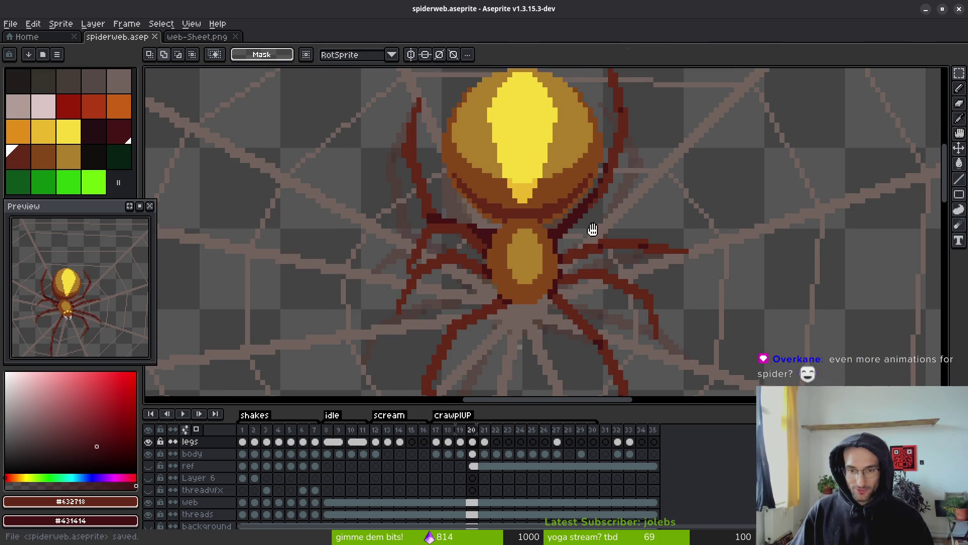
drag(504, 202, 503, 230)
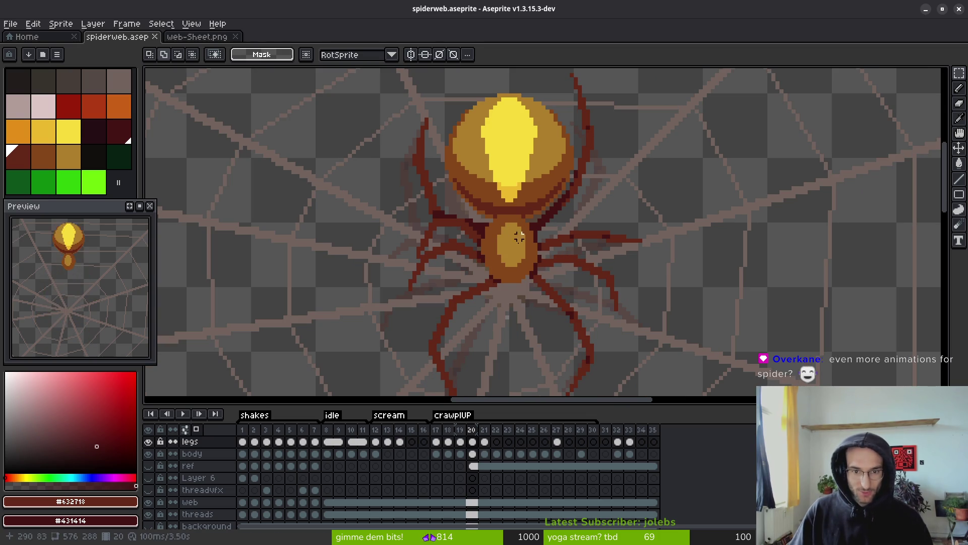
key(b)
scroll(590, 242, up, 2)
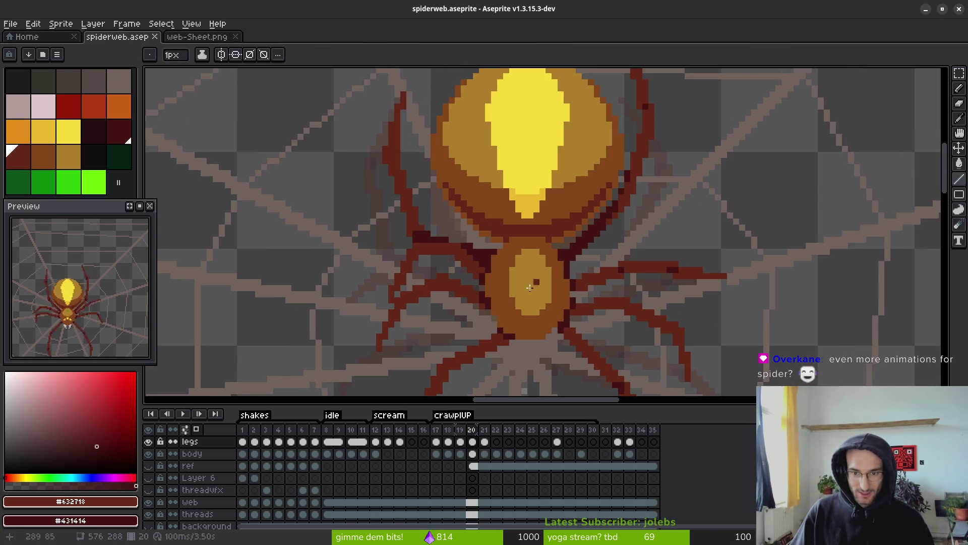
scroll(590, 234, down, 1)
scroll(611, 232, down, 2)
key(Left)
key(Left)
key(alt)
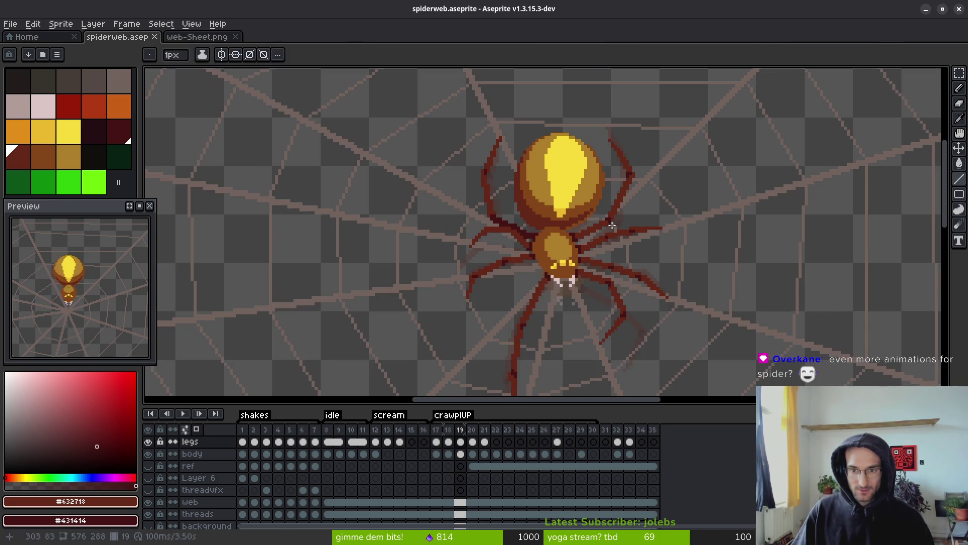
scroll(616, 229, down, 1)
key(Right)
key(Left)
key(Right)
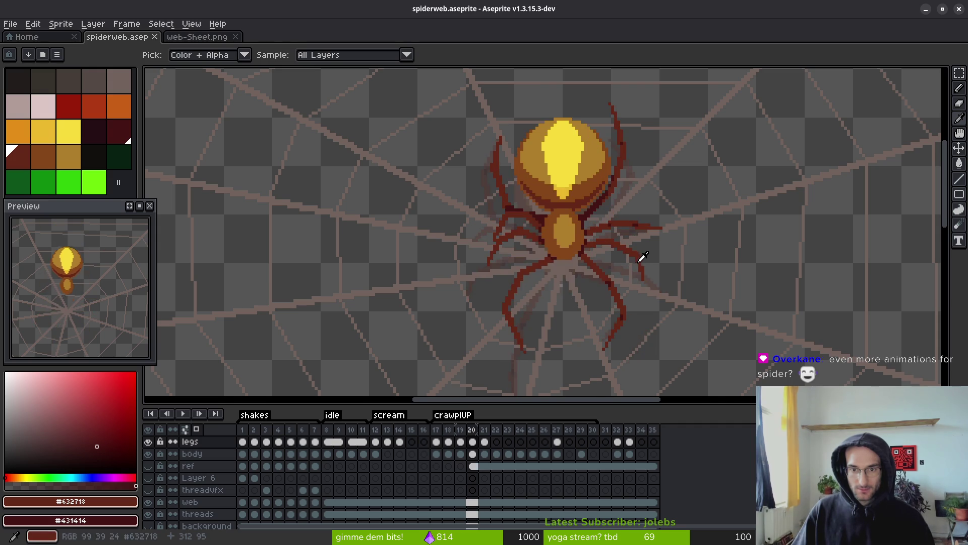
key(Right)
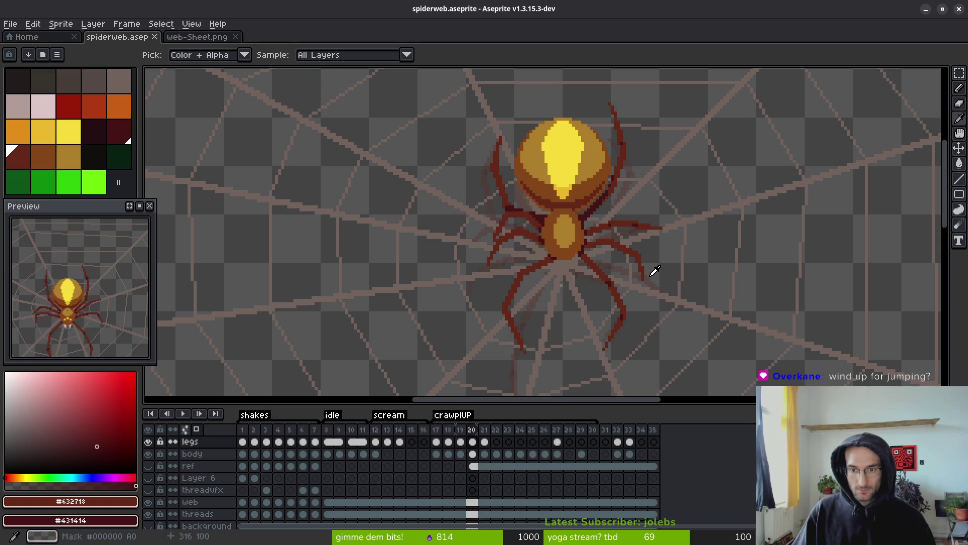
Toggle between frames 20 and 21 to compare the leg poses.
key(b)
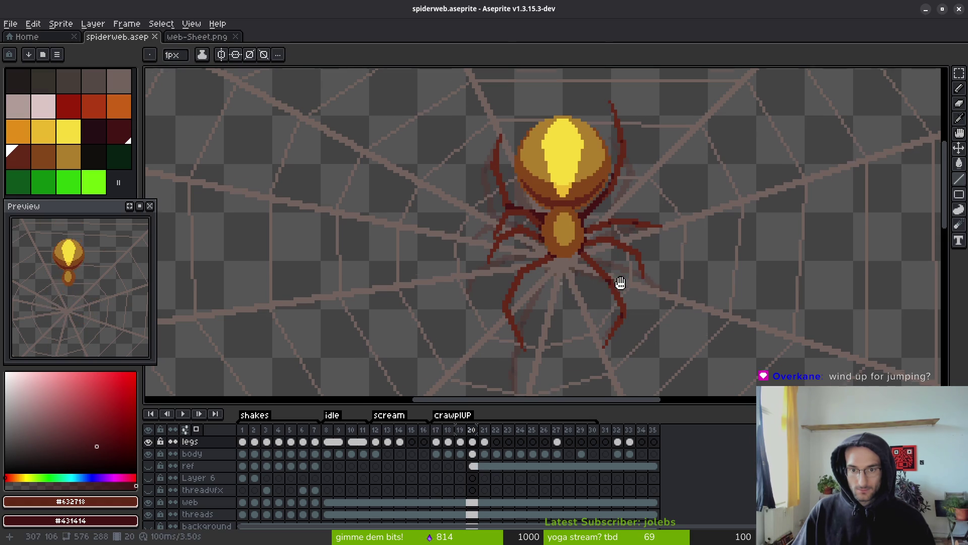
scroll(632, 272, down, 1)
key(Right)
key(i)
key(Left)
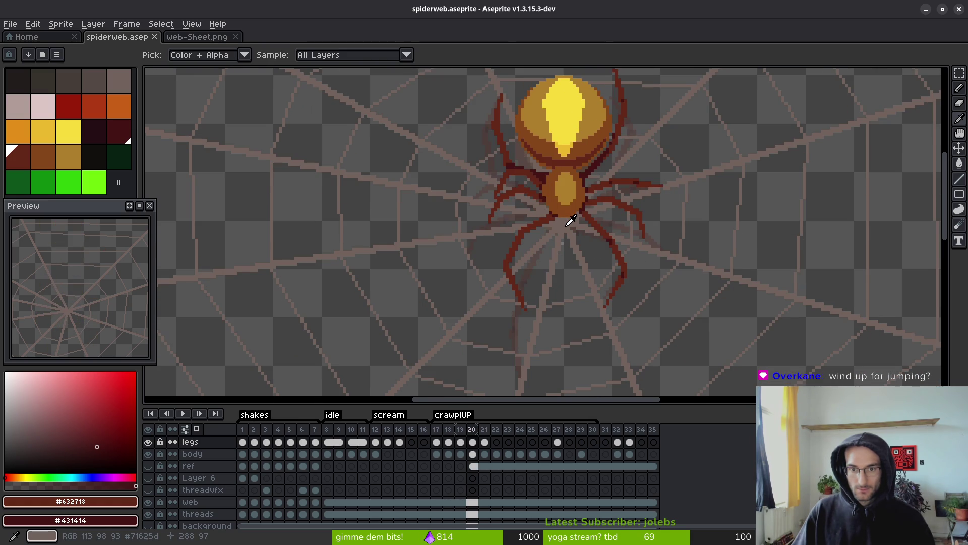
key(Right)
key(Left)
key(Right)
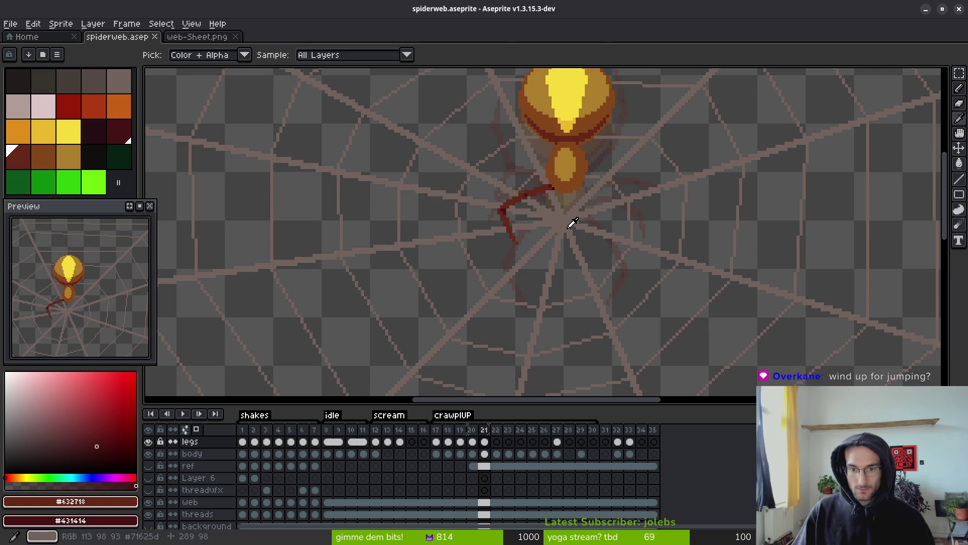
key(Left)
key(Right)
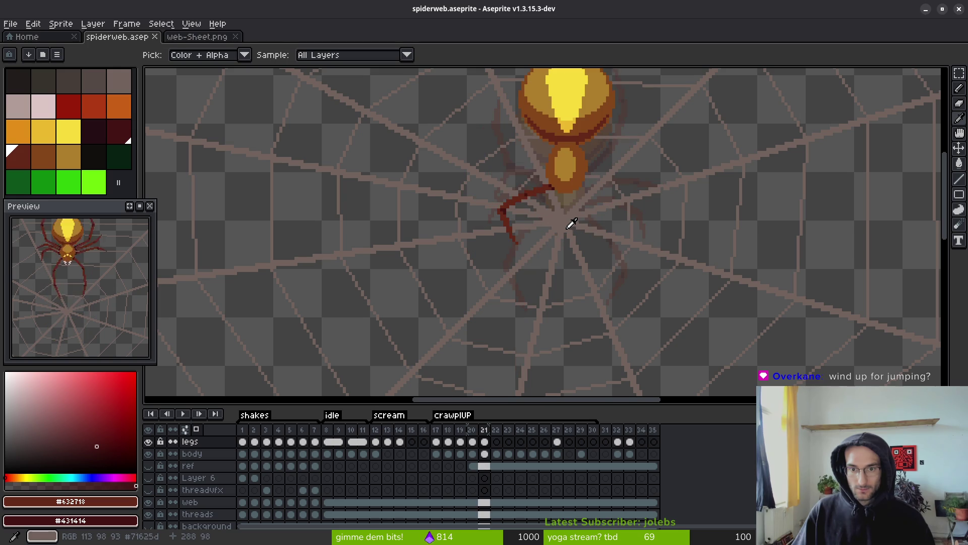
key(b)
scroll(571, 223, up, 2)
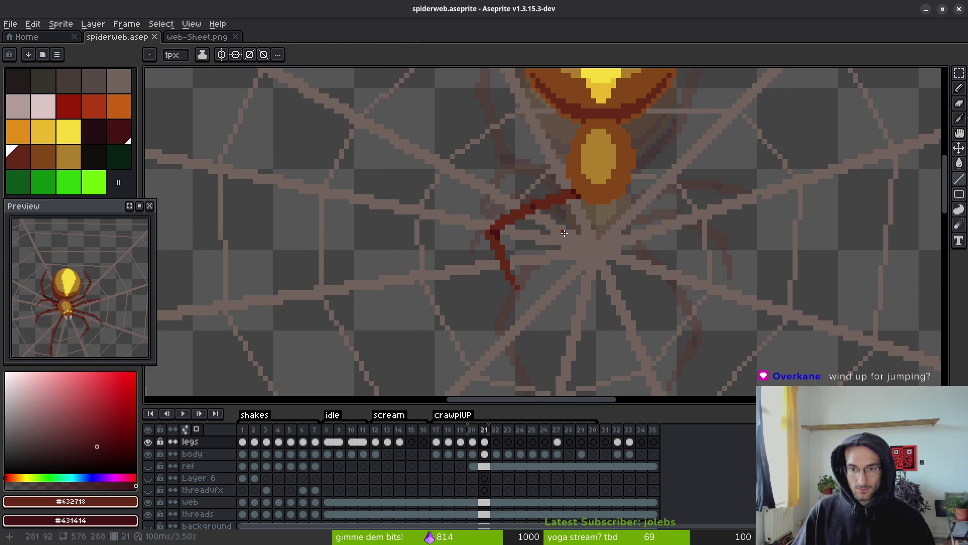
Scrub across frames 20 to 22 to preview the leg motion, settling on frame 21.
key(i)
key(Right)
key(Left)
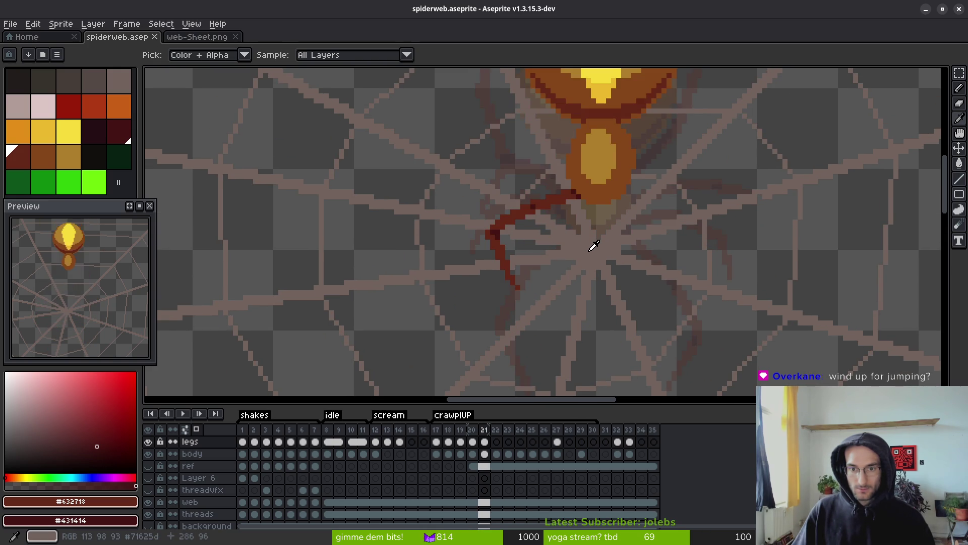
key(Left)
key(Right)
key(Left)
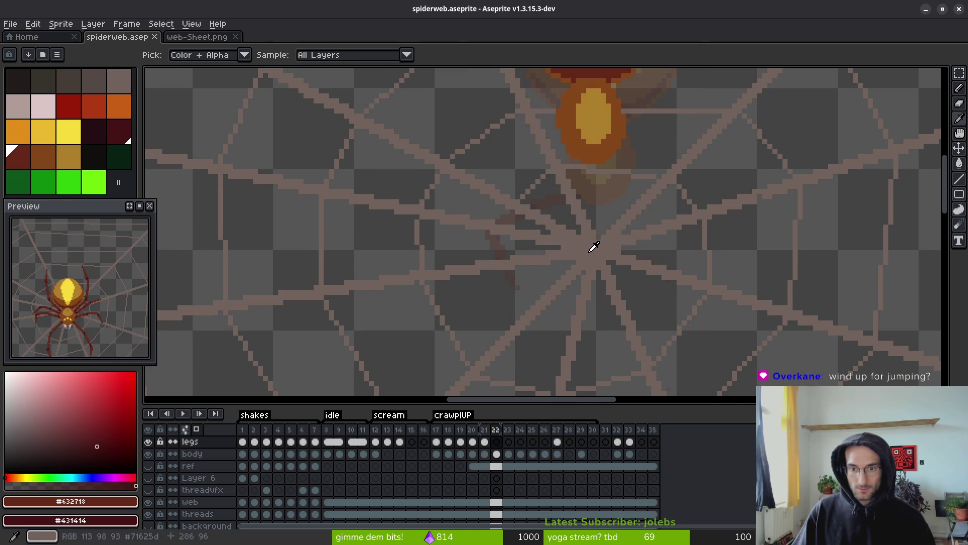
scroll(594, 246, up, 1)
scroll(608, 292, up, 1)
key(Right)
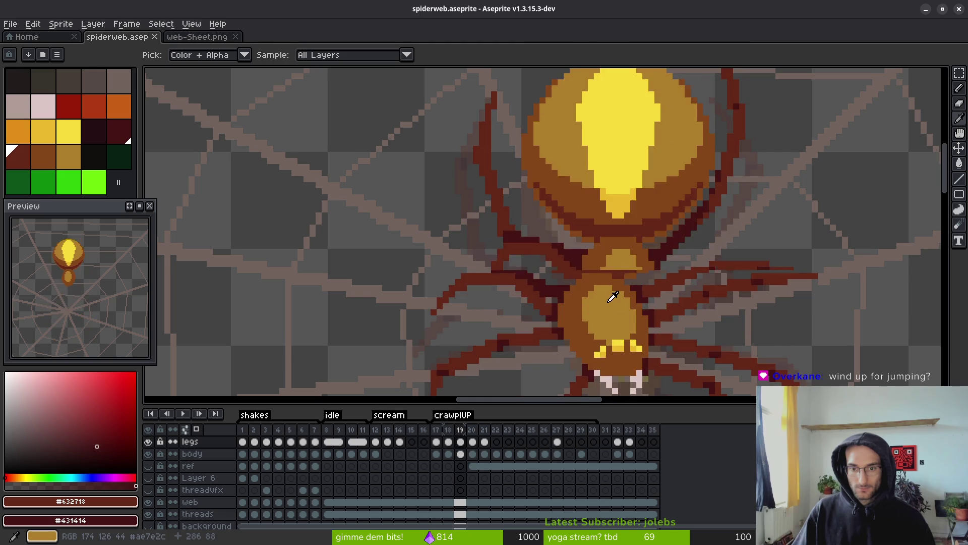
key(Right)
key(Left)
key(Left)
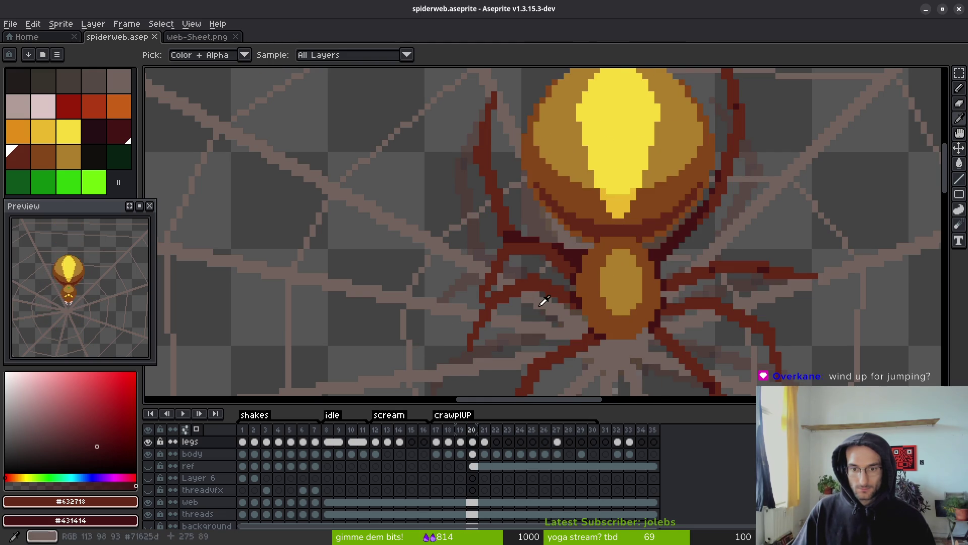
key(Left)
key(Right)
key(Right)
key(Right)
key(Left)
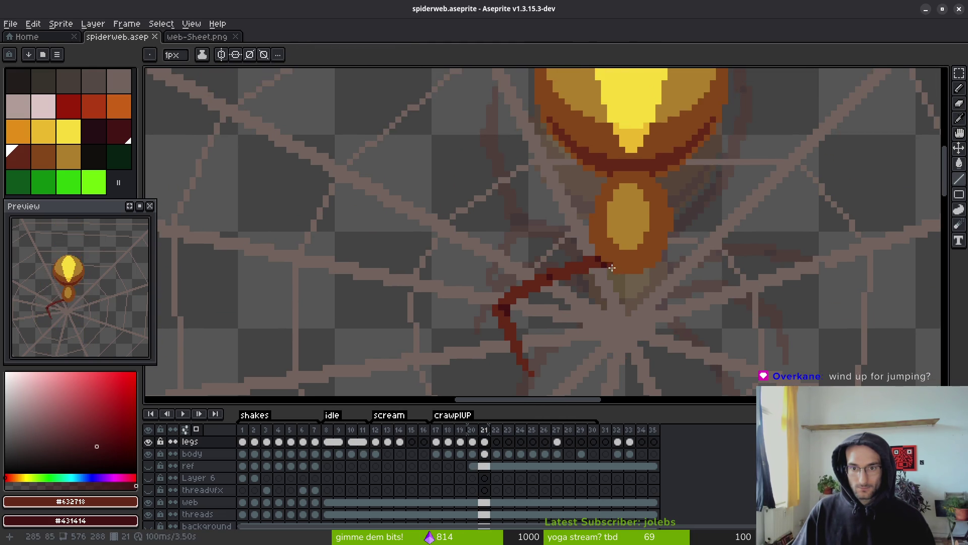
key(Right)
key(Left)
key(Left)
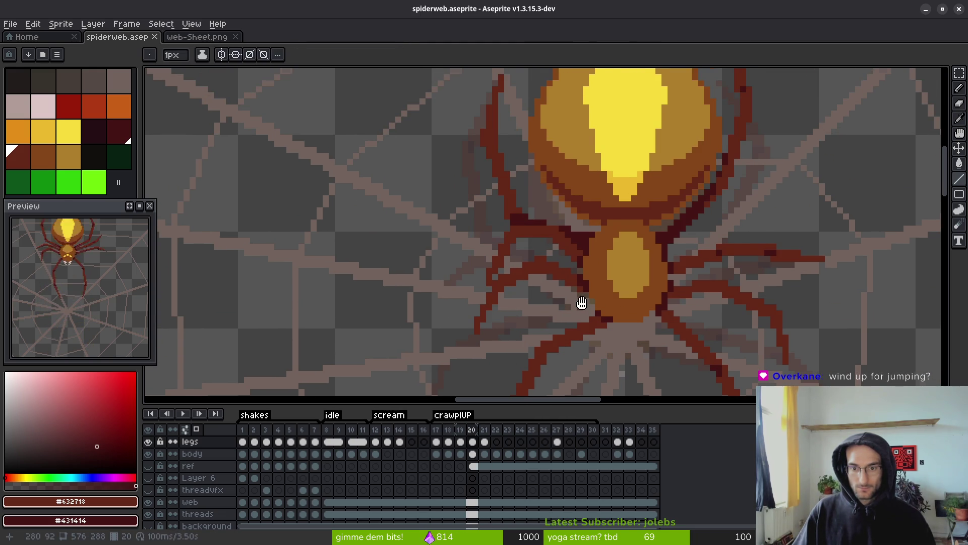
key(Right)
key(alt)
key(Right)
key(Left)
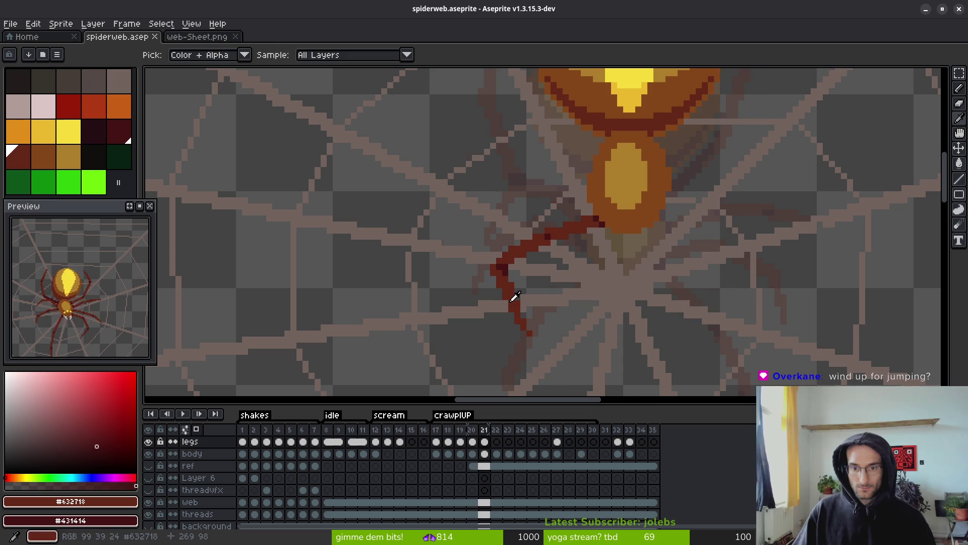
key(Right)
key(Left)
key(Left)
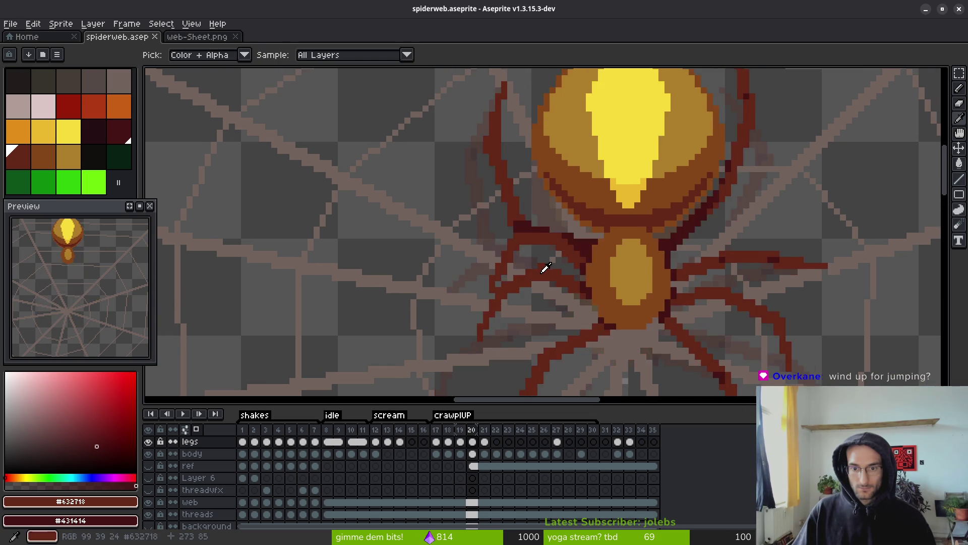
key(Right)
key(Right)
key(Right)
key(Left)
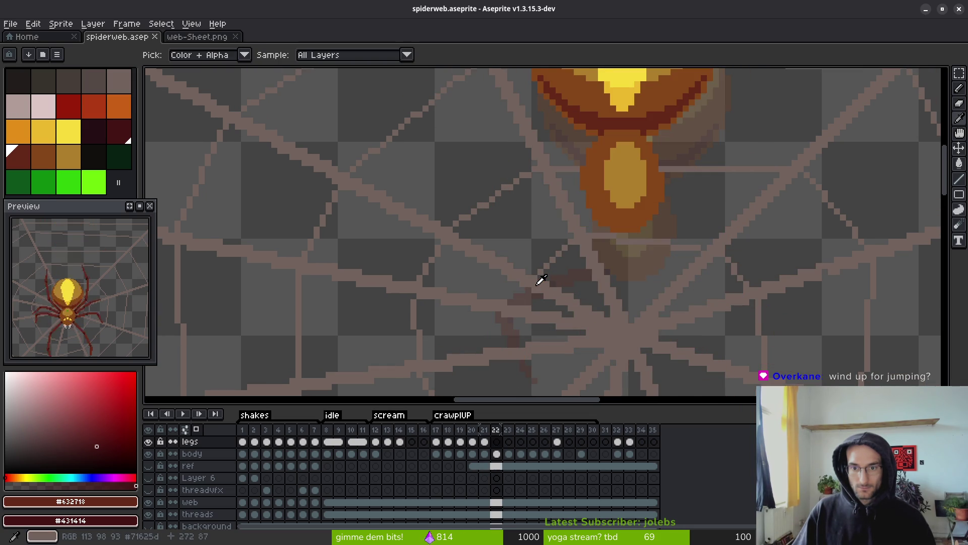
key(Left)
Draw a new arched dark-red leg on the spider's left side from straight pencil segments.
key(b)
scroll(592, 224, up, 1)
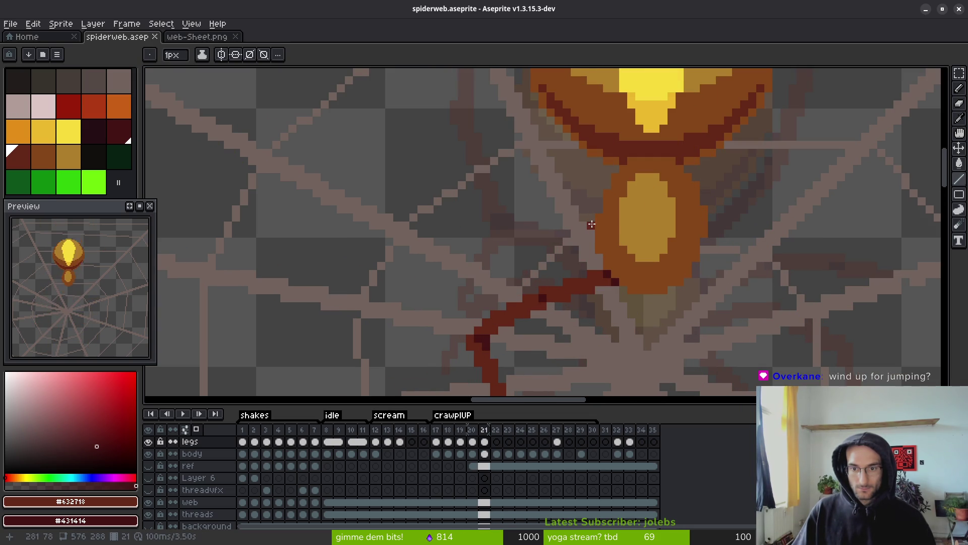
drag(591, 224, 591, 232)
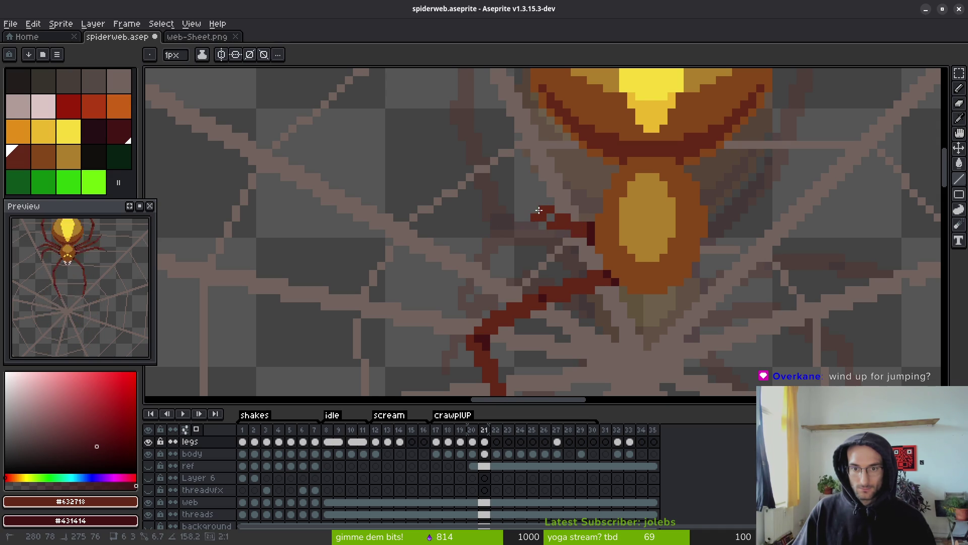
shift+click(539, 210)
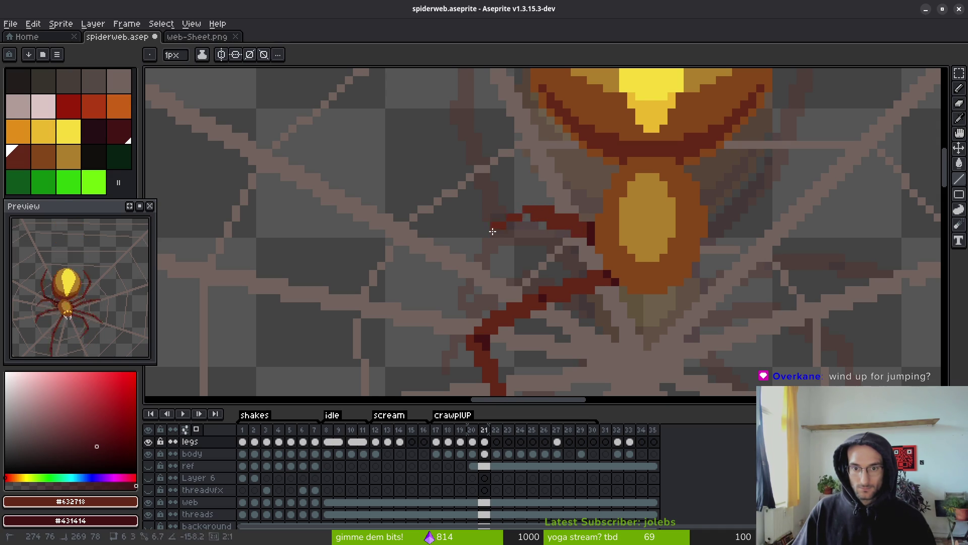
shift+click(497, 225)
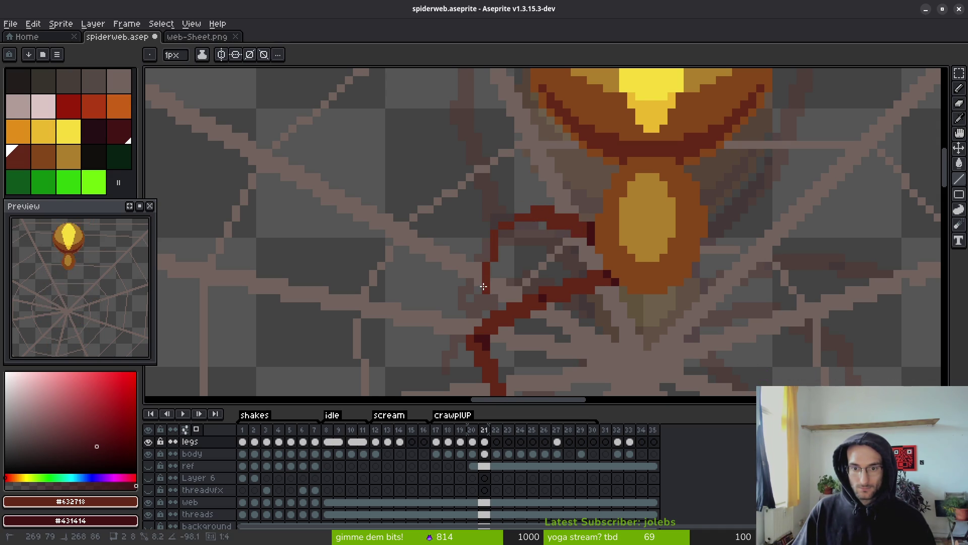
shift+click(485, 284)
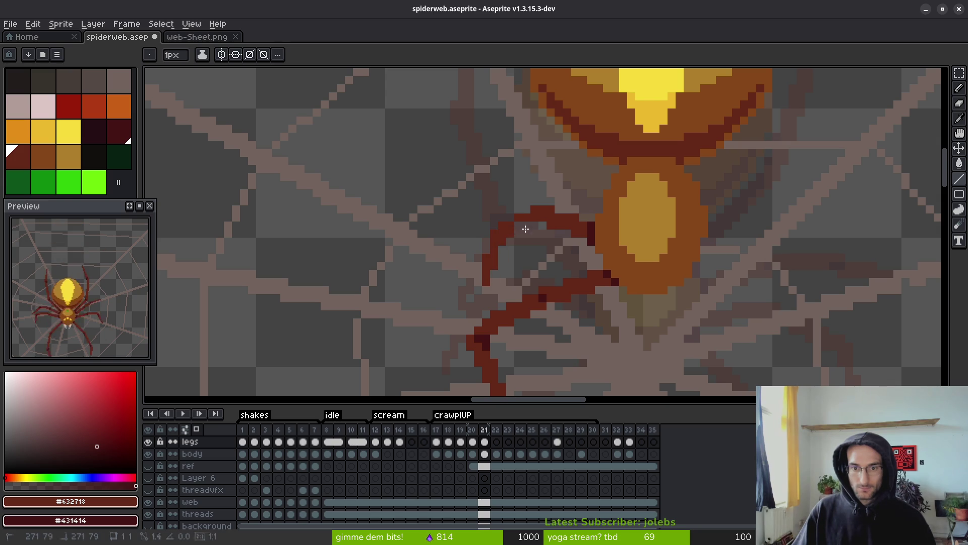
scroll(532, 255, down, 3)
scroll(491, 208, up, 4)
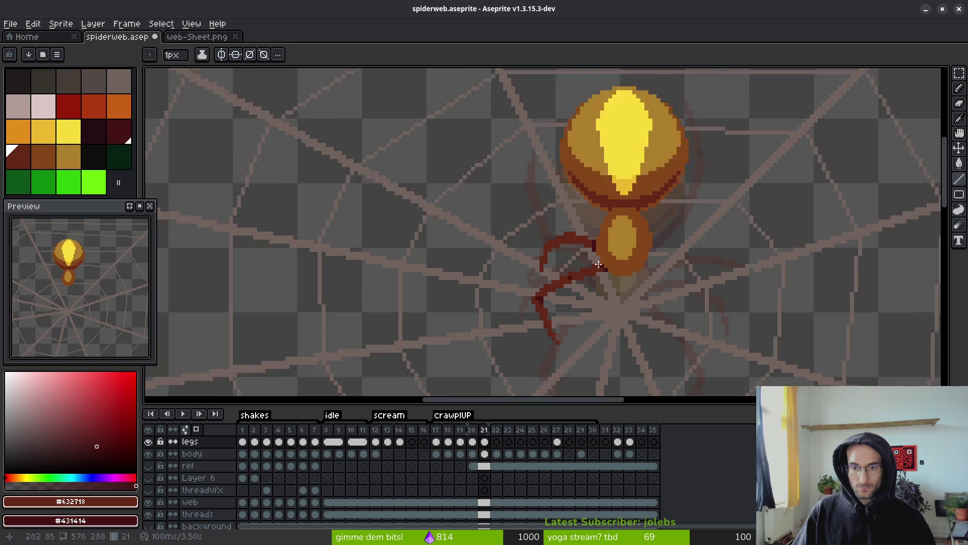
click(426, 233)
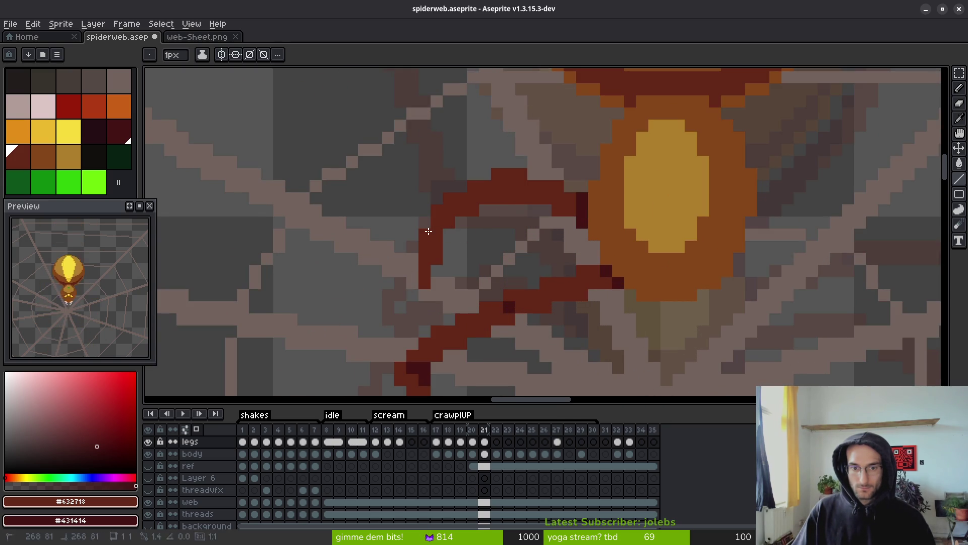
scroll(486, 230, down, 3)
scroll(512, 274, up, 3)
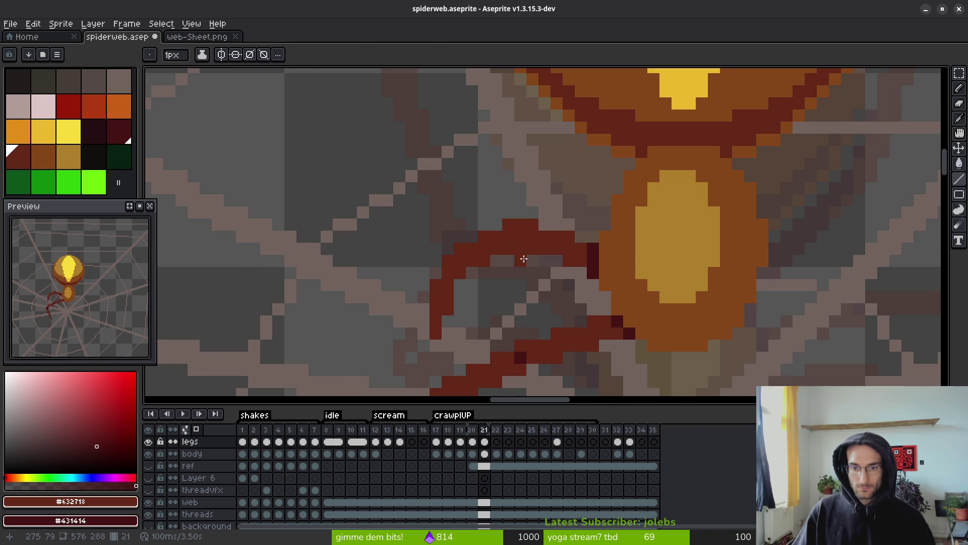
Erase stray pixels inside the leg's arch and touch up single leg pixels.
key(b)
key(ctrl+z)
key(ctrl+z)
key(ctrl+z)
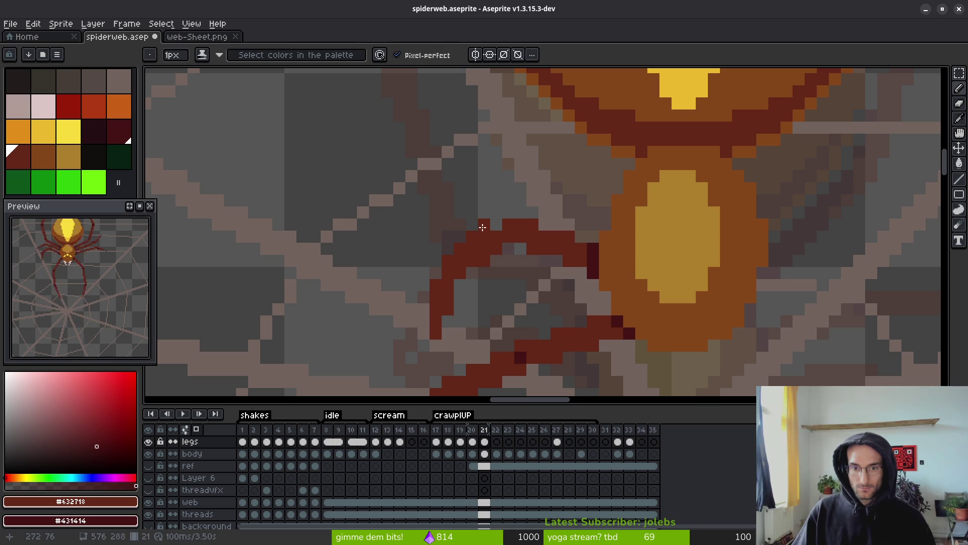
key(e)
drag(484, 261, 520, 272)
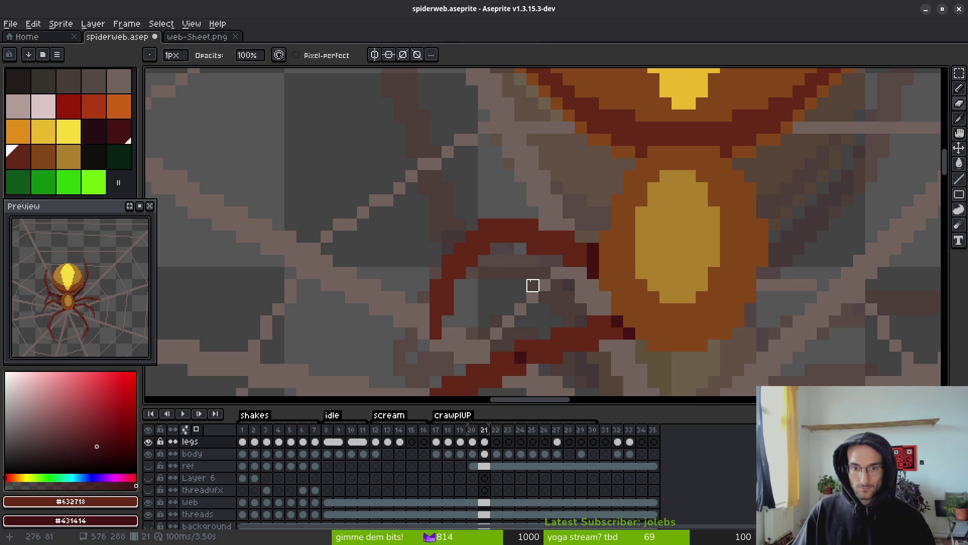
key(b)
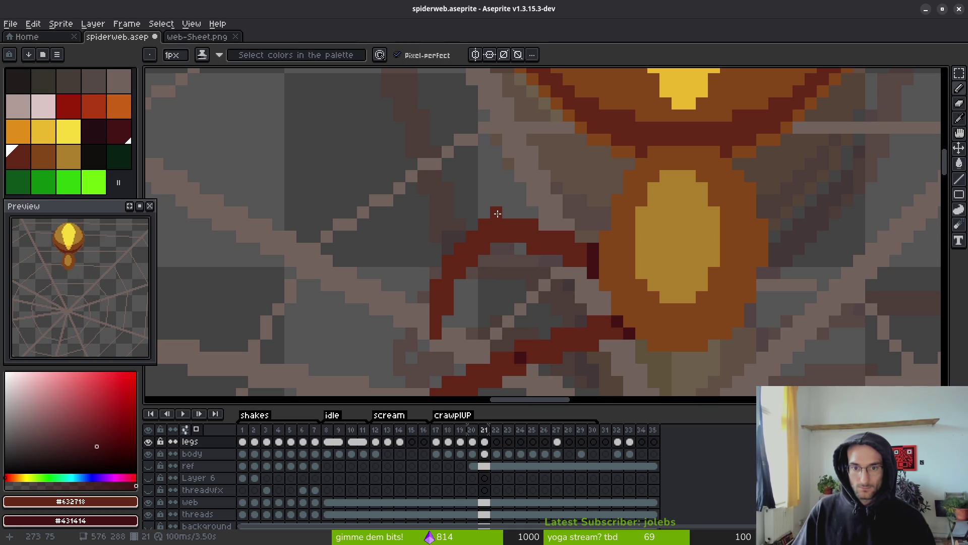
key(e)
click(531, 234)
key(b)
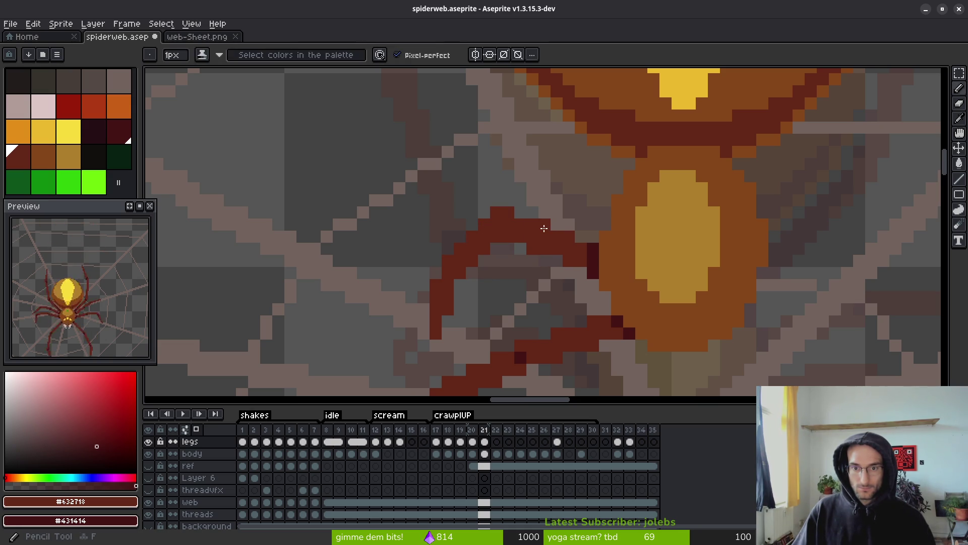
click(542, 228)
key(e)
click(532, 248)
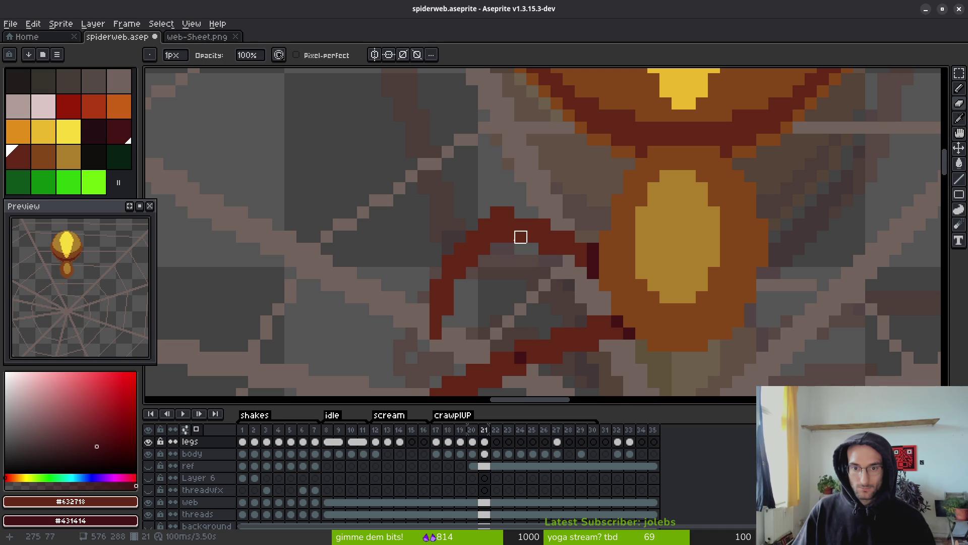
click(508, 237)
key(f)
scroll(521, 220, down, 6)
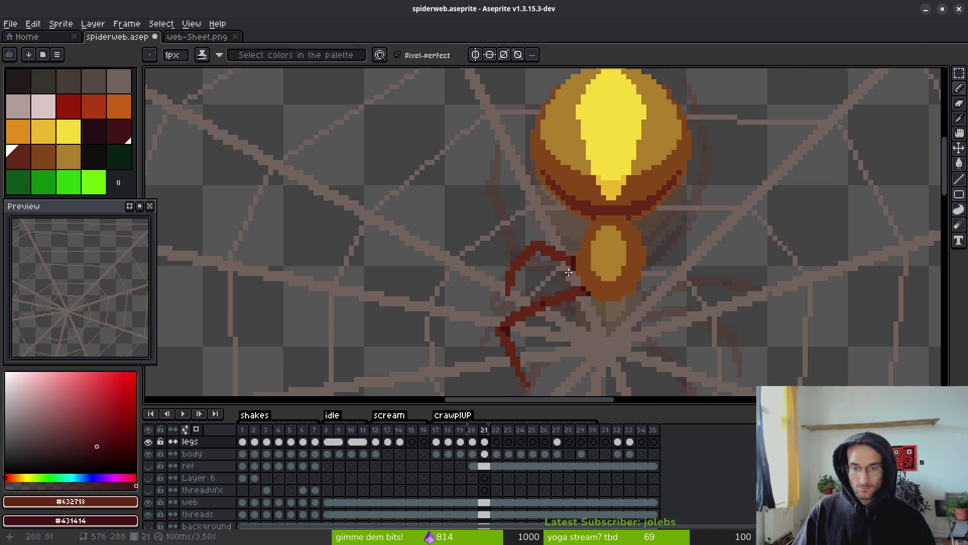
scroll(554, 266, up, 1)
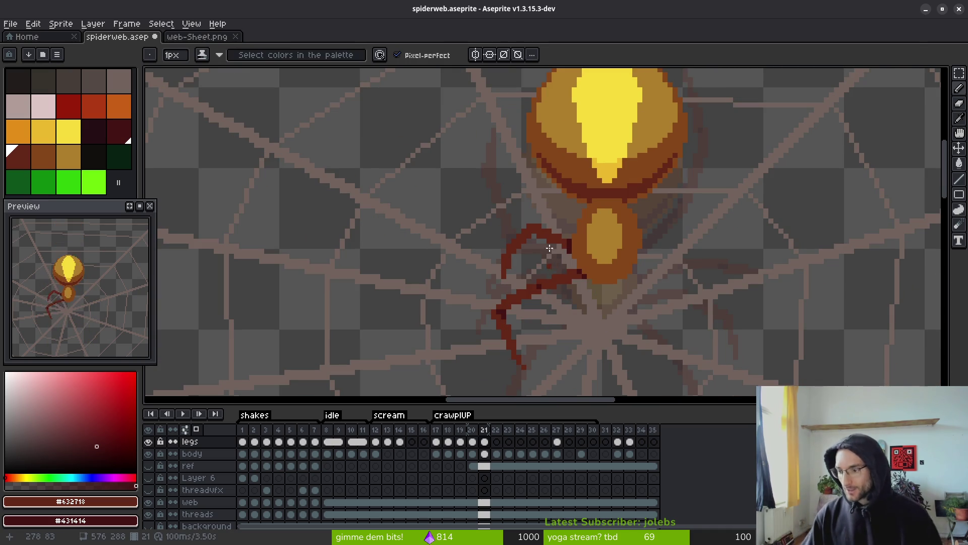
scroll(551, 266, down, 5)
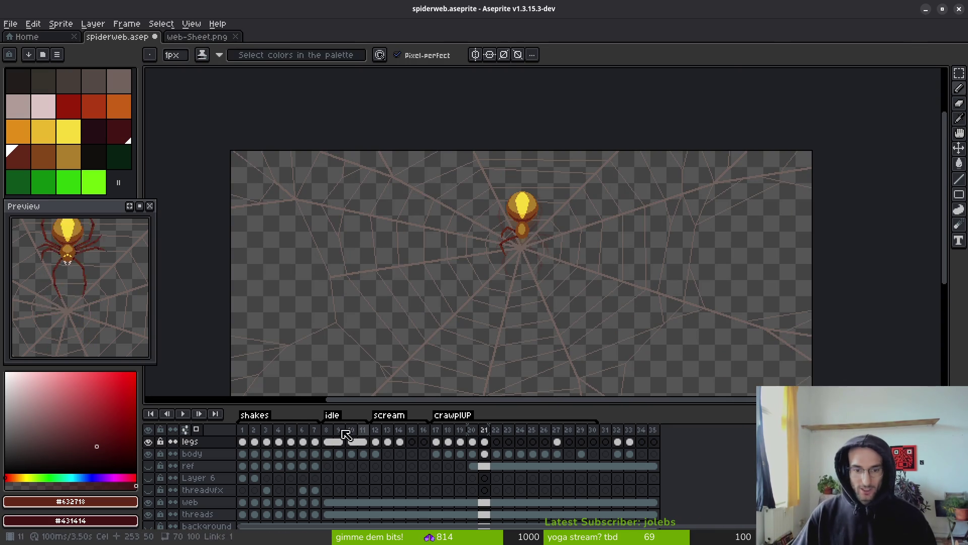
Go to frame 20 of crawlUP and compare the spider's leg poses with frame 21.
click(242, 439)
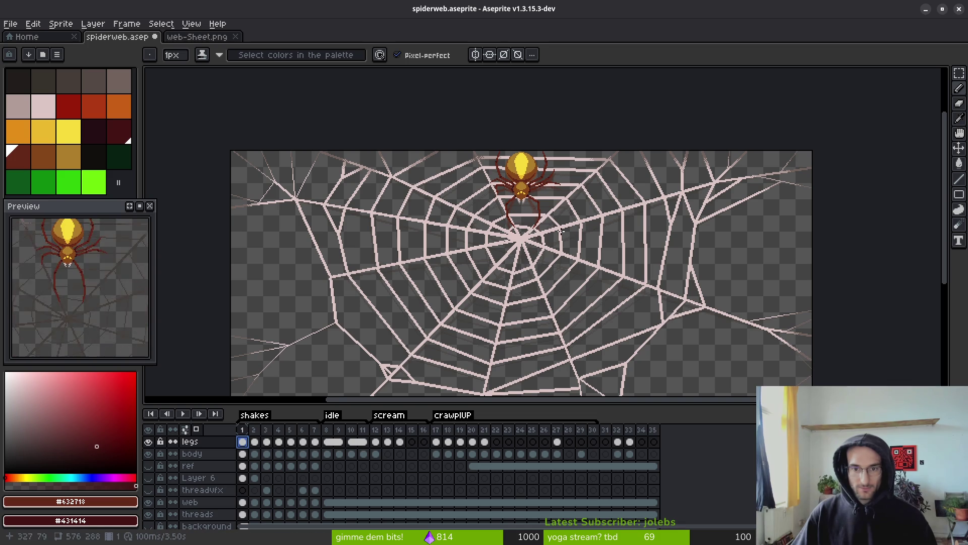
click(472, 453)
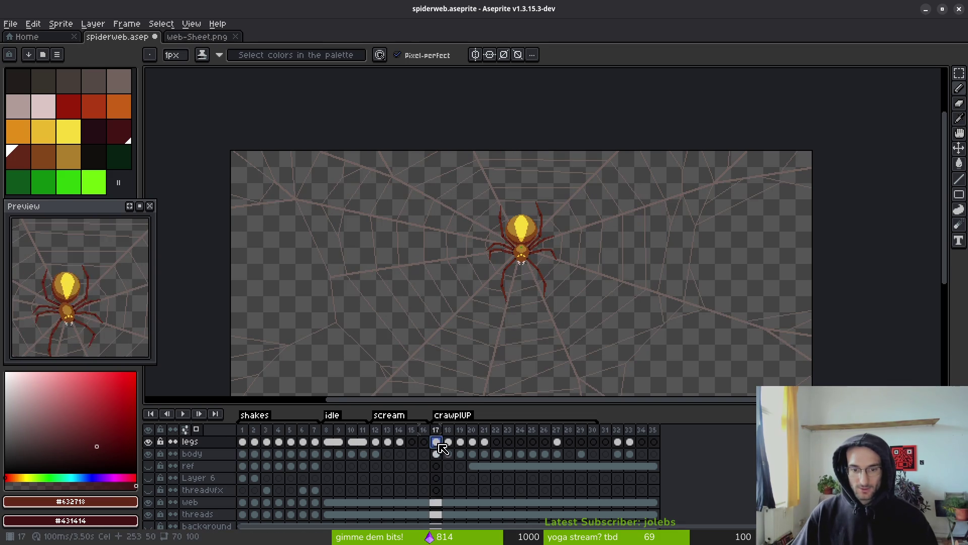
key(i)
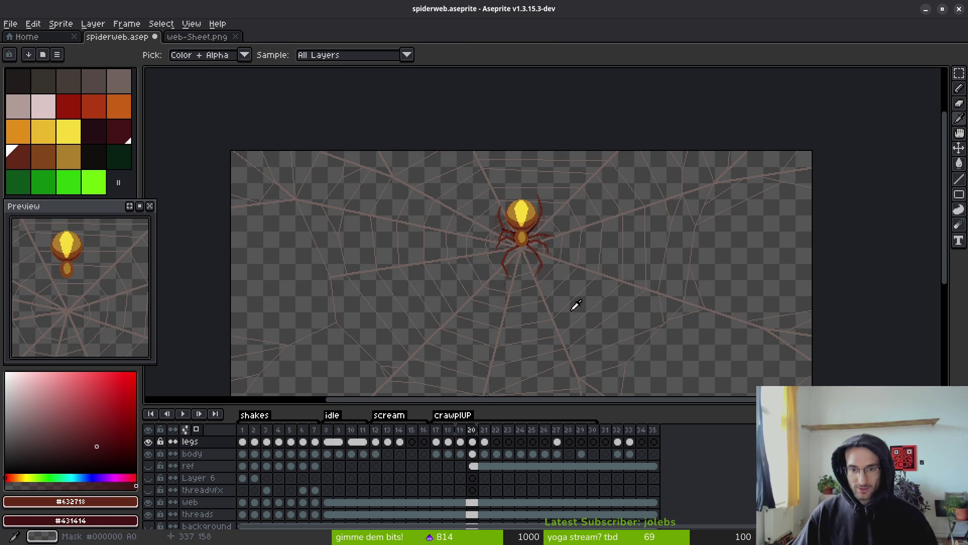
key(Right)
key(Left)
key(b)
scroll(540, 276, up, 4)
key(Right)
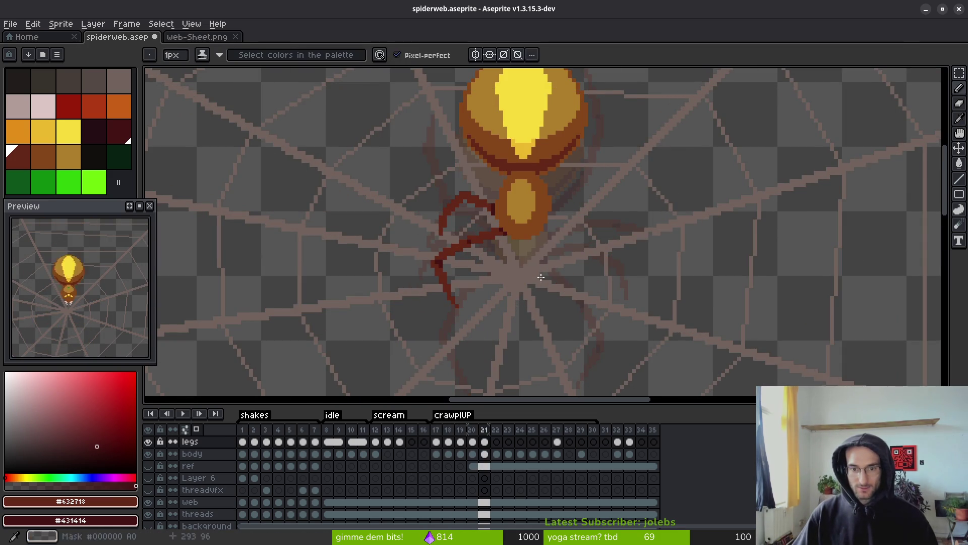
scroll(541, 277, up, 1)
key(i)
key(Left)
key(Right)
key(b)
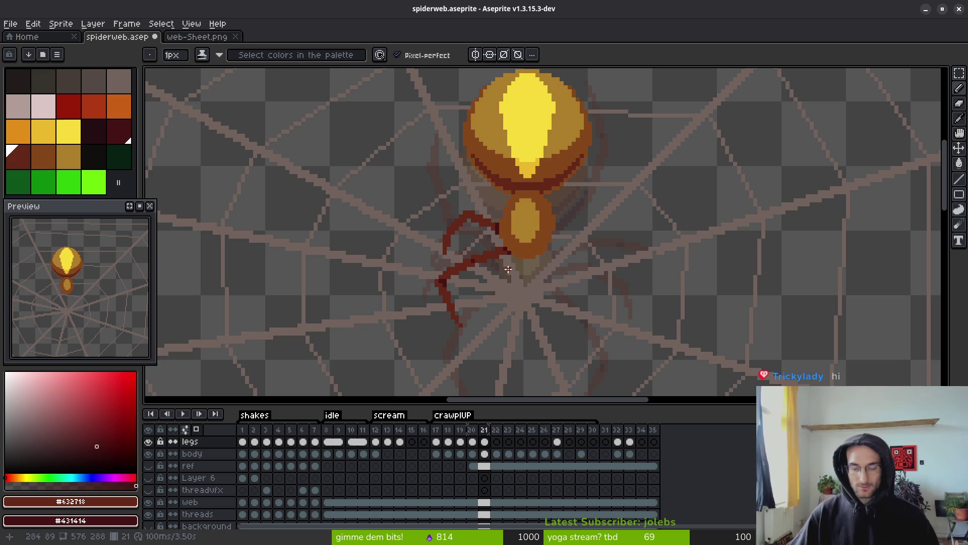
key(Left)
key(i)
key(Right)
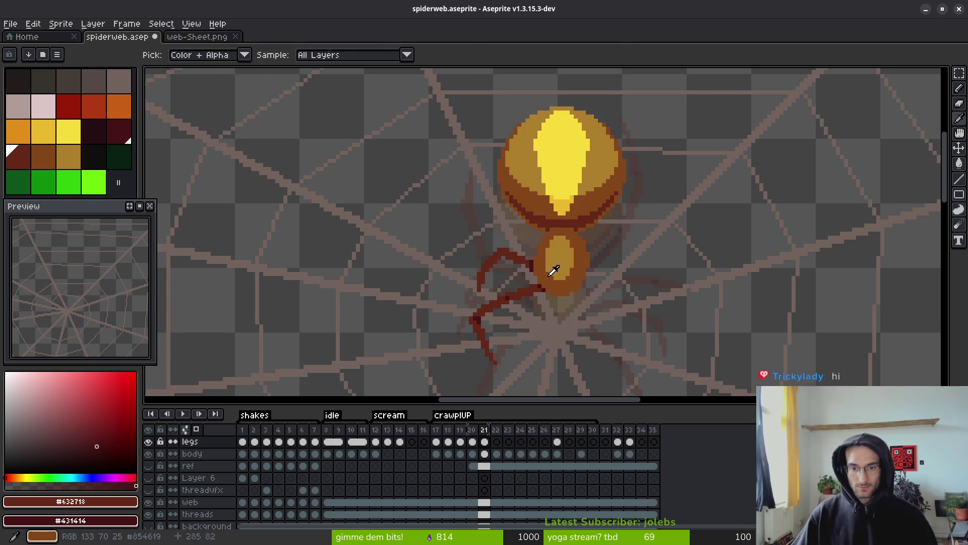
key(b)
scroll(549, 260, up, 3)
On frame 21, draw a thick dark red leg joint running up-left from the body edge.
click(544, 266)
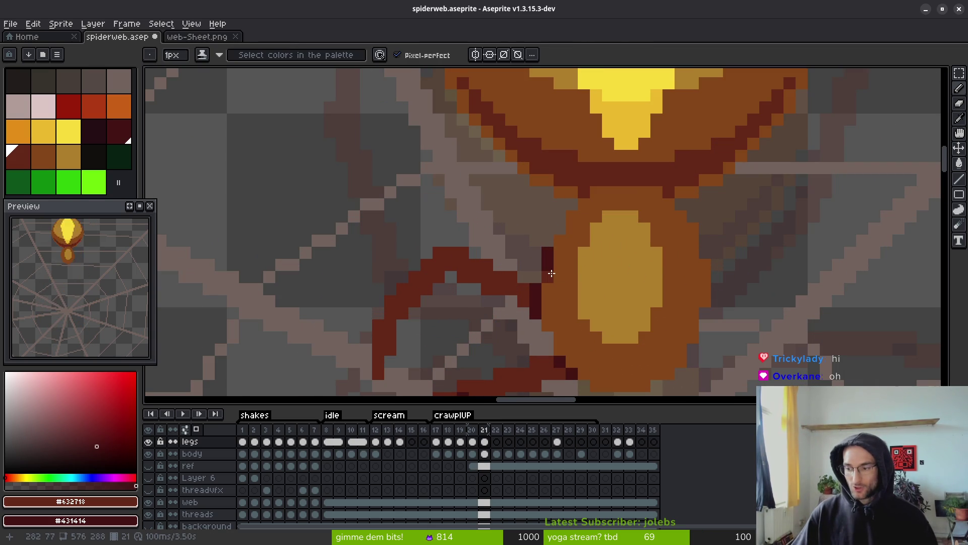
key(ctrl+z)
click(554, 245)
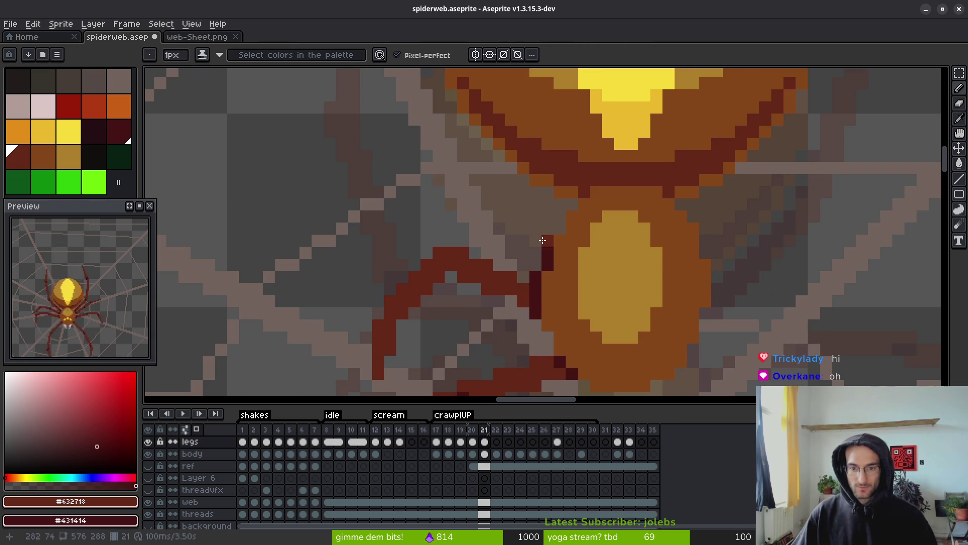
scroll(550, 252, left, 2)
mouse_move(555, 275)
mouse_down()
mouse_move(497, 204)
mouse_move(504, 199)
mouse_move(512, 207)
mouse_move(495, 215)
mouse_up()
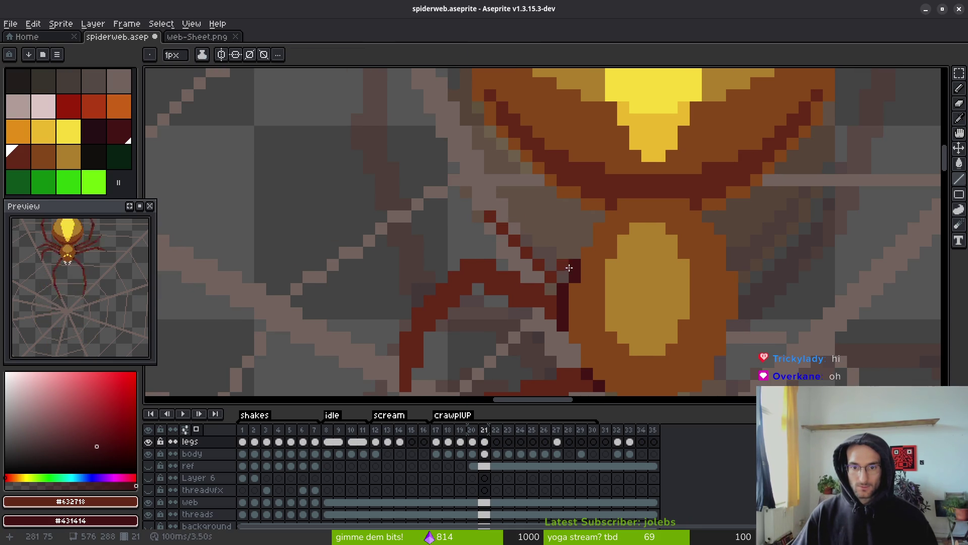
mouse_move(566, 264)
mouse_down()
mouse_move(505, 201)
mouse_move(502, 216)
mouse_move(548, 274)
mouse_move(542, 237)
mouse_move(507, 202)
mouse_up()
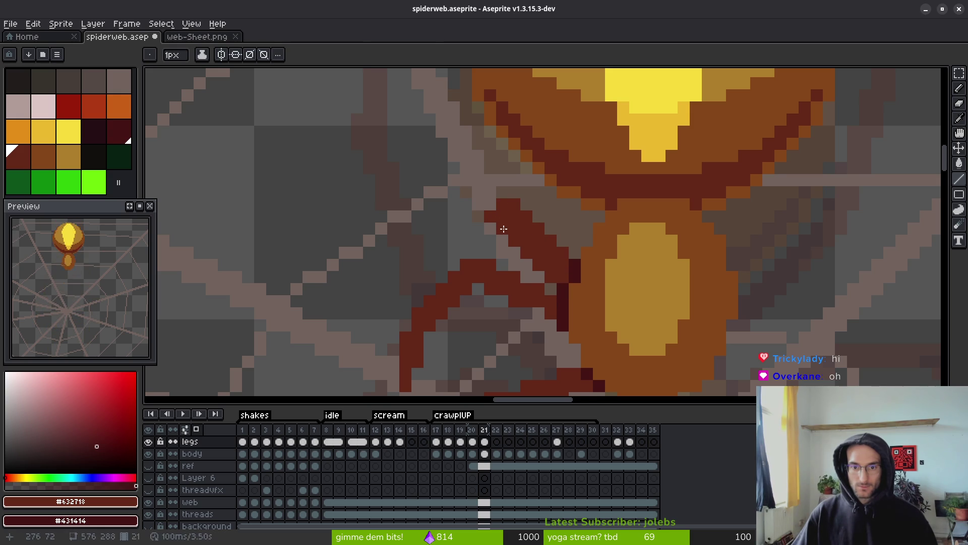
key(b)
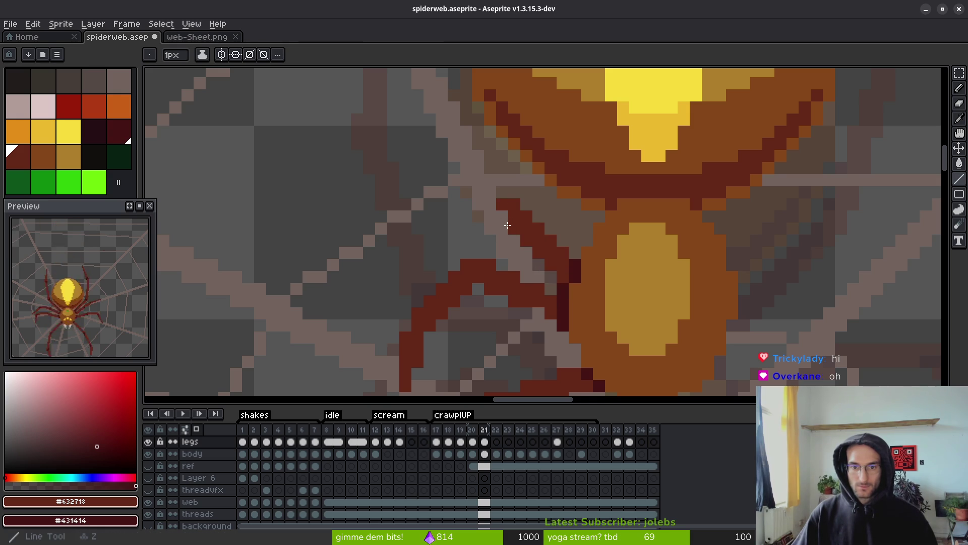
Darken one leg pixel and erase the old diagonal leg pixels on frame 21.
key(e)
key(b)
mouse_move(509, 242)
mouse_down()
mouse_move(562, 283)
mouse_move(625, 306)
mouse_move(635, 301)
mouse_up()
key(e)
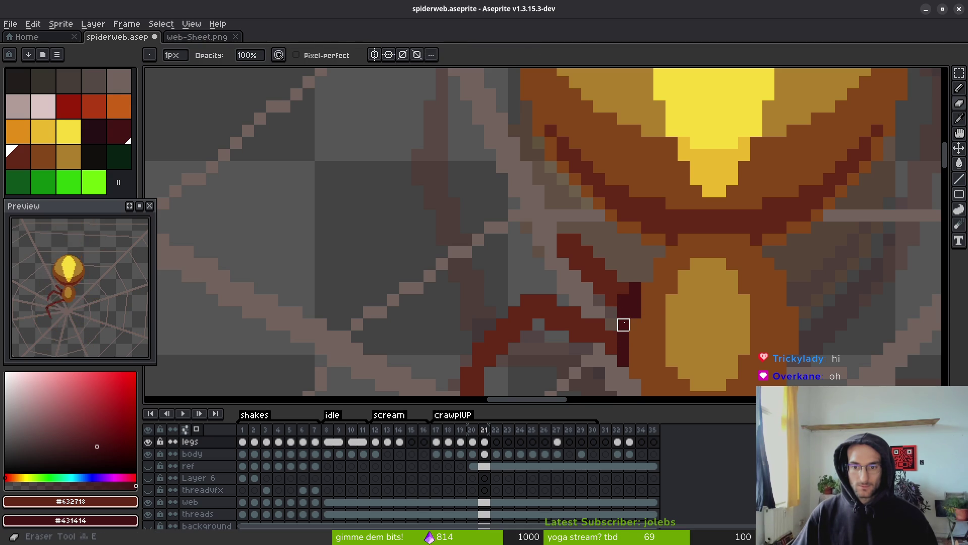
scroll(659, 334, down, 1)
scroll(659, 334, up, 1)
scroll(654, 335, down, 2)
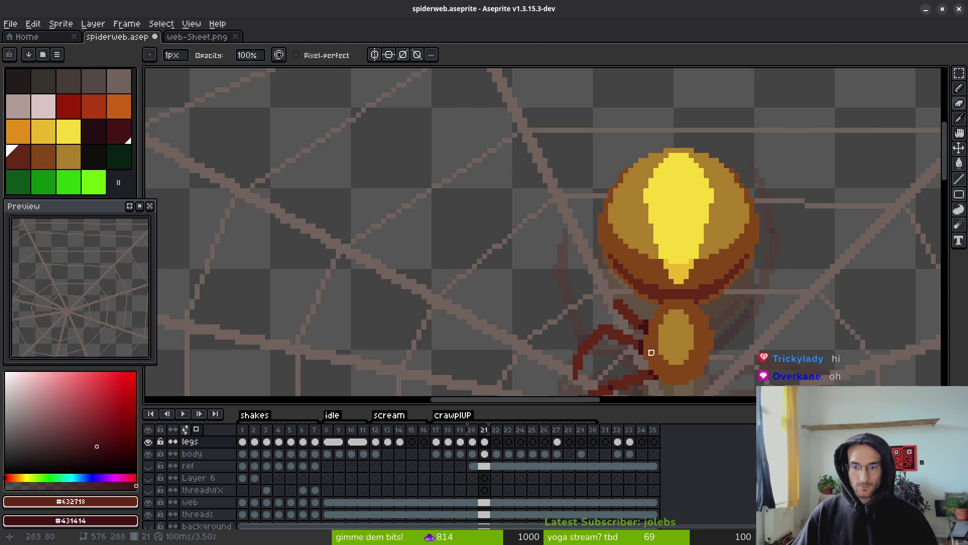
scroll(649, 346, up, 3)
key(b)
click(620, 252)
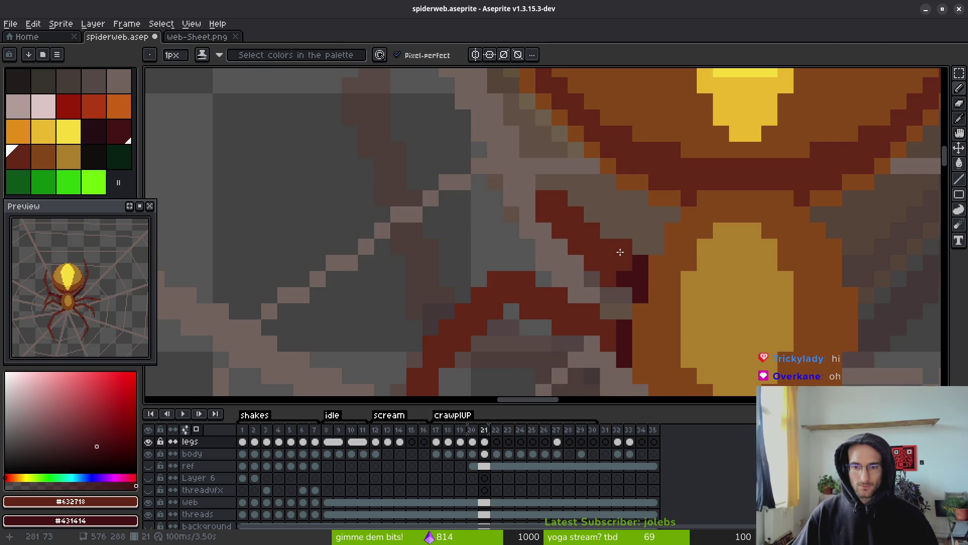
key(e)
drag(575, 247, 609, 279)
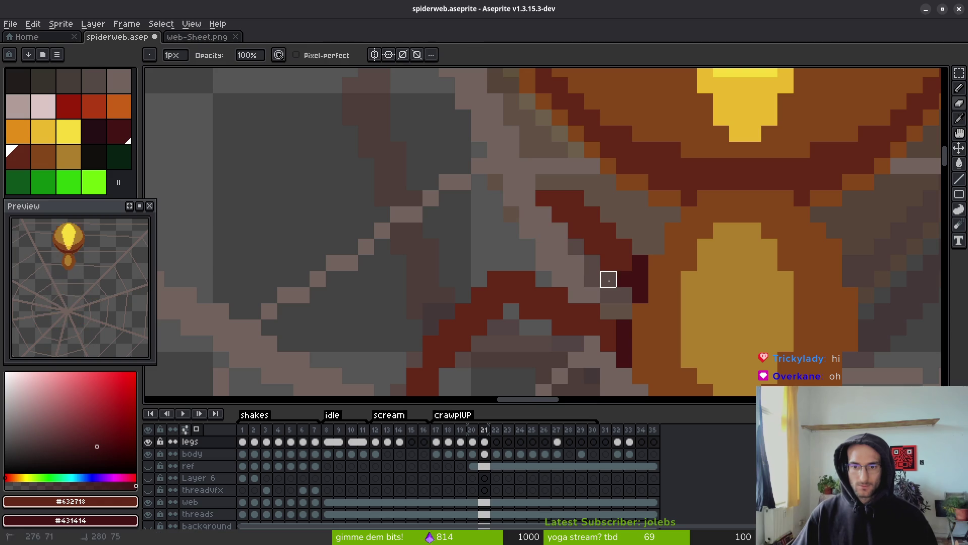
Play the animation from frame 20 to preview the legs, then return to frame 21.
key(i)
key(comma)
scroll(646, 313, down, 4)
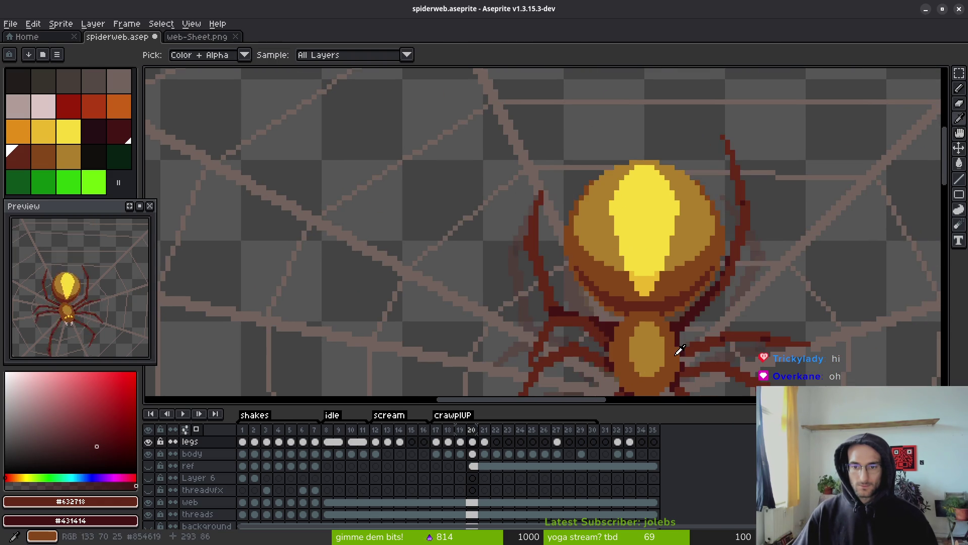
key(Return)
key(Return)
drag(659, 373, 654, 303)
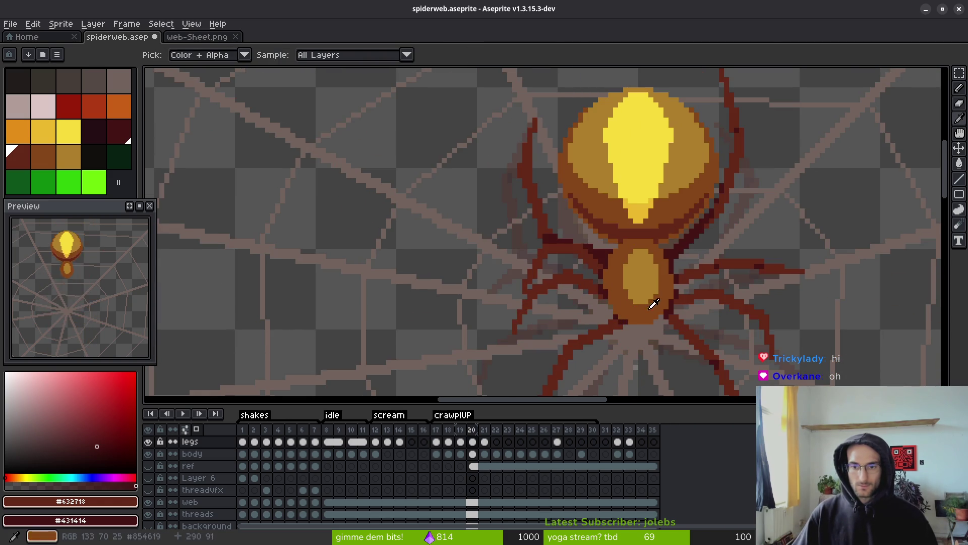
key(b)
key(period)
scroll(640, 325, up, 4)
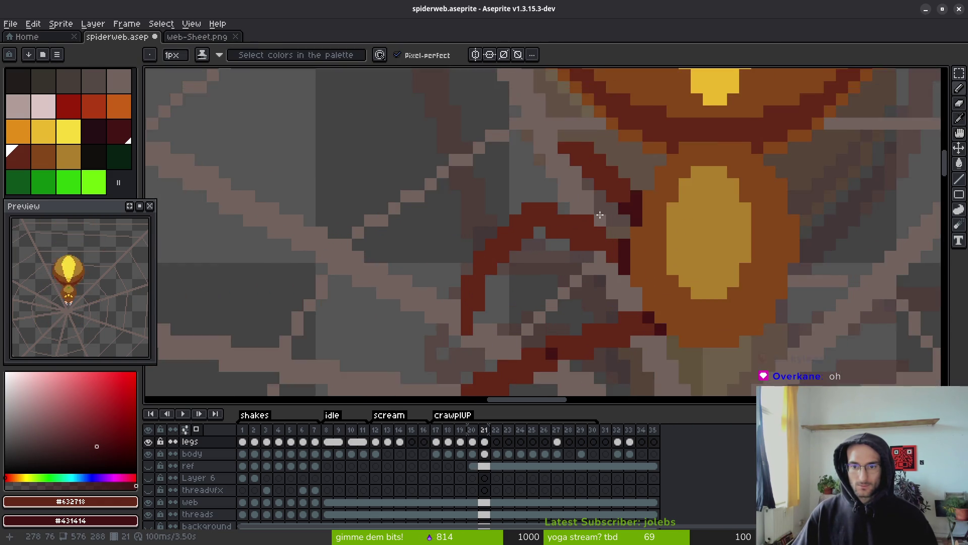
scroll(626, 281, down, 4)
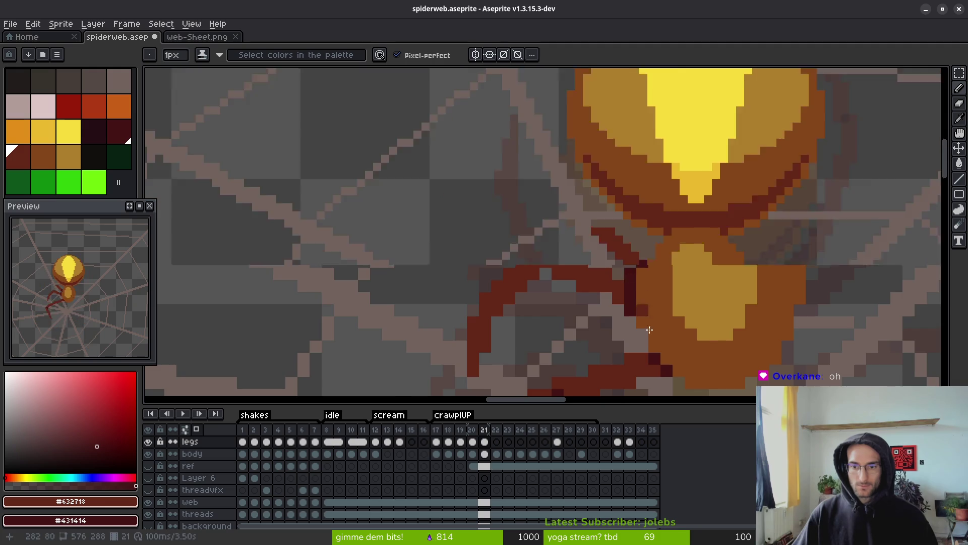
scroll(622, 288, up, 4)
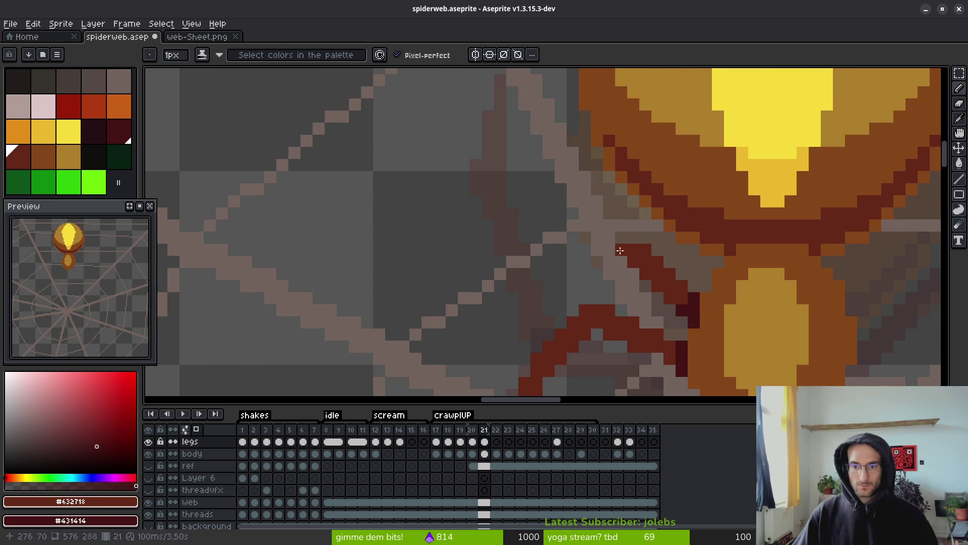
Draw two straight dark red leg segments running up-left from the body.
key(l)
mouse_move(621, 250)
mouse_down()
mouse_move(525, 189)
mouse_move(510, 197)
mouse_move(466, 295)
mouse_move(487, 287)
mouse_move(474, 296)
mouse_move(531, 209)
mouse_up()
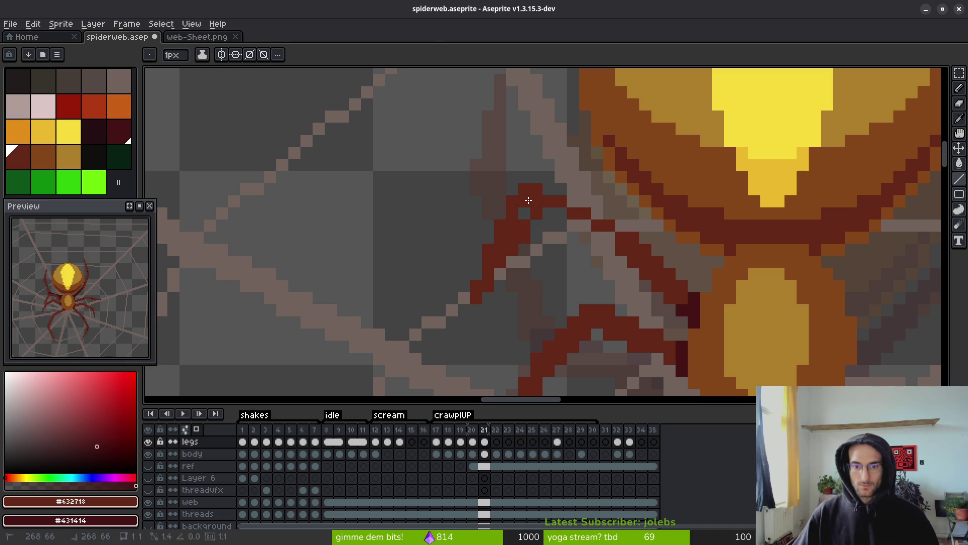
key(b)
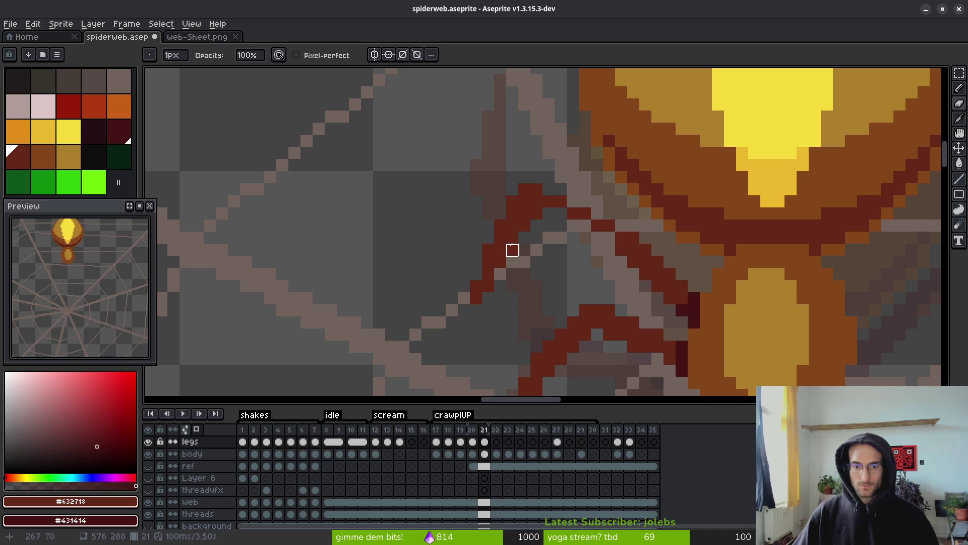
key(l)
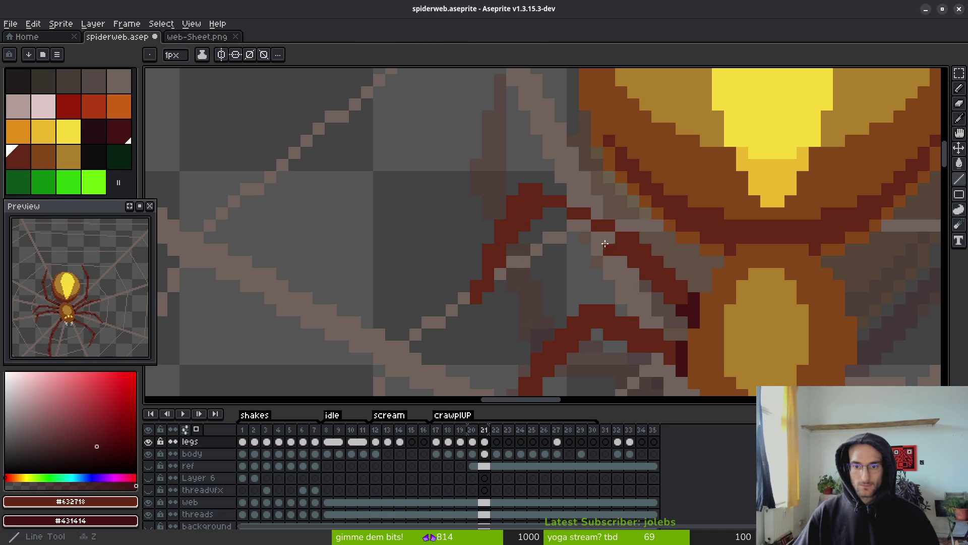
mouse_move(603, 237)
mouse_down()
mouse_move(564, 225)
mouse_move(597, 234)
mouse_move(562, 214)
mouse_move(607, 232)
mouse_up()
Flip between frames 20 and 21 to compare the spider's leg poses.
scroll(608, 231, down, 5)
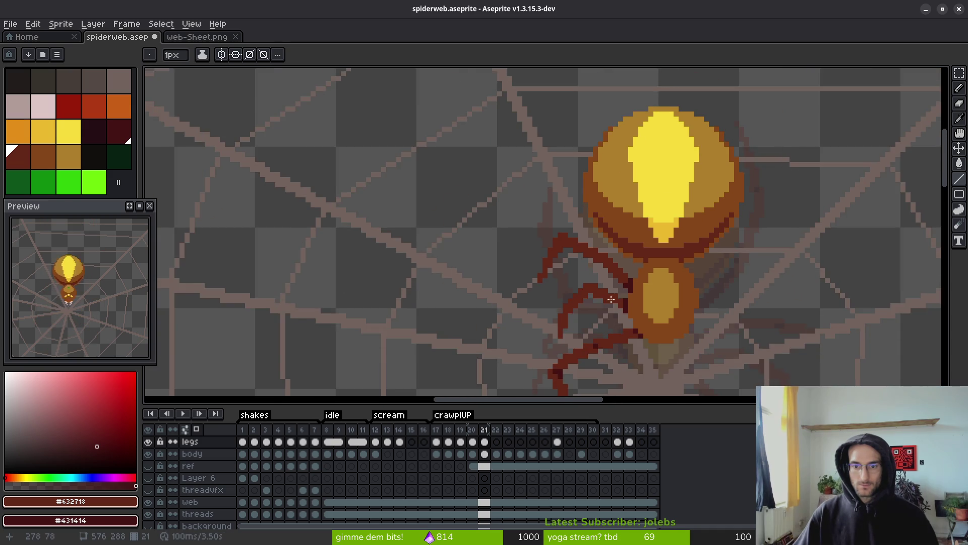
key(comma)
key(i)
key(period)
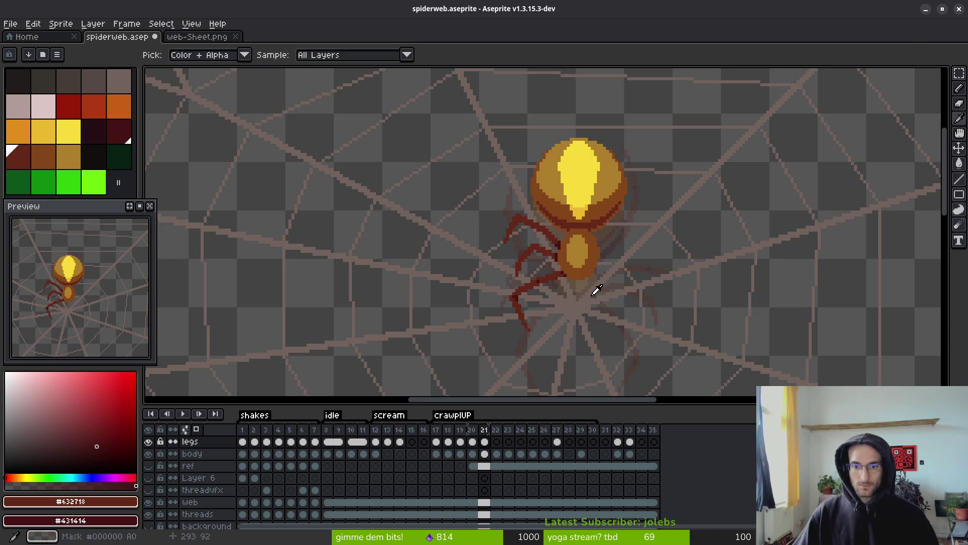
key(comma)
key(comma)
key(period)
key(period)
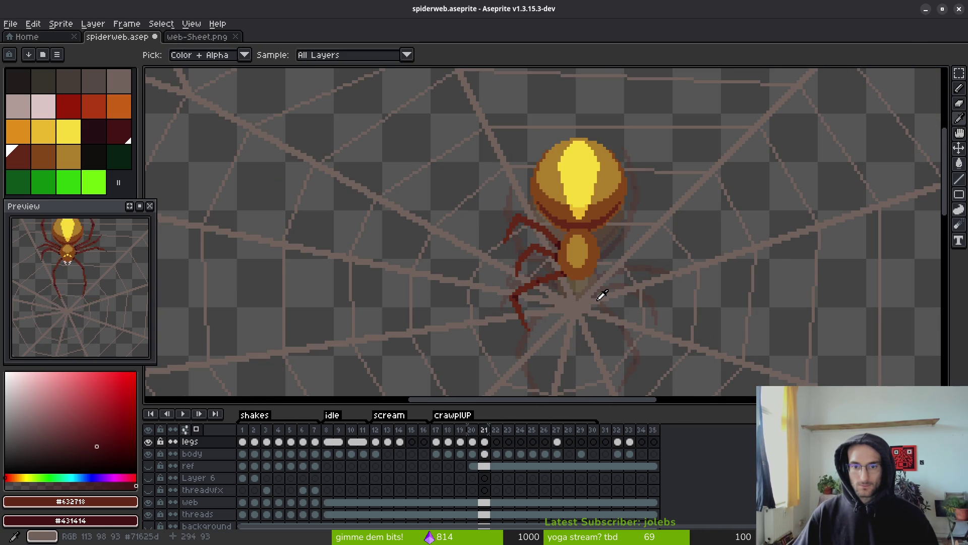
key(b)
scroll(580, 282, down, 4)
scroll(574, 276, up, 4)
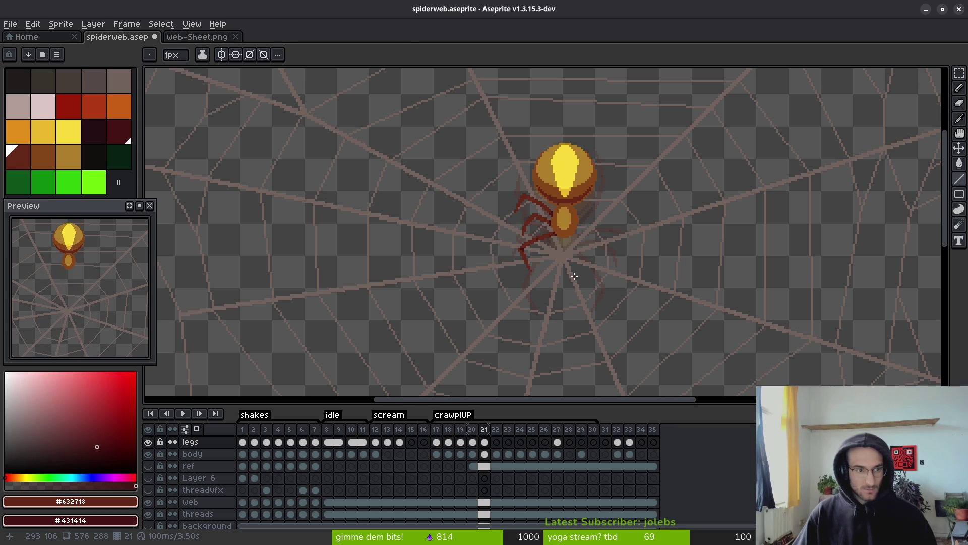
Compare frames 21 and 22, then step back toward frame 20.
key(i)
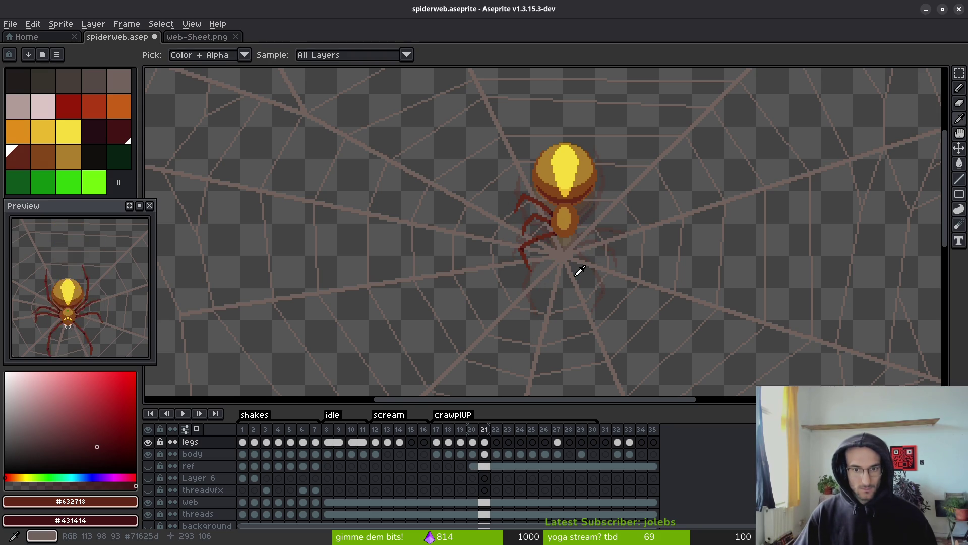
key(Right)
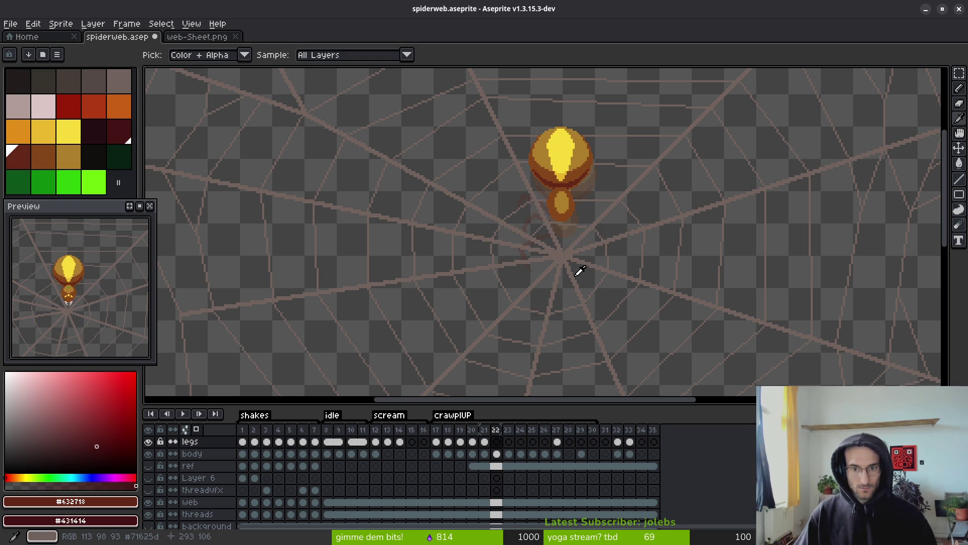
key(Left)
key(Right)
key(Left)
key(Left)
scroll(573, 268, down, 3)
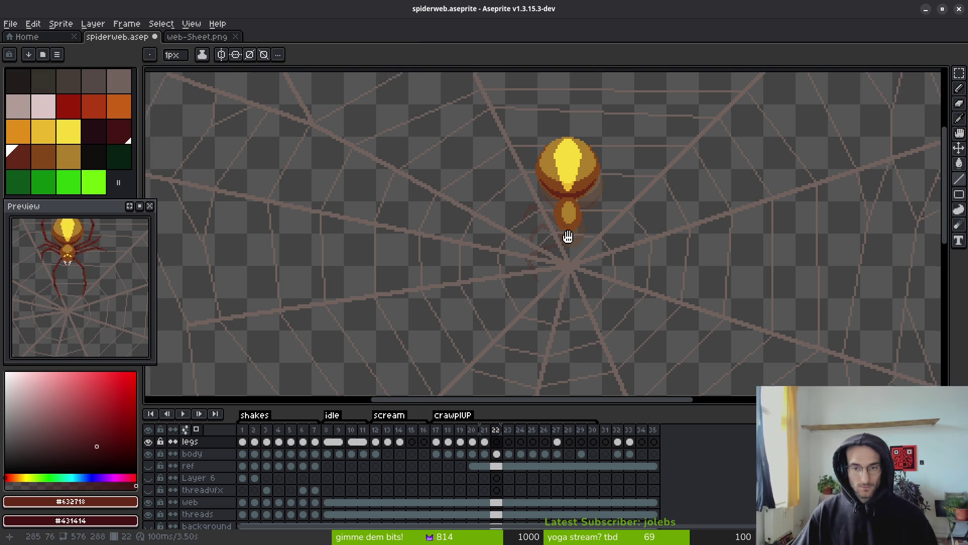
Compare frames 19 and 20, then erase the dark leg pixels beside the body on frame 20.
scroll(572, 254, up, 3)
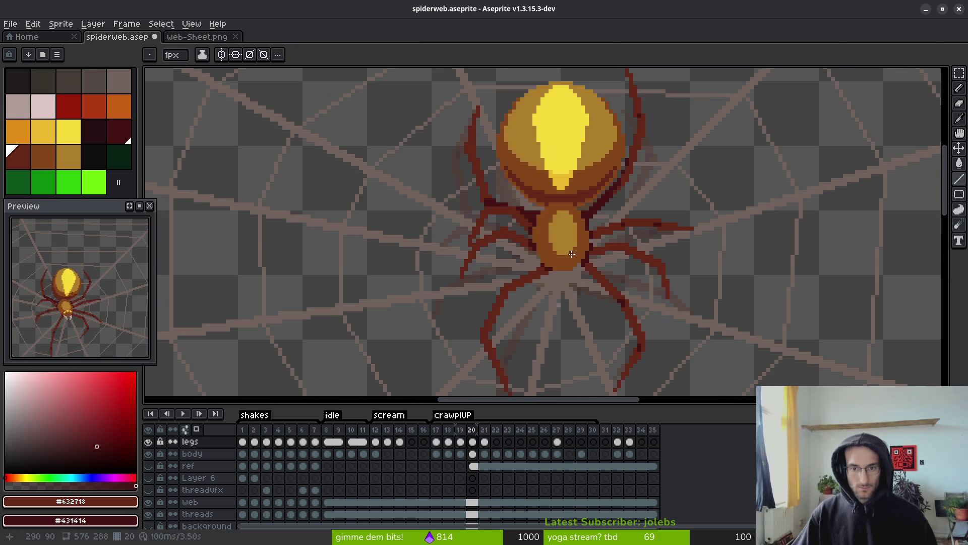
scroll(564, 252, down, 3)
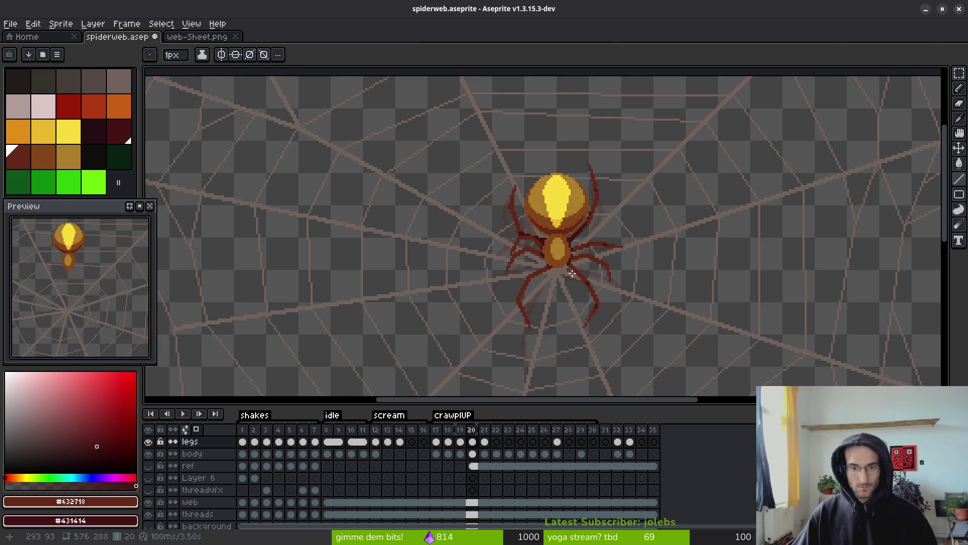
key(Left)
key(Right)
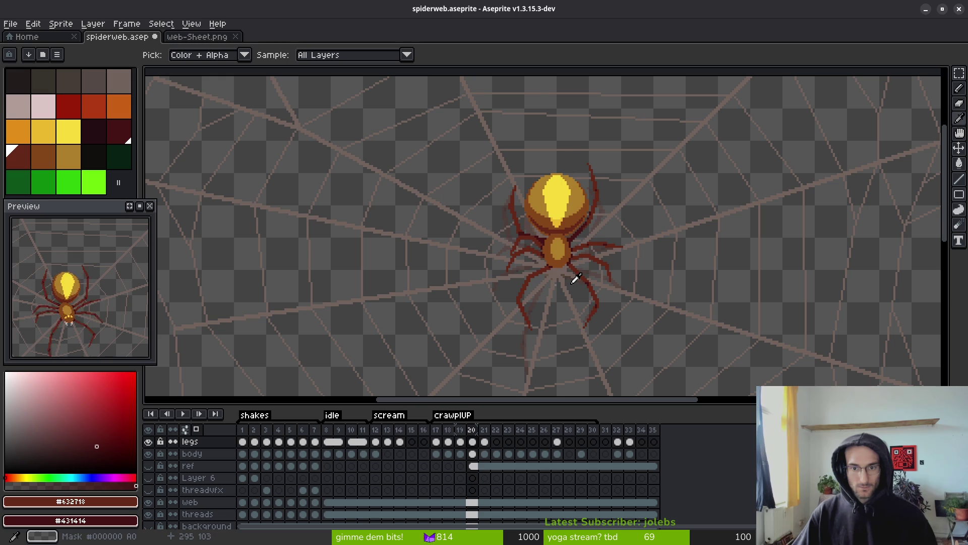
key(Left)
key(Right)
scroll(550, 261, up, 3)
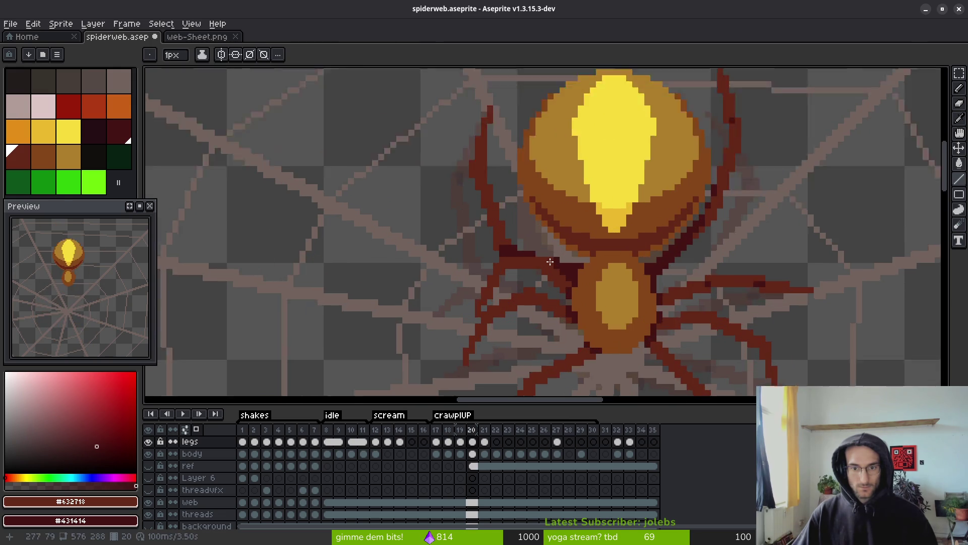
scroll(501, 248, up, 1)
scroll(584, 263, up, 2)
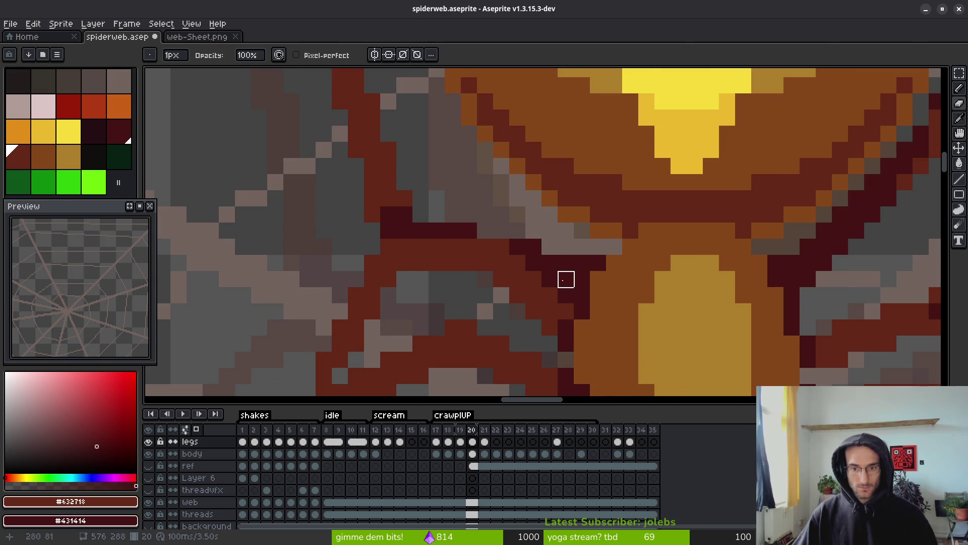
drag(566, 278, 517, 247)
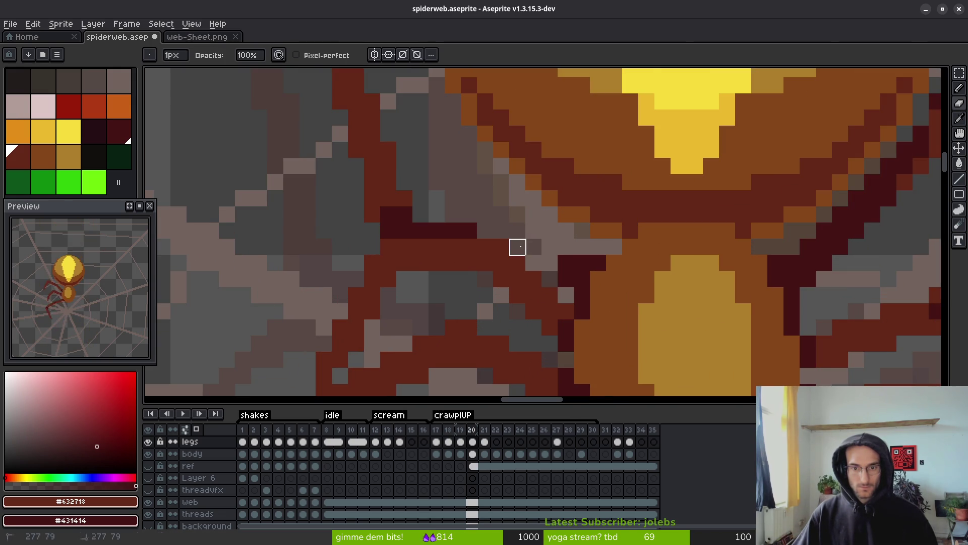
Draw dark-red strokes for the upper-left leg running up-left from the body.
scroll(499, 229, down, 2)
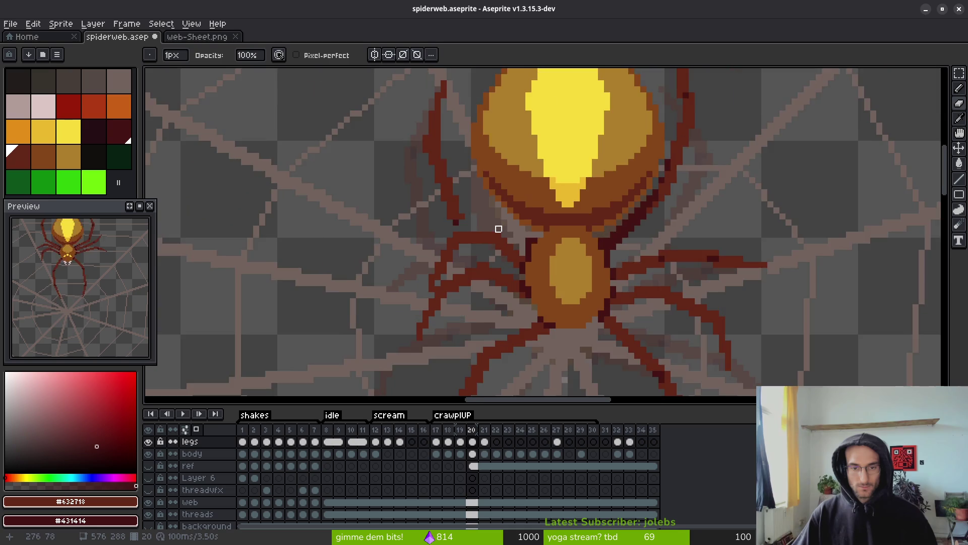
scroll(497, 234, up, 1)
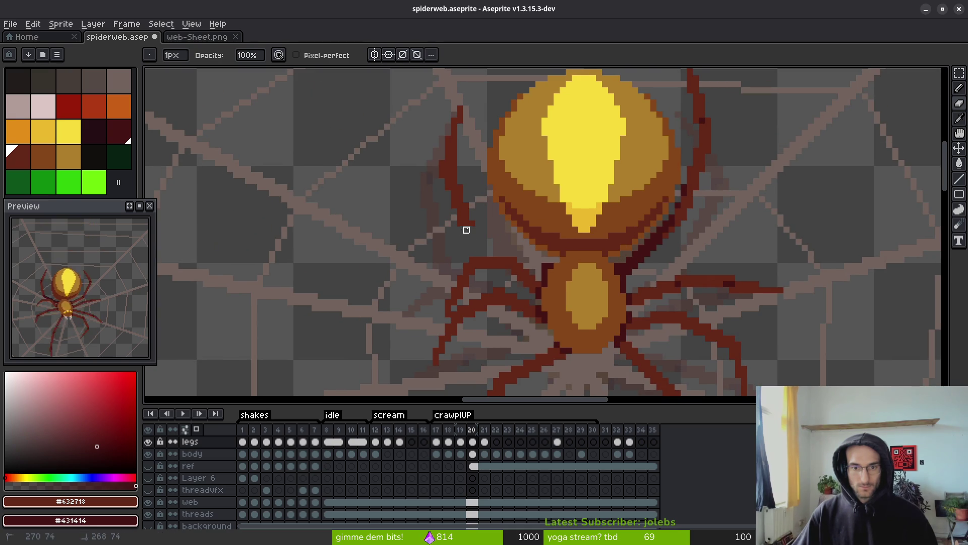
scroll(508, 247, up, 1)
scroll(536, 256, down, 2)
key(comma)
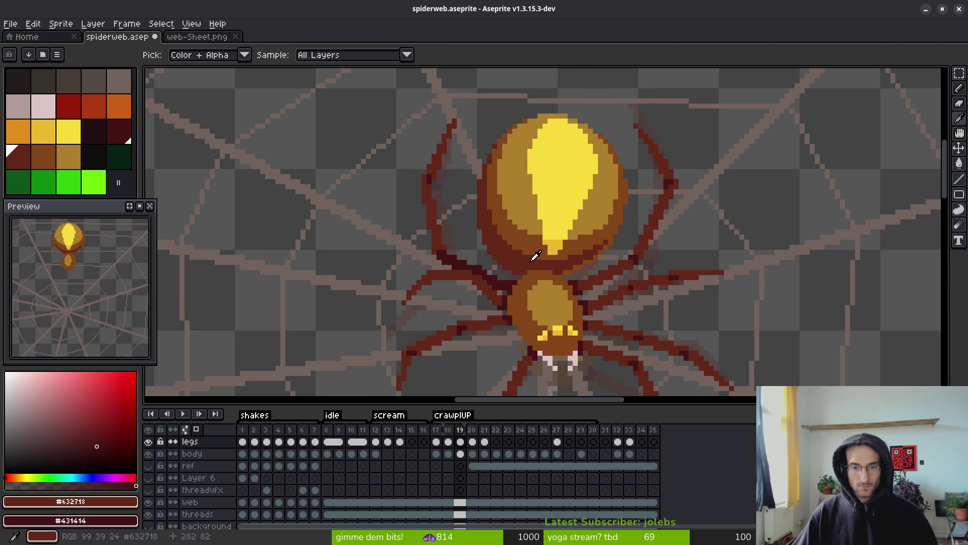
key(period)
scroll(519, 247, up, 1)
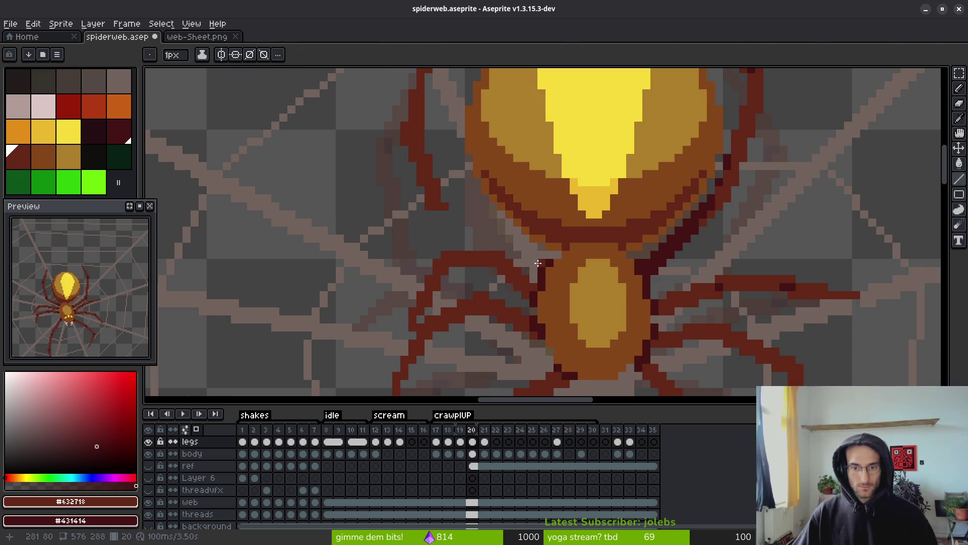
drag(536, 258, 477, 223)
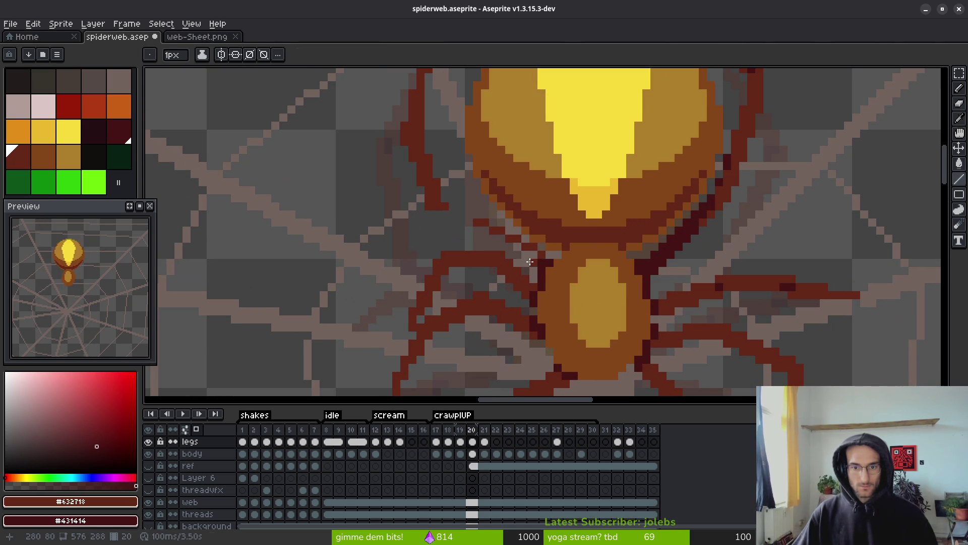
drag(530, 262, 470, 222)
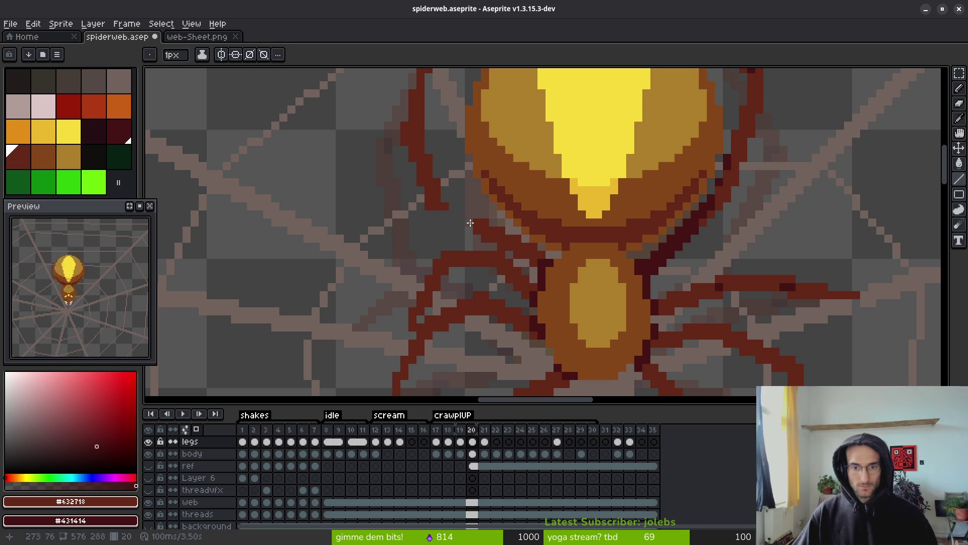
scroll(465, 222, up, 1)
drag(453, 207, 486, 266)
Erase stray leg pixels and draw a straight dark-red leg segment.
key(e)
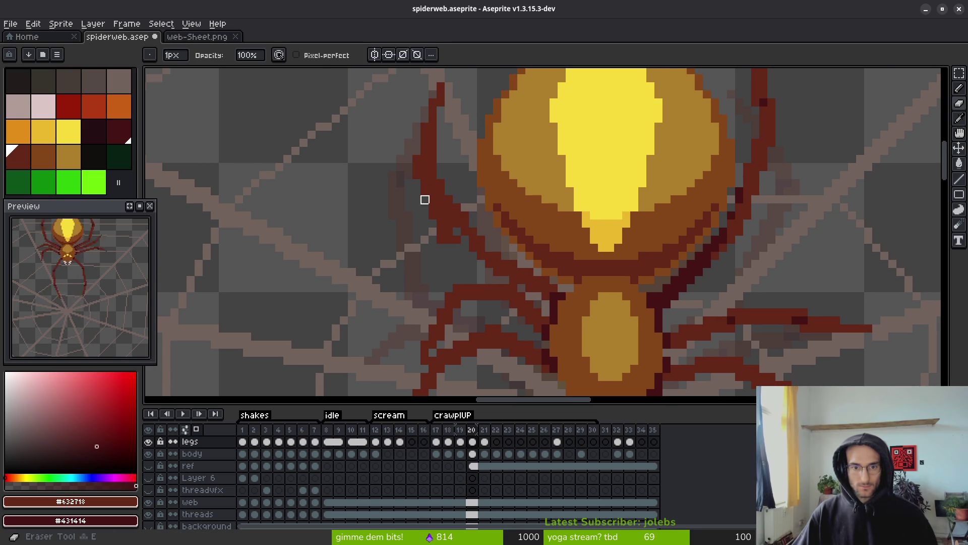
drag(423, 198, 448, 240)
key(l)
drag(418, 177, 475, 255)
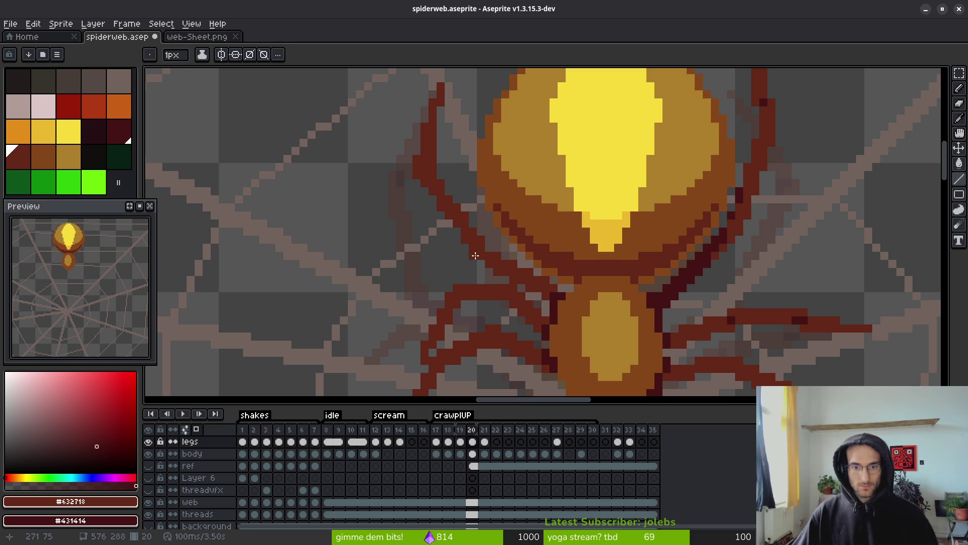
scroll(549, 307, down, 2)
scroll(441, 226, up, 4)
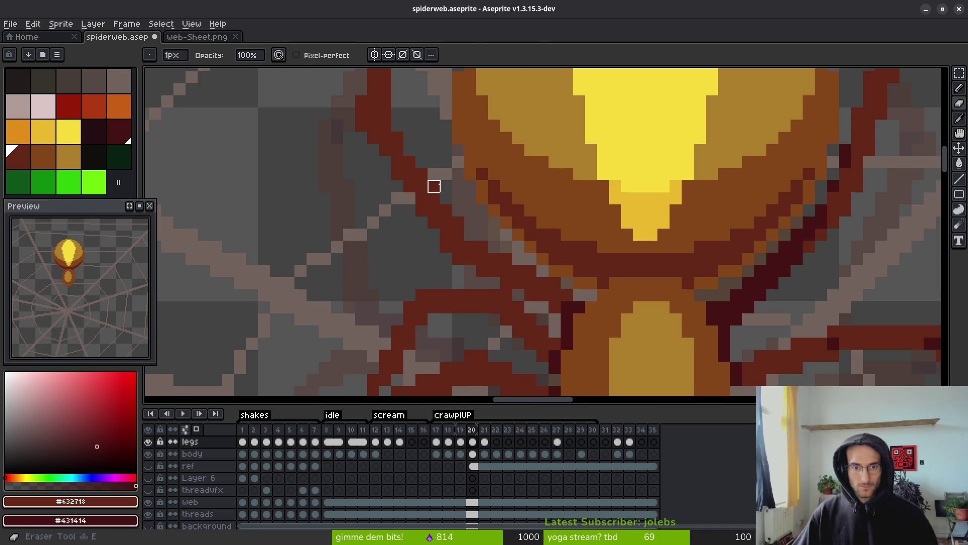
Preview the animation and darken a single pixel on the leg's edge.
key(b)
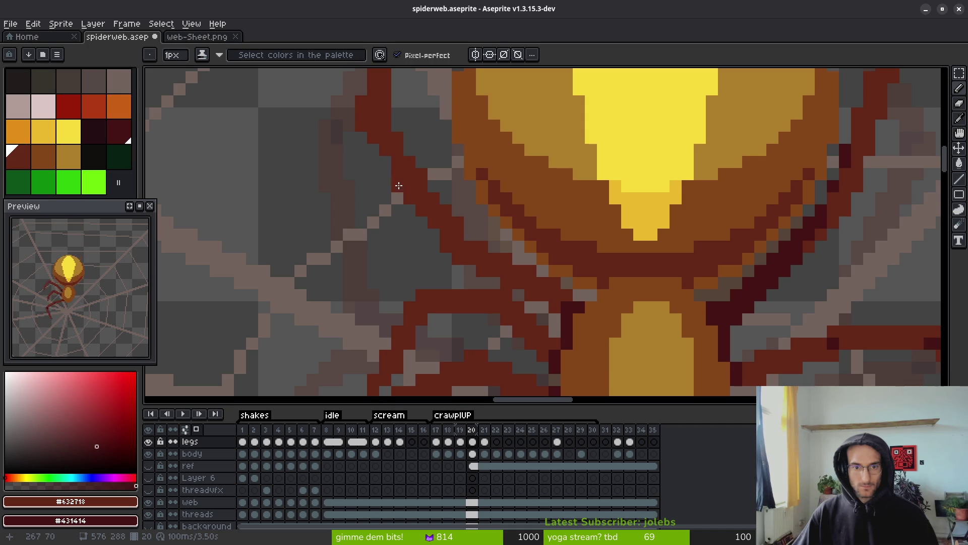
key(e)
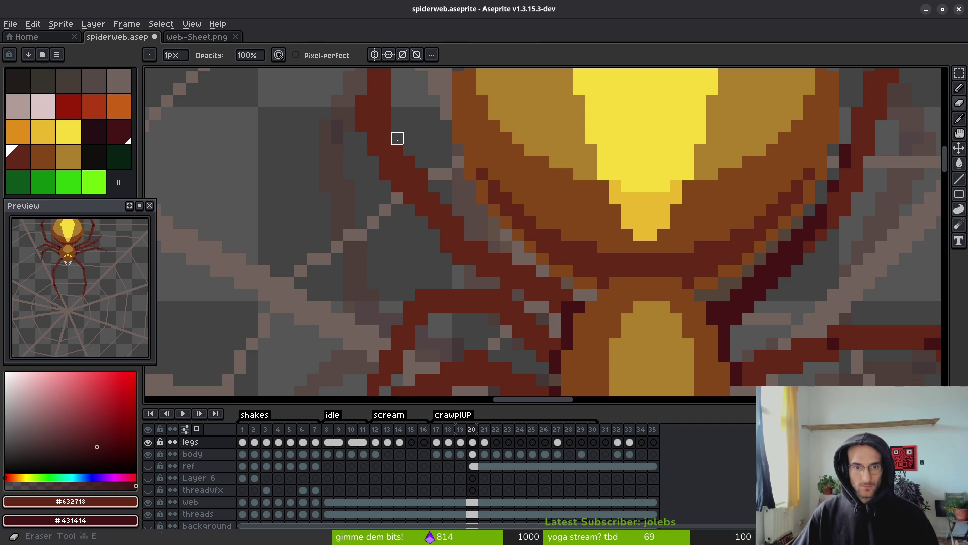
scroll(455, 197, down, 3)
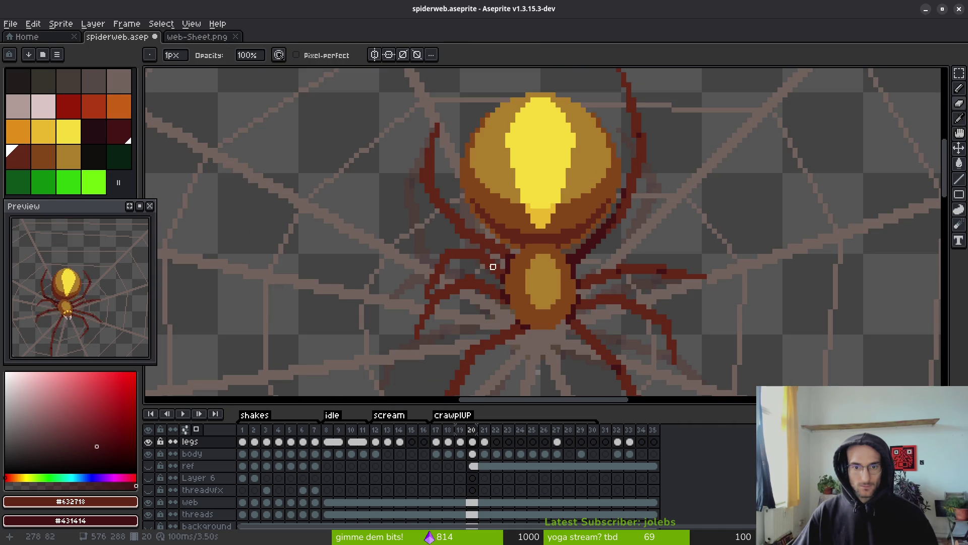
scroll(494, 264, up, 4)
key(b)
key(e)
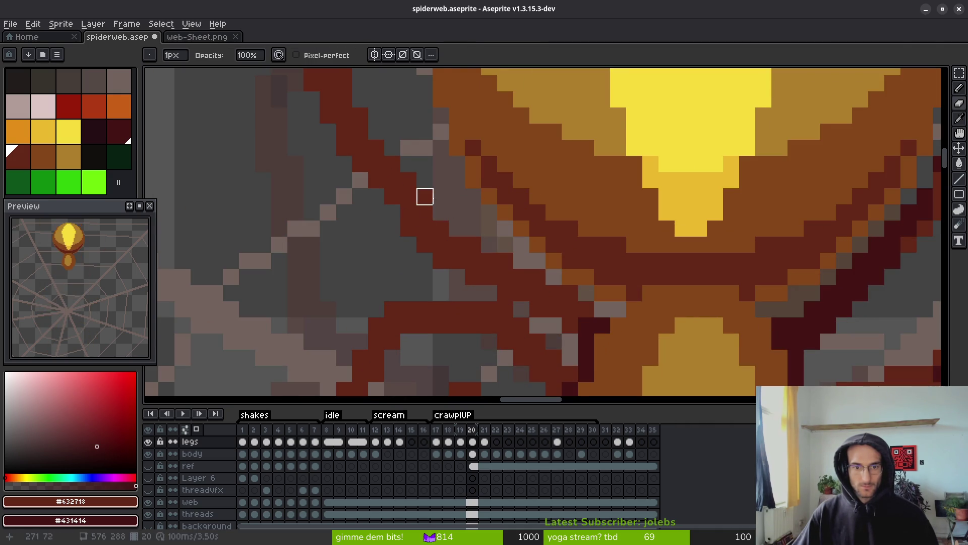
scroll(423, 196, down, 3)
key(b)
scroll(484, 274, up, 2)
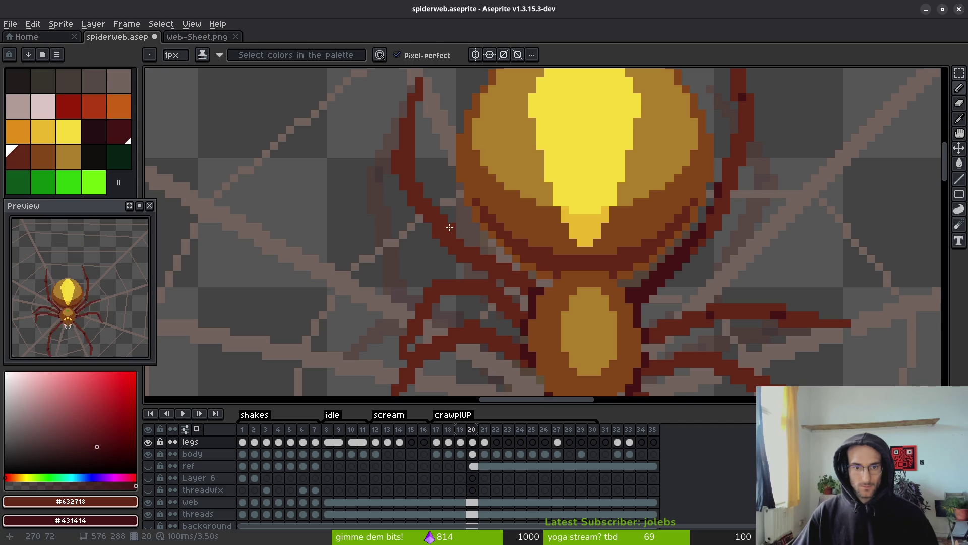
key(e)
scroll(499, 275, down, 3)
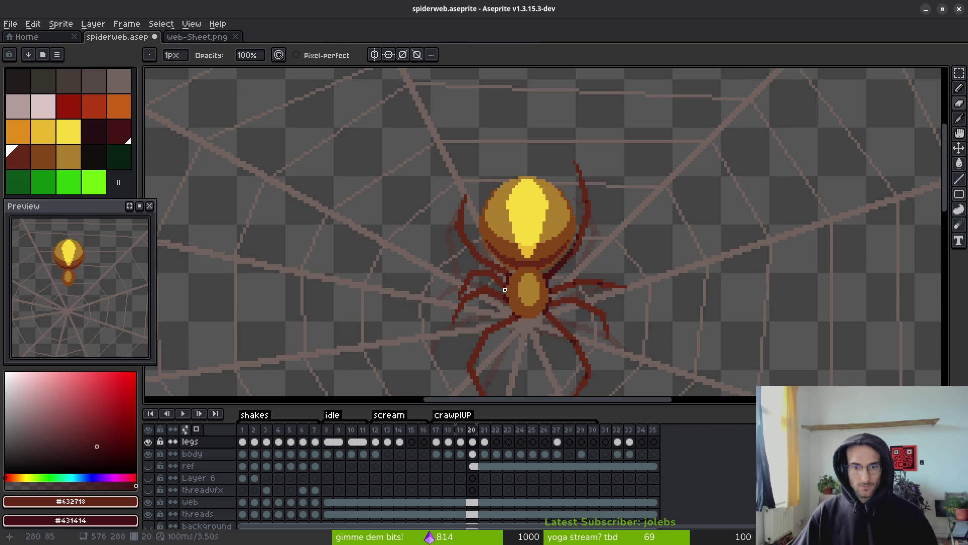
key(Return)
key(Return)
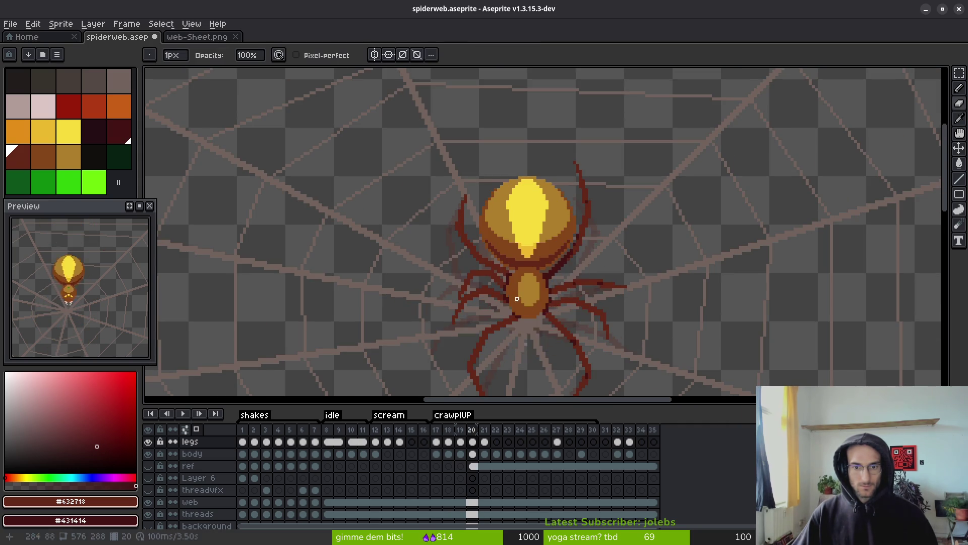
scroll(517, 299, up, 2)
key(b)
scroll(435, 210, up, 2)
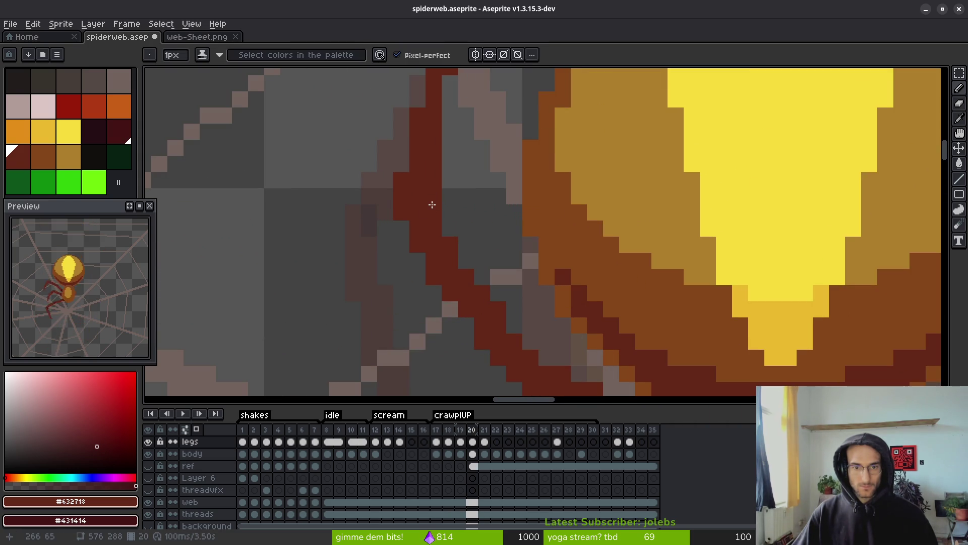
click(433, 207)
Draw the leg joint diagonally into the body, then step back to frame 19.
scroll(443, 209, down, 3)
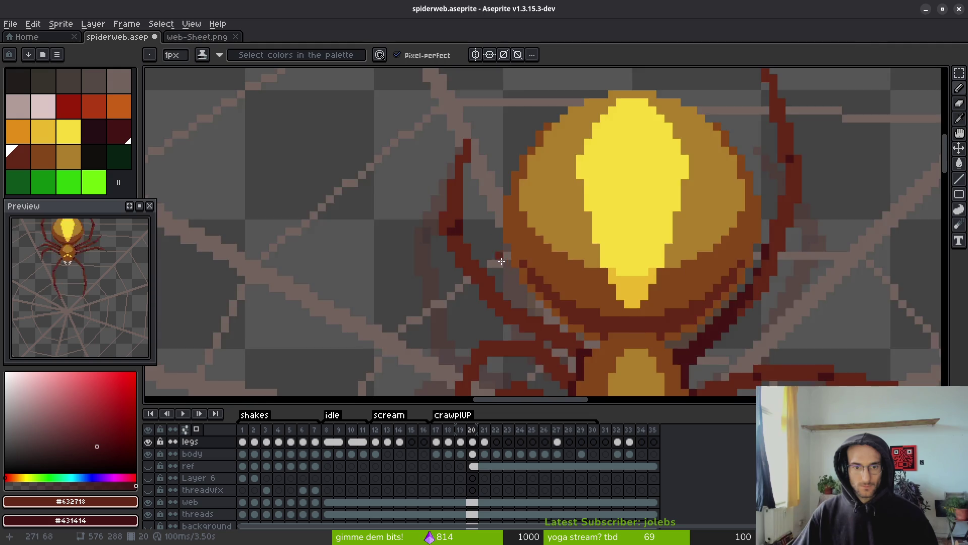
scroll(467, 220, up, 1)
scroll(483, 257, up, 1)
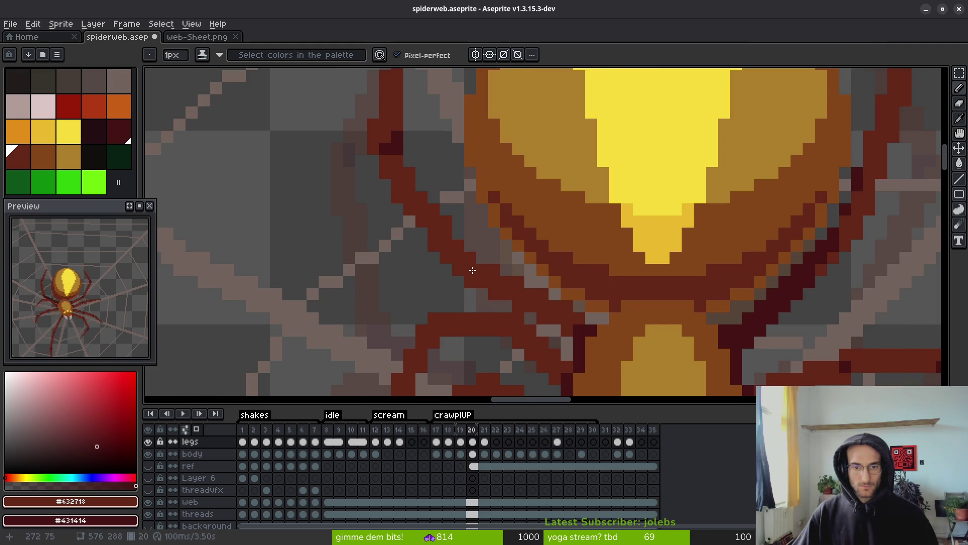
scroll(506, 270, down, 2)
scroll(507, 274, up, 2)
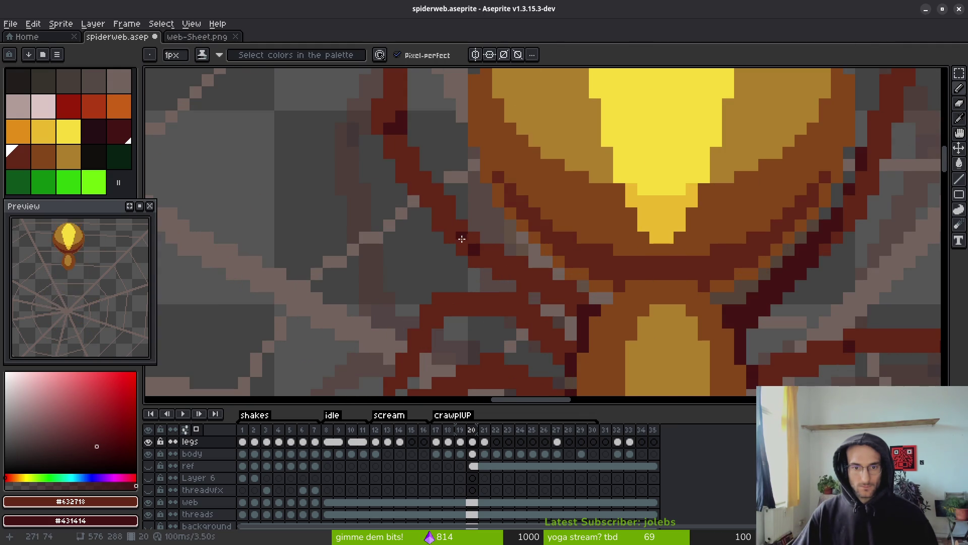
scroll(518, 280, down, 2)
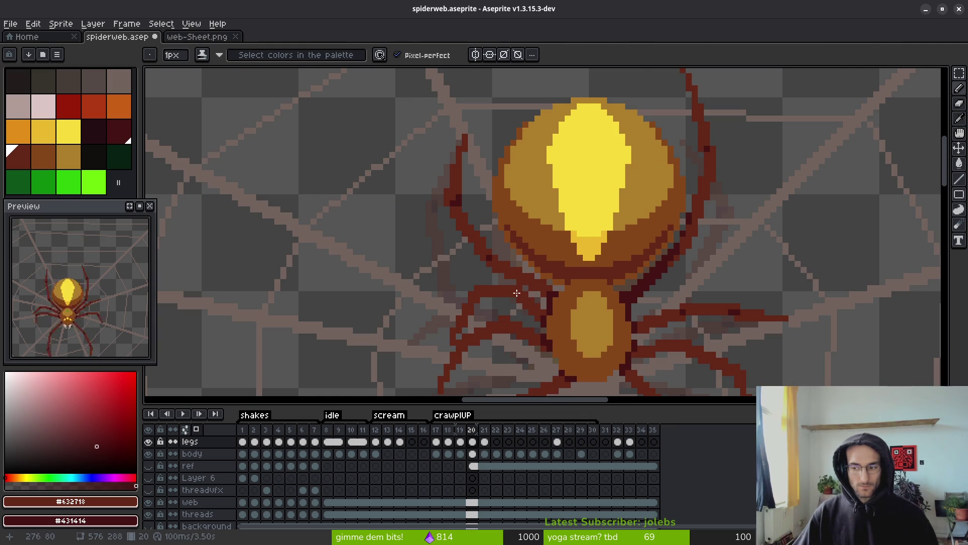
scroll(522, 292, down, 1)
scroll(529, 287, down, 1)
scroll(537, 283, up, 1)
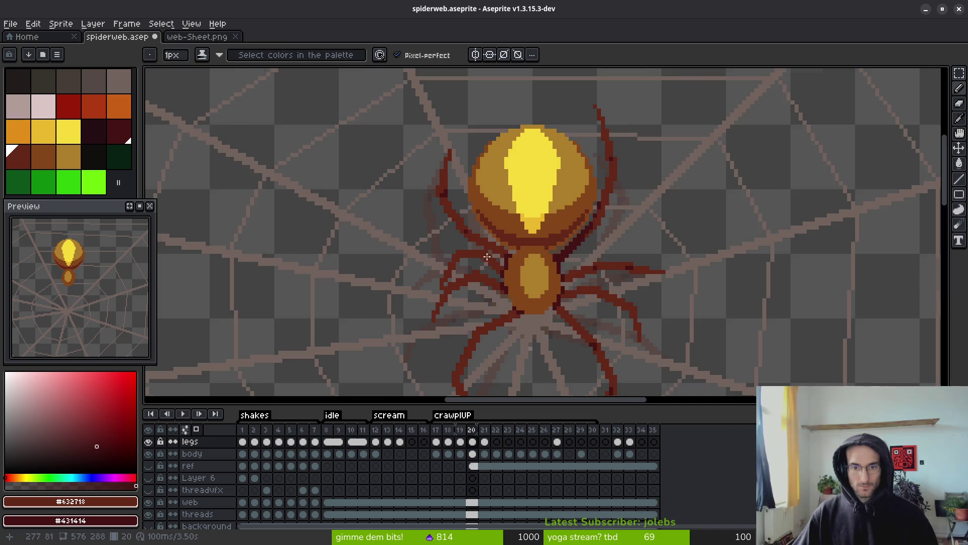
scroll(466, 262, up, 3)
drag(453, 182, 544, 231)
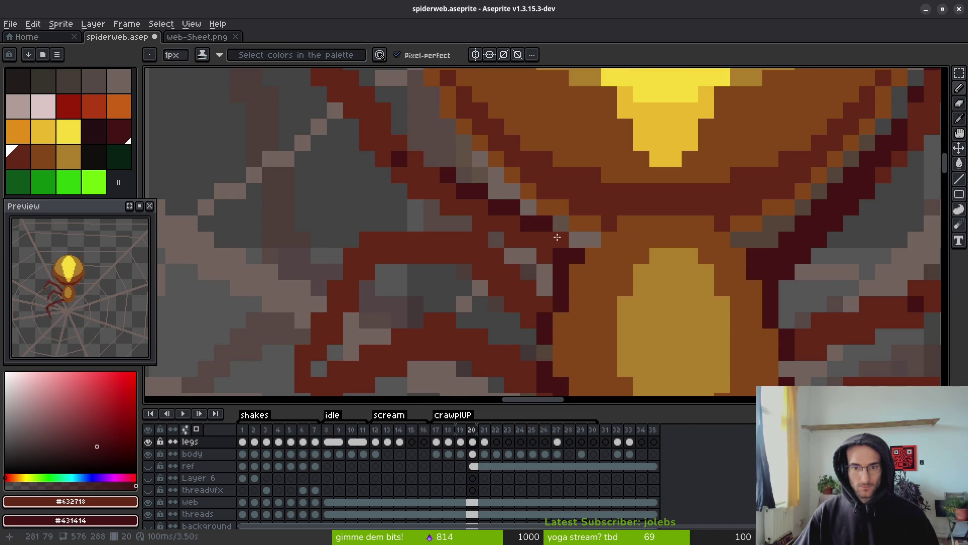
scroll(570, 303, down, 3)
scroll(572, 312, down, 2)
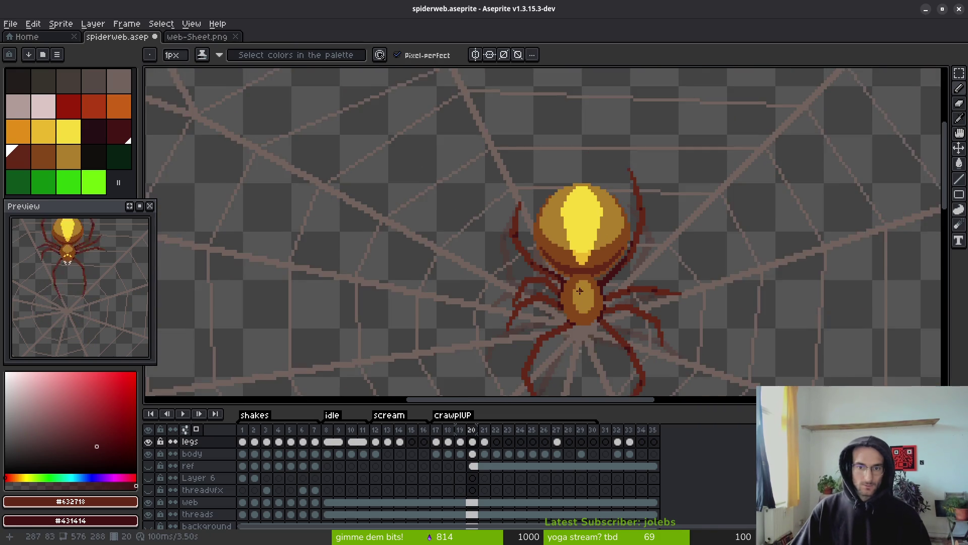
scroll(549, 302, up, 1)
key(comma)
scroll(534, 233, down, 1)
Flip between frames 18 and 19 to compare the spider's upper-left leg pose.
scroll(534, 232, down, 1)
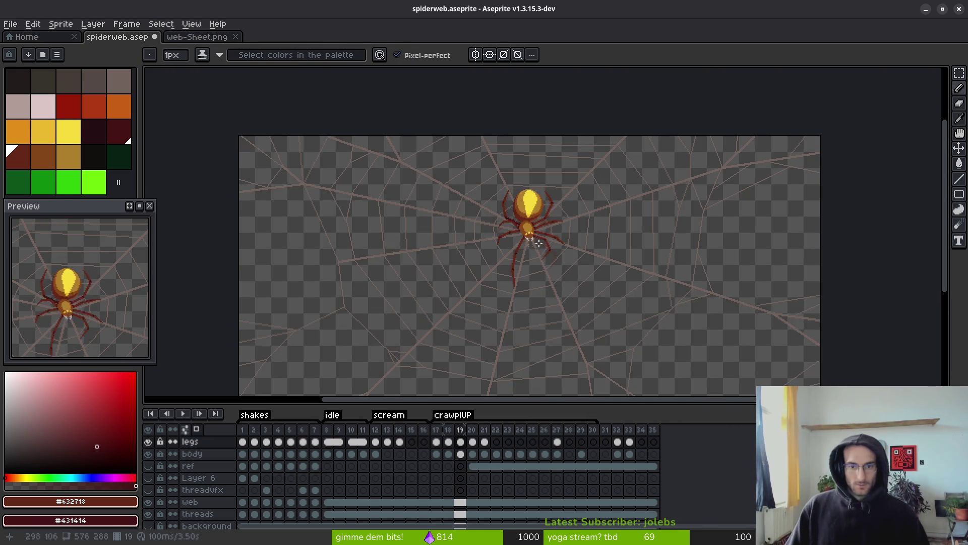
key(comma)
scroll(534, 232, up, 4)
key(alt)
key(period)
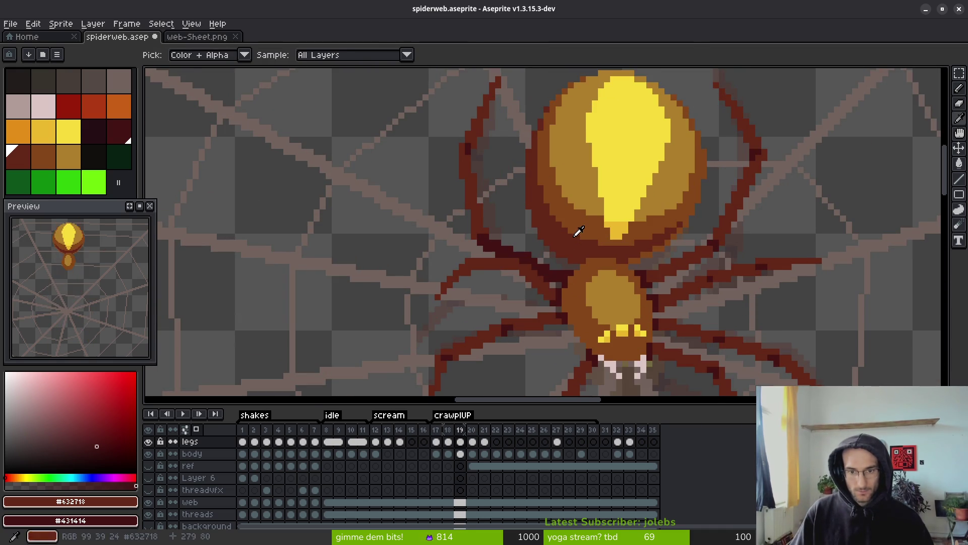
scroll(575, 234, up, 4)
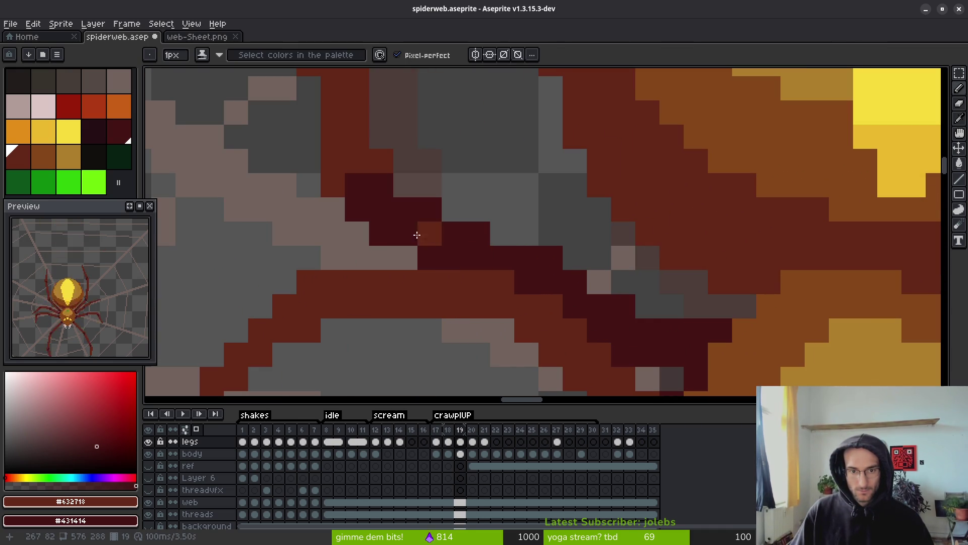
scroll(469, 270, down, 4)
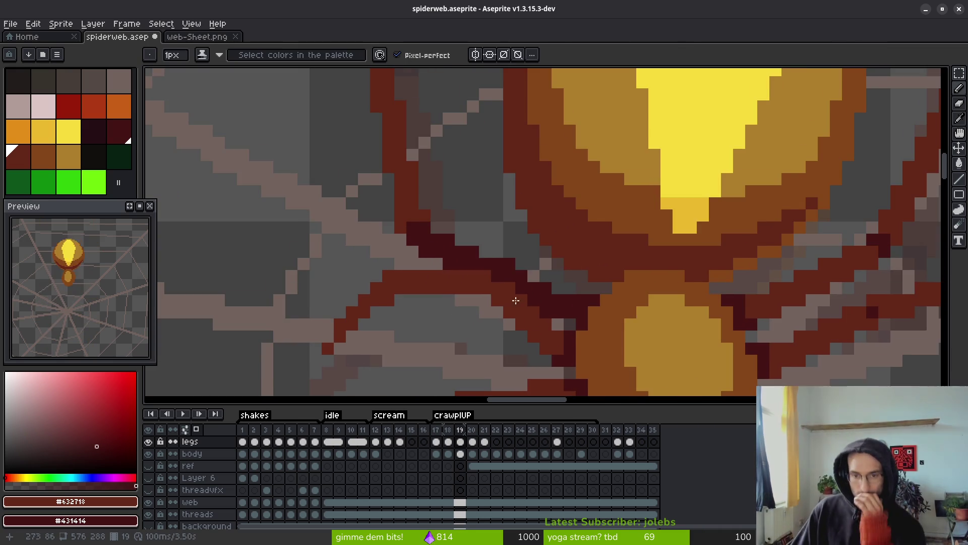
scroll(493, 264, down, 2)
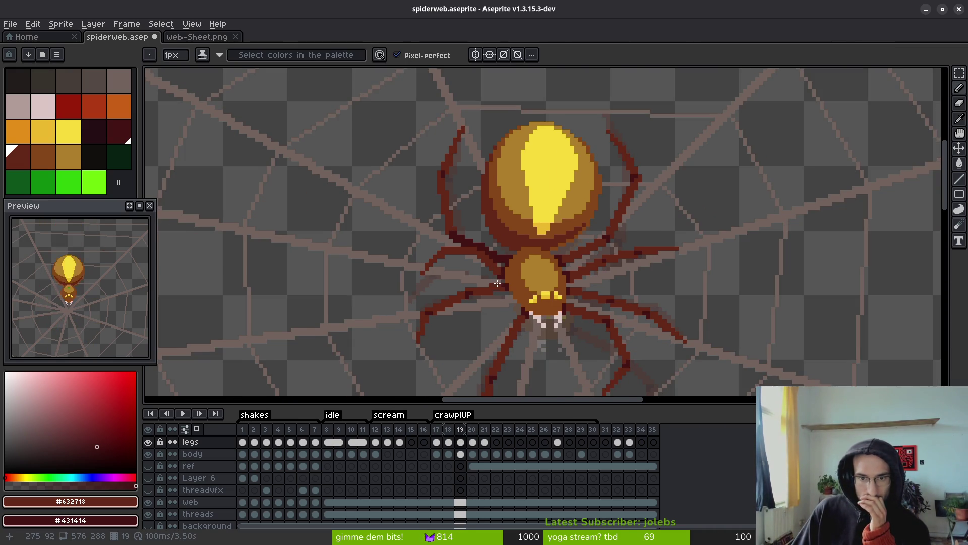
key(alt)
key(comma)
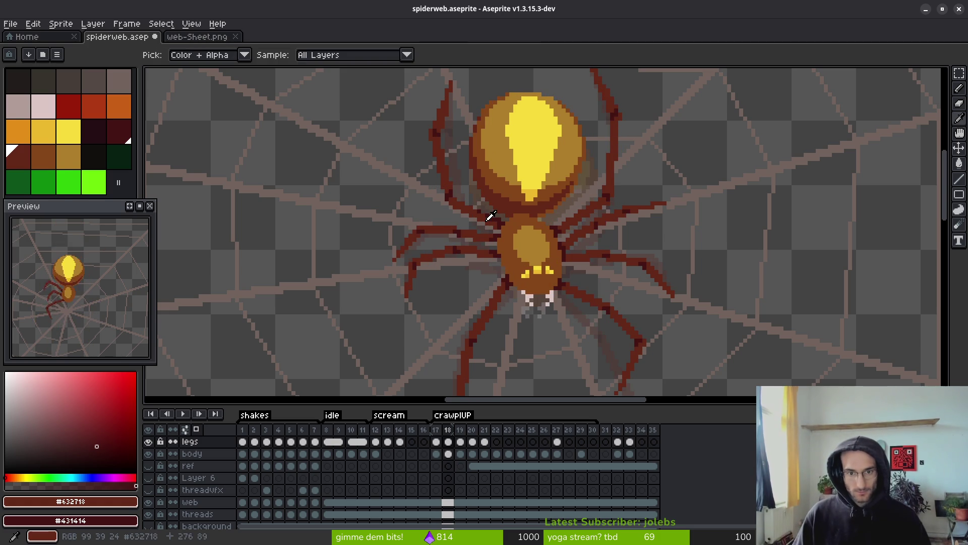
key(period)
key(period)
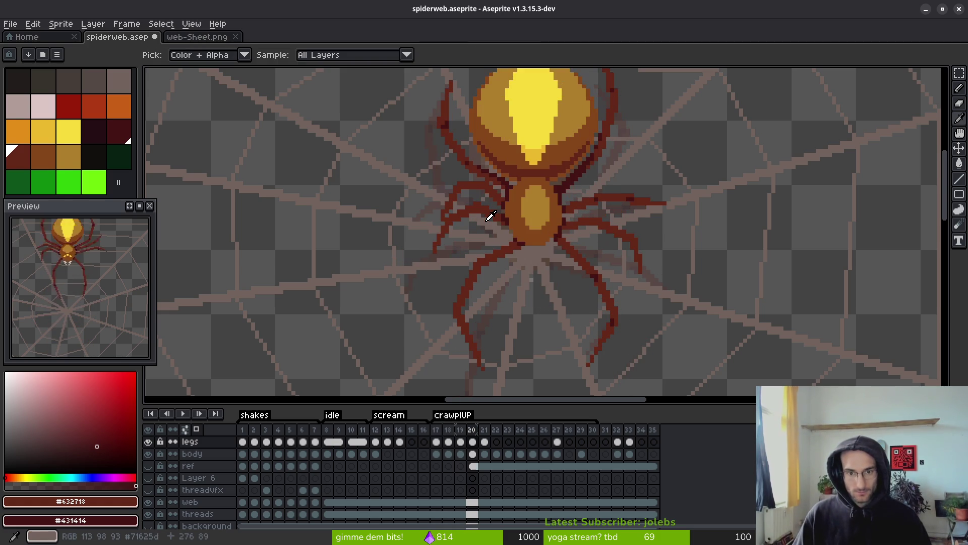
scroll(506, 189, down, 3)
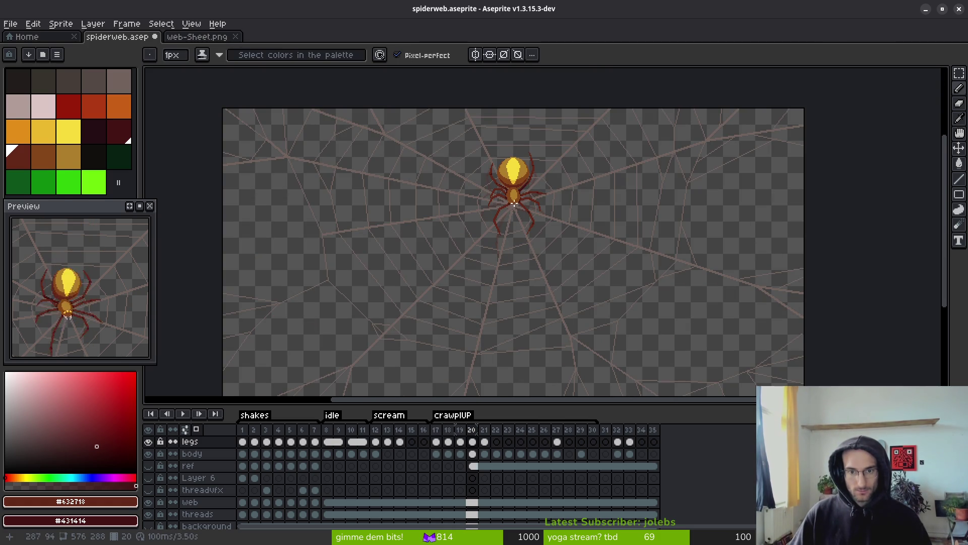
key(comma)
scroll(518, 201, up, 4)
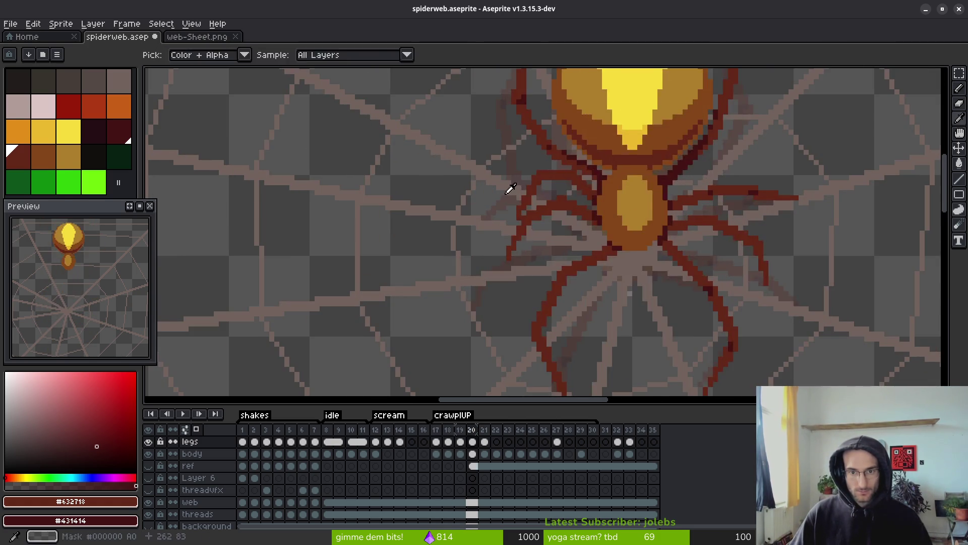
scroll(519, 199, up, 2)
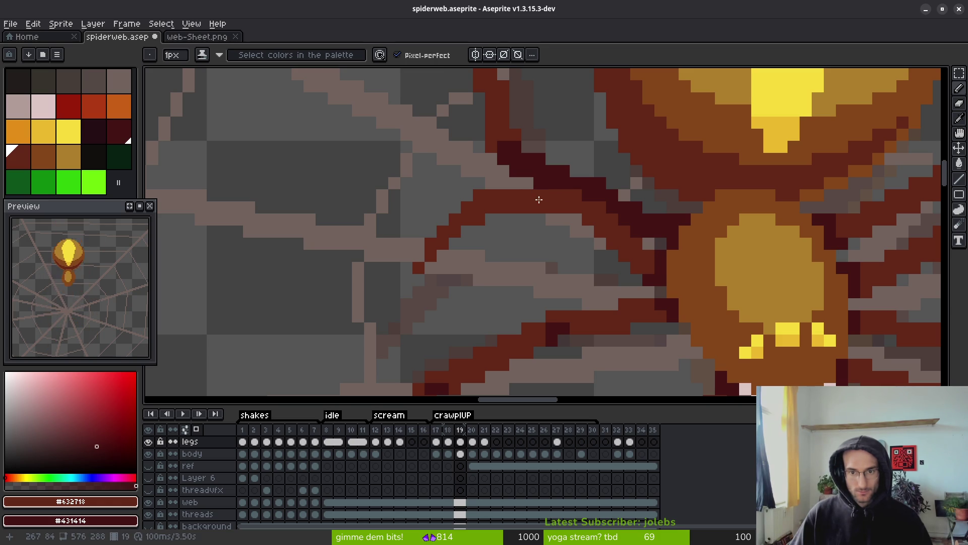
On frame 19, draw a dark maroon stroke along the leg, then recolour the dark maroon pixels red-brown.
mouse_move(558, 207)
mouse_down()
mouse_move(587, 208)
mouse_move(594, 221)
mouse_move(601, 215)
mouse_up()
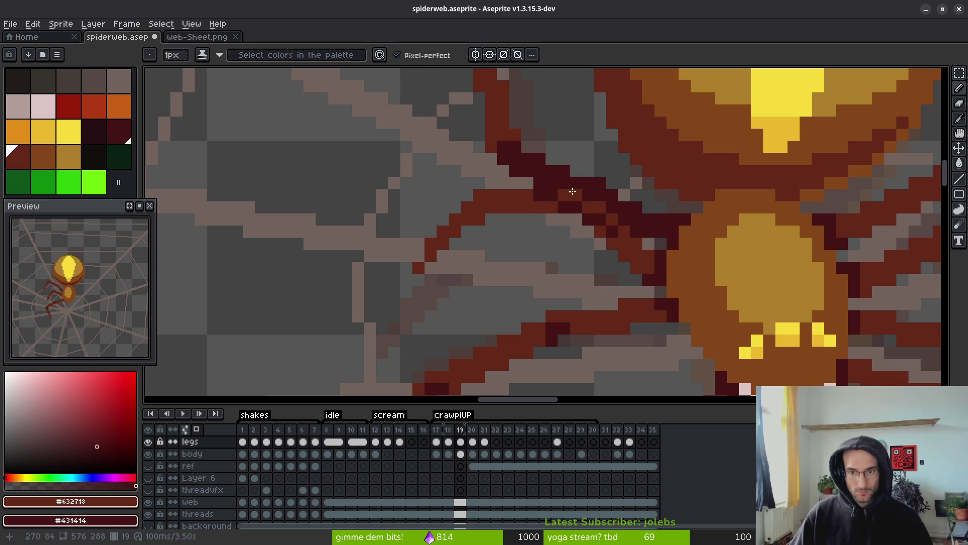
click(552, 183)
click(540, 183)
key(g)
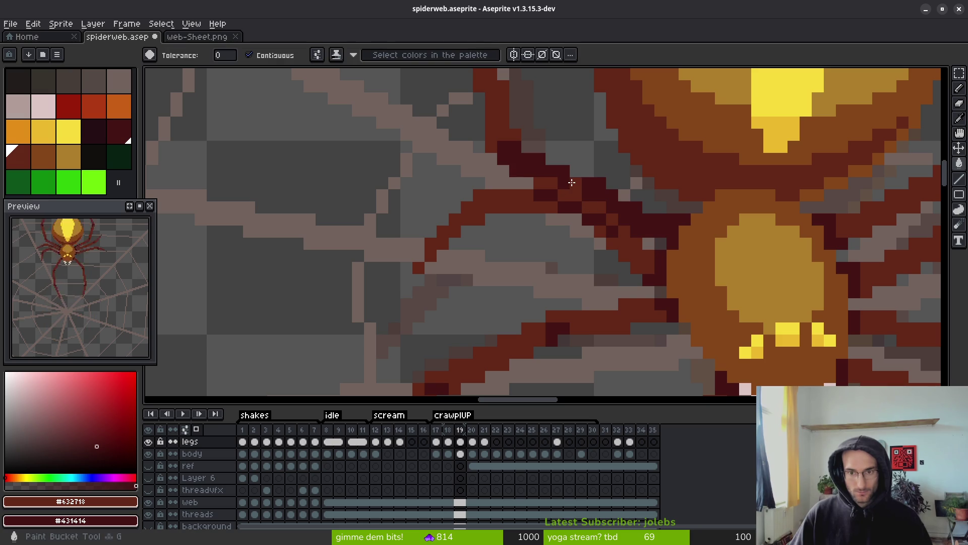
click(571, 183)
Add dark maroon shading strokes and a pixel along the upper-left leg.
key(b)
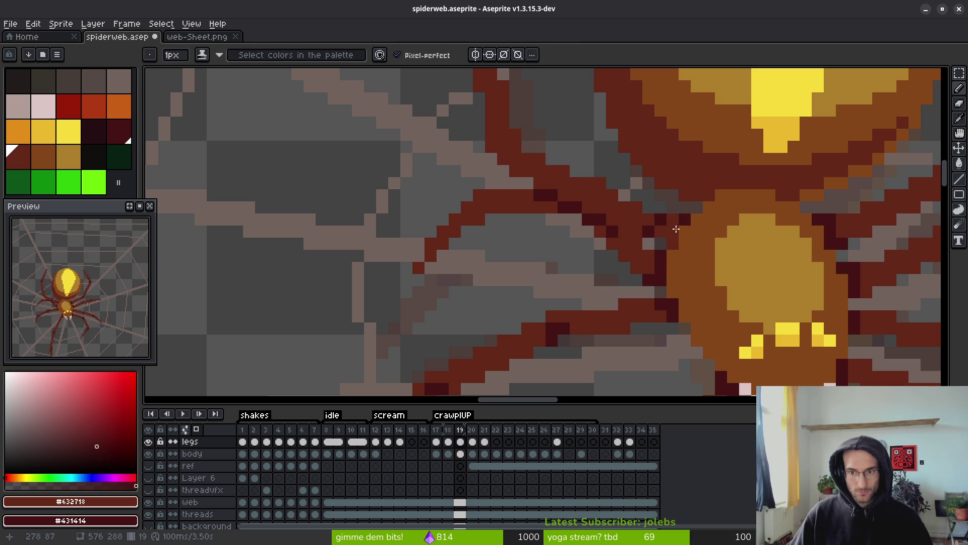
mouse_move(675, 229)
mouse_down()
mouse_move(674, 218)
mouse_move(654, 233)
mouse_up()
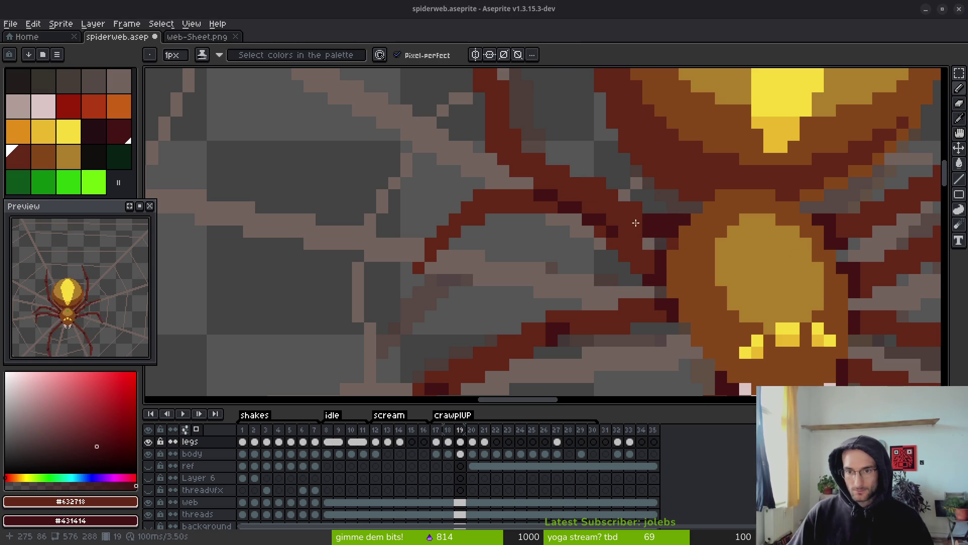
click(625, 207)
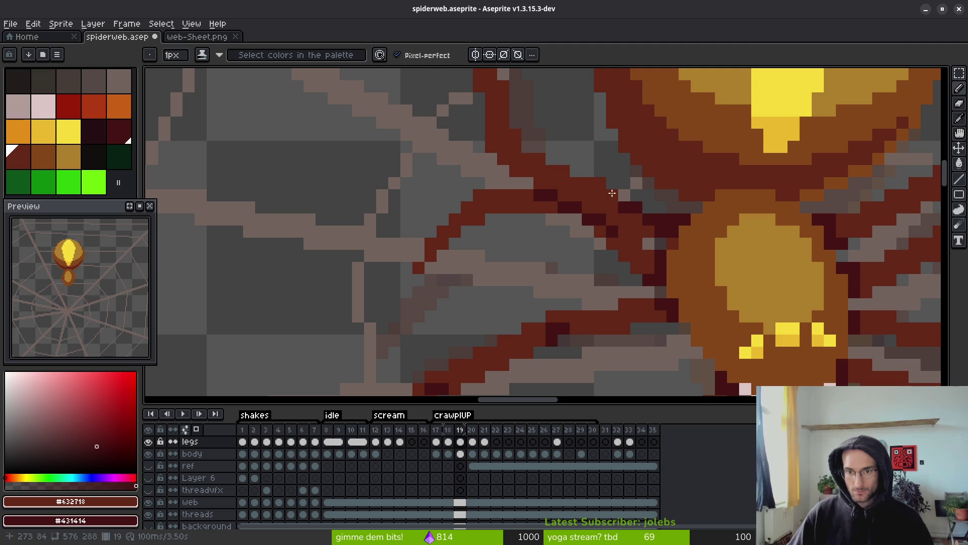
drag(599, 182, 580, 228)
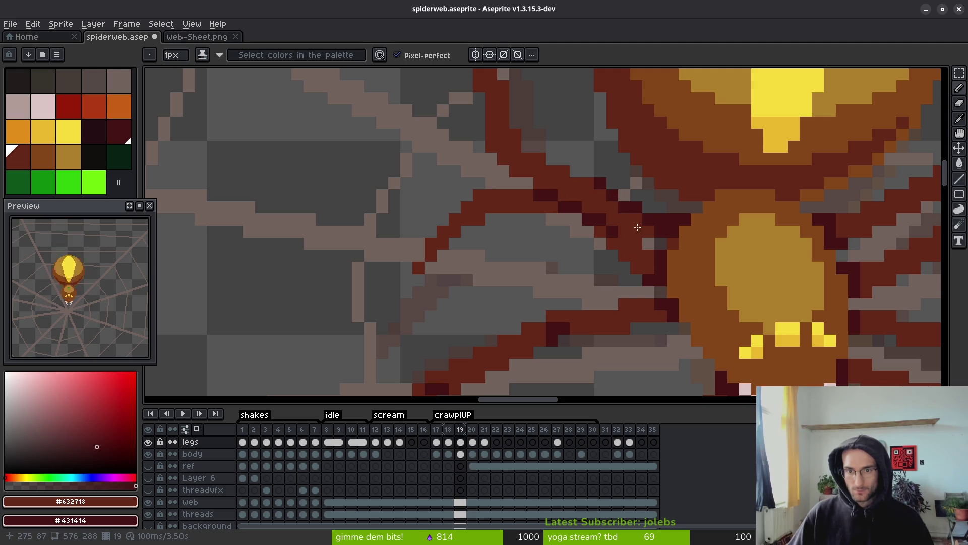
scroll(637, 227, down, 4)
scroll(663, 284, down, 1)
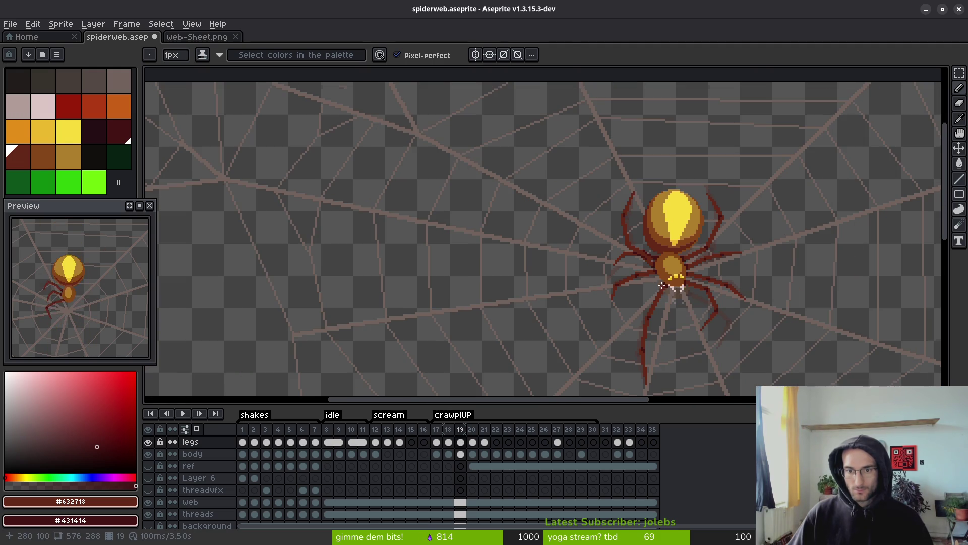
key(ctrl+z)
scroll(669, 288, up, 4)
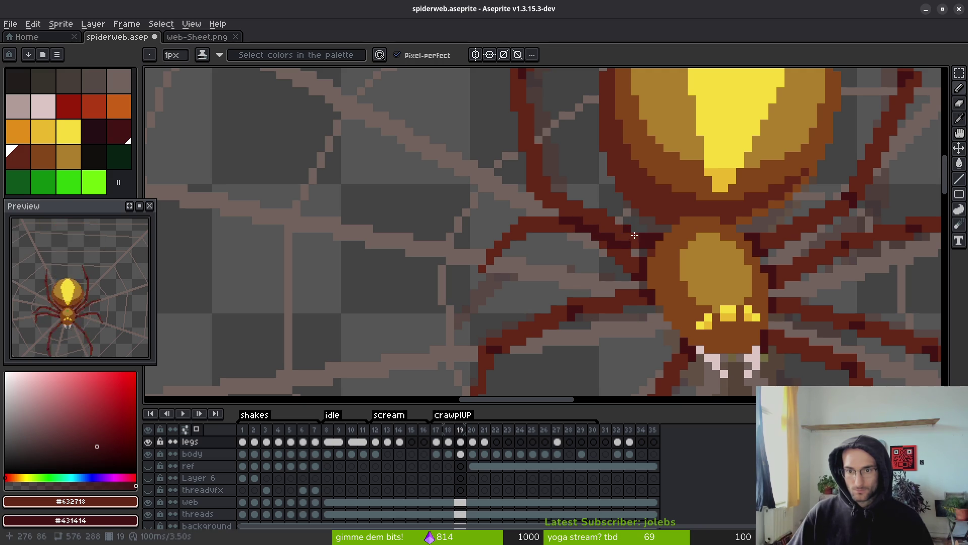
scroll(630, 301, down, 2)
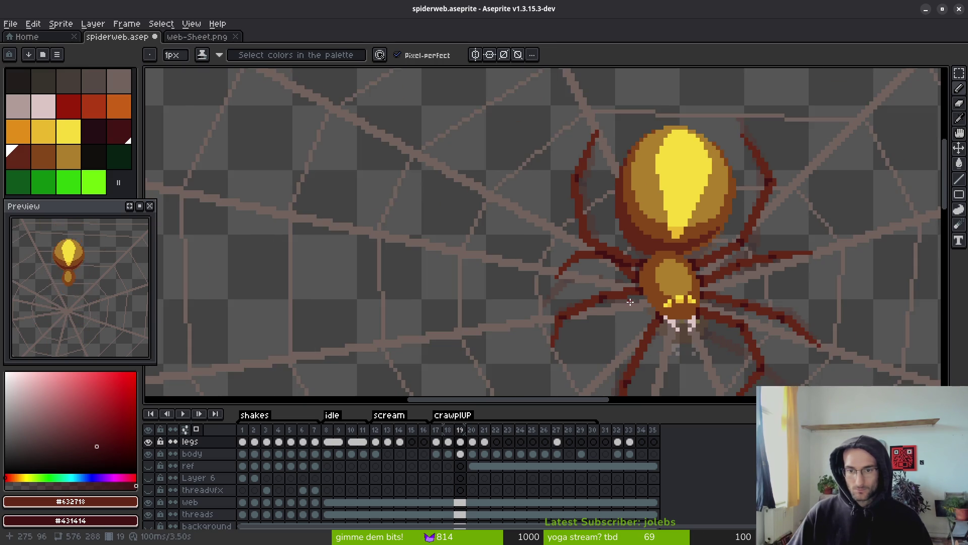
scroll(630, 302, down, 2)
key(i)
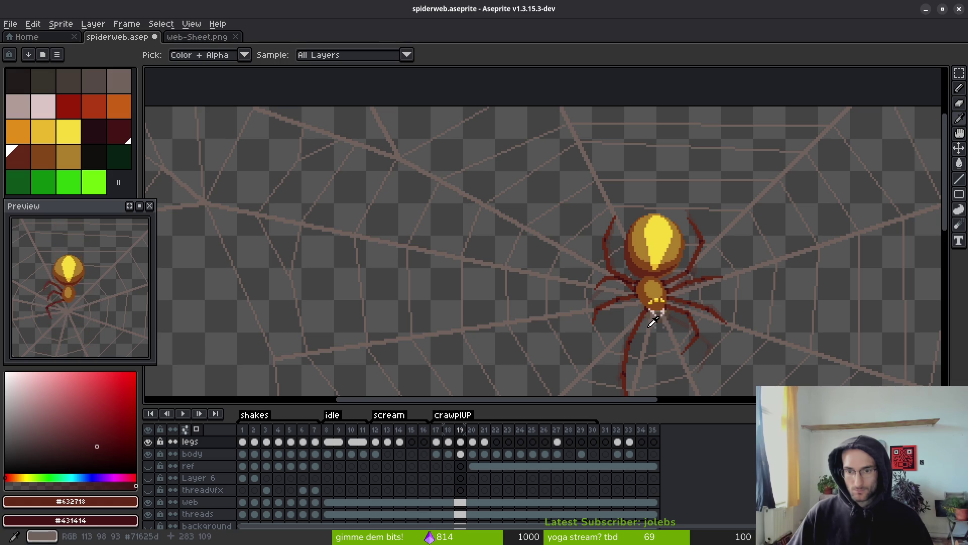
key(b)
scroll(641, 309, up, 3)
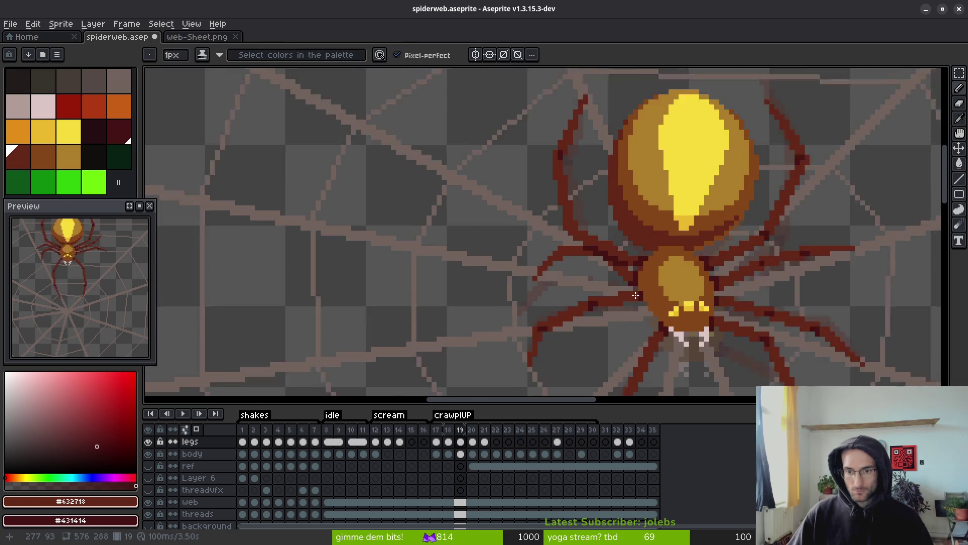
scroll(592, 256, up, 2)
click(588, 262)
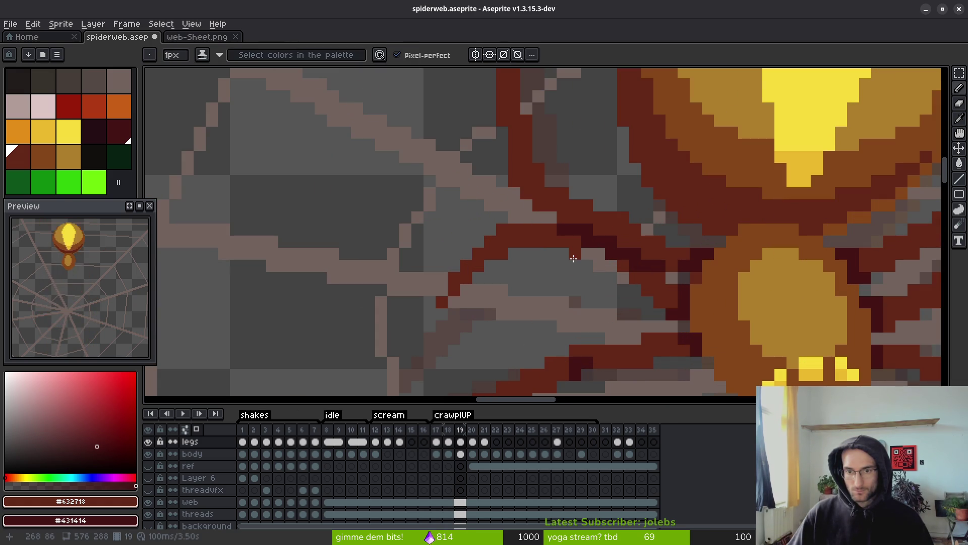
key(e)
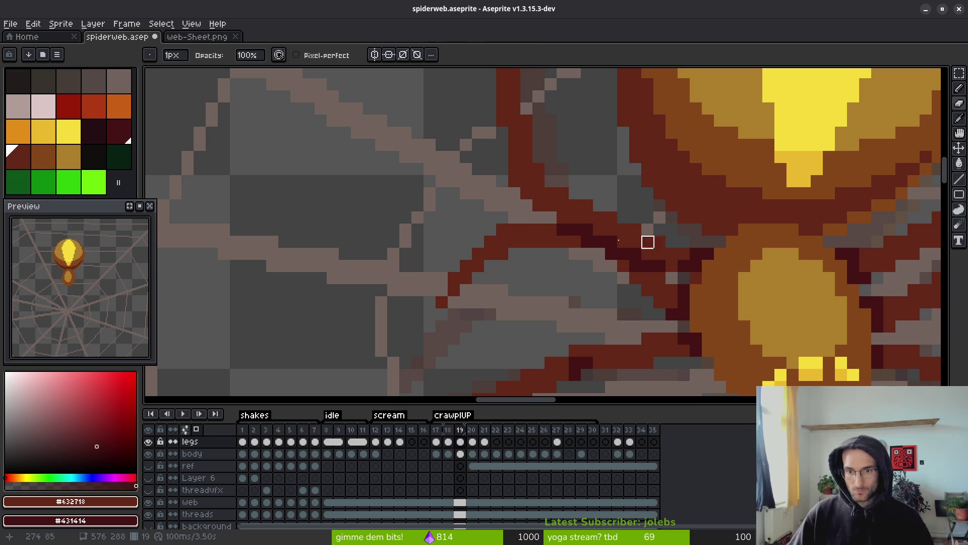
key(b)
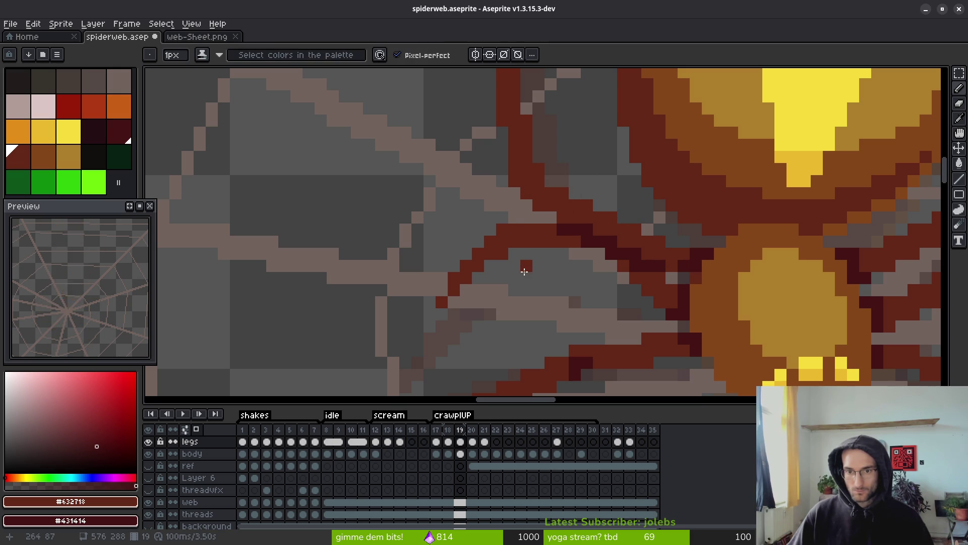
key(e)
key(b)
key(e)
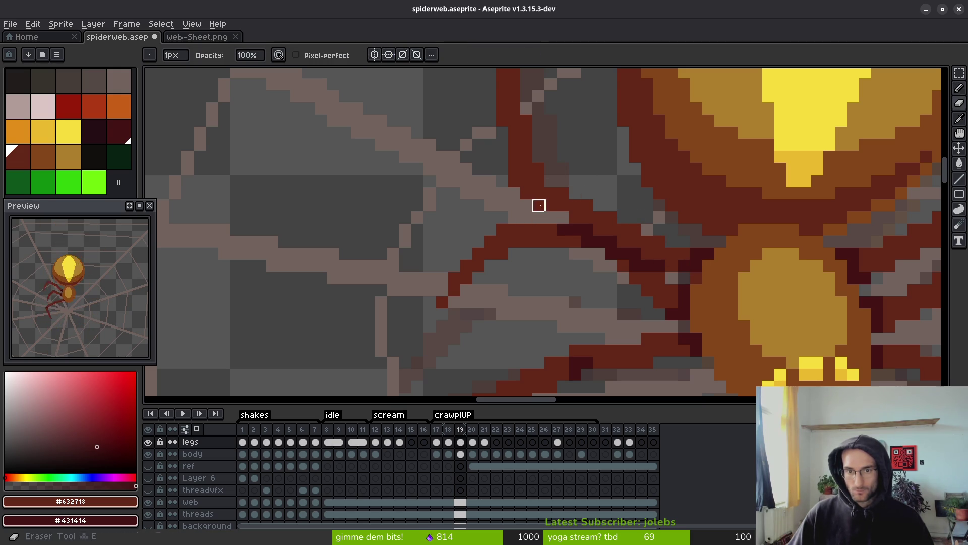
drag(525, 193, 560, 259)
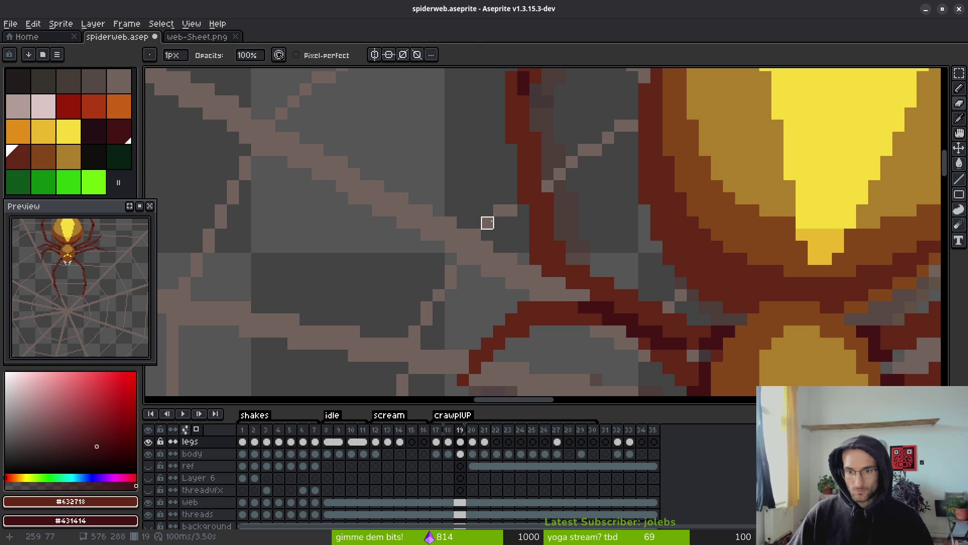
key(b)
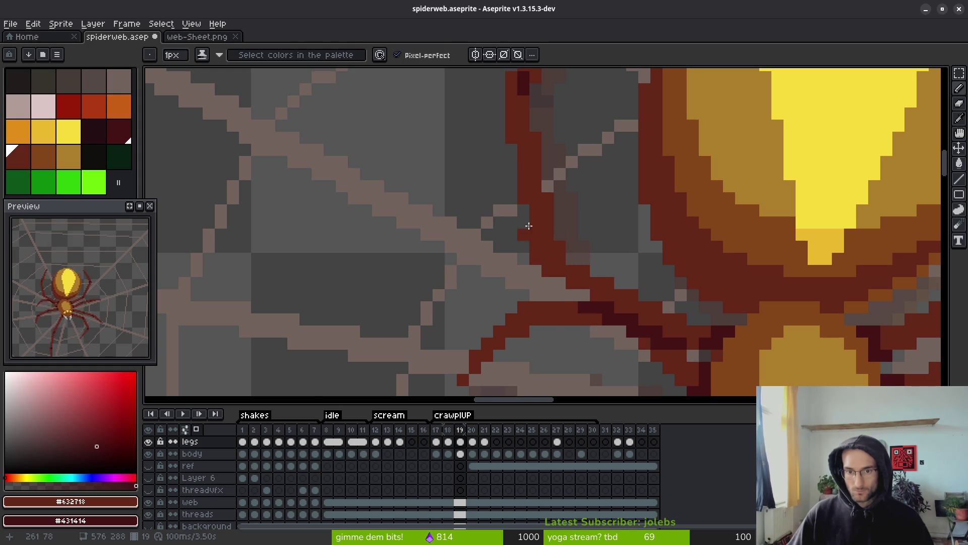
scroll(525, 222, down, 3)
key(m)
scroll(507, 168, up, 1)
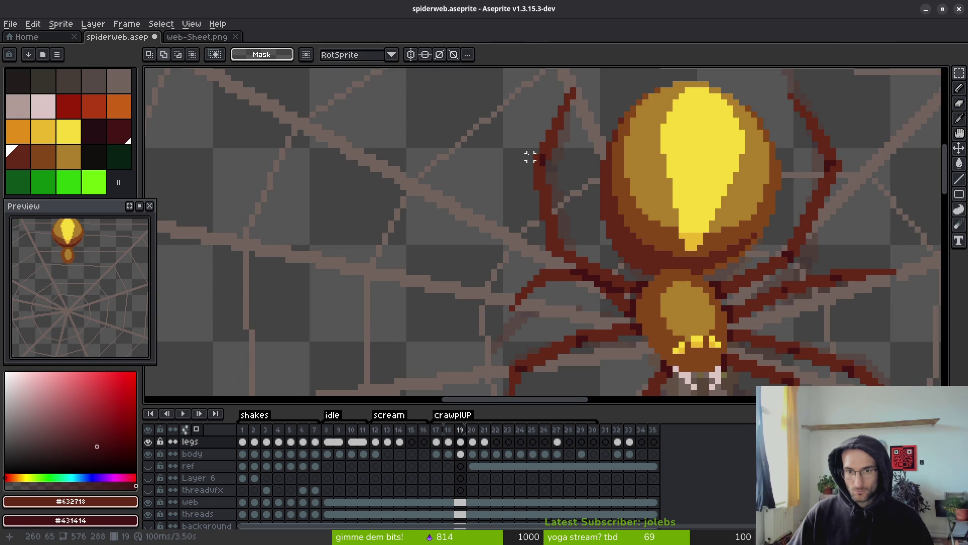
drag(526, 153, 559, 262)
key(ctrl+d)
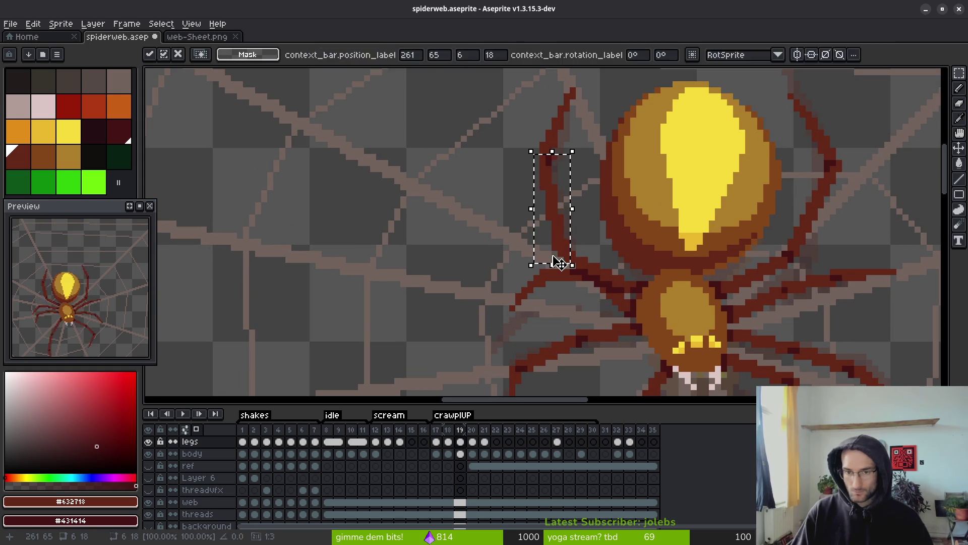
key(ctrl+s)
scroll(583, 294, up, 1)
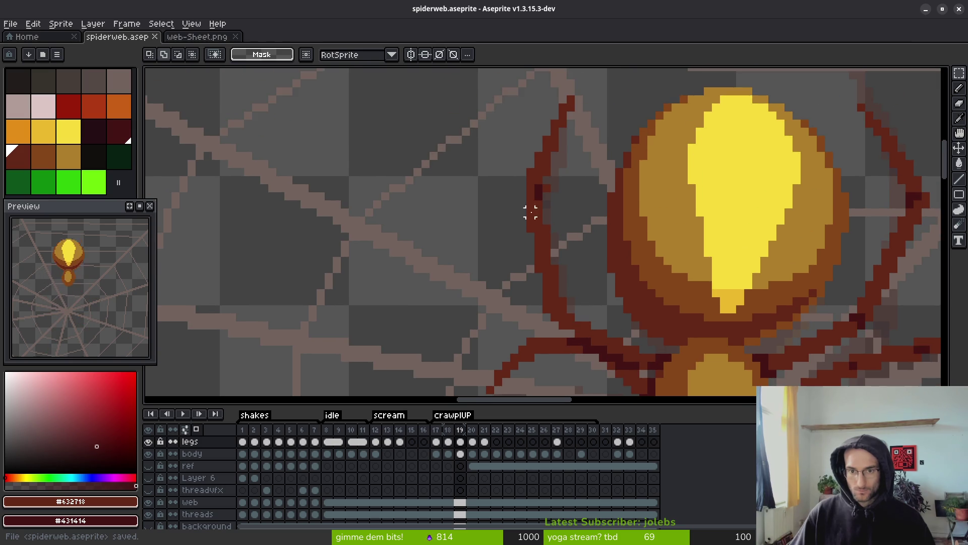
scroll(573, 182, up, 2)
key(b)
right_click(534, 180)
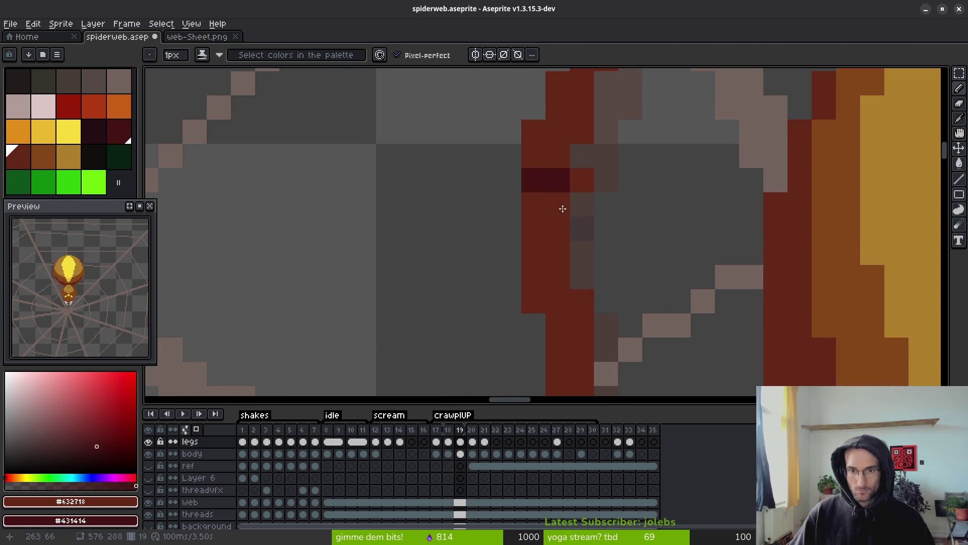
right_click(557, 158)
right_click(558, 131)
click(537, 171)
drag(537, 171, 562, 199)
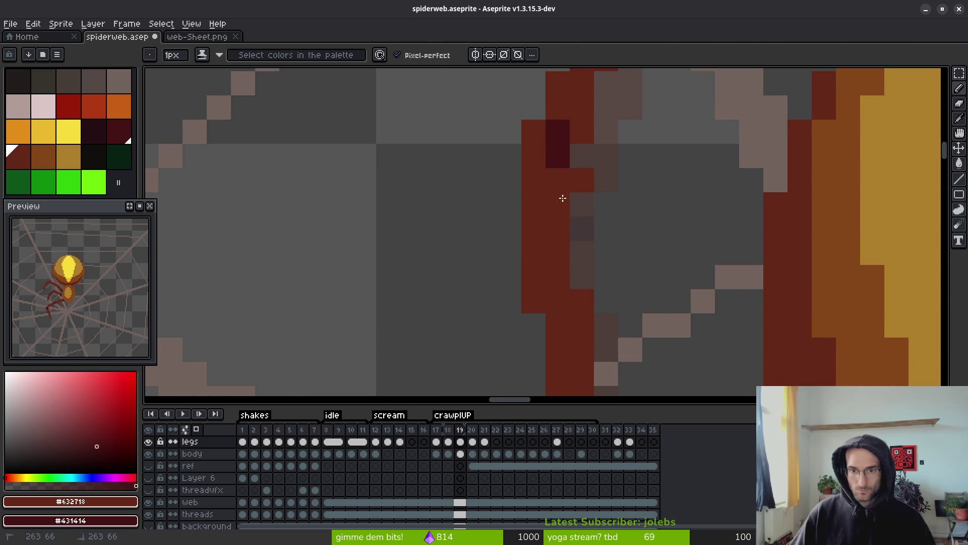
key(e)
scroll(655, 203, down, 3)
scroll(653, 263, up, 1)
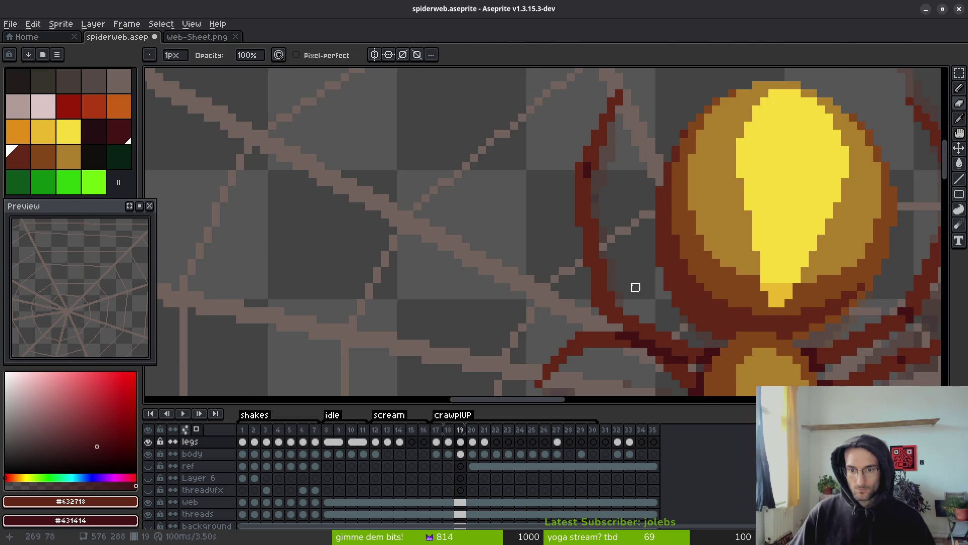
key(b)
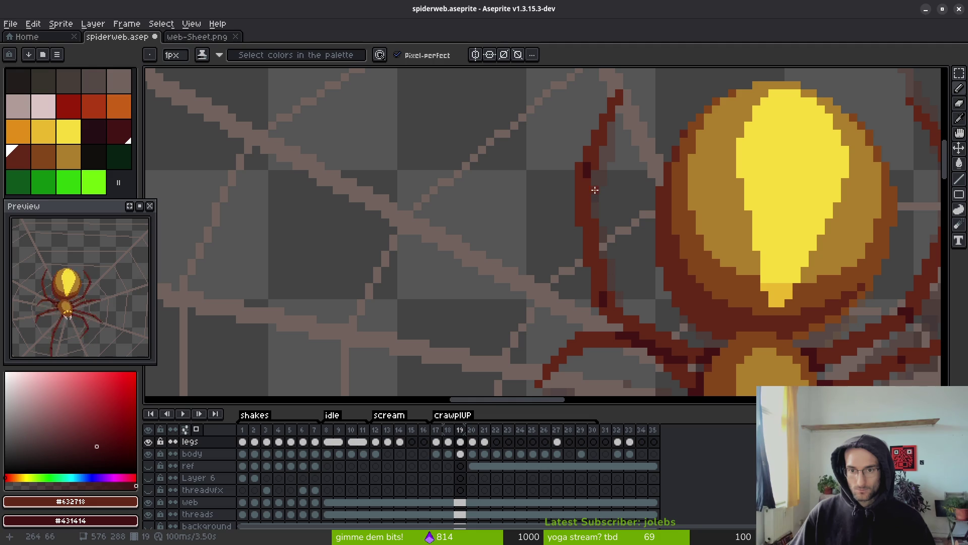
key(m)
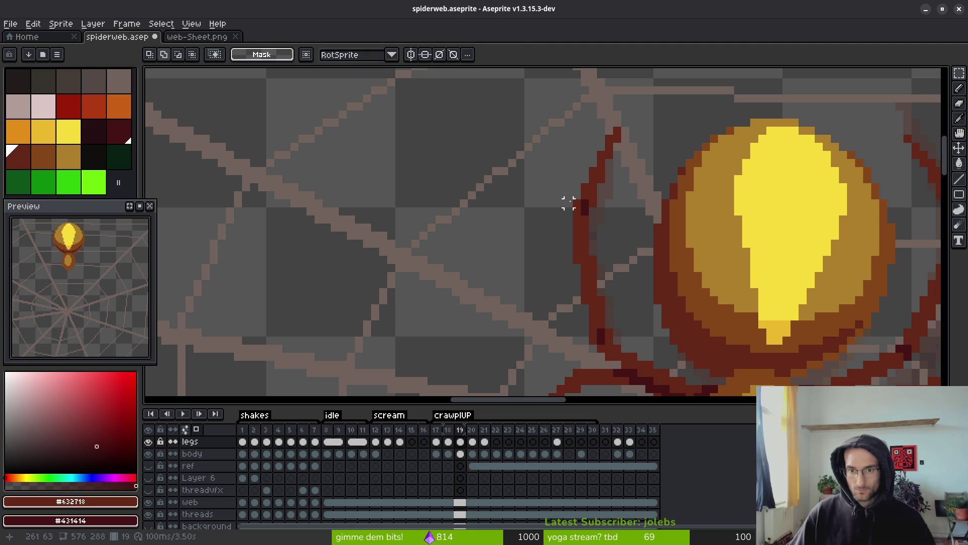
mouse_move(548, 135)
mouse_down()
mouse_move(576, 168)
mouse_move(616, 249)
mouse_up()
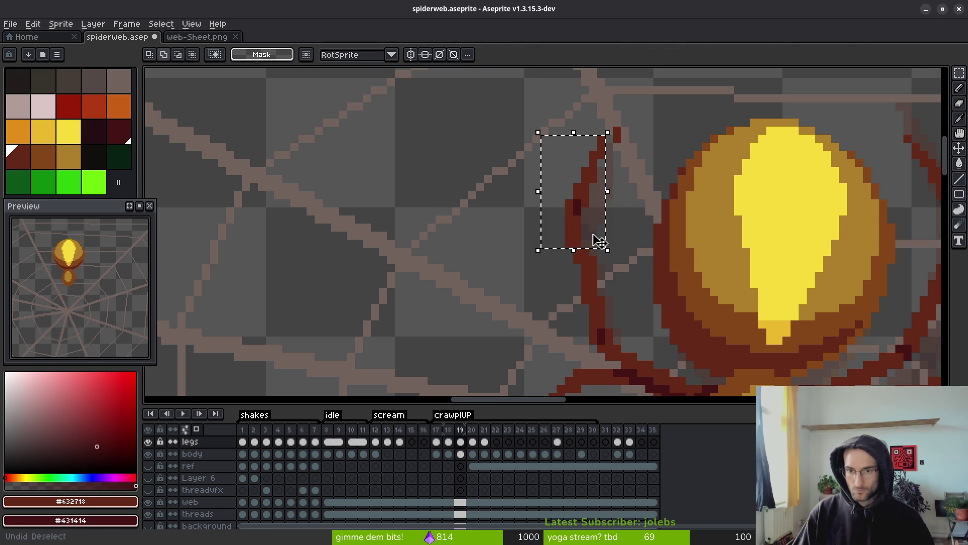
click(599, 242)
key(f)
key(ctrl+s)
scroll(596, 231, up, 3)
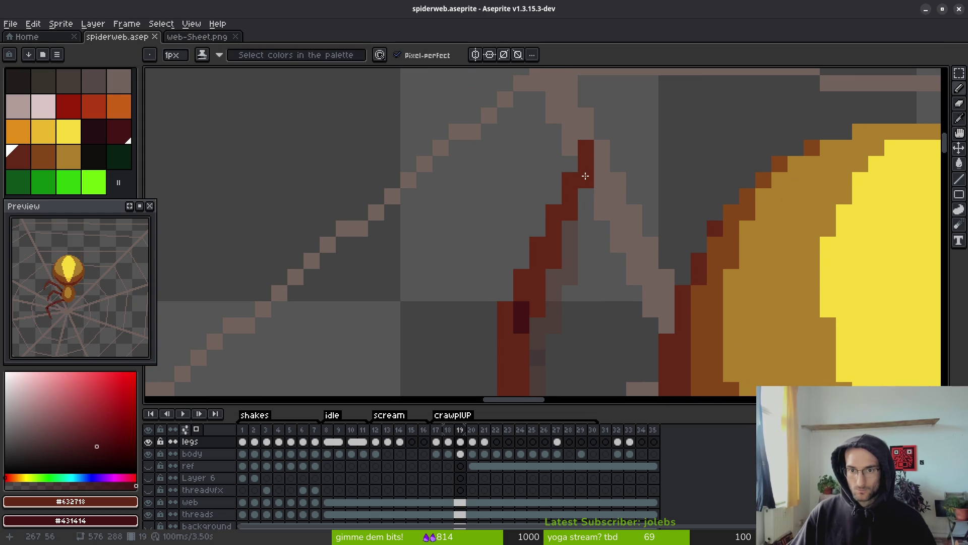
scroll(586, 181, down, 4)
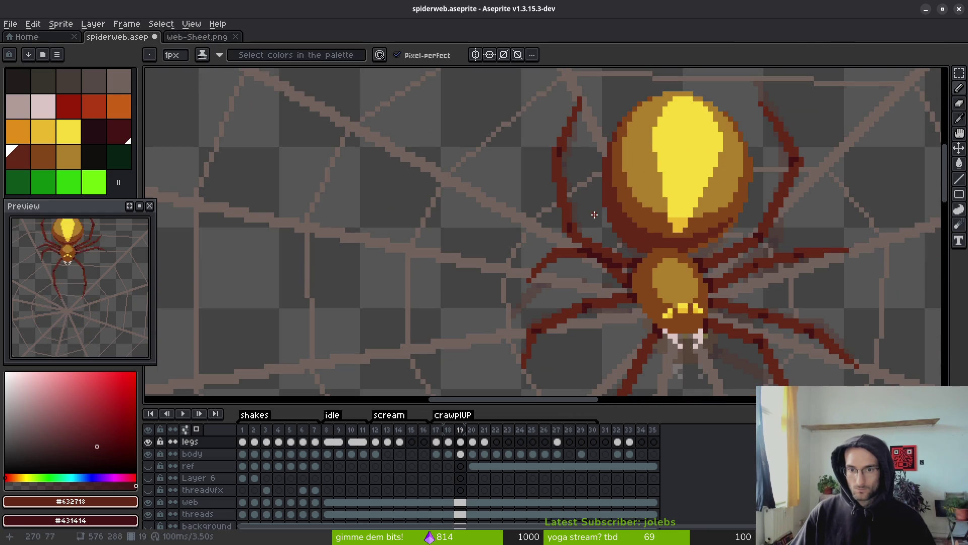
scroll(594, 214, down, 1)
key(i)
key(comma)
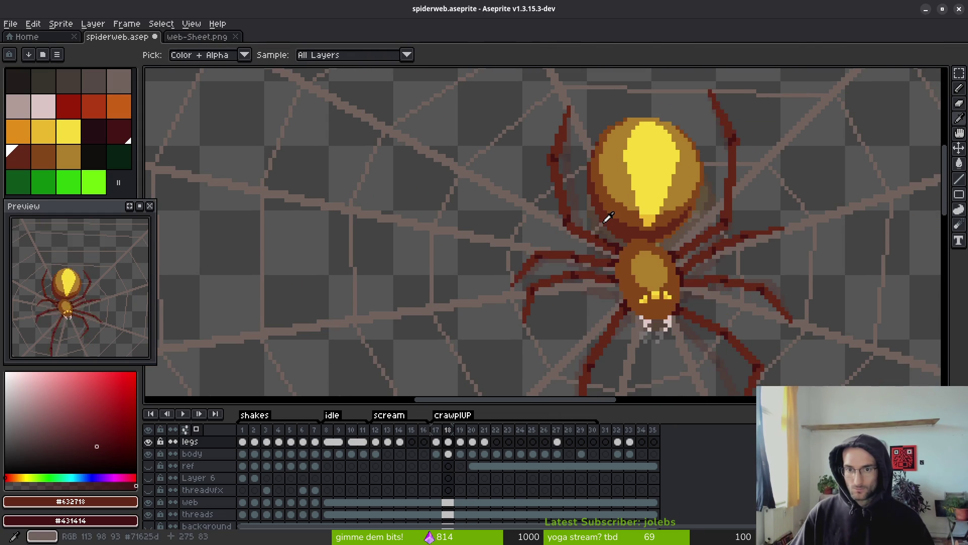
scroll(600, 196, up, 2)
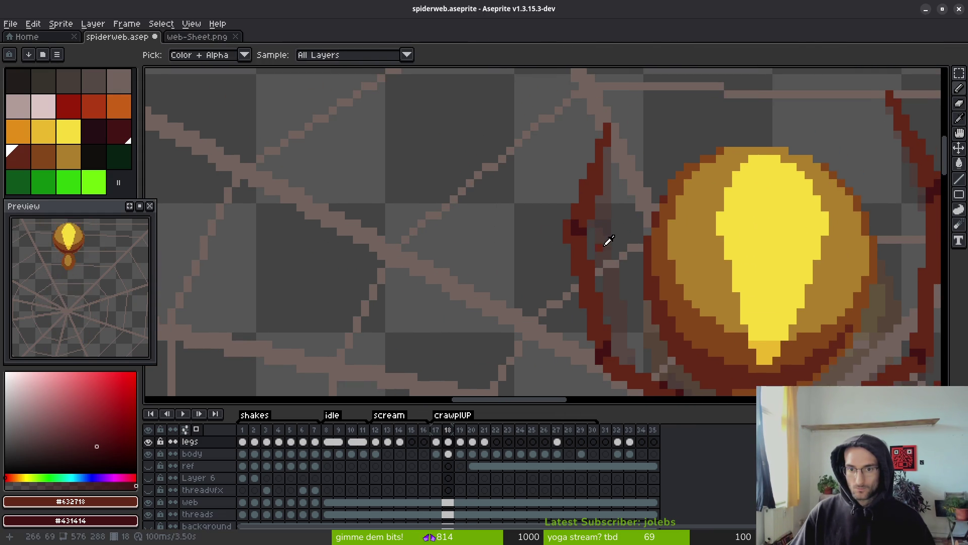
key(period)
key(b)
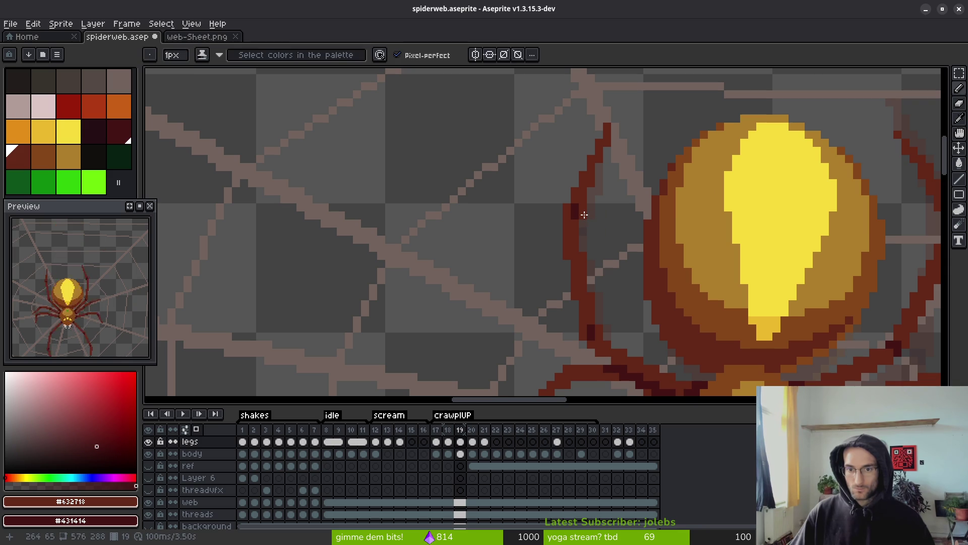
scroll(598, 214, down, 3)
scroll(585, 202, up, 3)
scroll(600, 222, down, 2)
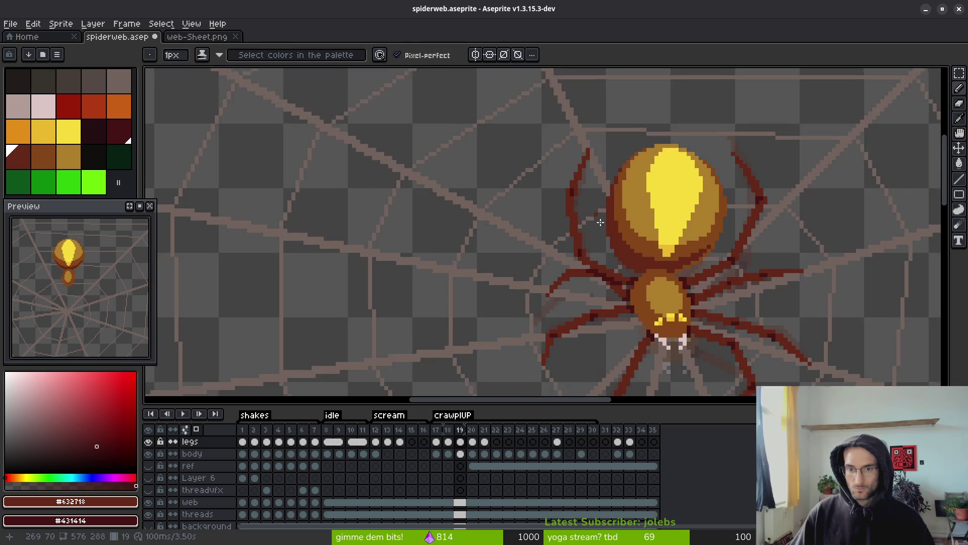
drag(600, 222, 580, 187)
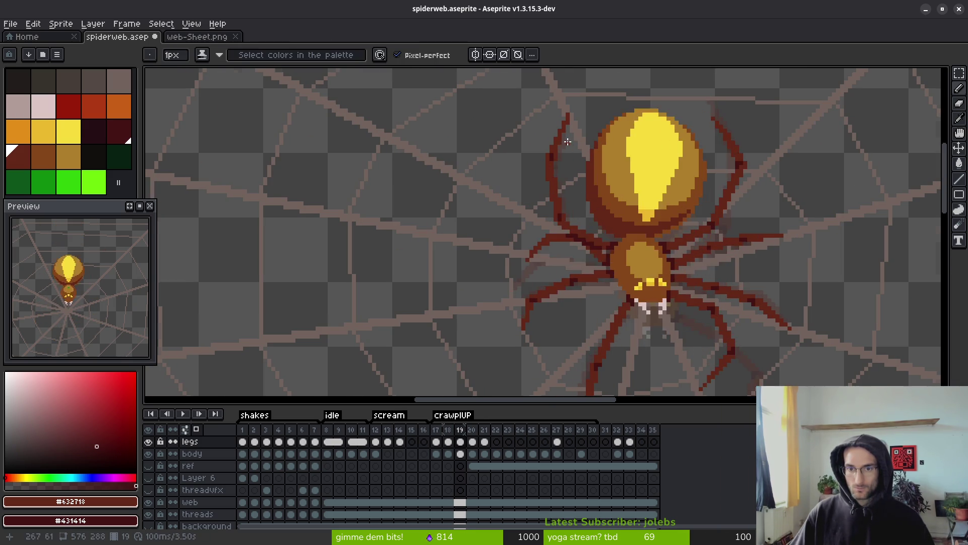
scroll(568, 142, up, 2)
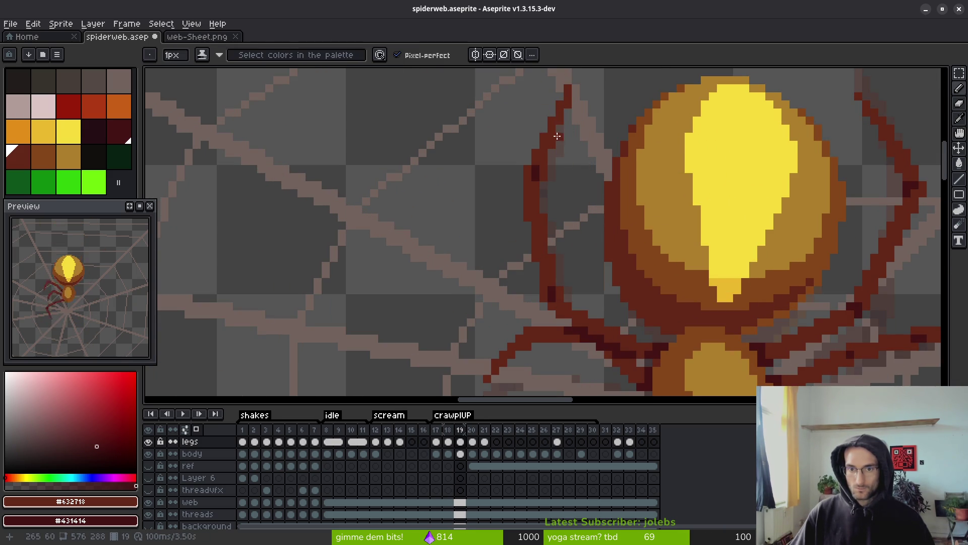
scroll(570, 211, down, 3)
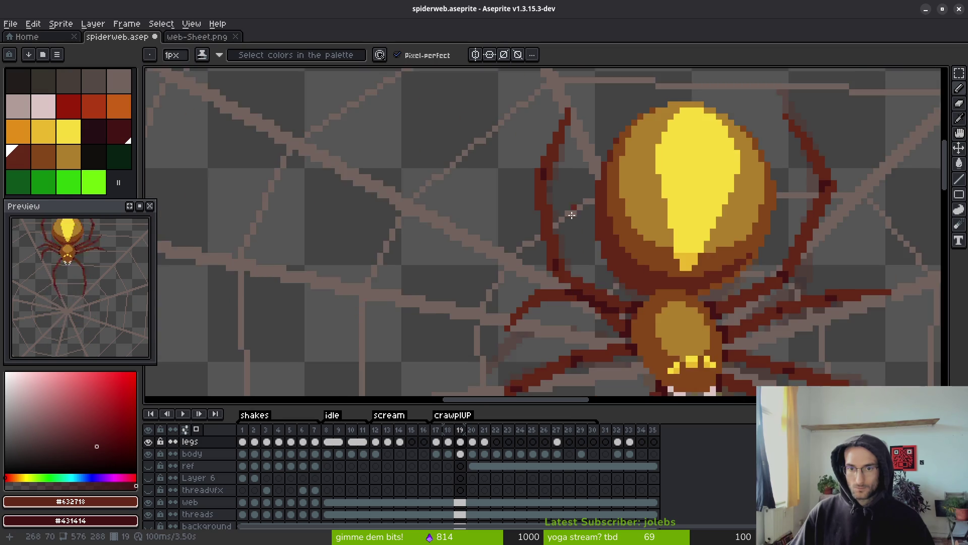
key(alt)
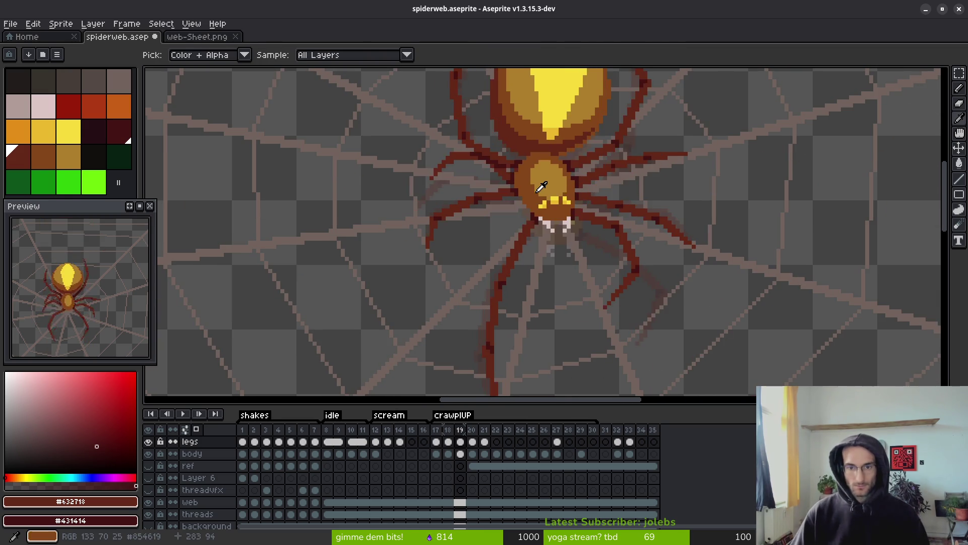
Step forward to the legless frame 23 and back to compare leg poses.
scroll(541, 188, down, 2)
scroll(603, 256, up, 2)
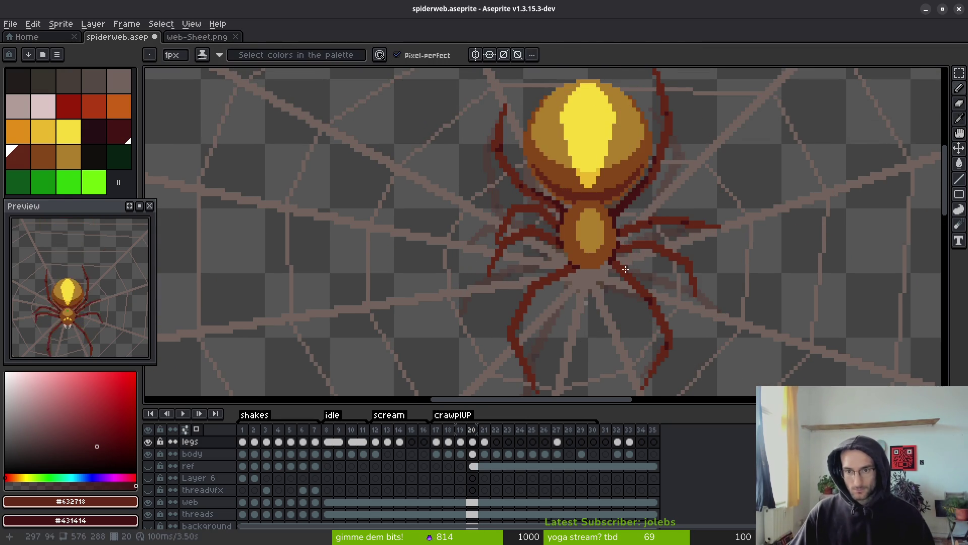
scroll(627, 242, down, 1)
key(alt)
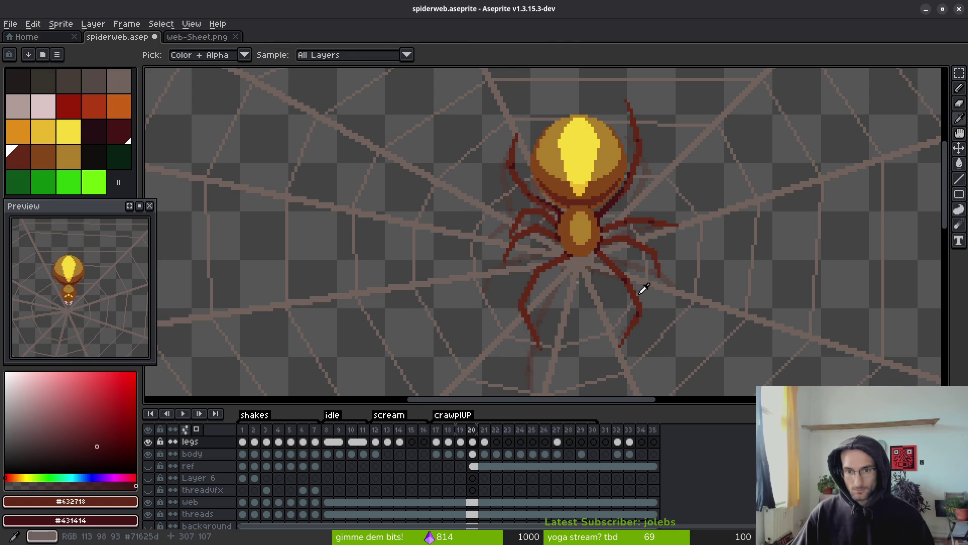
key(Right)
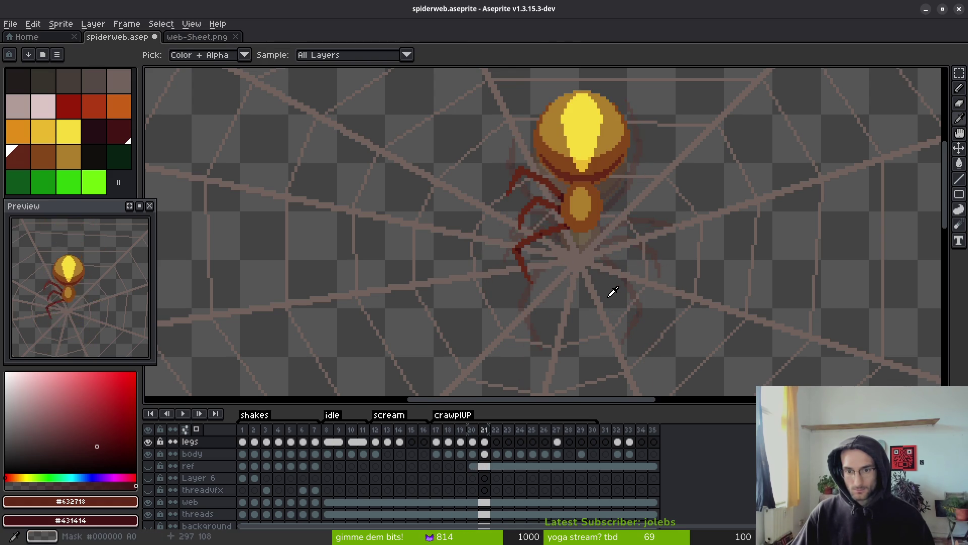
key(Right)
key(Right)
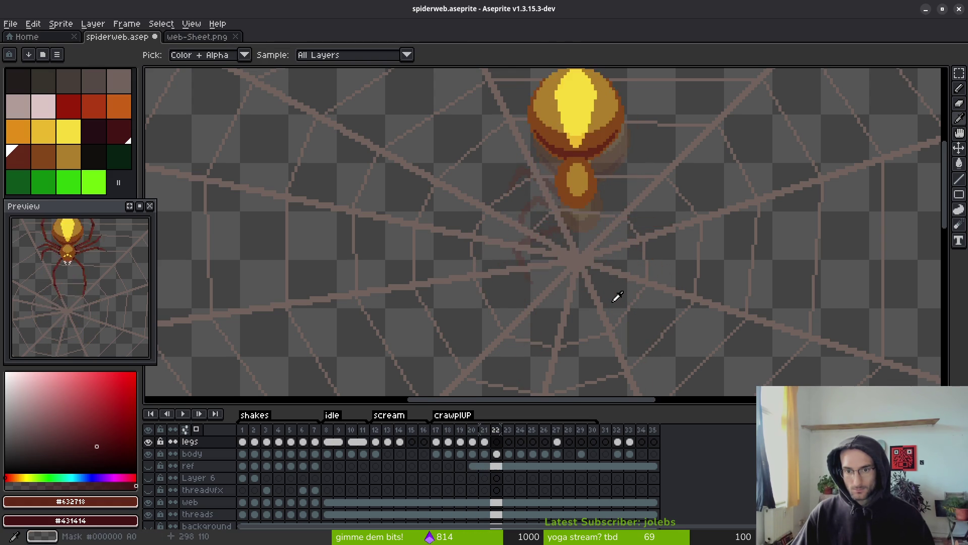
key(Left)
key(Left)
key(Left)
Flip between frames 20 and 21 to compare the legs, settling on frame 20.
key(Right)
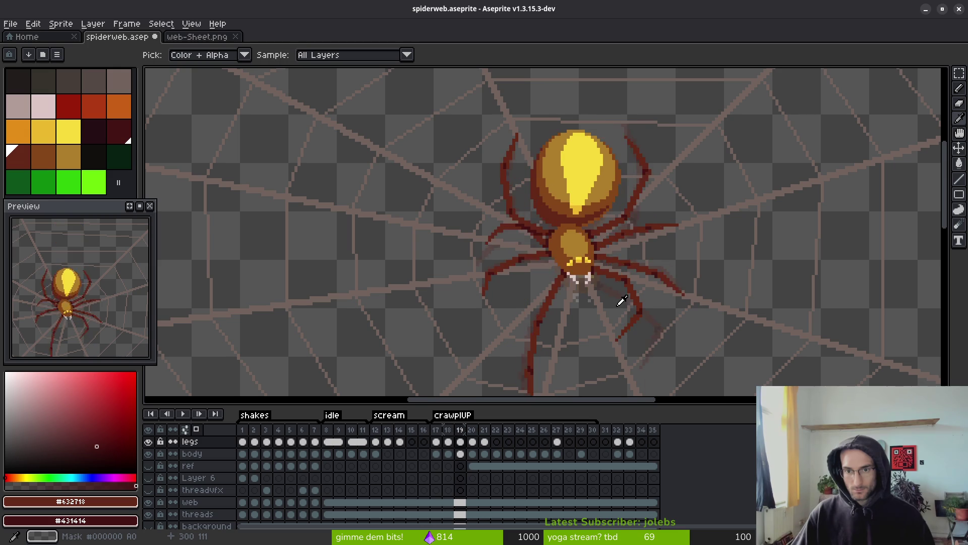
key(Left)
key(Right)
key(b)
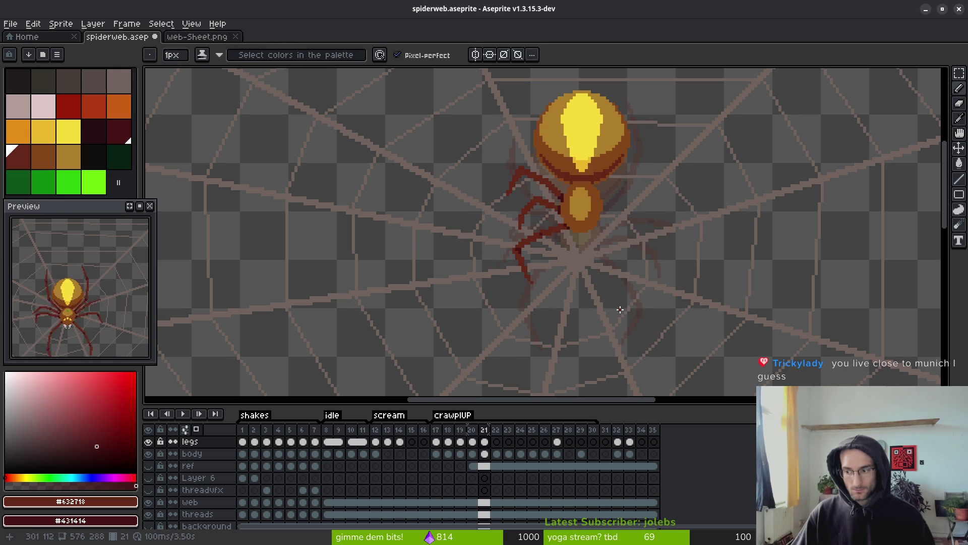
key(alt)
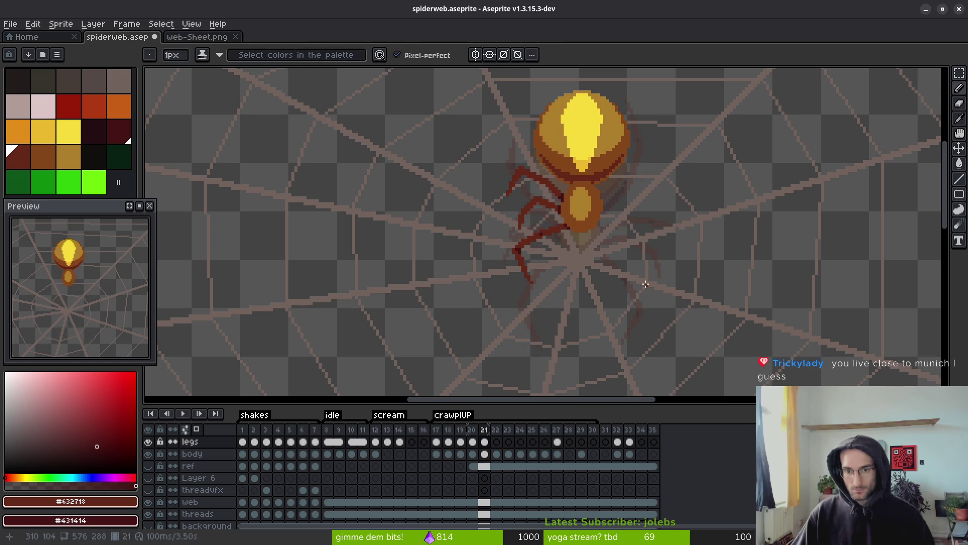
key(Left)
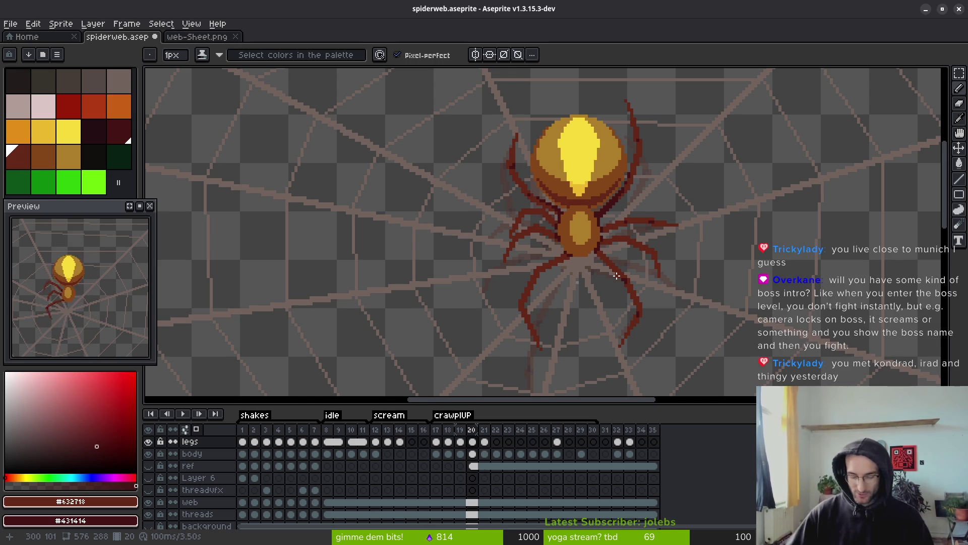
scroll(595, 263, up, 4)
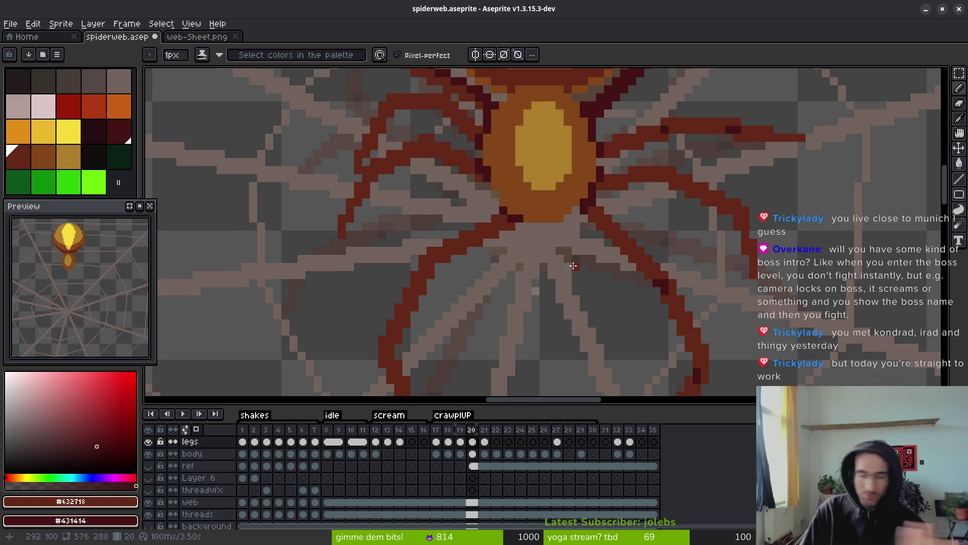
scroll(573, 266, down, 3)
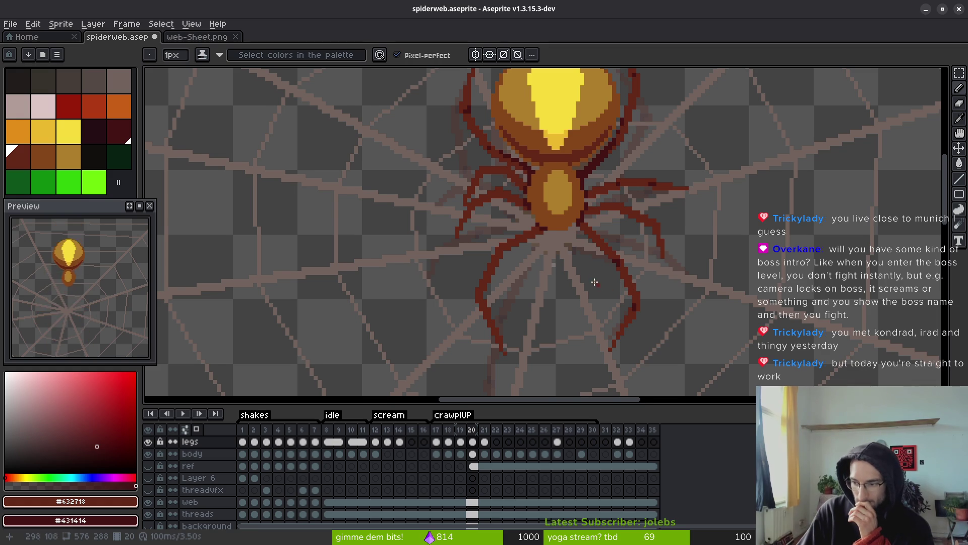
scroll(641, 283, down, 2)
Flip between frames 19, 20 and 21 to compare the spider's leg poses.
key(alt+Tab)
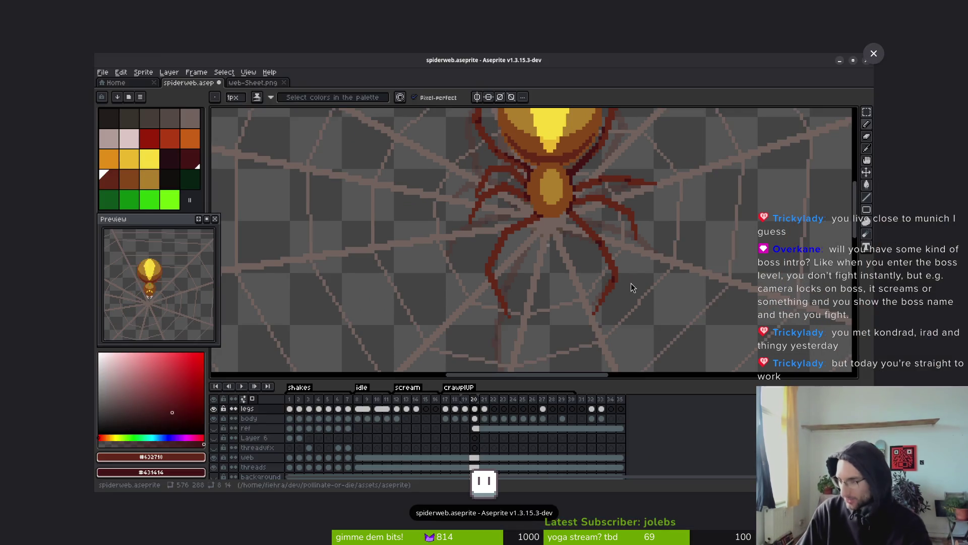
scroll(566, 245, up, 2)
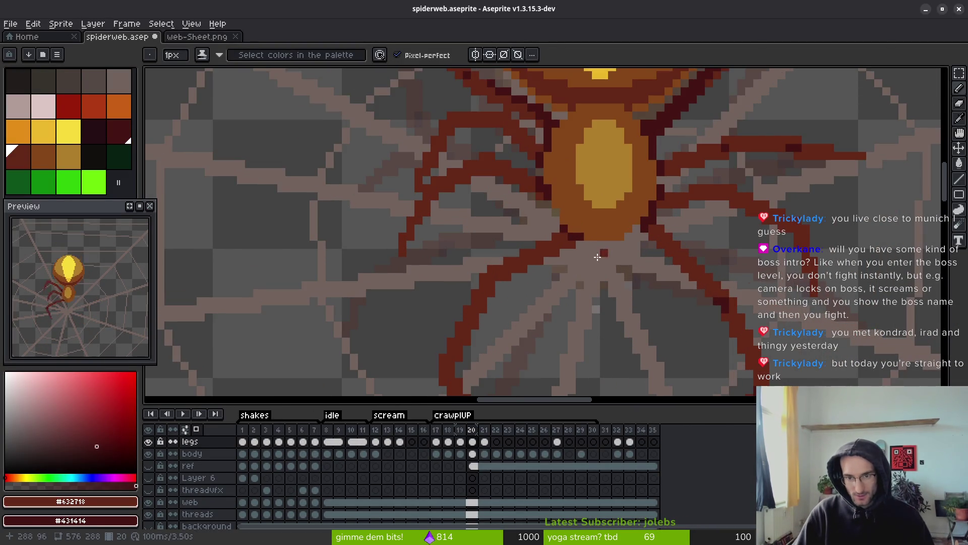
scroll(580, 271, down, 2)
key(i)
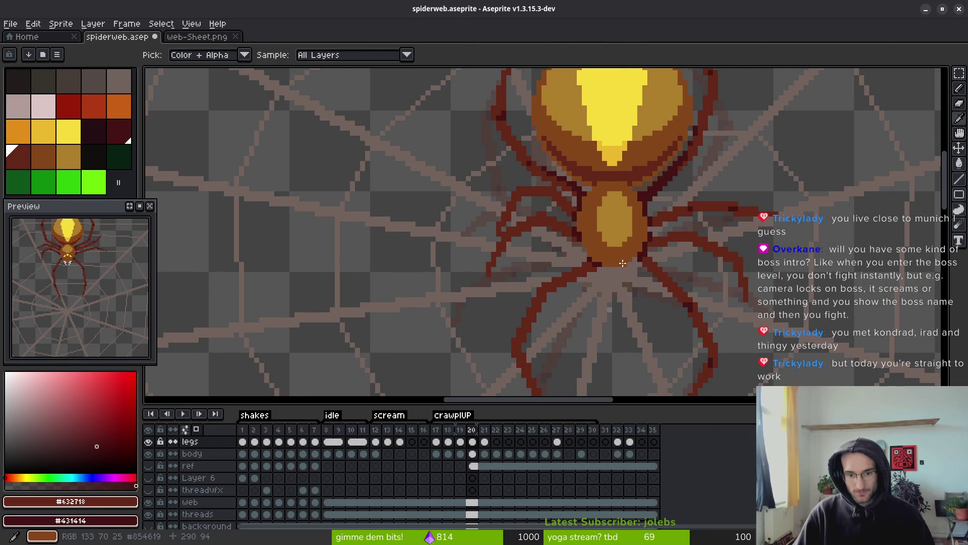
key(period)
key(b)
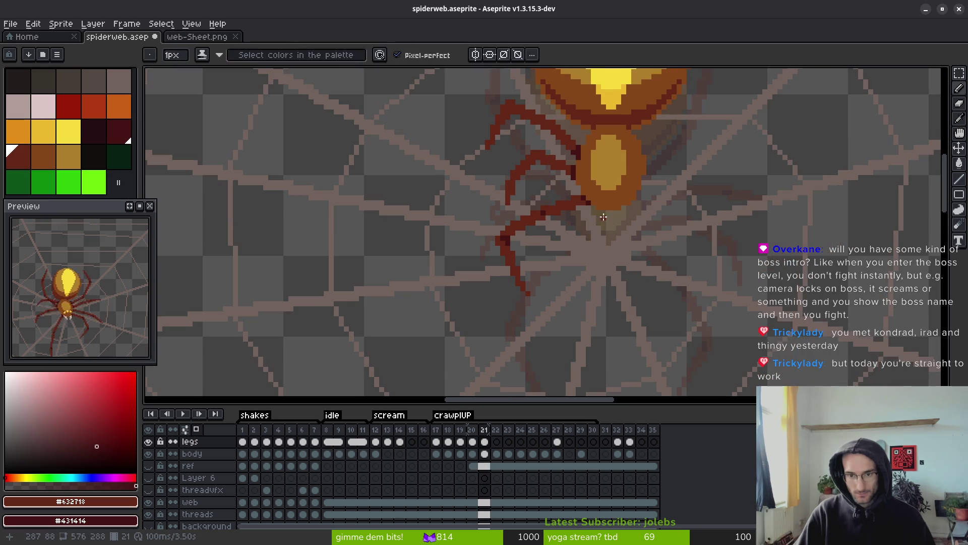
key(comma)
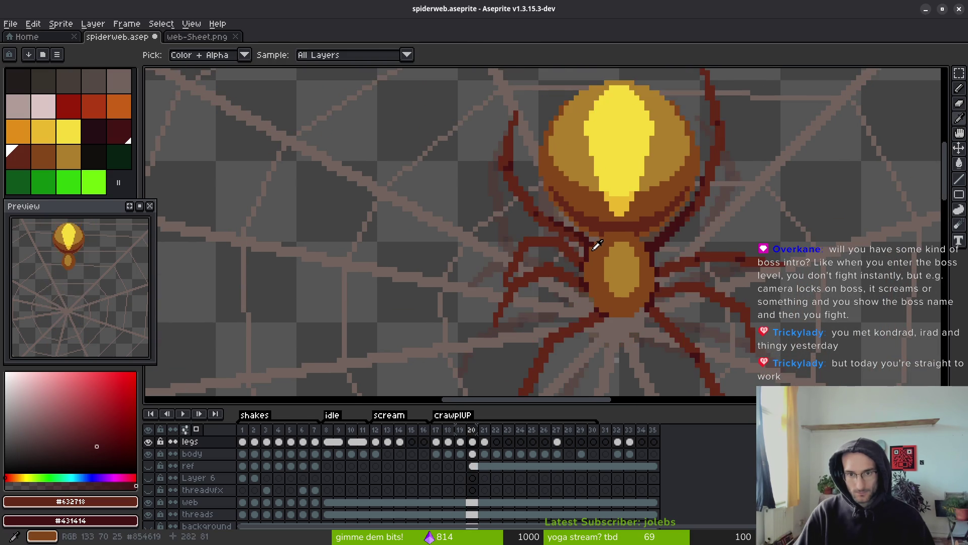
key(period)
key(comma)
key(comma)
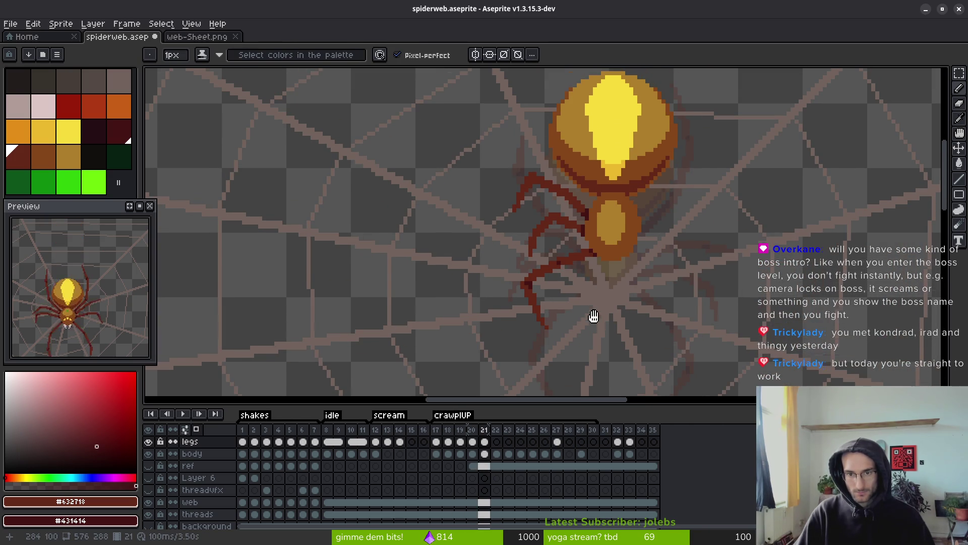
Pan to show the web below the spider and step through frames 20–22, landing on frame 22.
drag(603, 293, 588, 139)
key(period)
key(period)
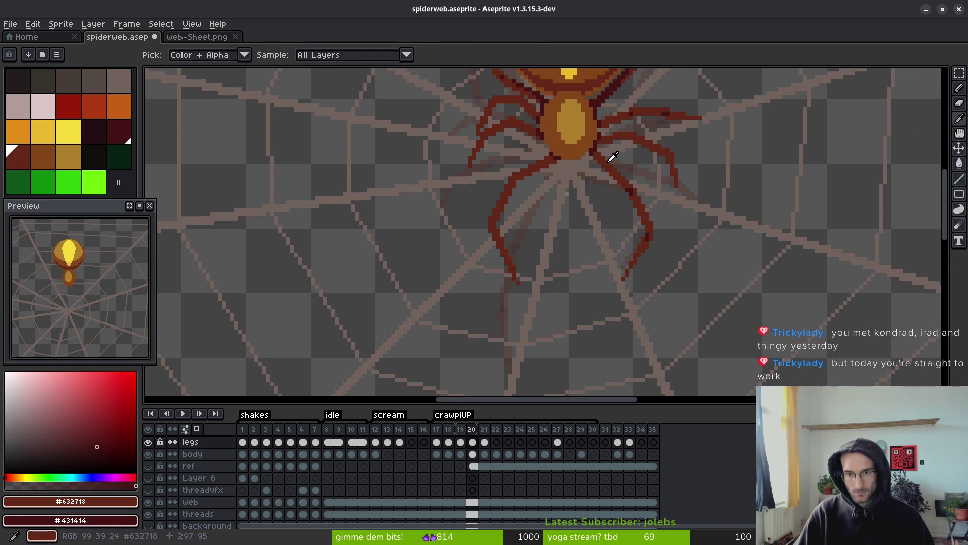
scroll(587, 139, down, 2)
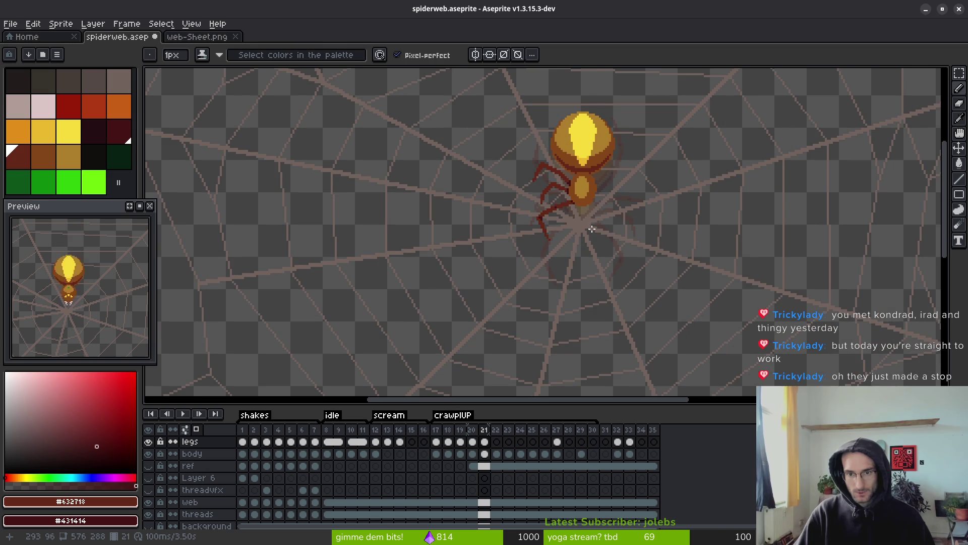
key(i)
key(comma)
key(period)
key(comma)
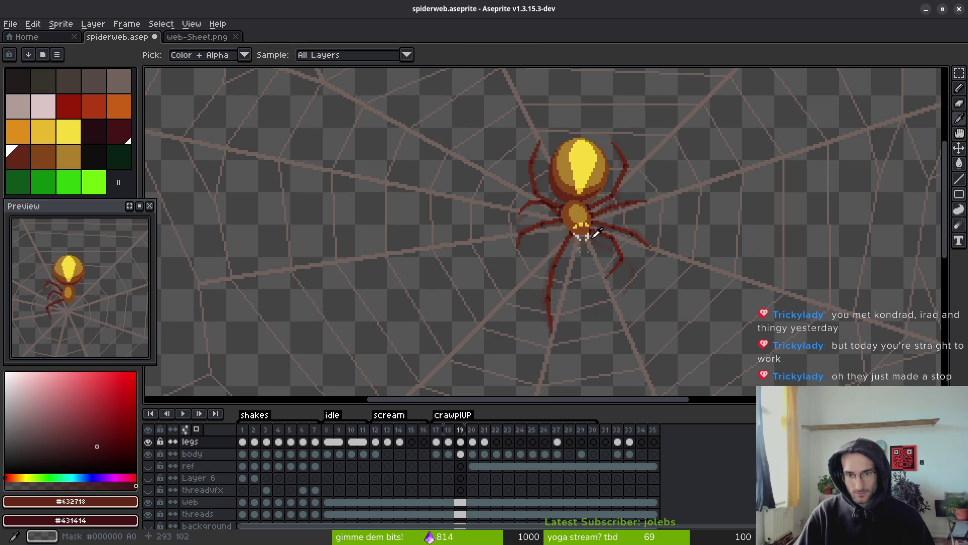
key(period)
key(period)
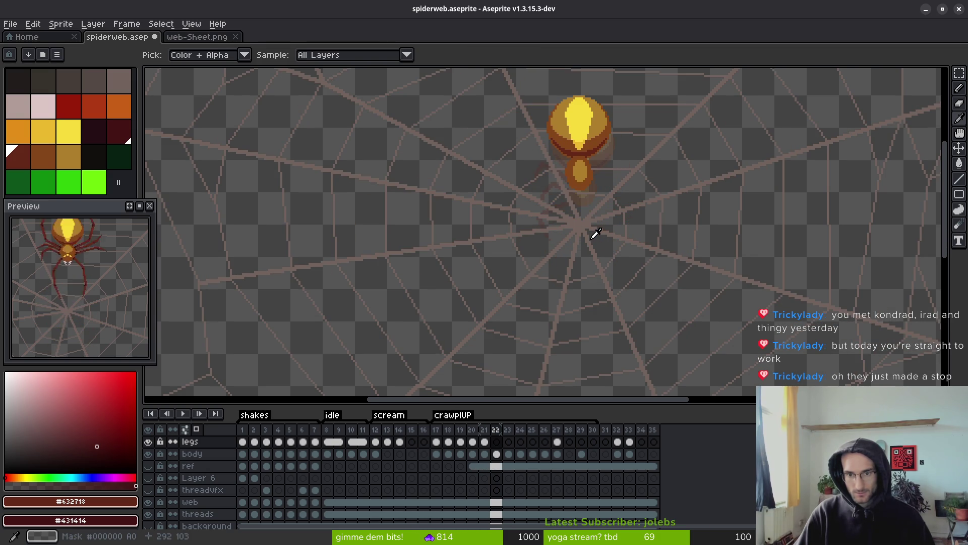
key(comma)
key(period)
key(b)
scroll(564, 182, up, 5)
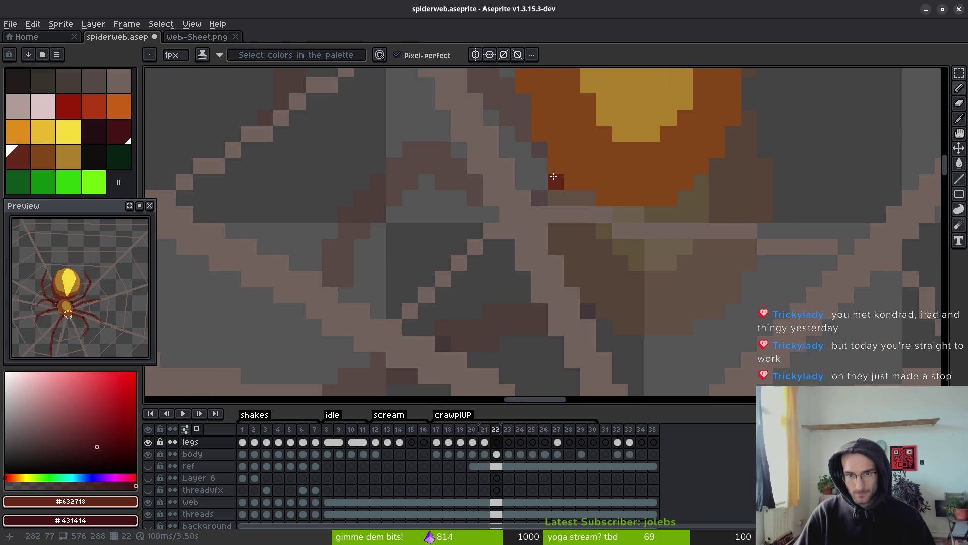
Draw a dark-maroon leg line down-left from the body on frame 22, redoing it after undos.
mouse_move(553, 176)
mouse_down()
mouse_move(539, 152)
mouse_move(591, 159)
mouse_move(525, 267)
mouse_up()
click(591, 159)
key(ctrl+z)
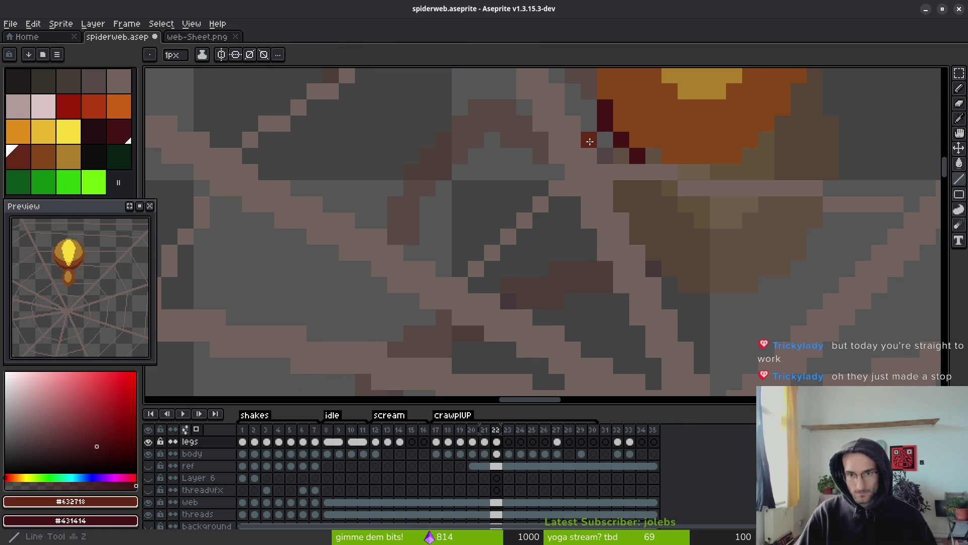
scroll(514, 292, down, 2)
drag(589, 141, 510, 303)
key(ctrl+z)
mouse_move(554, 220)
mouse_down()
mouse_move(524, 262)
mouse_move(512, 247)
mouse_up()
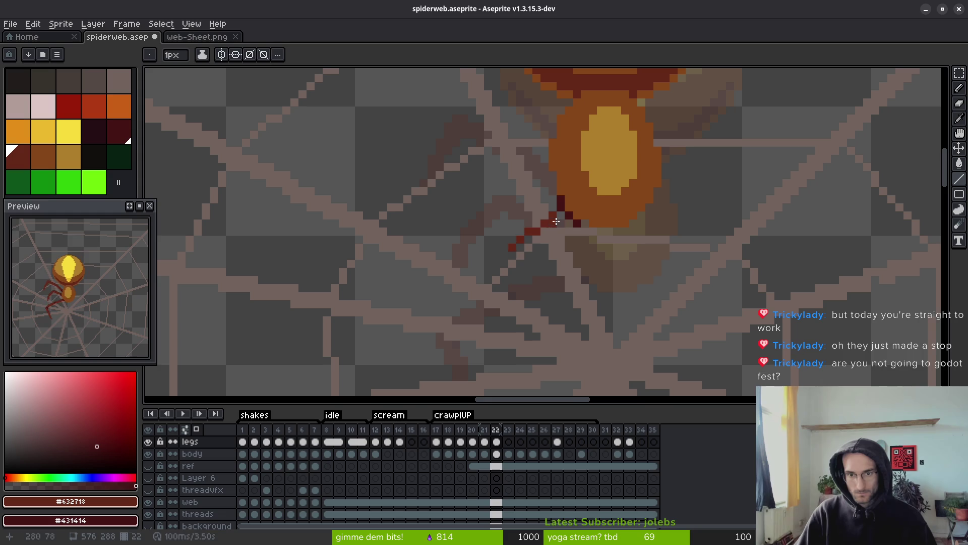
key(ctrl+z)
drag(551, 212, 497, 259)
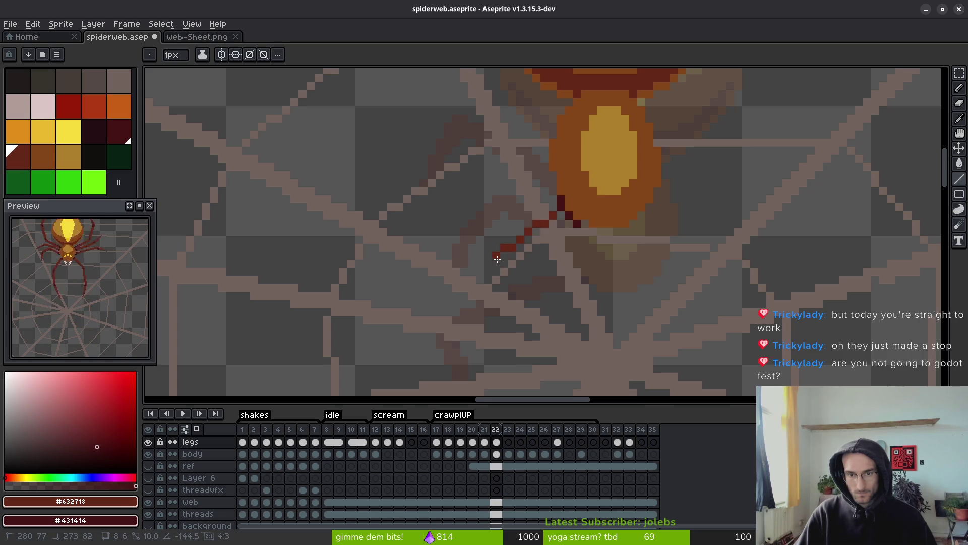
scroll(505, 252, down, 3)
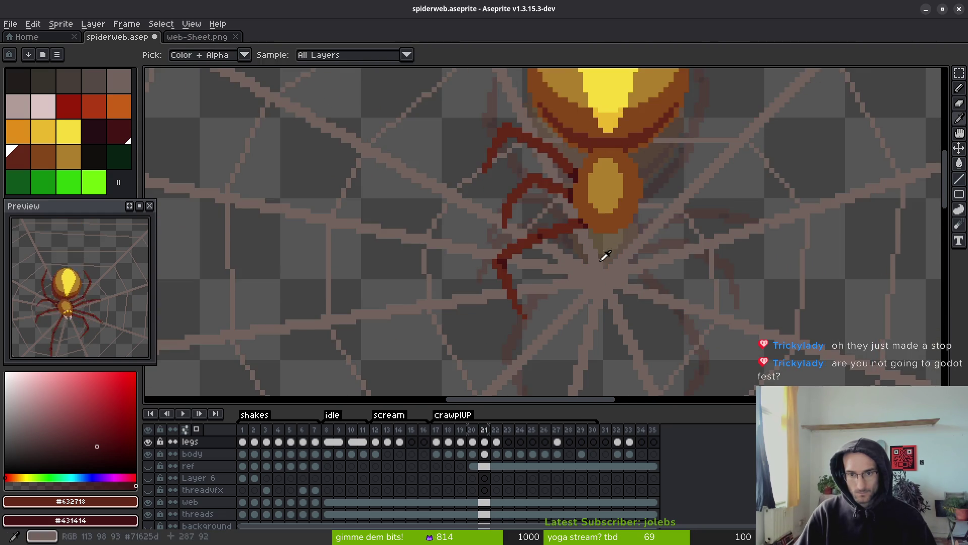
Compare frame 22's new leg against frame 21, then return to frame 19.
key(comma)
scroll(612, 281, up, 1)
key(period)
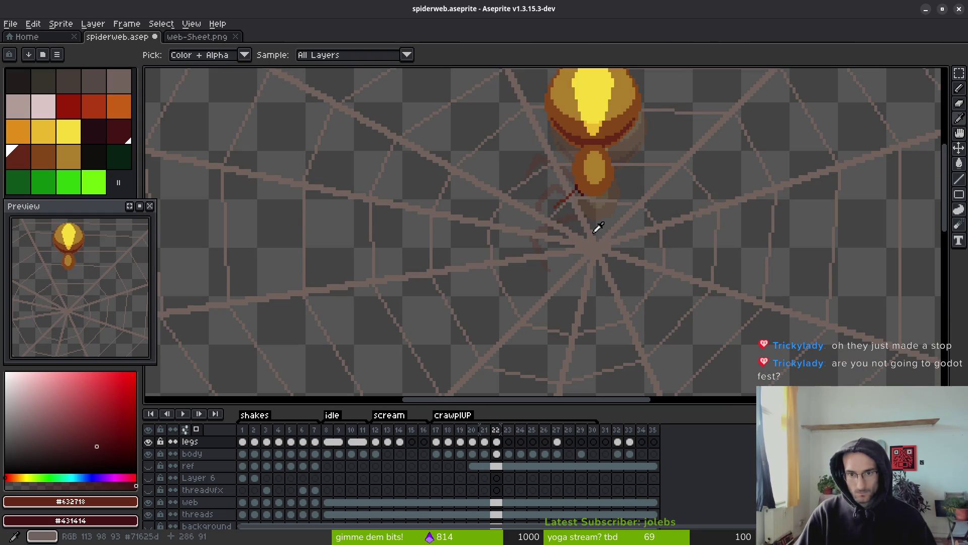
key(comma)
key(comma)
key(comma)
scroll(611, 242, down, 2)
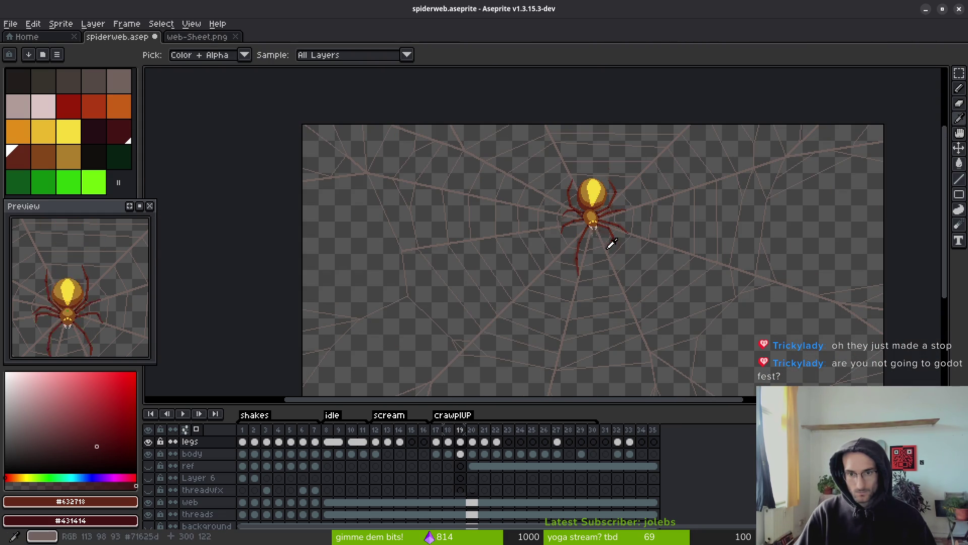
Flip between frames 19, 20 and 21 to compare leg poses, ending on frame 21.
key(period)
key(period)
key(comma)
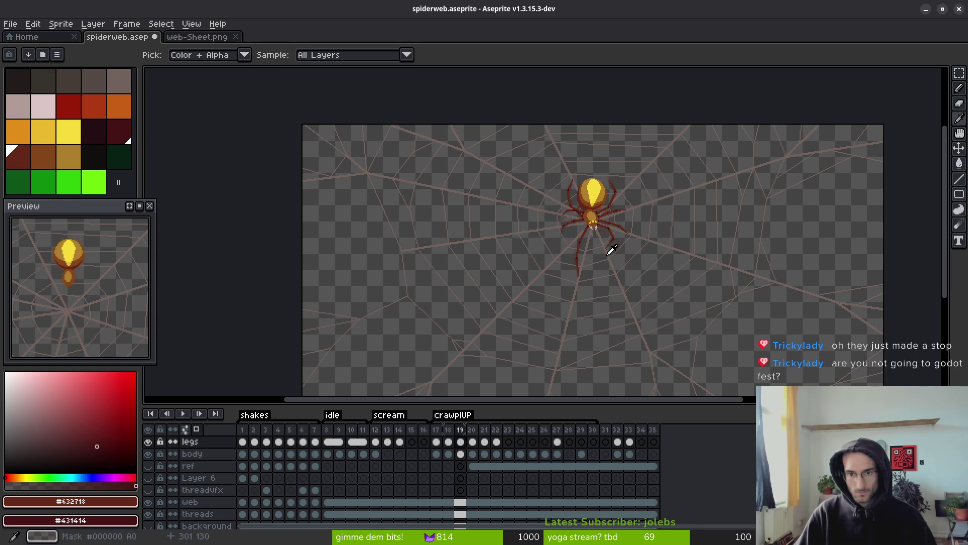
key(comma)
key(period)
key(period)
key(comma)
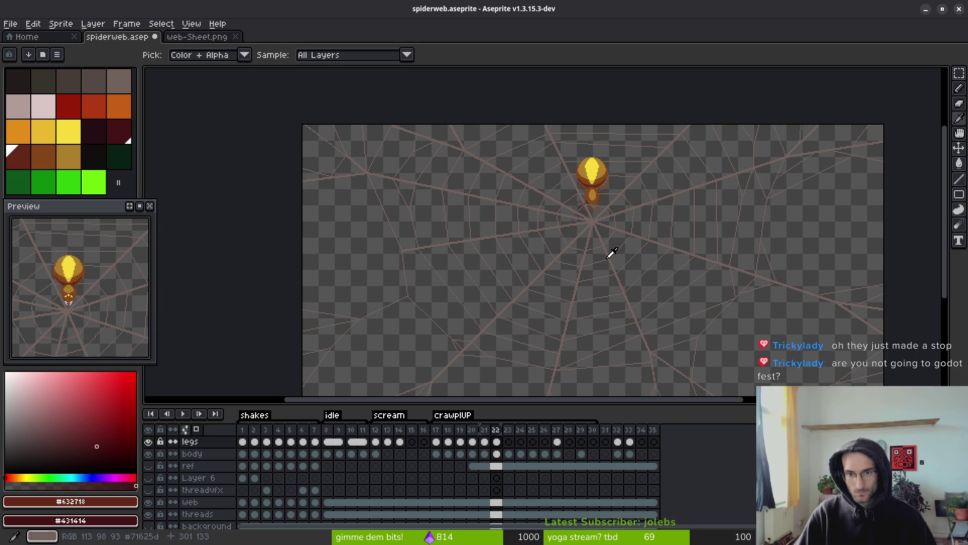
key(period)
key(b)
scroll(546, 228, up, 4)
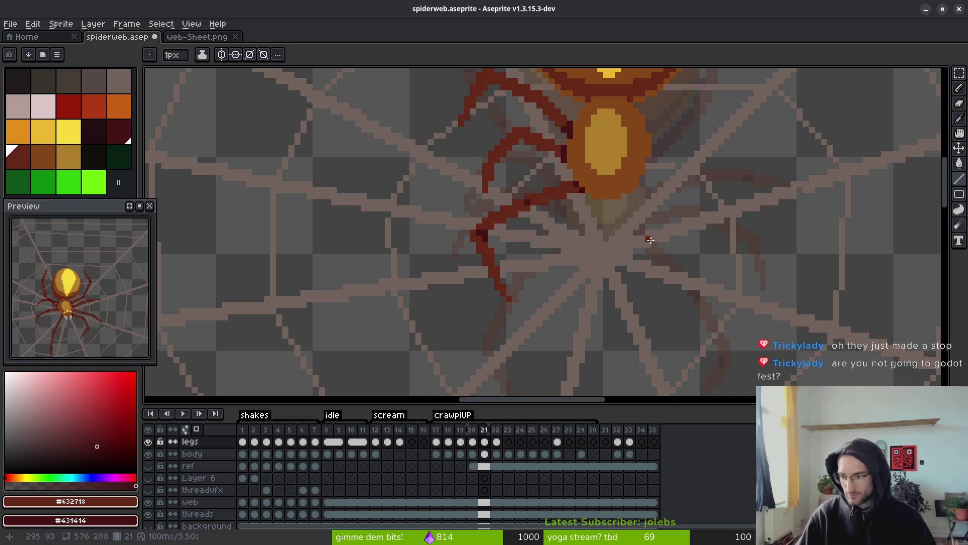
scroll(581, 214, up, 1)
Lasso the spider's left legs on frame 21 and nudge them one pixel up and right.
key(q)
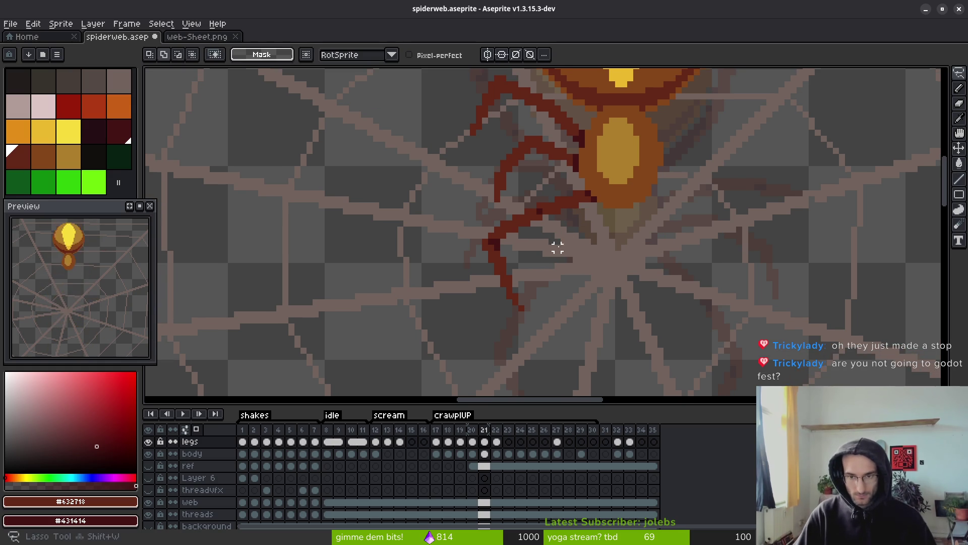
mouse_move(551, 225)
mouse_down()
mouse_move(530, 212)
mouse_move(514, 302)
mouse_move(551, 219)
mouse_up()
click(567, 253)
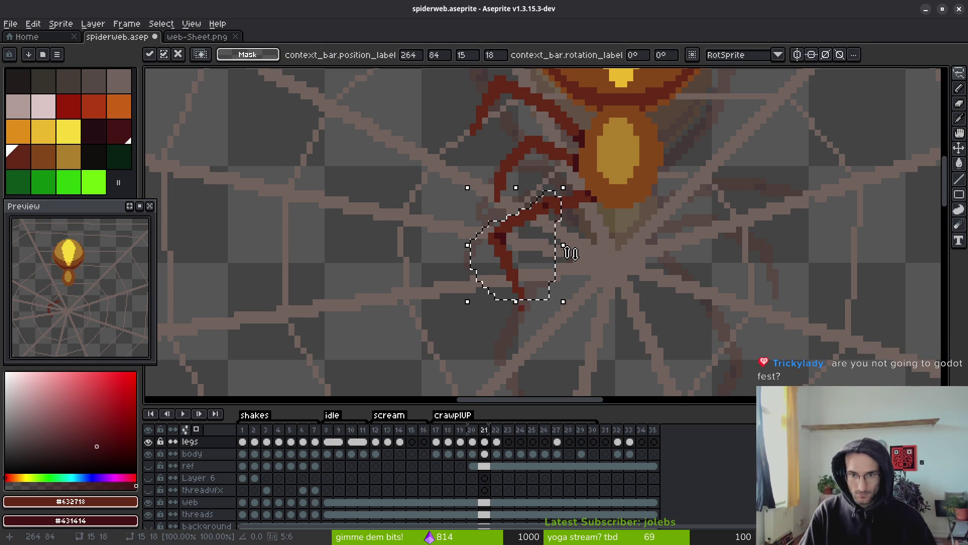
key(Right)
key(Up)
key(Right)
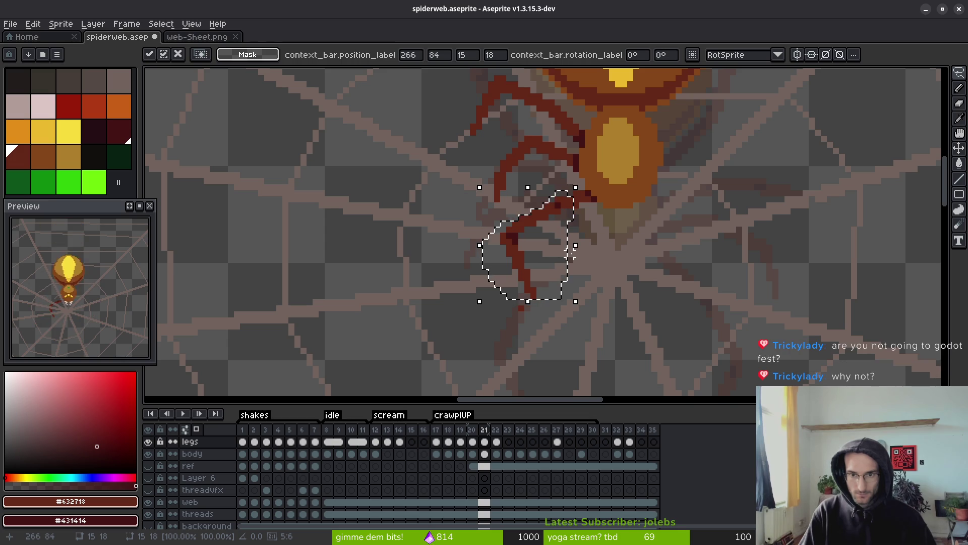
key(ctrl+d)
Move the stray red leg pixel one pixel up and right.
scroll(536, 295, up, 4)
drag(525, 284, 527, 287)
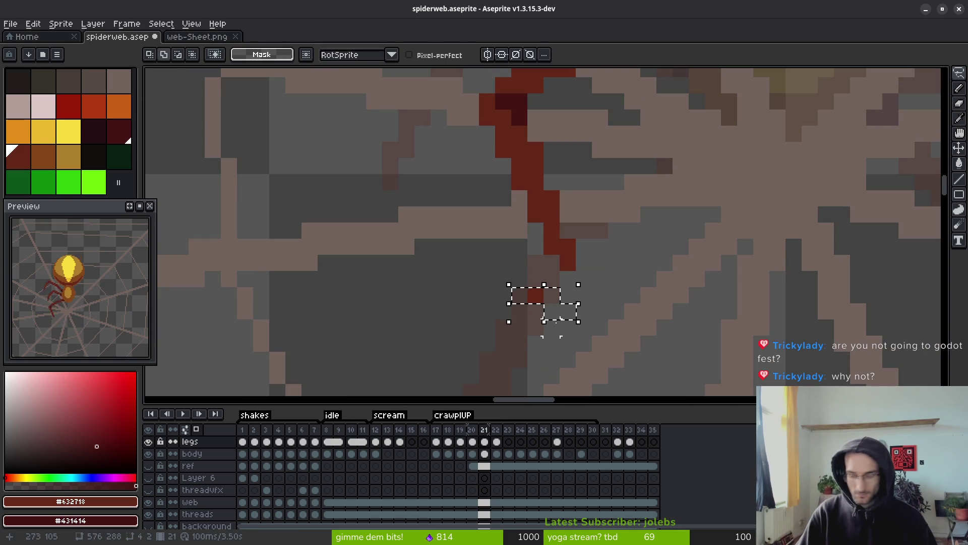
key(Right)
key(Right)
key(Right)
key(Up)
key(ctrl+d)
Save the spider file.
key(ctrl+s)
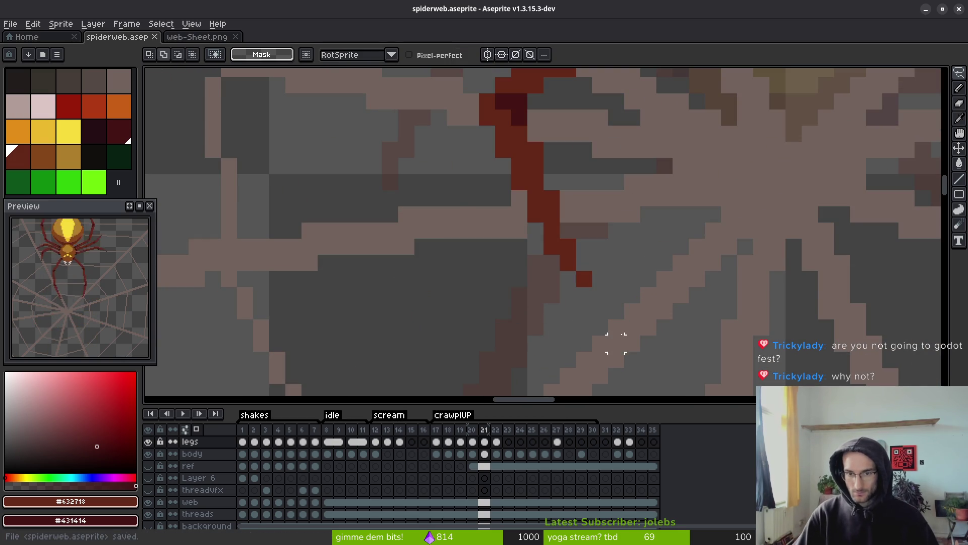
scroll(643, 216, down, 3)
scroll(603, 251, up, 2)
scroll(610, 259, down, 4)
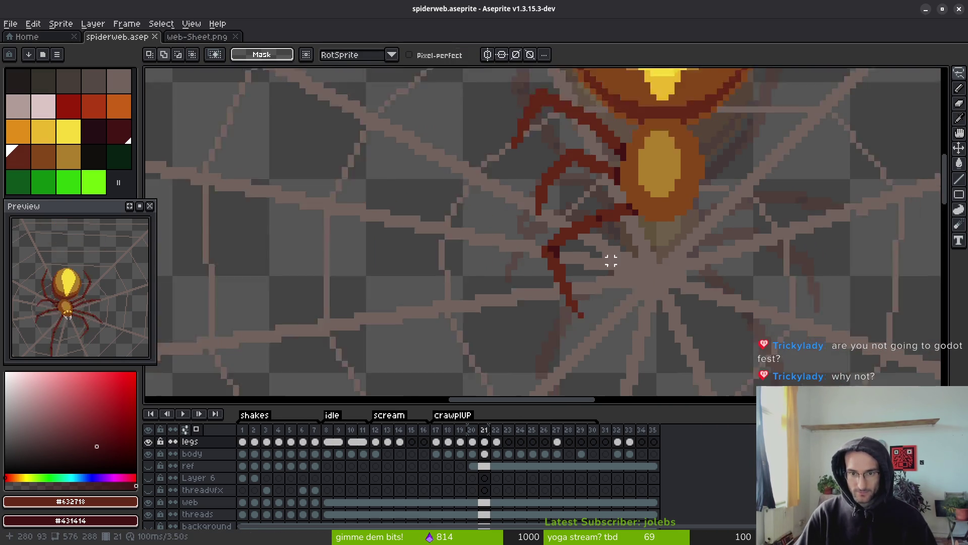
Select another dark-red leg and shift it one pixel up and one pixel right.
key(i)
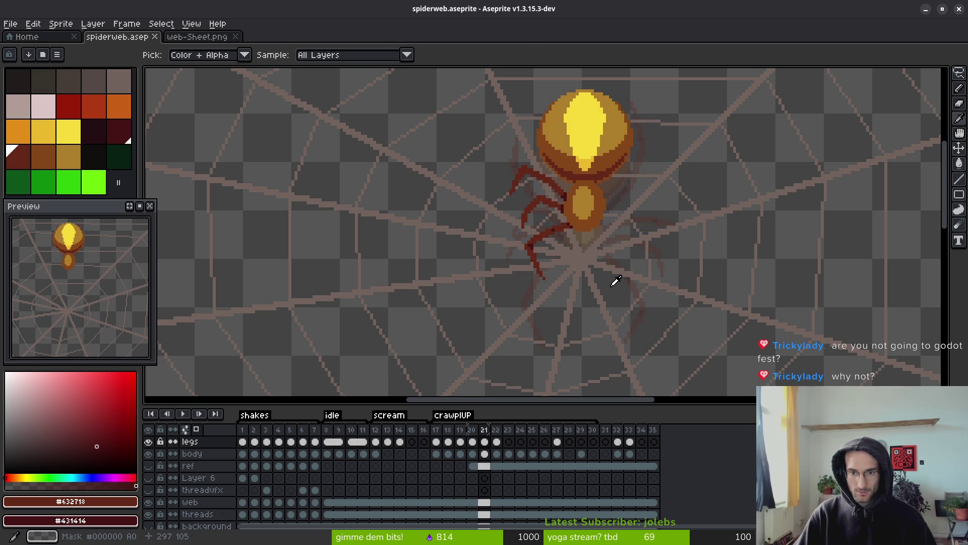
key(m)
scroll(536, 247, up, 5)
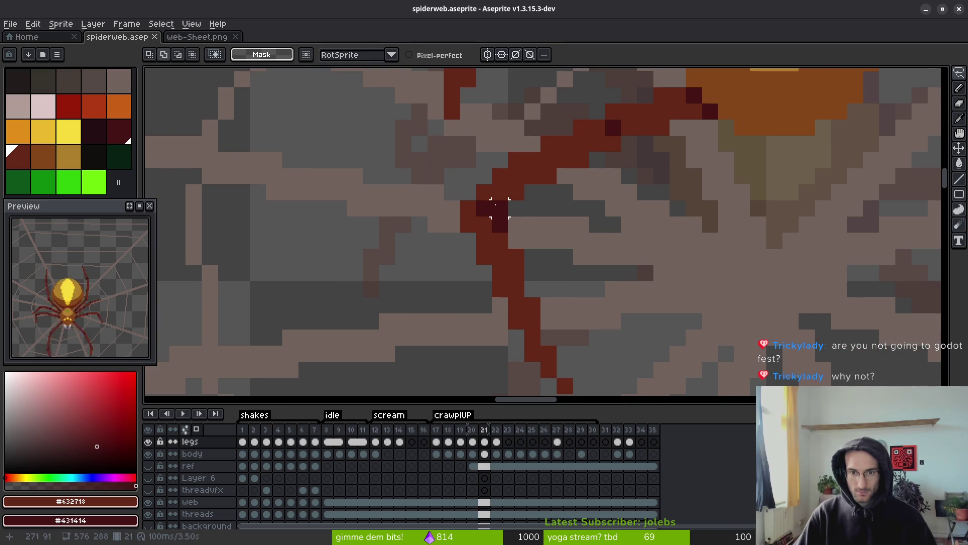
mouse_move(452, 175)
mouse_down()
mouse_move(546, 303)
mouse_move(583, 389)
mouse_move(422, 177)
mouse_move(454, 174)
mouse_up()
key(Up)
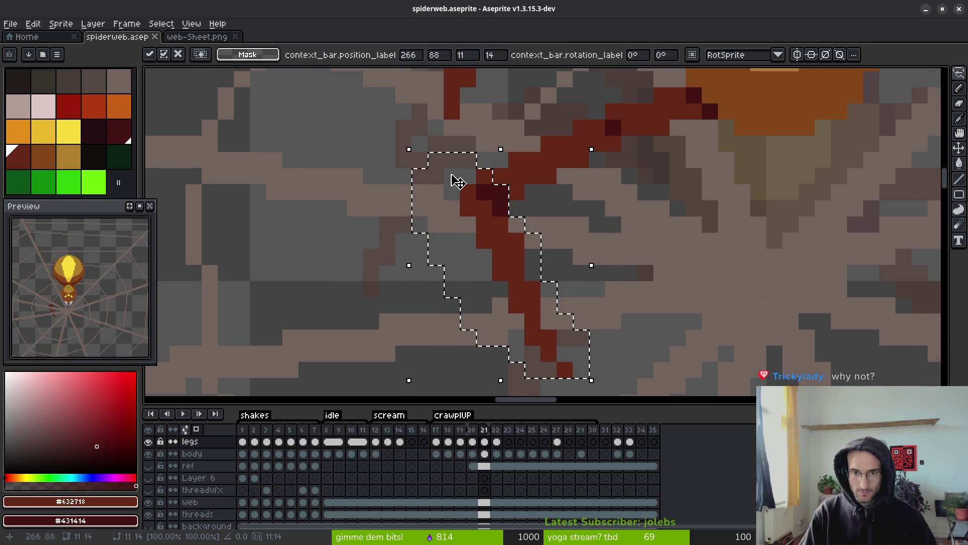
key(Right)
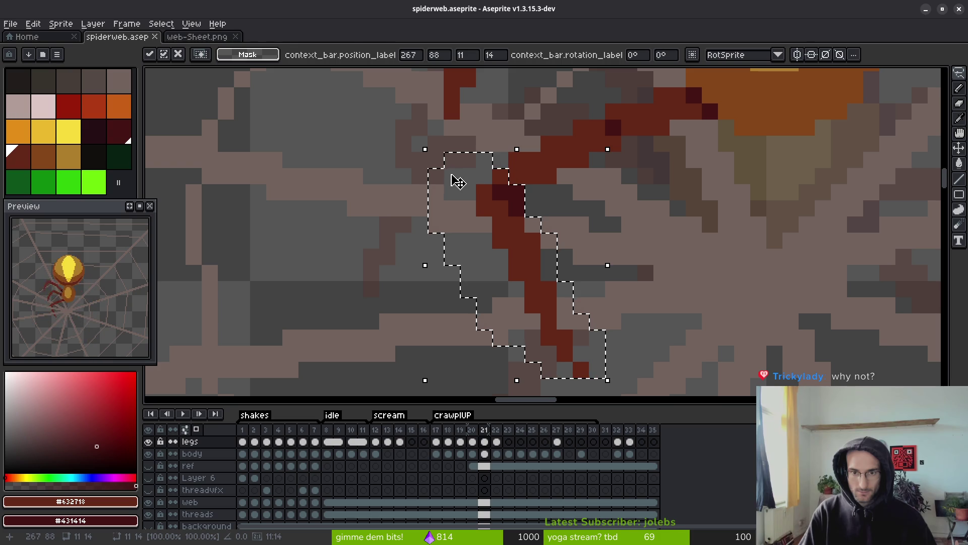
key(Return)
scroll(627, 238, down, 3)
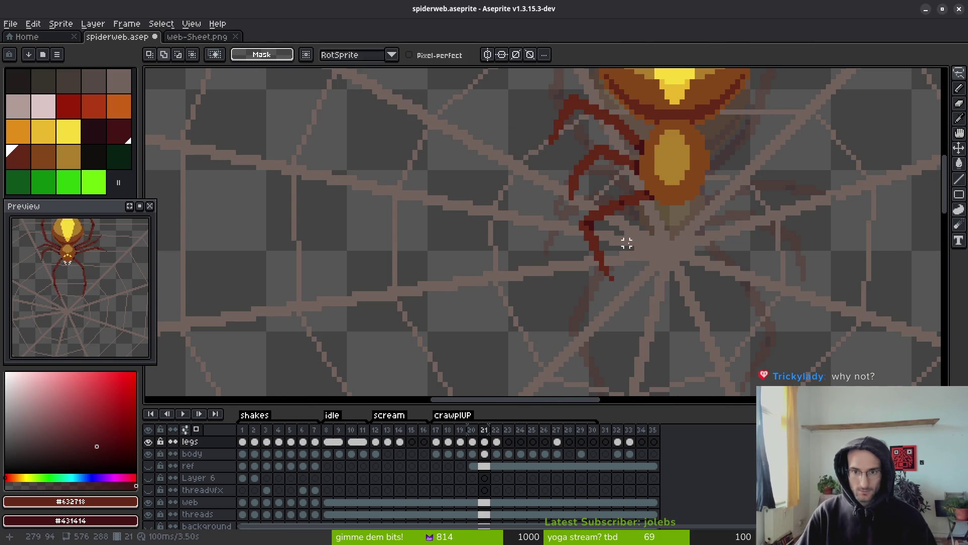
scroll(628, 243, down, 1)
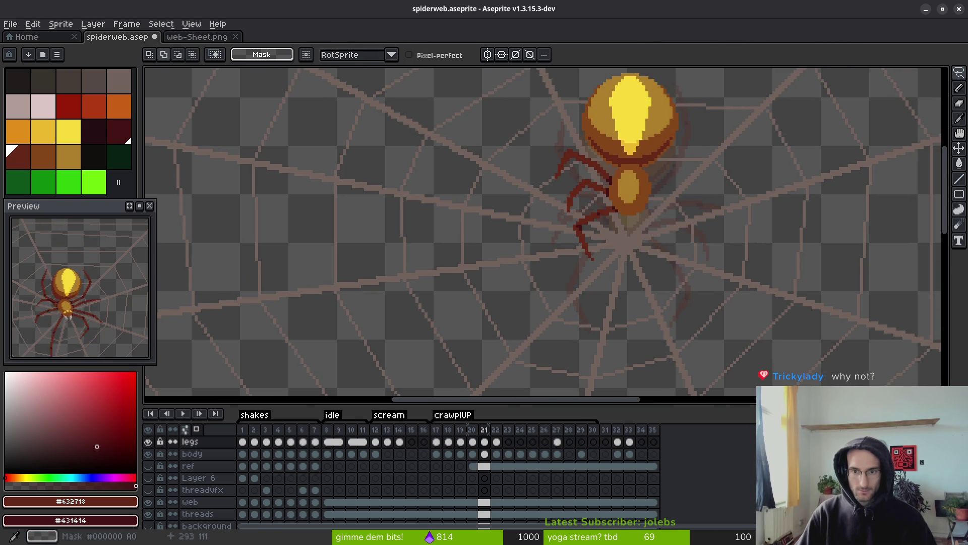
scroll(620, 229, down, 1)
scroll(619, 228, down, 1)
On frame 21, add dark red pixels to the leg beside the spider's body.
key(i)
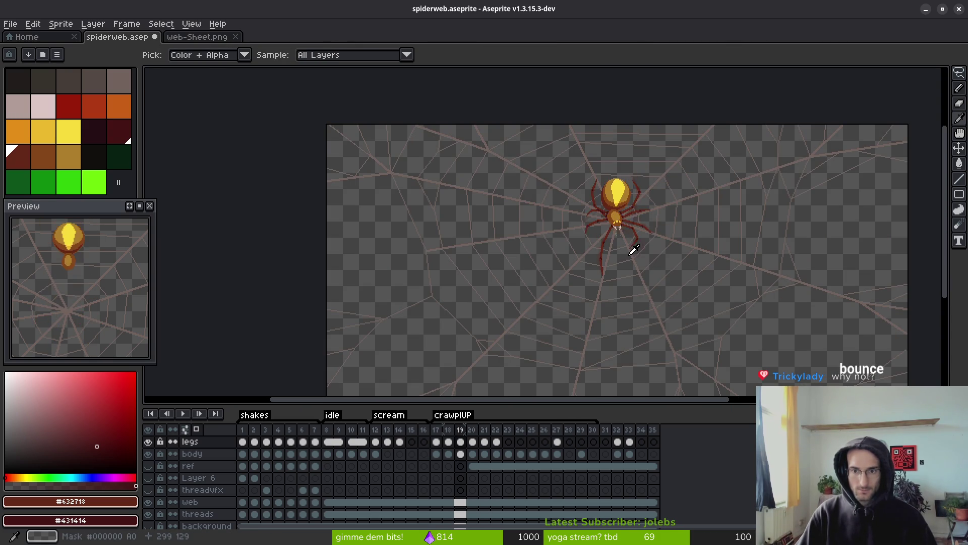
key(m)
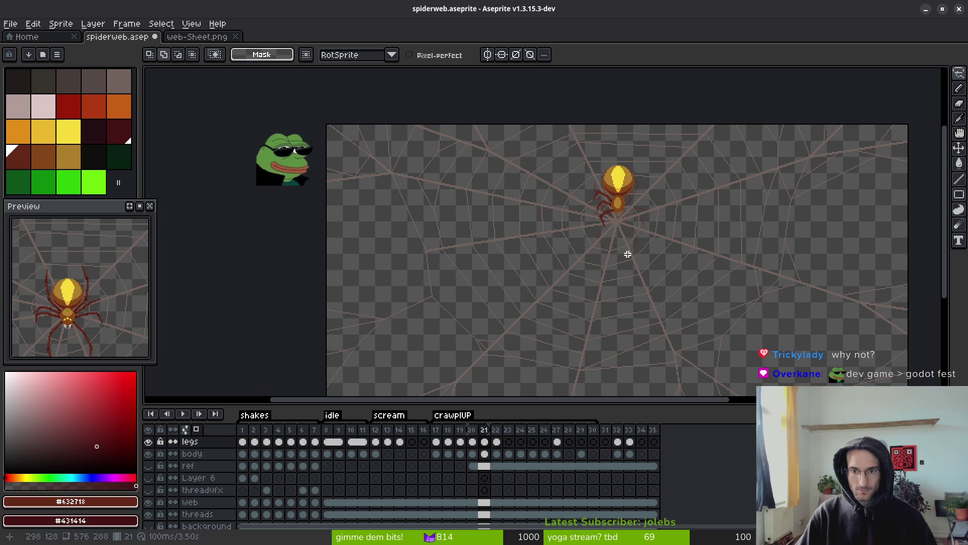
key(period)
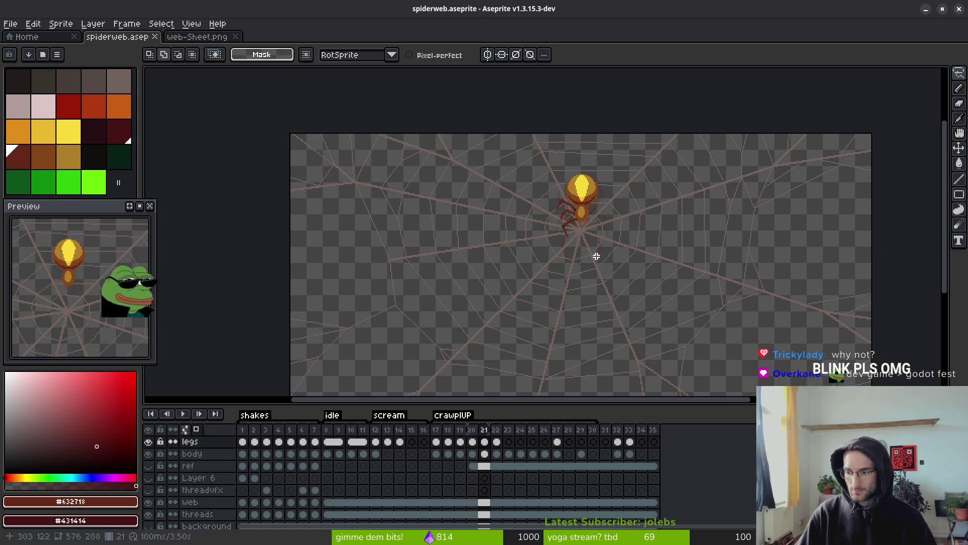
scroll(619, 266, up, 2)
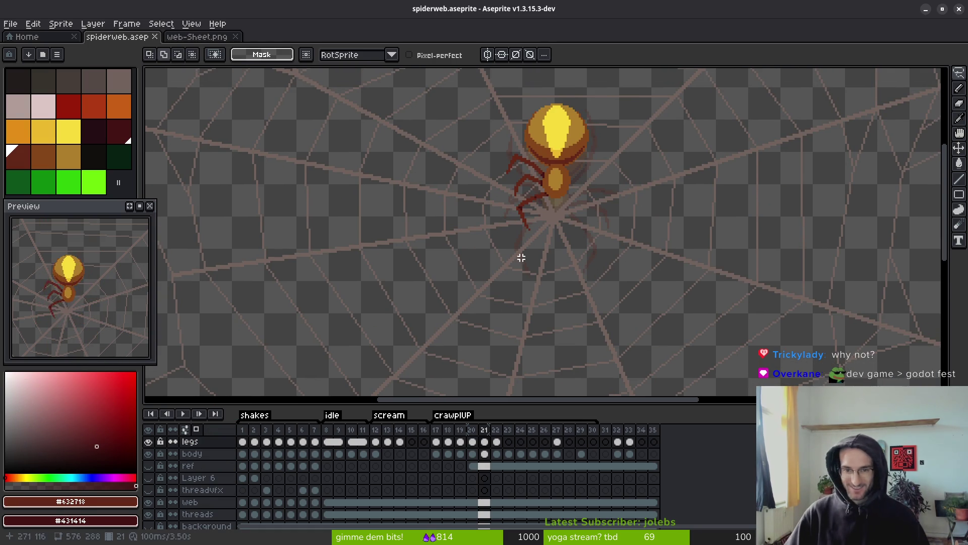
scroll(521, 258, up, 5)
key(f)
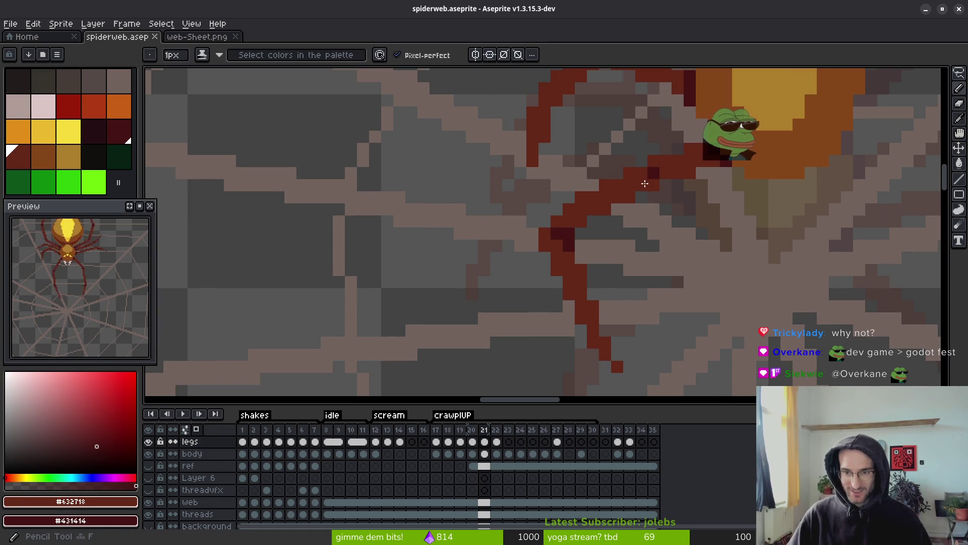
click(632, 185)
click(666, 221)
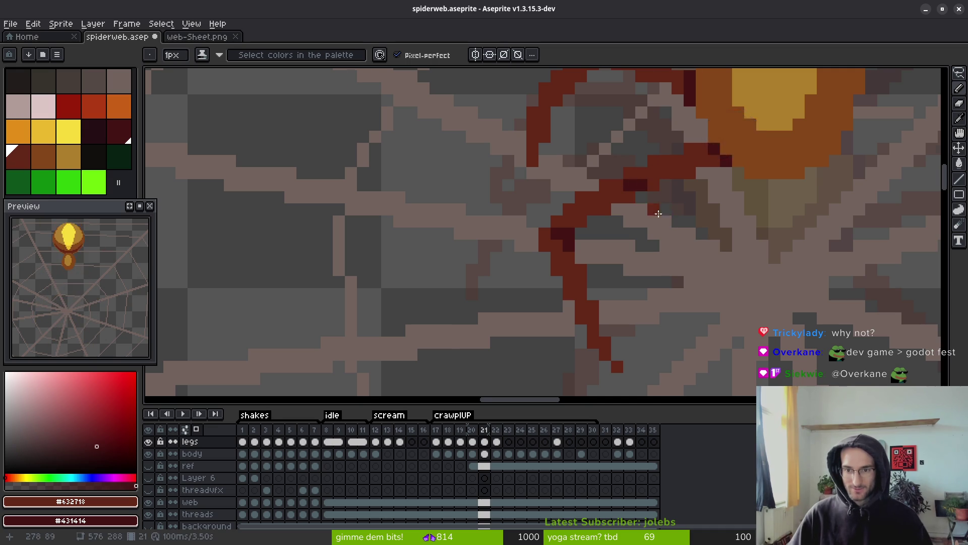
scroll(658, 214, down, 5)
key(i)
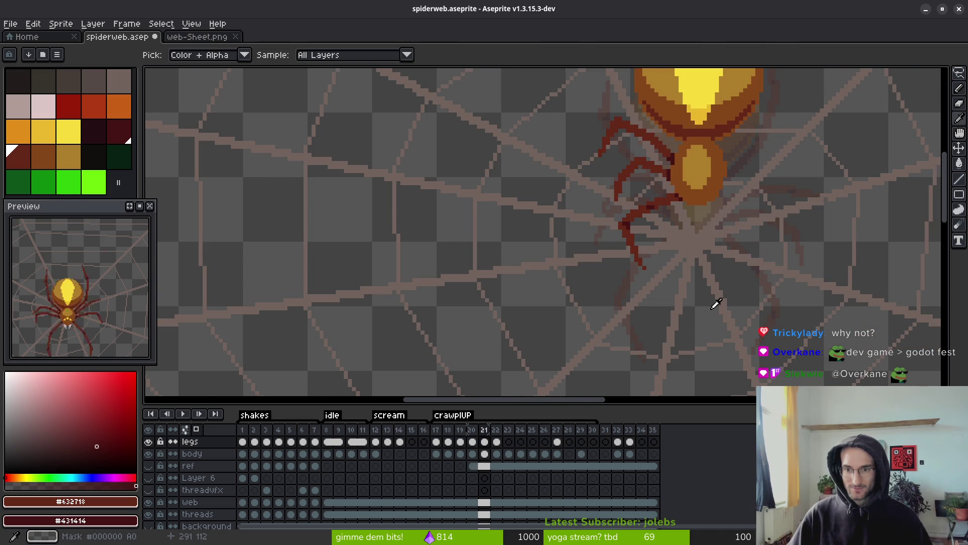
On frame 22, draw a dark-red line down-left from the body and thin it to one pixel.
key(Right)
key(b)
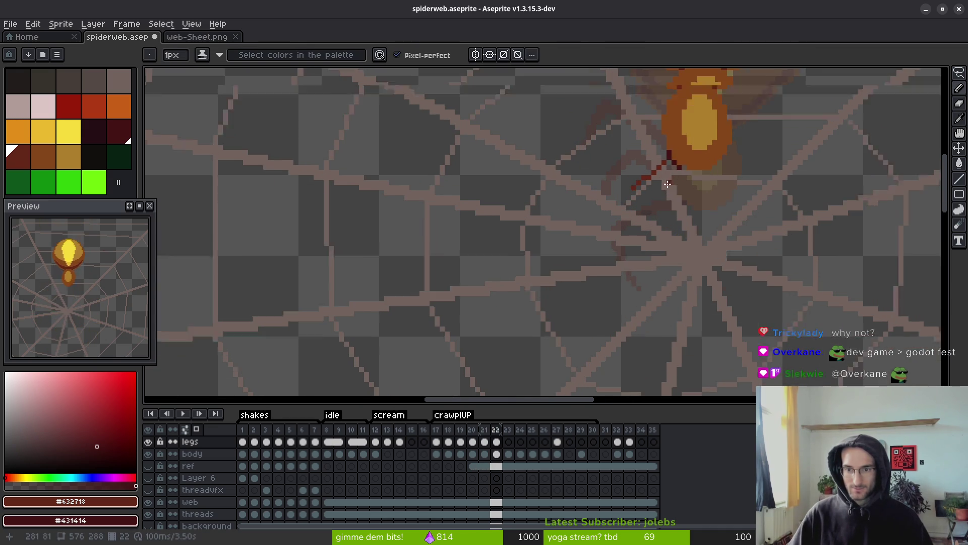
key(e)
scroll(667, 184, up, 2)
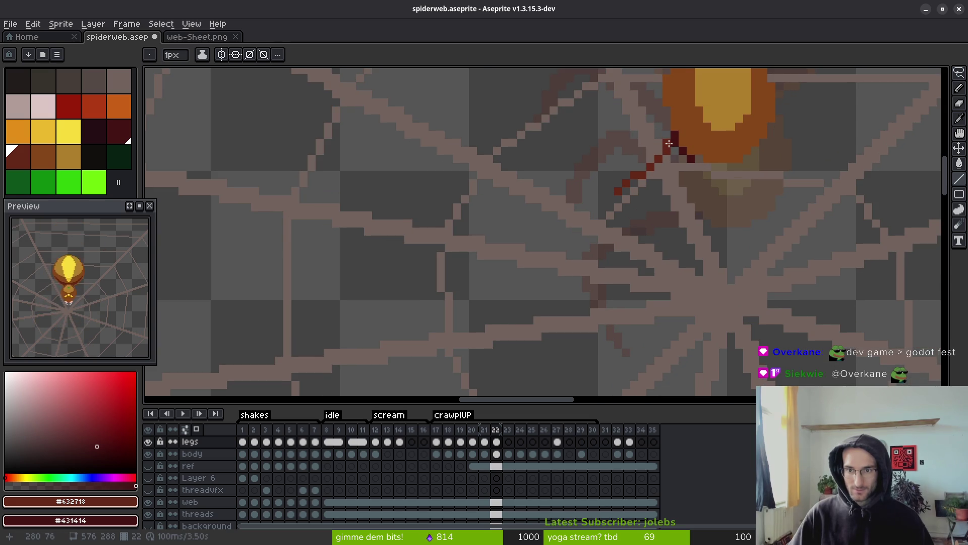
mouse_move(669, 144)
mouse_down()
mouse_move(628, 197)
mouse_move(640, 176)
mouse_up()
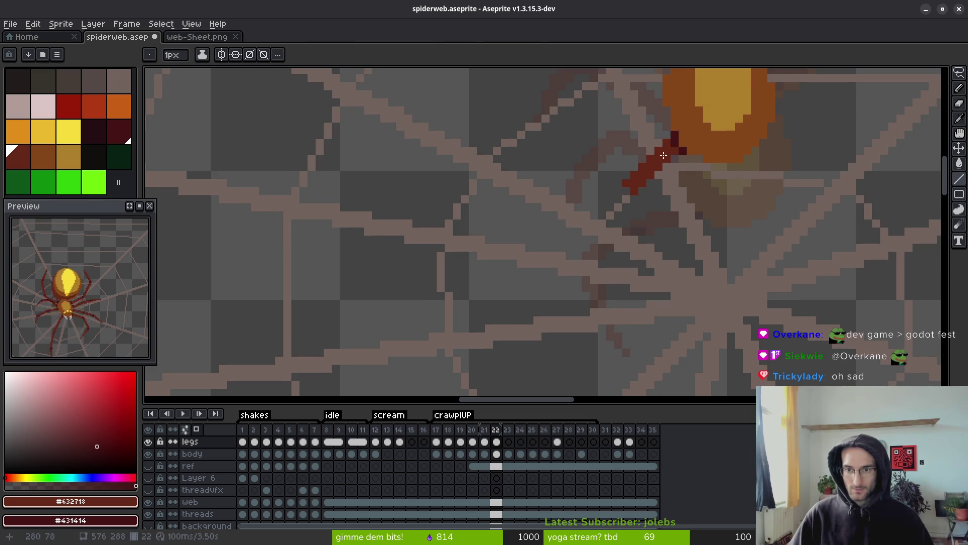
key(b)
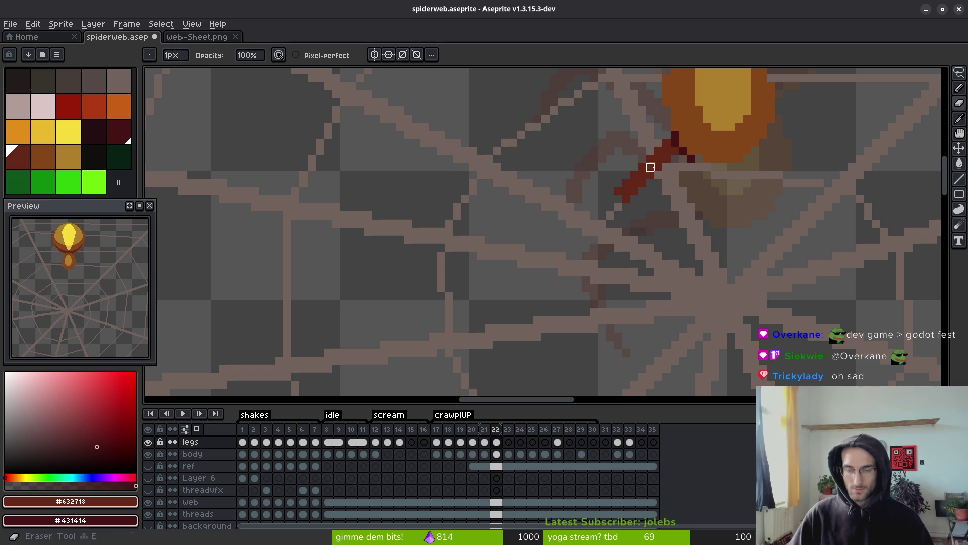
drag(659, 167, 619, 199)
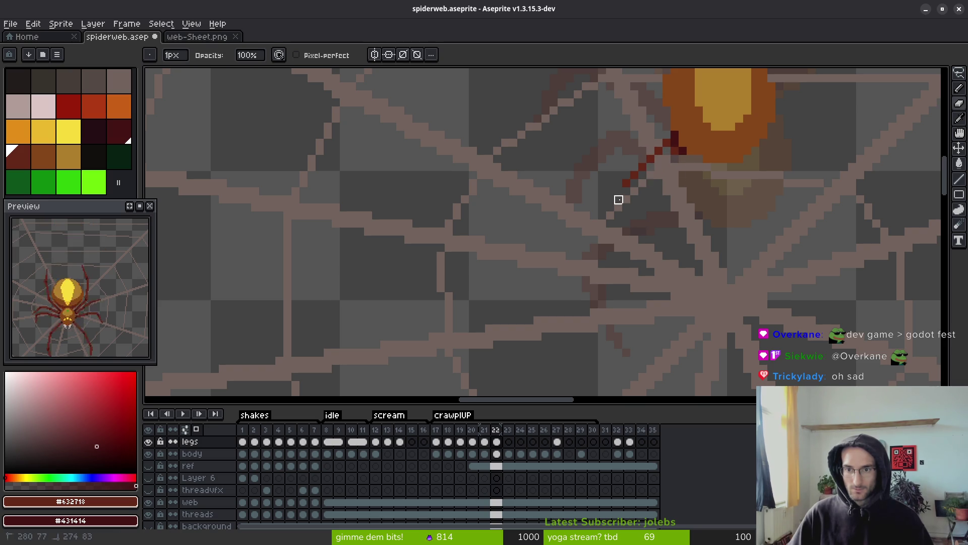
Extend the leg with further dark-red line segments, then play the animation to check it.
key(l)
drag(655, 145, 604, 163)
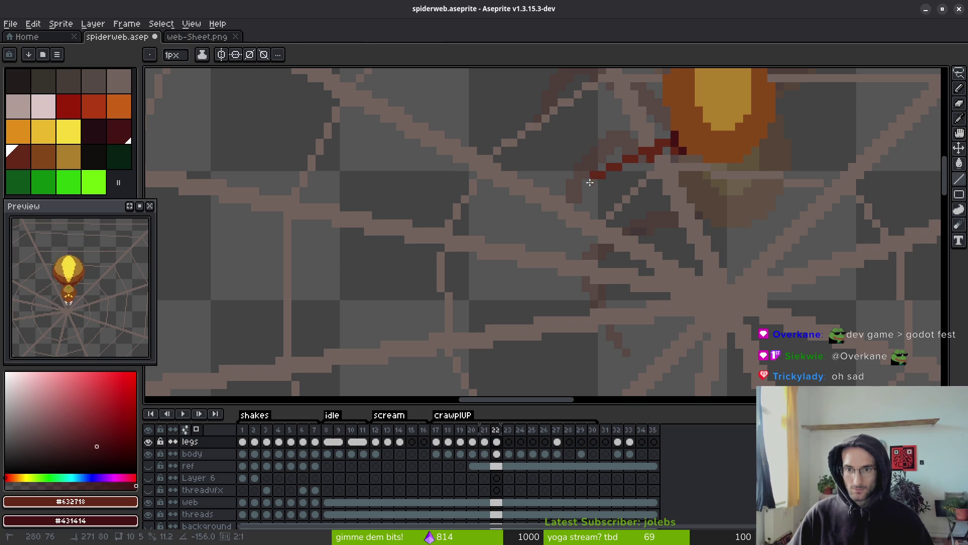
drag(604, 173, 589, 192)
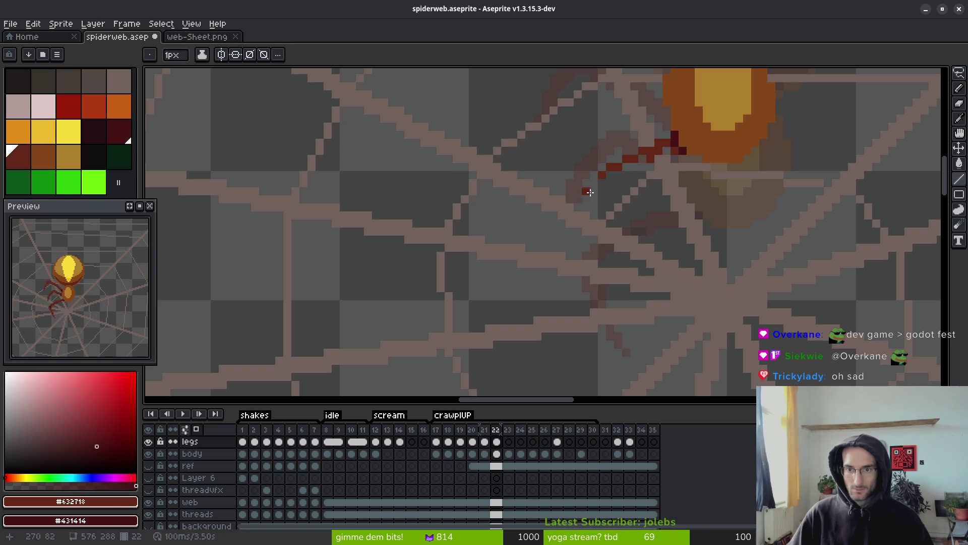
drag(673, 151, 602, 182)
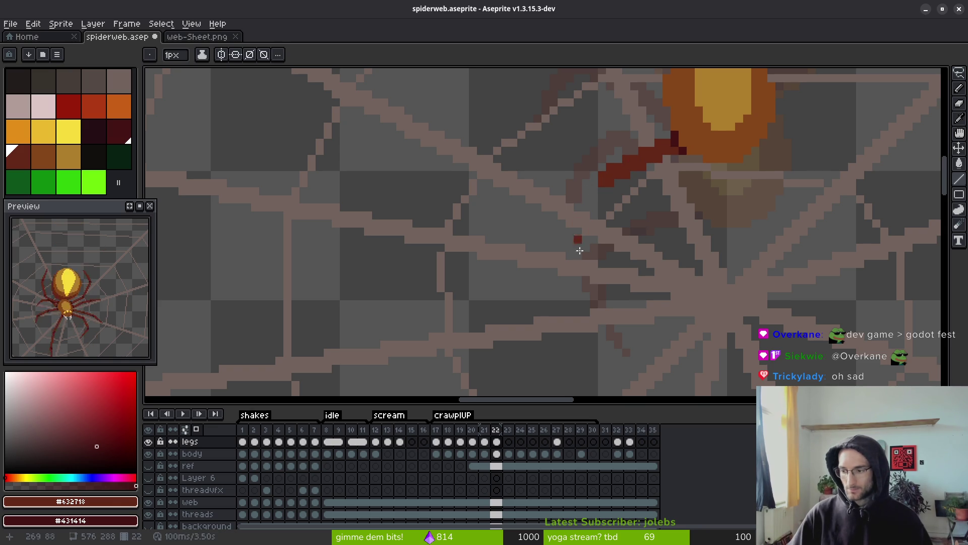
scroll(638, 226, down, 2)
scroll(638, 226, right, 1)
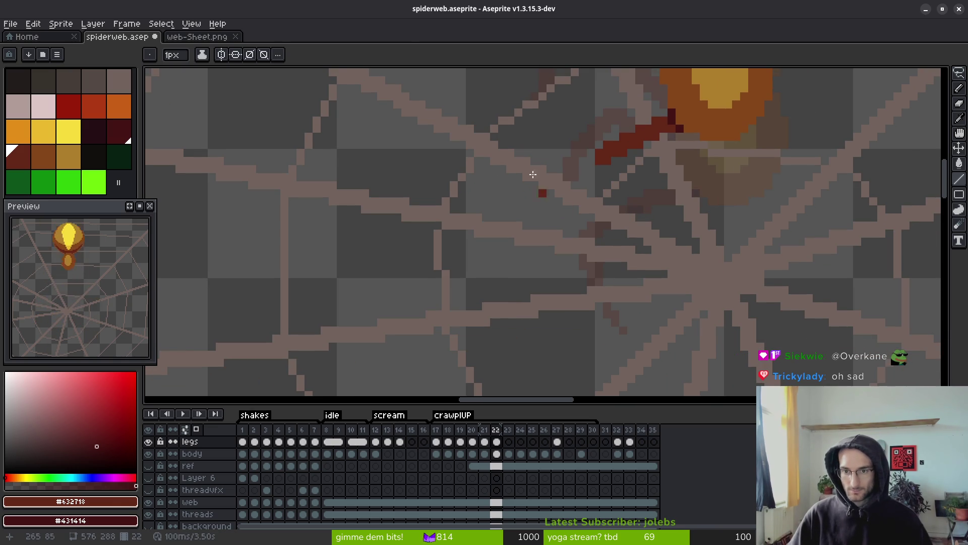
key(i)
key(Return)
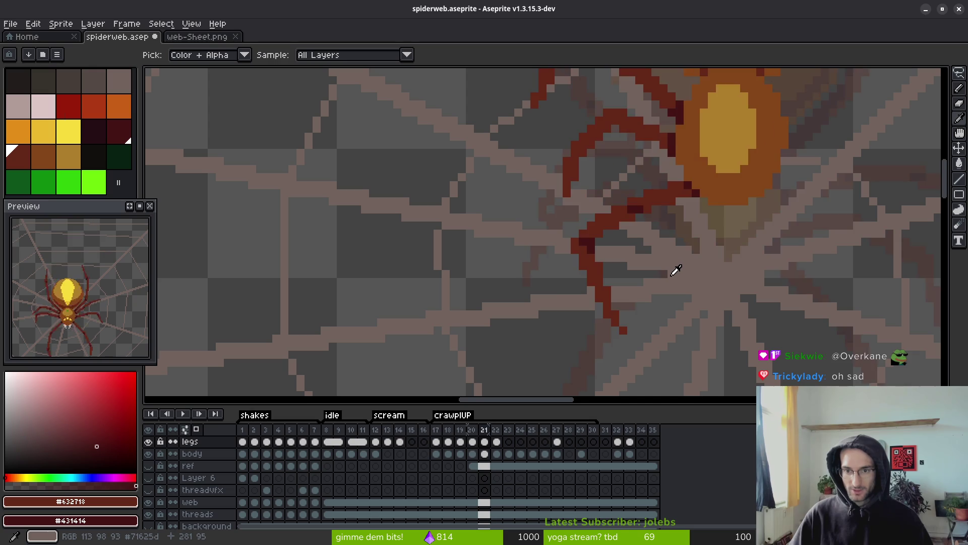
Replay the crawlUP animation, then step forward through frames 23–26 to compare the leg poses.
key(Return)
key(Return)
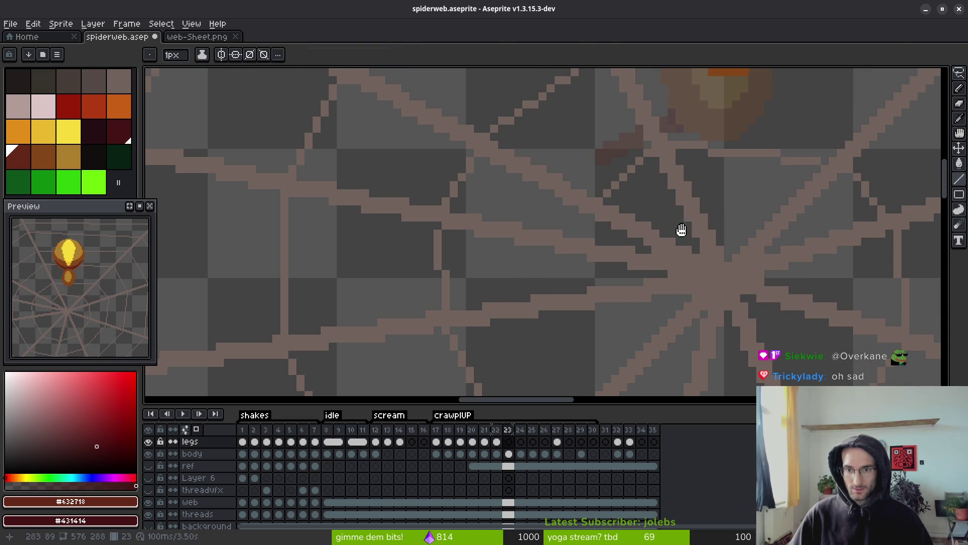
scroll(684, 277, down, 2)
key(Return)
key(Right)
key(b)
scroll(674, 282, down, 3)
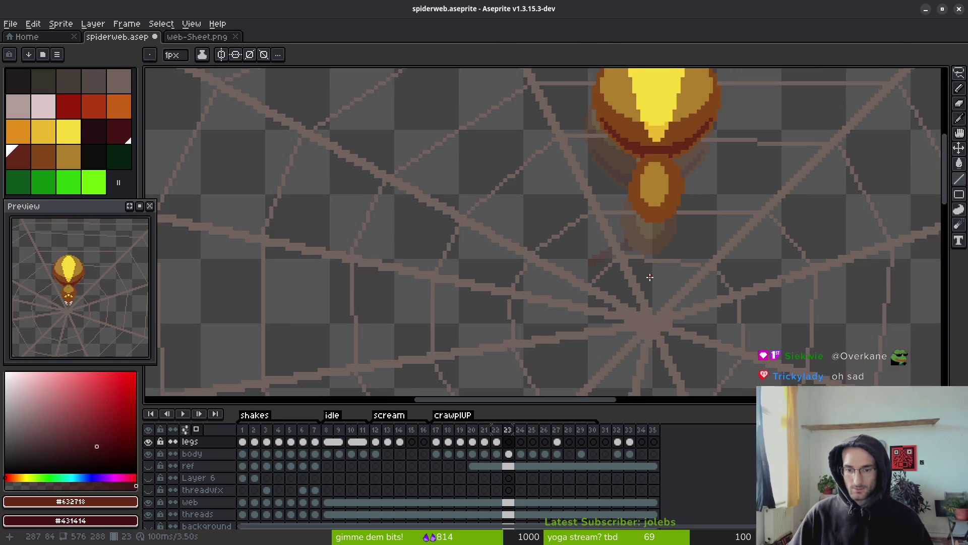
key(i)
key(Right)
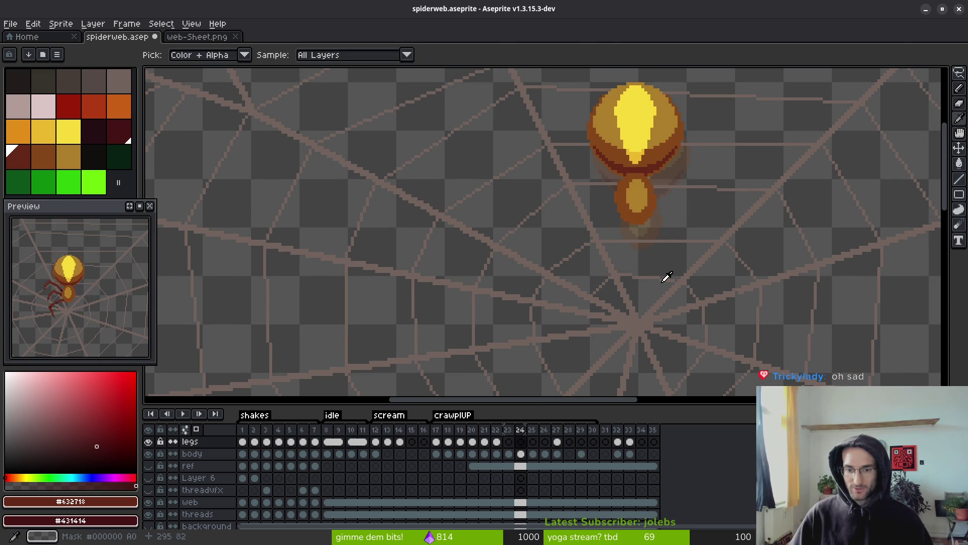
key(Right)
key(Right)
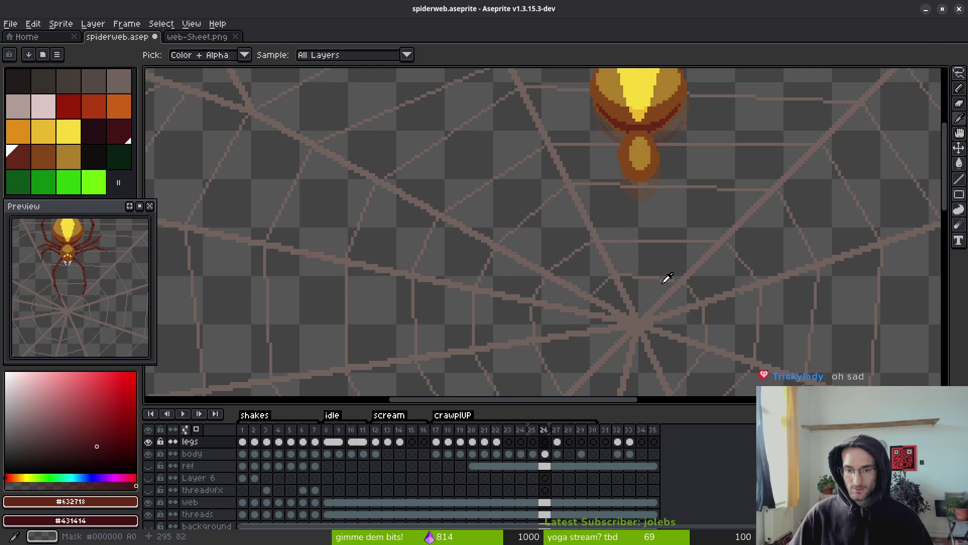
key(b)
Step back and forth between frames 21 and 24, ending on frame 22 with the Pencil.
scroll(670, 276, down, 2)
scroll(670, 276, up, 1)
key(i)
key(Left)
key(Left)
key(Left)
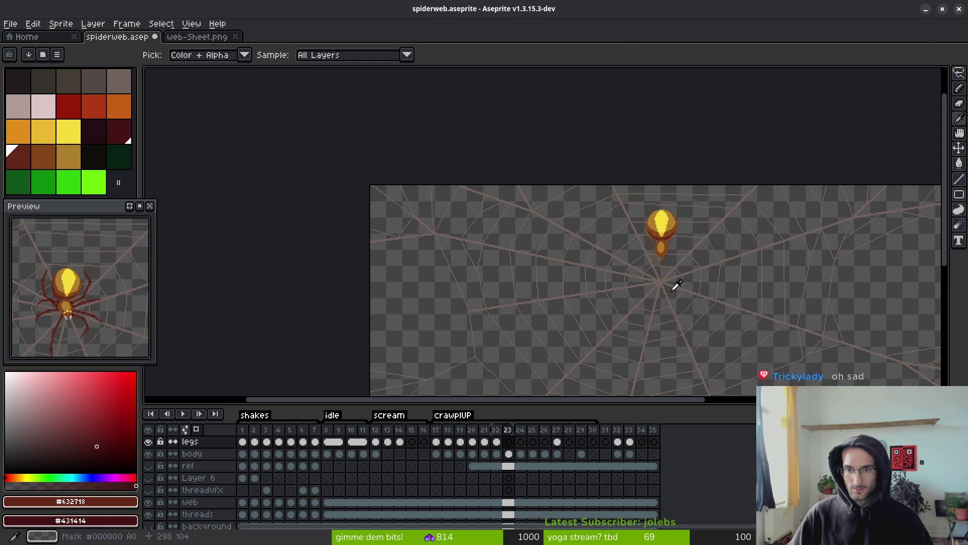
key(Right)
key(Right)
scroll(655, 290, up, 3)
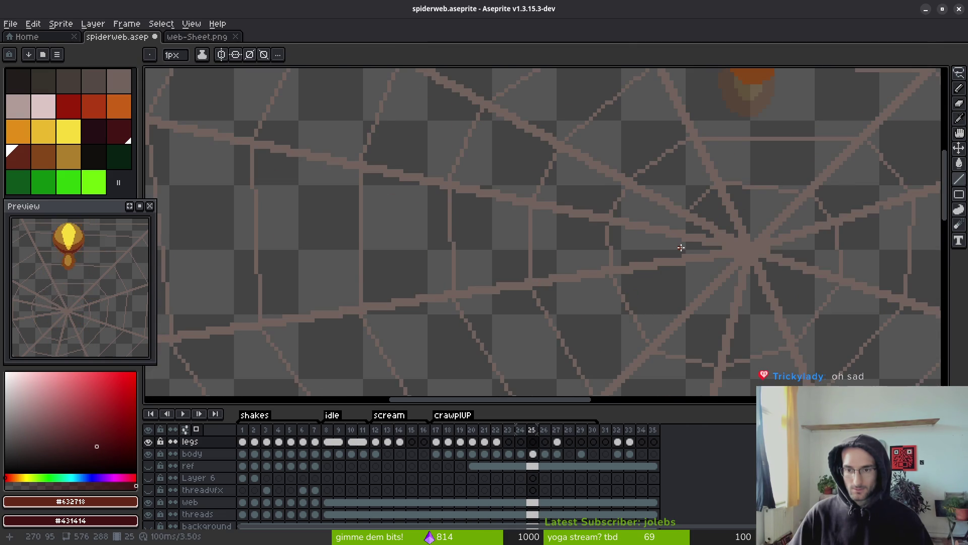
key(Left)
key(Left)
key(Left)
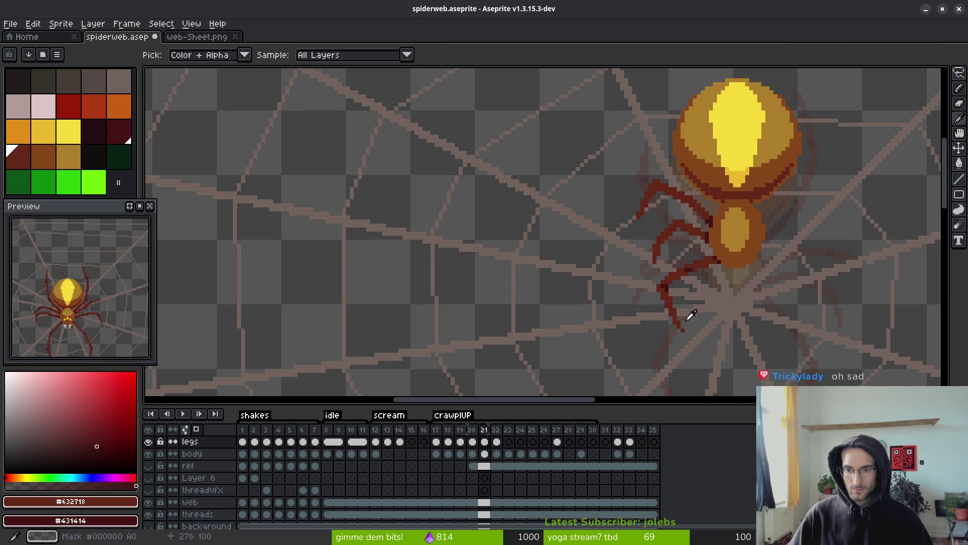
key(b)
key(Right)
scroll(672, 303, up, 3)
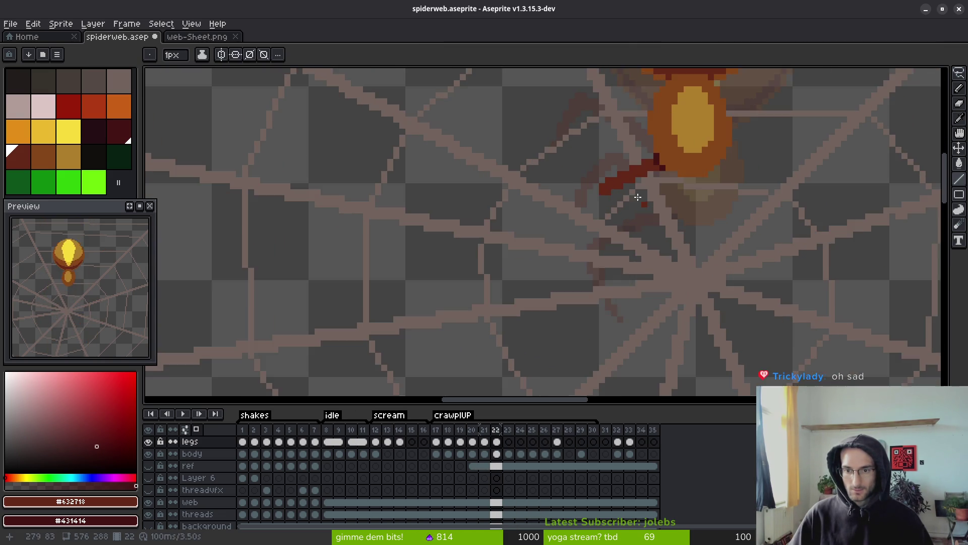
Dot a red pixel at the leg tip and draw strokes thickening and extending the leg downward.
click(600, 198)
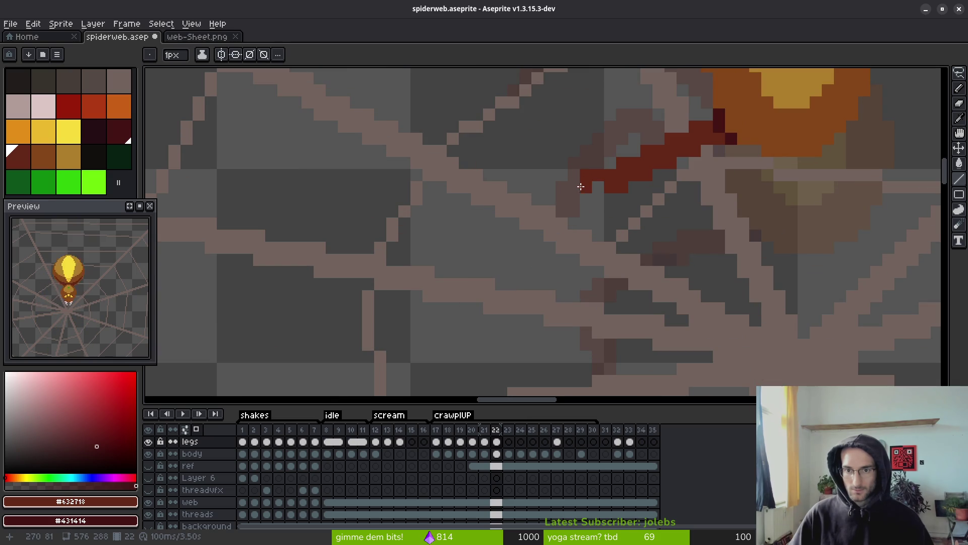
key(b)
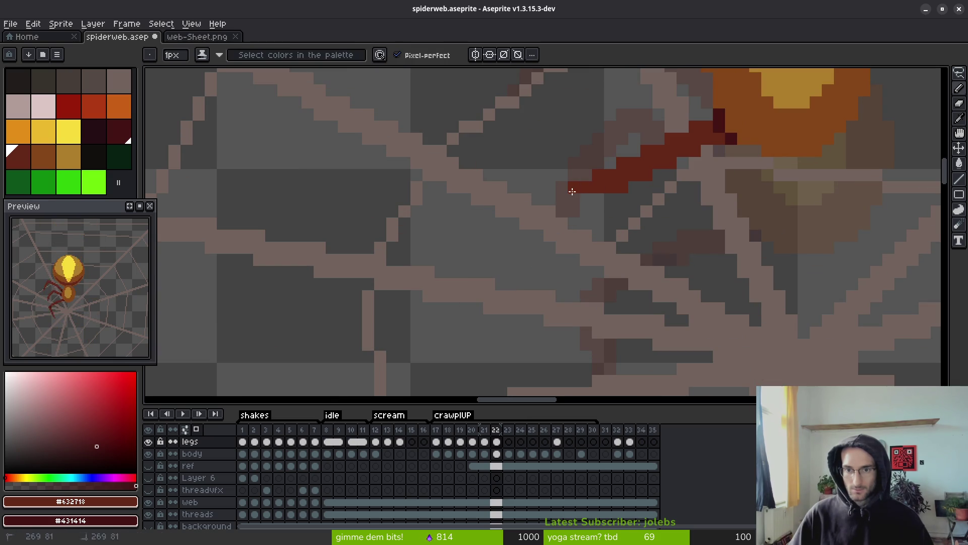
mouse_move(572, 191)
mouse_down()
mouse_move(610, 208)
mouse_move(551, 238)
mouse_move(528, 292)
mouse_move(518, 292)
mouse_up()
scroll(516, 291, down, 2)
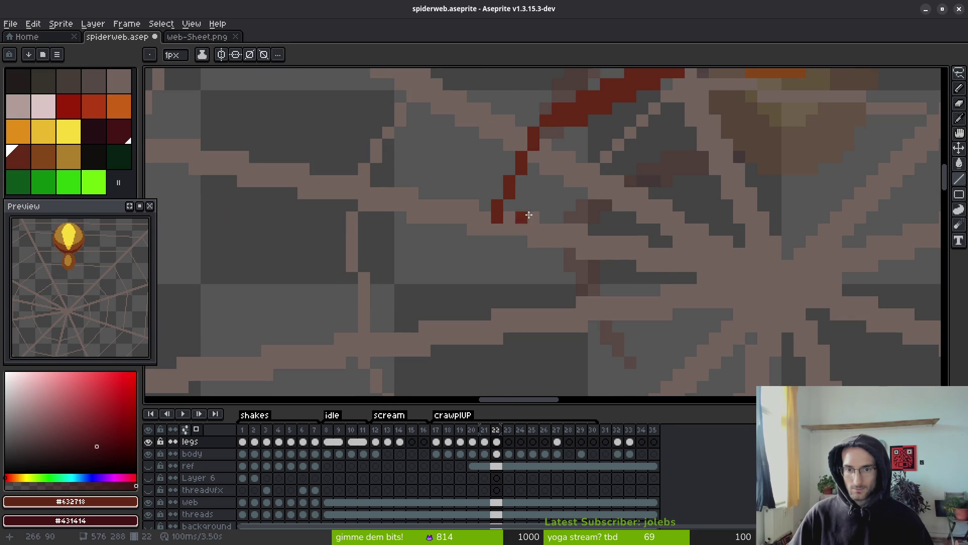
scroll(612, 215, up, 2)
drag(565, 179, 552, 287)
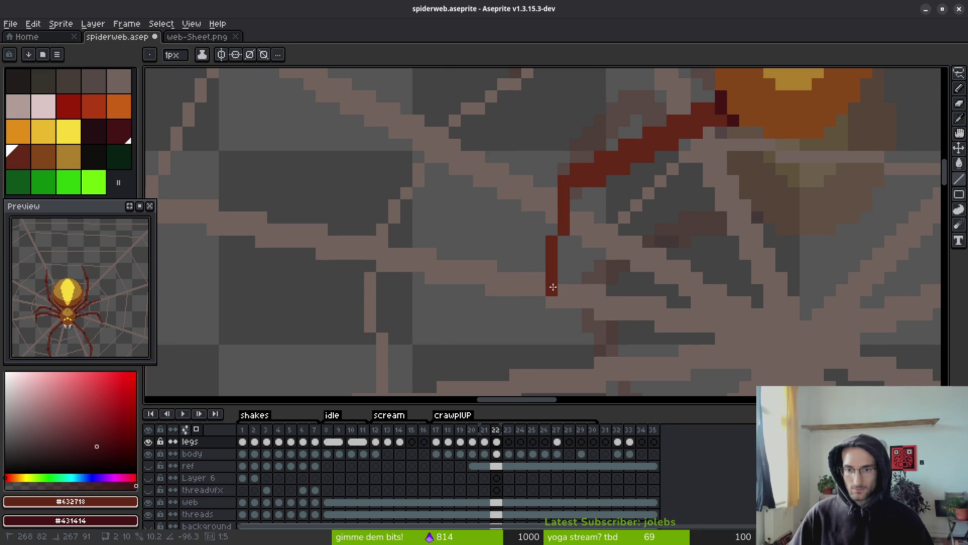
scroll(555, 286, down, 3)
Erase the misplaced dark-red leg line.
key(alt)
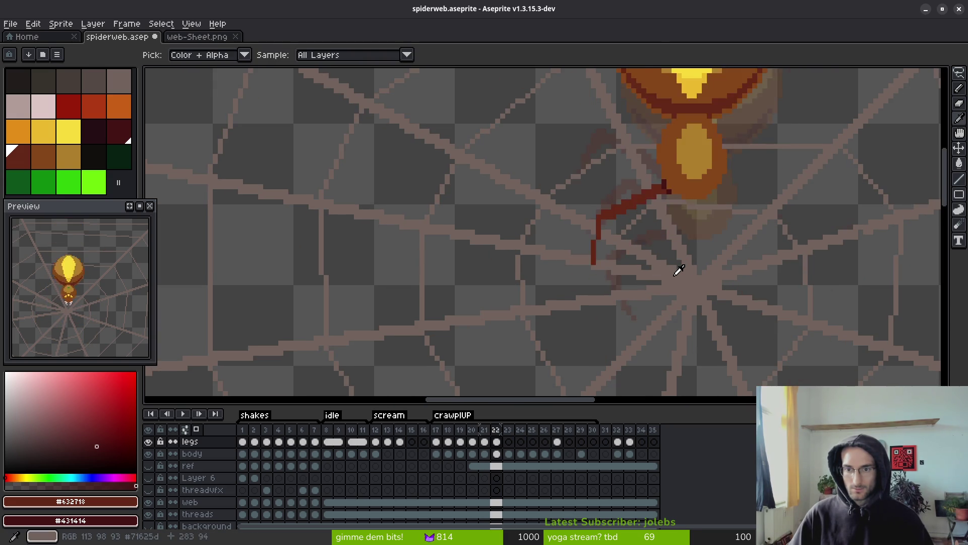
scroll(649, 234, up, 3)
key(e)
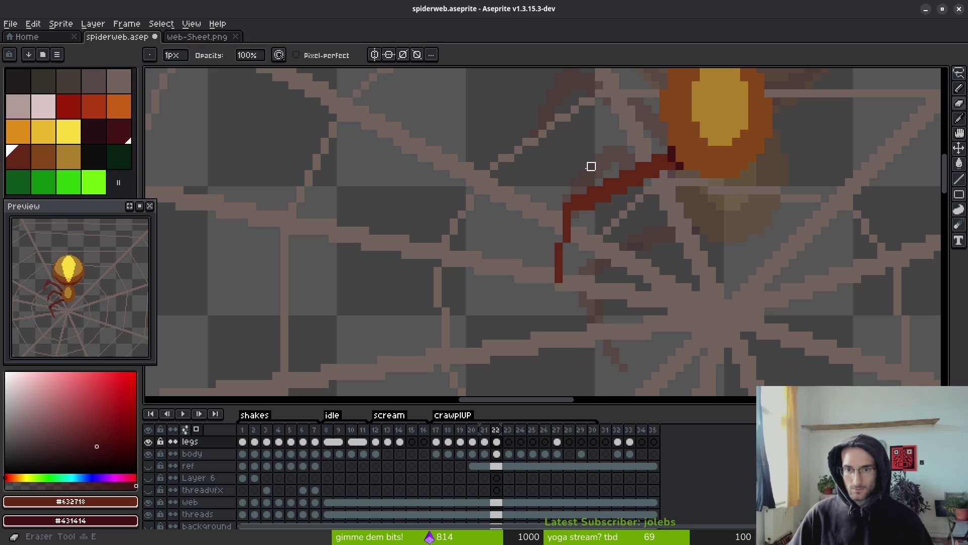
mouse_move(590, 164)
mouse_down()
mouse_move(575, 255)
mouse_move(580, 217)
mouse_move(539, 316)
mouse_up()
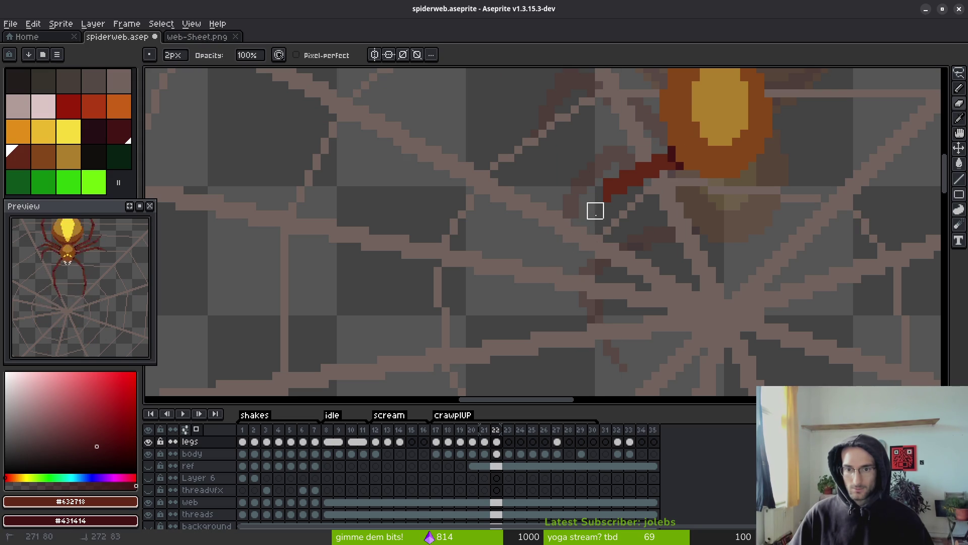
Redraw the leg as a curve from the body bending down toward the web centre.
key(b)
mouse_move(602, 191)
mouse_down()
mouse_move(579, 261)
mouse_move(580, 236)
mouse_move(573, 251)
mouse_move(668, 238)
mouse_move(654, 245)
mouse_up()
scroll(570, 252, left, 3)
scroll(635, 237, right, 4)
scroll(618, 230, down, 1)
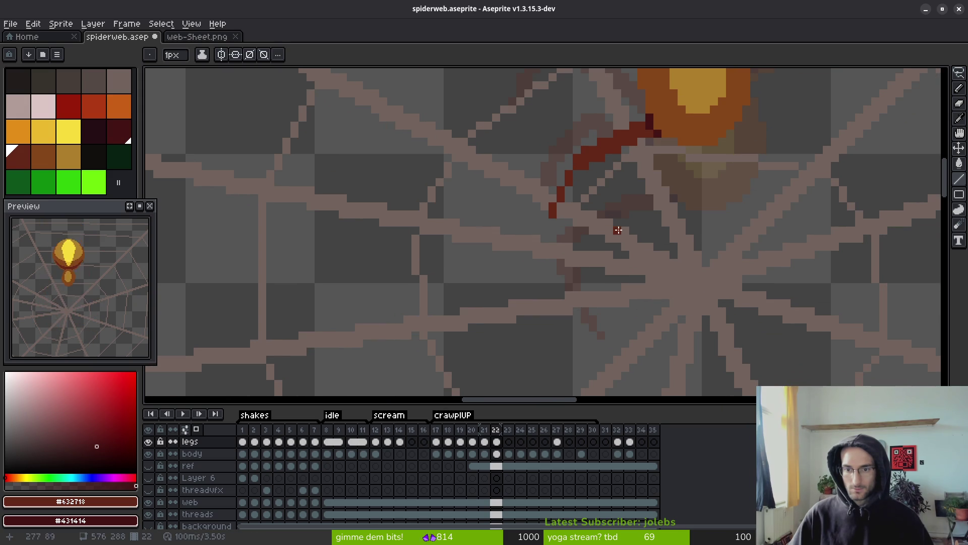
drag(552, 221, 597, 263)
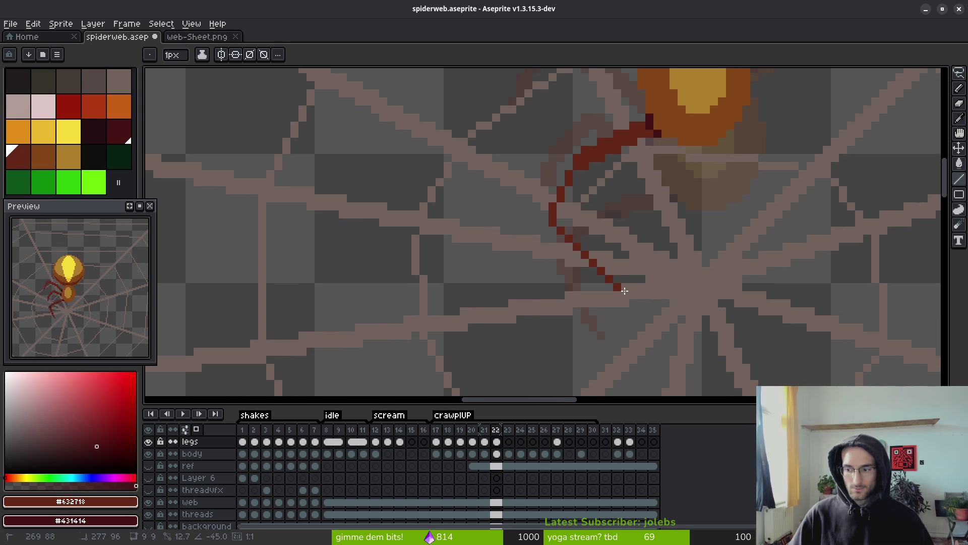
drag(625, 291, 565, 223)
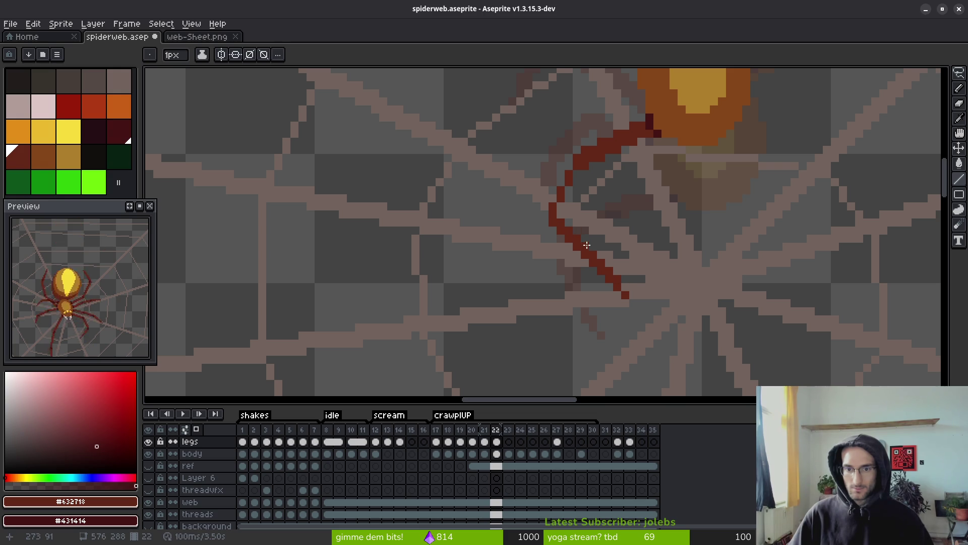